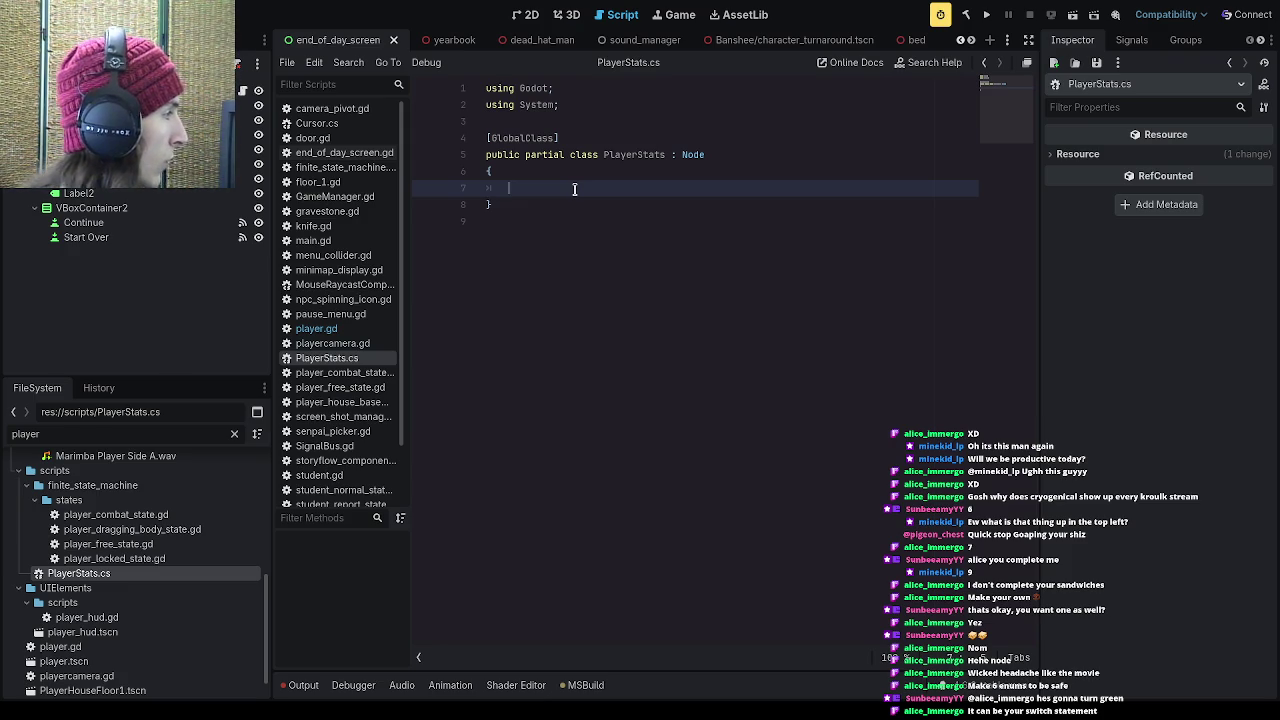
Step: Write a float declaration line listing smarts, muscle, style, charm, kindness, mystique, wisdom, etiquette, memory through confidence
{"action": "type", "text": "float"}
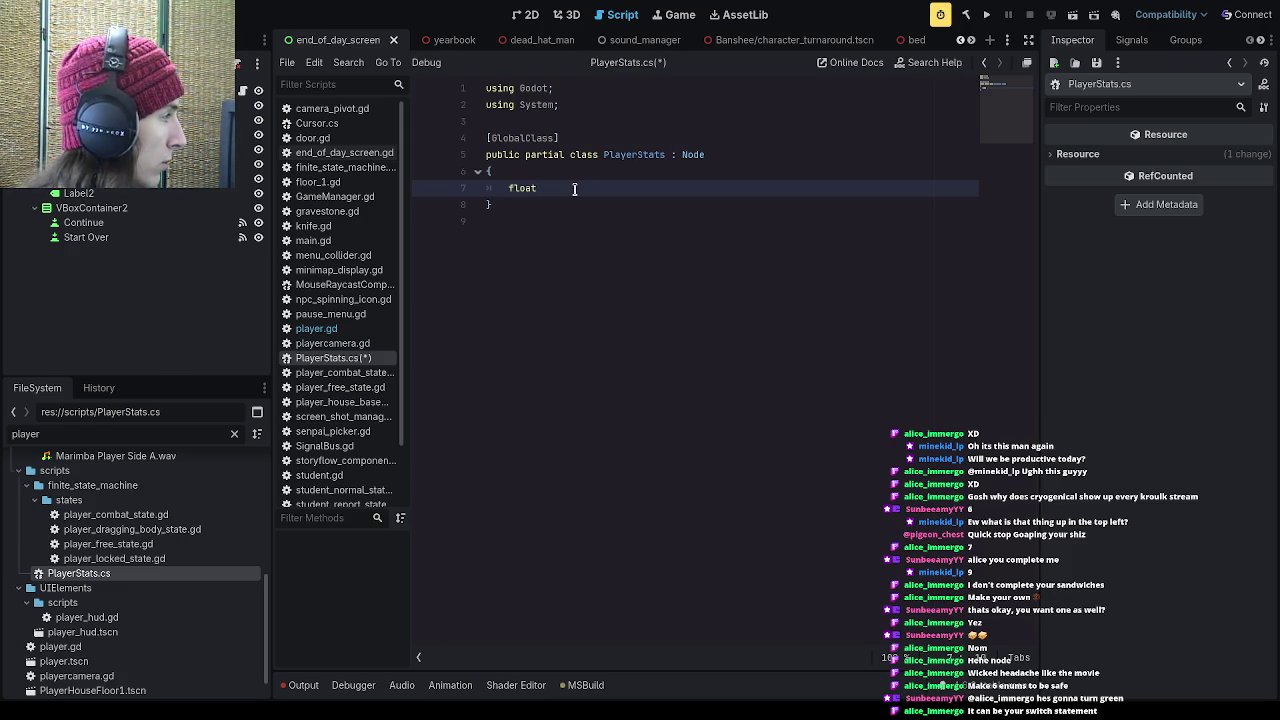
{"action": "type", "text": "smart"}
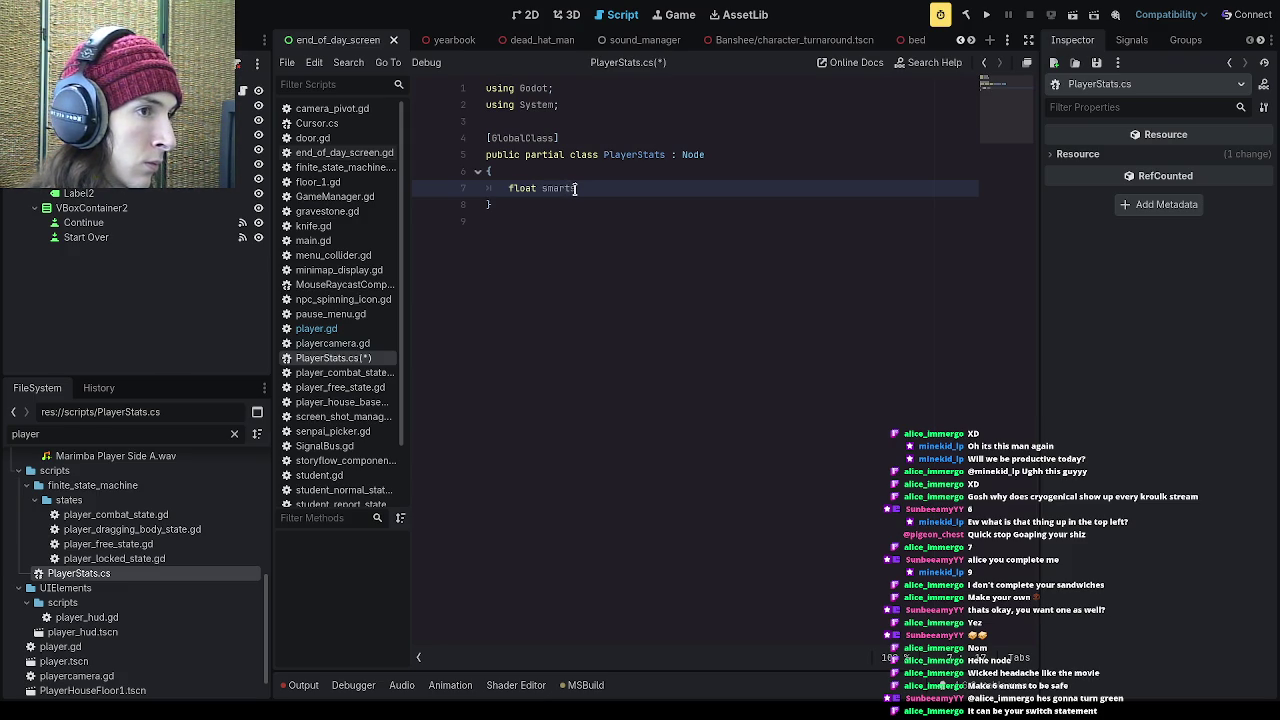
{"action": "type", "text": "s muscle, style, charm, kind"}
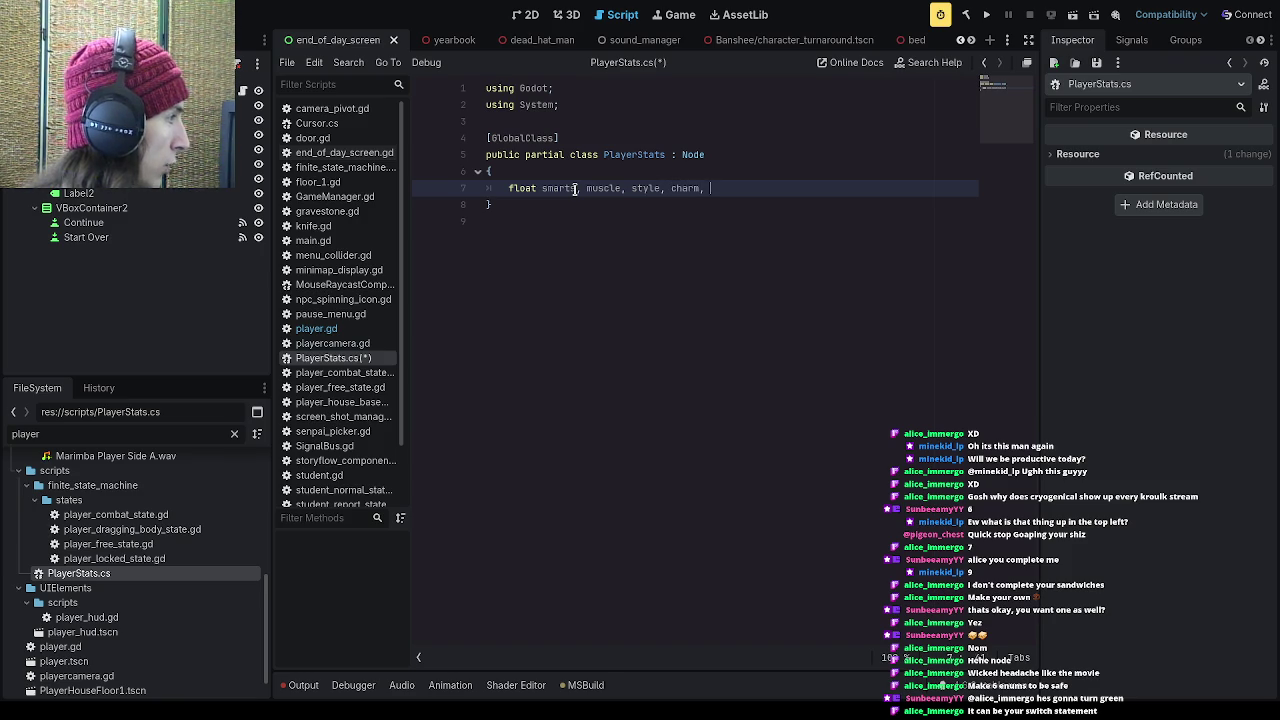
{"action": "type", "text": "ness, m"}
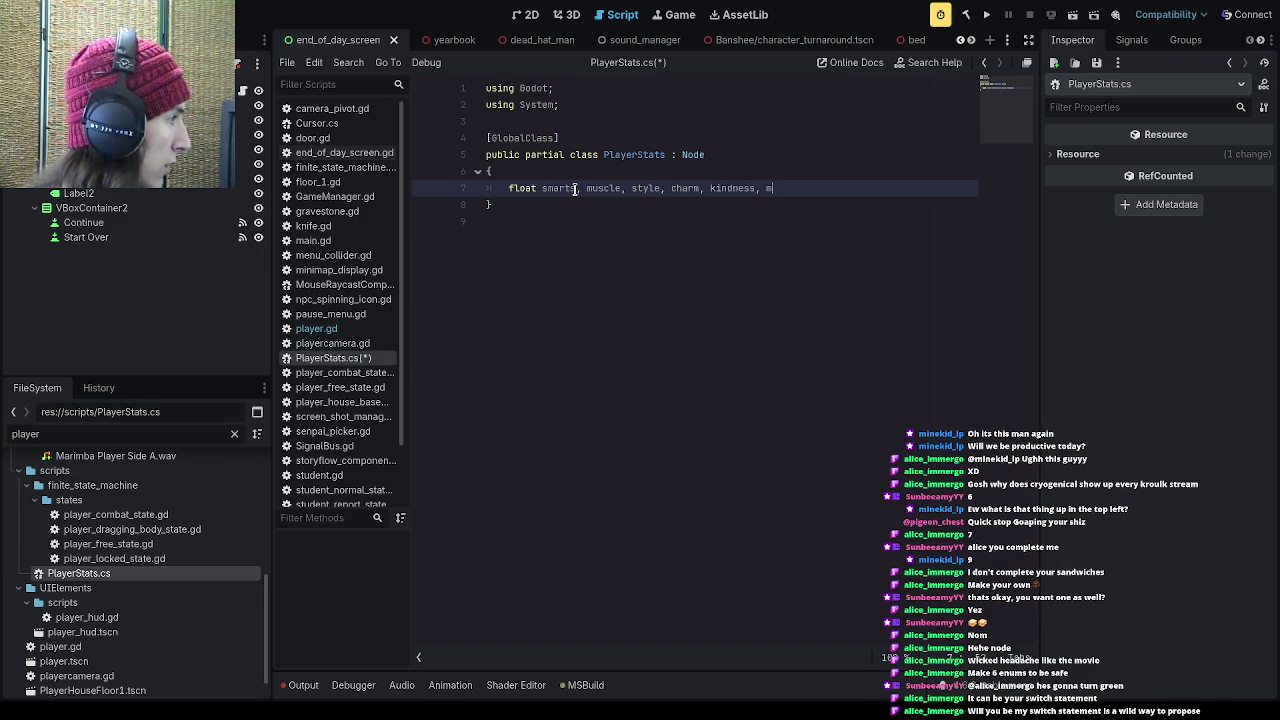
{"action": "type", "text": "ystique,"}
{"action": "type", "text": " wis"}
{"action": "type", "text": "isd"}
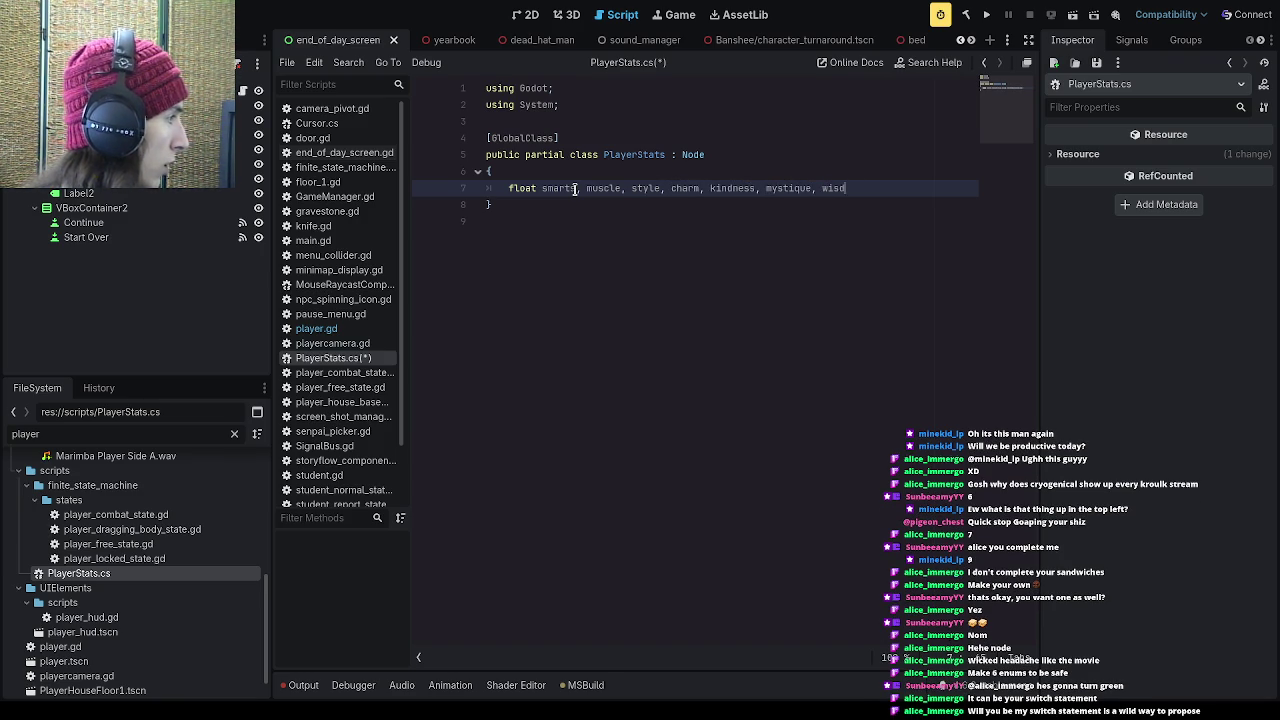
{"action": "type", "text": "om, etiq"}
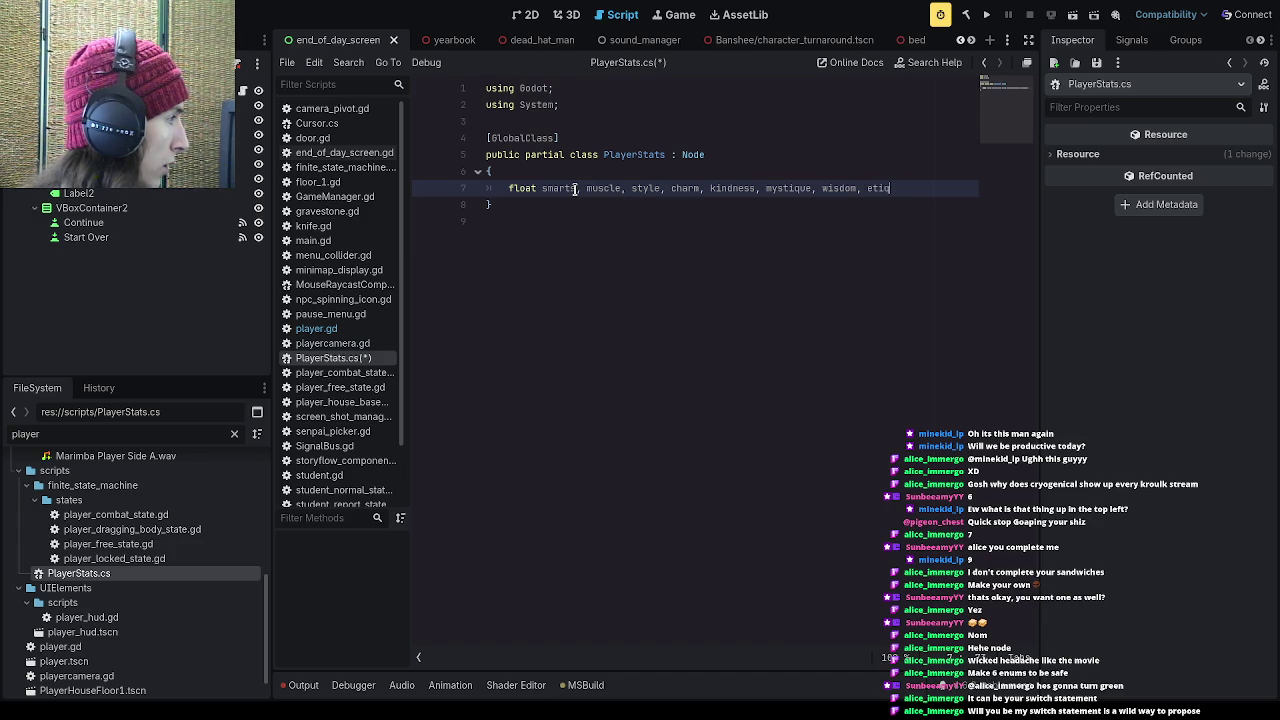
{"action": "type", "text": "uette, memo"}
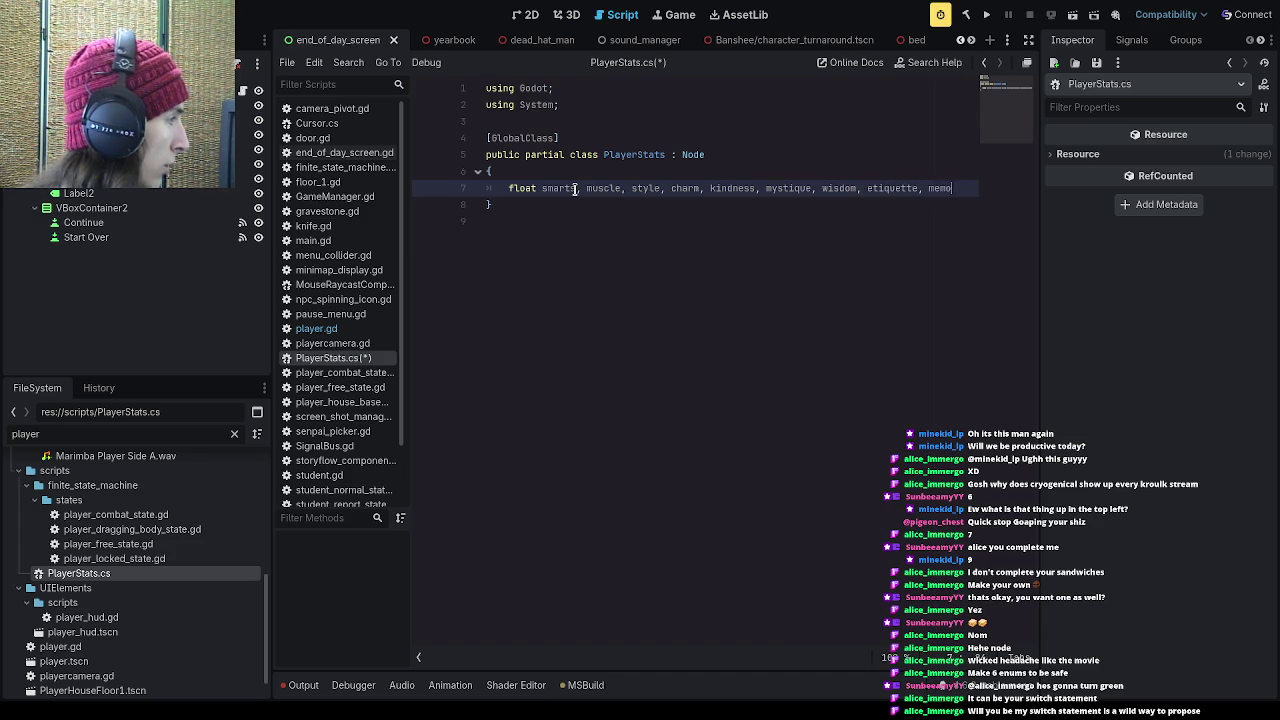
{"action": "type", "text": "ry, creativity"}
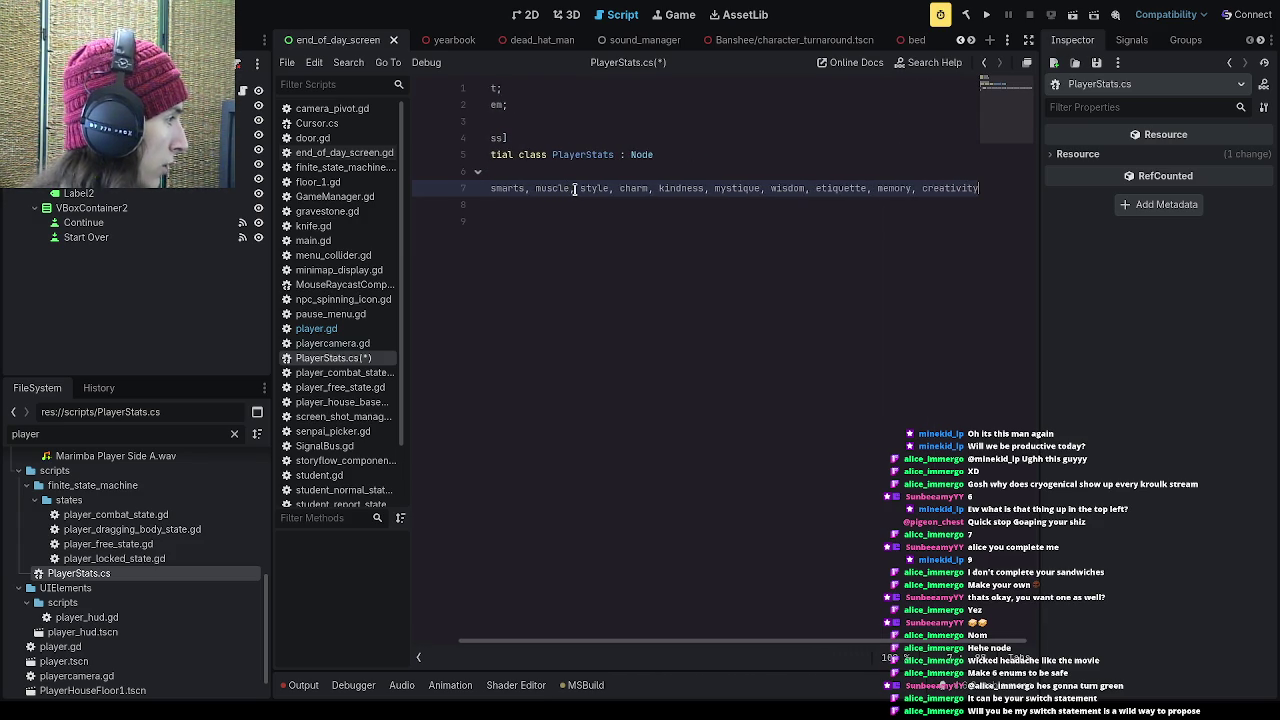
{"action": "type", "text": ", mumor"}
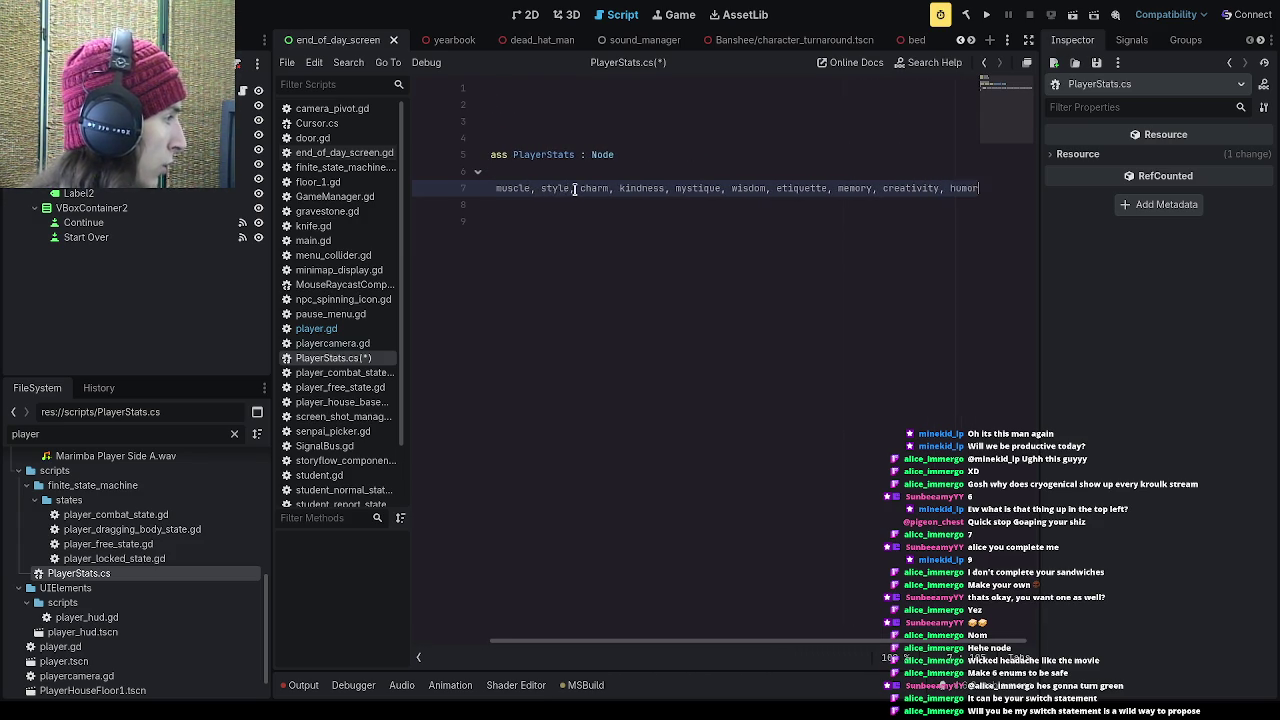
{"action": "type", "text": ", mythm, wit, money c"}
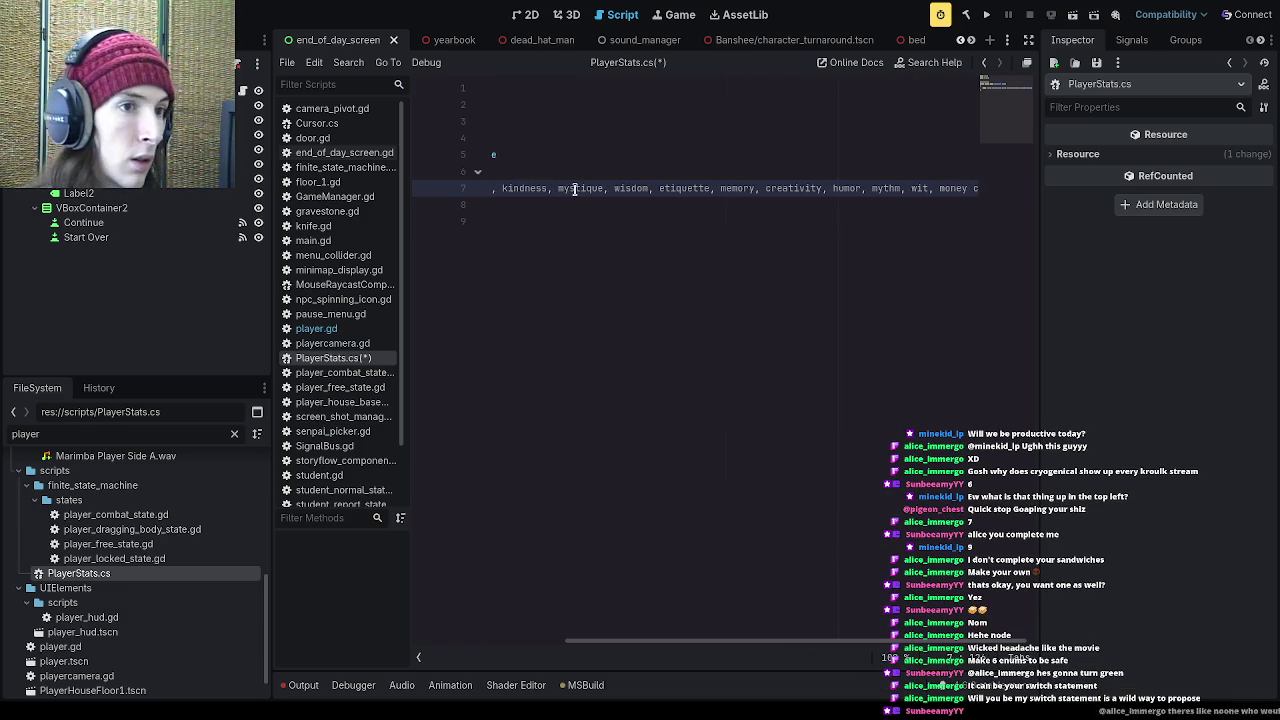
{"action": "key", "text": "BackSpace"}
{"action": "type", "text": ", co"}
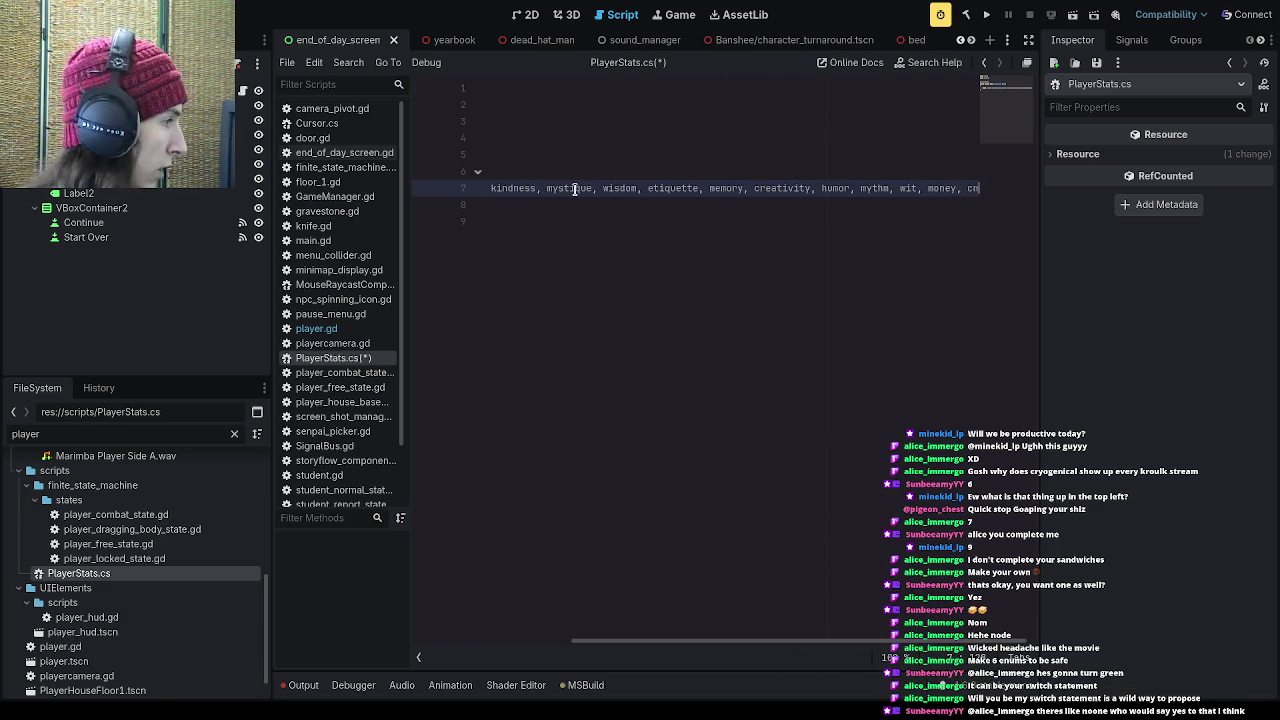
{"action": "type", "text": "nfidence."}
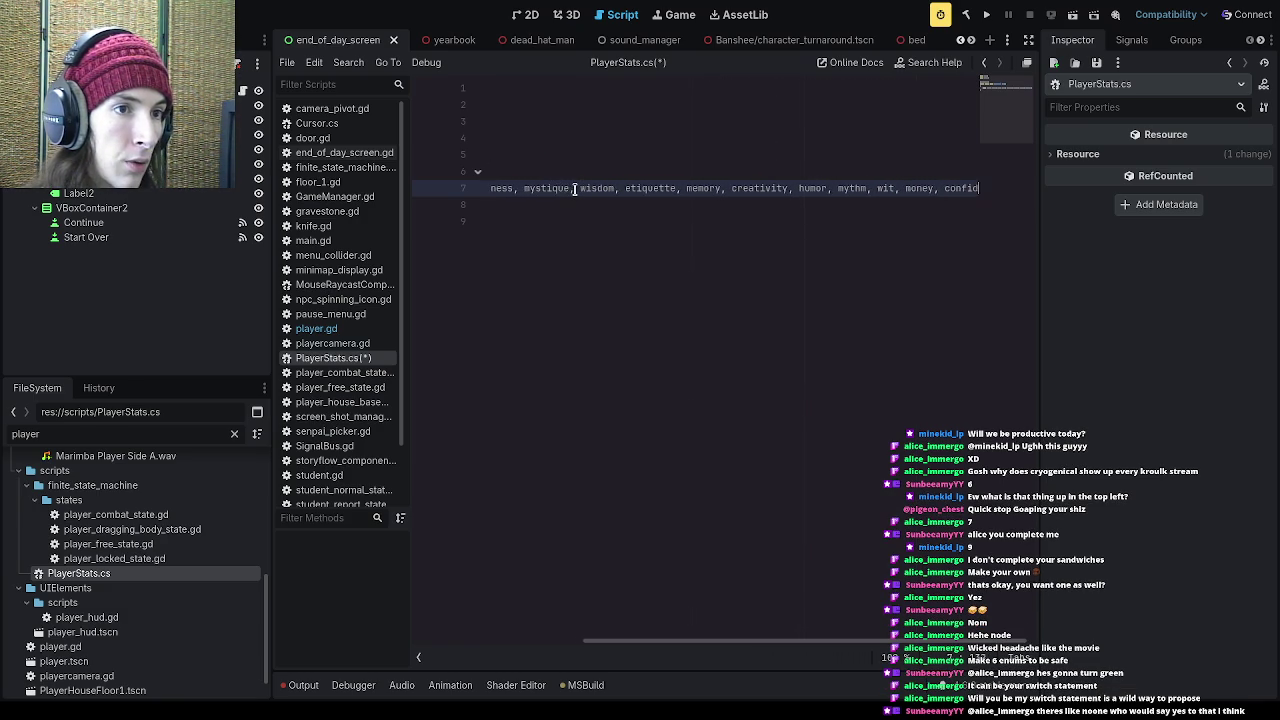
{"action": "key", "text": "BackSpace"}
{"action": "type", "text": ";"}
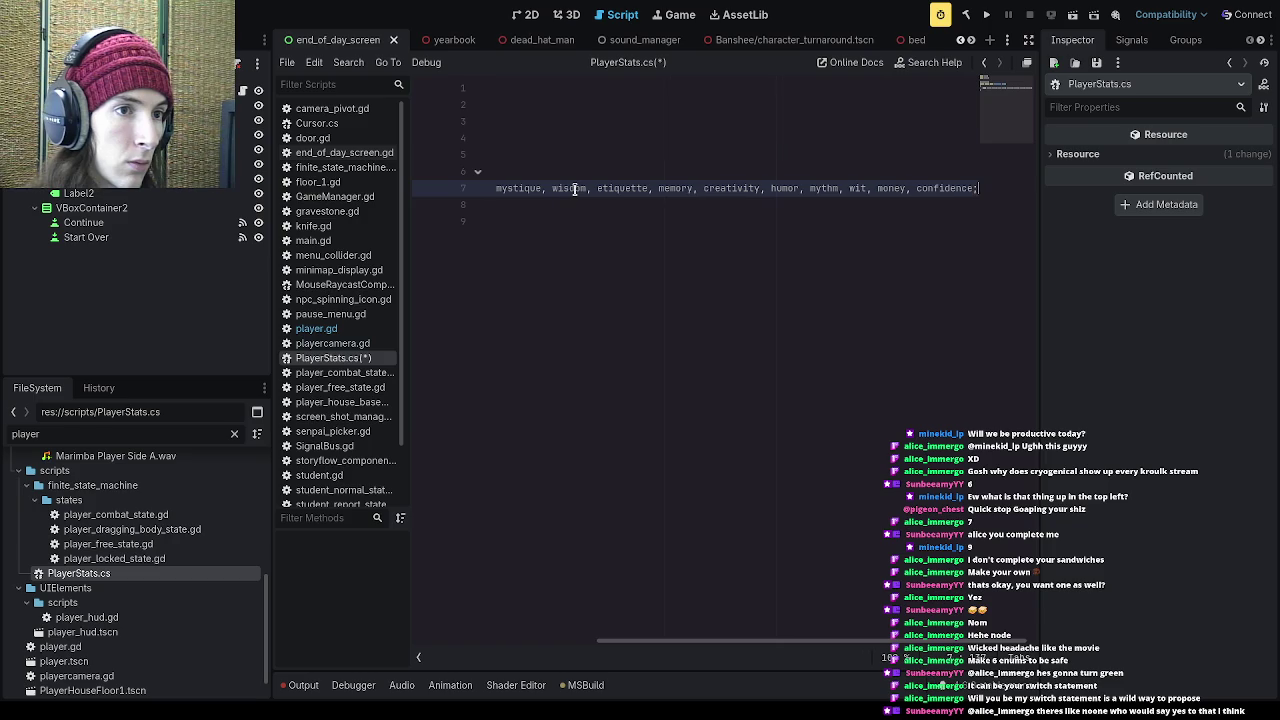
{"action": "key", "text": "Return"}
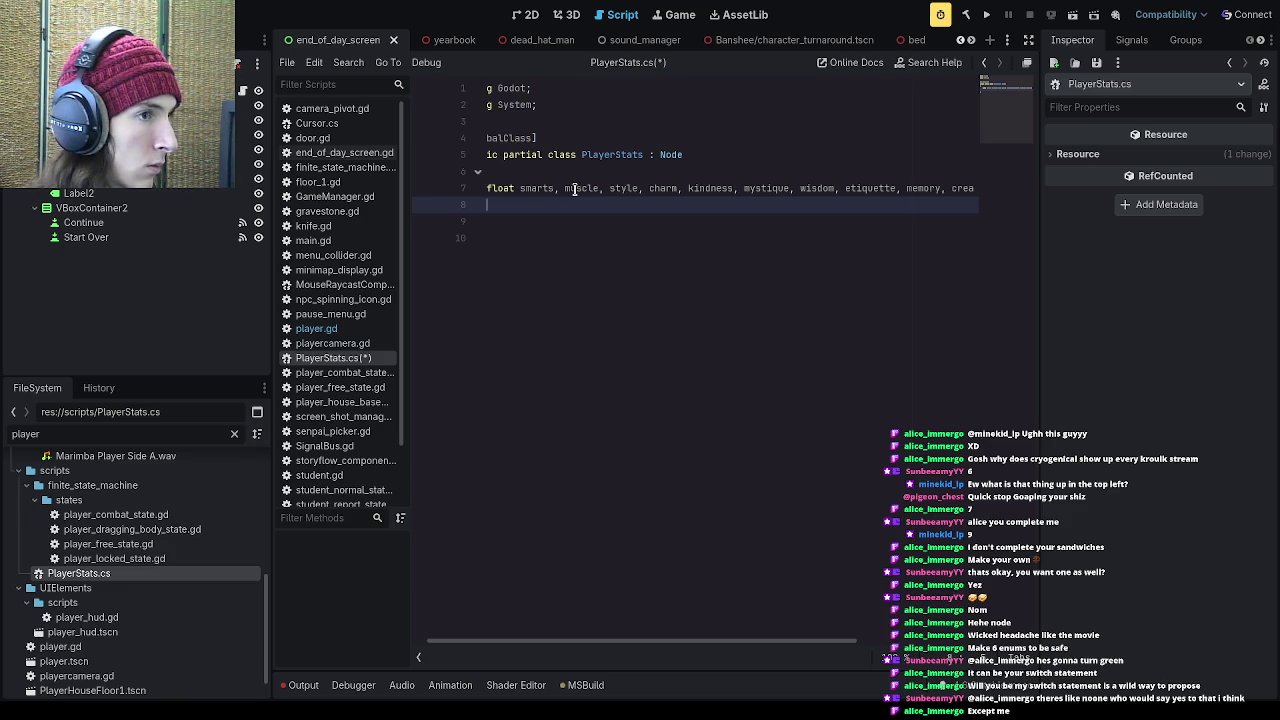
Step: Append cleanliness to the end of the float stat declarations and start a new line below
{"action": "key", "text": "BackSpace"}
{"action": "key", "text": "Left"}
{"action": "type", "text": "cla"}
{"action": "key", "text": "BackSpace"}
{"action": "key", "text": "BackSpace"}
{"action": "key", "text": "BackSpace"}
{"action": "type", "text": ", cleanliness"}
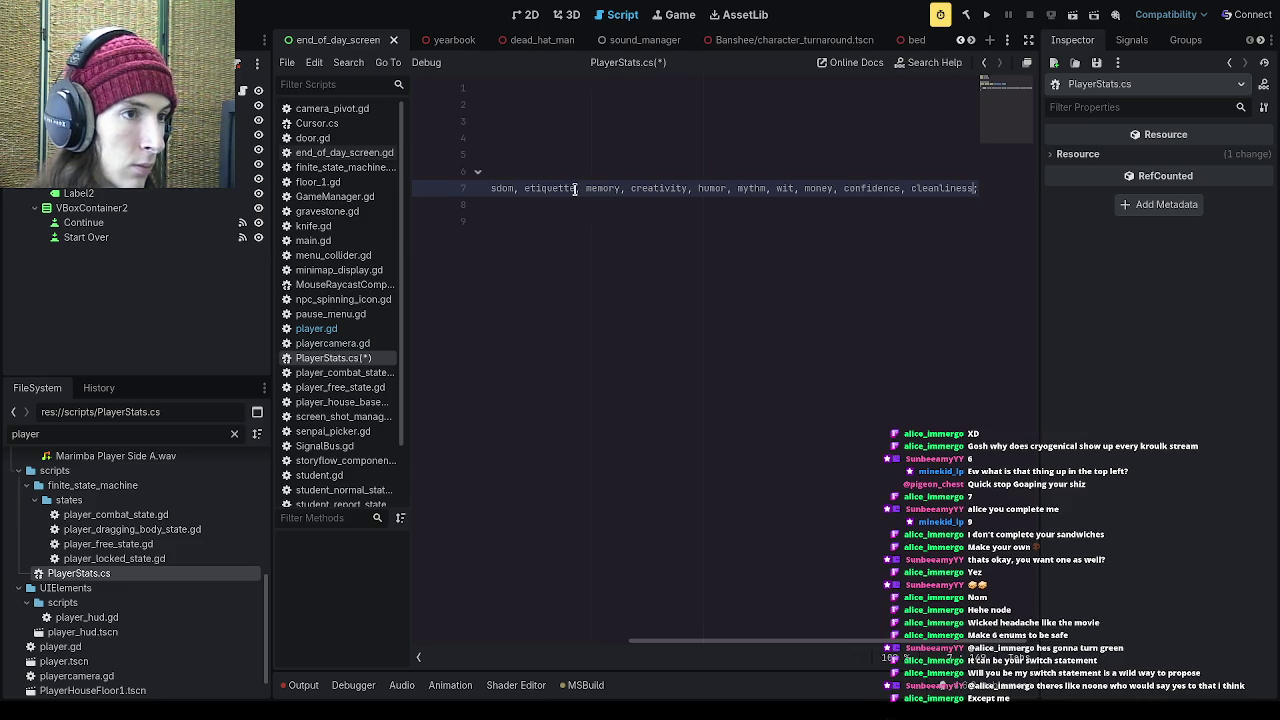
{"action": "key", "text": "Return"}
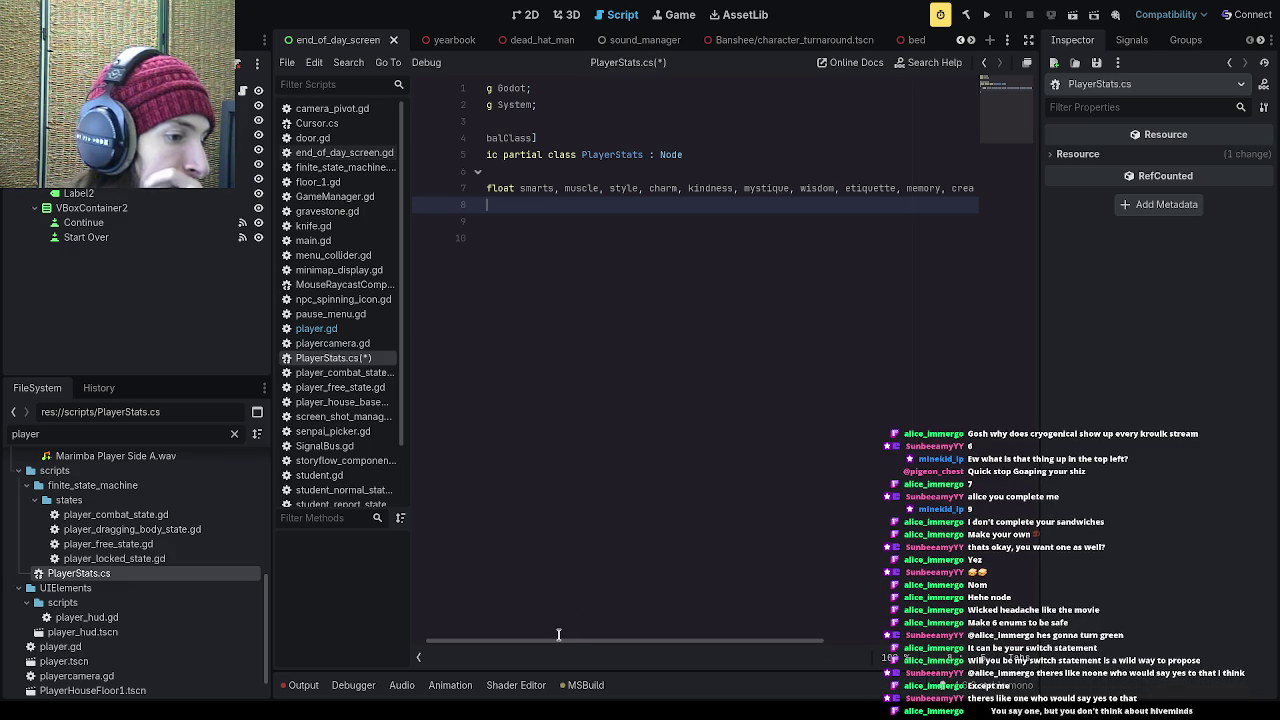
{"action": "left_click_drag", "start_coordinate": [486, 636], "coordinate": [472, 635]}
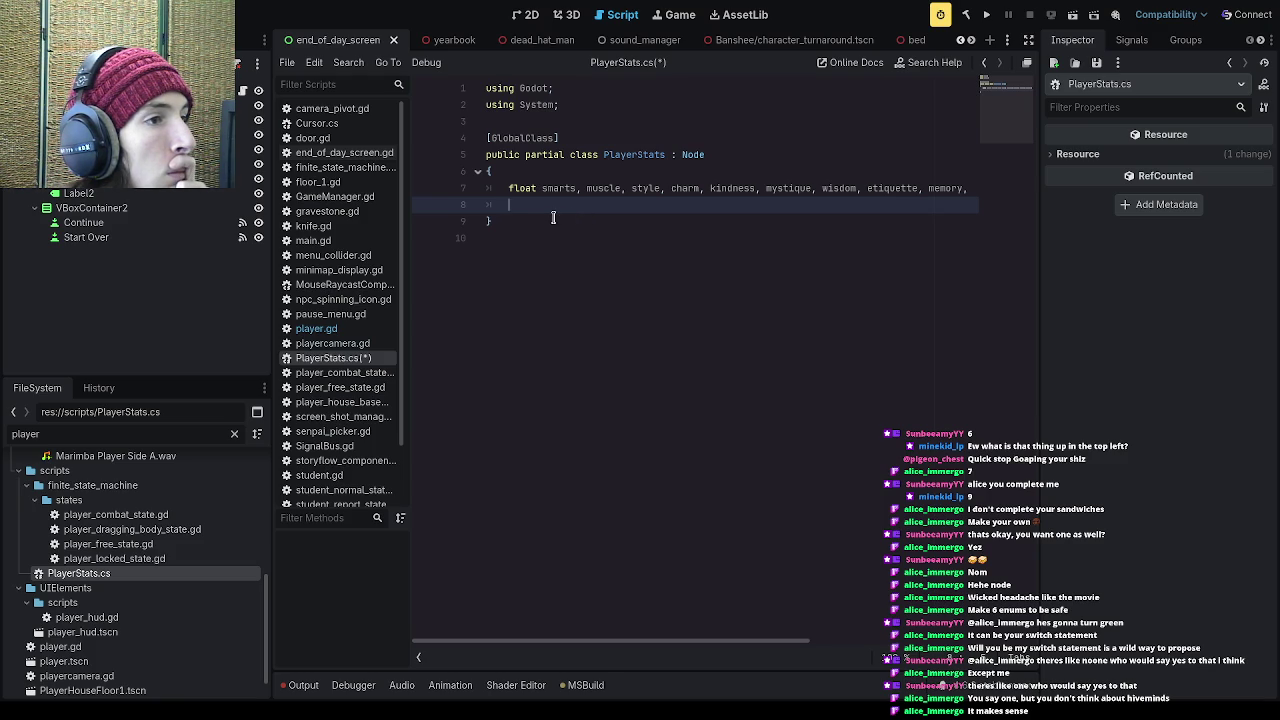
Step: Add a float ChangeStat() method stub on a new line below the stat fields
{"action": "key", "text": "Return"}
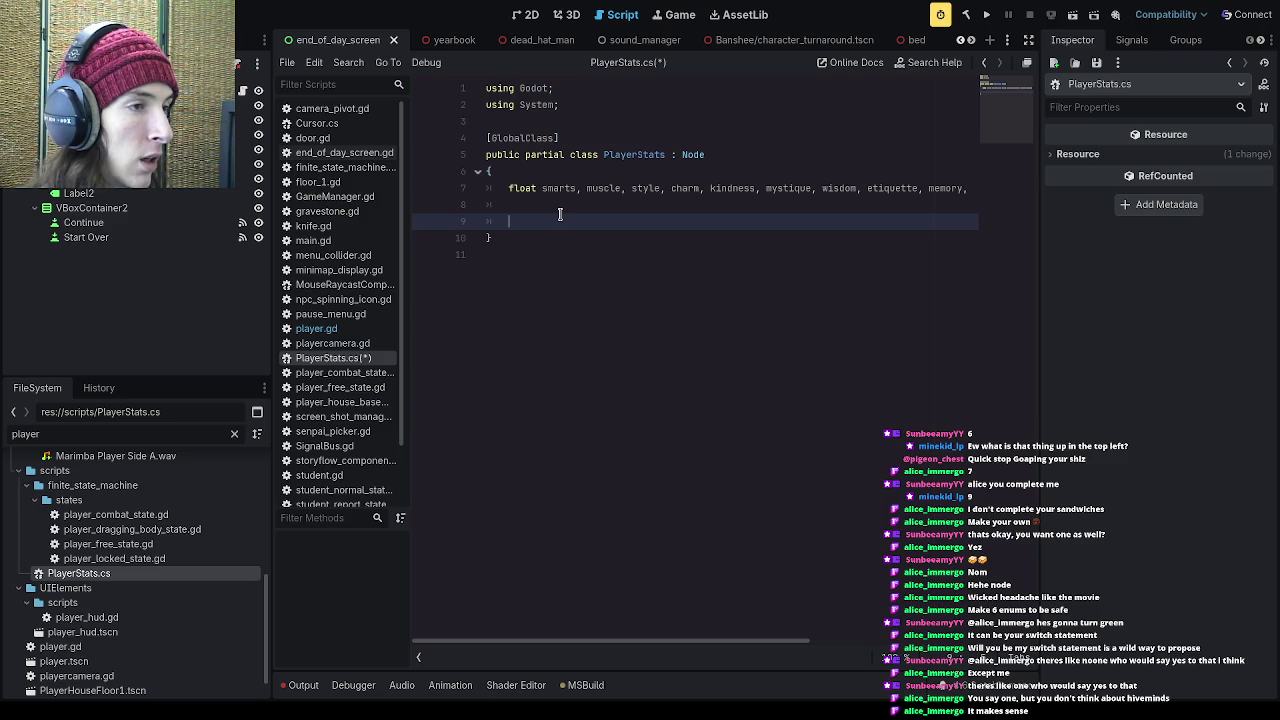
{"action": "type", "text": "float "}
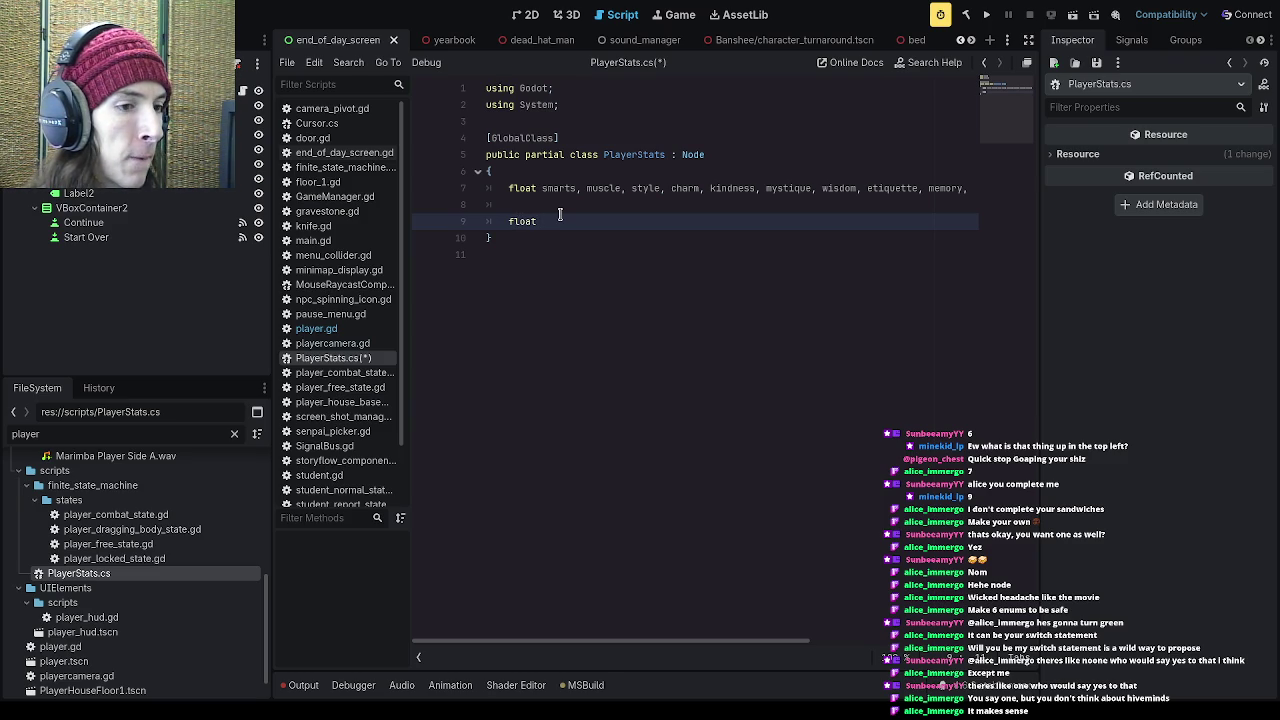
{"action": "type", "text": "Set"}
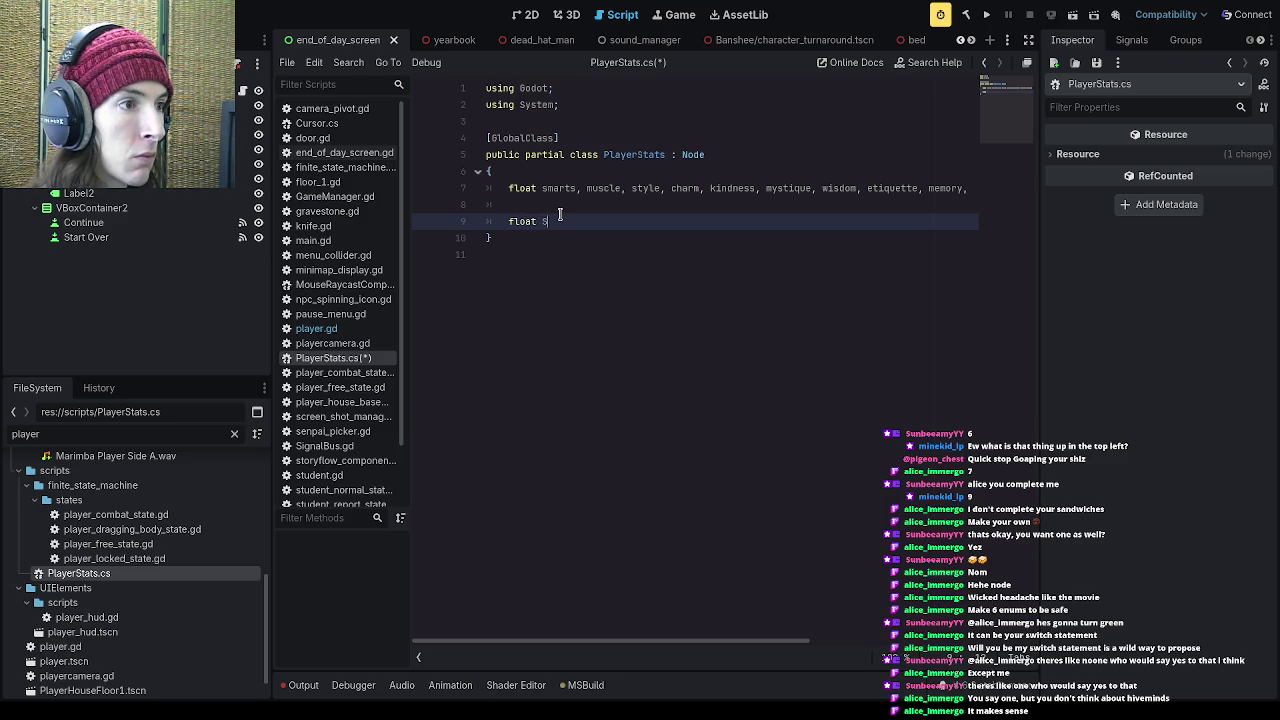
{"action": "key", "text": "BackSpace"}
{"action": "key", "text": "BackSpace"}
{"action": "key", "text": "BackSpace"}
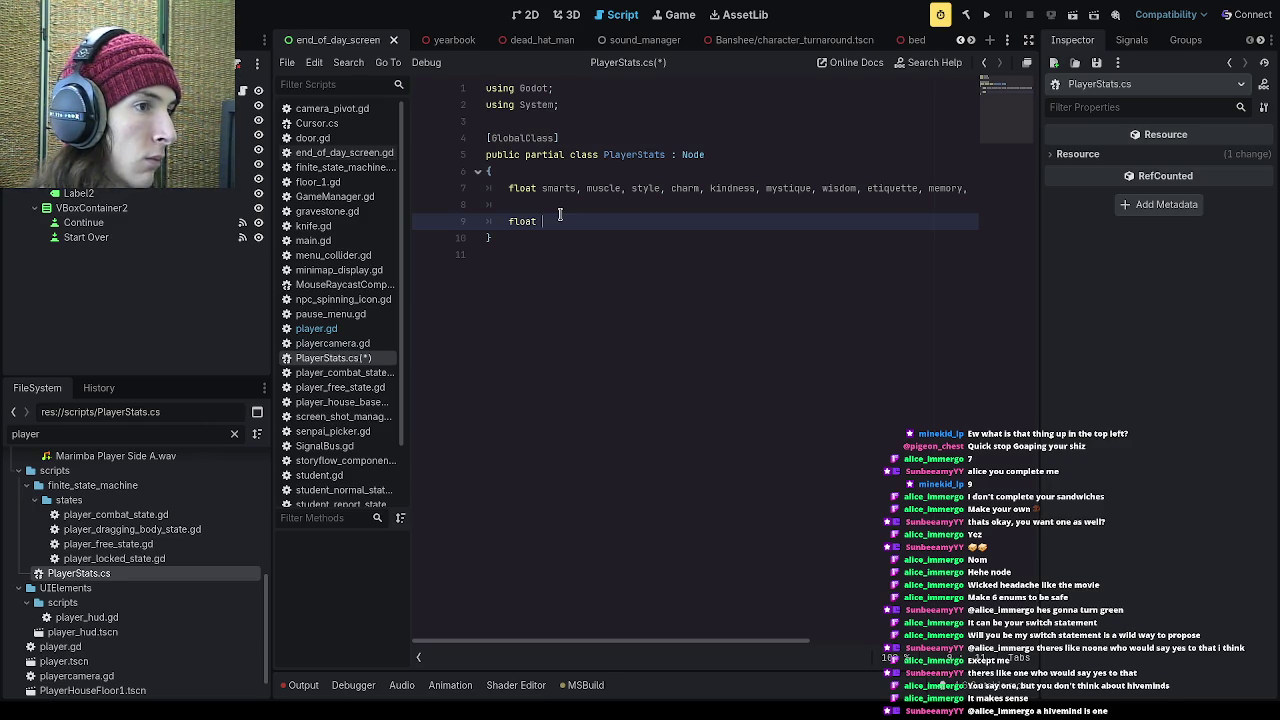
{"action": "type", "text": "ChangeStat"}
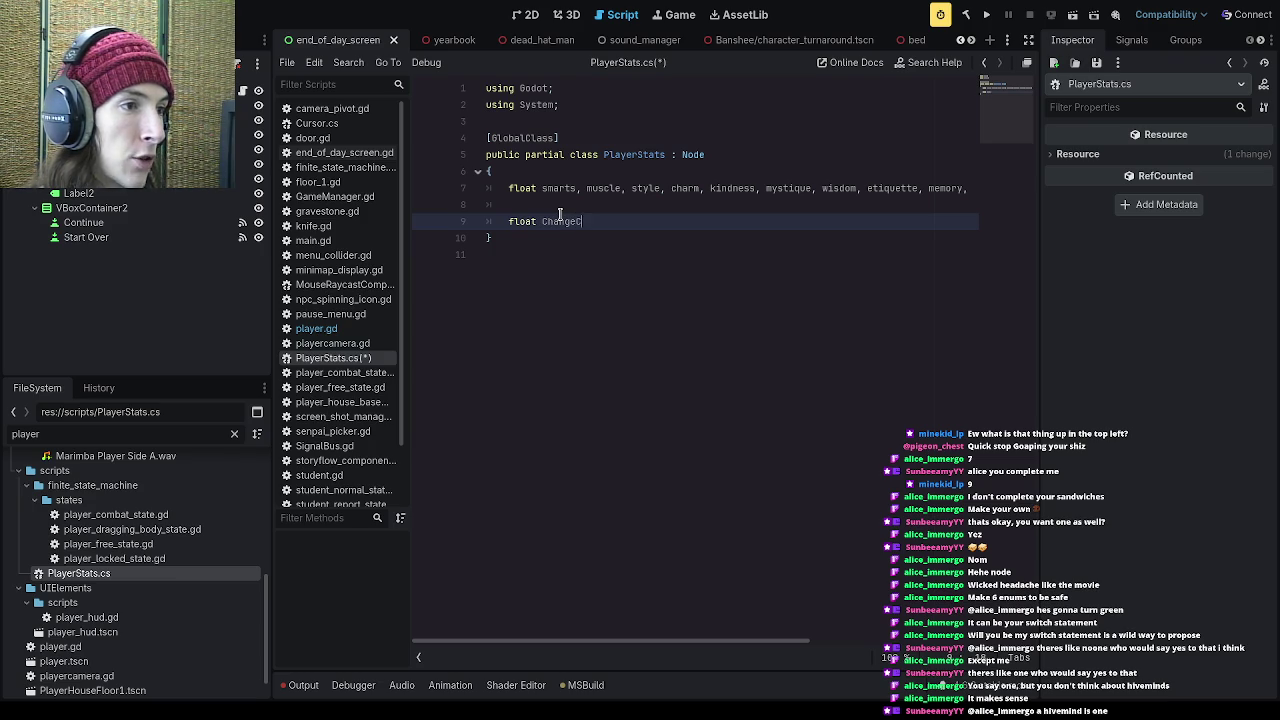
{"action": "type", "text": "("}
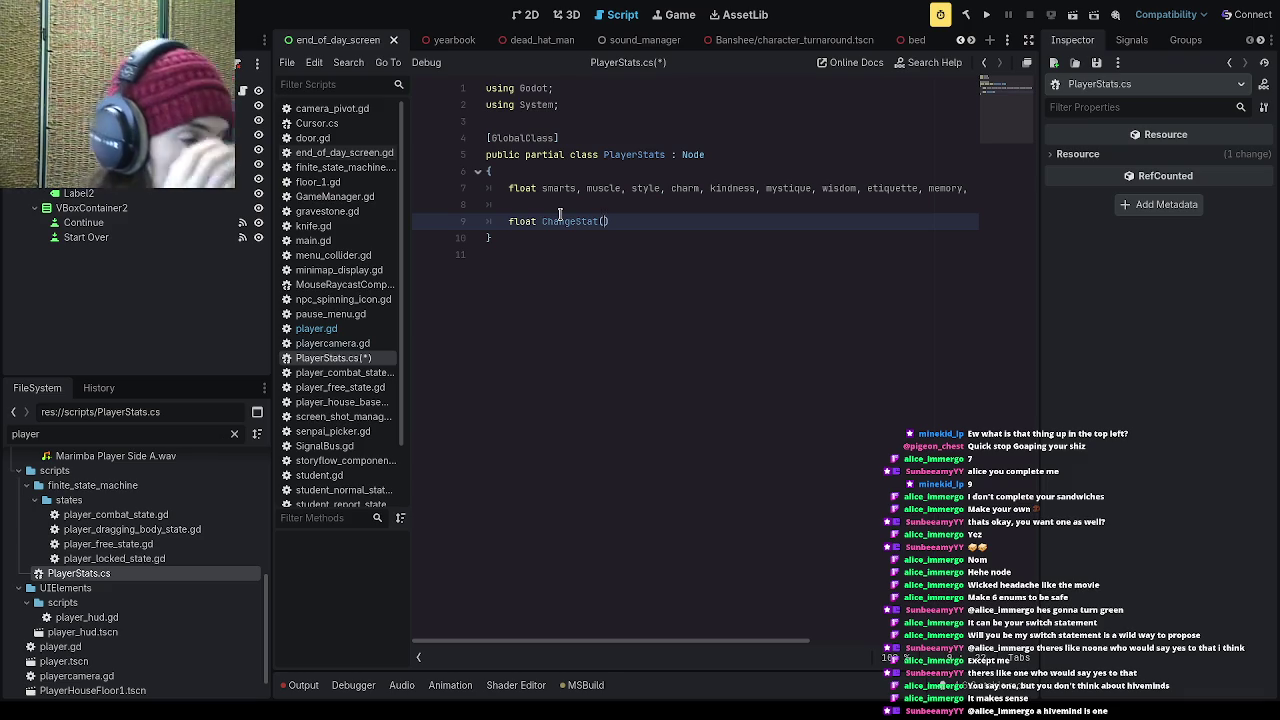
Step: Start an 'enum Stat =' declaration on a new line just after the class's opening brace
{"action": "left_click", "coordinate": [527, 171]}
{"action": "key", "text": "Return"}
{"action": "type", "text": "enum Stat "}
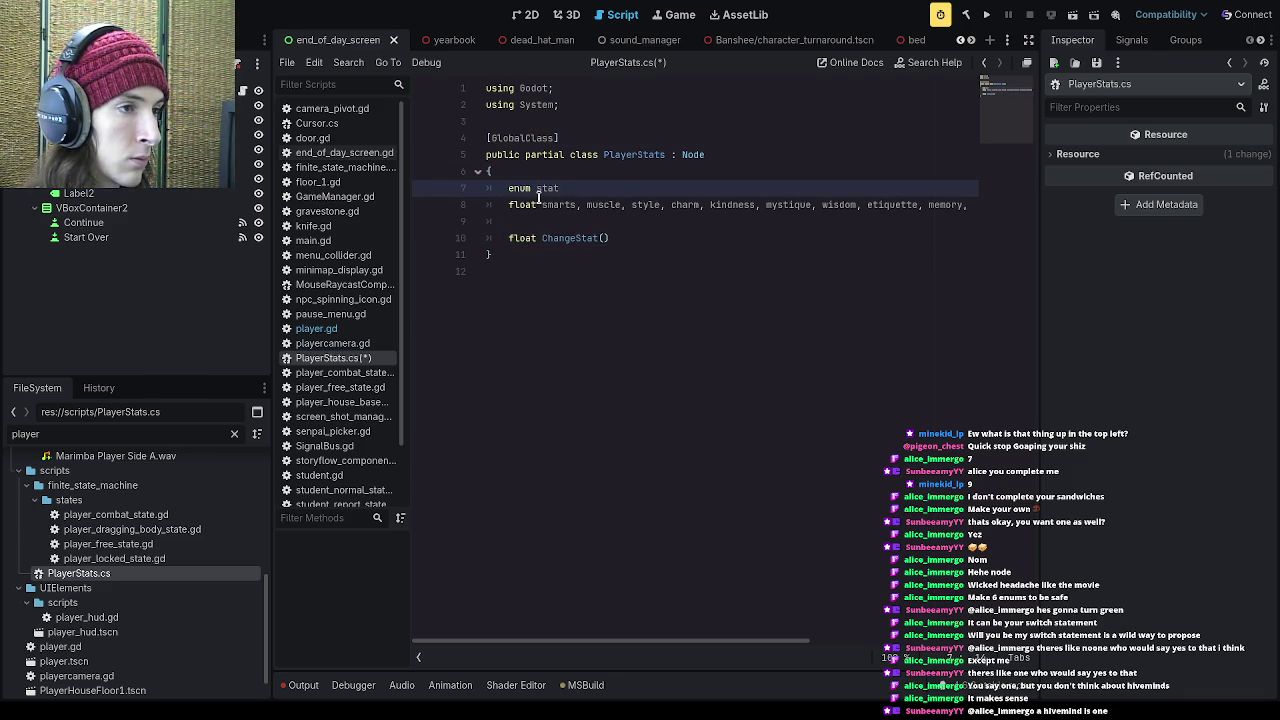
{"action": "type", "text": "="}
Step: List SMARTS and MUSCLE in the enum and delete the old float declarations line
{"action": "type", "text": "{"}
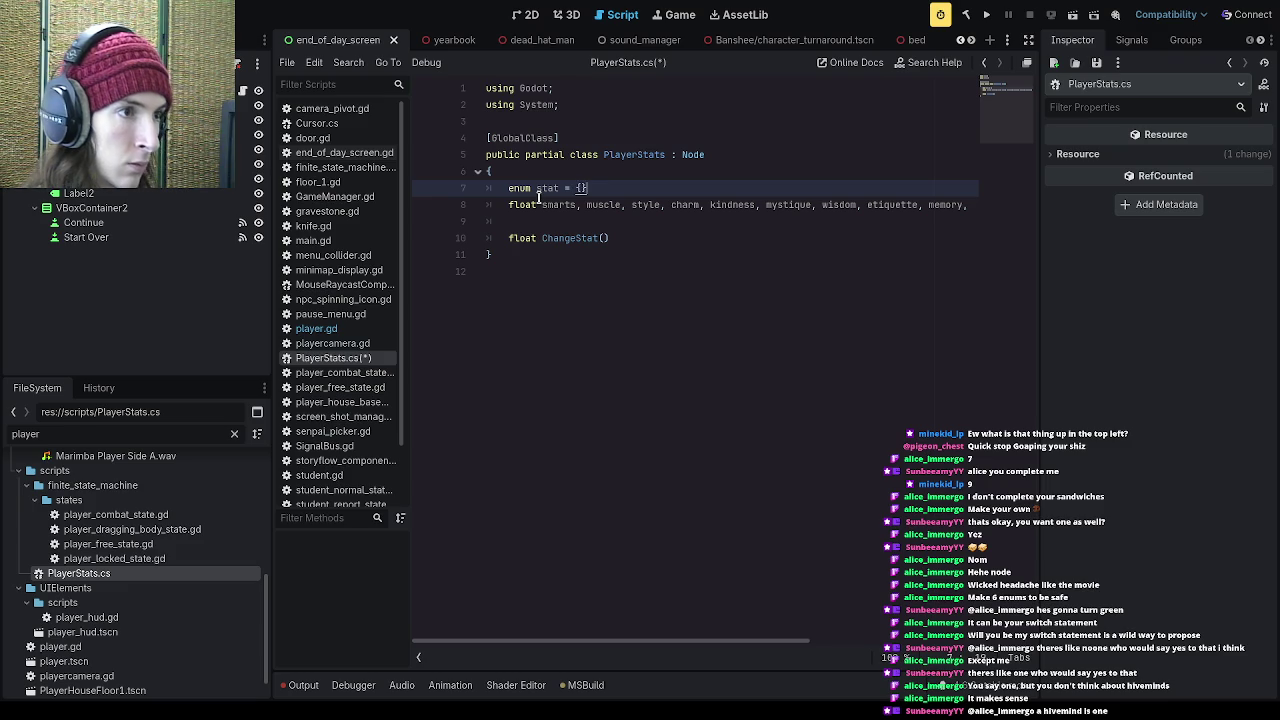
{"action": "type", "text": "SMARTS"}
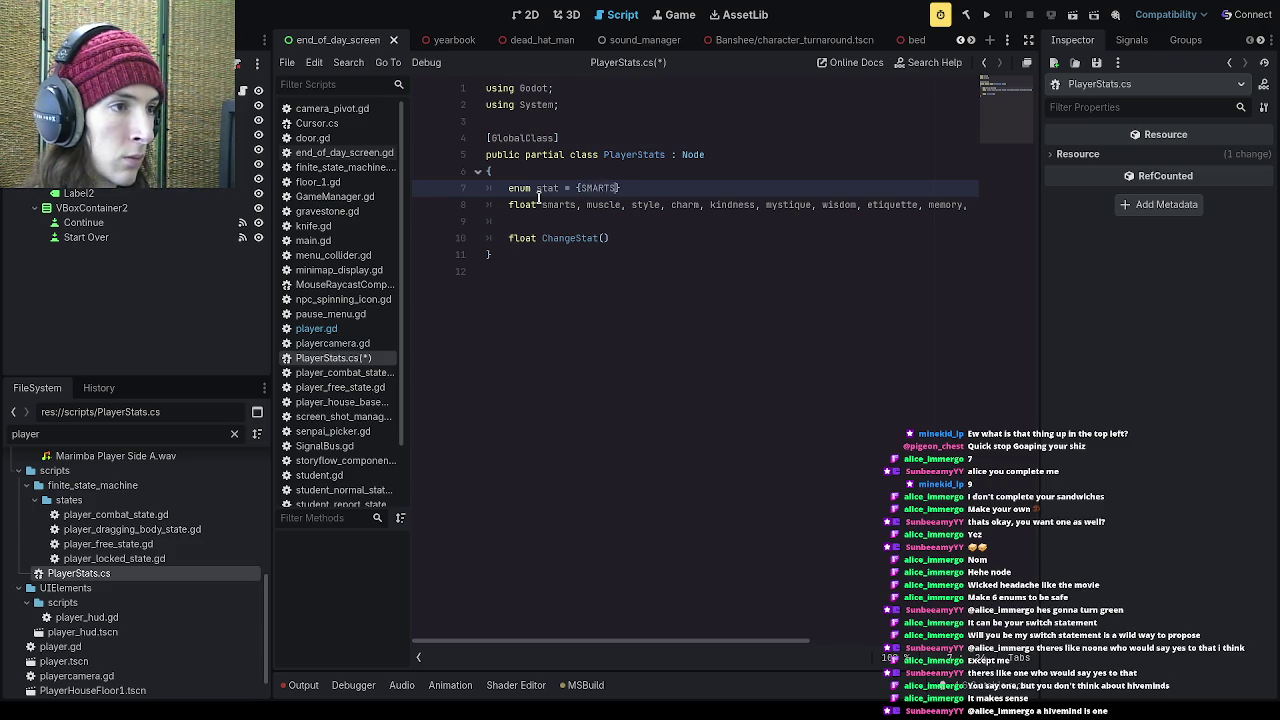
{"action": "type", "text": ", MUSCLE,"}
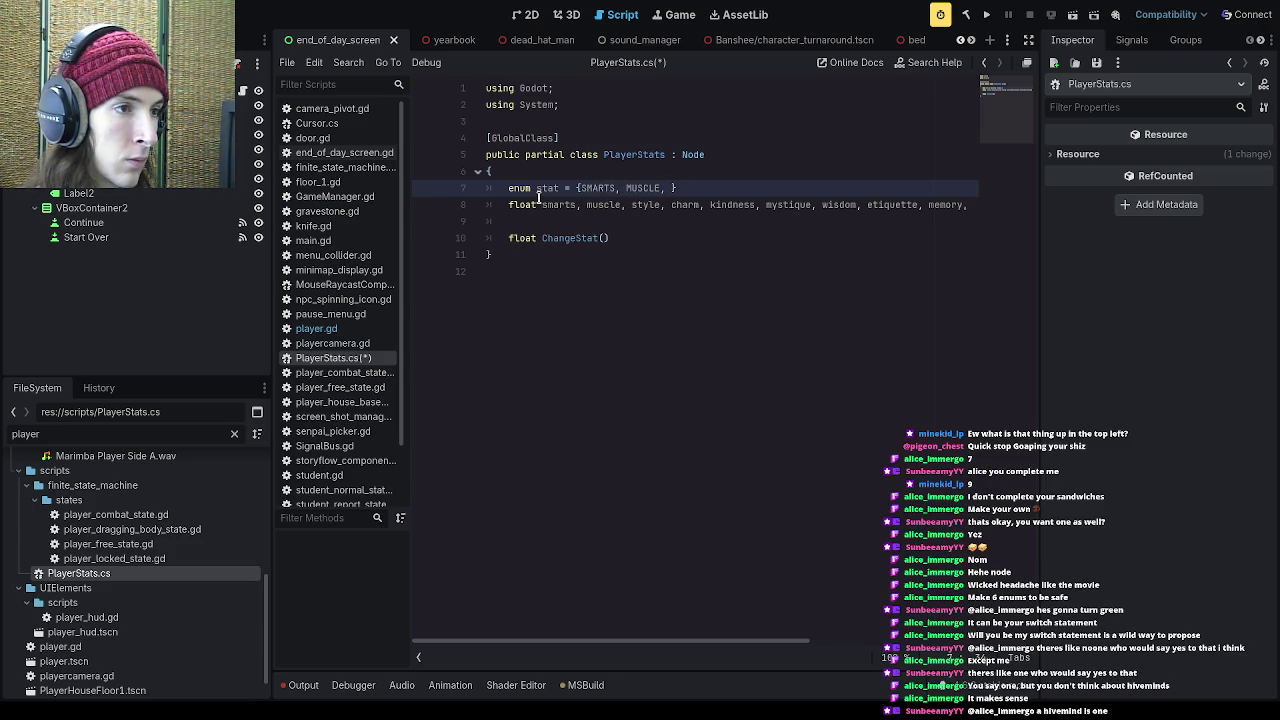
{"action": "left_click_drag", "start_coordinate": [508, 201], "coordinate": [510, 213]}
{"action": "key", "text": "BackSpace"}
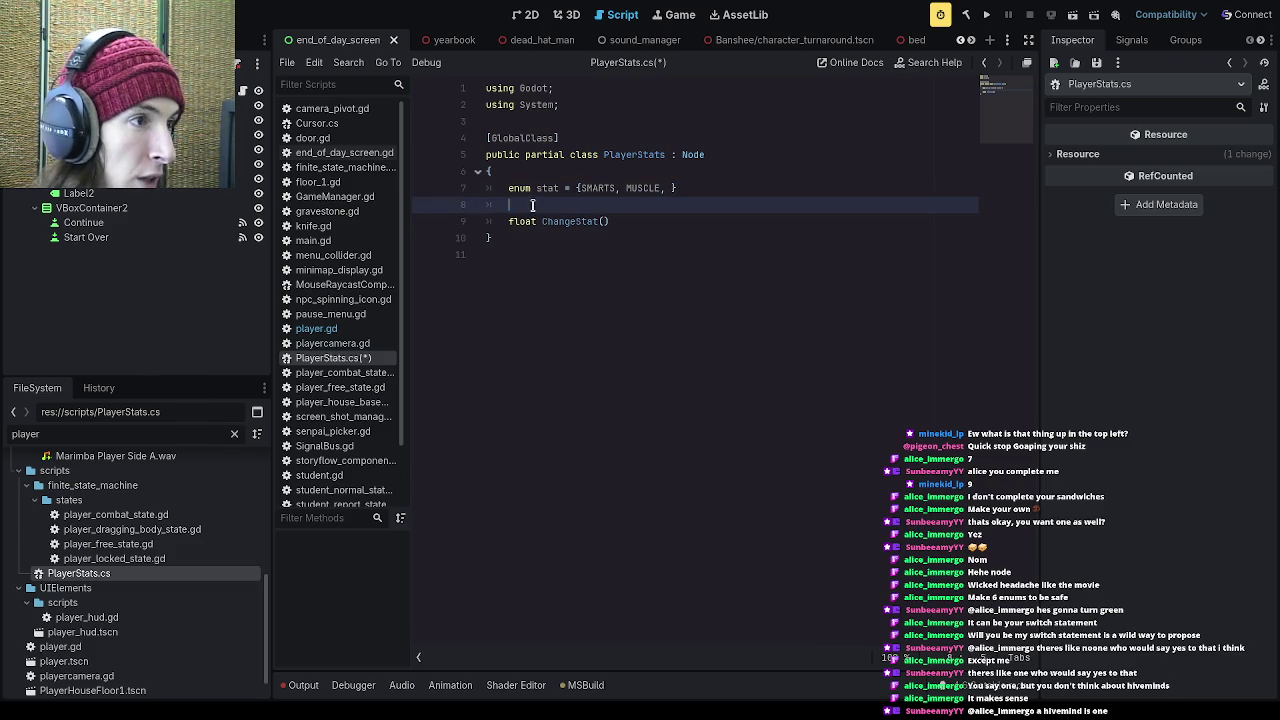
{"action": "key", "text": "Return"}
{"action": "left_click", "coordinate": [608, 206]}
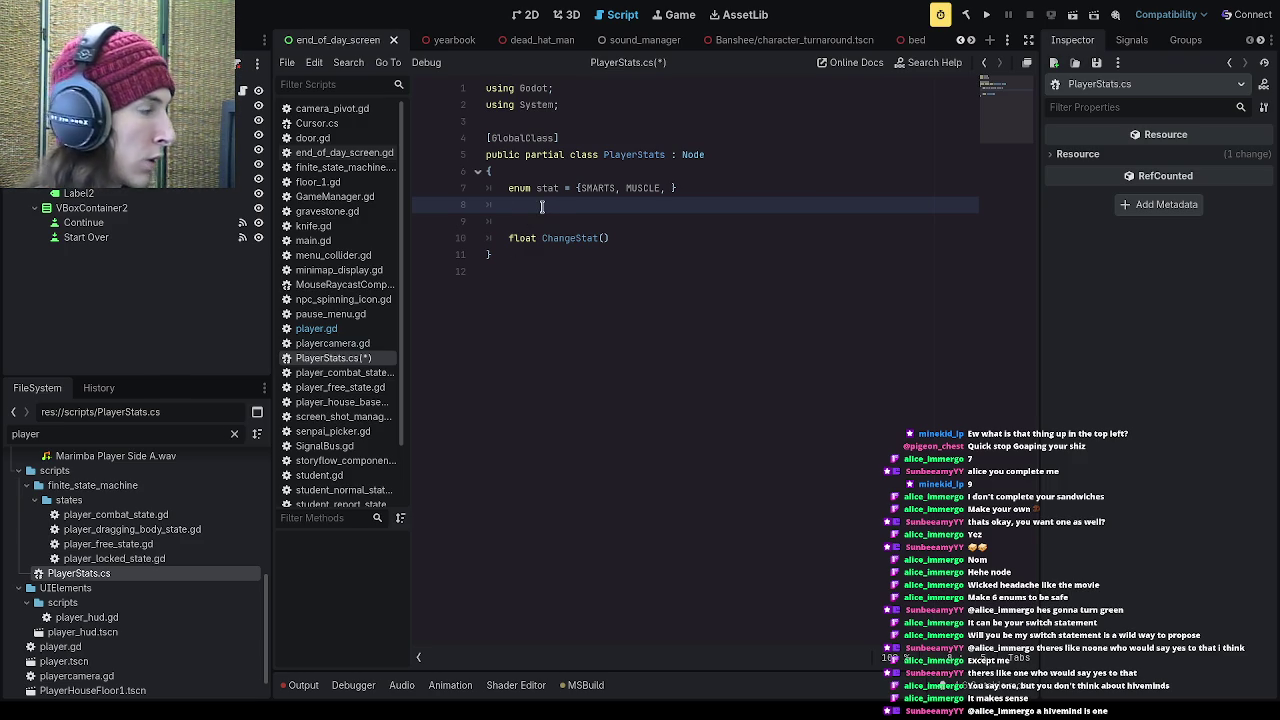
Step: Declare 'List<float> Stats = new List<float>;' on the line below the enum
{"action": "type", "text": "L"}
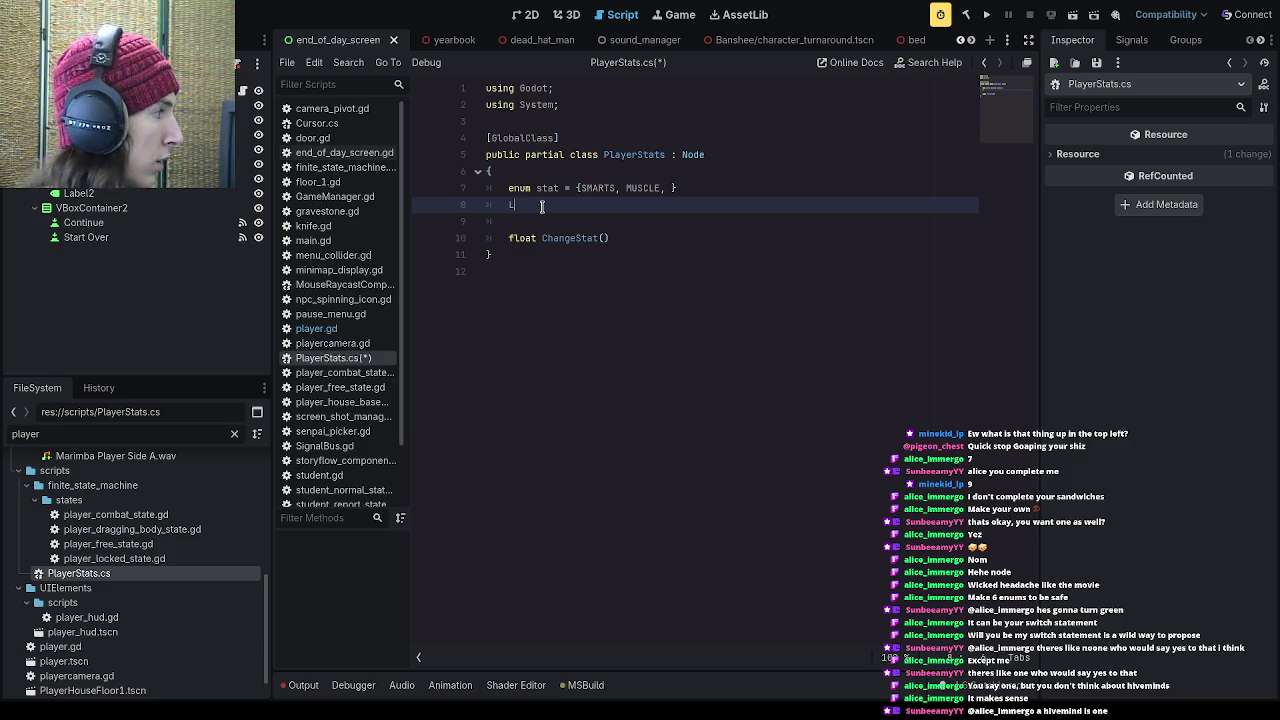
{"action": "type", "text": "ist<float"}
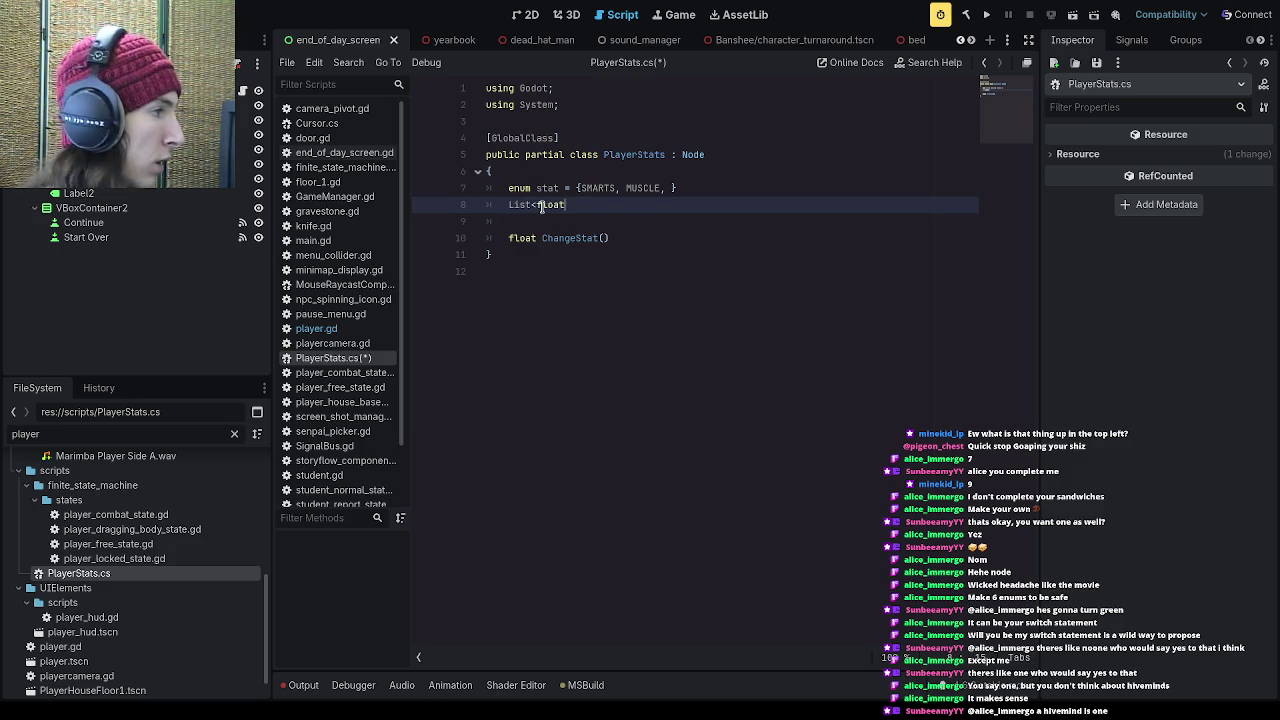
{"action": "type", "text": "> St"}
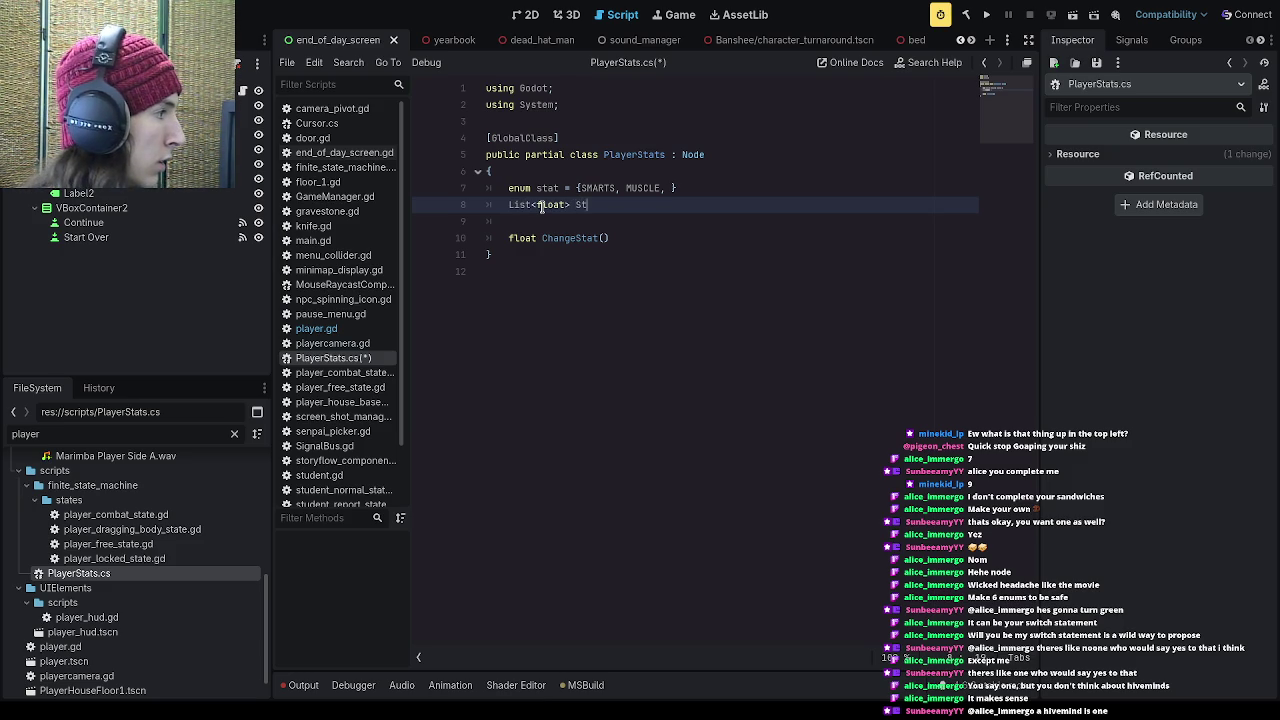
{"action": "type", "text": "ats = new List"}
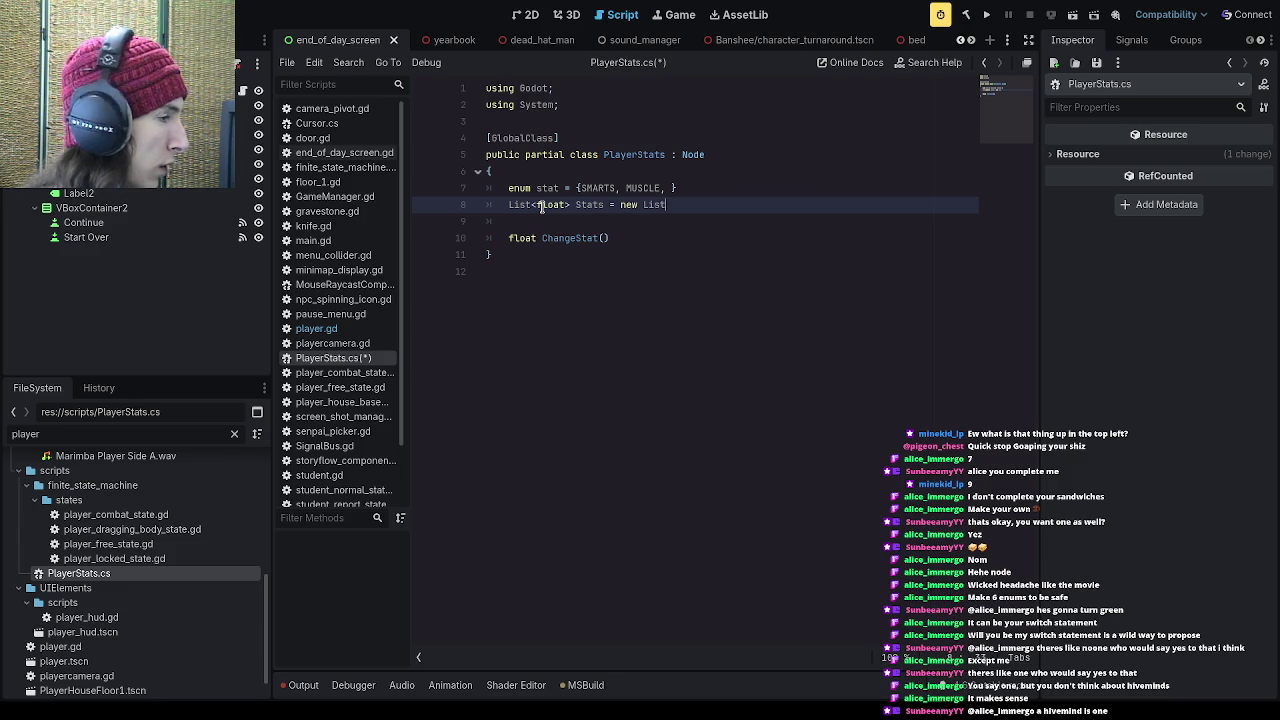
{"action": "type", "text": "<float>;"}
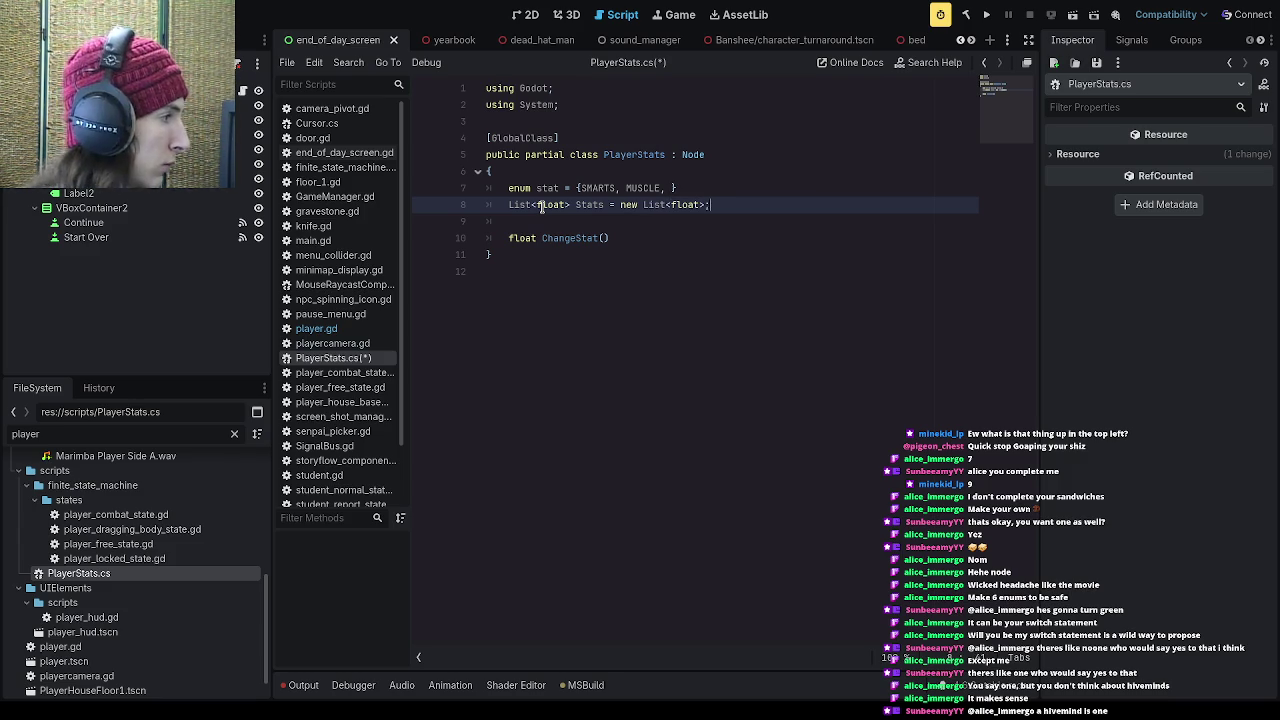
{"action": "key", "text": "Up"}
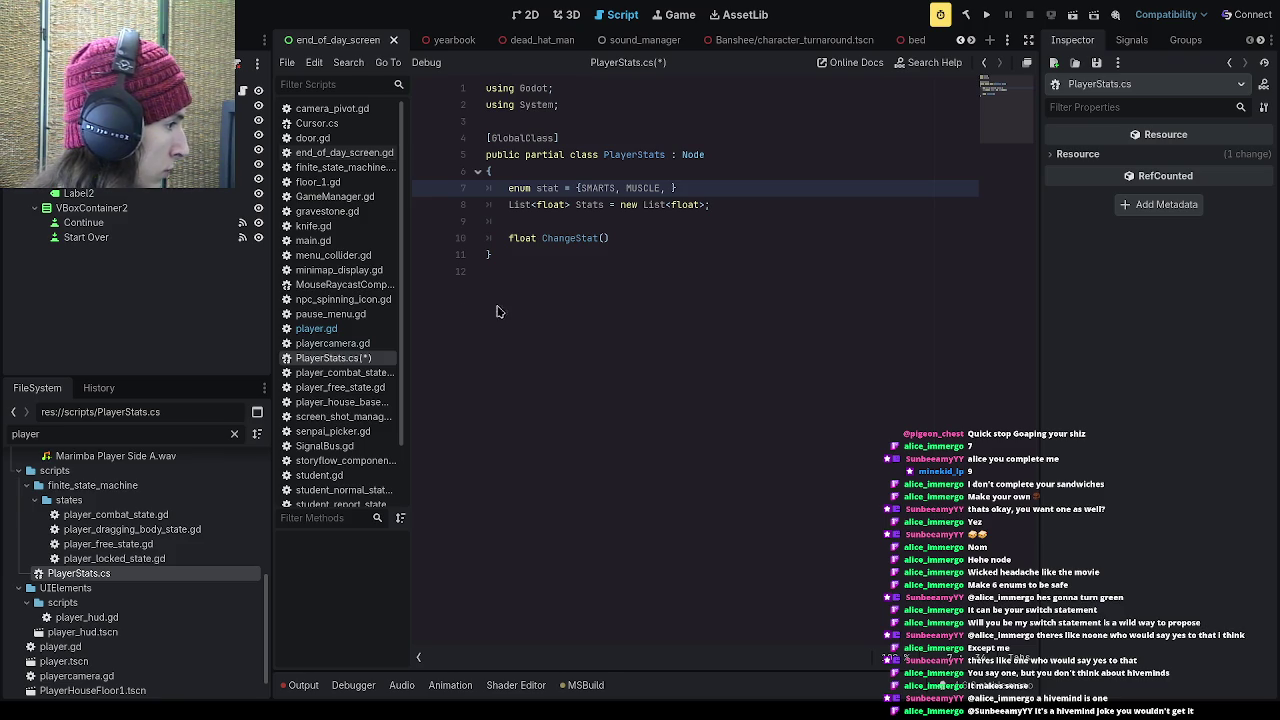
{"action": "left_click", "coordinate": [752, 205]}
{"action": "left_click", "coordinate": [670, 188]}
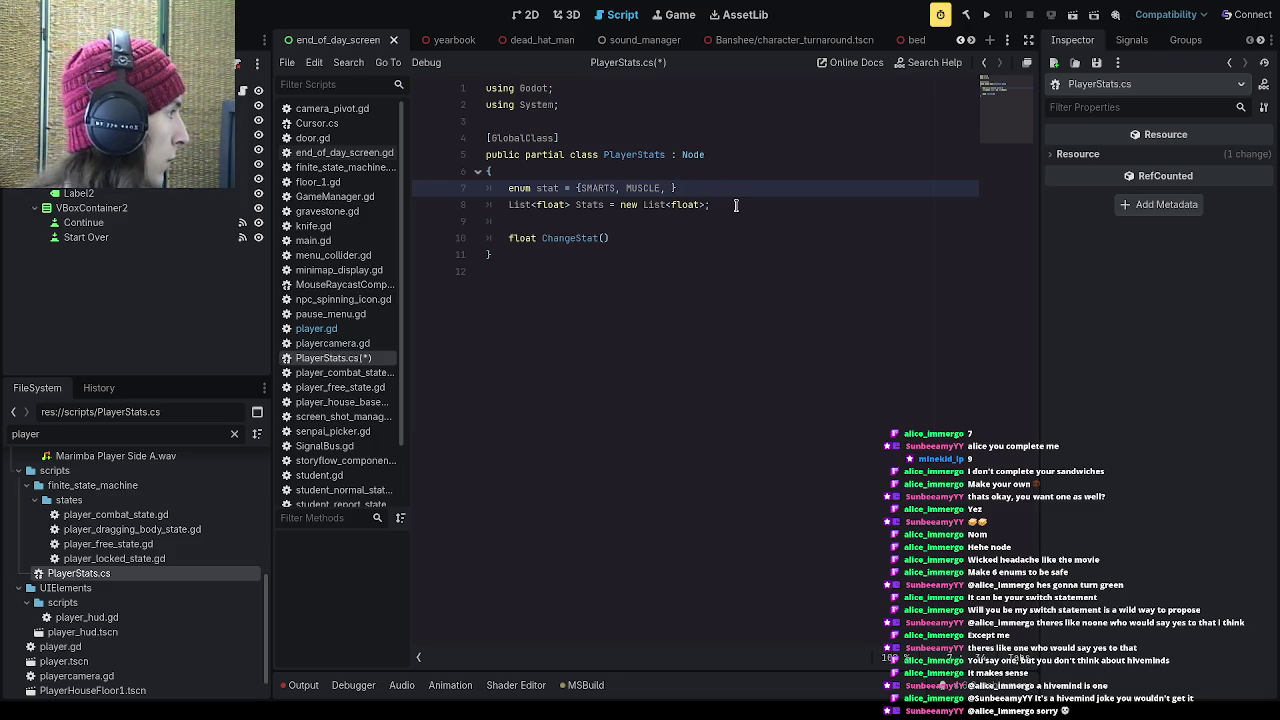
Step: Add STYLE, CHARM, KINDNESS, MYSTIQUE, WISDOM, ETIQUETTE, MEMORY, CREATIVITY, HUMOR, RYTHM, WIT and MONEY to the enum
{"action": "type", "text": "STYLE, "}
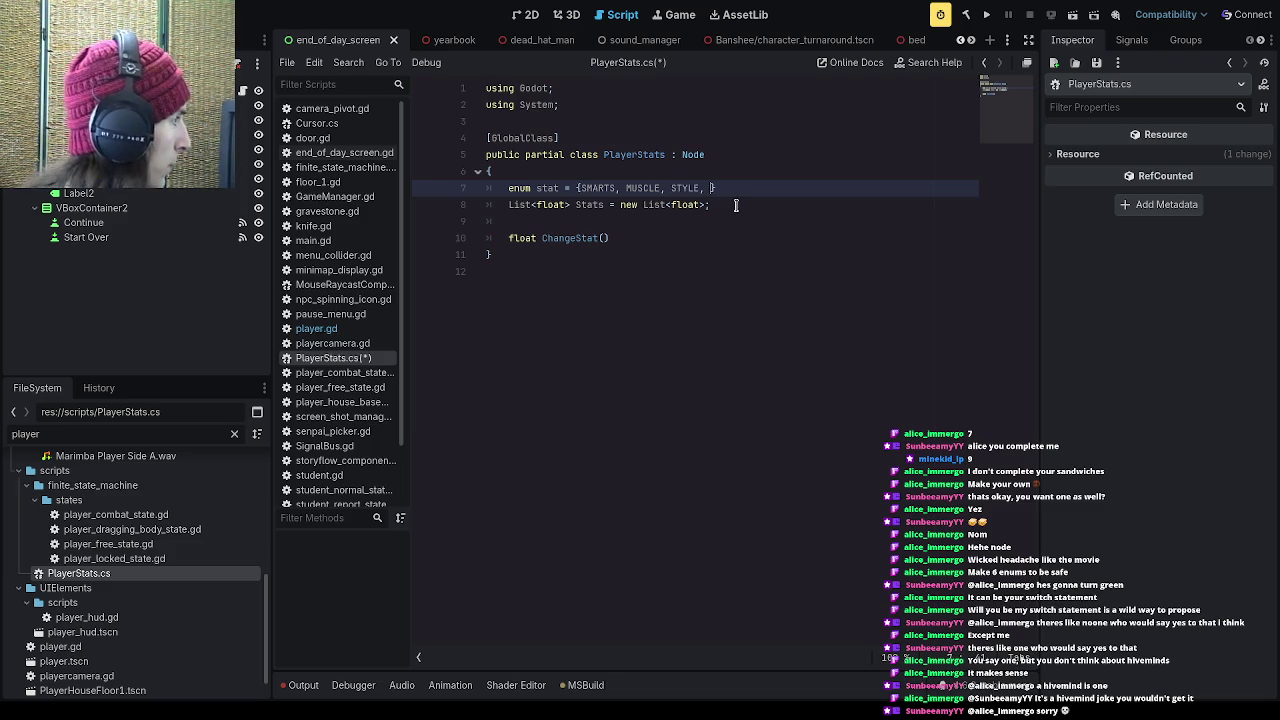
{"action": "type", "text": "CHARM, KIN"}
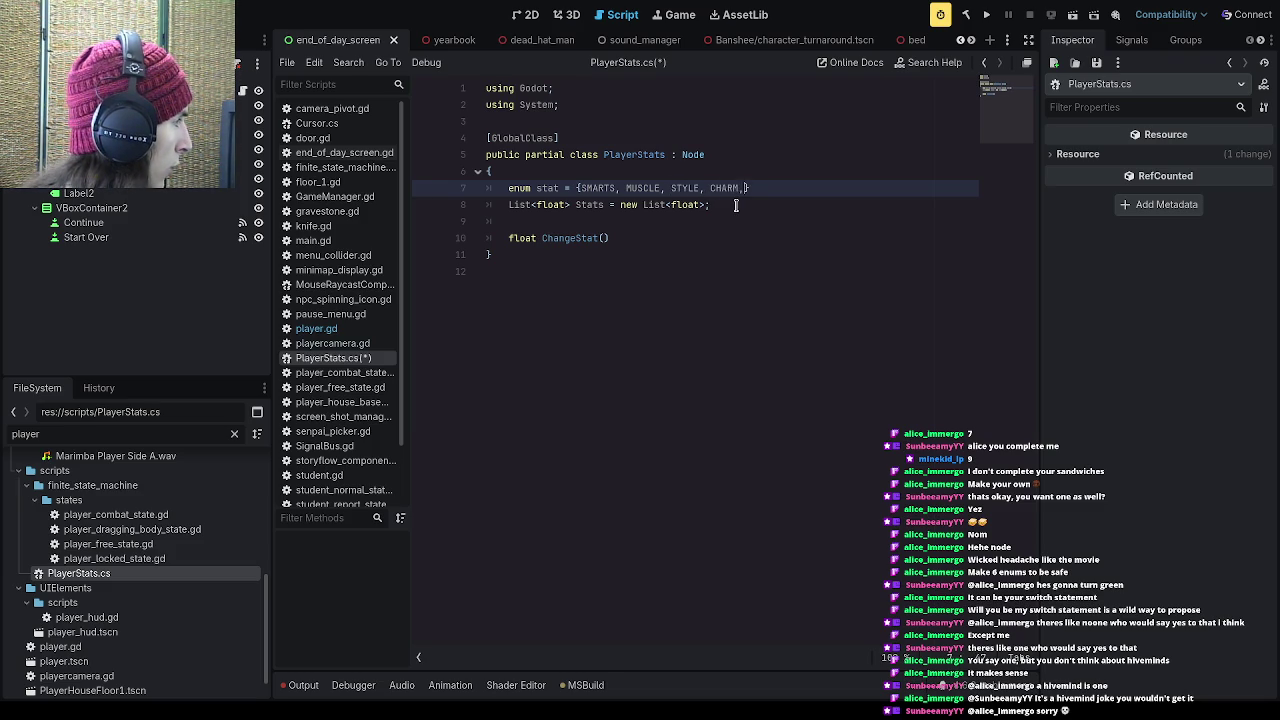
{"action": "type", "text": "DNESS, MY"}
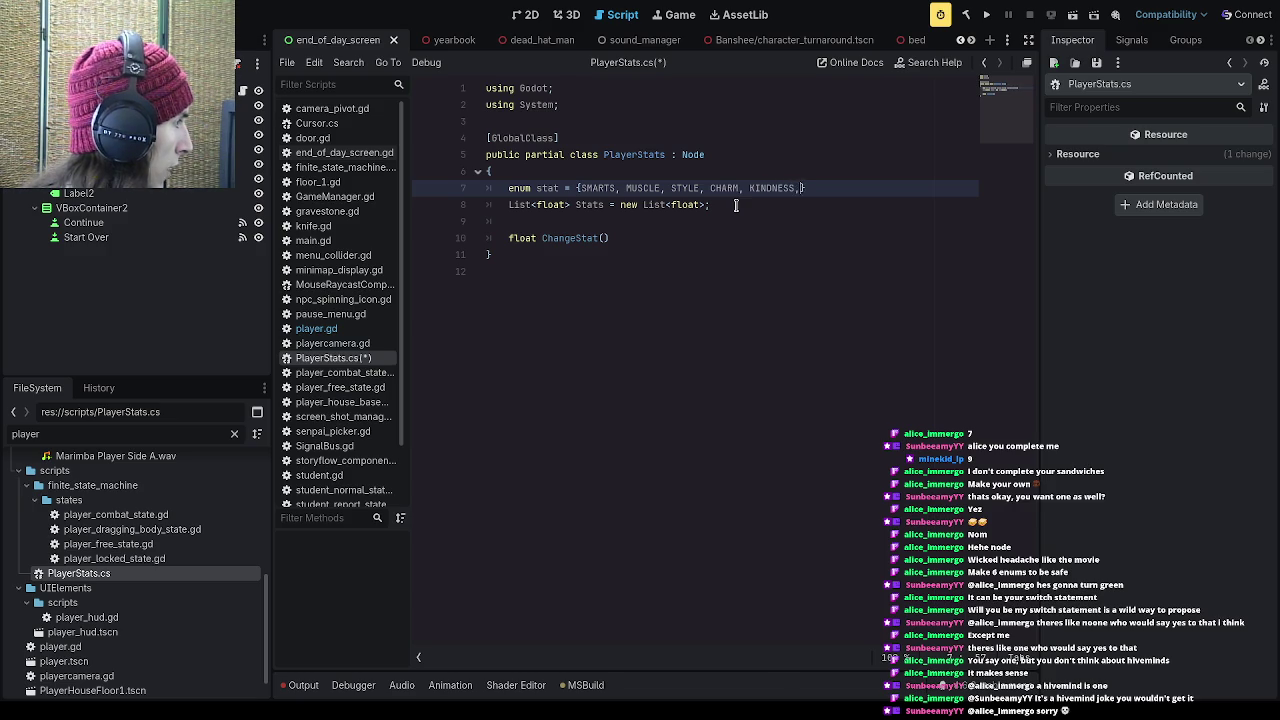
{"action": "type", "text": "STIQUE, WIS"}
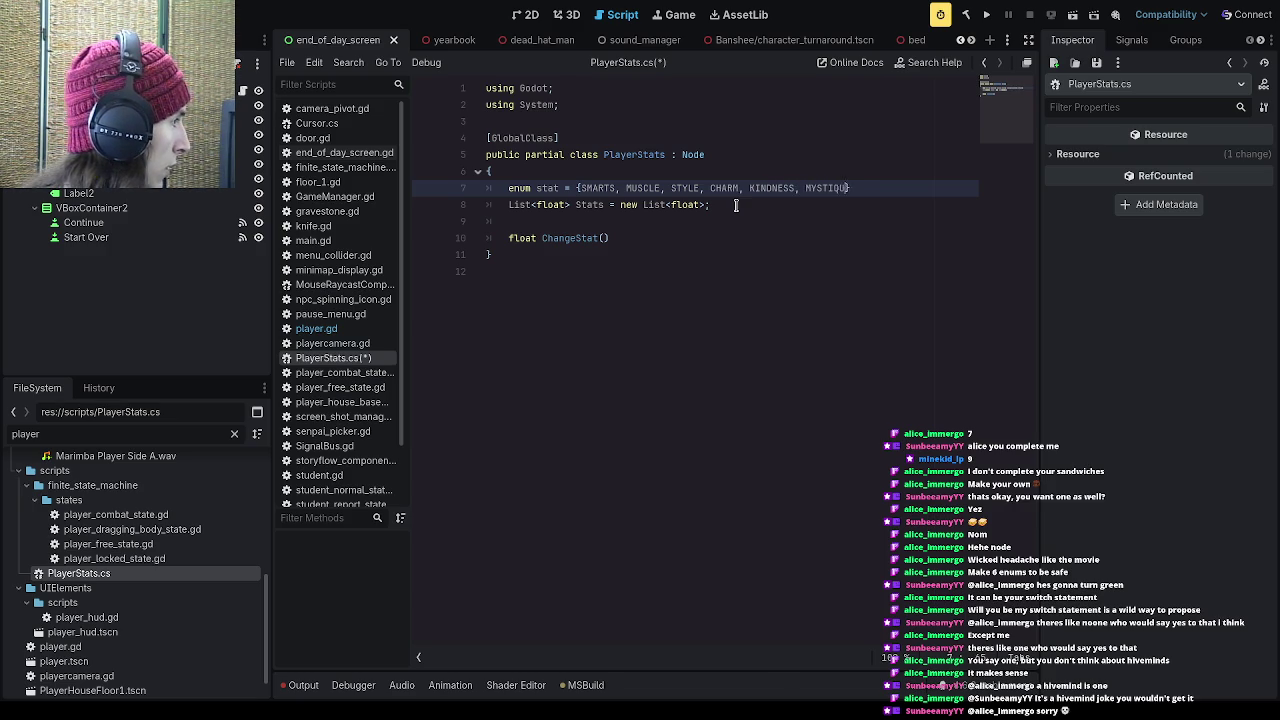
{"action": "type", "text": "DOM, ETI"}
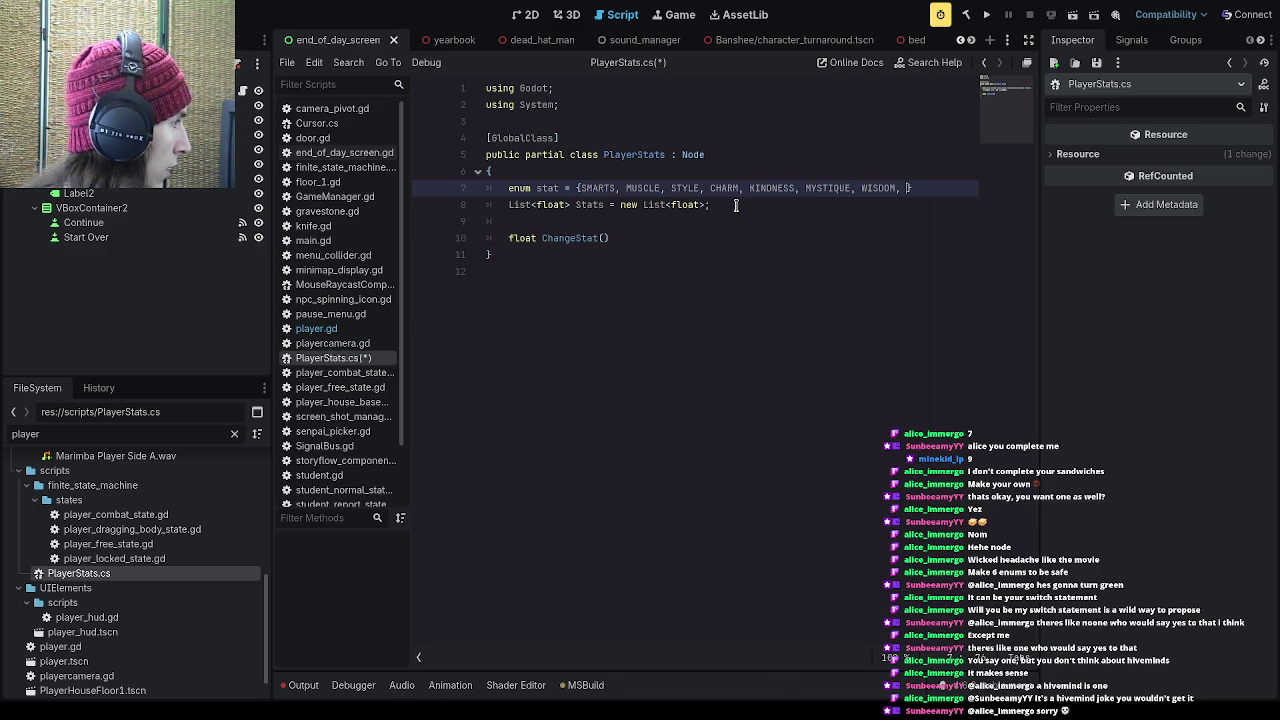
{"action": "type", "text": "QUETTE, MEMO"}
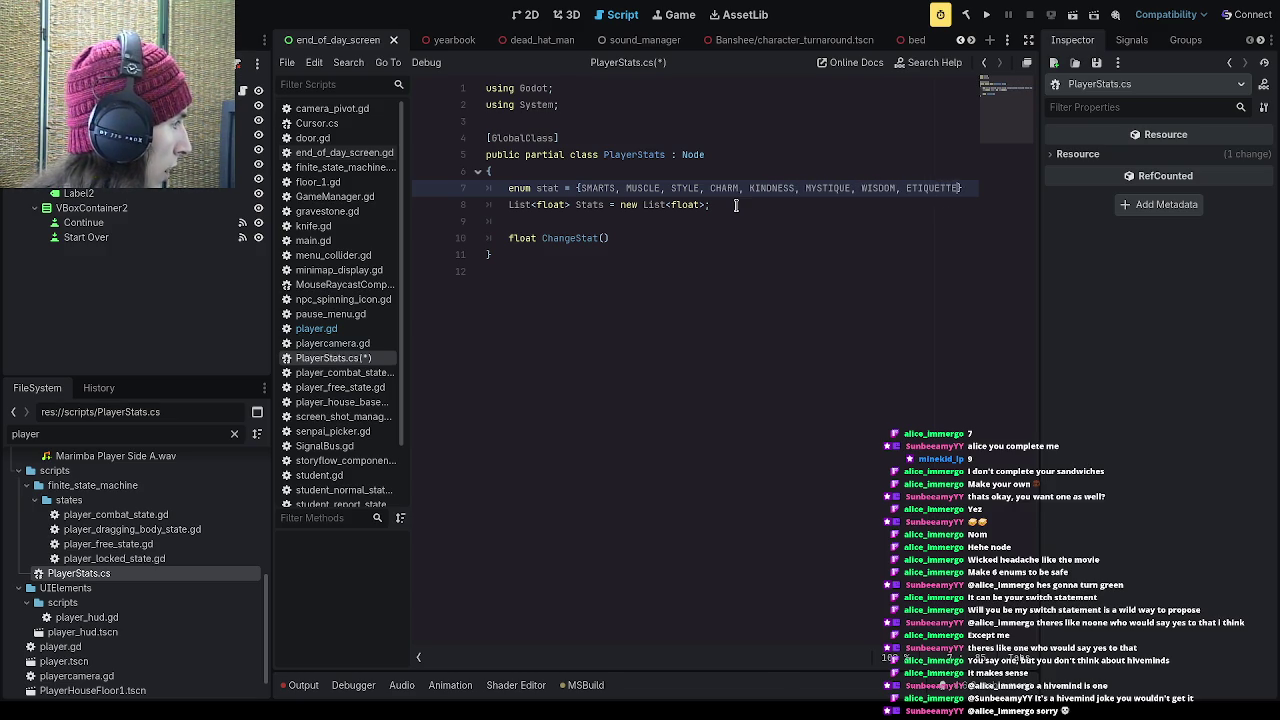
{"action": "type", "text": "RY, C"}
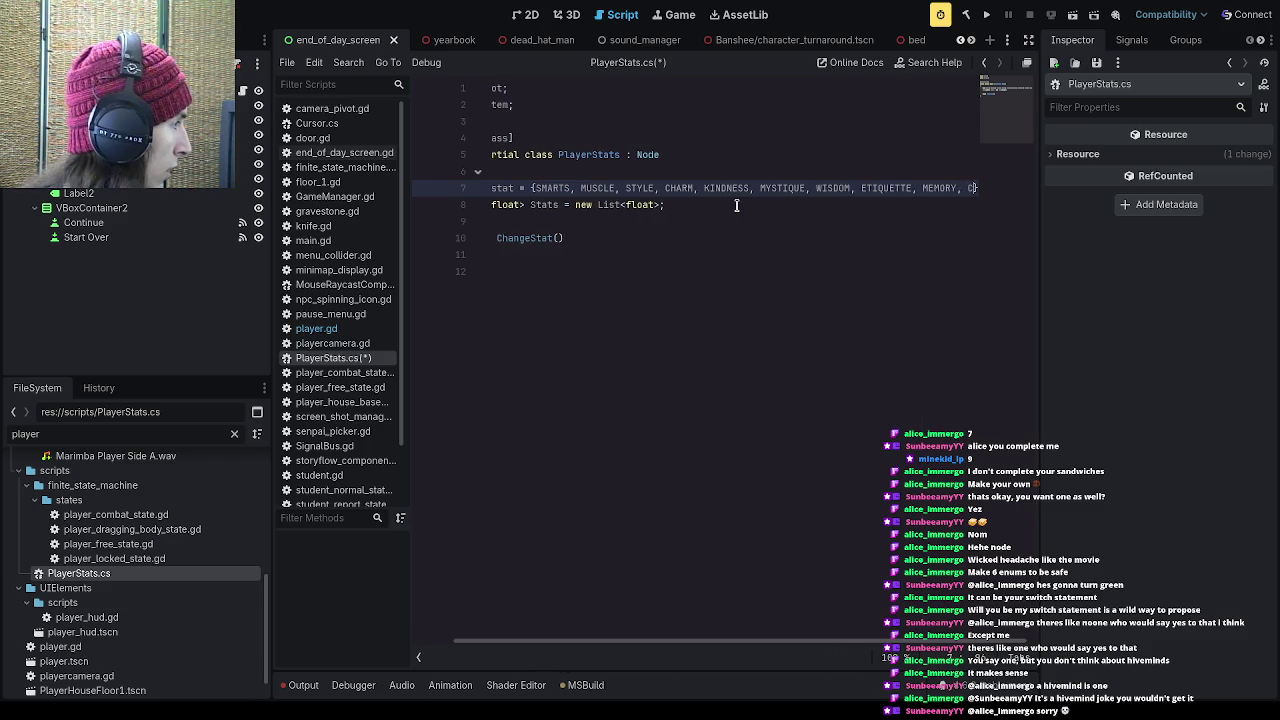
{"action": "type", "text": "REATIVITY, H"}
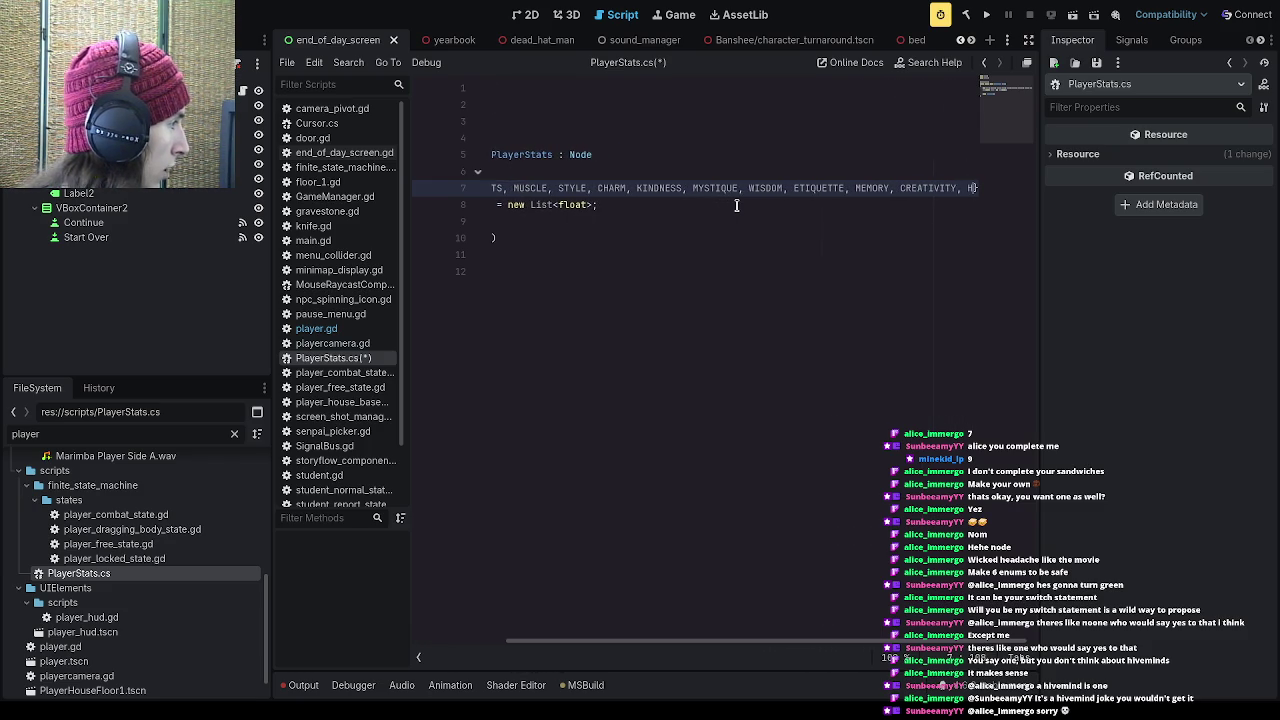
{"action": "type", "text": "UMOR, RY"}
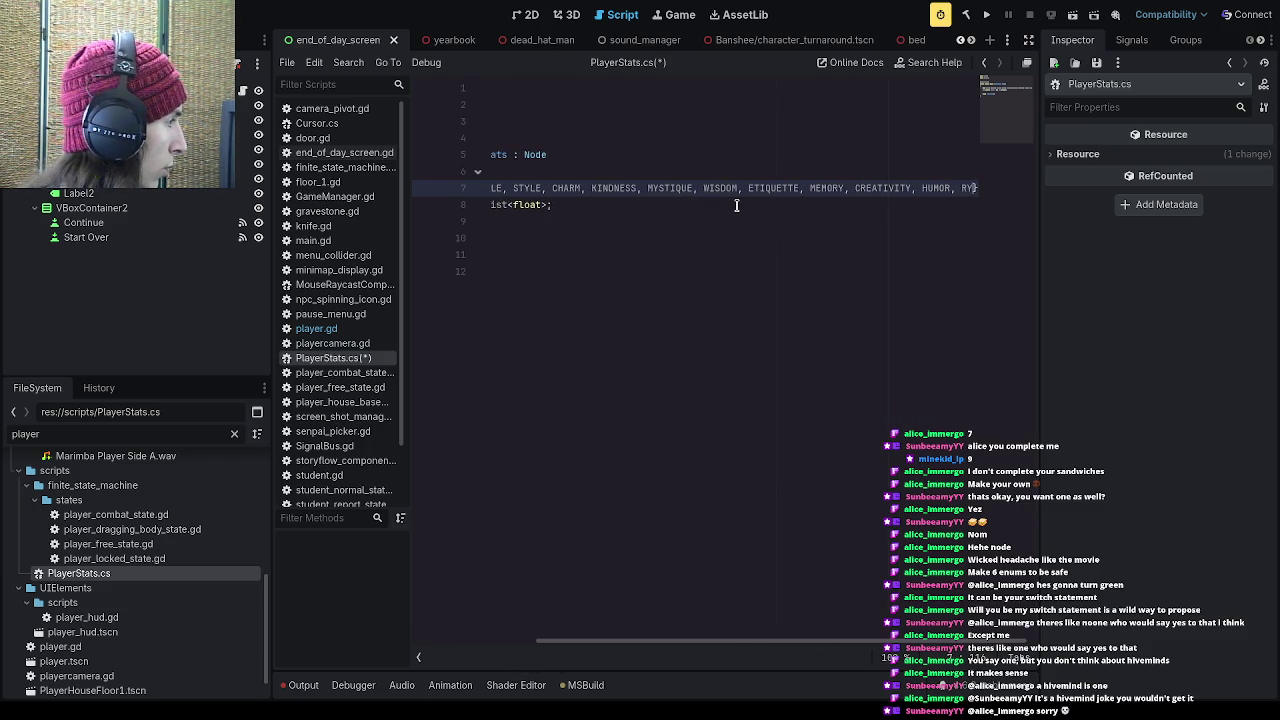
{"action": "type", "text": "THM, WIT, MONE"}
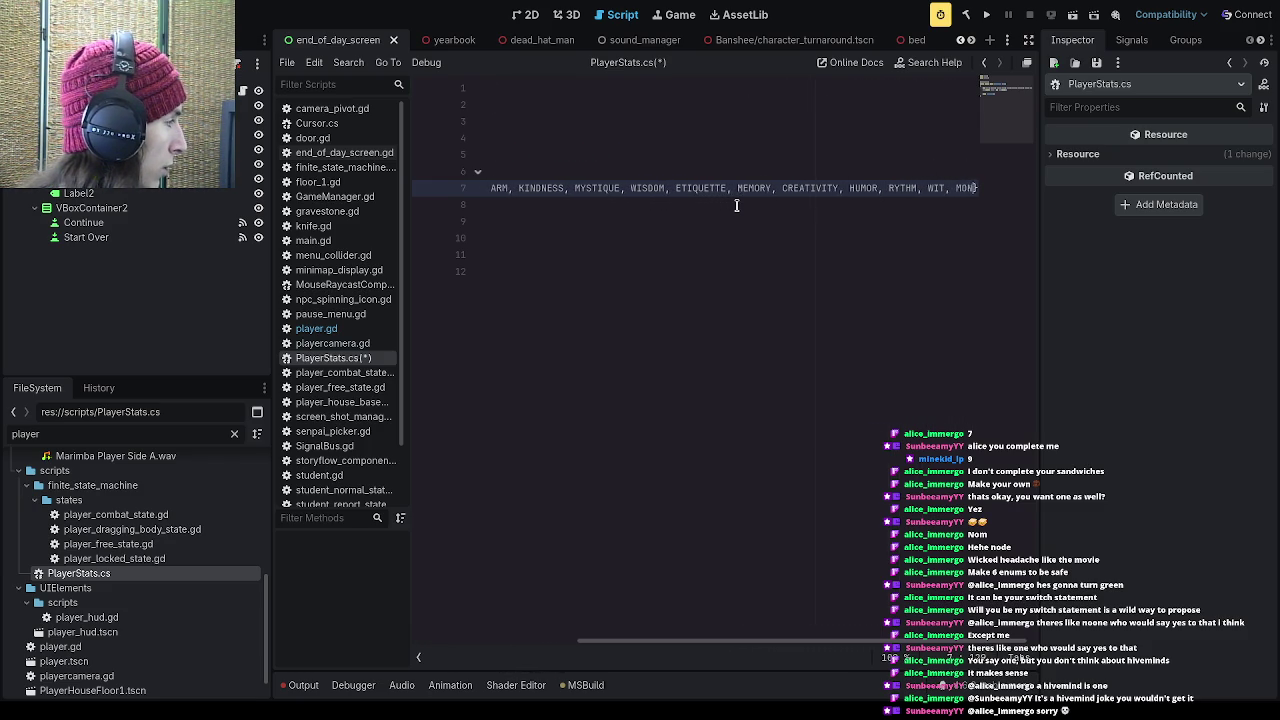
{"action": "type", "text": "Y, CONFIDENCE"}
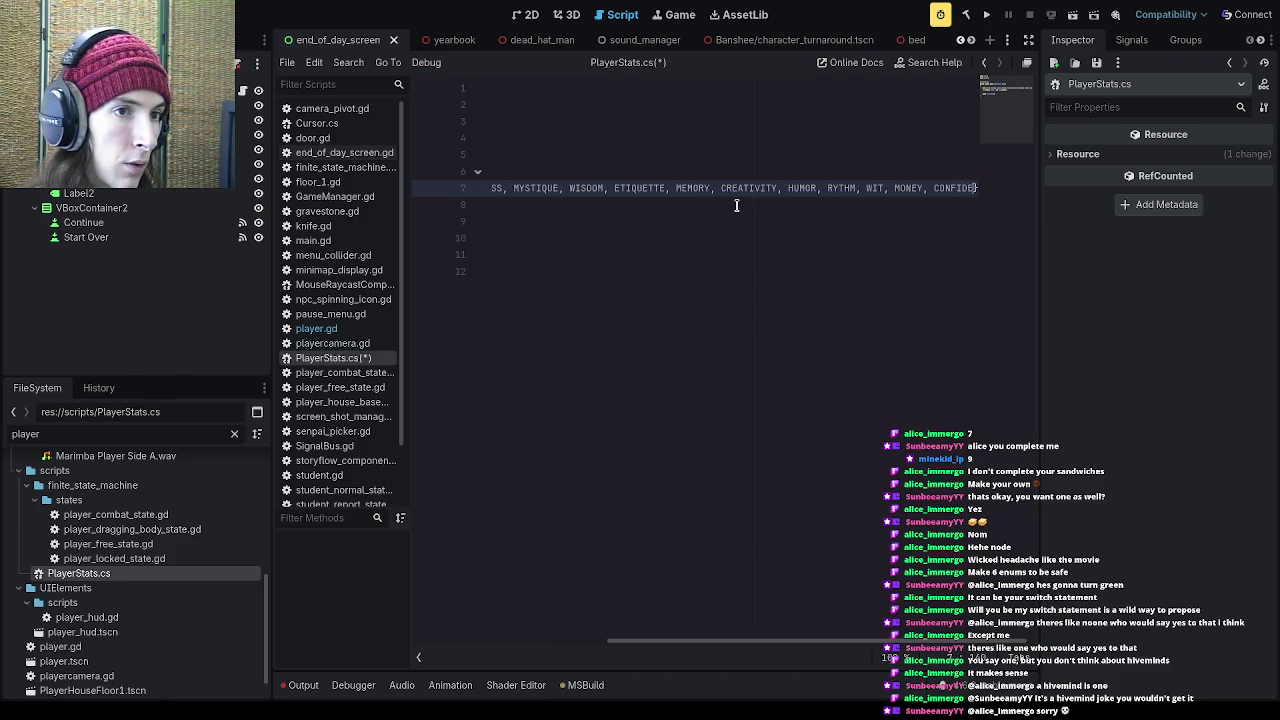
{"action": "left_click_drag", "start_coordinate": [780, 641], "coordinate": [400, 641]}
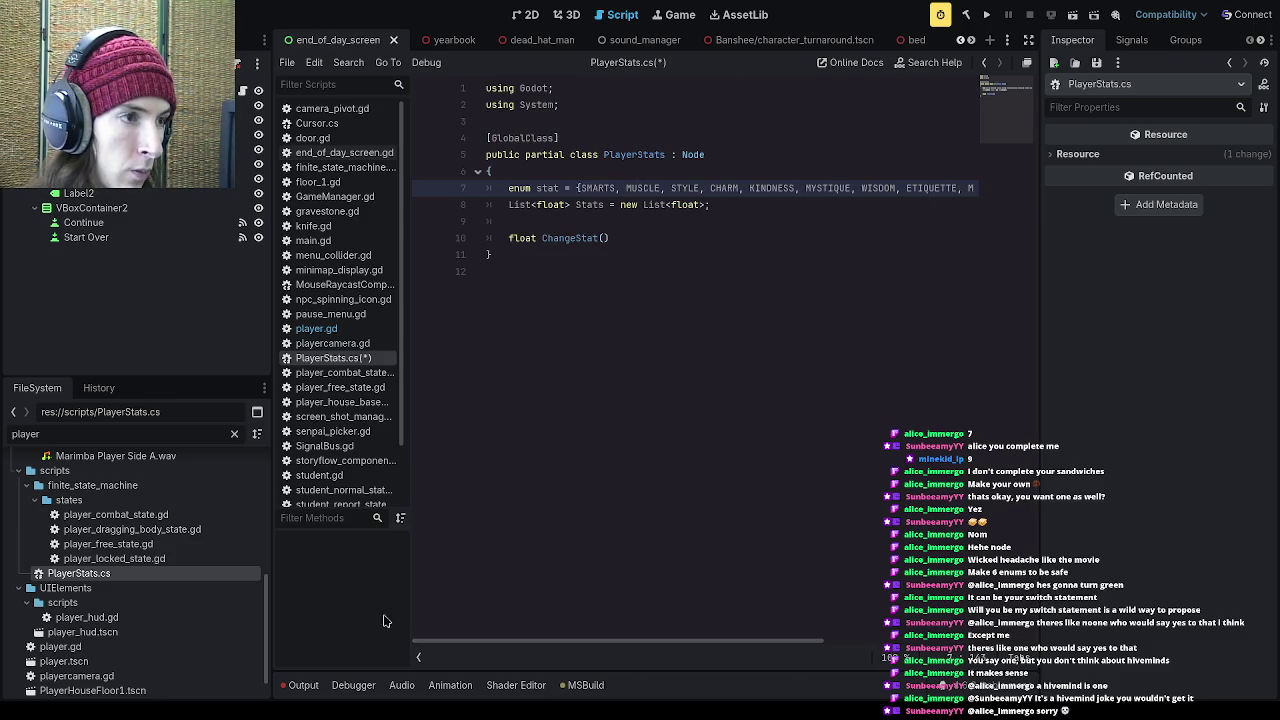
Step: Rename the enum to basicStats
{"action": "left_click", "coordinate": [539, 188]}
{"action": "type", "text": "Basic"}
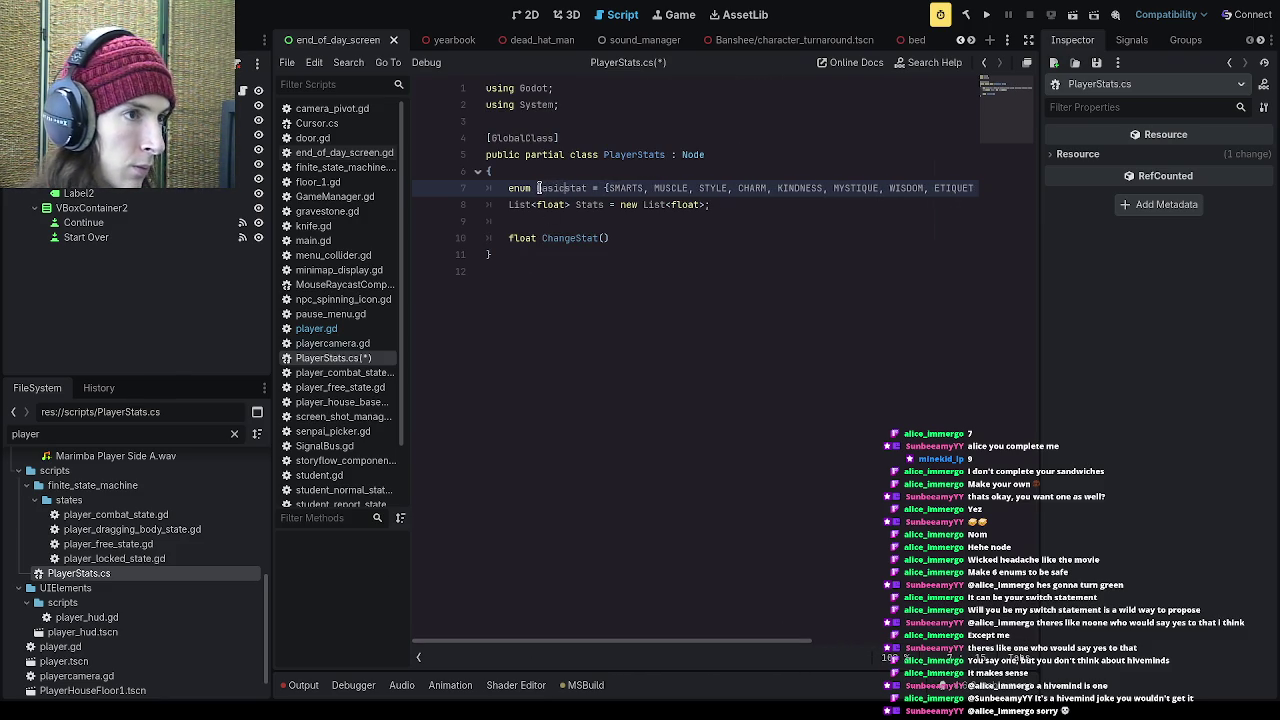
{"action": "key", "text": "Delete"}
{"action": "type", "text": "b"}
{"action": "key", "text": "ctrl+Right"}
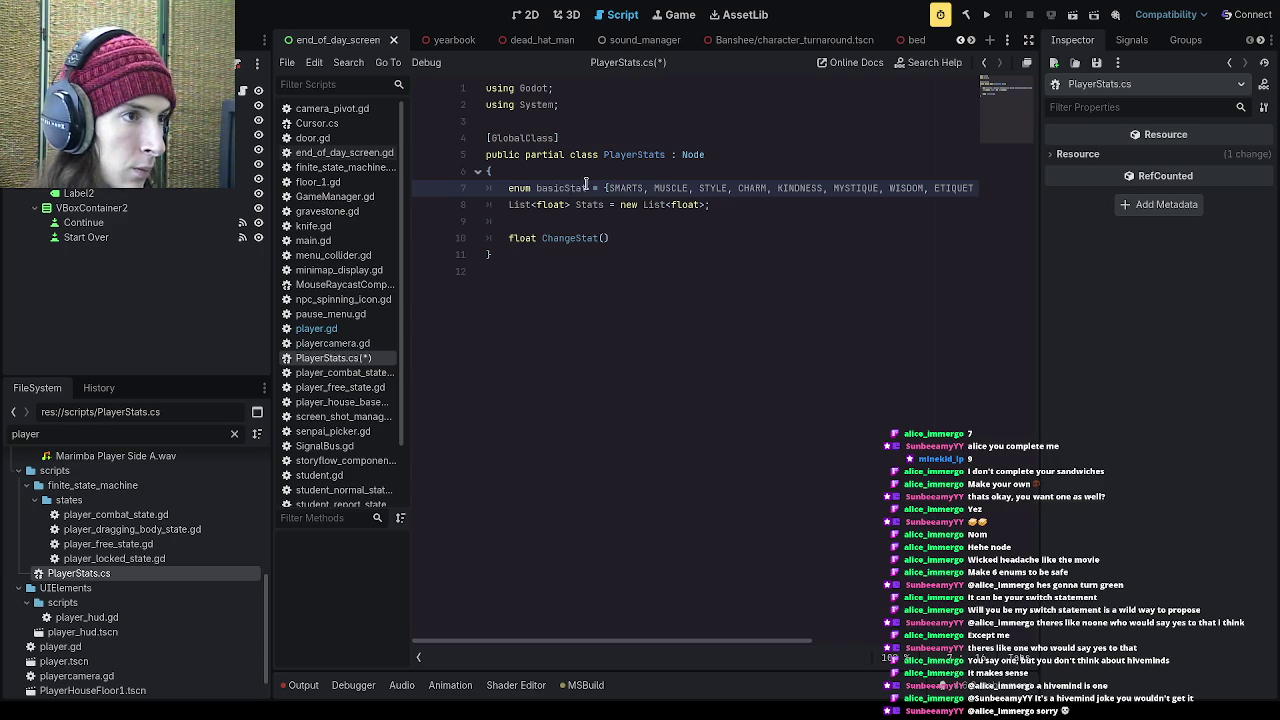
{"action": "type", "text": "s"}
Step: Rename the Stats list to basicStats and insert blank lines above ChangeStat
{"action": "left_click", "coordinate": [510, 205]}
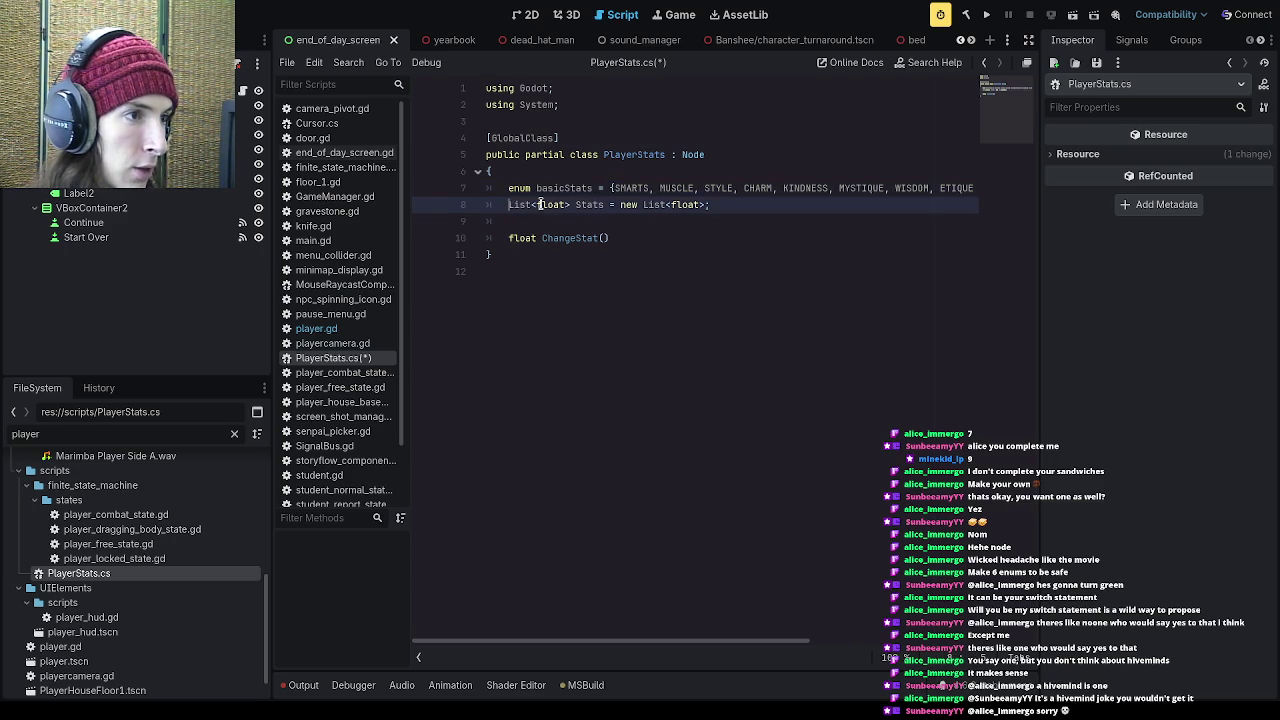
{"action": "left_click", "coordinate": [576, 204]}
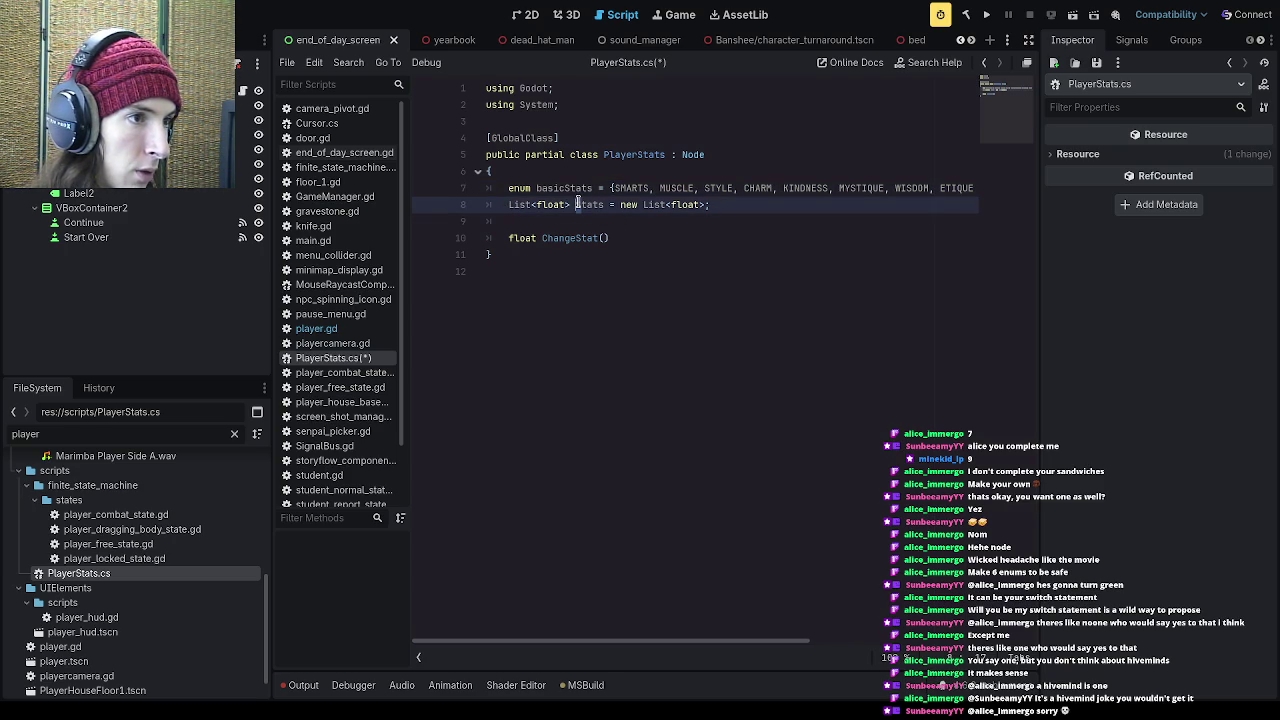
{"action": "key", "text": "Delete"}
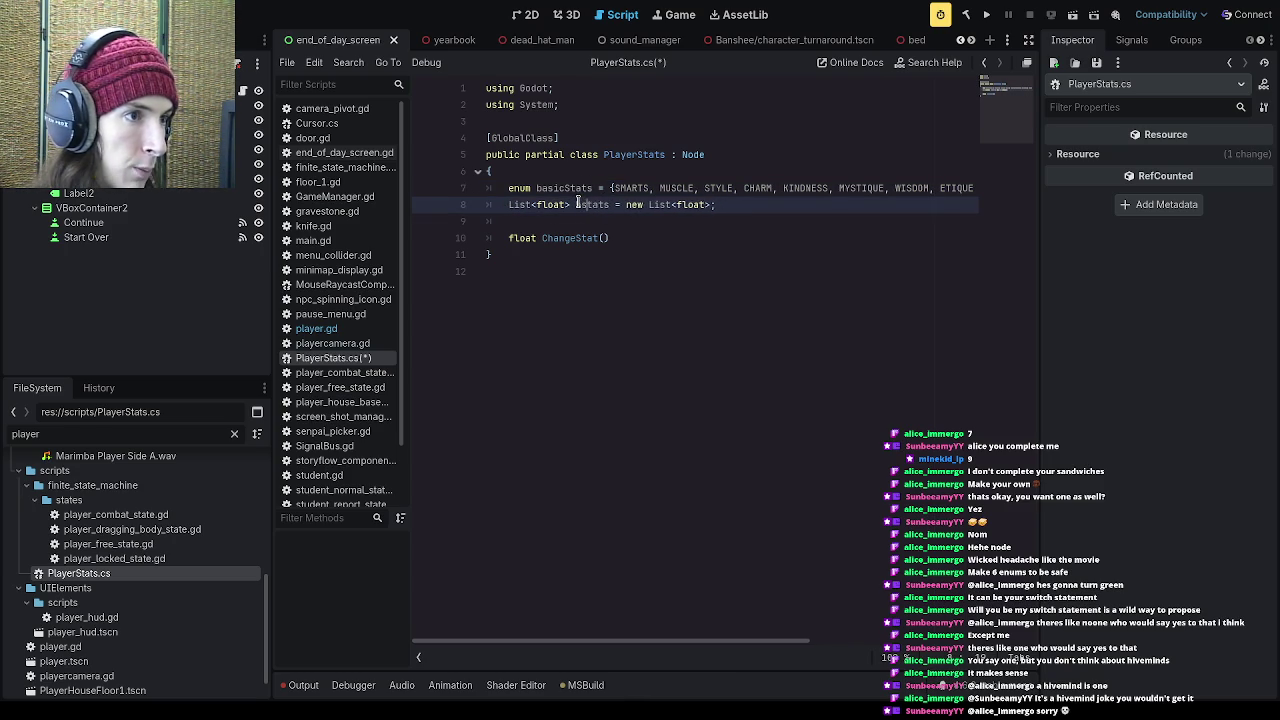
{"action": "type", "text": "basicS"}
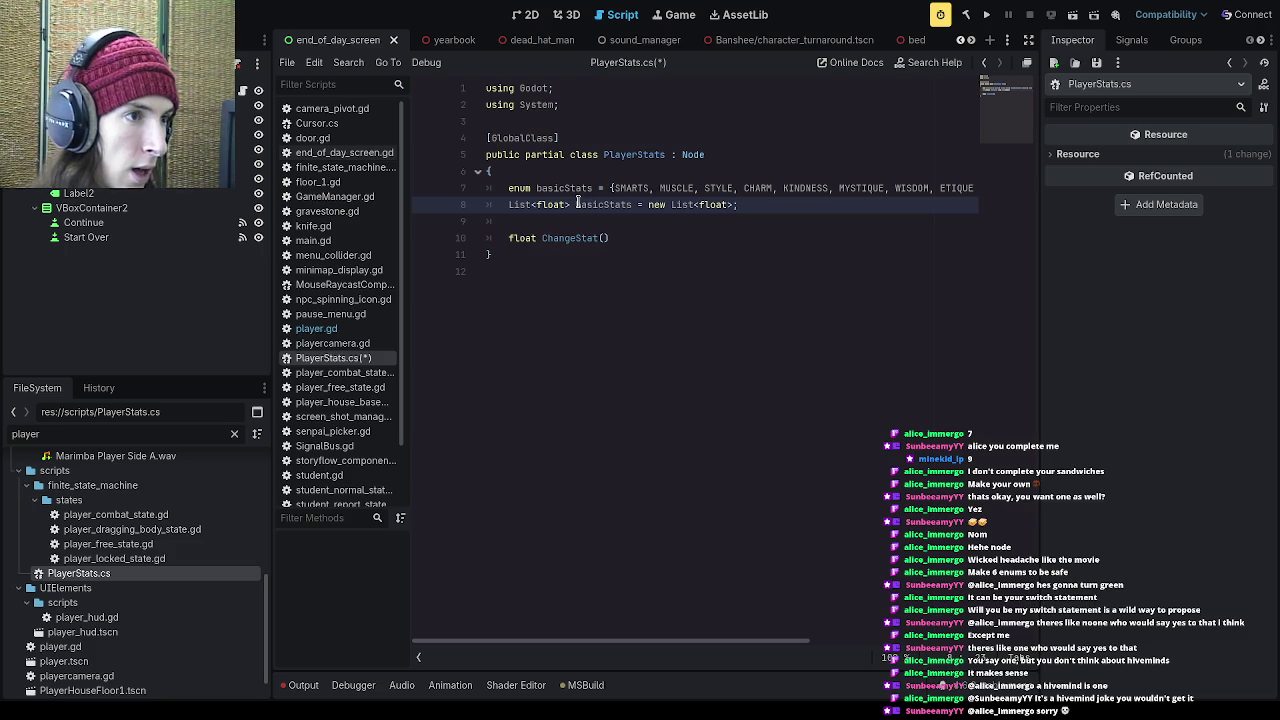
{"action": "key", "text": "Down"}
{"action": "key", "text": "Return"}
{"action": "key", "text": "Return"}
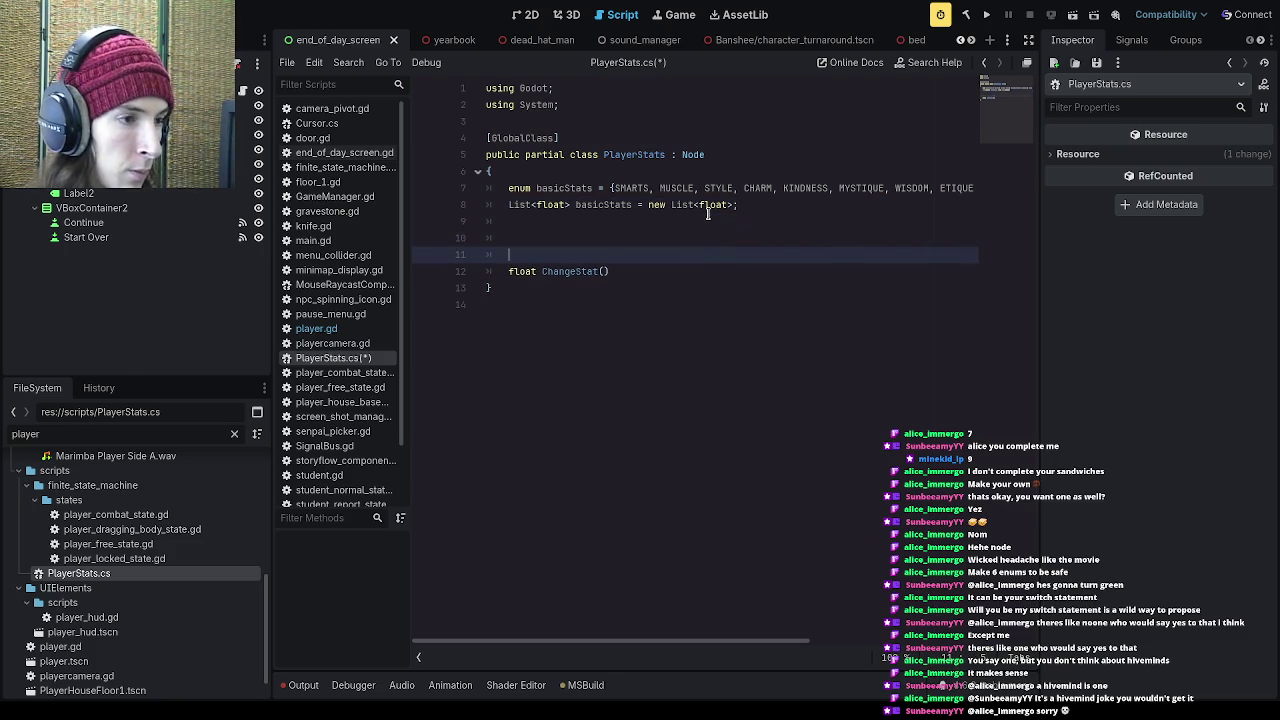
{"action": "left_click", "coordinate": [645, 245]}
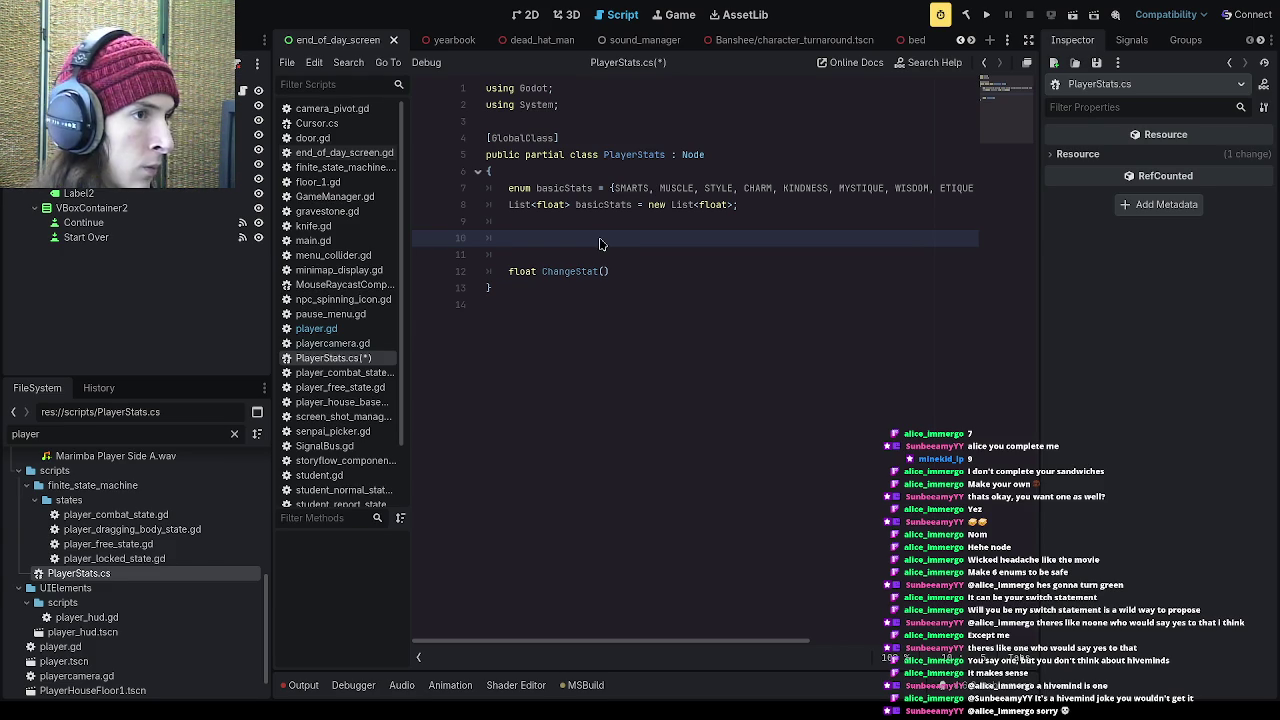
Step: Write a foreach(int stat in basicStats){ header and begin its body with 'List.'
{"action": "type", "text": "foreach "}
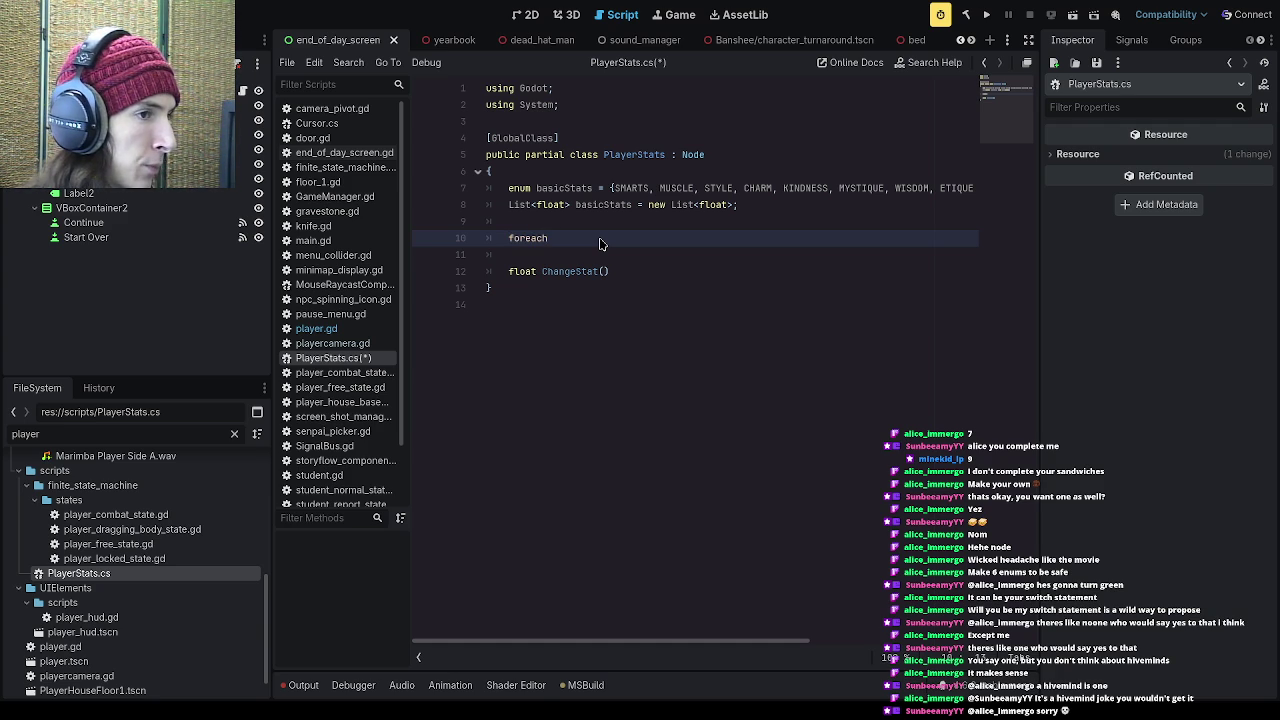
{"action": "type", "text": "enum"}
{"action": "key", "text": "BackSpace"}
{"action": "key", "text": "BackSpace"}
{"action": "key", "text": "BackSpace"}
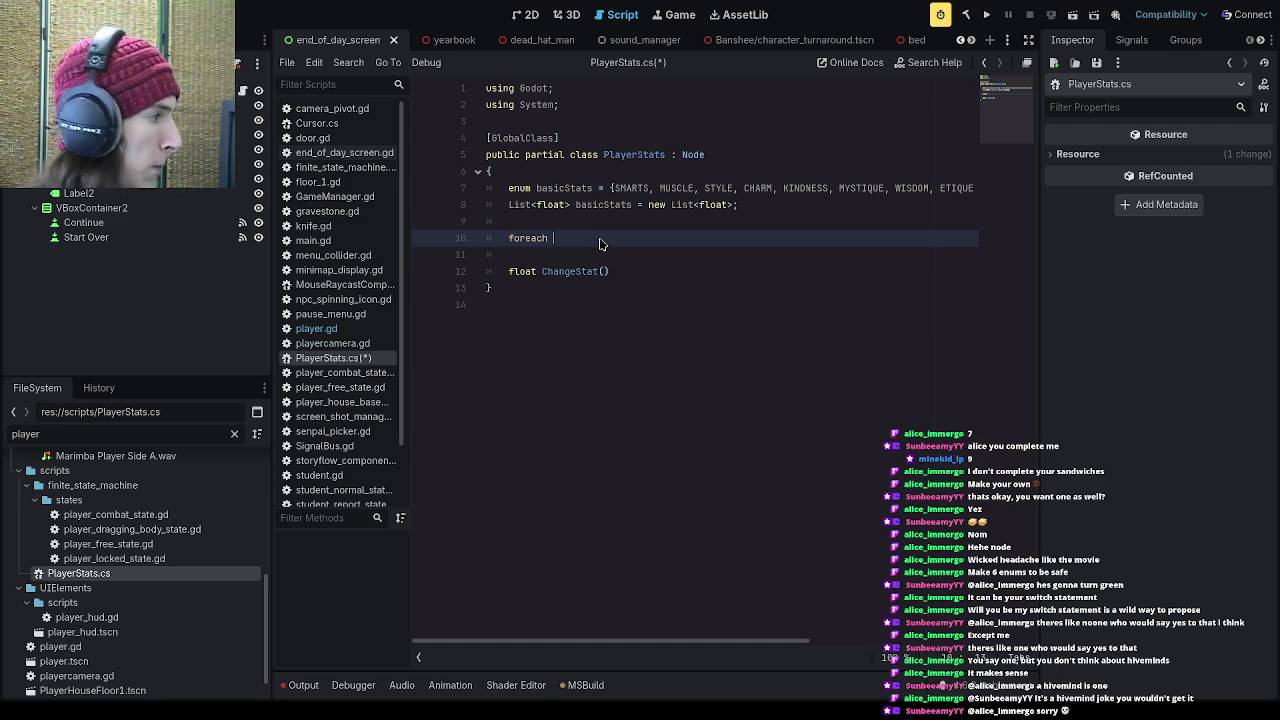
{"action": "key", "text": "BackSpace"}
{"action": "type", "text": "("}
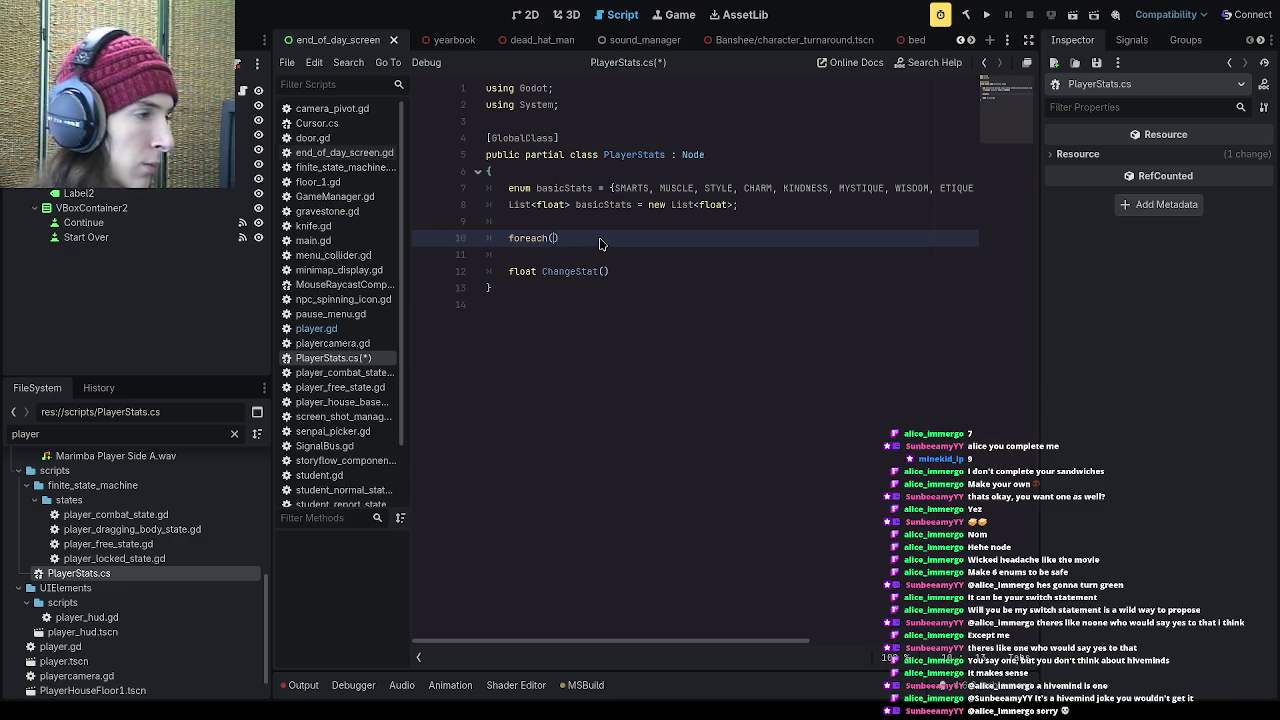
{"action": "type", "text": "float"}
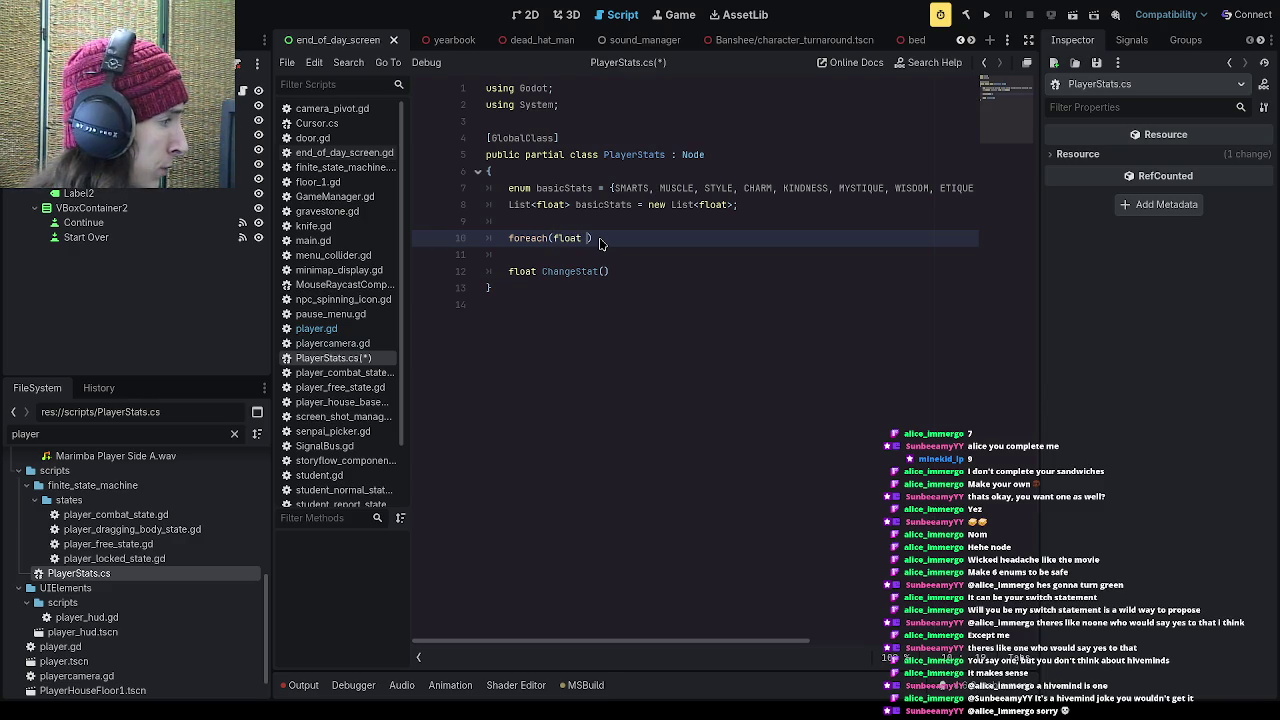
{"action": "key", "text": "BackSpace"}
{"action": "key", "text": "BackSpace"}
{"action": "key", "text": "BackSpace"}
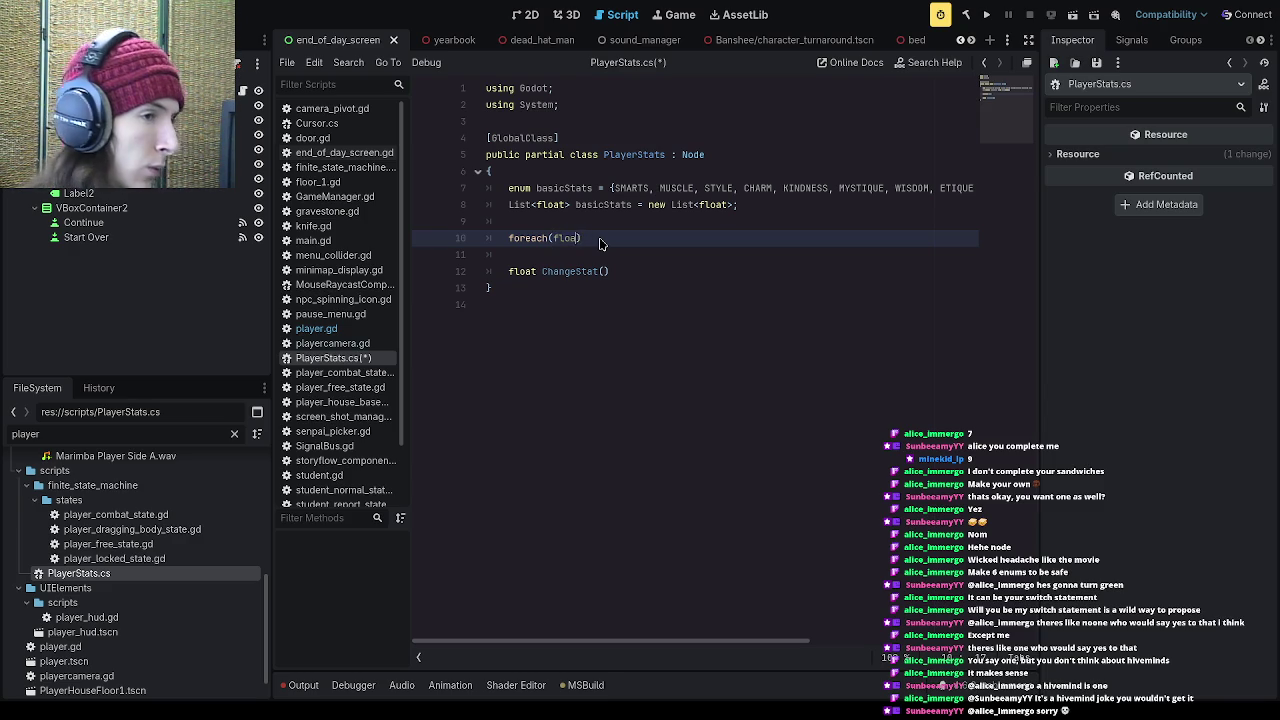
{"action": "type", "text": "int stat i"}
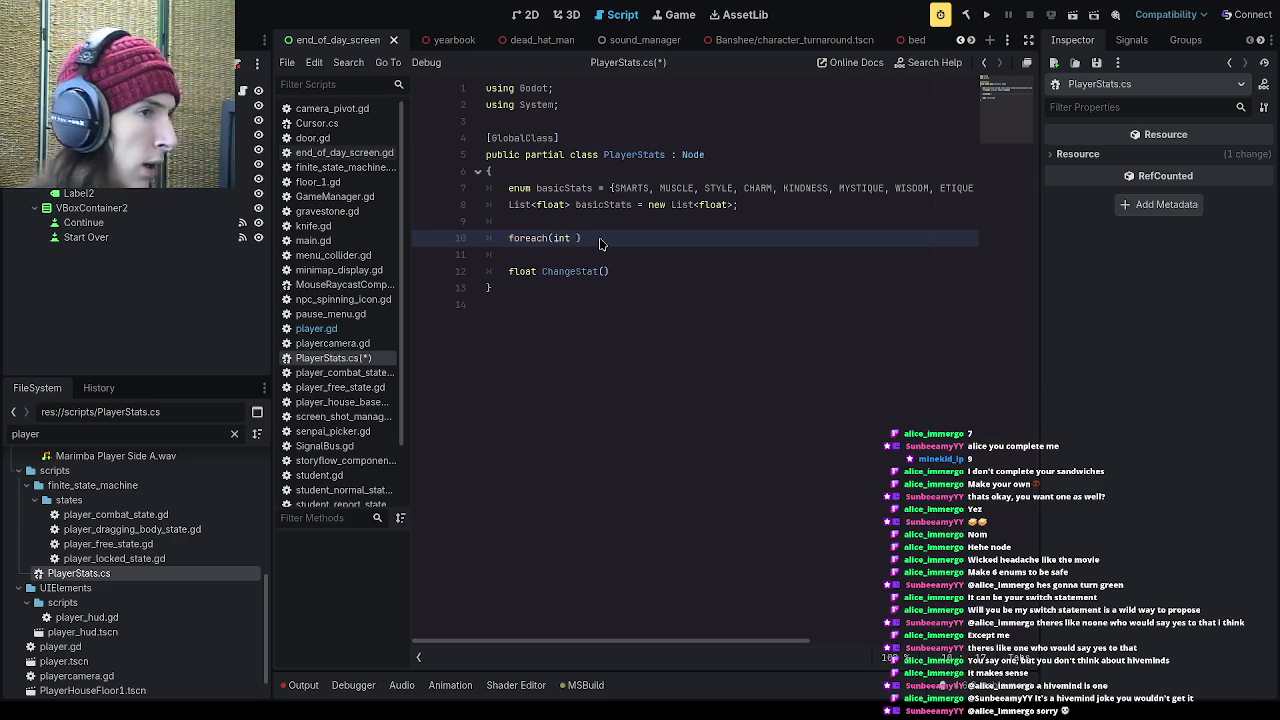
{"action": "type", "text": "n "}
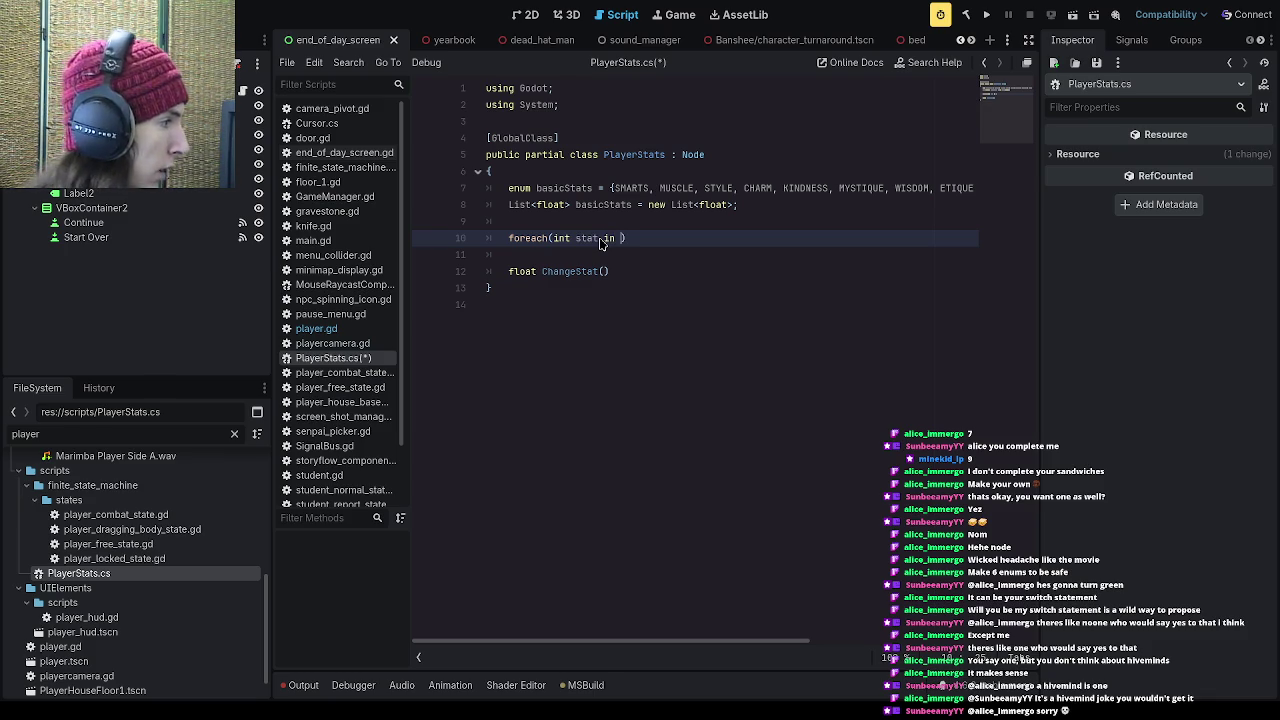
{"action": "type", "text": "basicStats"}
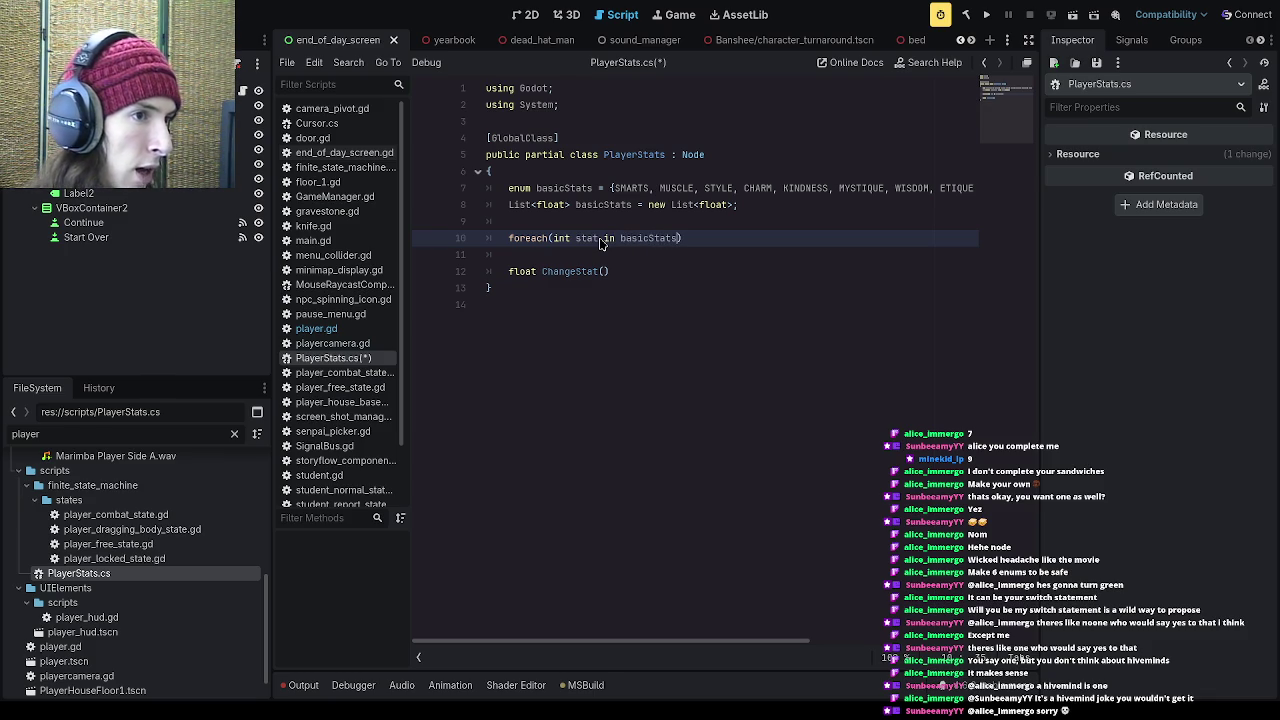
{"action": "key", "text": "Right"}
{"action": "type", "text": "{"}
{"action": "key", "text": "Return"}
{"action": "type", "text": "List."}
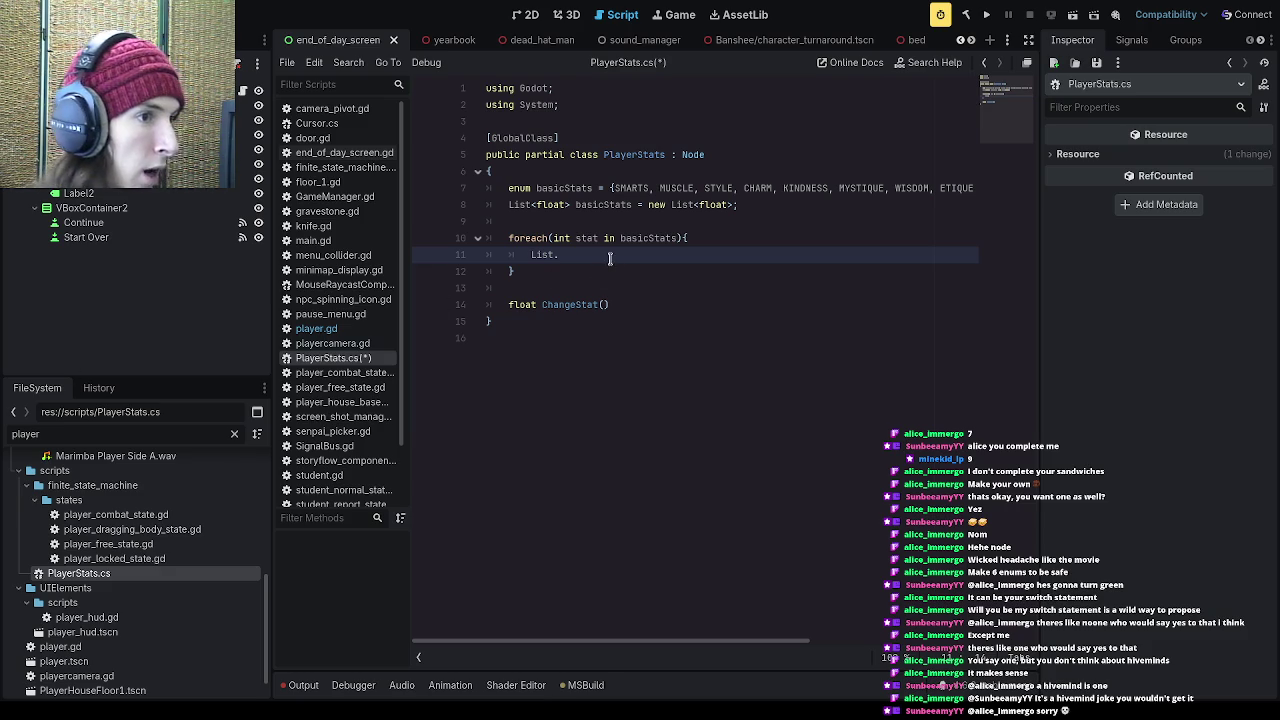
Step: Complete the loop body as List.Add(0); and move to the empty line below the loop
{"action": "type", "text": "Add("}
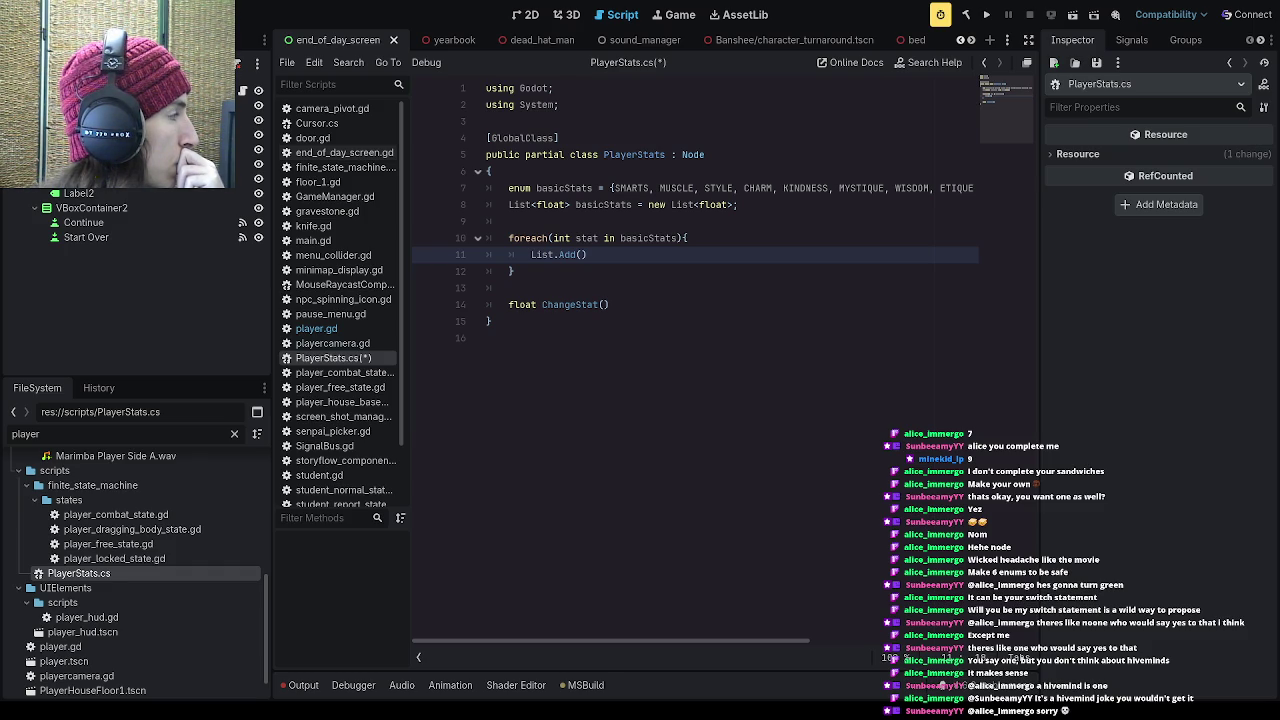
{"action": "key", "text": "ctrl+shift+Left"}
{"action": "key", "text": "ctrl+shift+Left"}
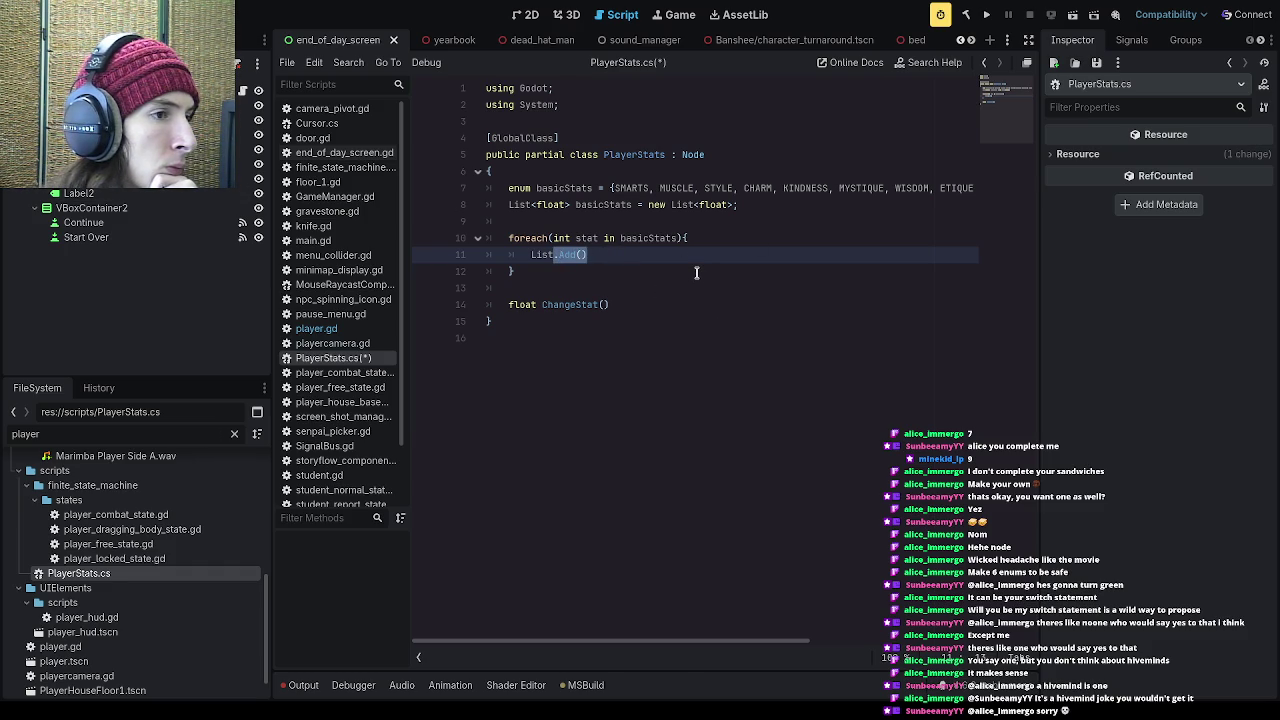
{"action": "left_click", "coordinate": [658, 260]}
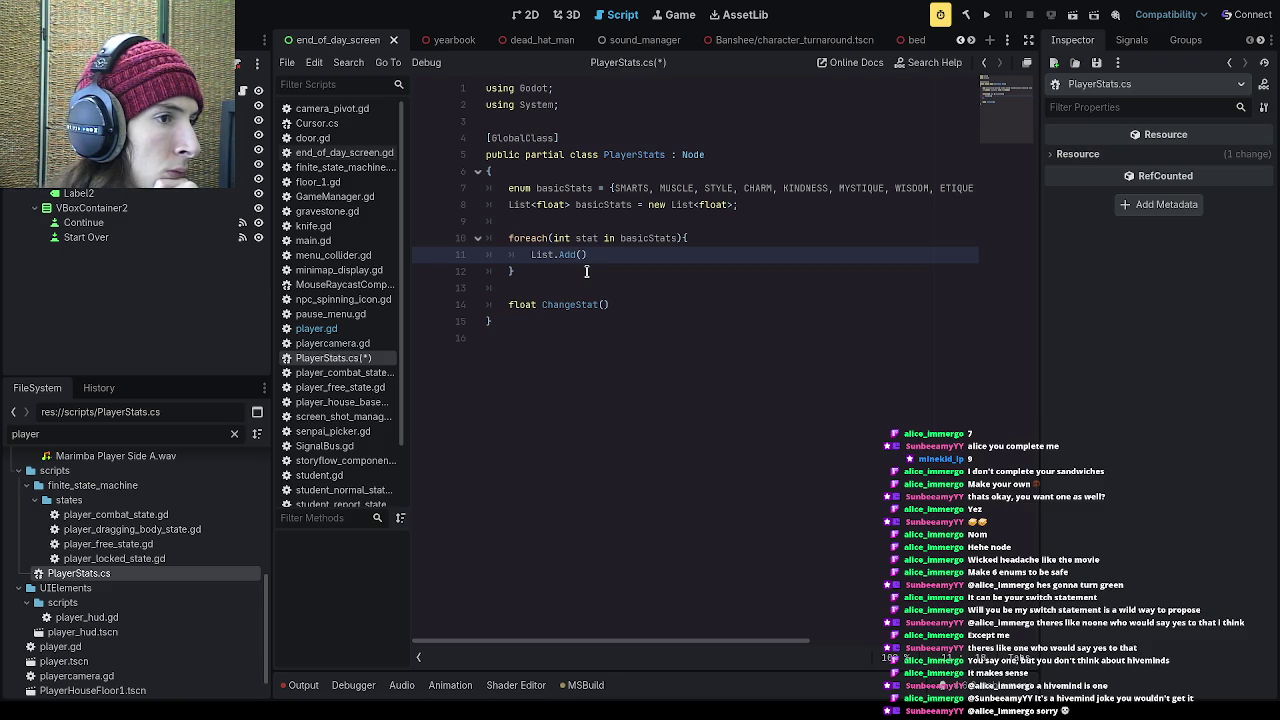
{"action": "type", "text": "0"}
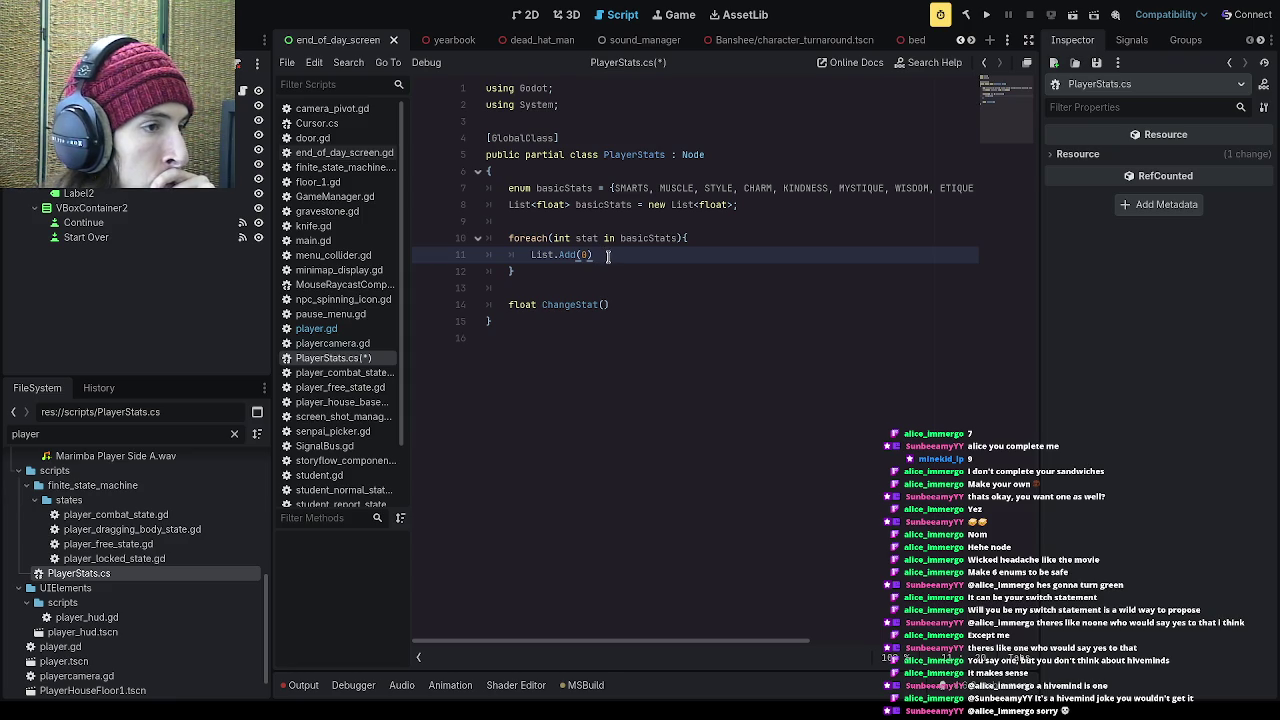
{"action": "type", "text": ";"}
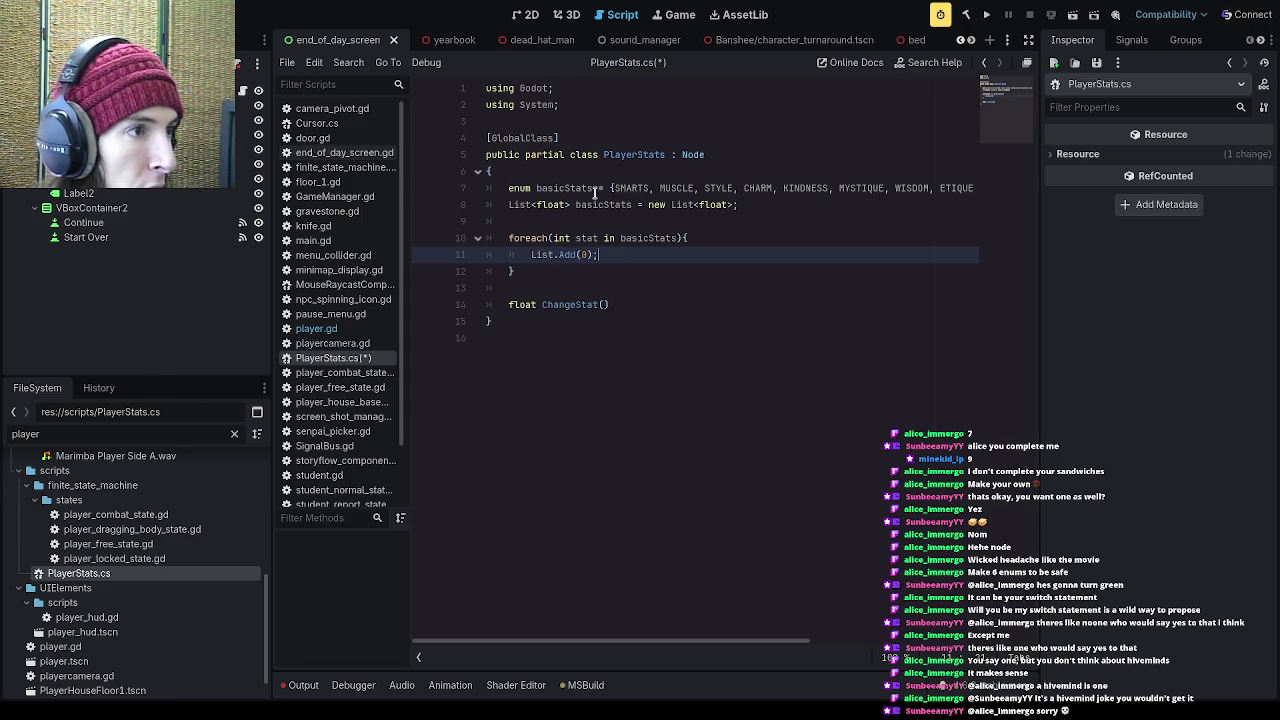
{"action": "mouse_move", "coordinate": [661, 641]}
{"action": "left_mouse_down"}
{"action": "mouse_move", "coordinate": [900, 630]}
{"action": "mouse_move", "coordinate": [918, 617]}
{"action": "mouse_move", "coordinate": [570, 592]}
{"action": "left_mouse_up"}
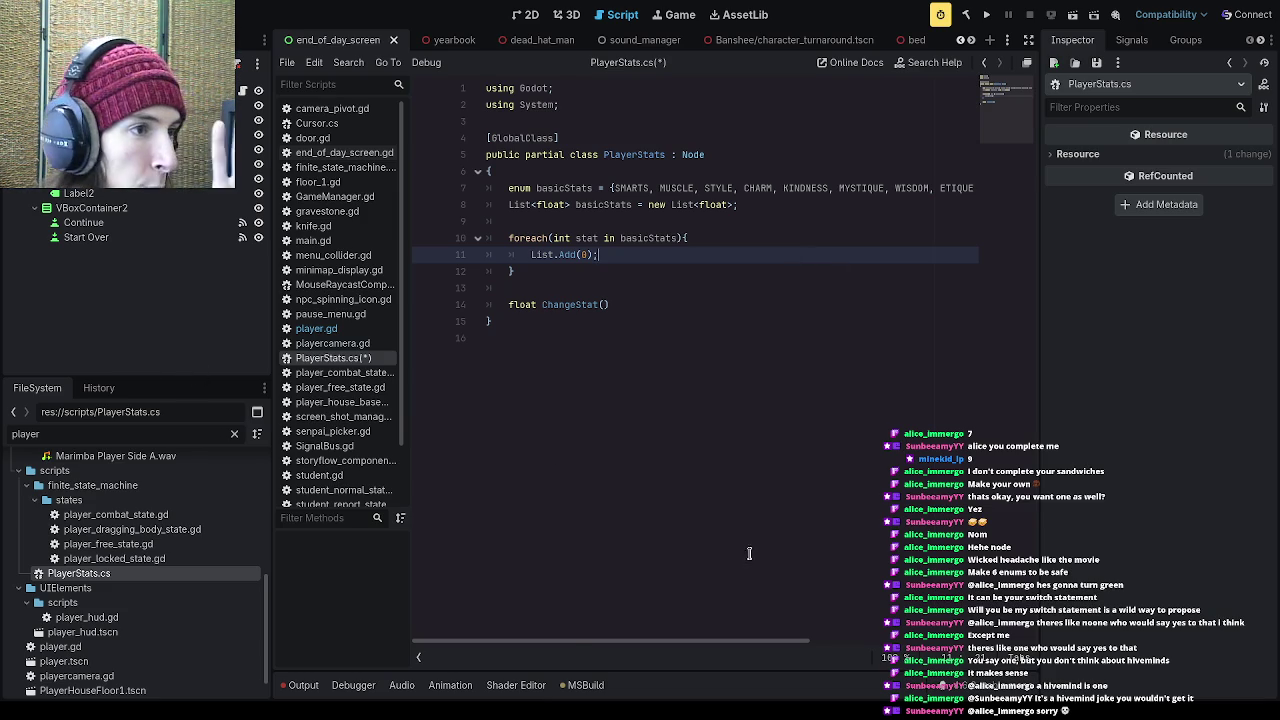
{"action": "left_click", "coordinate": [599, 292]}
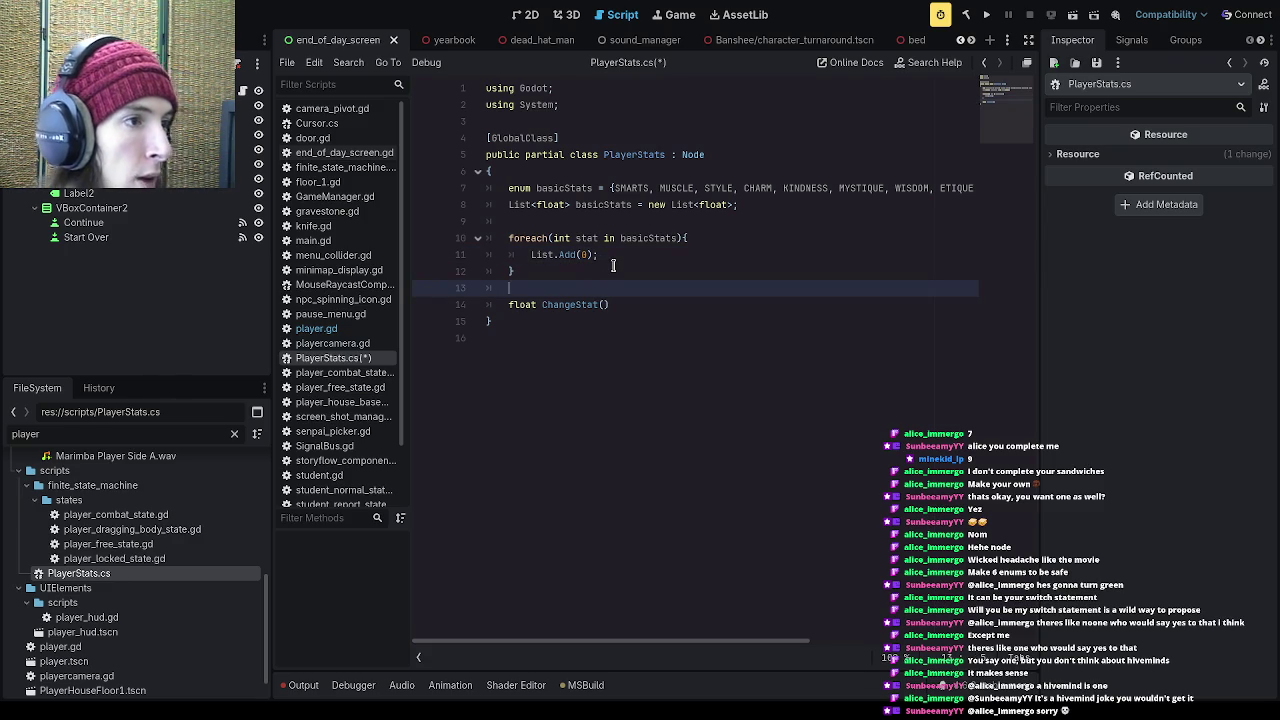
{"action": "type", "text": "L"}
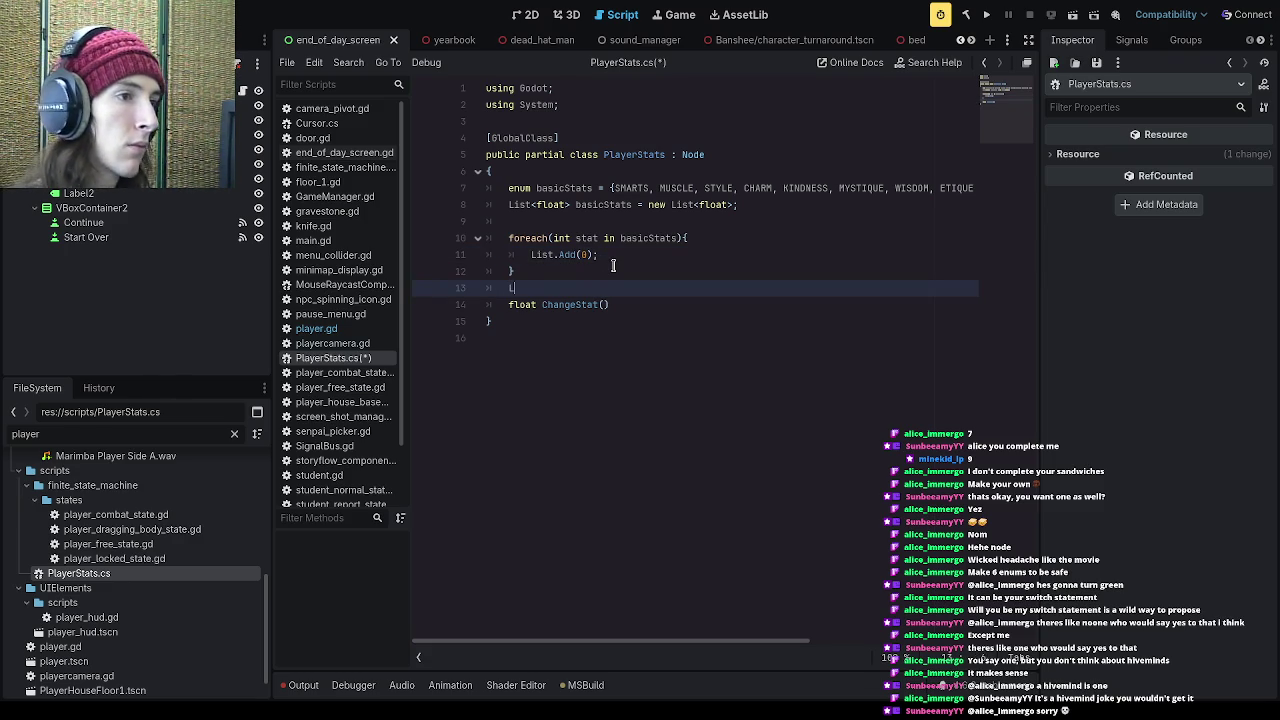
{"action": "type", "text": "ist."}
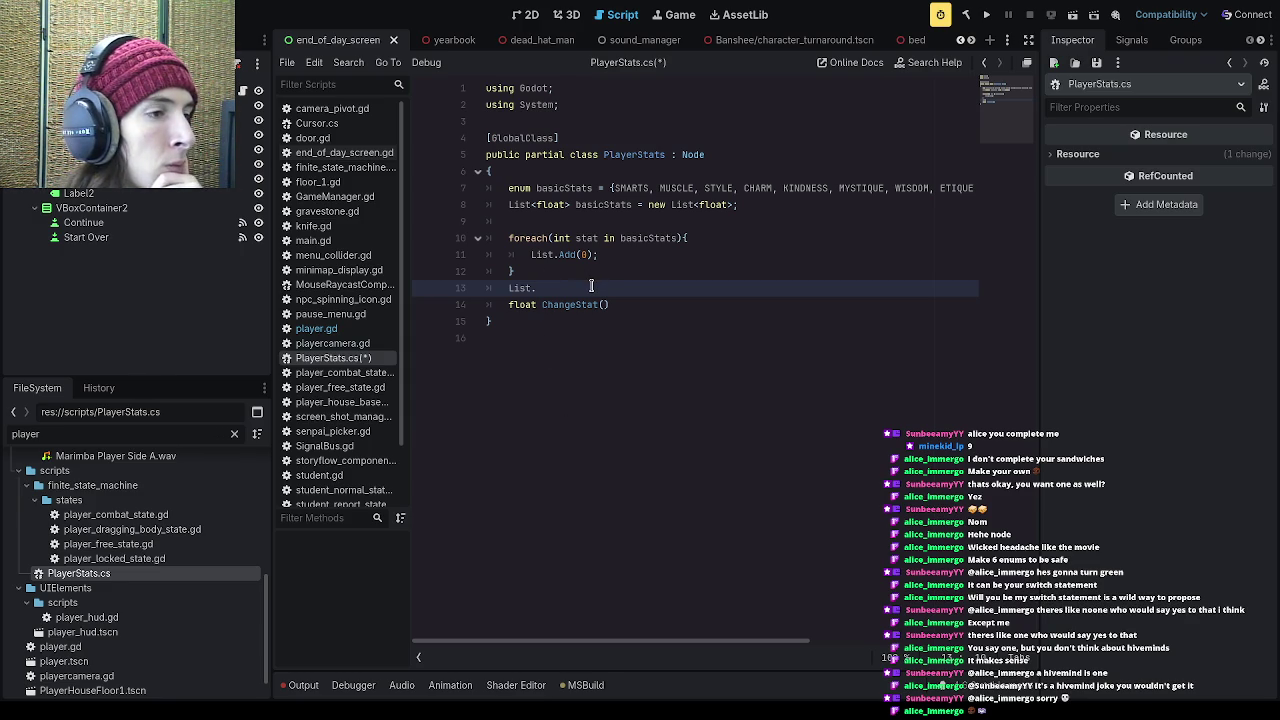
{"action": "key", "text": "BackSpace"}
{"action": "type", "text": "["}
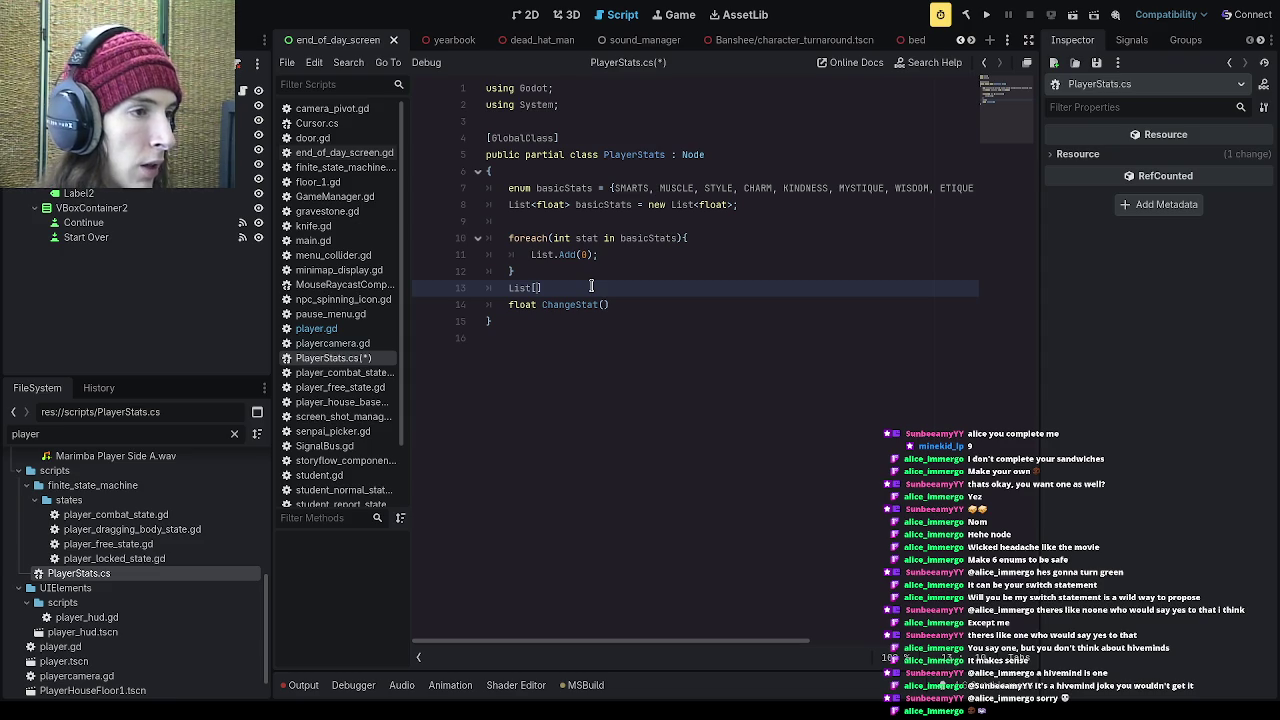
{"action": "type", "text": "basicStats.SMARTS"}
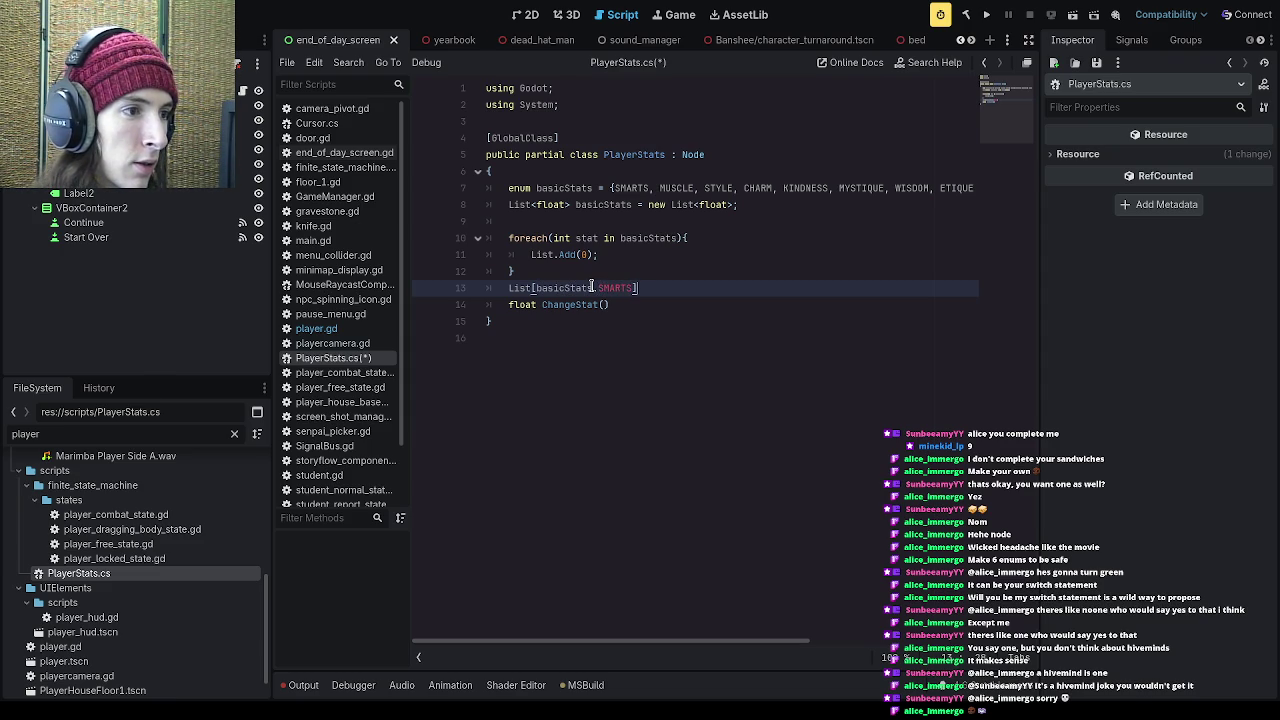
{"action": "double_click", "coordinate": [614, 187]}
{"action": "left_click", "coordinate": [582, 254]}
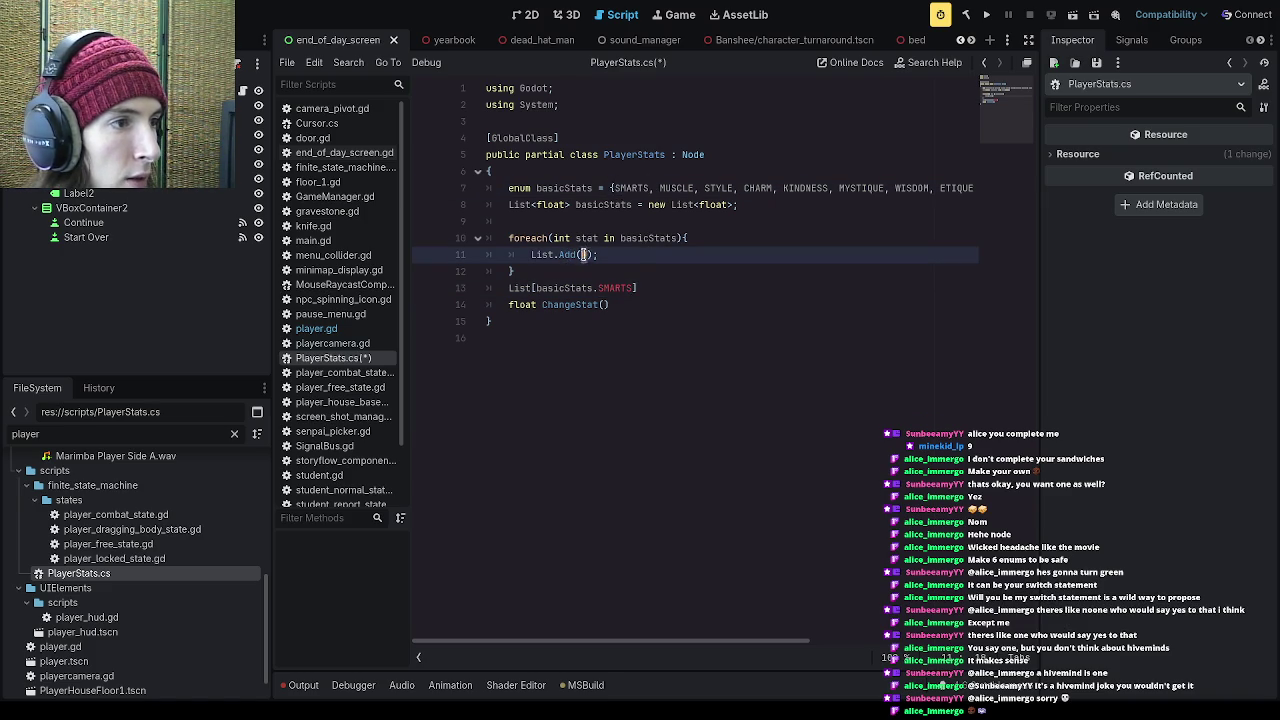
{"action": "type", "text": "0"}
{"action": "left_click", "coordinate": [646, 289]}
{"action": "key", "text": "shift+Home"}
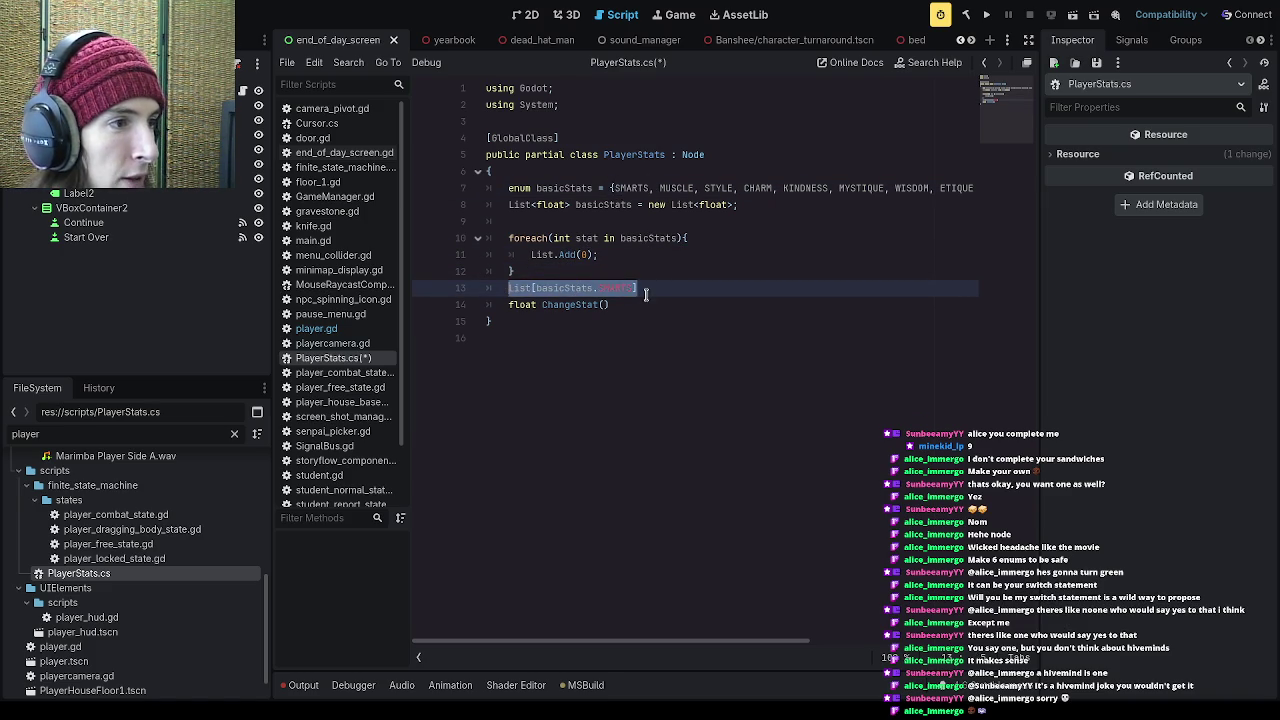
{"action": "left_click_drag", "start_coordinate": [646, 290], "coordinate": [461, 292]}
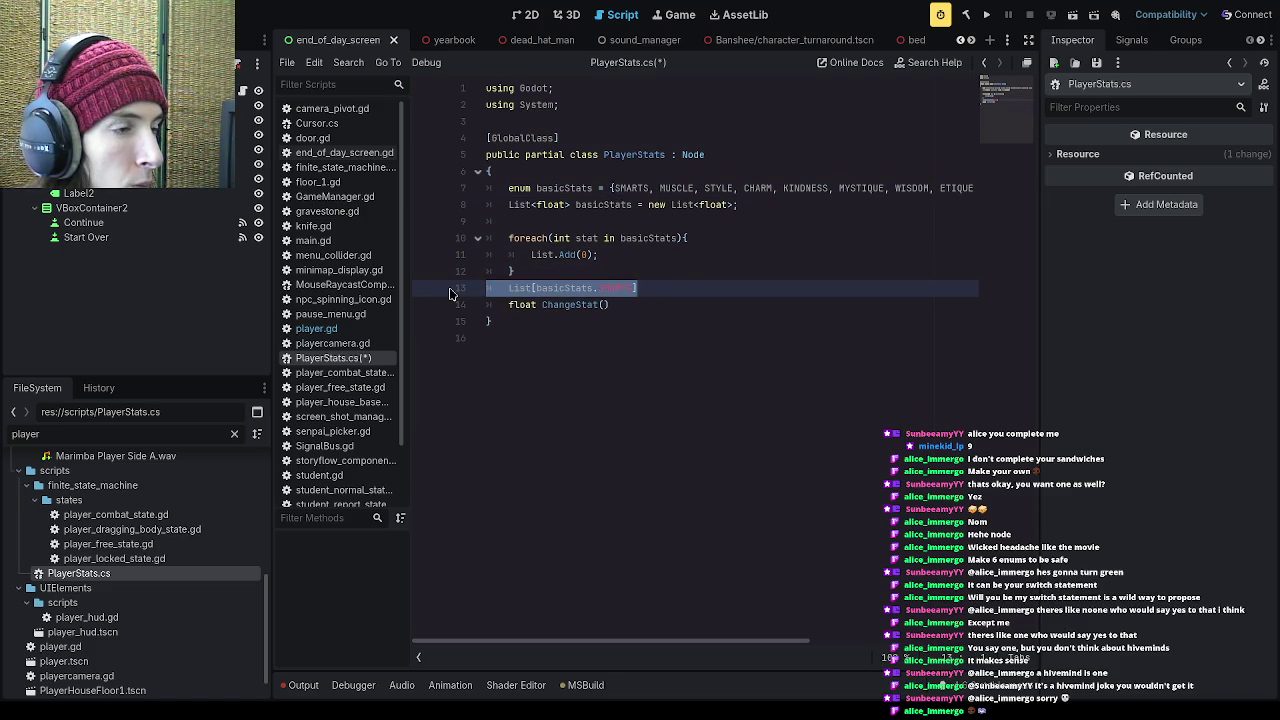
{"action": "key", "text": "BackSpace"}
{"action": "key", "text": "BackSpace"}
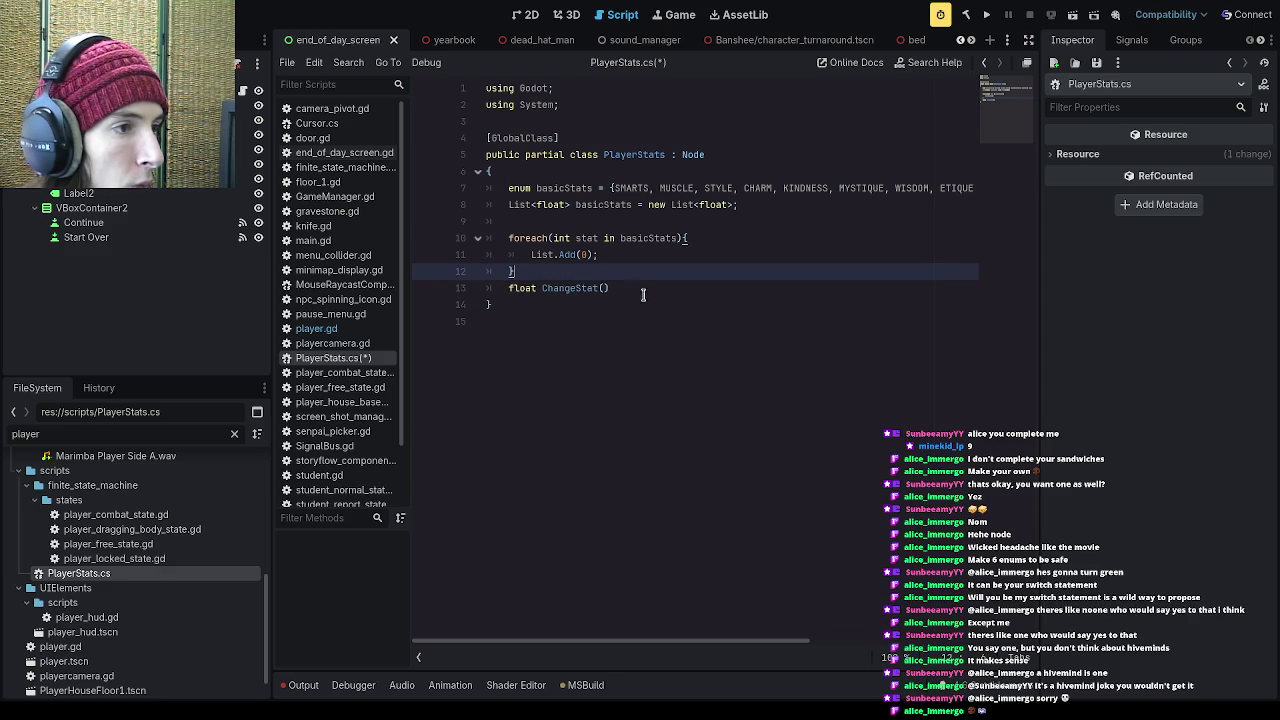
Step: Change the signature to float ChangeStat(int index){ and open an empty body line
{"action": "left_click", "coordinate": [602, 288]}
{"action": "key", "text": "Return"}
{"action": "key", "text": "Up"}
{"action": "key", "text": "Up"}
{"action": "key", "text": "Down"}
{"action": "key", "text": "Down"}
{"action": "key", "text": "Down"}
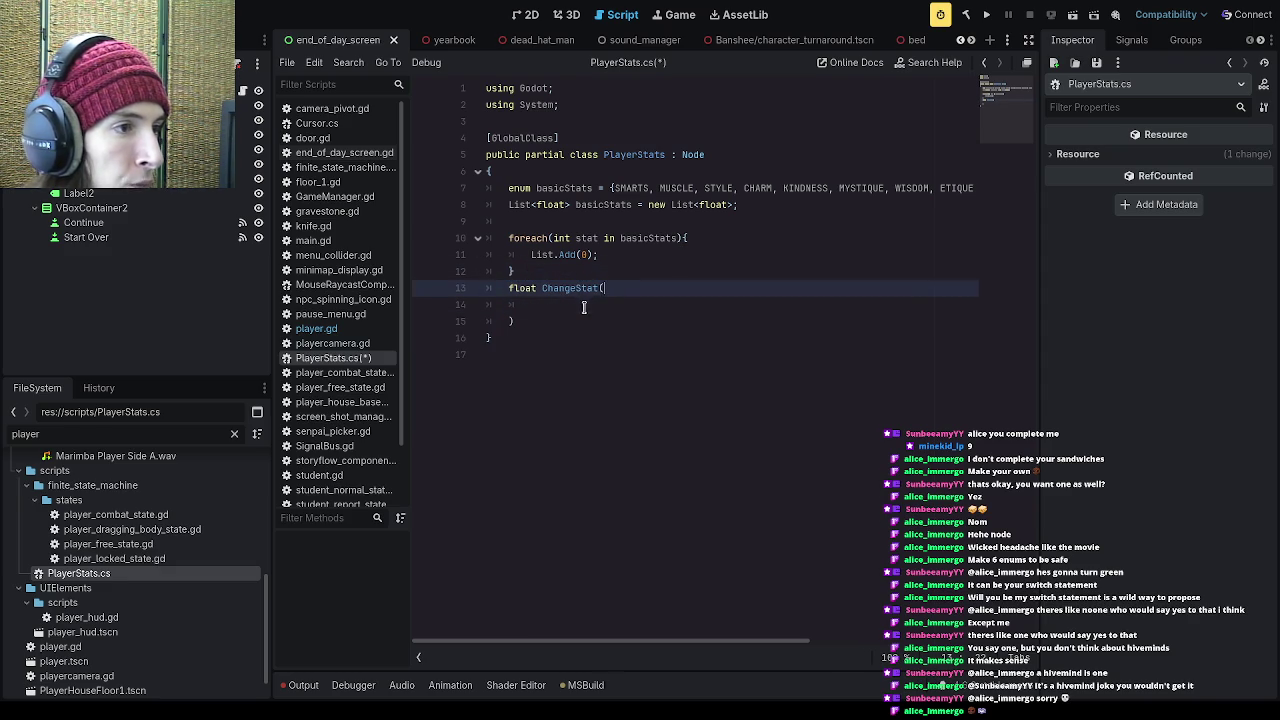
{"action": "key", "text": "BackSpace"}
{"action": "key", "text": "BackSpace"}
{"action": "key", "text": "BackSpace"}
{"action": "key", "text": "BackSpace"}
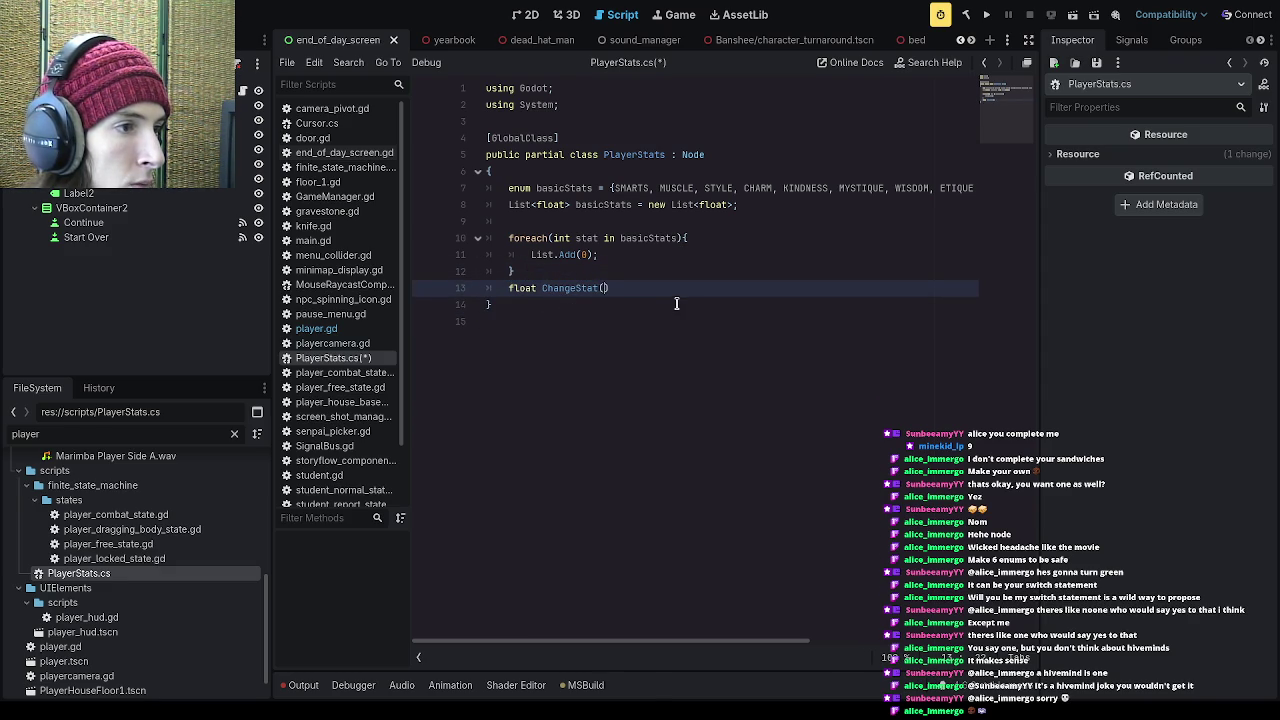
{"action": "type", "text": "int "}
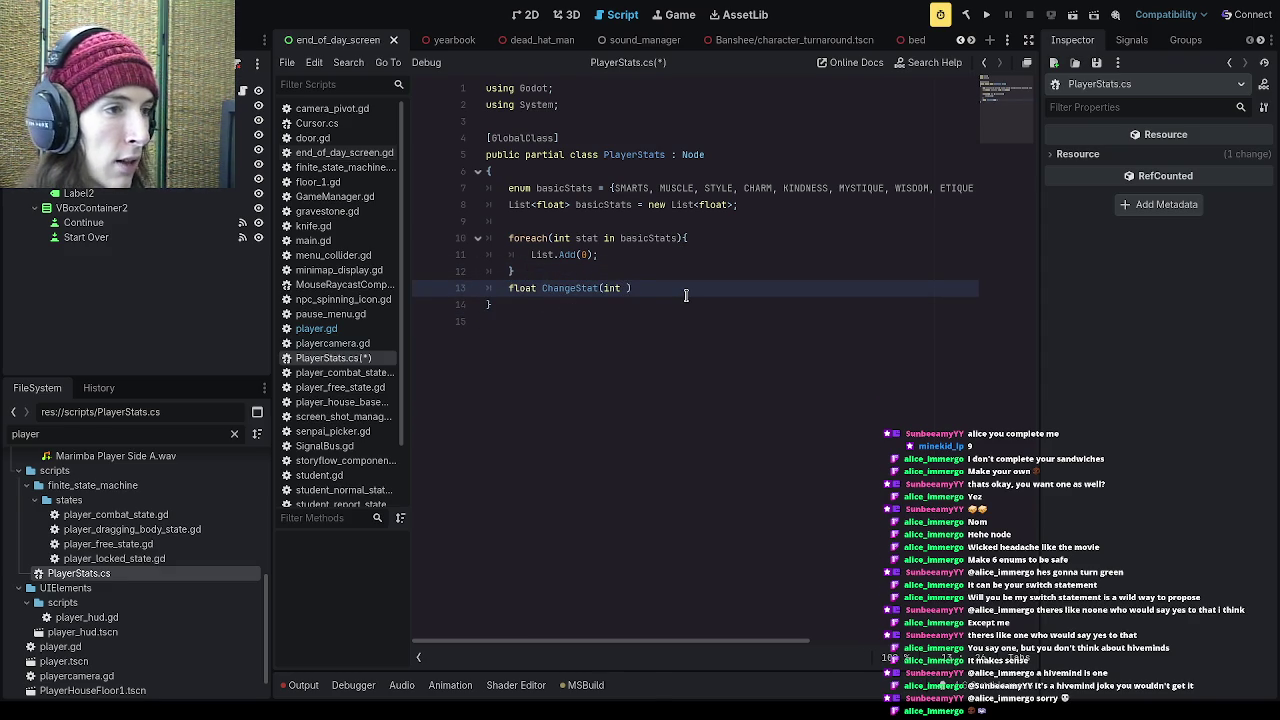
{"action": "type", "text": "index)"}
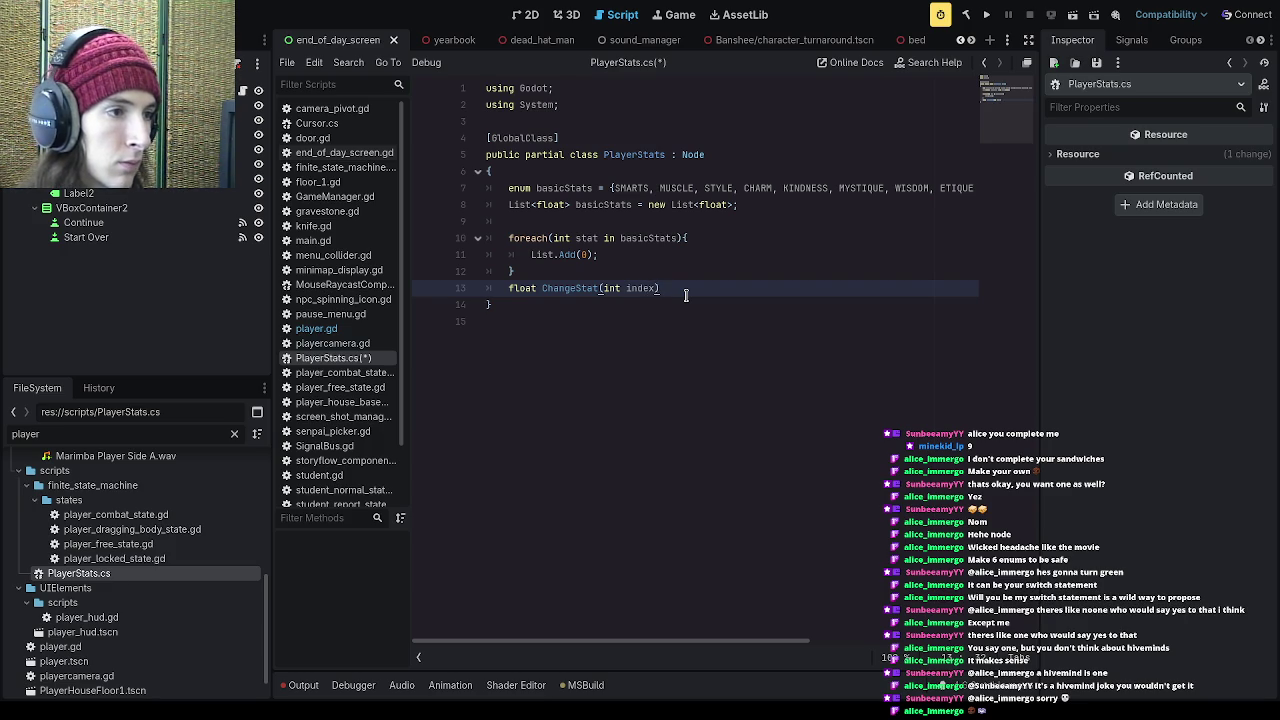
{"action": "type", "text": "{"}
{"action": "key", "text": "Return"}
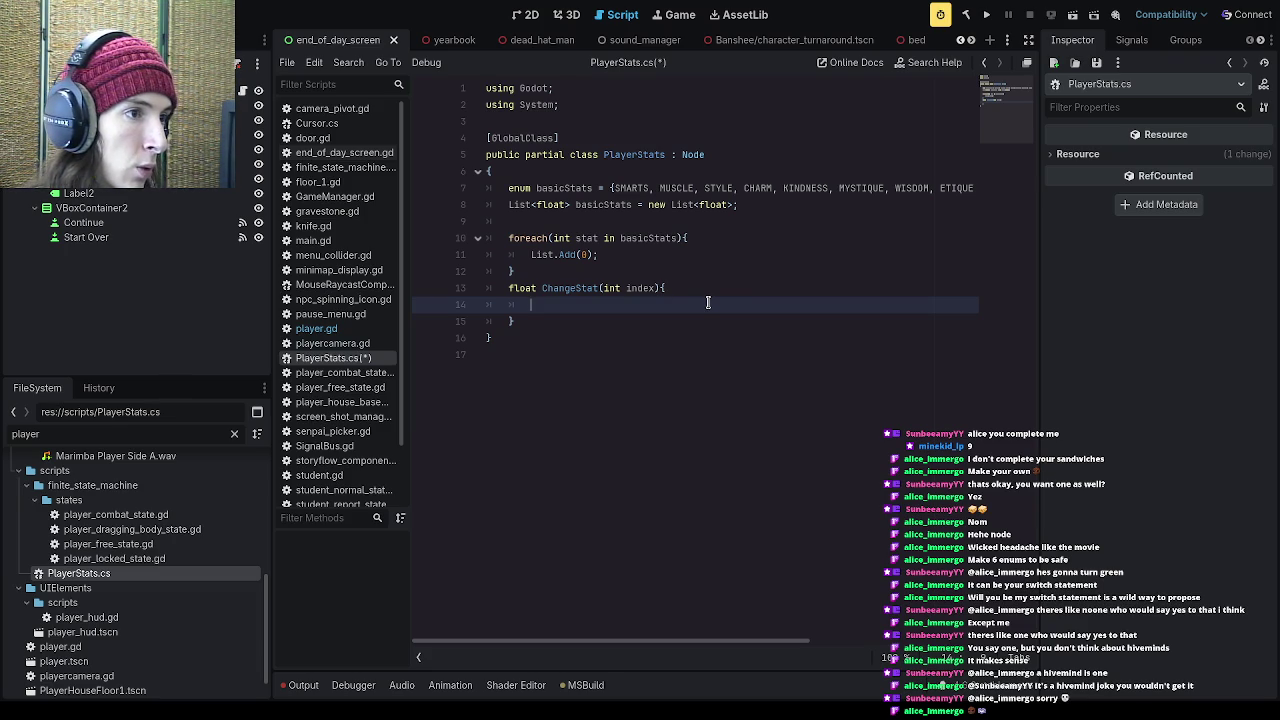
Step: Add a float val parameter to ChangeStat and write List[index] += val; in its body
{"action": "type", "text": "List"}
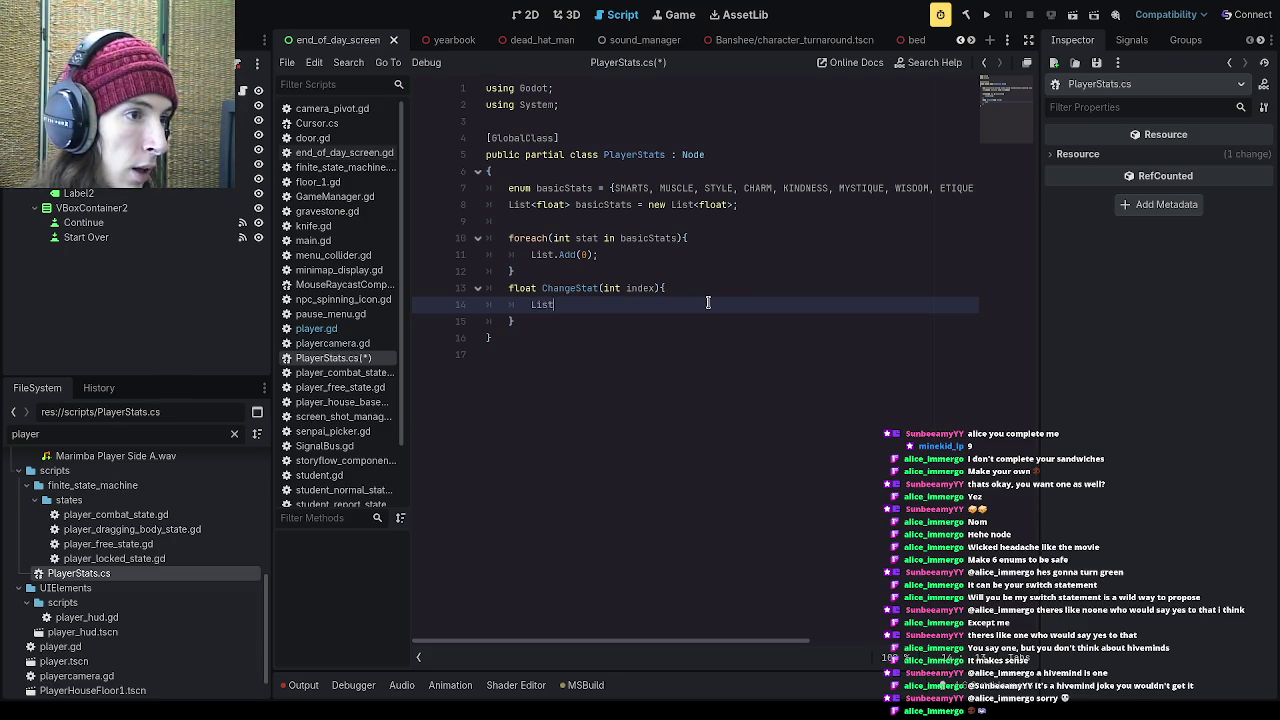
{"action": "type", "text": "[index]"}
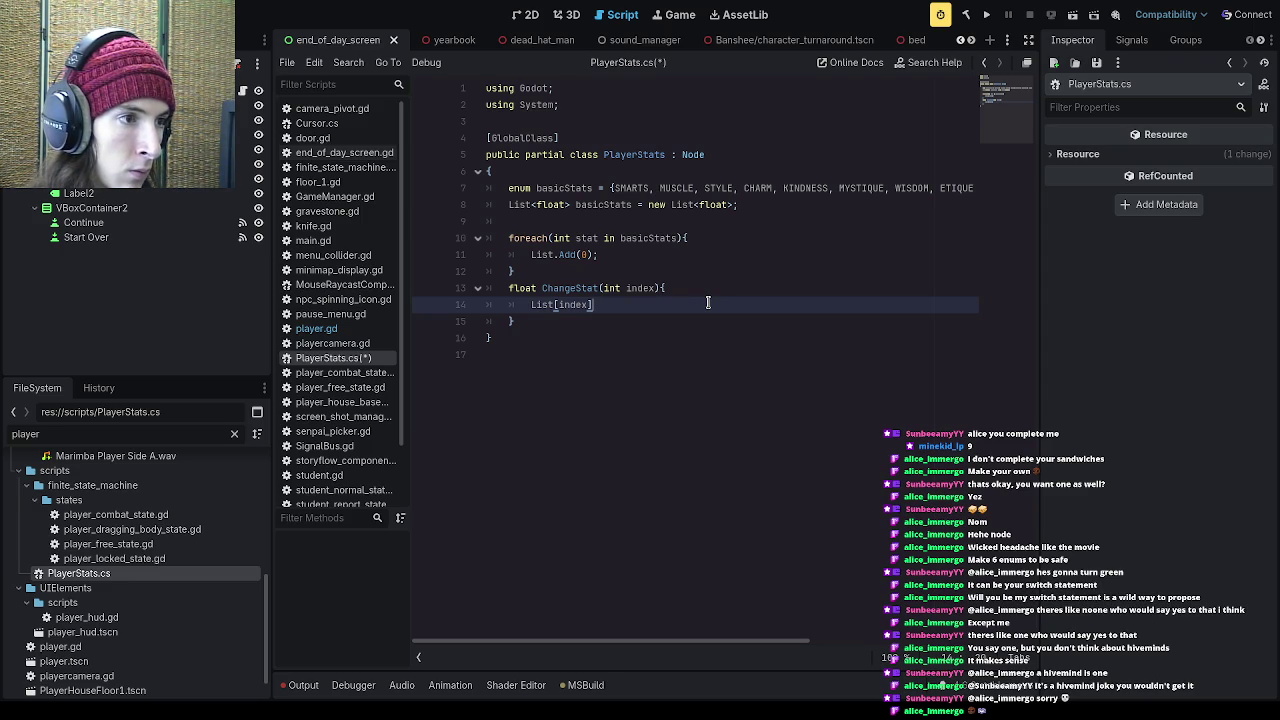
{"action": "type", "text": " +="}
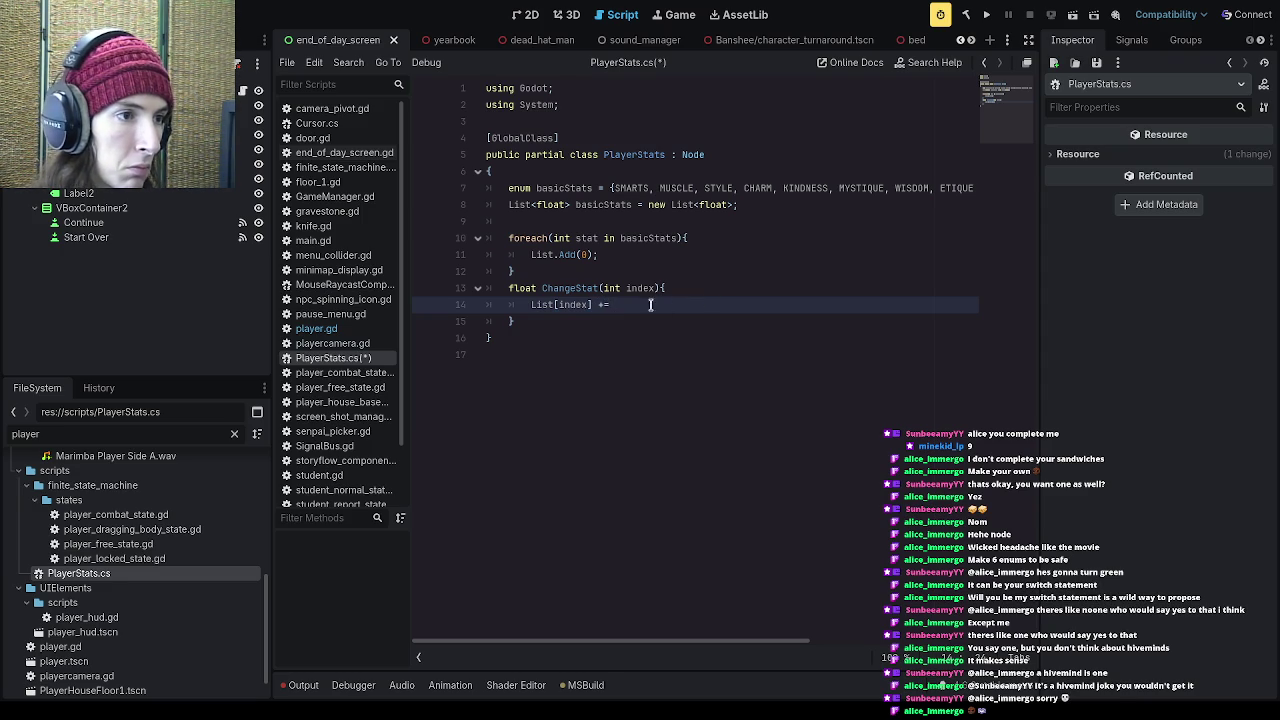
{"action": "left_click", "coordinate": [660, 288]}
{"action": "type", "text": ", float "}
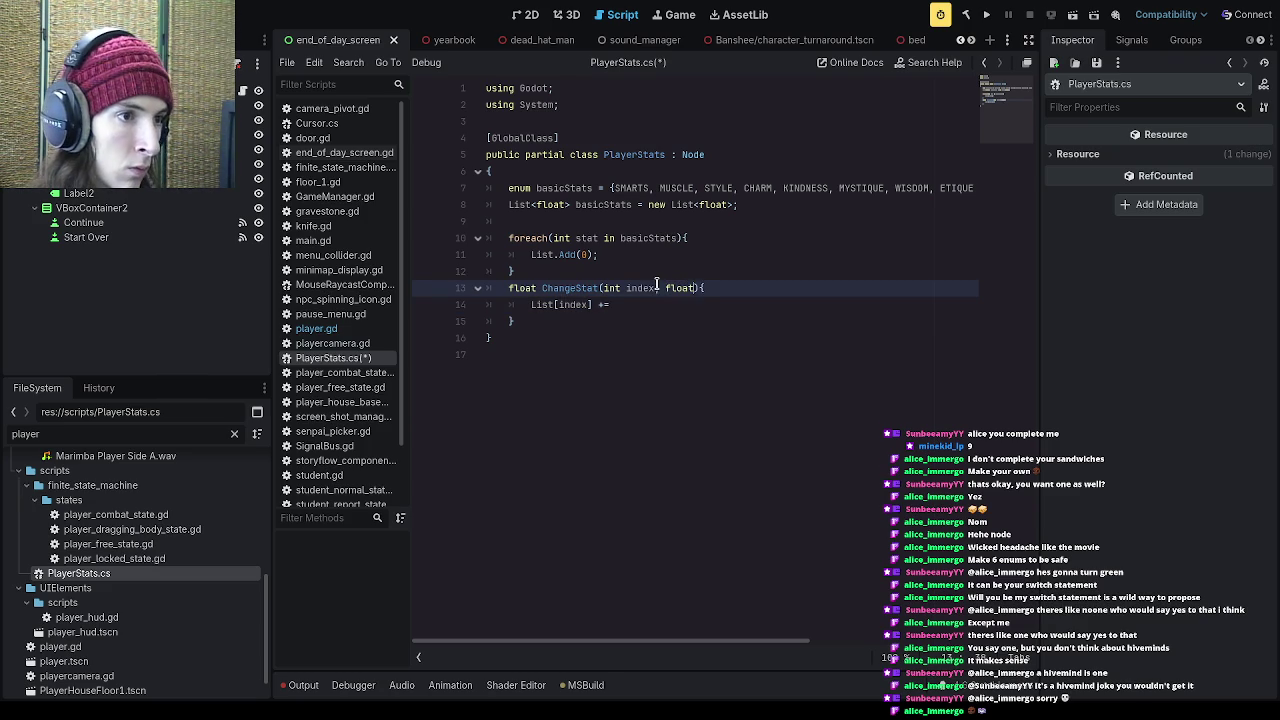
{"action": "type", "text": "value"}
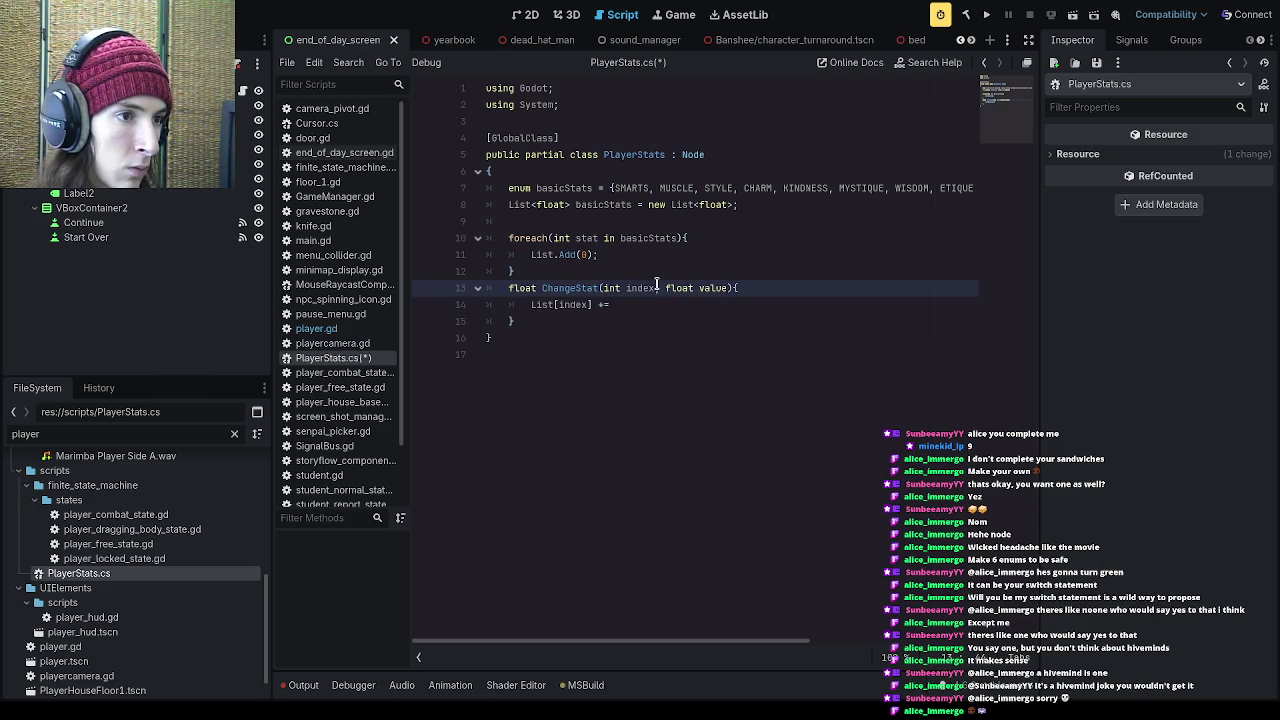
{"action": "key", "text": "BackSpace"}
{"action": "key", "text": "BackSpace"}
{"action": "key", "text": "BackSpace"}
{"action": "type", "text": "val"}
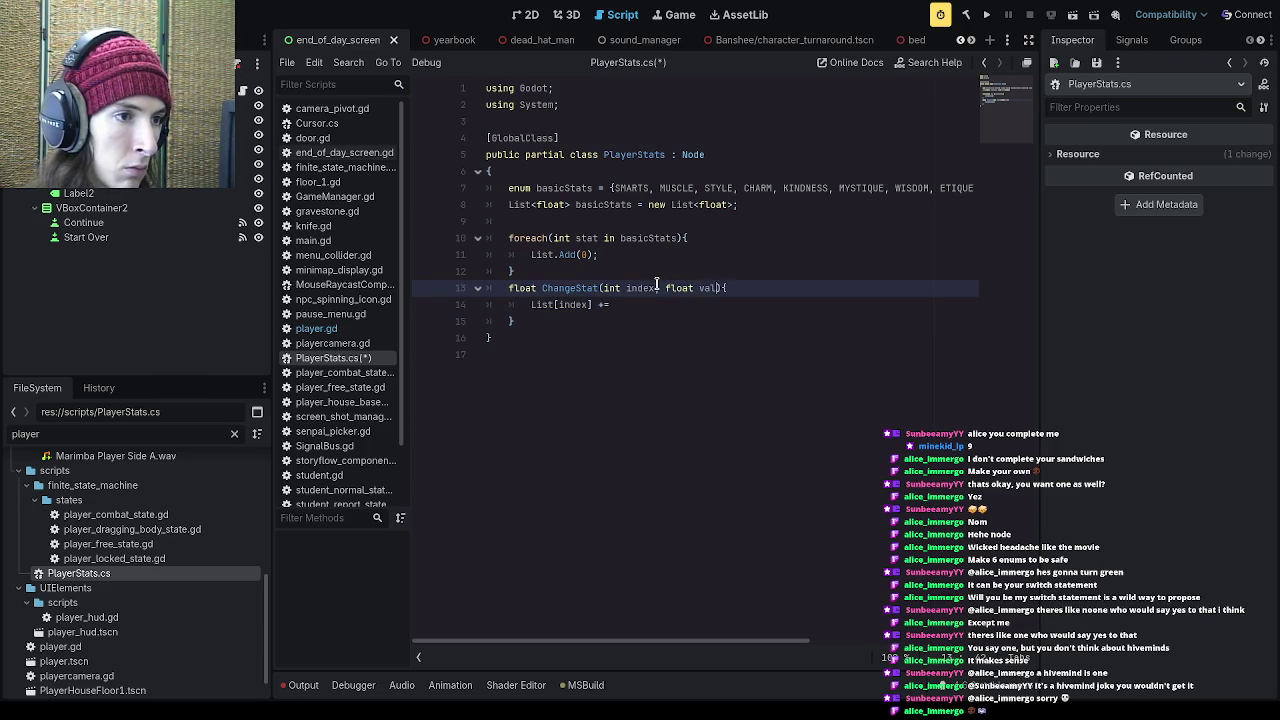
{"action": "key", "text": "Down"}
{"action": "type", "text": "val;"}
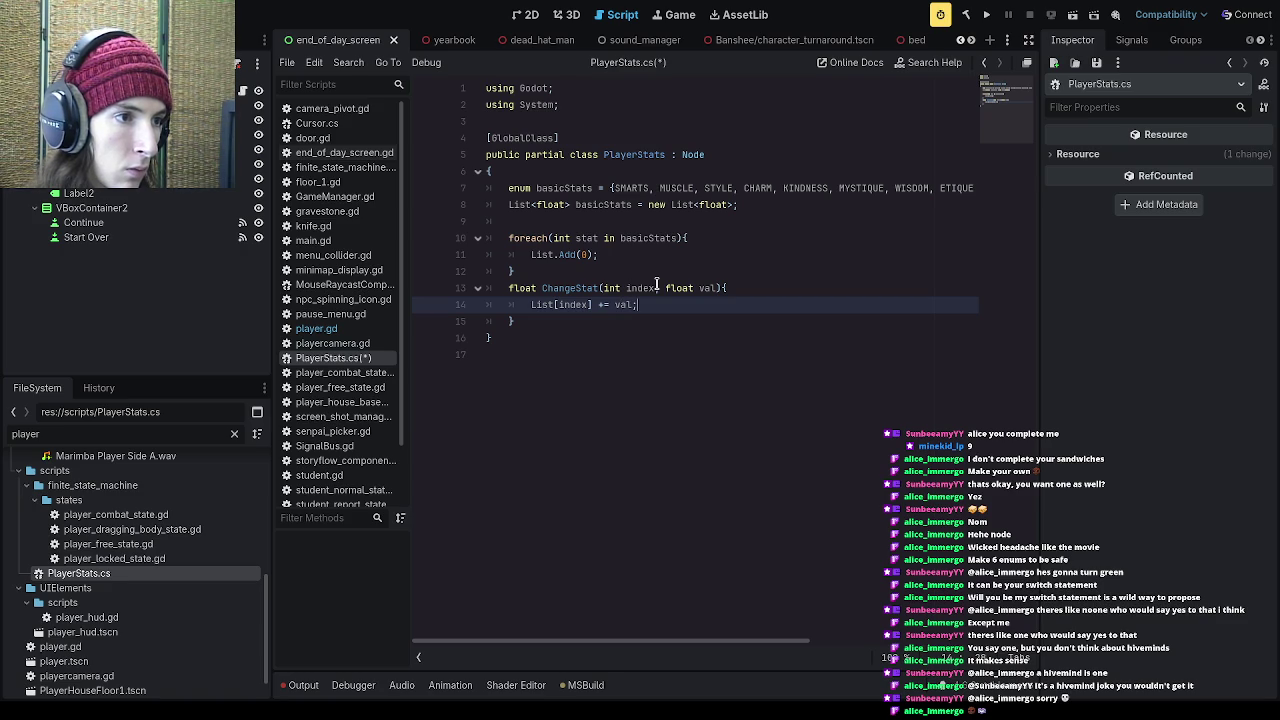
Step: Begin a Math.Clamp() call on the next line of ChangeStat
{"action": "key", "text": "Return"}
{"action": "type", "text": "Math."}
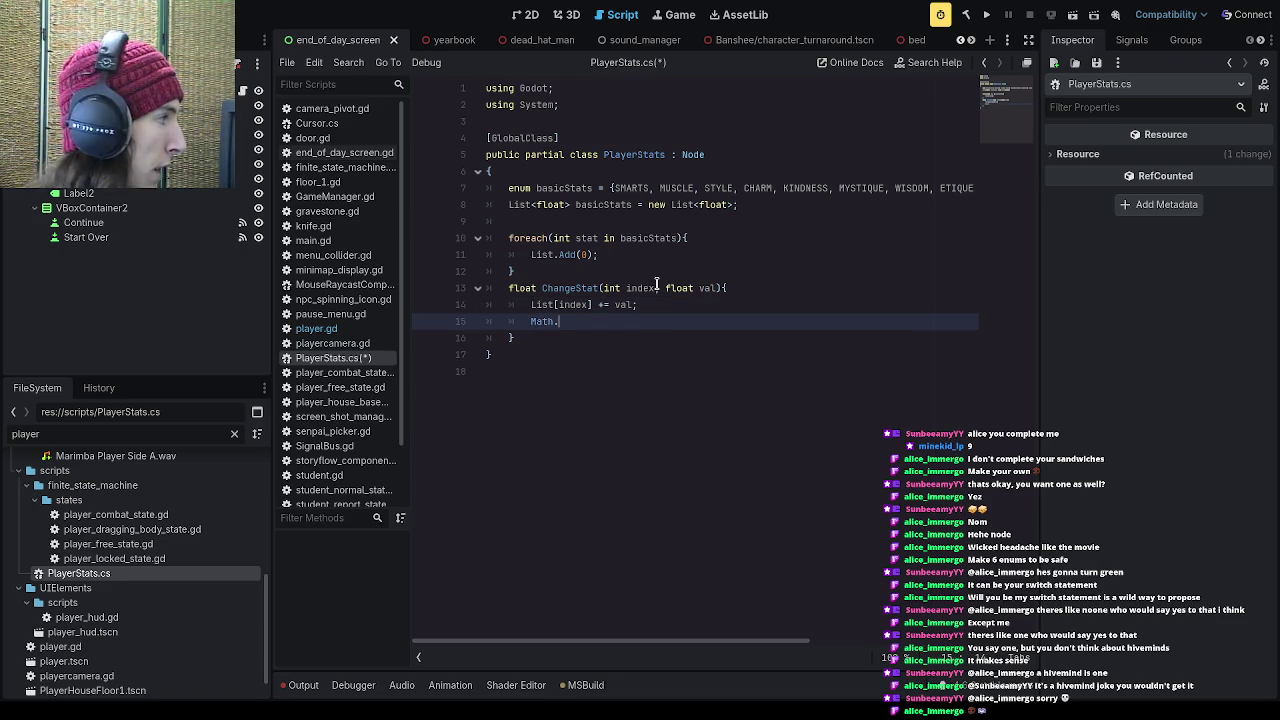
{"action": "type", "text": "Clamp("}
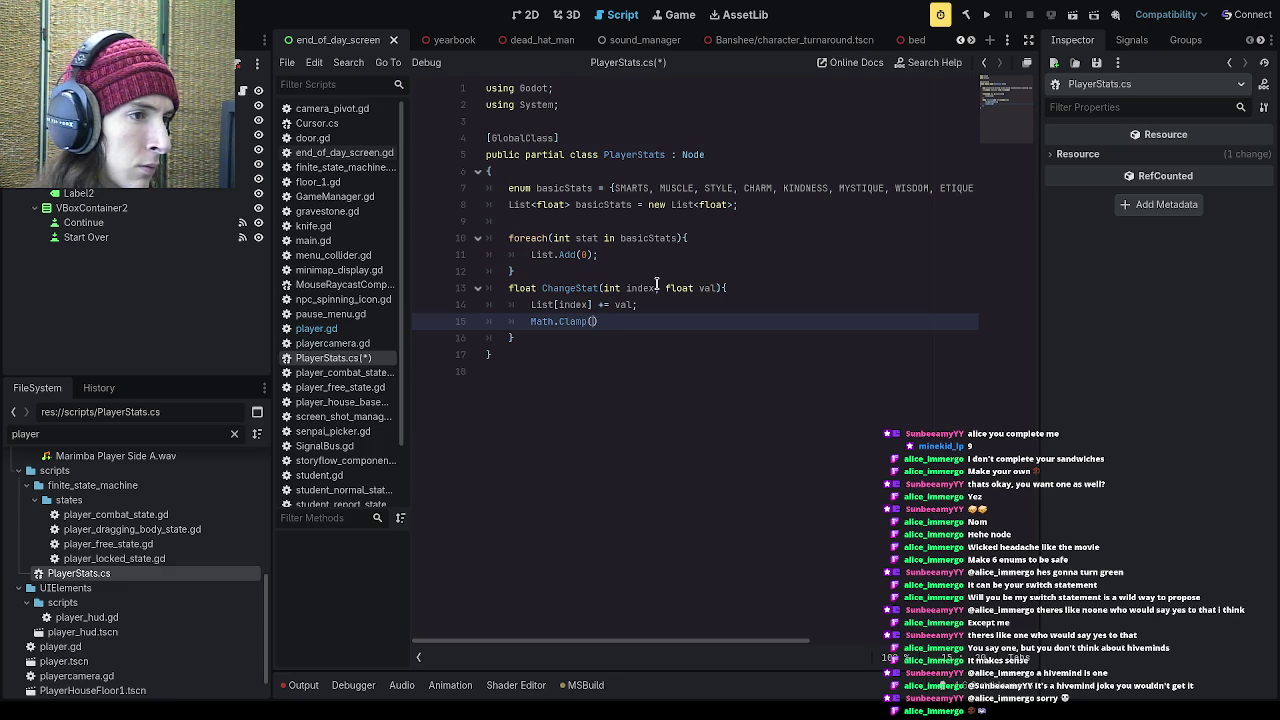
{"action": "key", "text": "Up"}
Step: Replace the placeholder List name before [index] with basicStats
{"action": "key", "text": "Left"}
{"action": "key", "text": "Left"}
{"action": "key", "text": "Left"}
{"action": "key", "text": "BackSpace"}
{"action": "key", "text": "BackSpace"}
{"action": "key", "text": "BackSpace"}
{"action": "type", "text": "basicStats"}
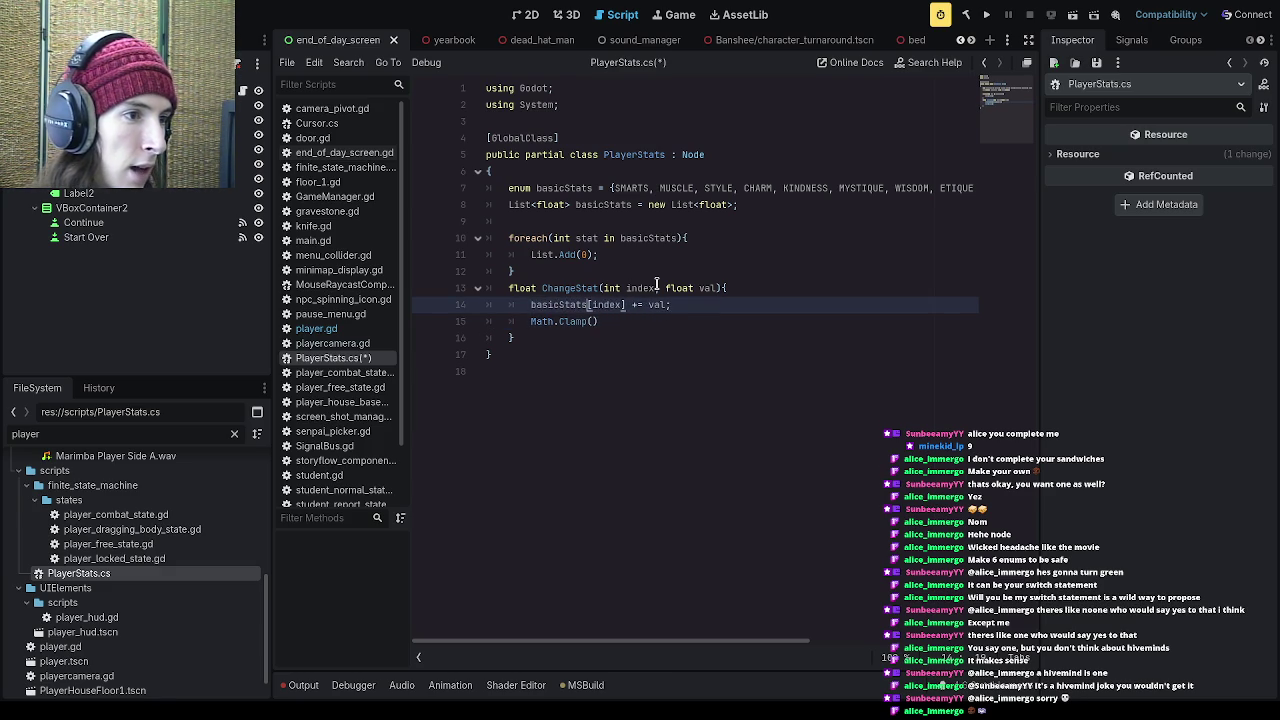
Step: Complete Math.Clamp(basicStats[index], 0.0f, 1.0f); on line 15 and rebuild the .NET project
{"action": "key", "text": "Down"}
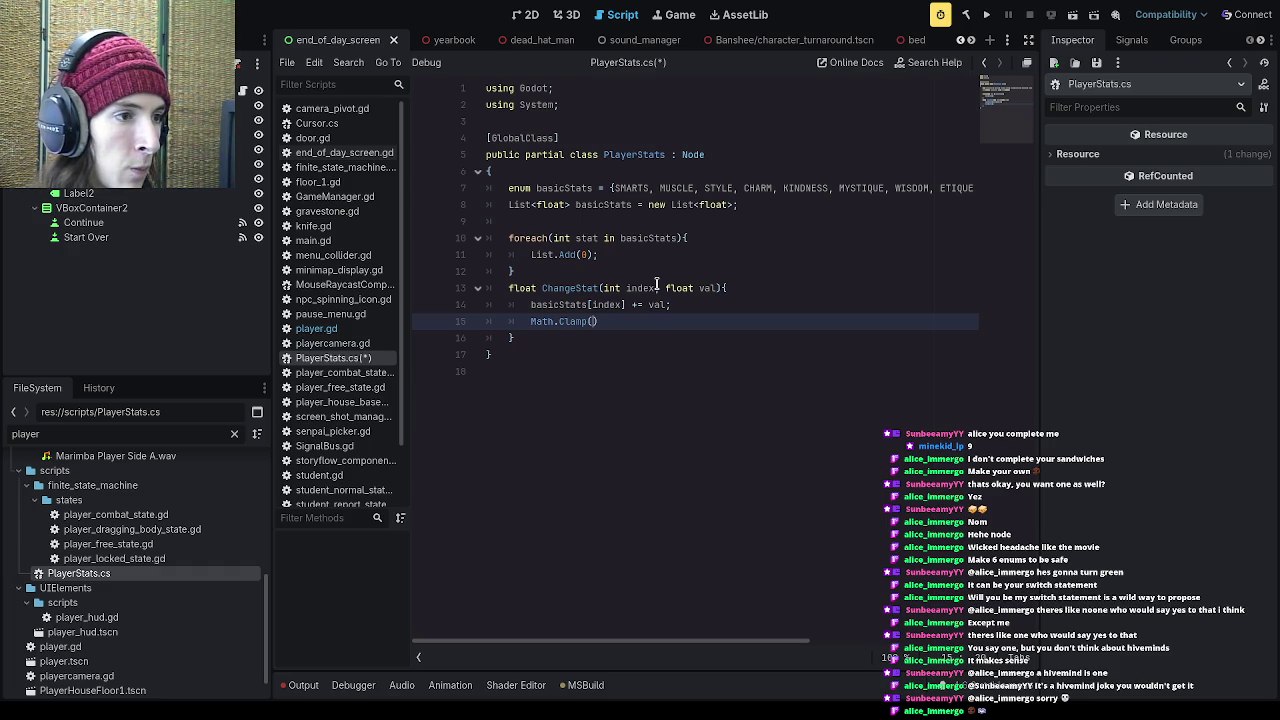
{"action": "type", "text": "Basic"}
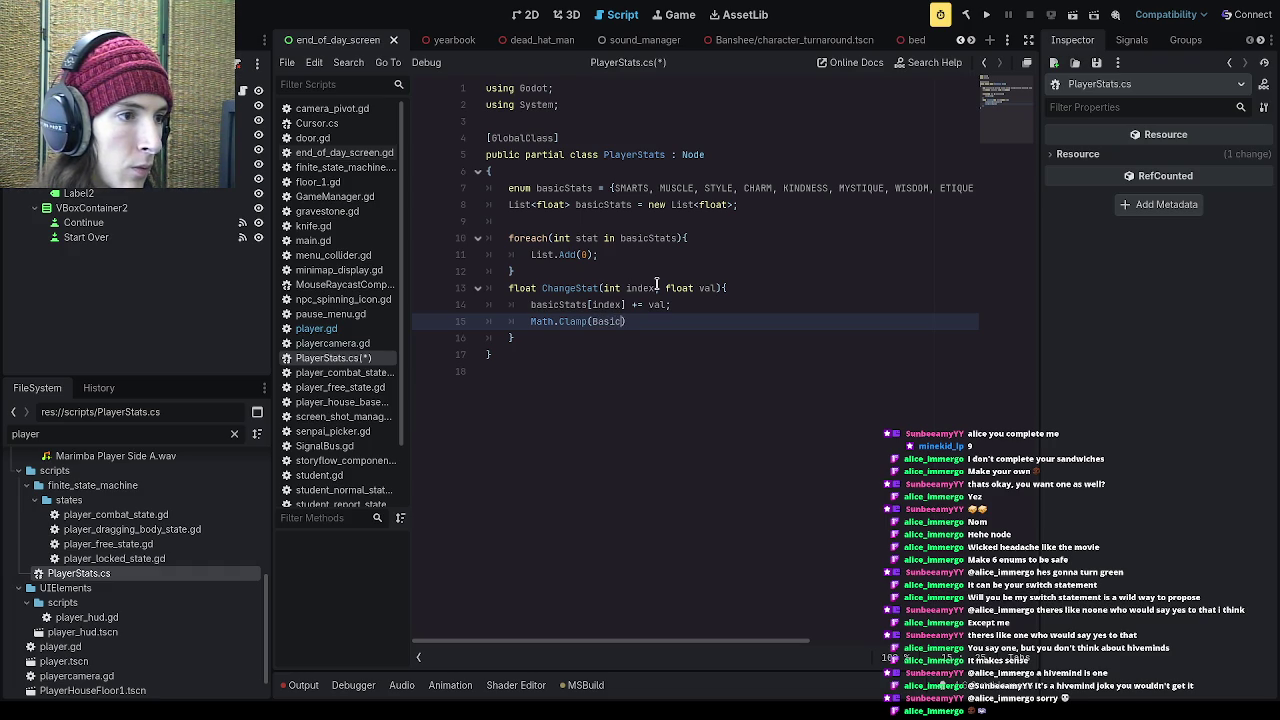
{"action": "key", "text": "BackSpace"}
{"action": "key", "text": "BackSpace"}
{"action": "key", "text": "BackSpace"}
{"action": "type", "text": "basicStats"}
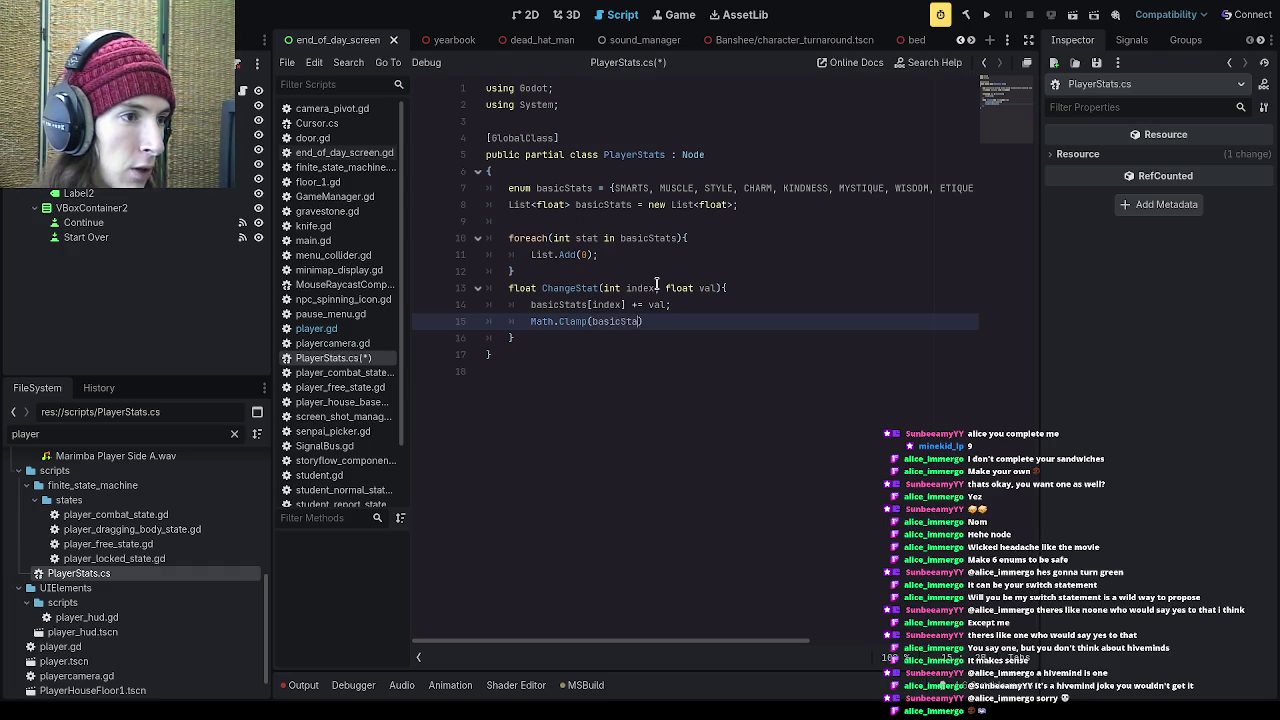
{"action": "type", "text": "[index]"}
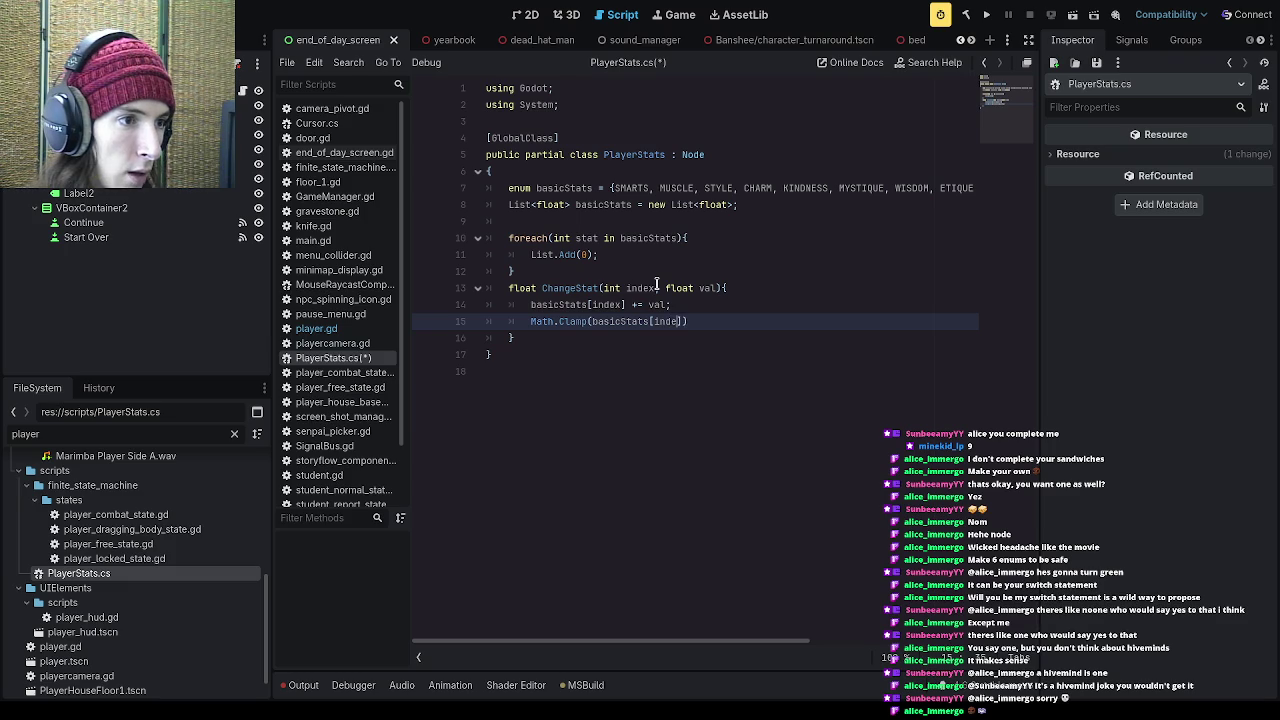
{"action": "type", "text": ", "}
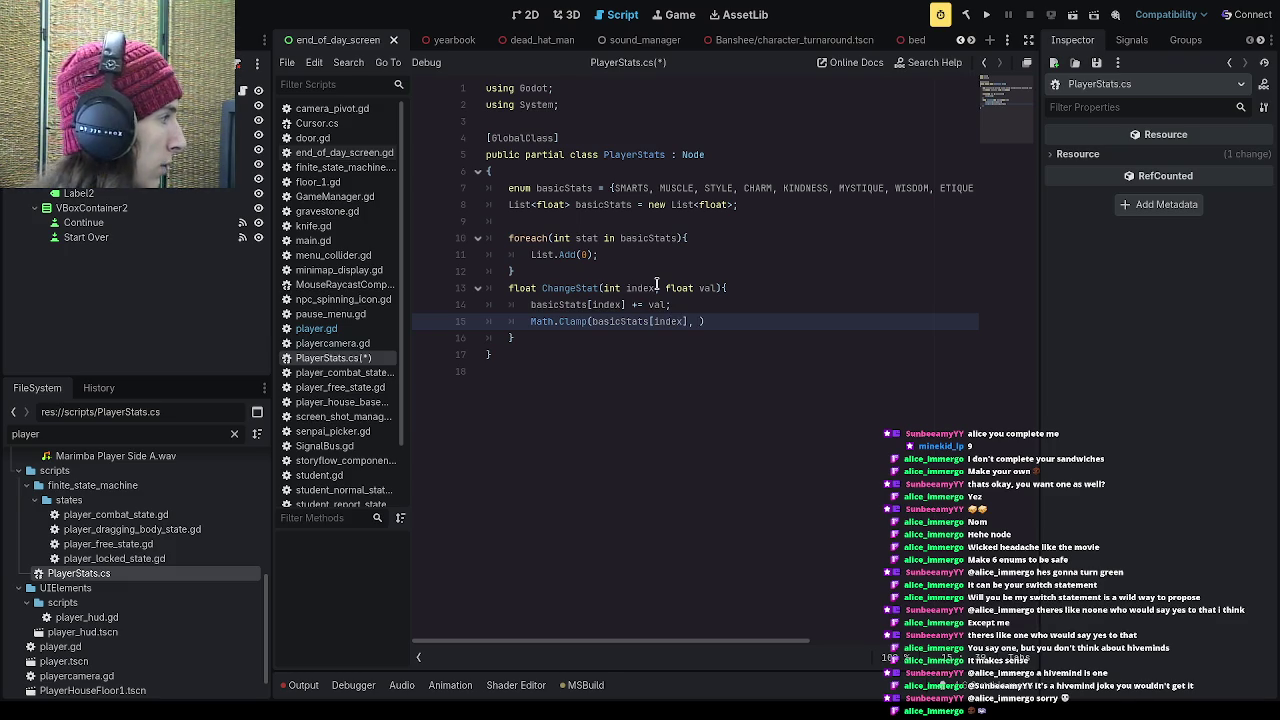
{"action": "type", "text": "0, 1.0"}
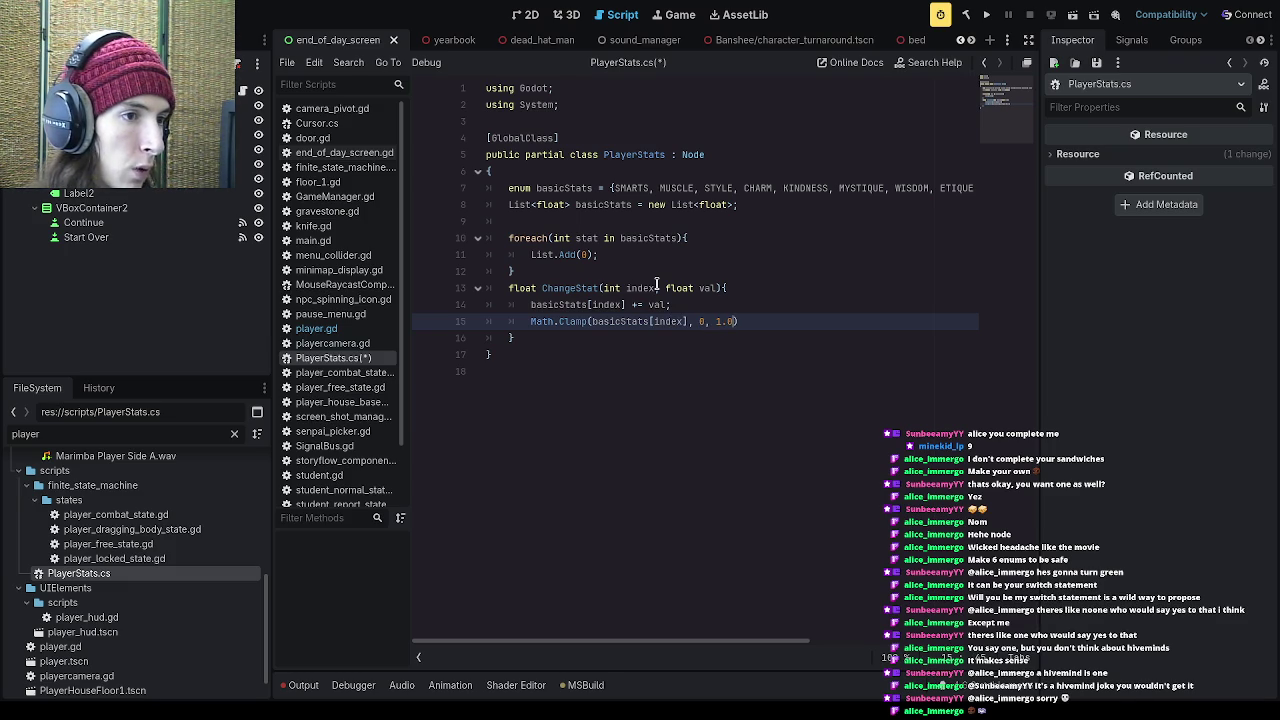
{"action": "type", "text": "f"}
{"action": "key", "text": "Left"}
{"action": "key", "text": "Left"}
{"action": "key", "text": "Left"}
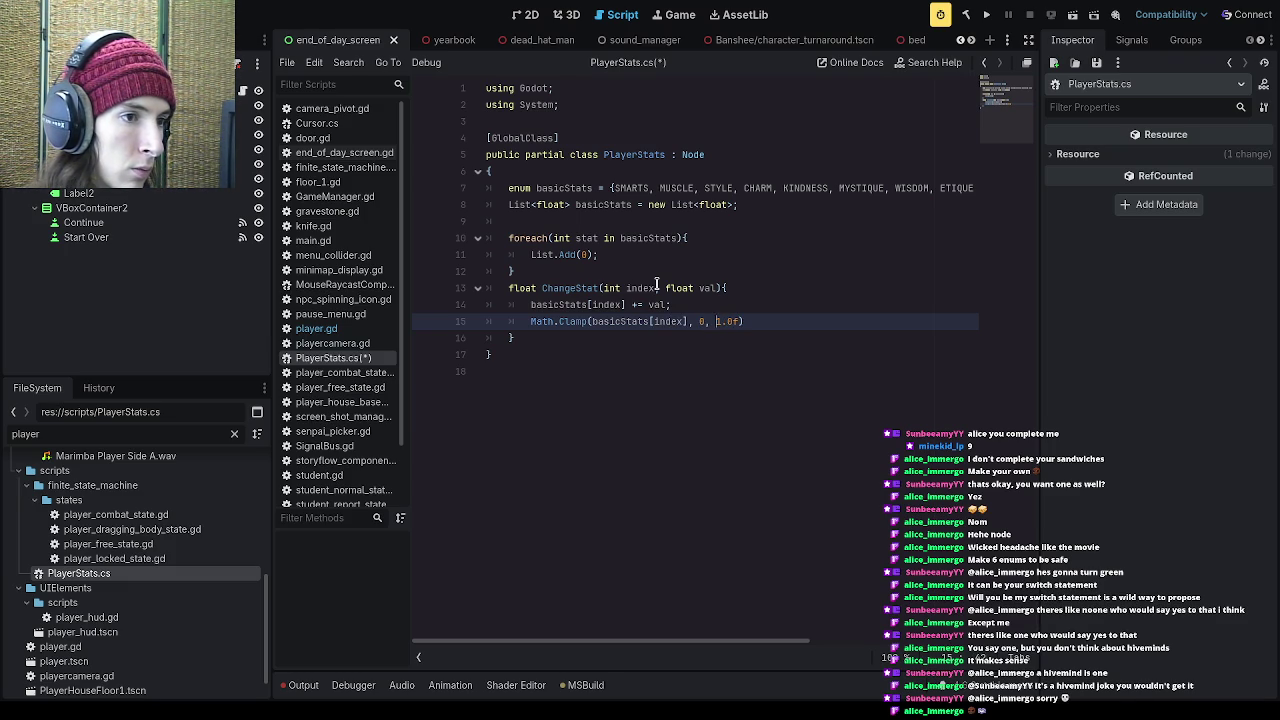
{"action": "type", "text": ".0"}
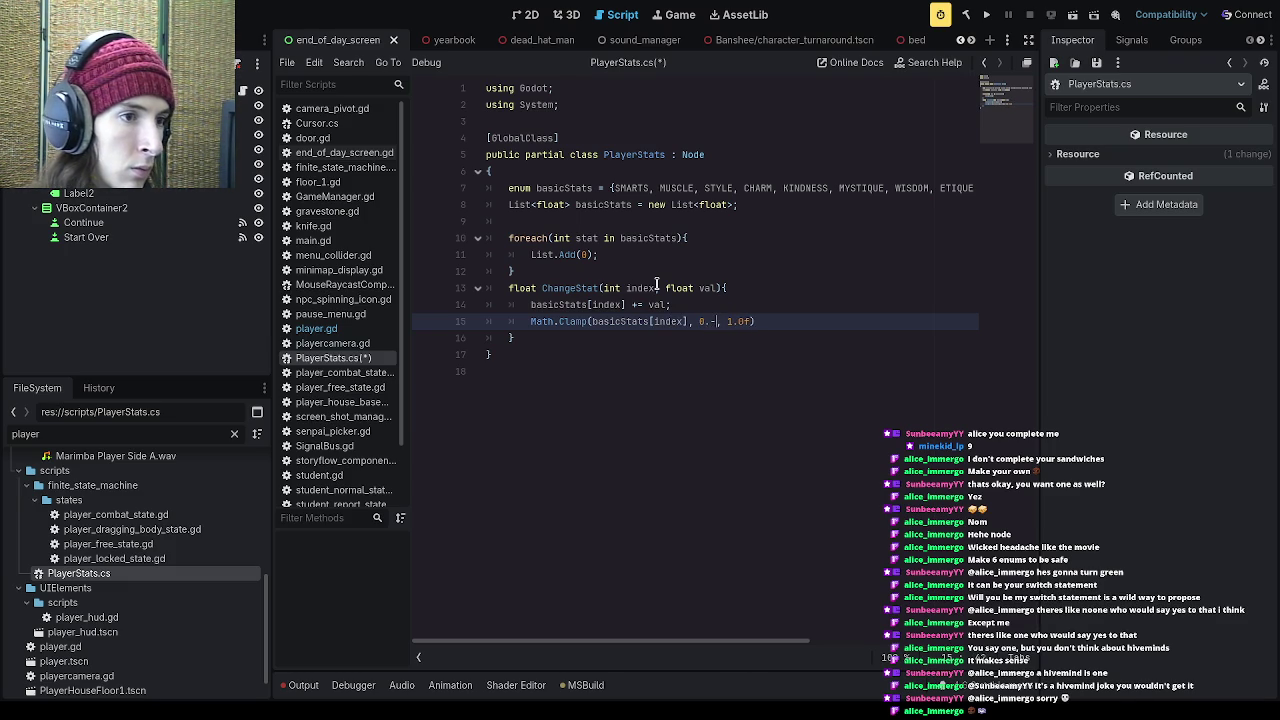
{"action": "type", "text": "f"}
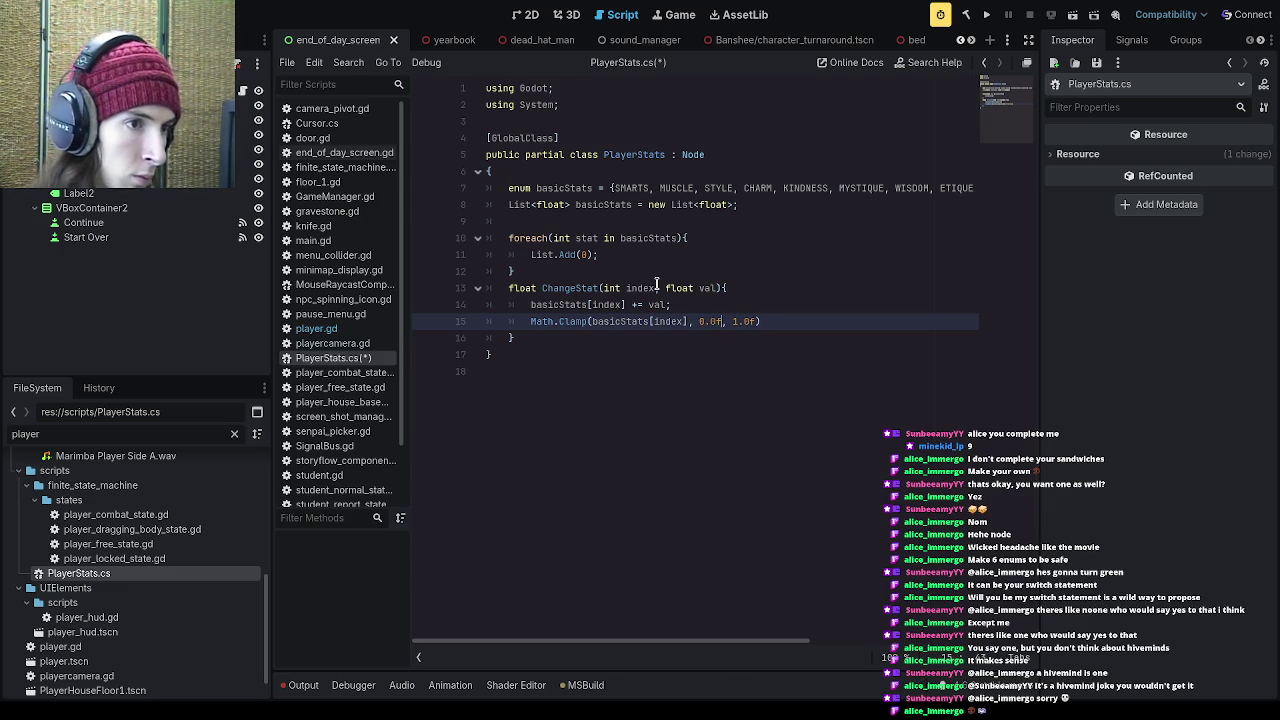
{"action": "type", "text": ";"}
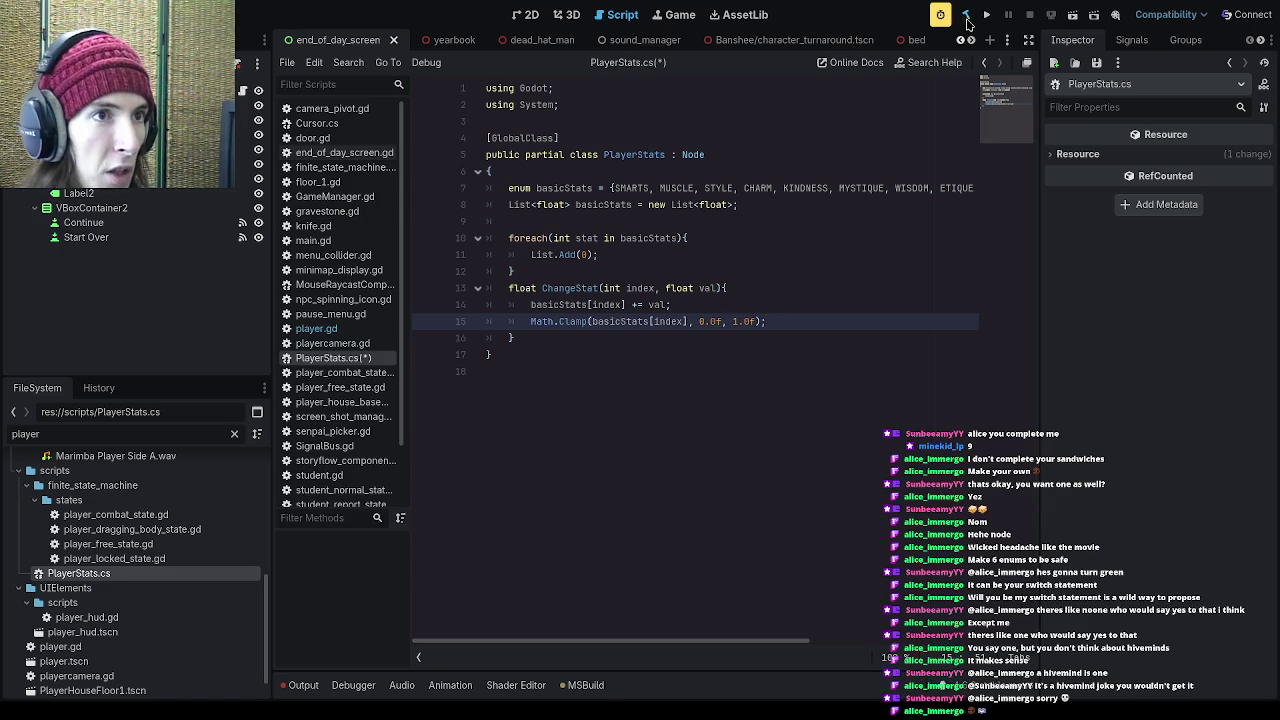
{"action": "left_click", "coordinate": [966, 16]}
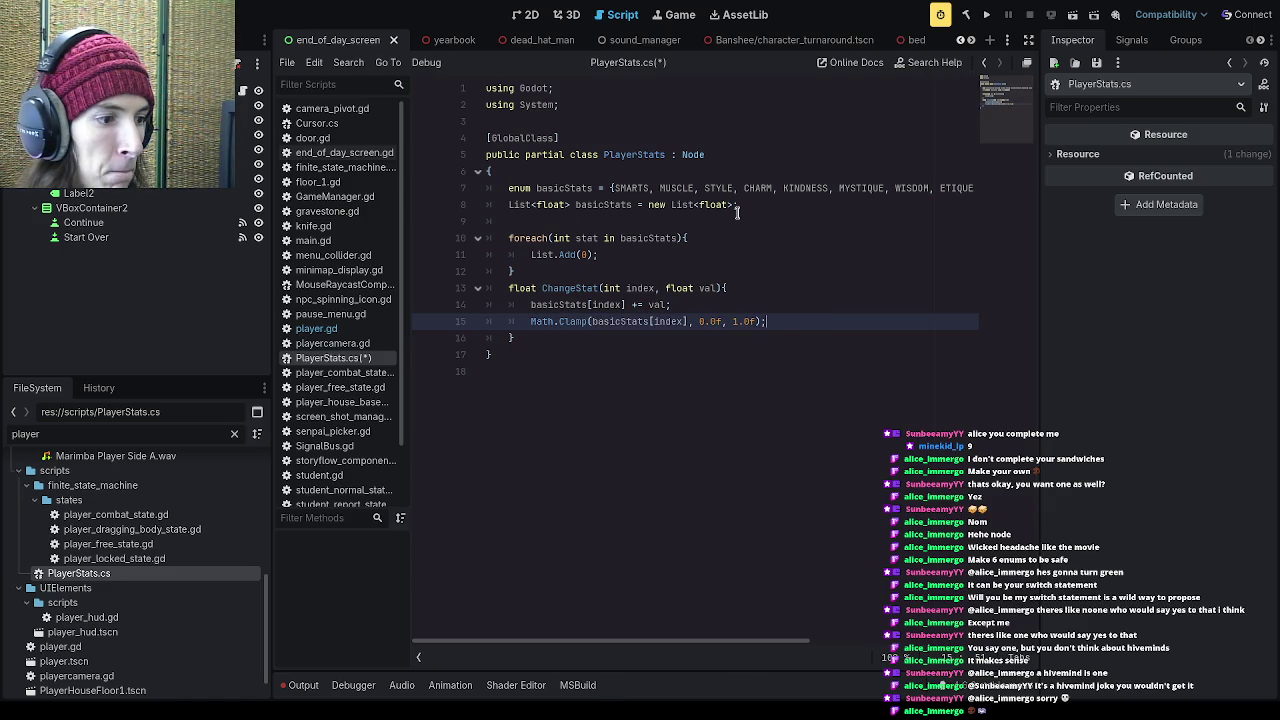
{"action": "left_click", "coordinate": [643, 375]}
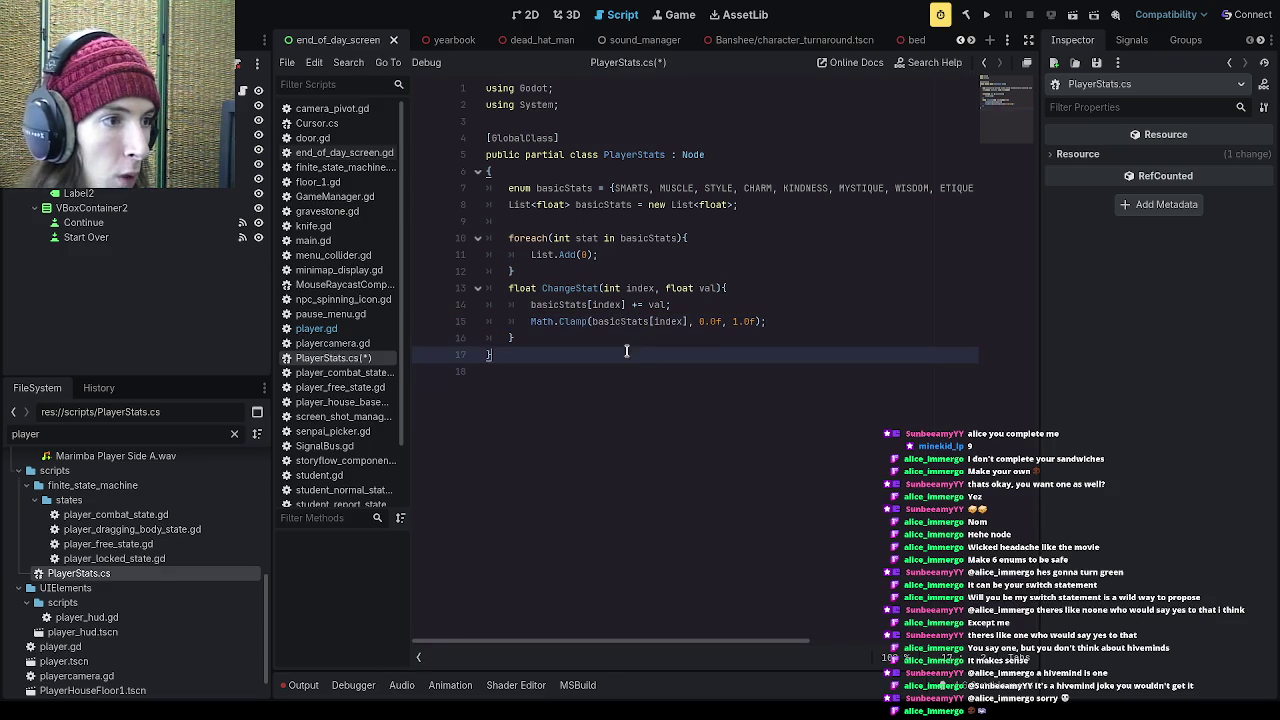
Step: Open player.gd from the FileSystem dock to view its playerStats = PlayerStats.new() declaration
{"action": "left_click", "coordinate": [626, 350]}
{"action": "left_click", "coordinate": [626, 343]}
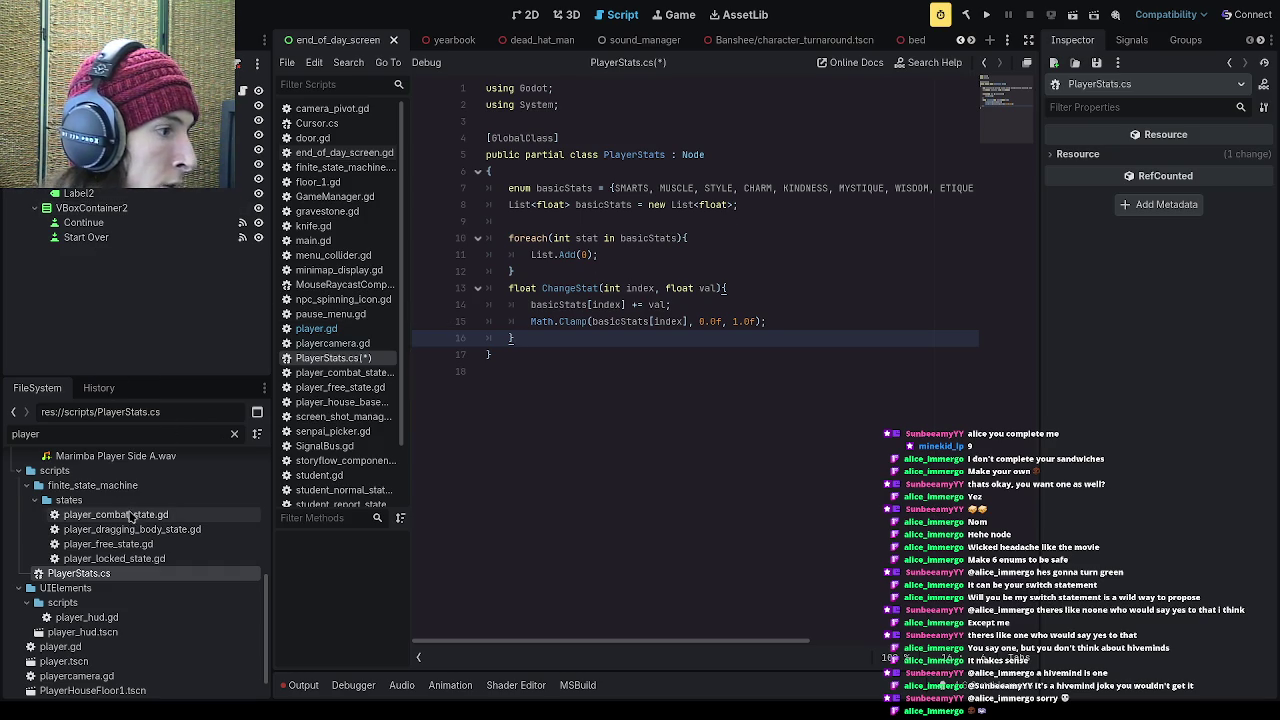
{"action": "scroll", "coordinate": [132, 516], "scroll_direction": "up", "scroll_amount": 2}
{"action": "scroll", "coordinate": [145, 566], "scroll_direction": "up", "scroll_amount": 8}
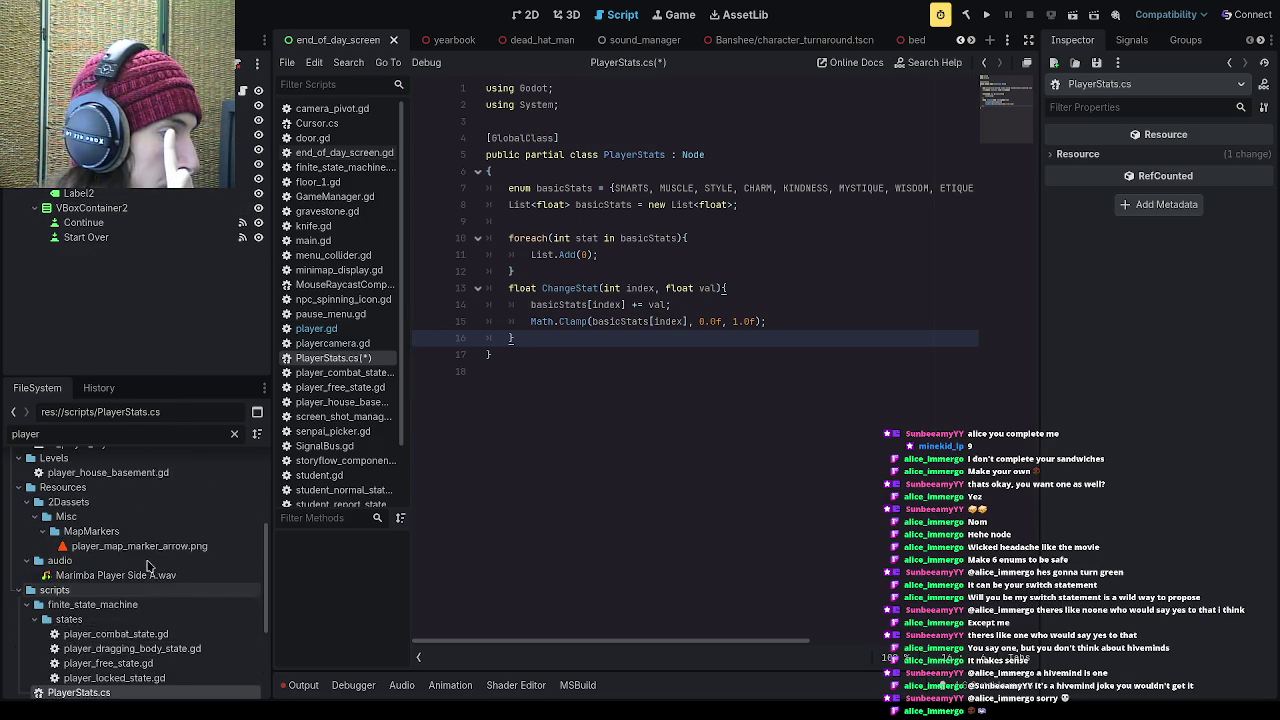
{"action": "scroll", "coordinate": [112, 590], "scroll_direction": "down", "scroll_amount": 10}
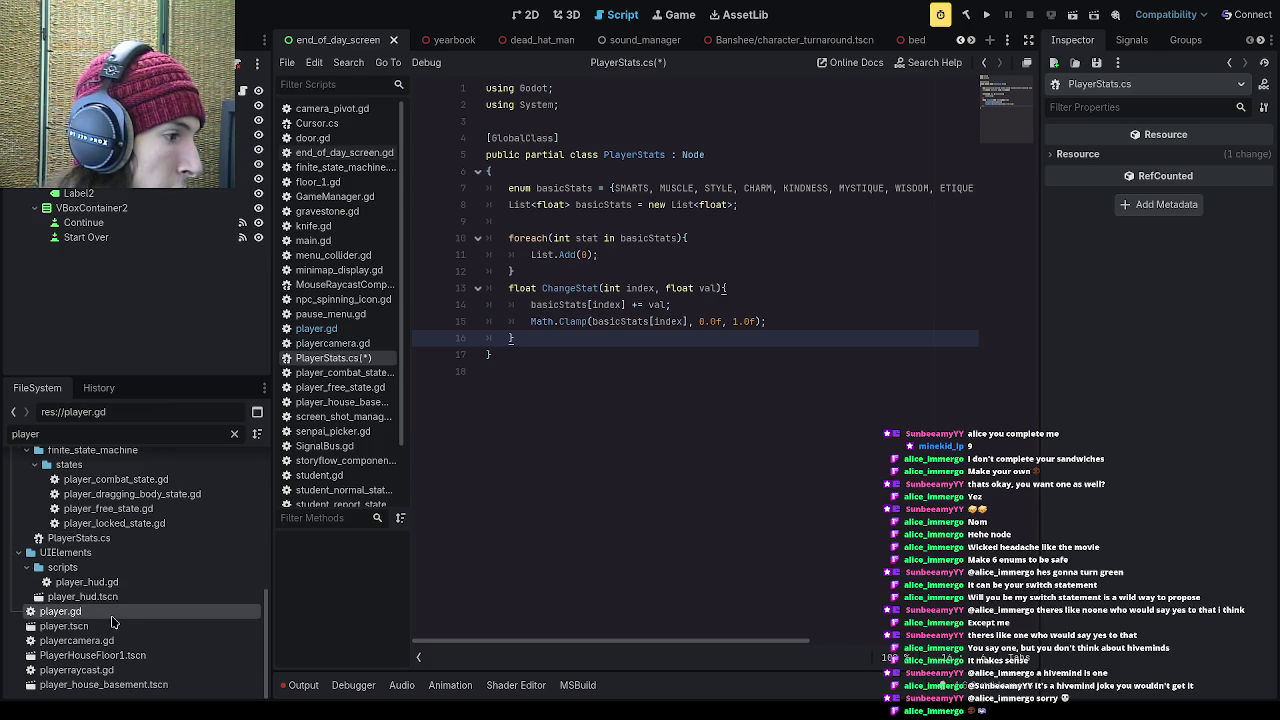
{"action": "double_click", "coordinate": [120, 611]}
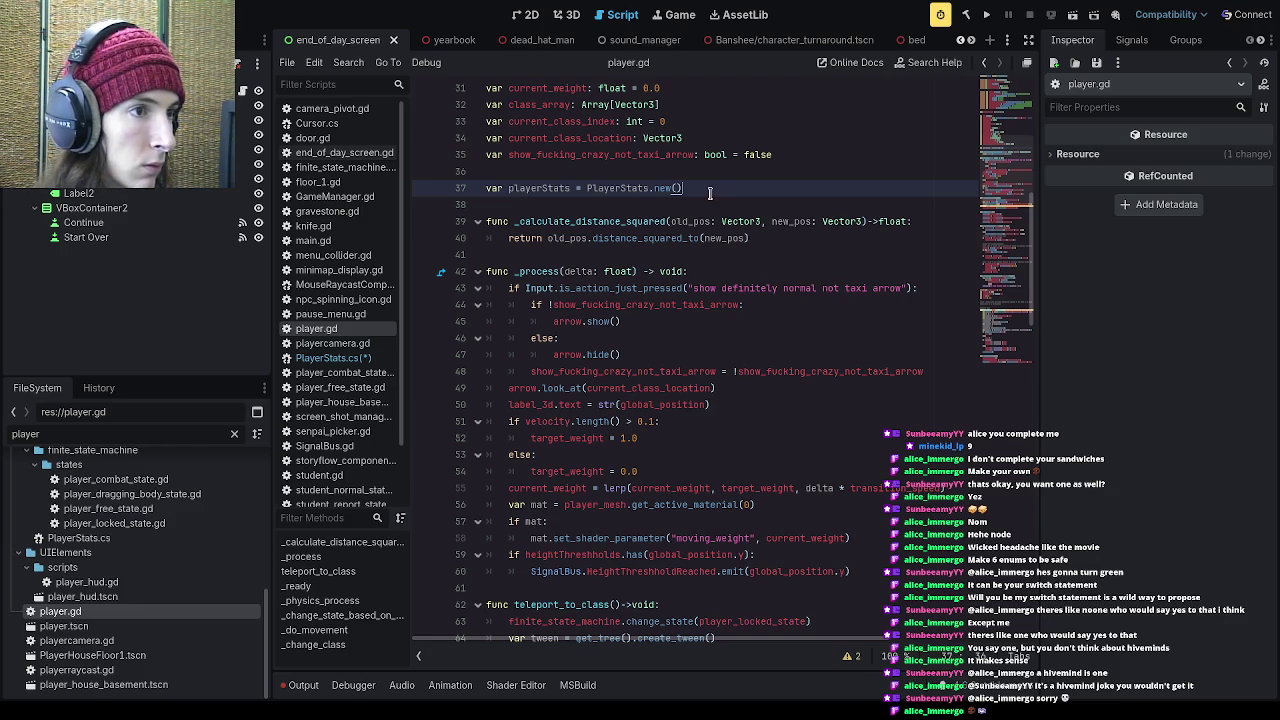
{"action": "scroll", "coordinate": [715, 190], "scroll_direction": "up", "scroll_amount": 1}
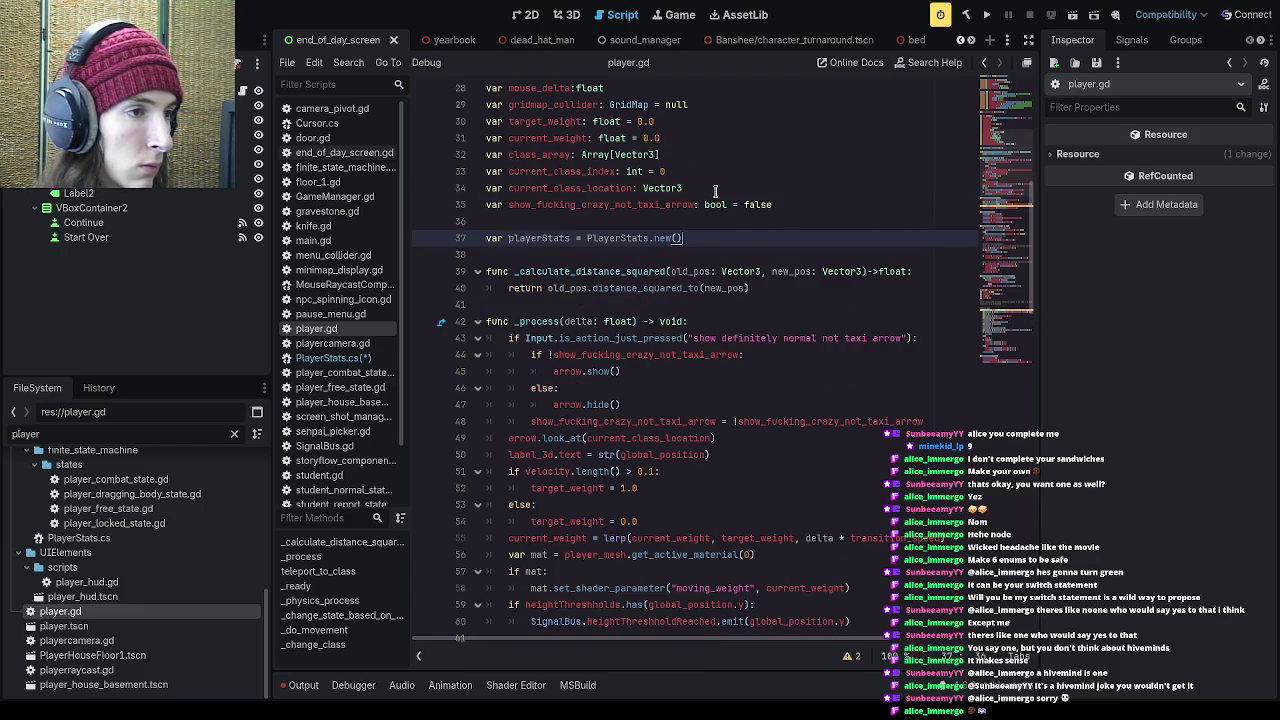
Step: Insert two blank lines at the start of _ready(), above the PlayerReady emit
{"action": "left_click", "coordinate": [614, 254]}
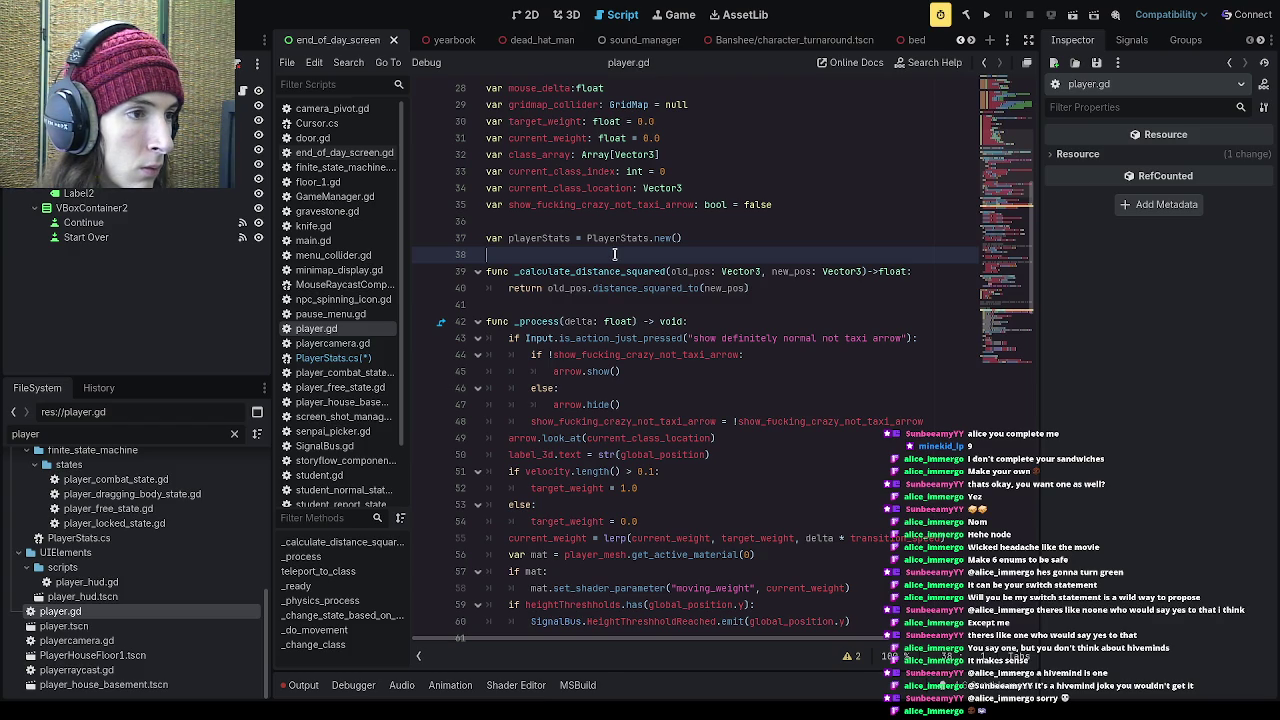
{"action": "scroll", "coordinate": [641, 318], "scroll_direction": "down", "scroll_amount": 1}
{"action": "scroll", "coordinate": [641, 318], "scroll_direction": "up", "scroll_amount": 2}
{"action": "scroll", "coordinate": [645, 322], "scroll_direction": "down", "scroll_amount": 7}
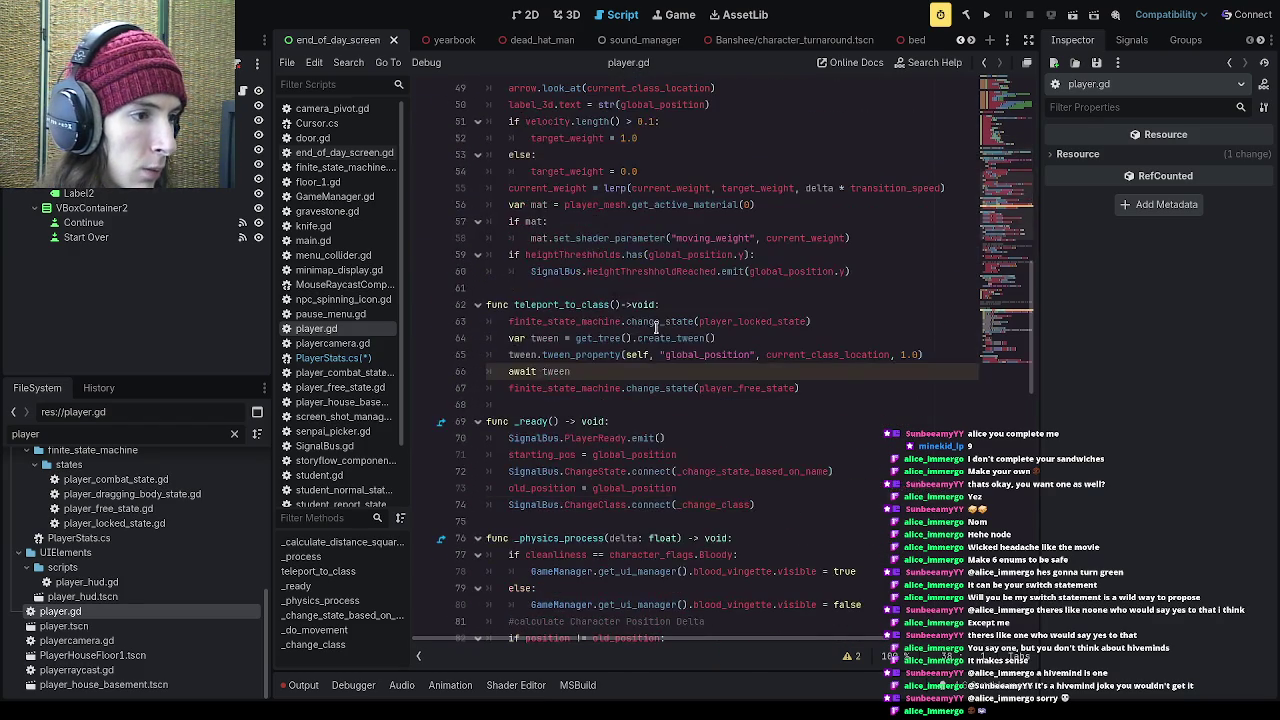
{"action": "scroll", "coordinate": [660, 325], "scroll_direction": "down", "scroll_amount": 2}
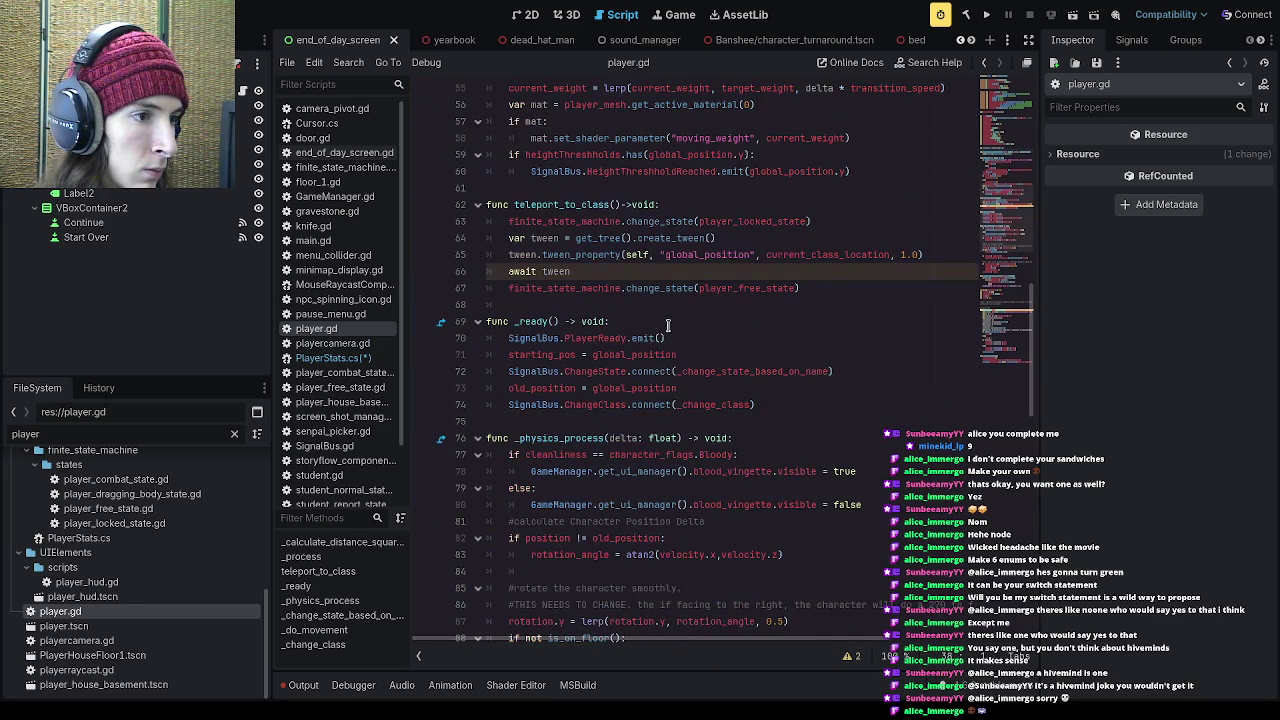
{"action": "left_click", "coordinate": [676, 322]}
{"action": "key", "text": "Return"}
{"action": "key", "text": "Return"}
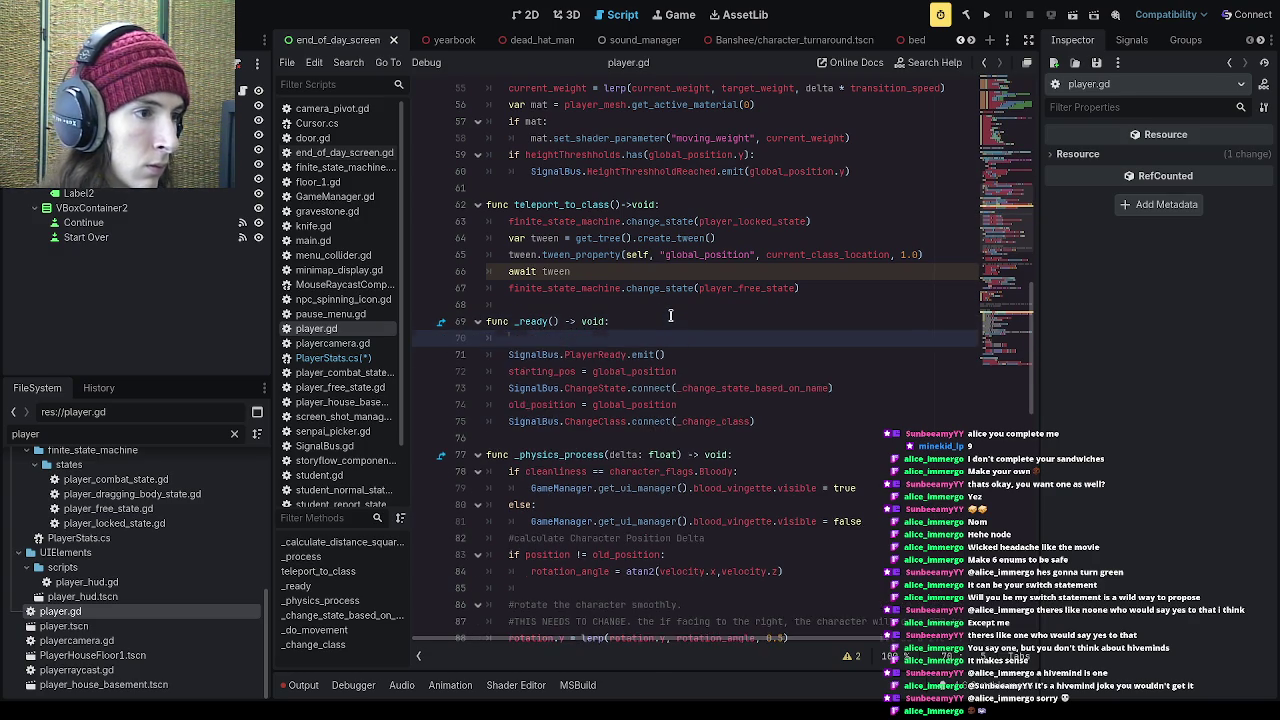
{"action": "key", "text": "Return"}
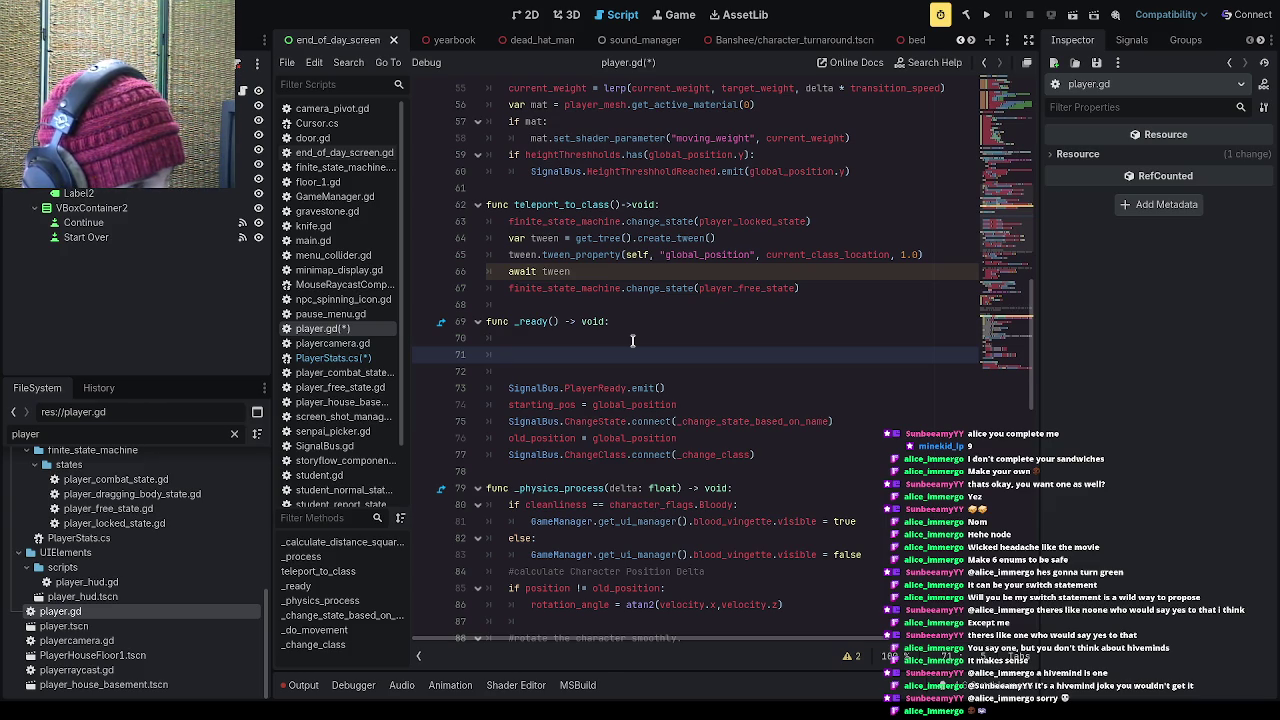
{"action": "scroll", "coordinate": [632, 340], "scroll_direction": "up", "scroll_amount": 10}
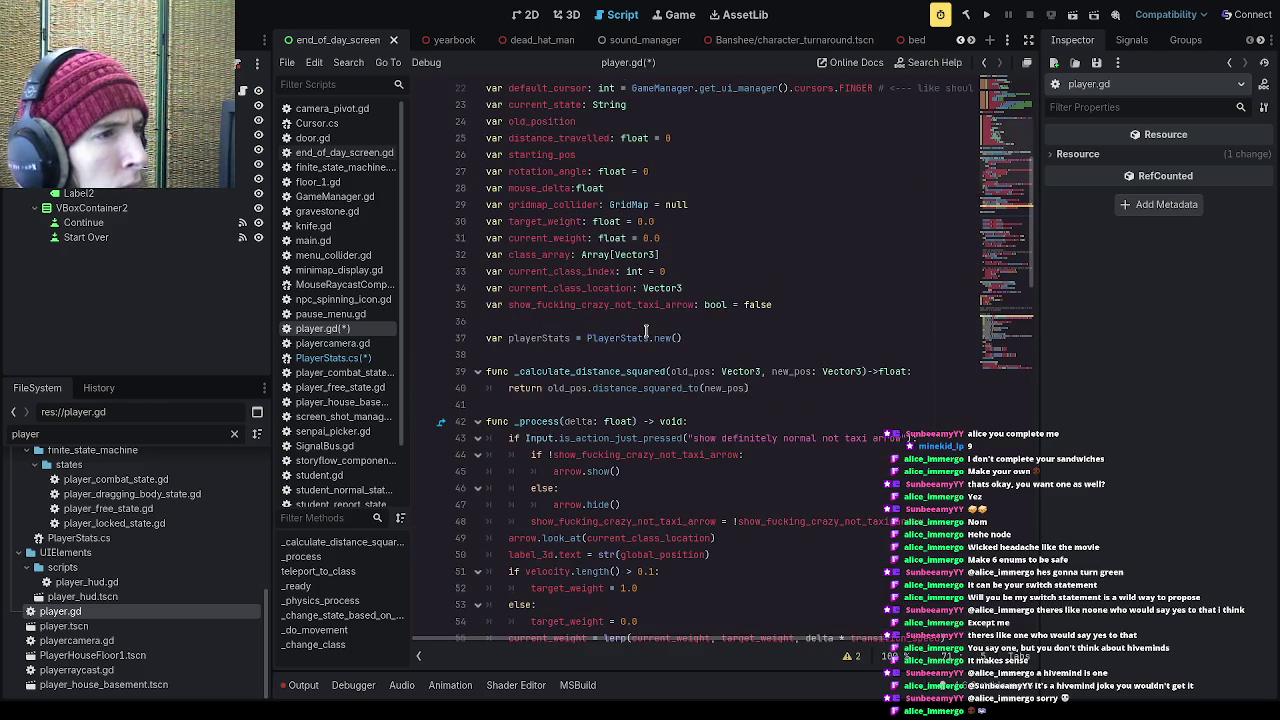
Step: Write a for x in playerStats.basicStats: loop in _ready with a print(basicStats[x] body
{"action": "scroll", "coordinate": [647, 333], "scroll_direction": "down", "scroll_amount": 10}
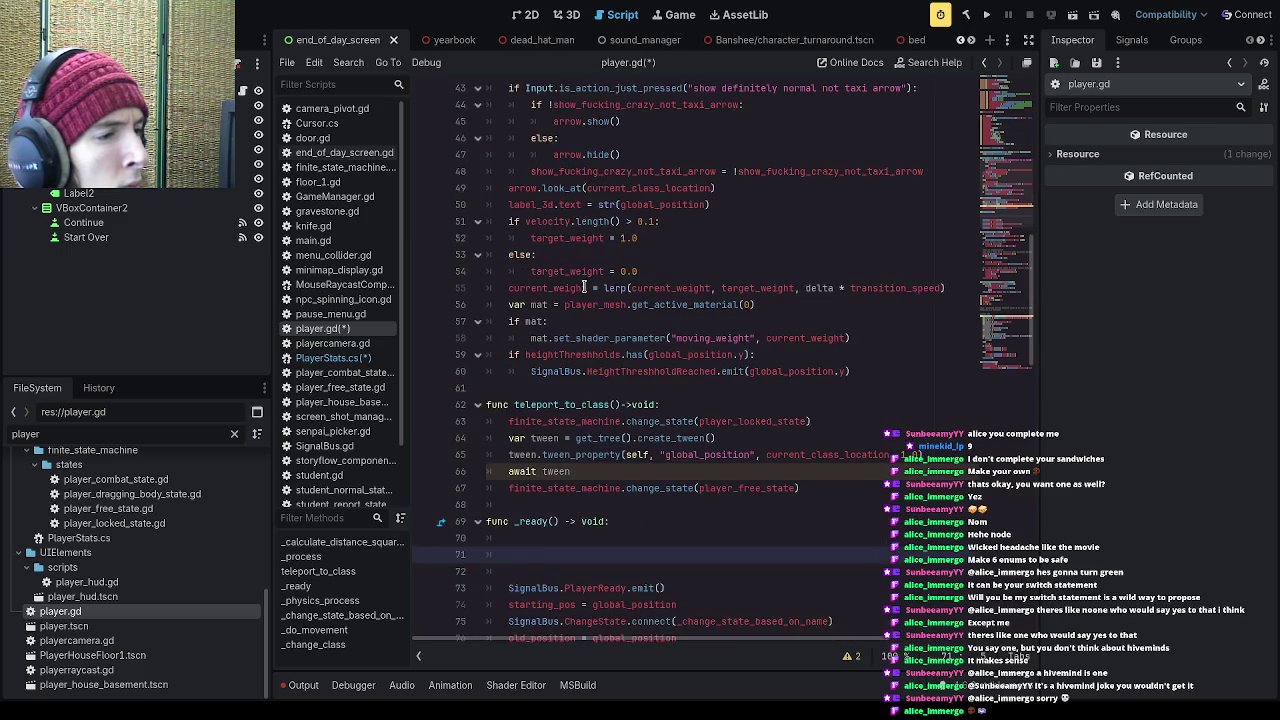
{"action": "type", "text": "for "}
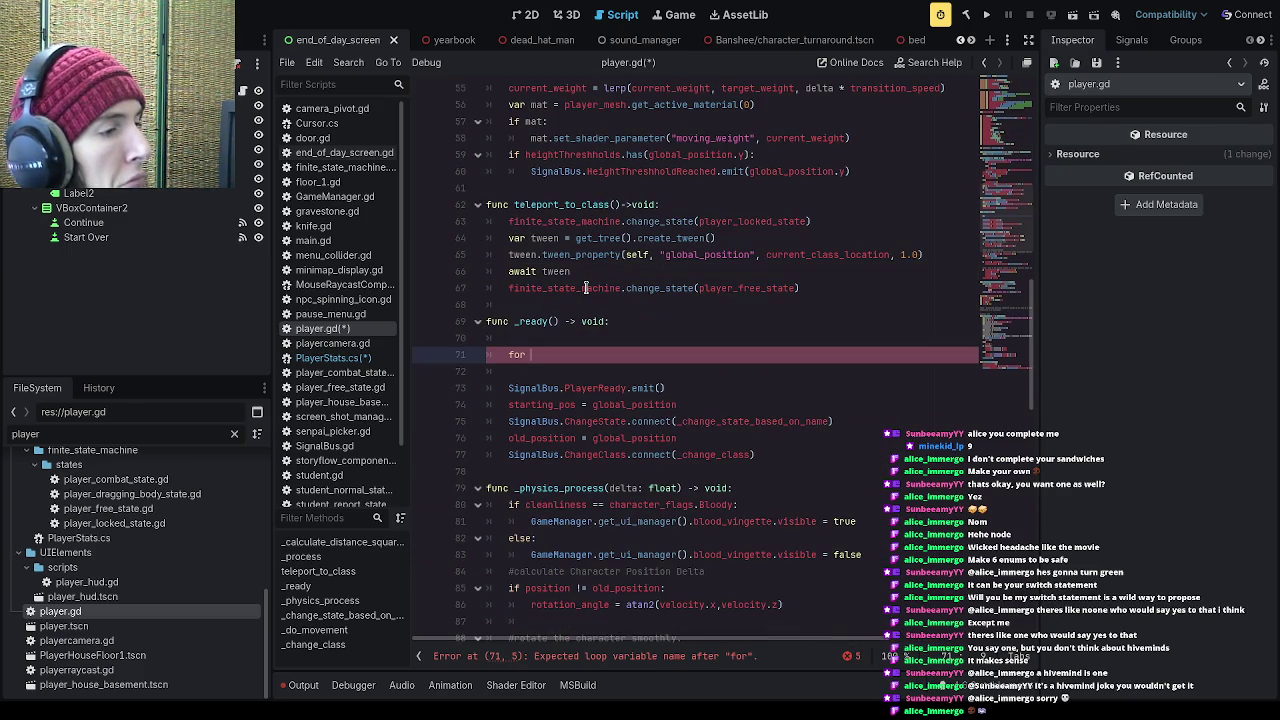
{"action": "type", "text": "x"}
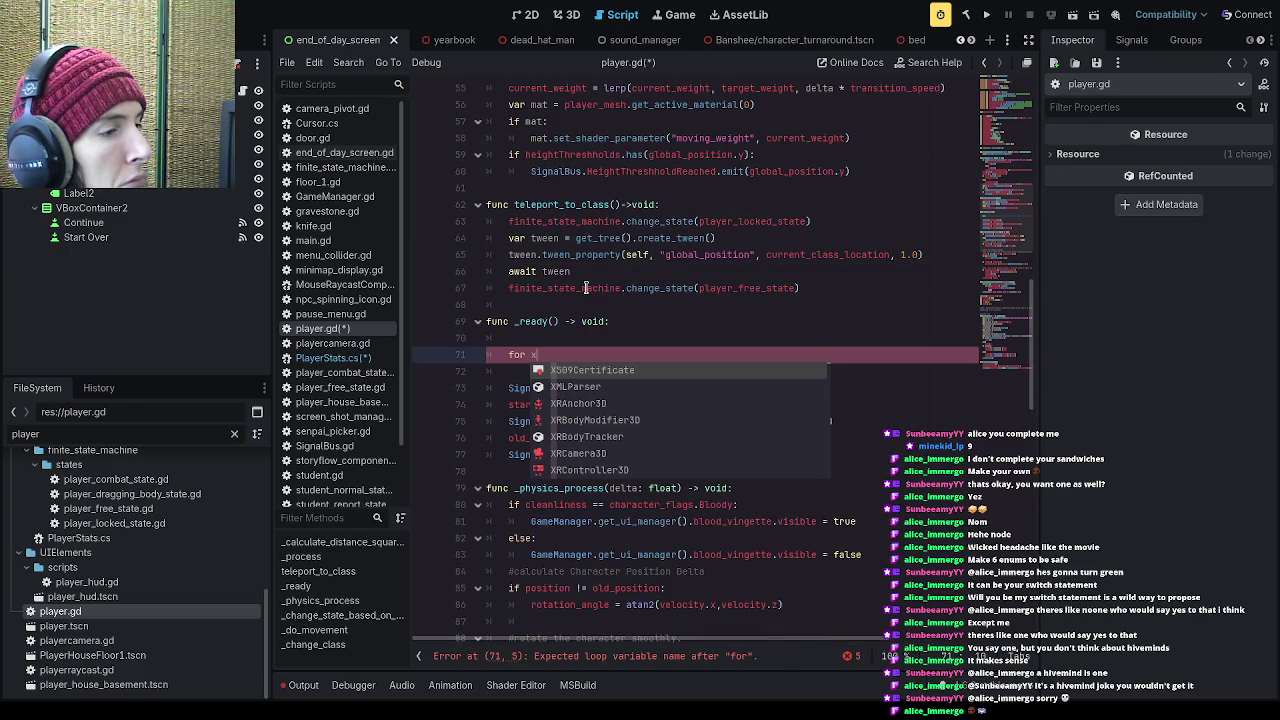
{"action": "type", "text": " in"}
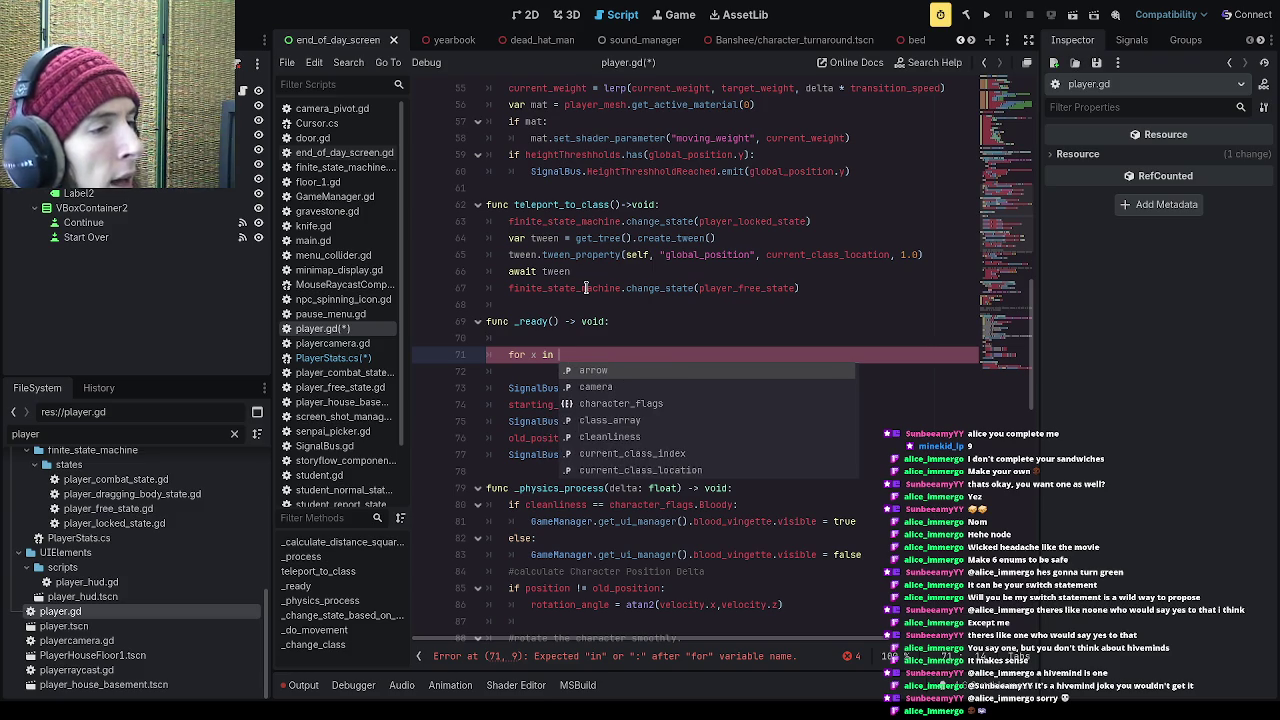
{"action": "type", "text": "ran"}
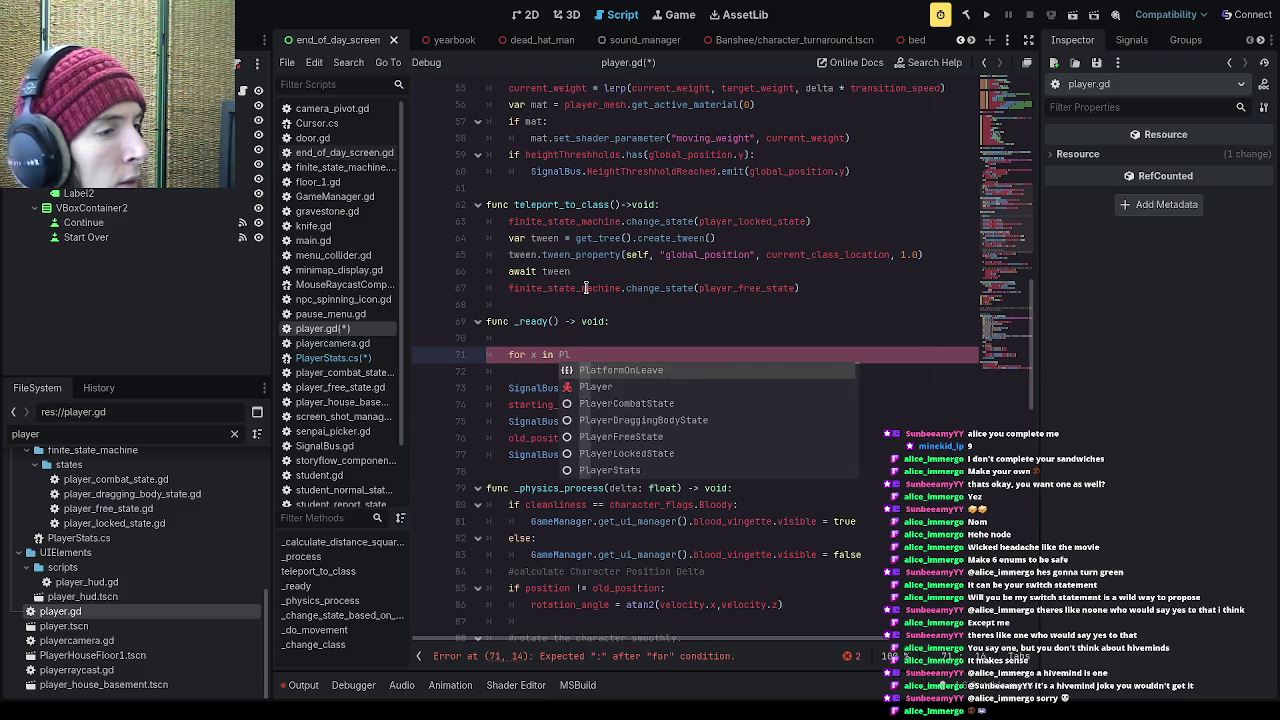
{"action": "key", "text": "BackSpace"}
{"action": "key", "text": "BackSpace"}
{"action": "key", "text": "BackSpace"}
{"action": "scroll", "coordinate": [595, 282], "scroll_direction": "up", "scroll_amount": 9}
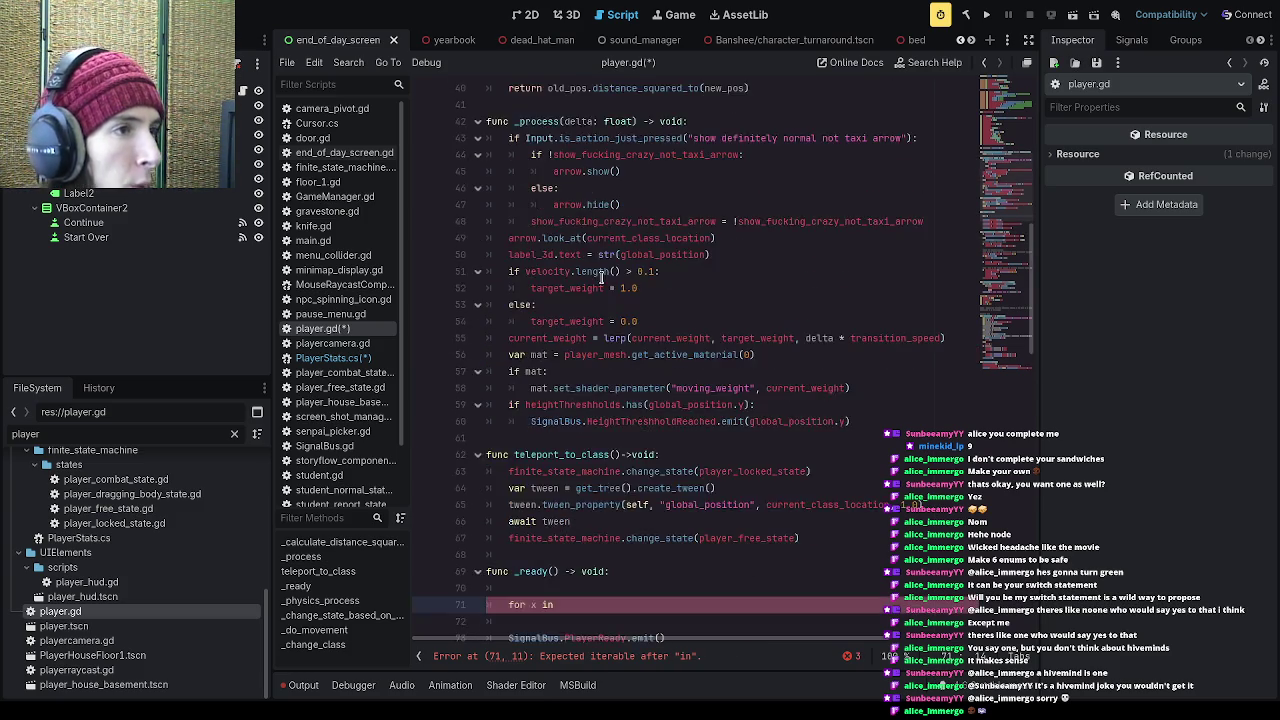
{"action": "scroll", "coordinate": [606, 275], "scroll_direction": "down", "scroll_amount": 6}
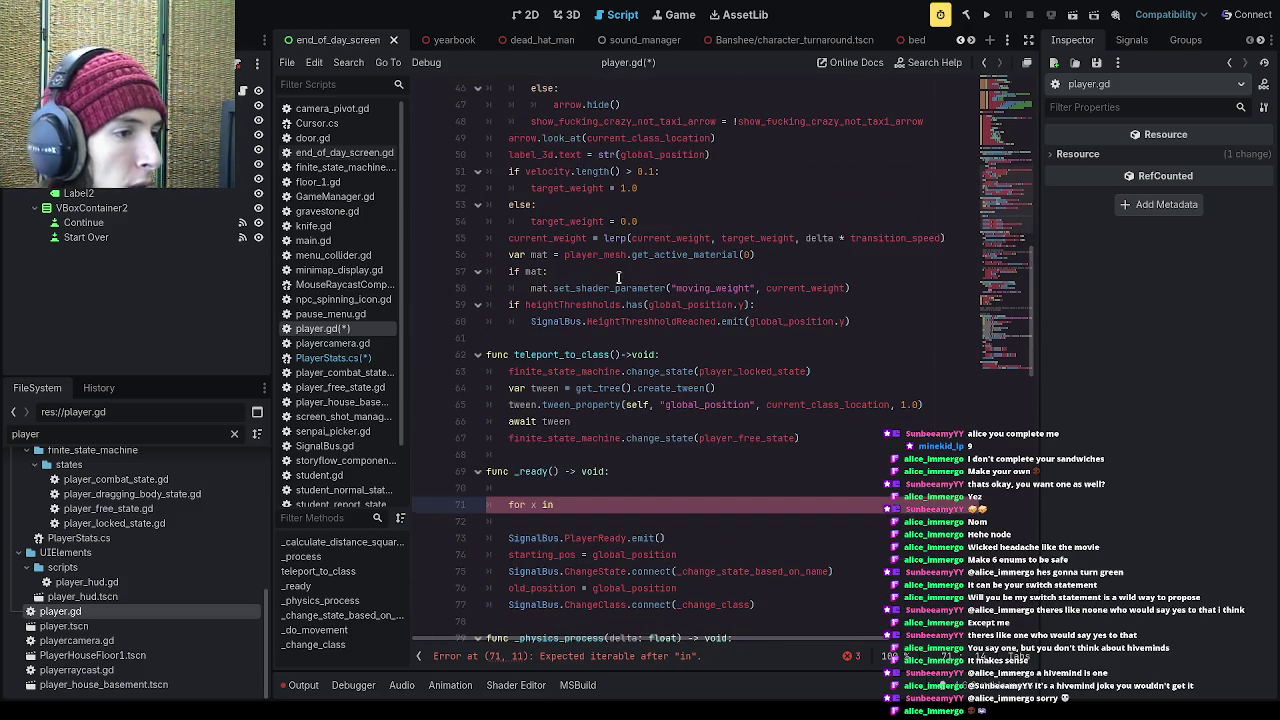
{"action": "type", "text": "P"}
{"action": "key", "text": "ctrl+space"}
{"action": "type", "text": "playe"}
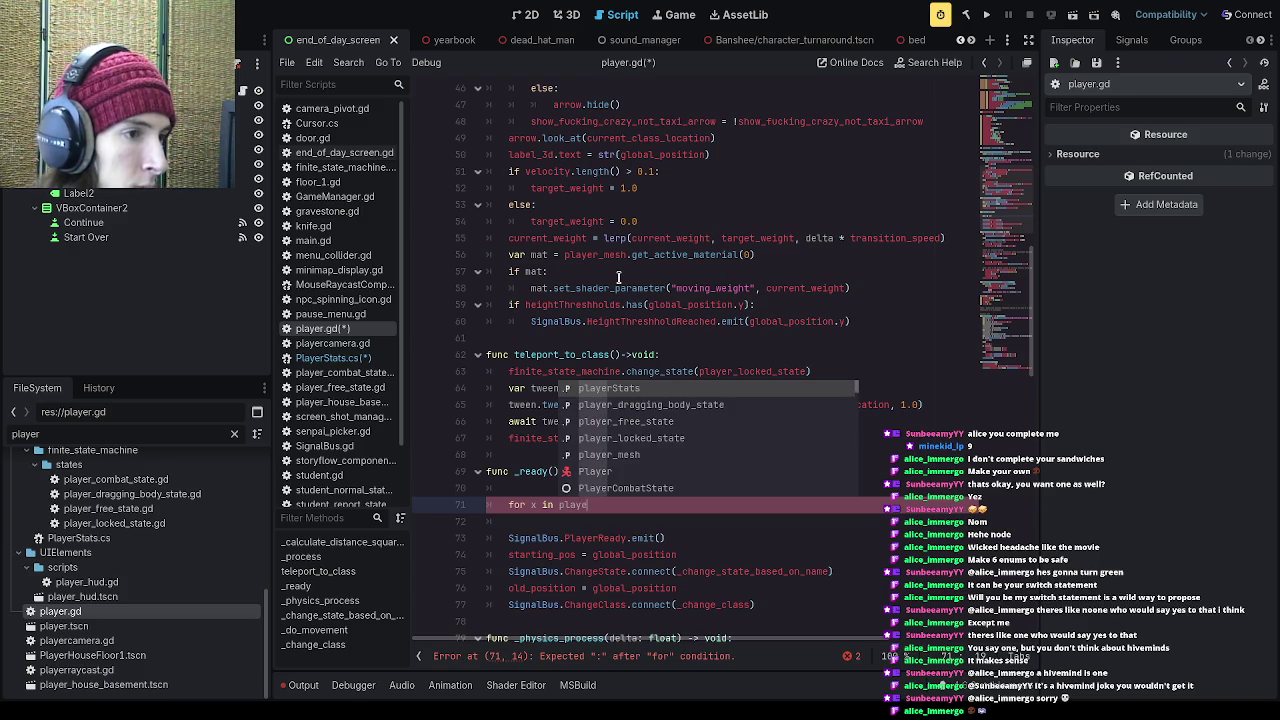
{"action": "type", "text": "rStats."}
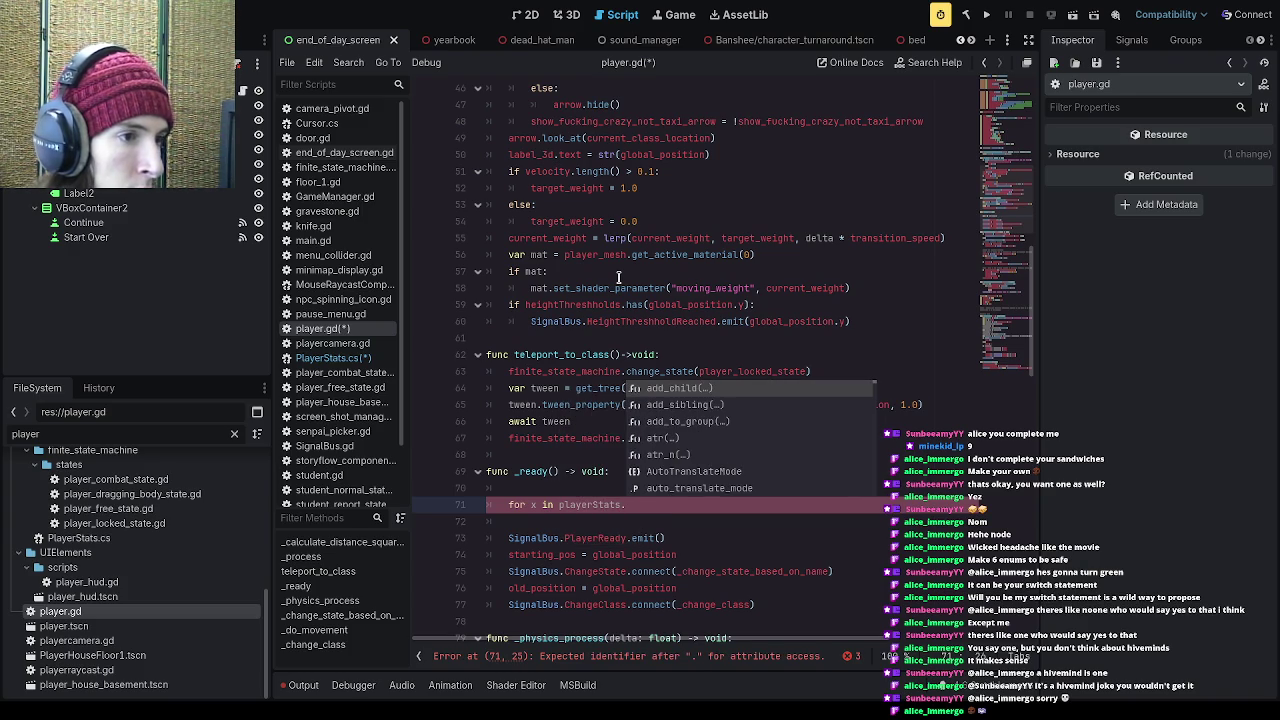
{"action": "type", "text": "basicStats"}
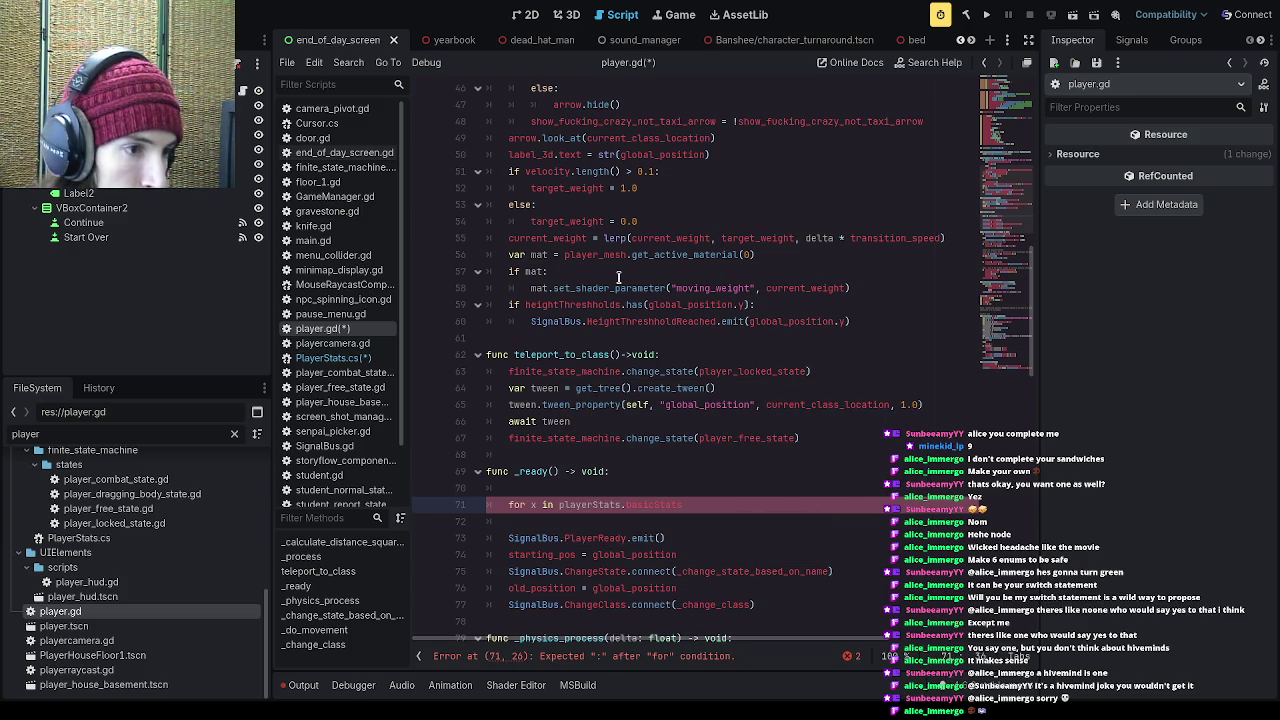
{"action": "type", "text": ":"}
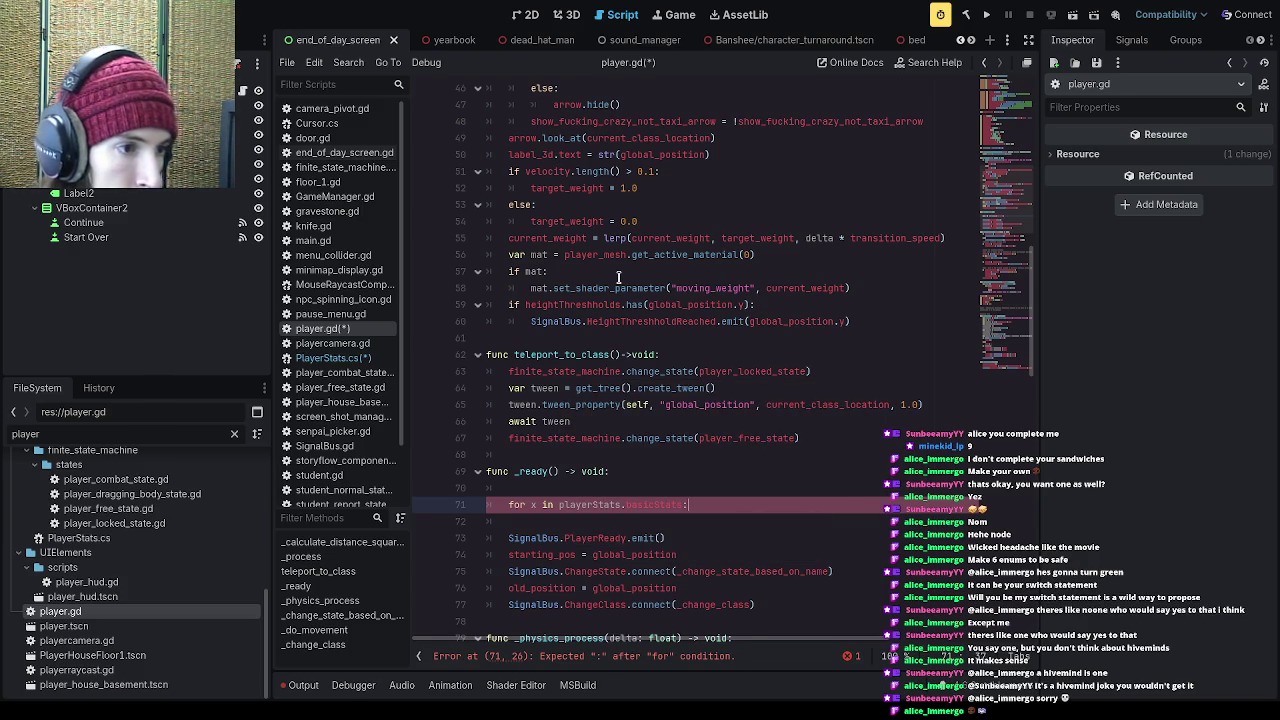
{"action": "key", "text": "Return"}
{"action": "type", "text": "print"}
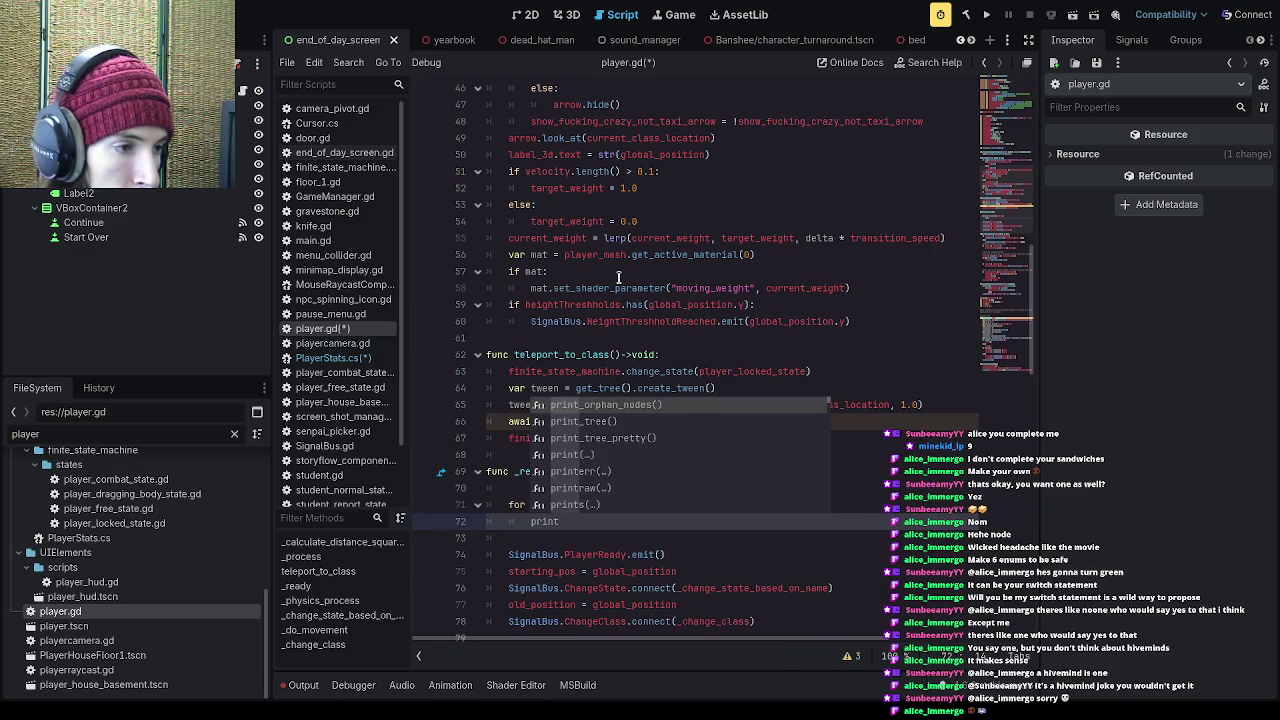
{"action": "type", "text": "("}
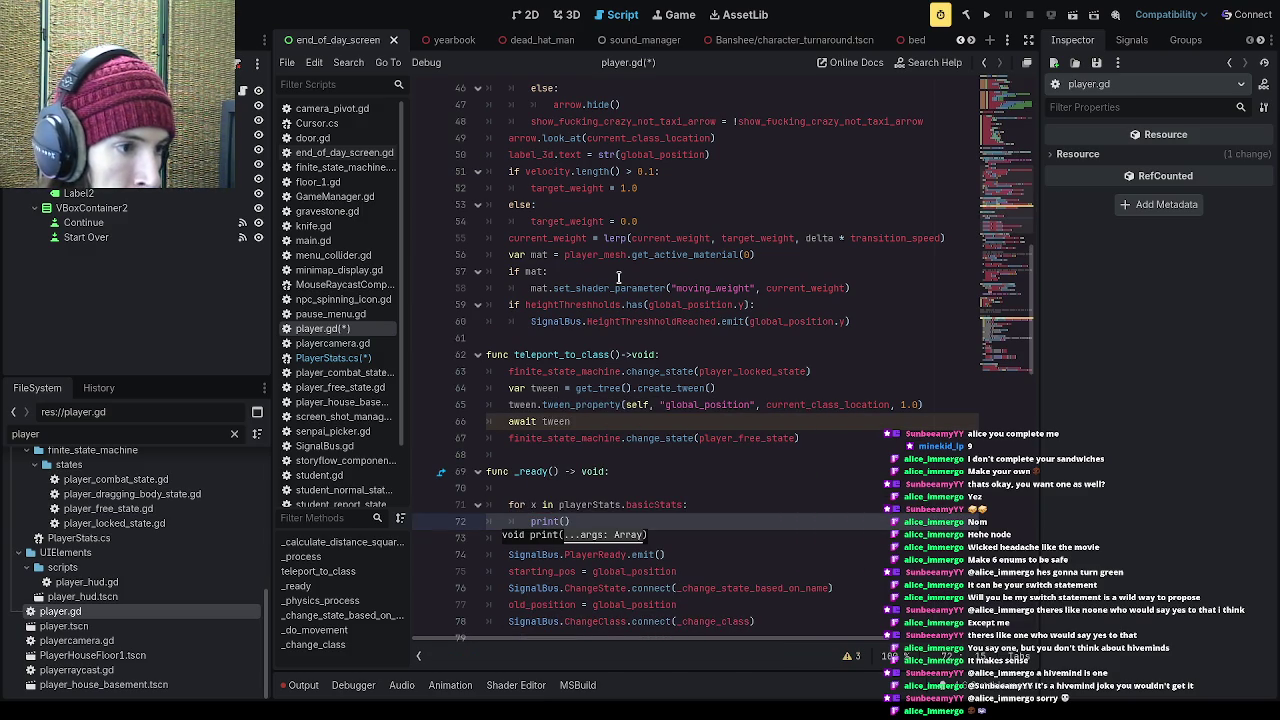
{"action": "type", "text": "basicStats[x"}
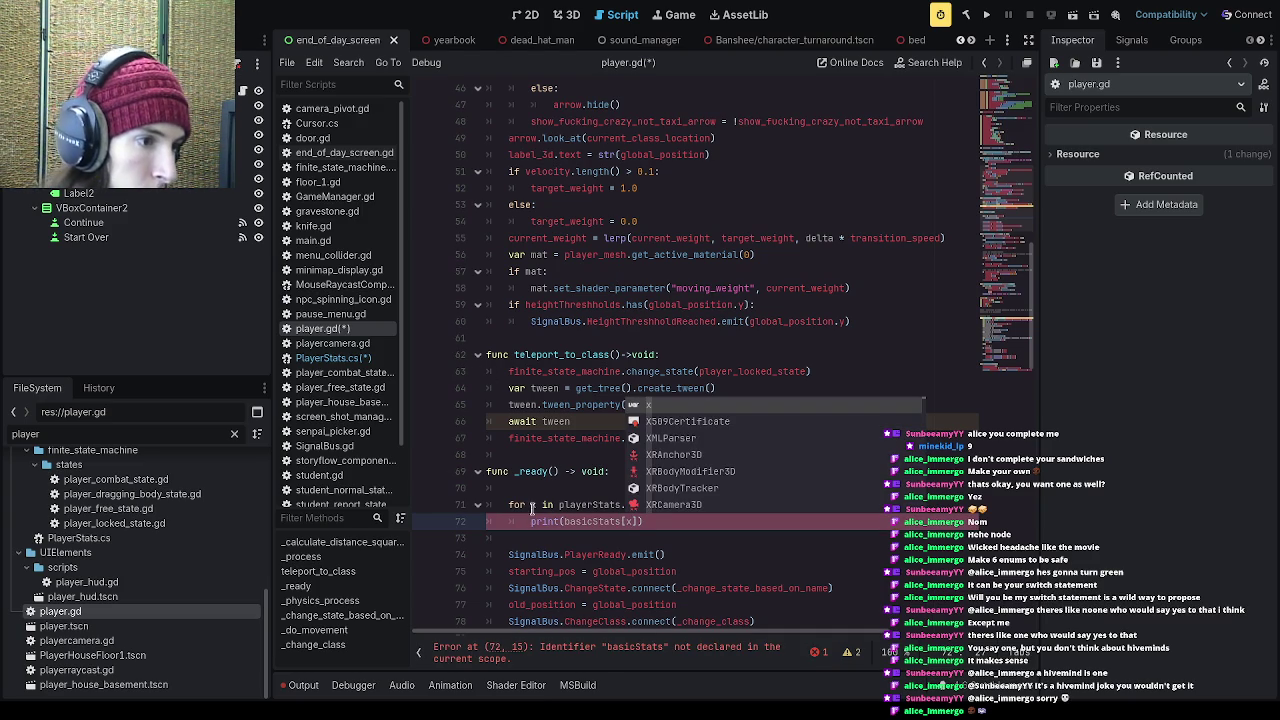
Step: Type the loop variable as x:int, print playerStats.basicStats[x], and save
{"action": "left_click", "coordinate": [532, 508]}
{"action": "type", "text": "int"}
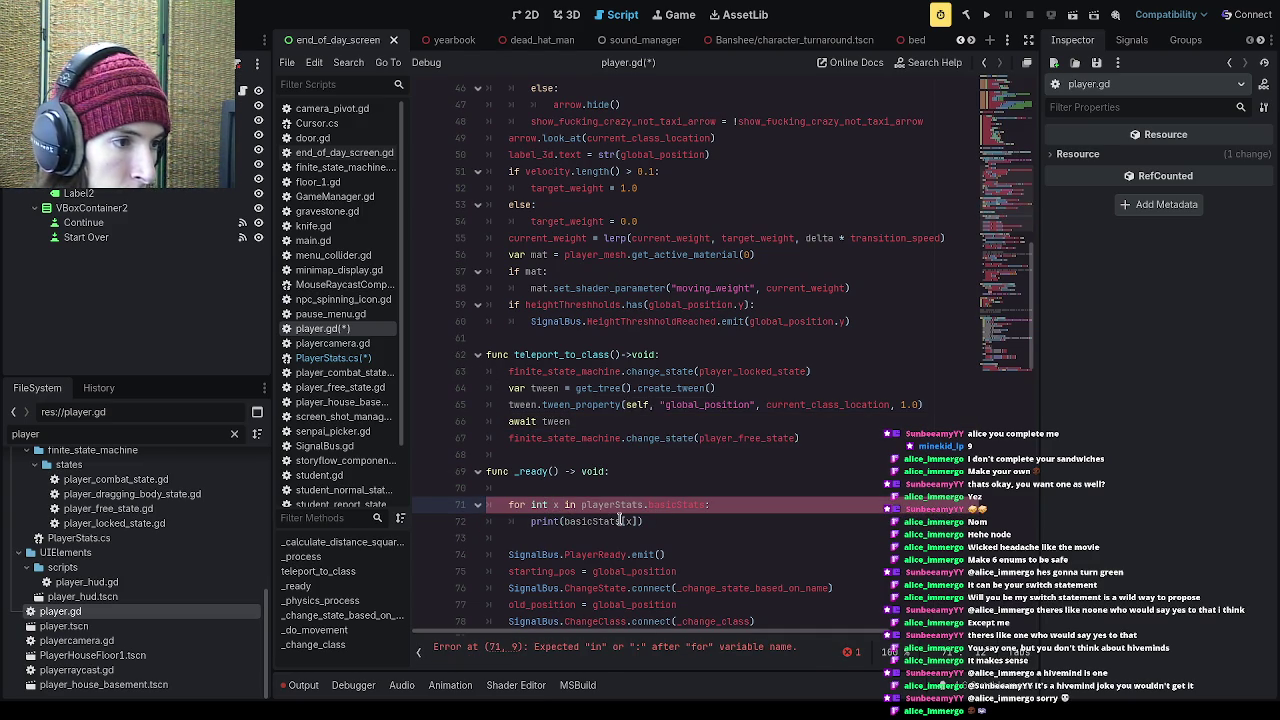
{"action": "key", "text": "BackSpace"}
{"action": "key", "text": "BackSpace"}
{"action": "key", "text": "BackSpace"}
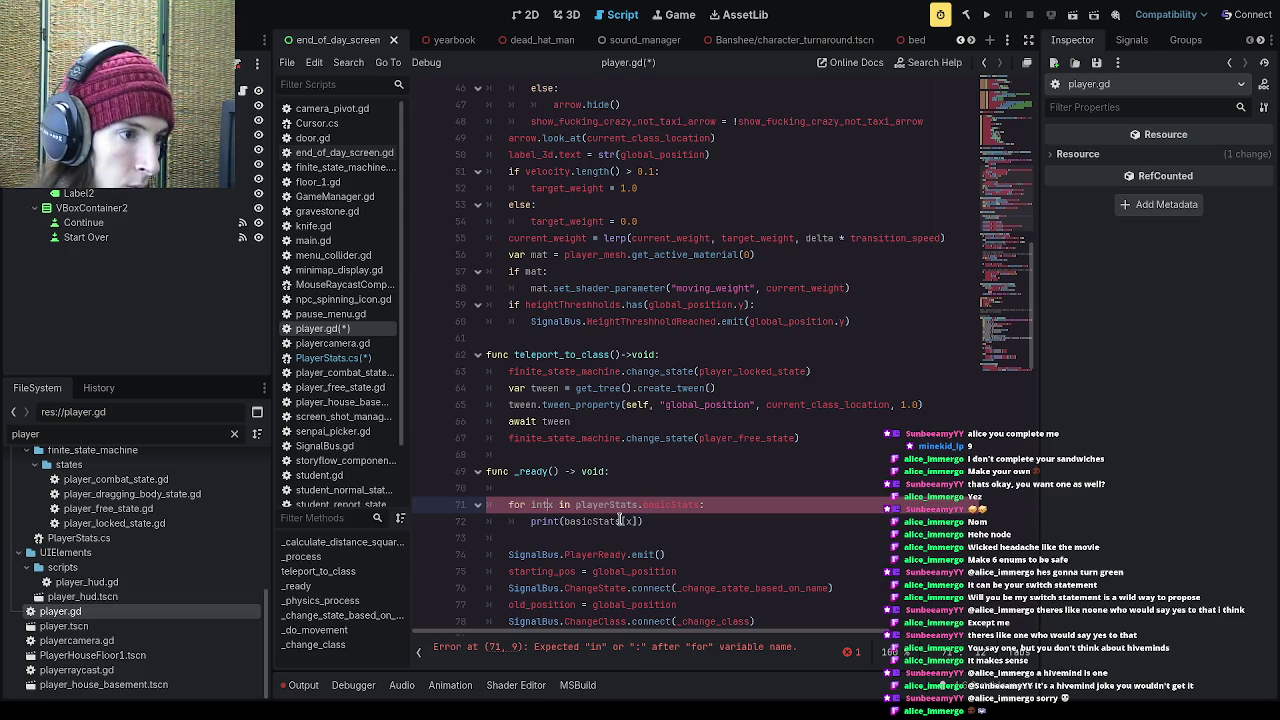
{"action": "type", "text": ":int"}
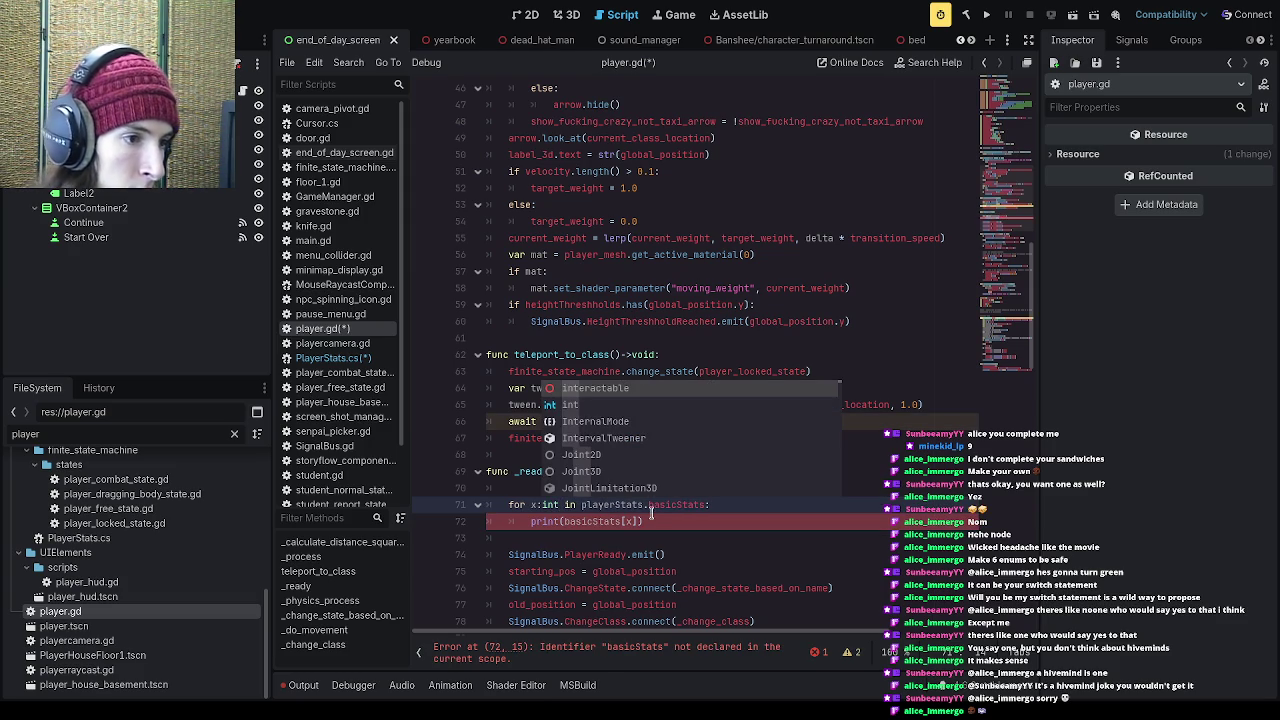
{"action": "left_click", "coordinate": [639, 521]}
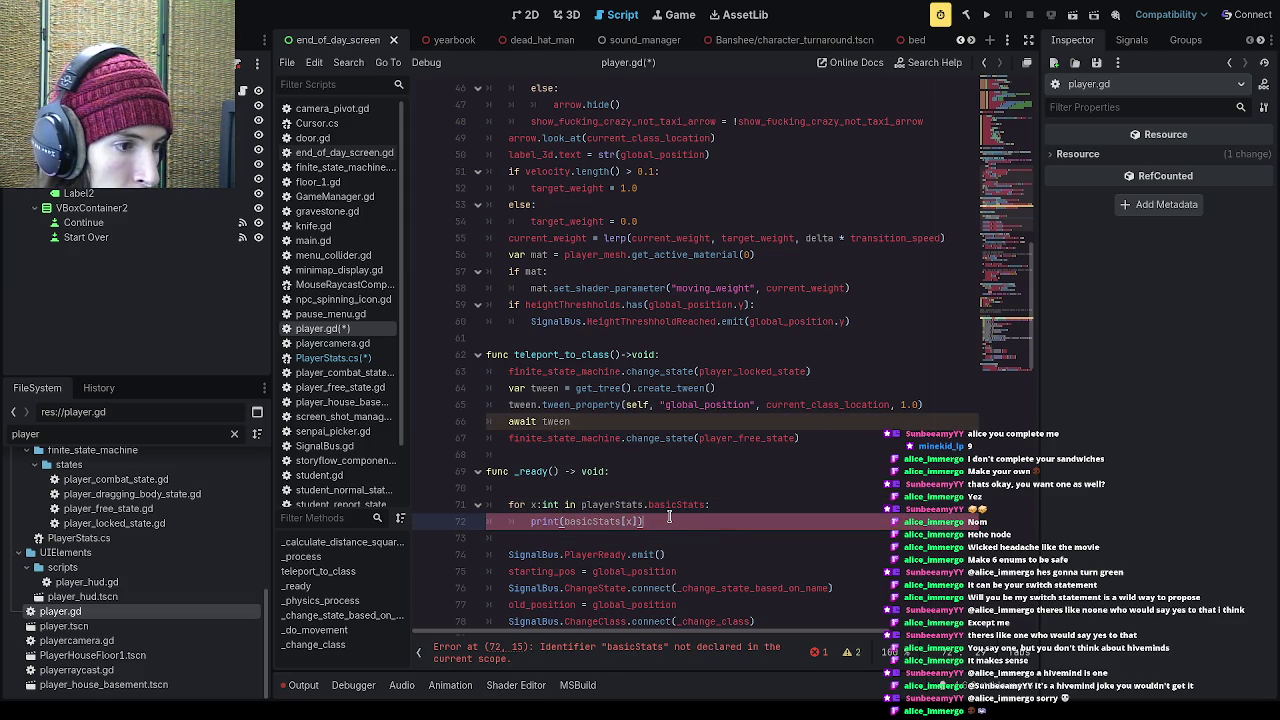
{"action": "key", "text": "ctrl+Left"}
{"action": "key", "text": "ctrl+Left"}
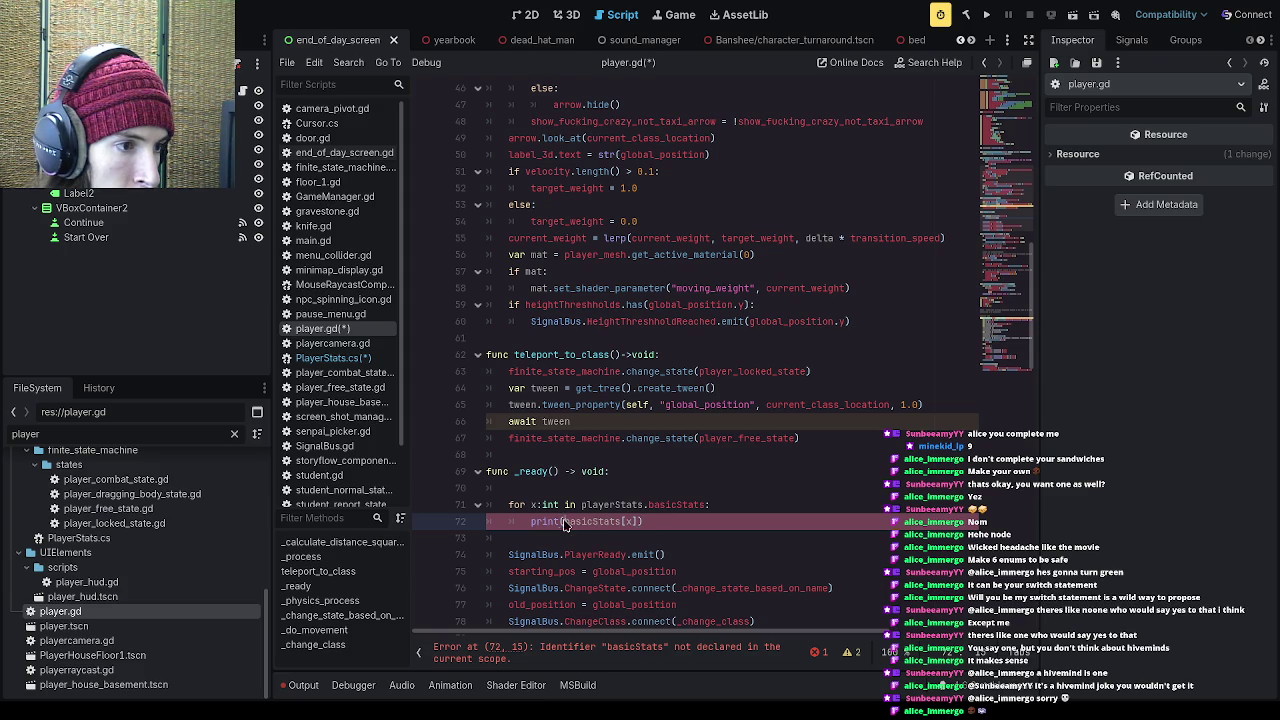
{"action": "type", "text": "playerStats."}
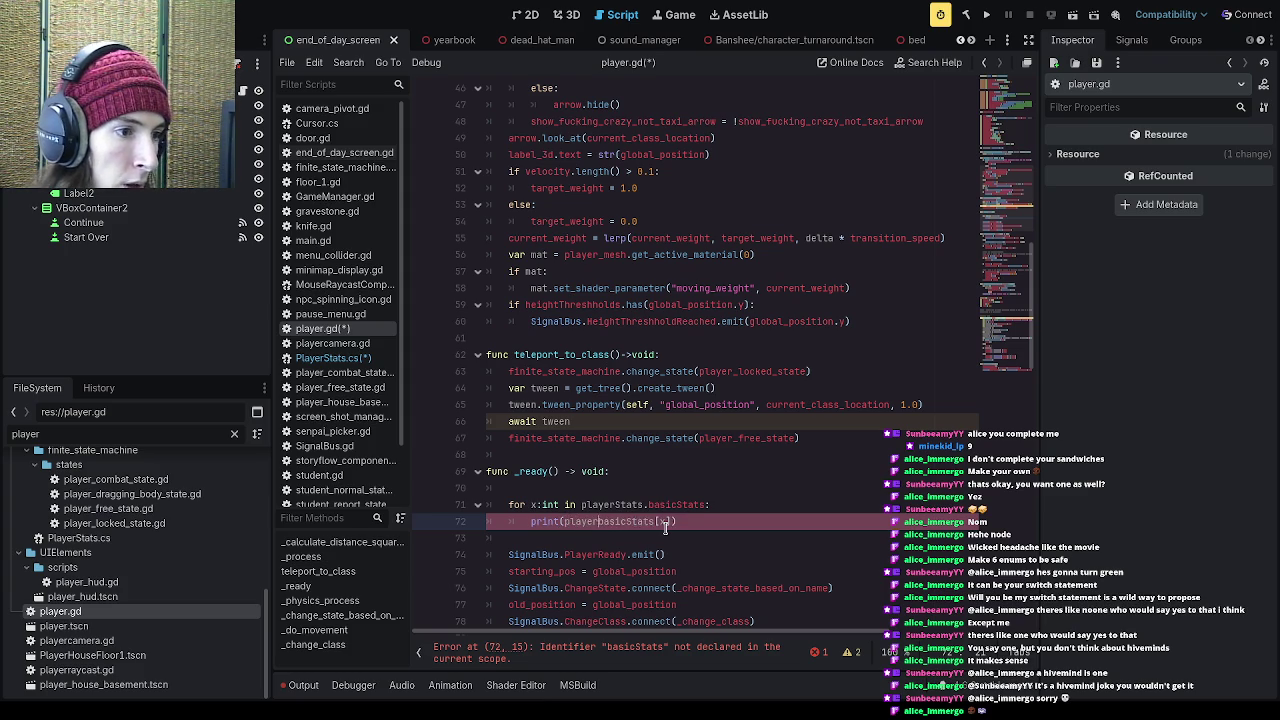
{"action": "key", "text": "End"}
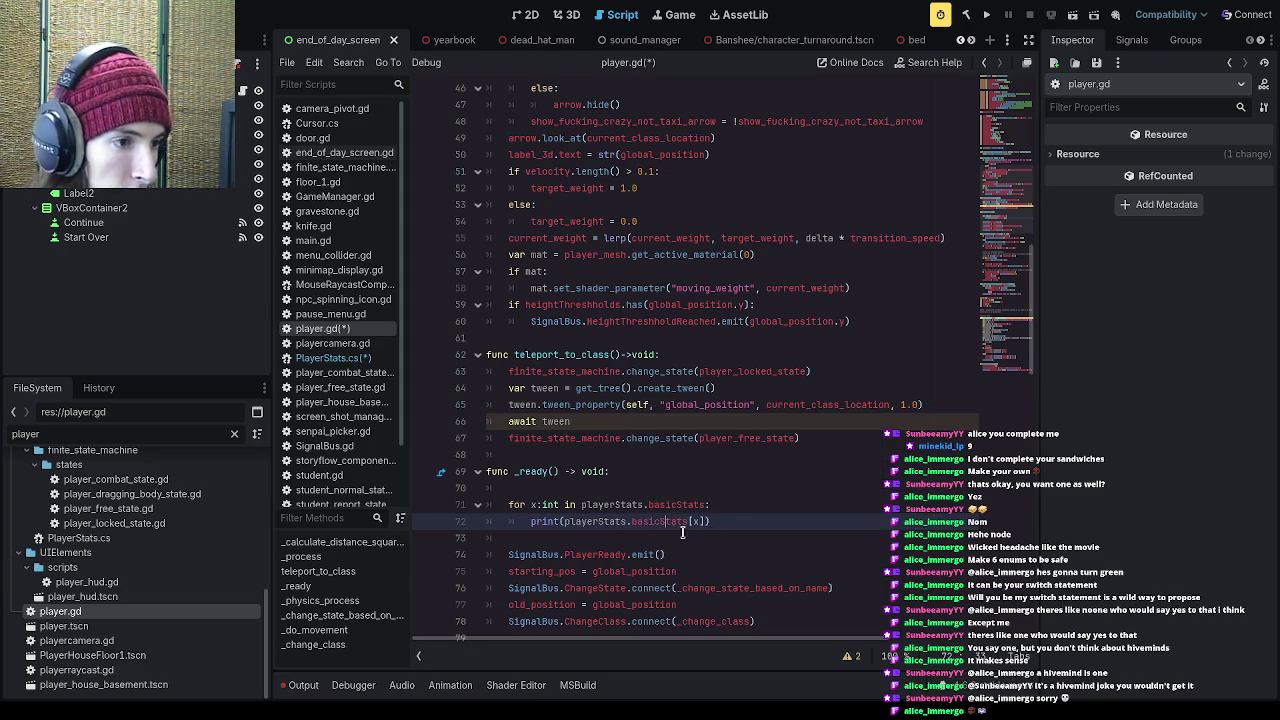
{"action": "key", "text": "ctrl+s"}
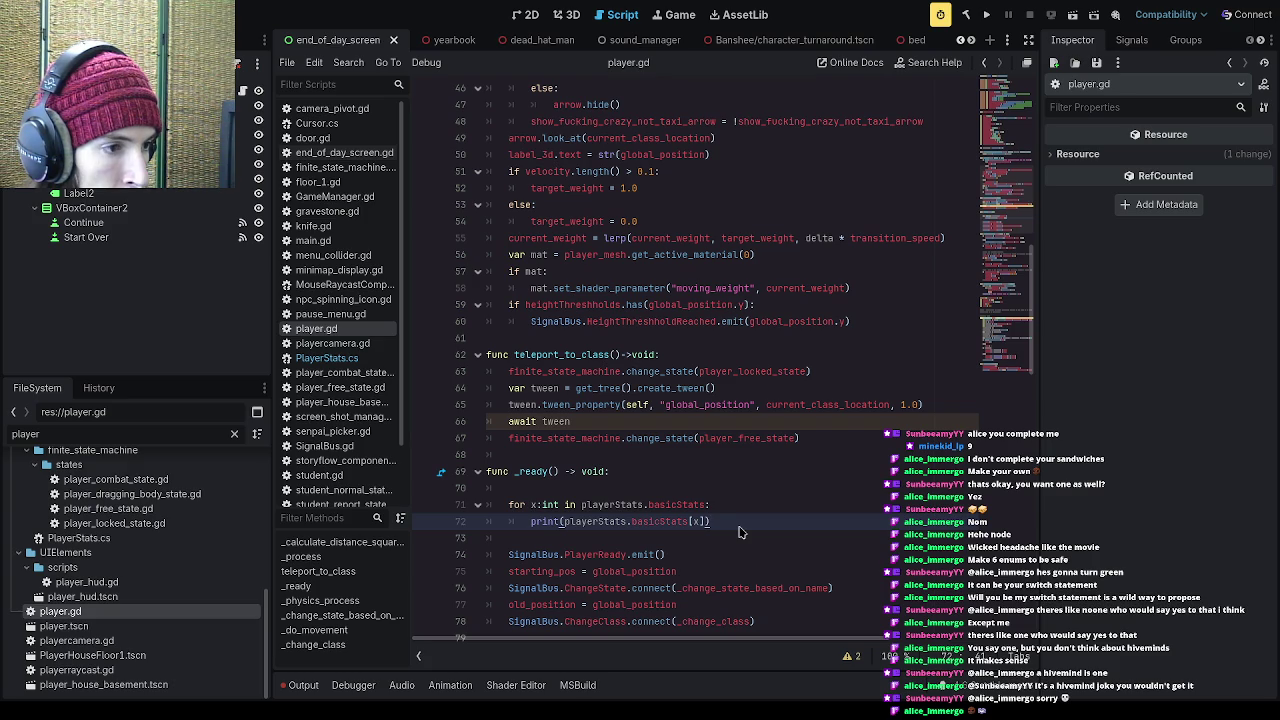
Step: Change x to float, save, and build, revealing 21 PlayerStats.cs problems
{"action": "double_click", "coordinate": [550, 505]}
{"action": "type", "text": "float"}
{"action": "key", "text": "ctrl+s"}
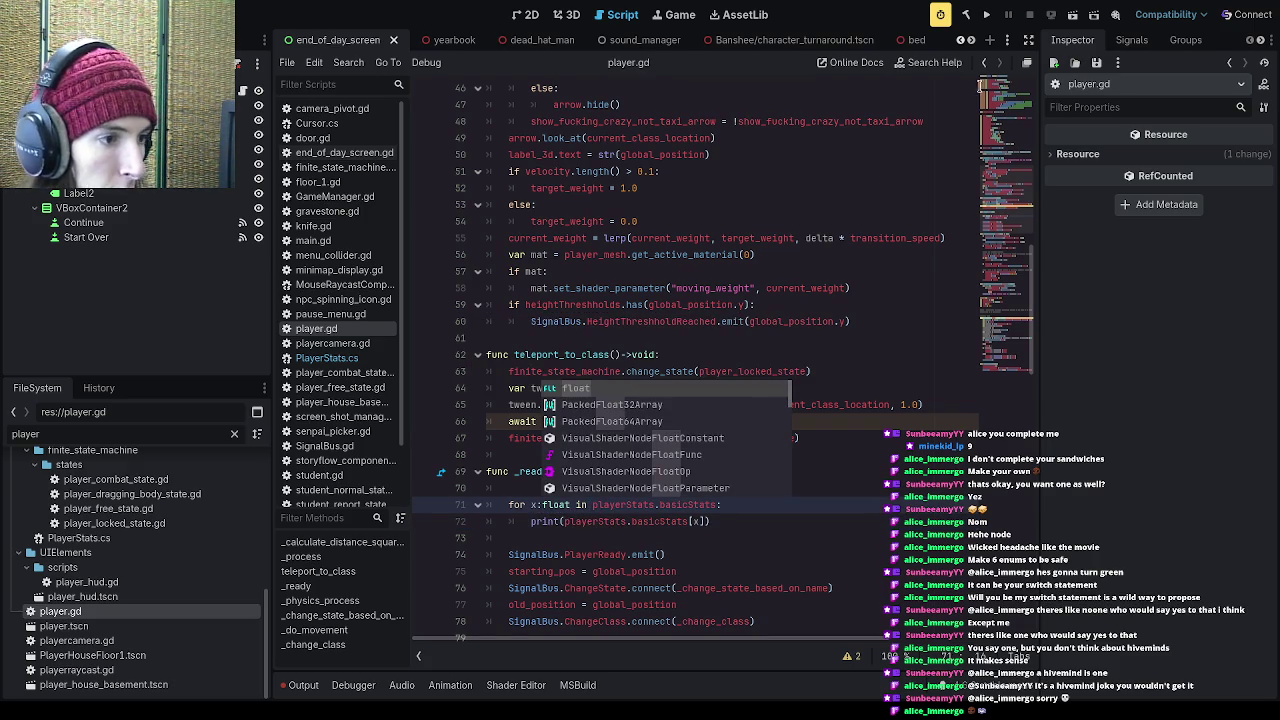
{"action": "left_click", "coordinate": [987, 15]}
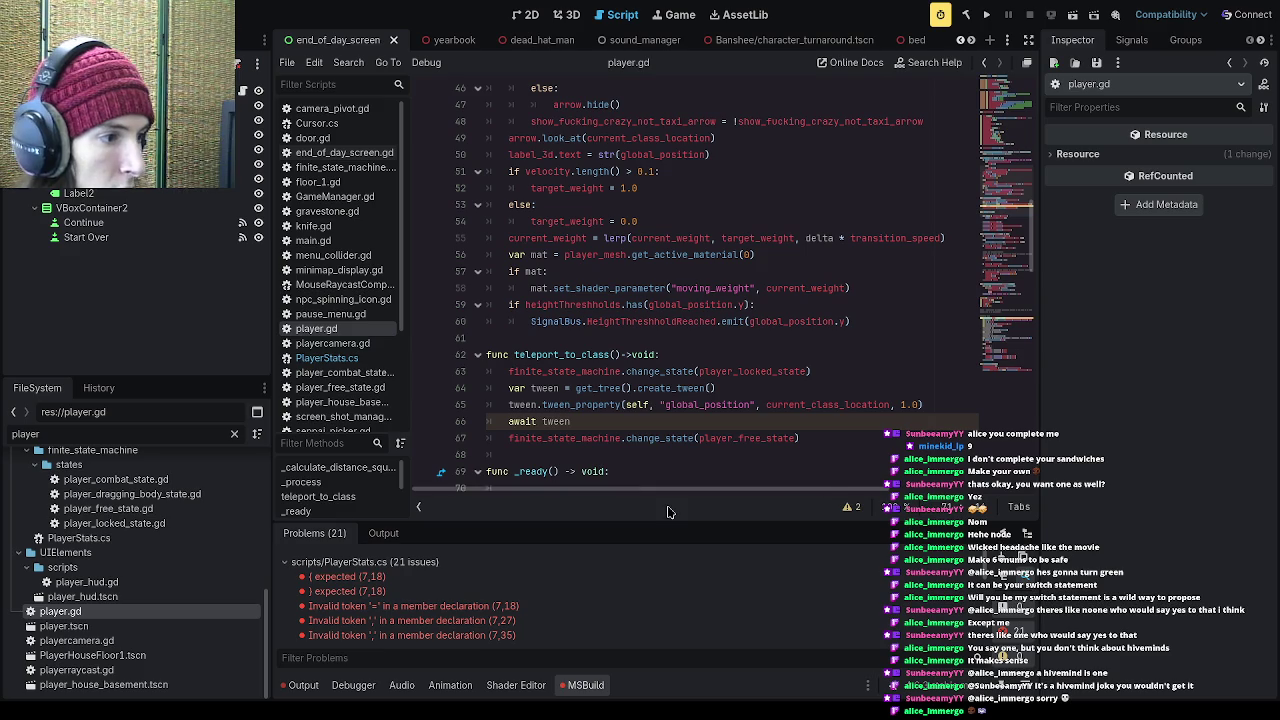
{"action": "left_click_drag", "start_coordinate": [645, 521], "coordinate": [652, 355]}
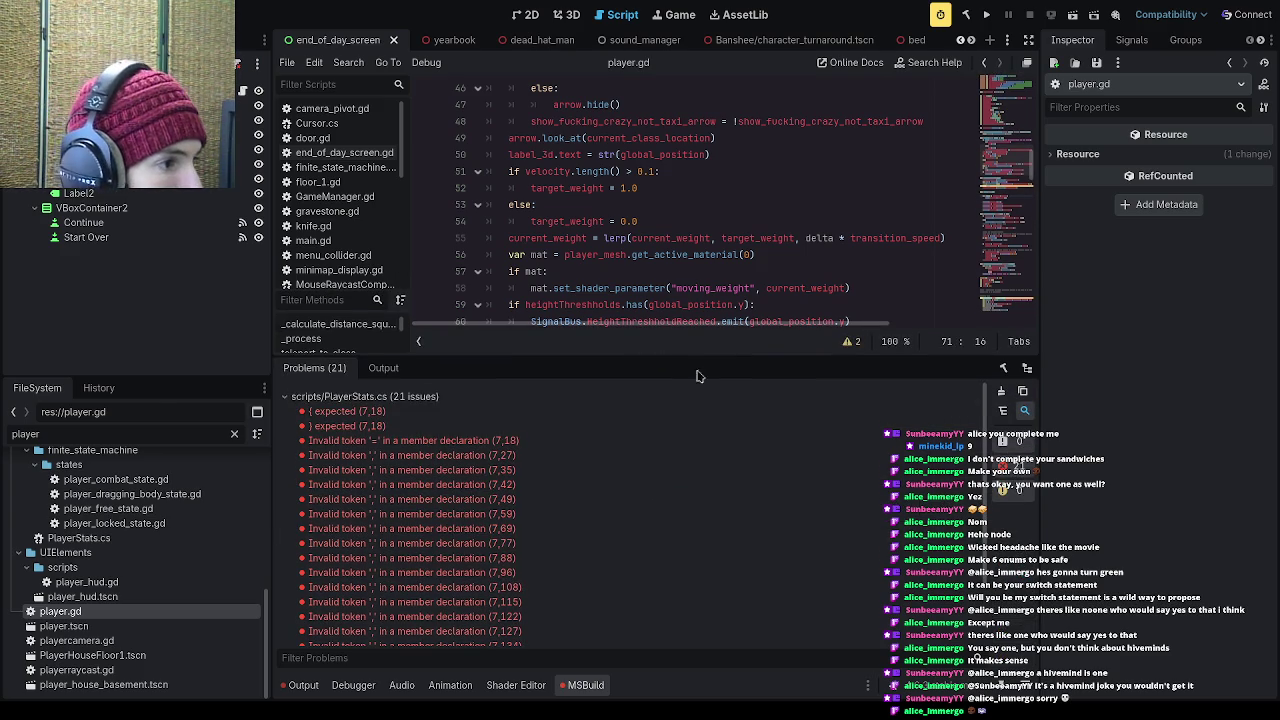
Step: Open PlayerStats.cs at the first build error on the enum line 7 (7,18)
{"action": "left_click", "coordinate": [414, 411]}
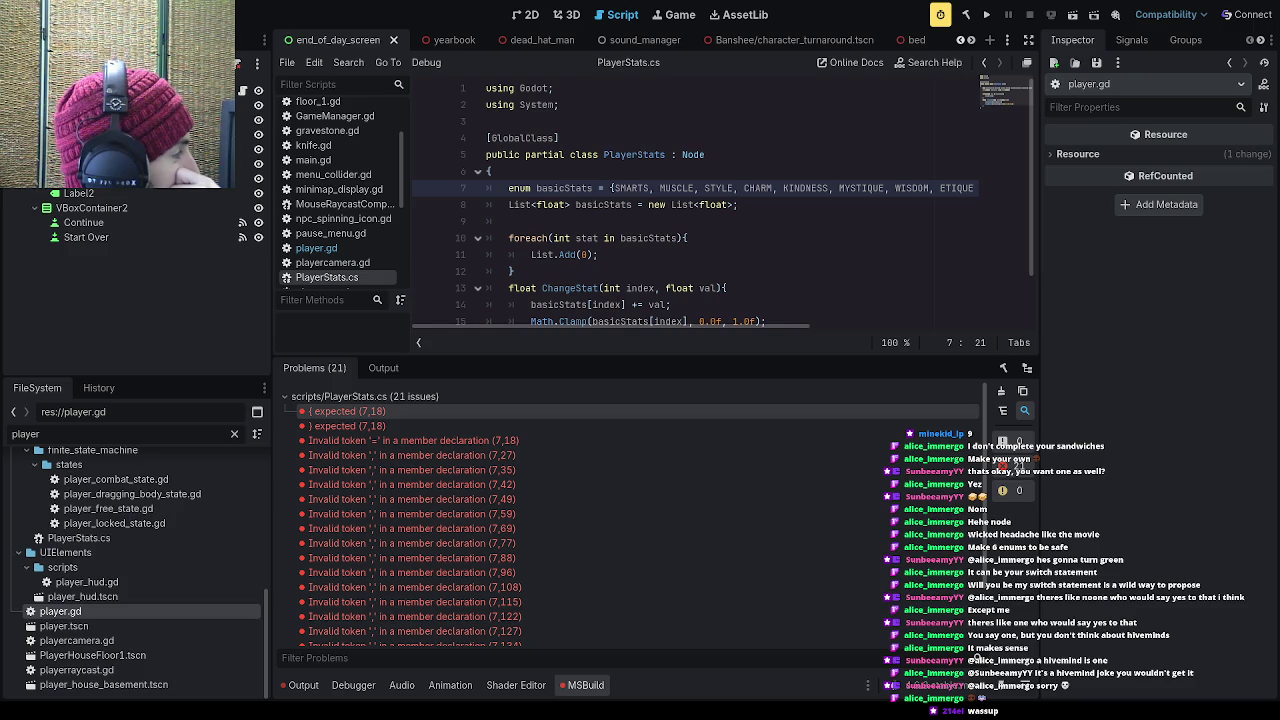
Step: Remove the '=' from the basicStats enum declaration, make the enum public, and save
{"action": "left_click", "coordinate": [607, 188]}
{"action": "key", "text": "BackSpace"}
{"action": "key", "text": "BackSpace"}
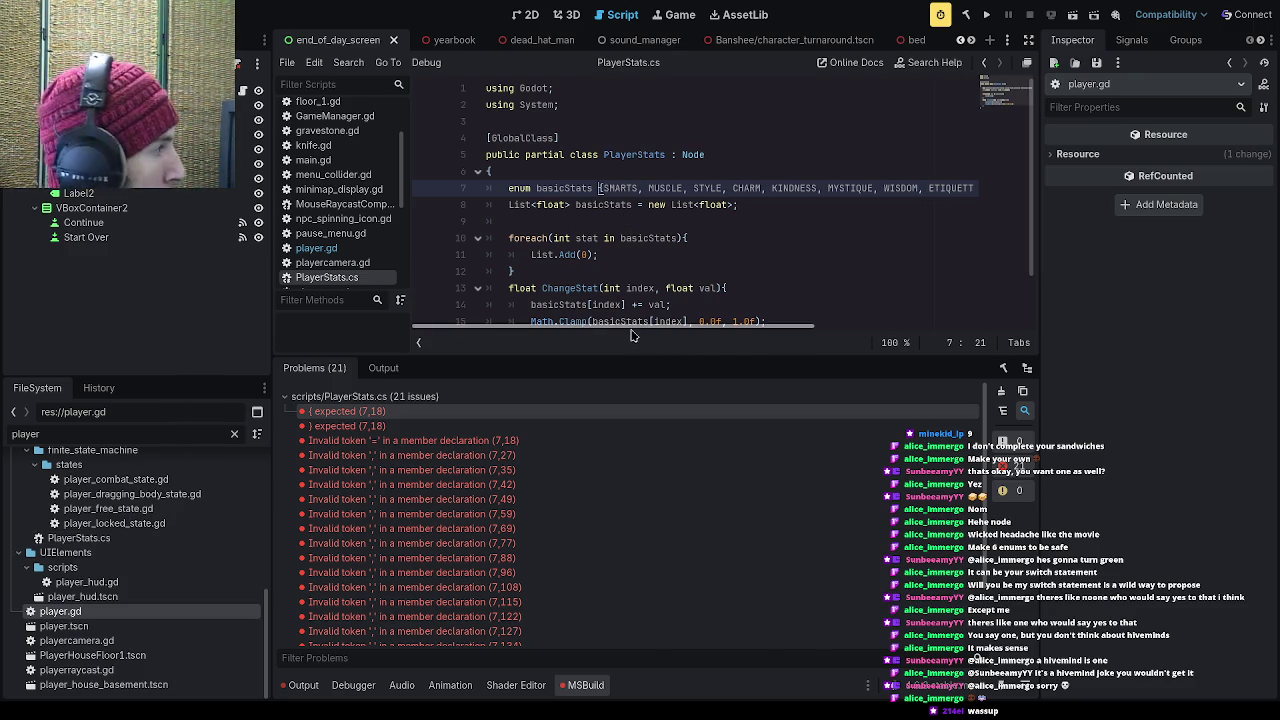
{"action": "left_click", "coordinate": [507, 189]}
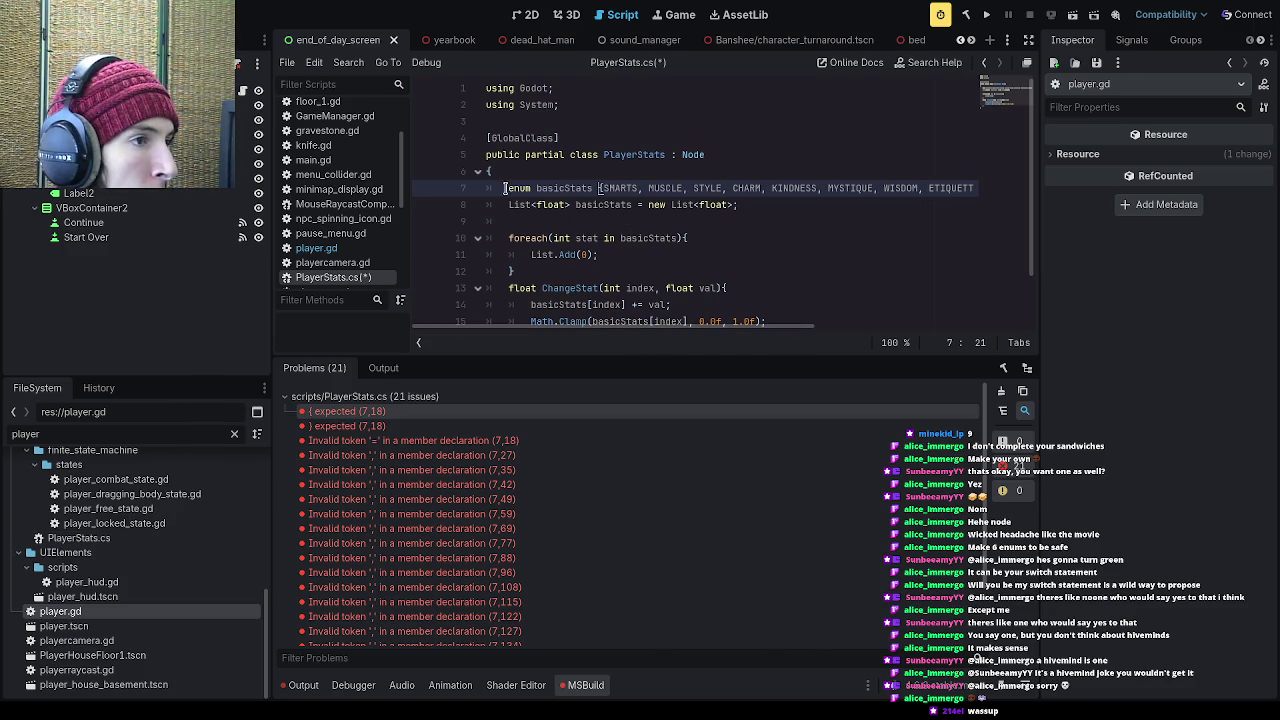
{"action": "type", "text": "public"}
{"action": "key", "text": "ctrl+s"}
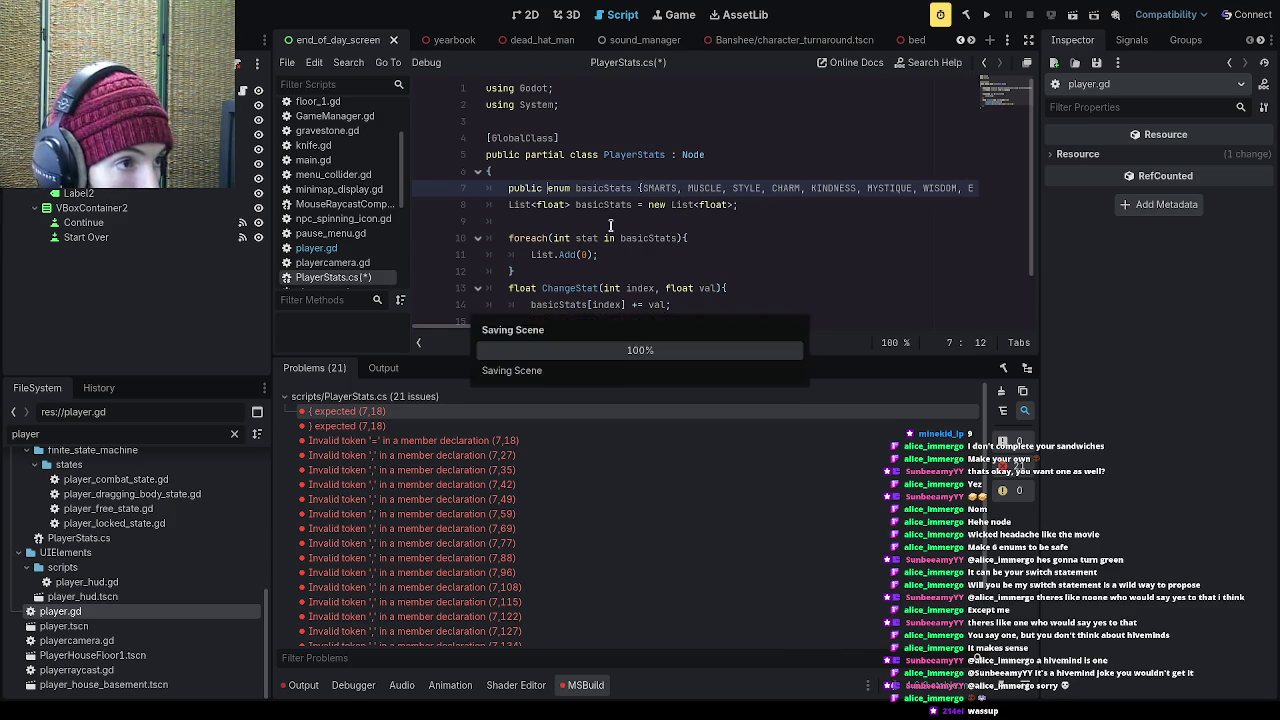
Step: Make the ChangeStat method public
{"action": "scroll", "coordinate": [598, 214], "scroll_direction": "down", "scroll_amount": 1}
{"action": "left_click", "coordinate": [506, 238]}
{"action": "type", "text": "public"}
{"action": "scroll", "coordinate": [522, 238], "scroll_direction": "up", "scroll_amount": 1}
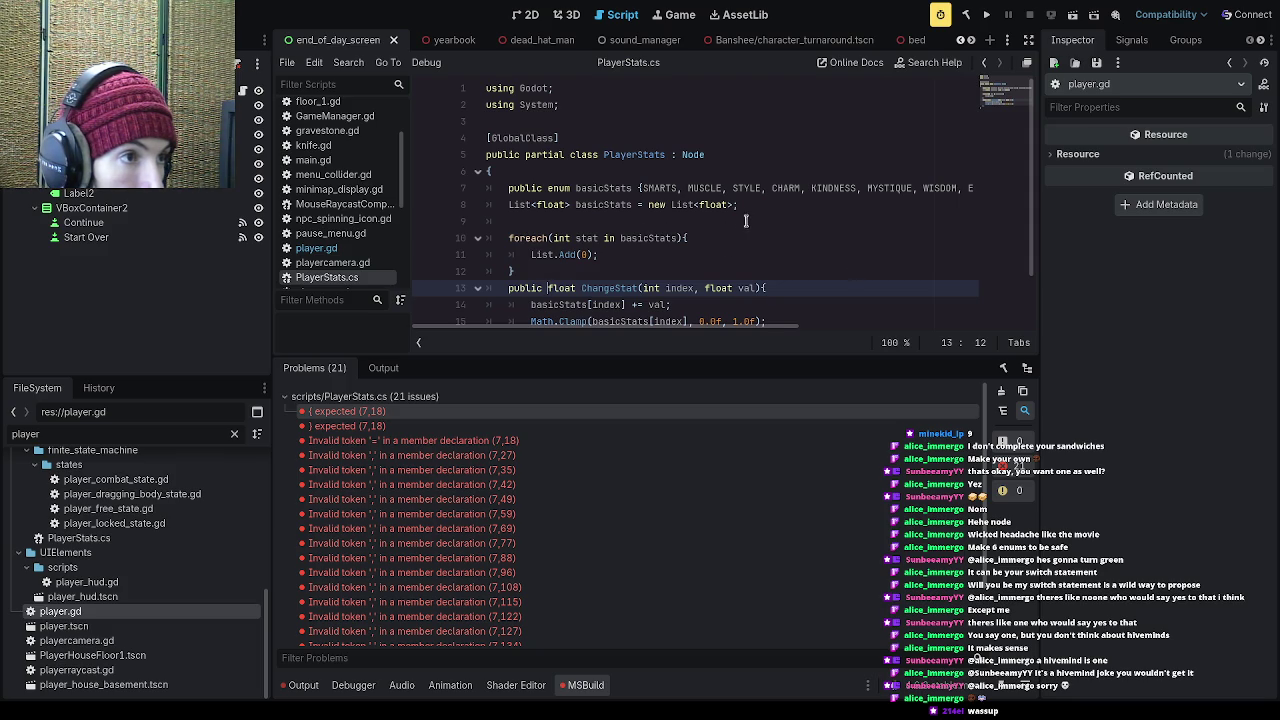
Step: Capitalize the float list name to BasicStats, save, and reopen player.gd
{"action": "left_click_drag", "start_coordinate": [576, 188], "coordinate": [628, 188]}
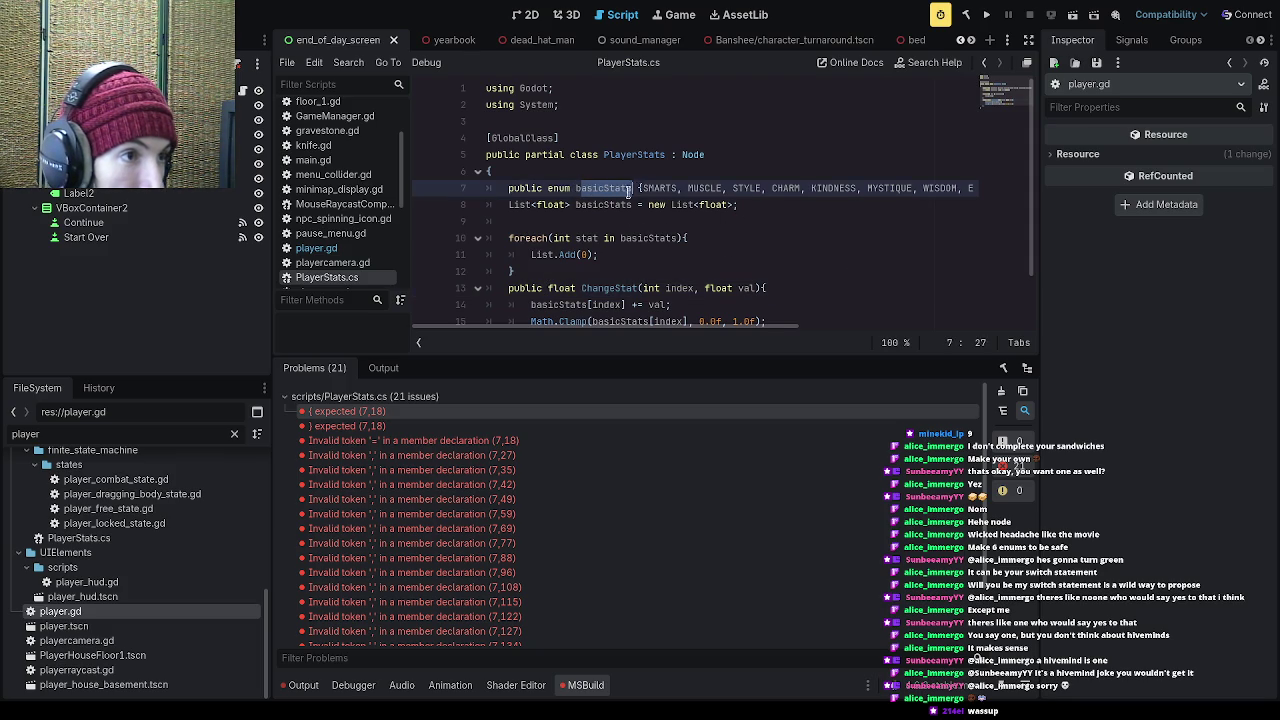
{"action": "left_click", "coordinate": [576, 204]}
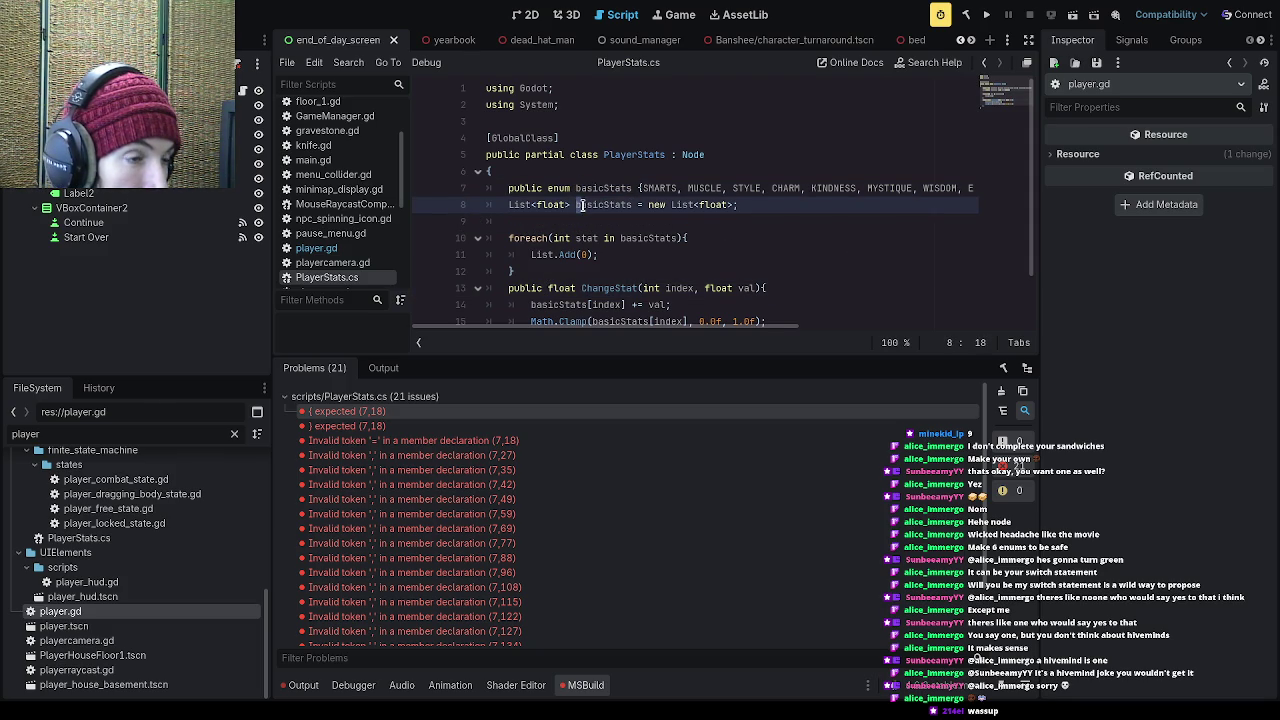
{"action": "left_click", "coordinate": [638, 188]}
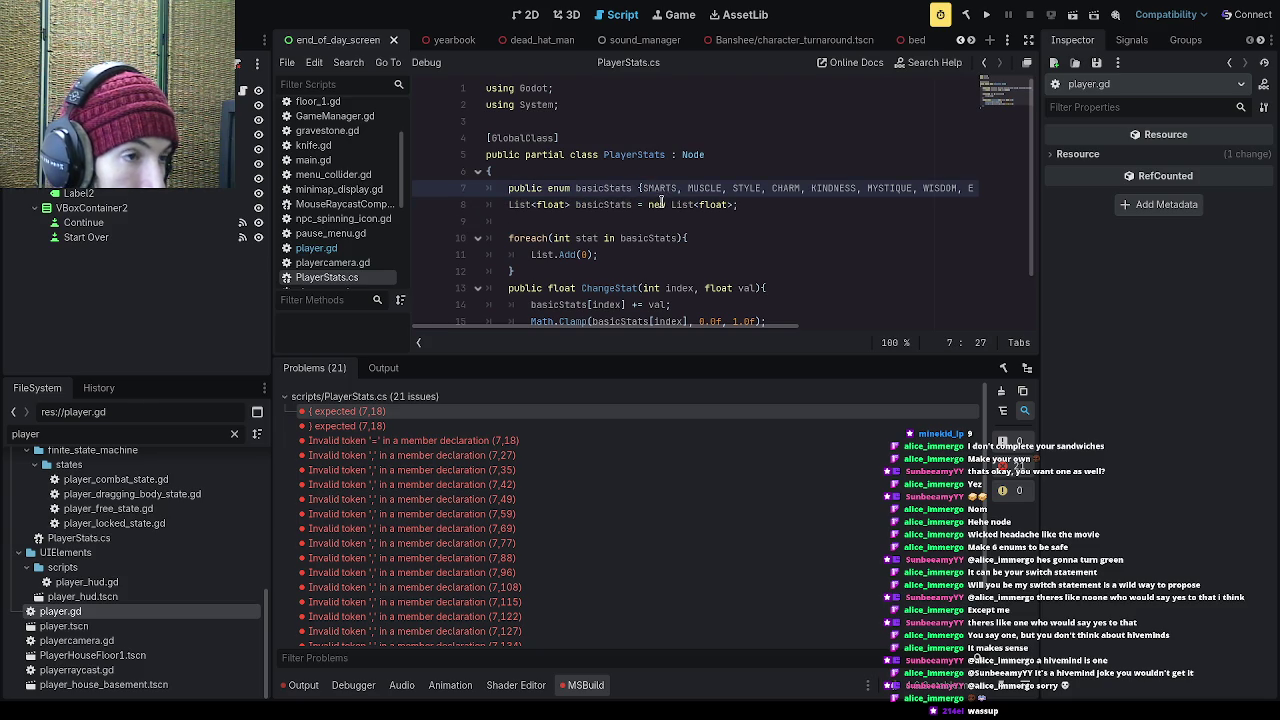
{"action": "left_click", "coordinate": [578, 188]}
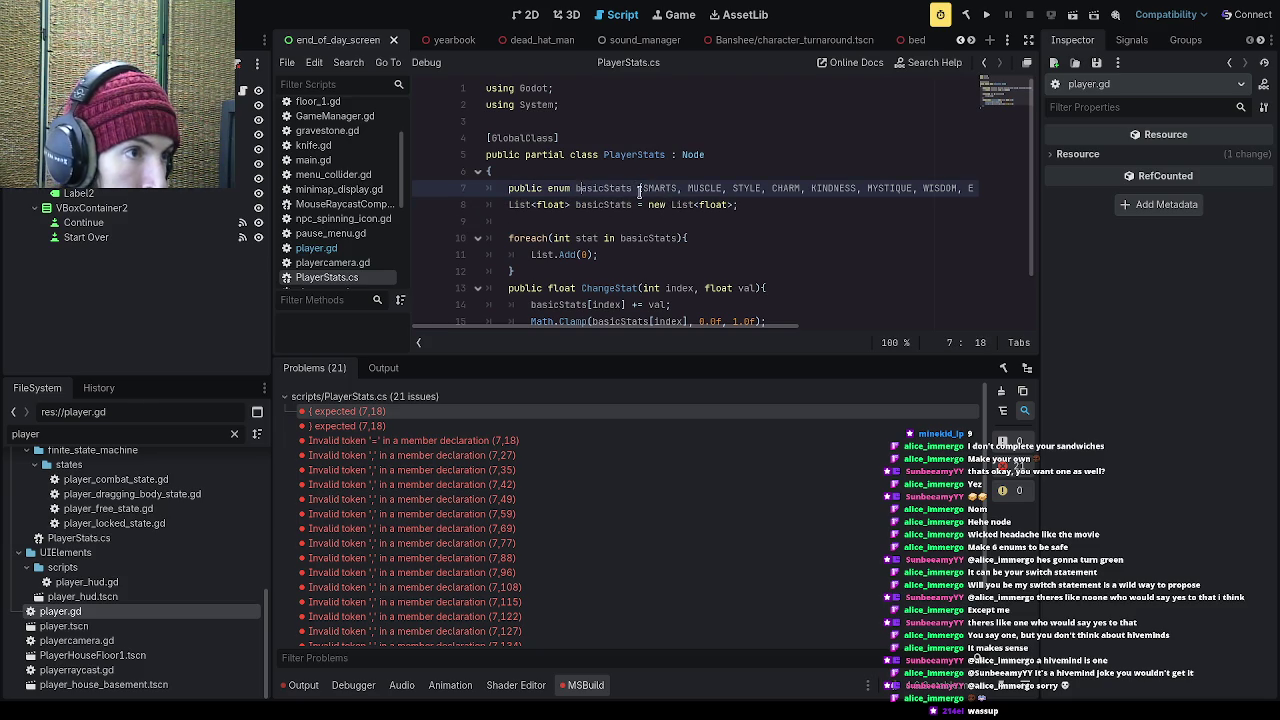
{"action": "left_click", "coordinate": [578, 204]}
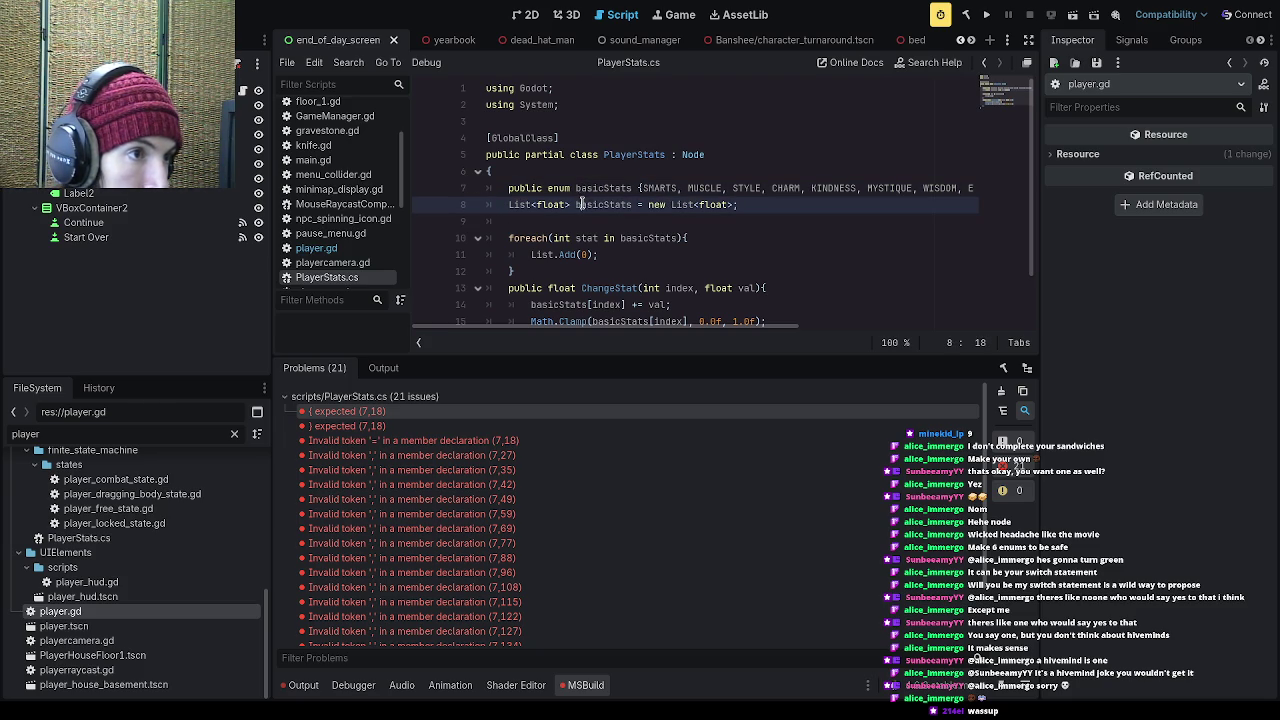
{"action": "key", "text": "Delete"}
{"action": "type", "text": "B"}
{"action": "key", "text": "ctrl+s"}
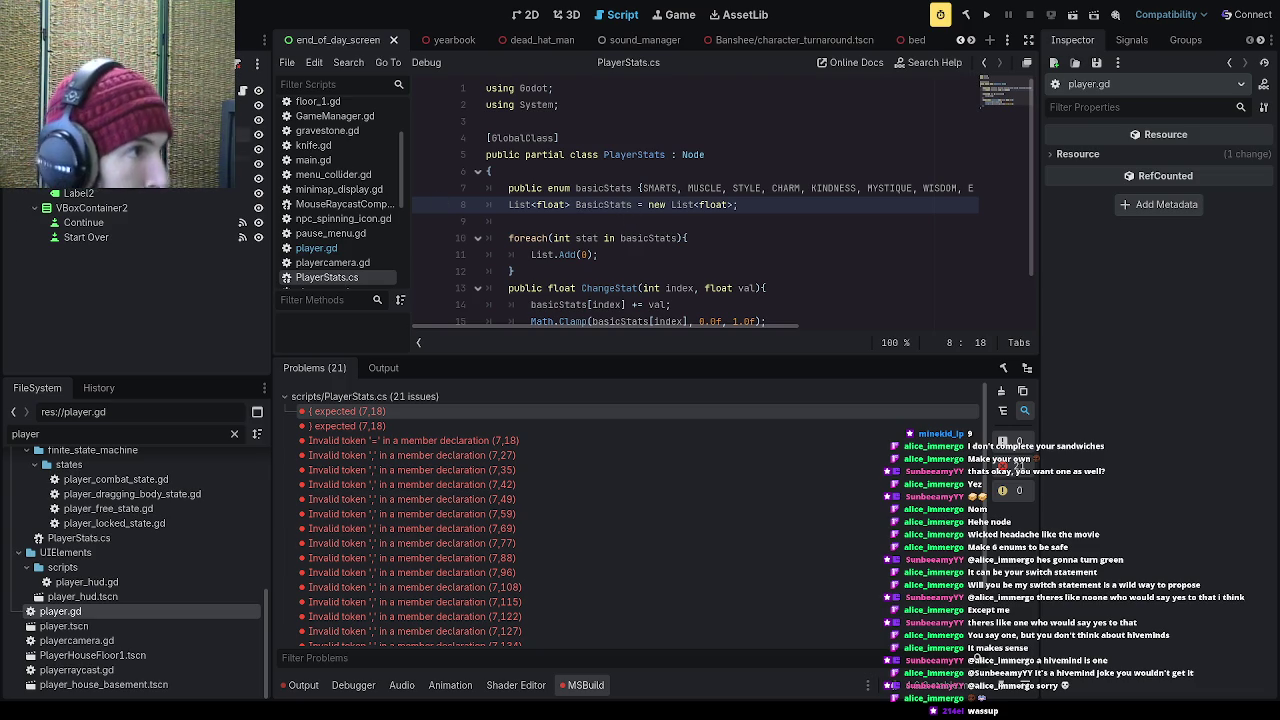
{"action": "double_click", "coordinate": [152, 611]}
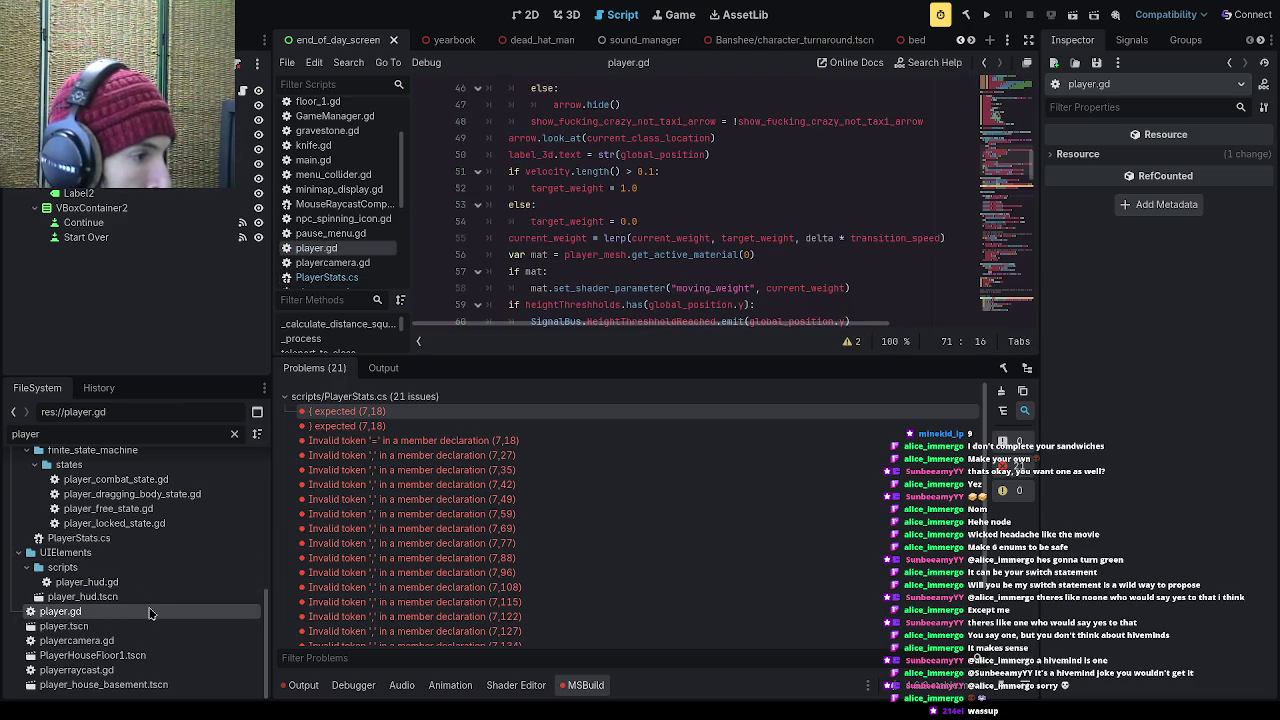
Step: Point the player.gd loop at playerStats.BasicStats and rebuild, leaving 14 problems
{"action": "scroll", "coordinate": [685, 271], "scroll_direction": "up", "scroll_amount": 9}
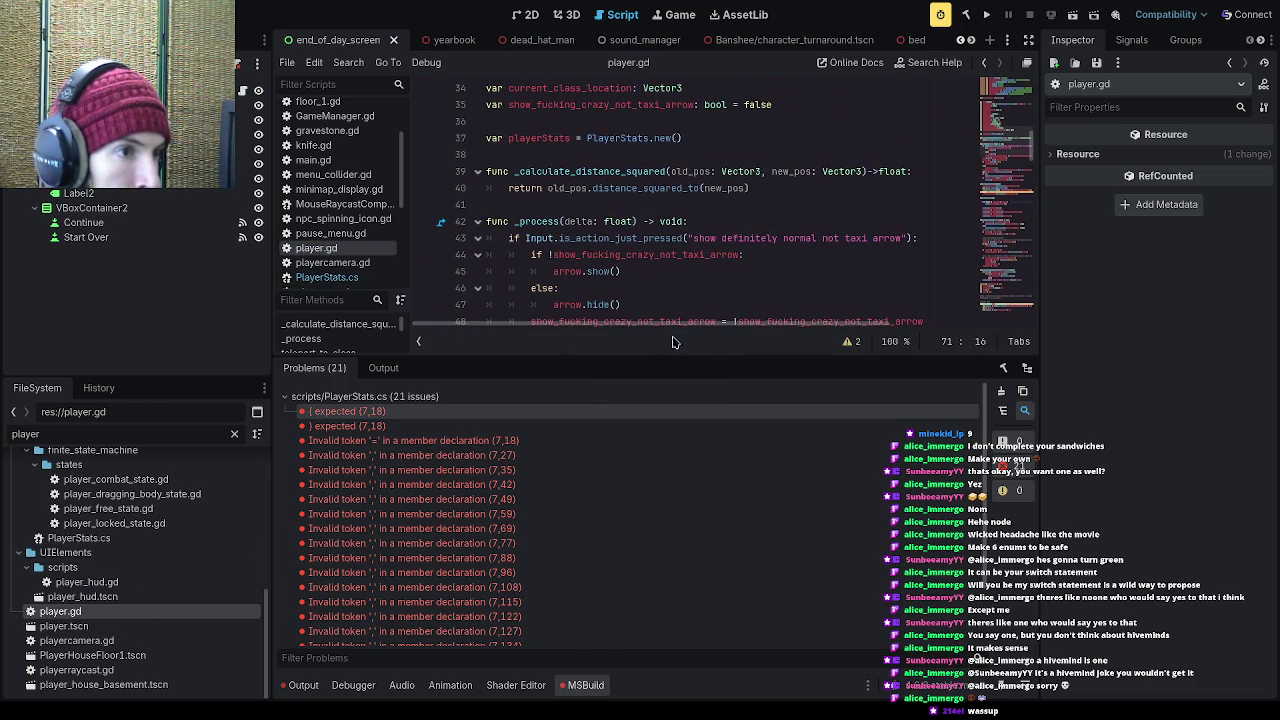
{"action": "left_click_drag", "start_coordinate": [667, 355], "coordinate": [670, 549]}
{"action": "scroll", "coordinate": [683, 411], "scroll_direction": "up", "scroll_amount": 10}
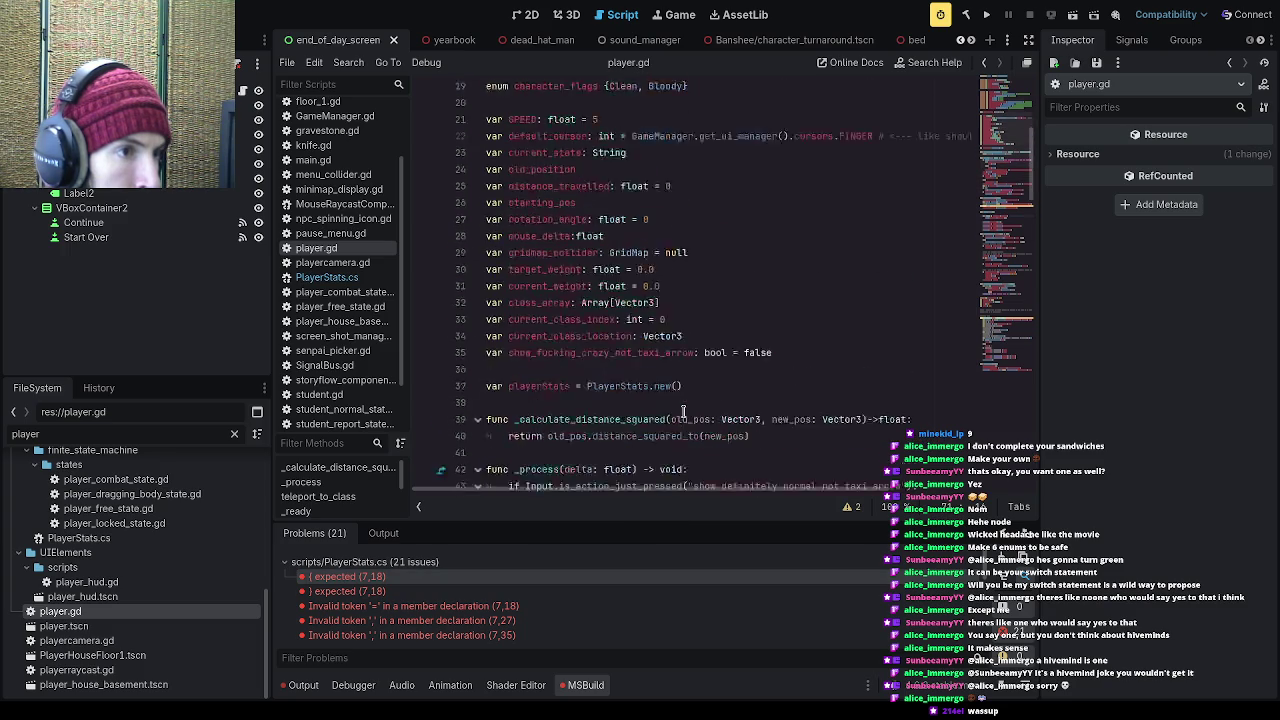
{"action": "scroll", "coordinate": [683, 411], "scroll_direction": "down", "scroll_amount": 10}
{"action": "scroll", "coordinate": [683, 411], "scroll_direction": "down", "scroll_amount": 7}
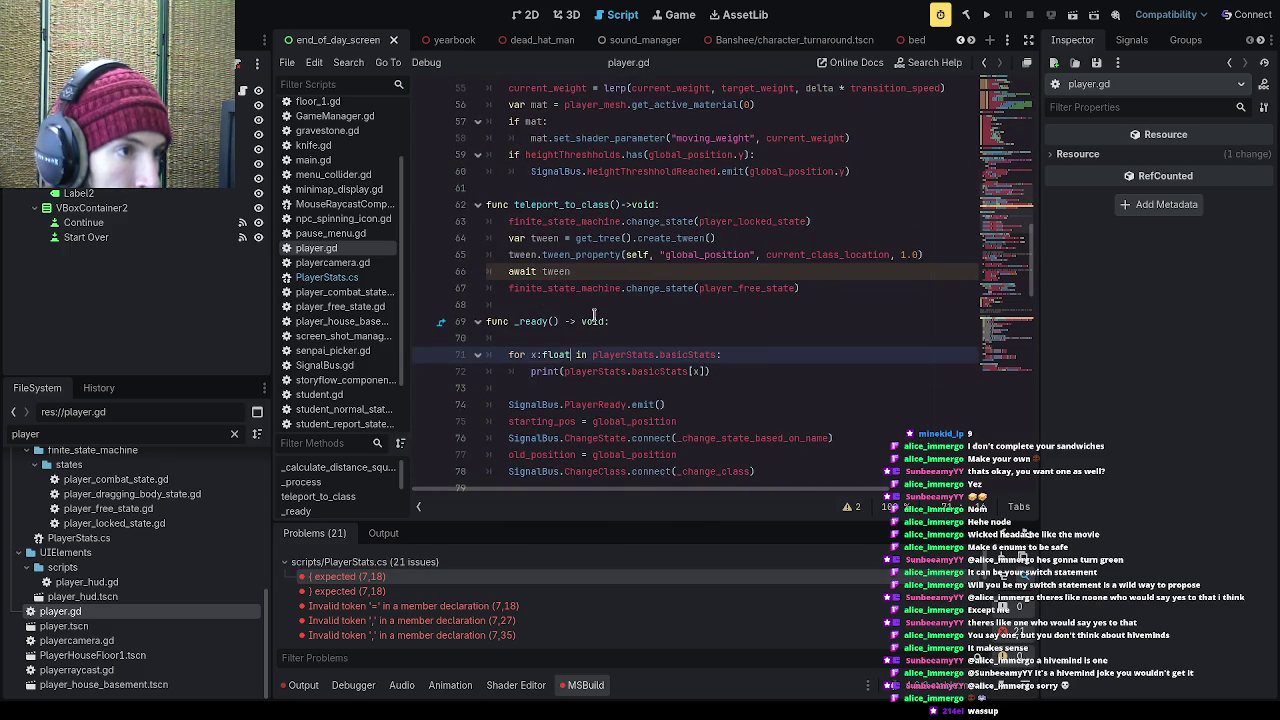
{"action": "left_click", "coordinate": [659, 354]}
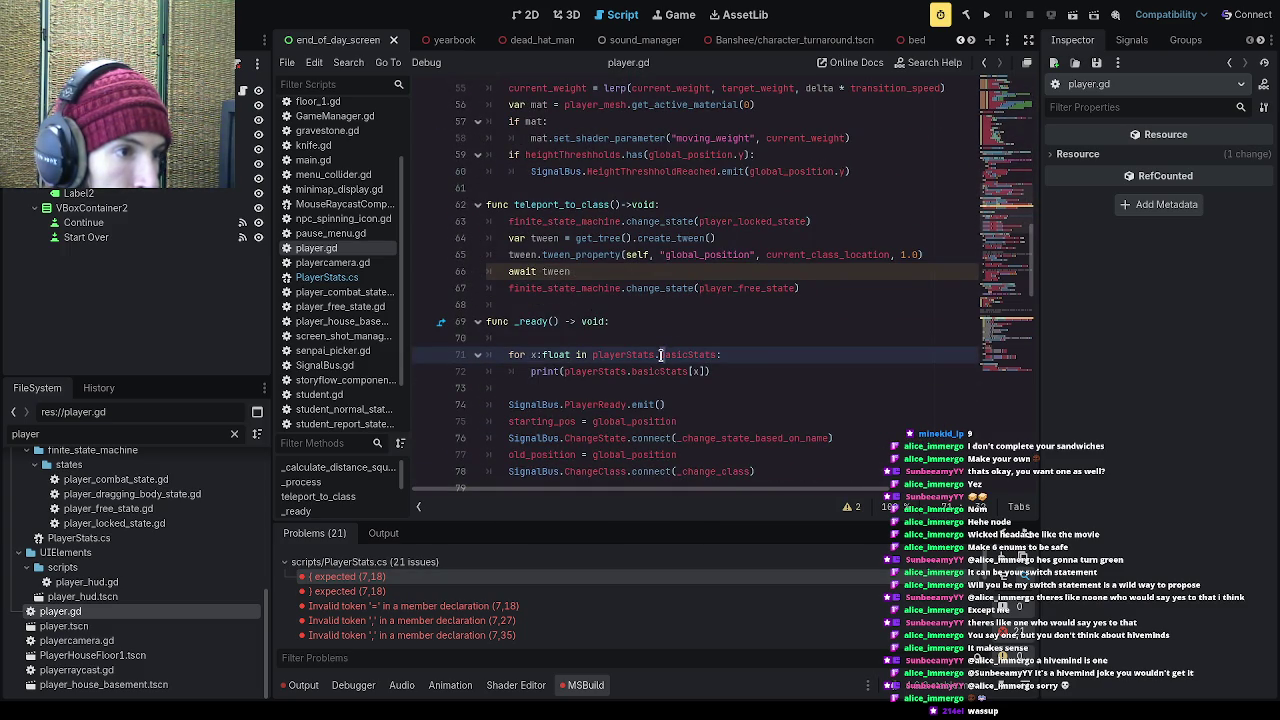
{"action": "key", "text": "ctrl+space"}
{"action": "left_click", "coordinate": [633, 371]}
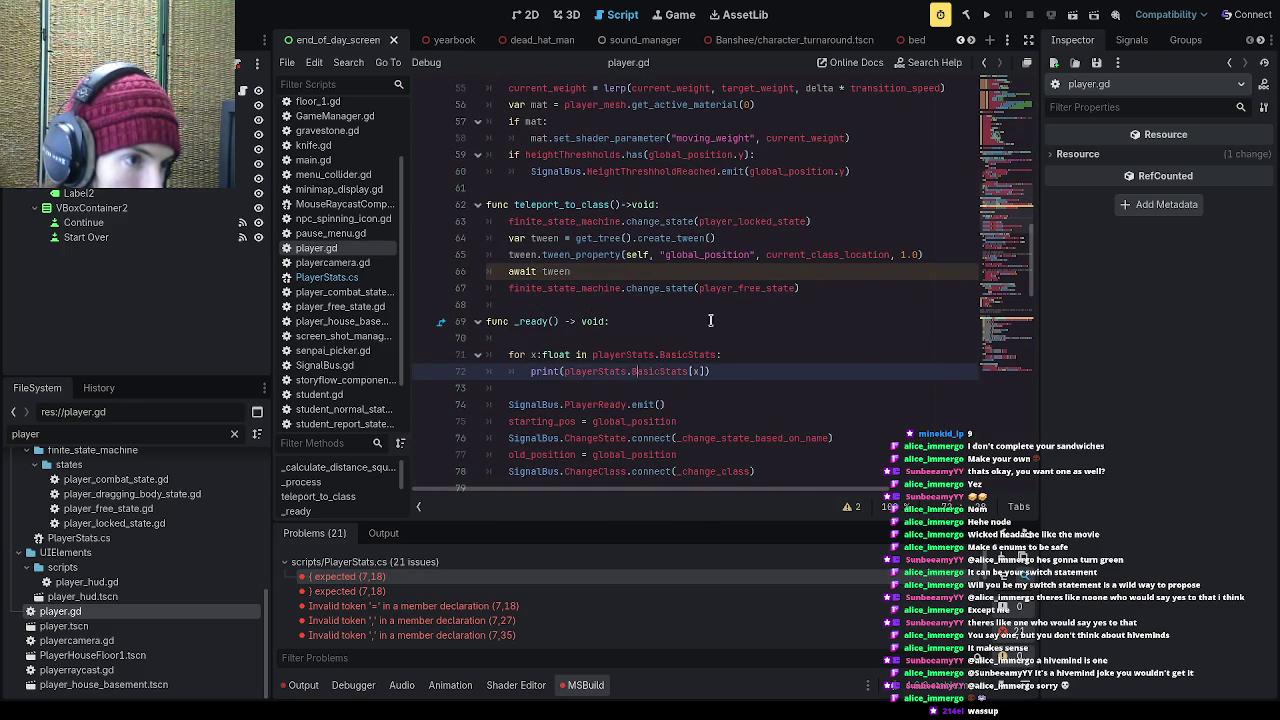
{"action": "key", "text": "ctrl+space"}
{"action": "left_click", "coordinate": [986, 17]}
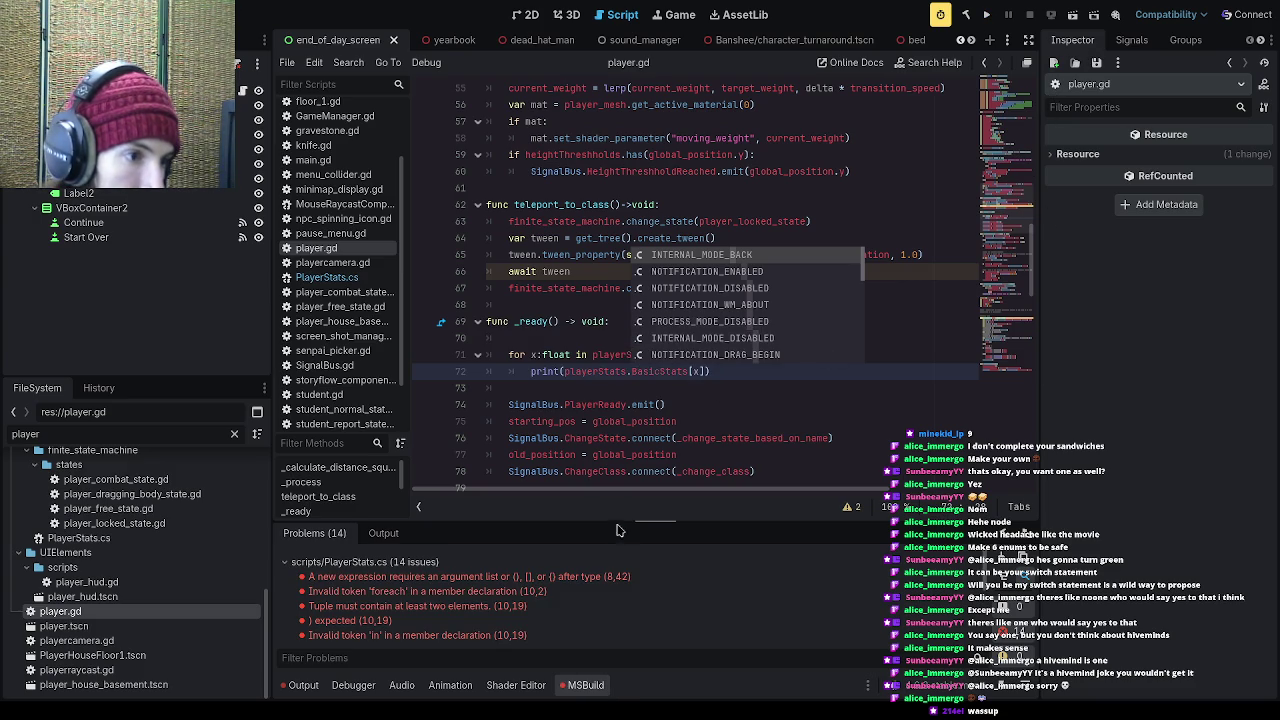
{"action": "left_click_drag", "start_coordinate": [622, 522], "coordinate": [637, 330]}
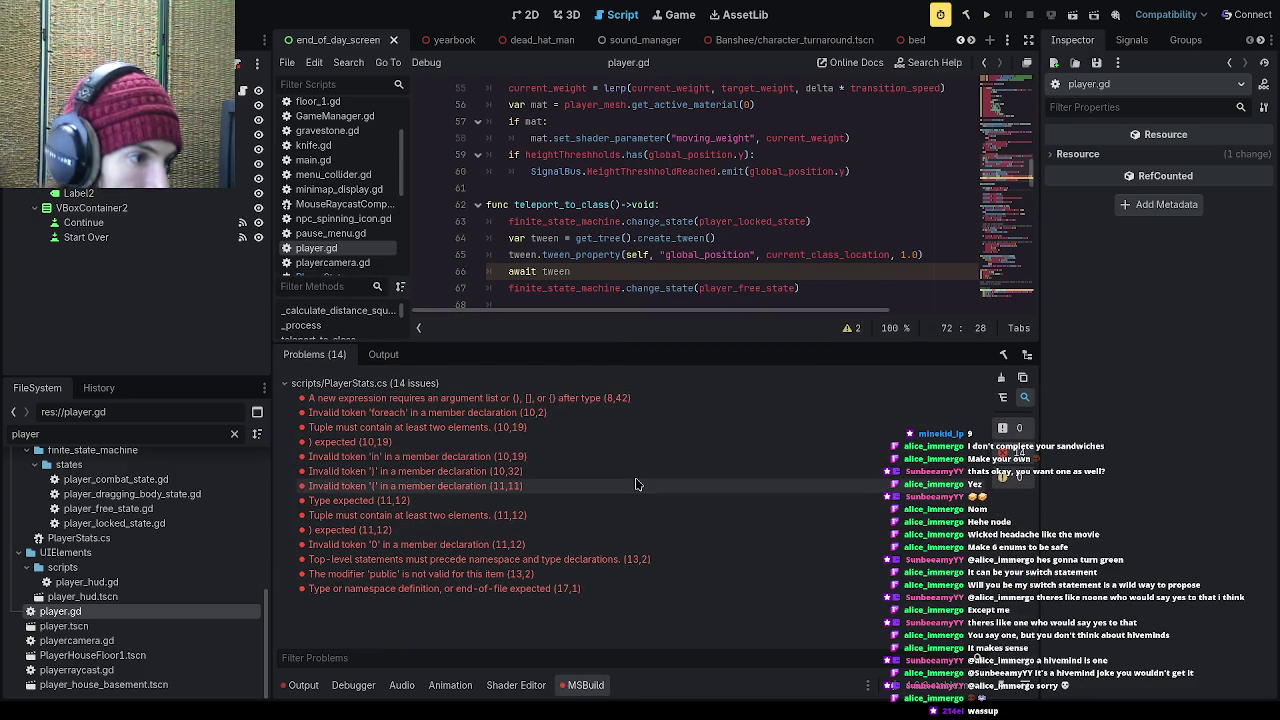
Step: Change the foreach loop's List.Add argument to float 0.0 and save PlayerStats.cs
{"action": "double_click", "coordinate": [568, 502]}
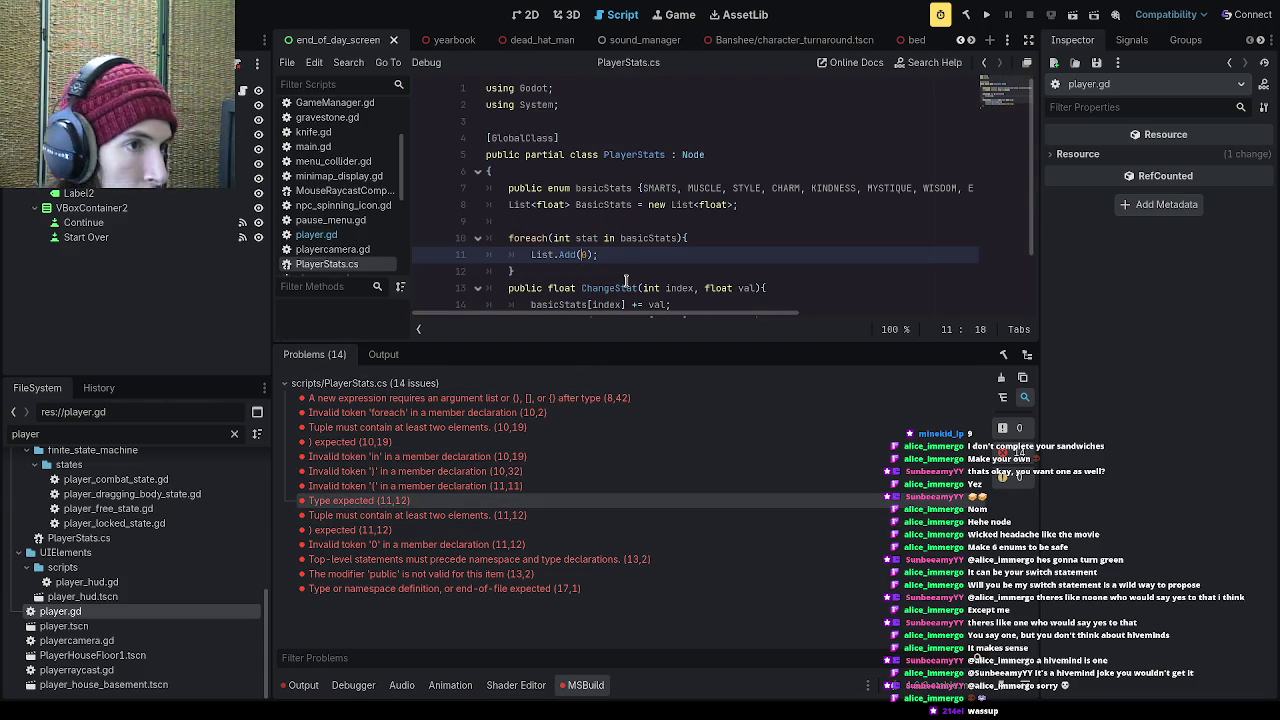
{"action": "type", "text": "1"}
{"action": "key", "text": "BackSpace"}
{"action": "type", "text": "float)"}
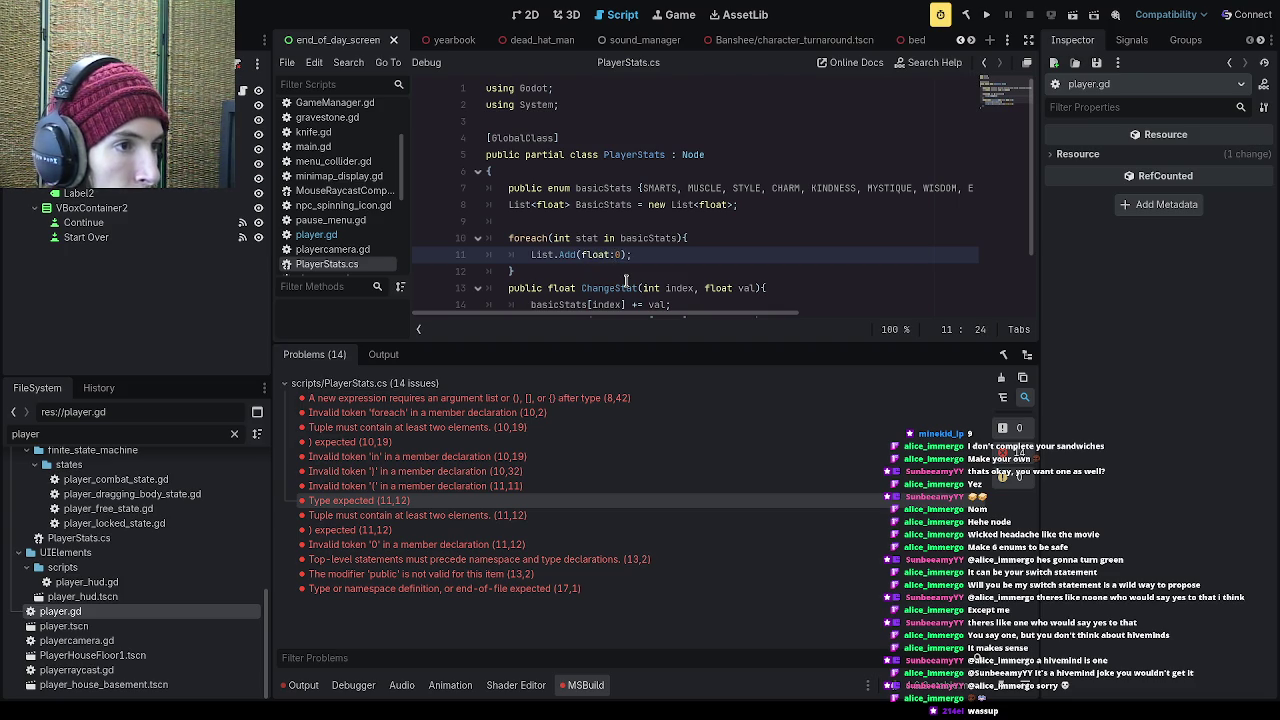
{"action": "key", "text": "BackSpace"}
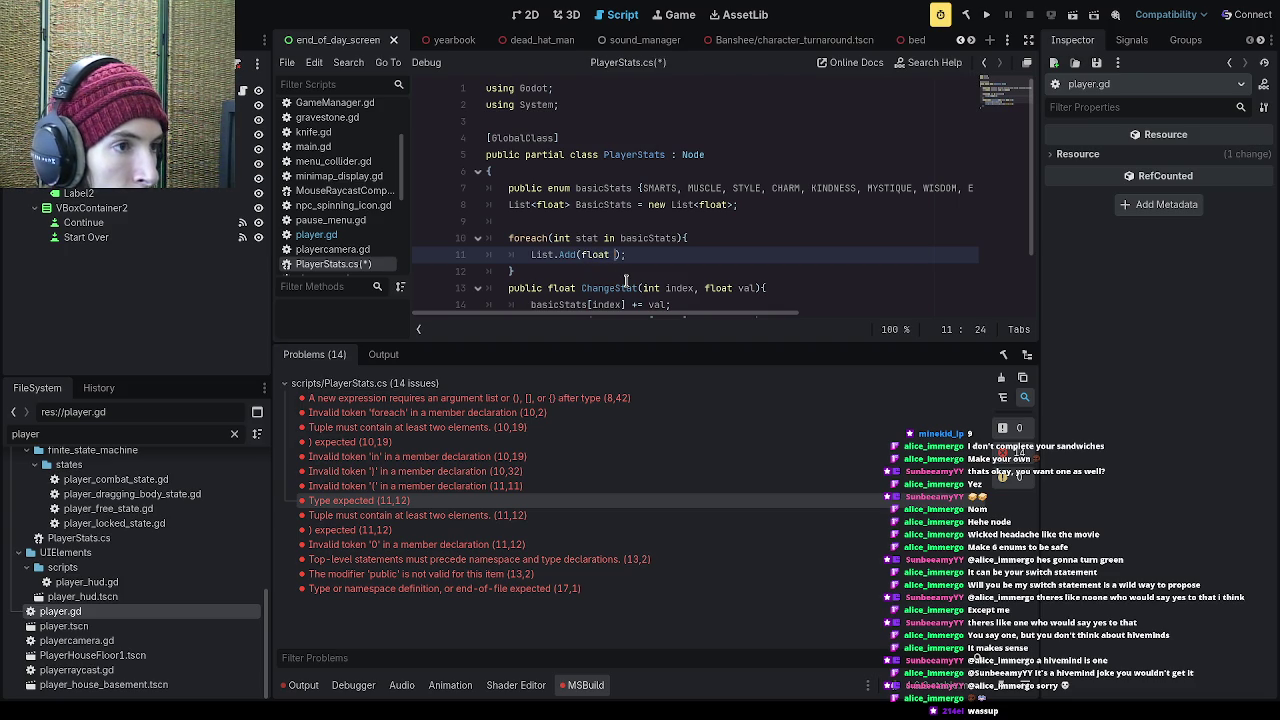
{"action": "key", "text": "BackSpace"}
{"action": "key", "text": "BackSpace"}
{"action": "key", "text": "BackSpace"}
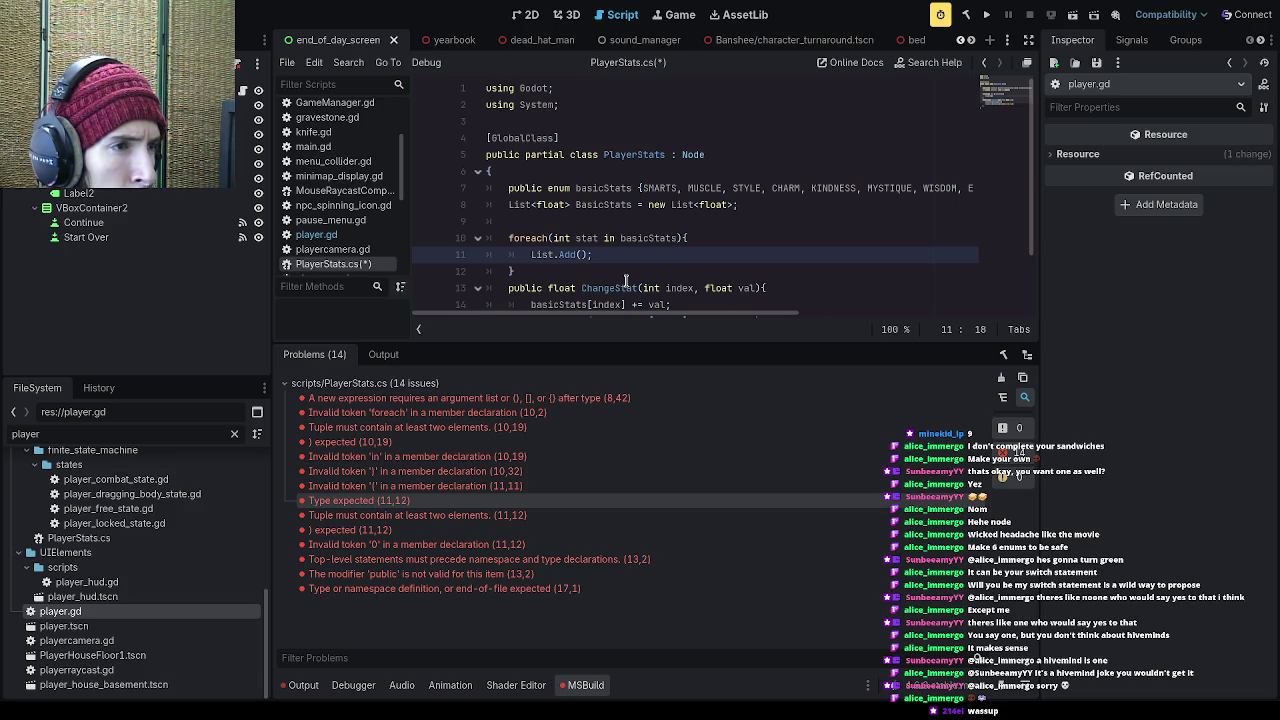
{"action": "type", "text": "float 0"}
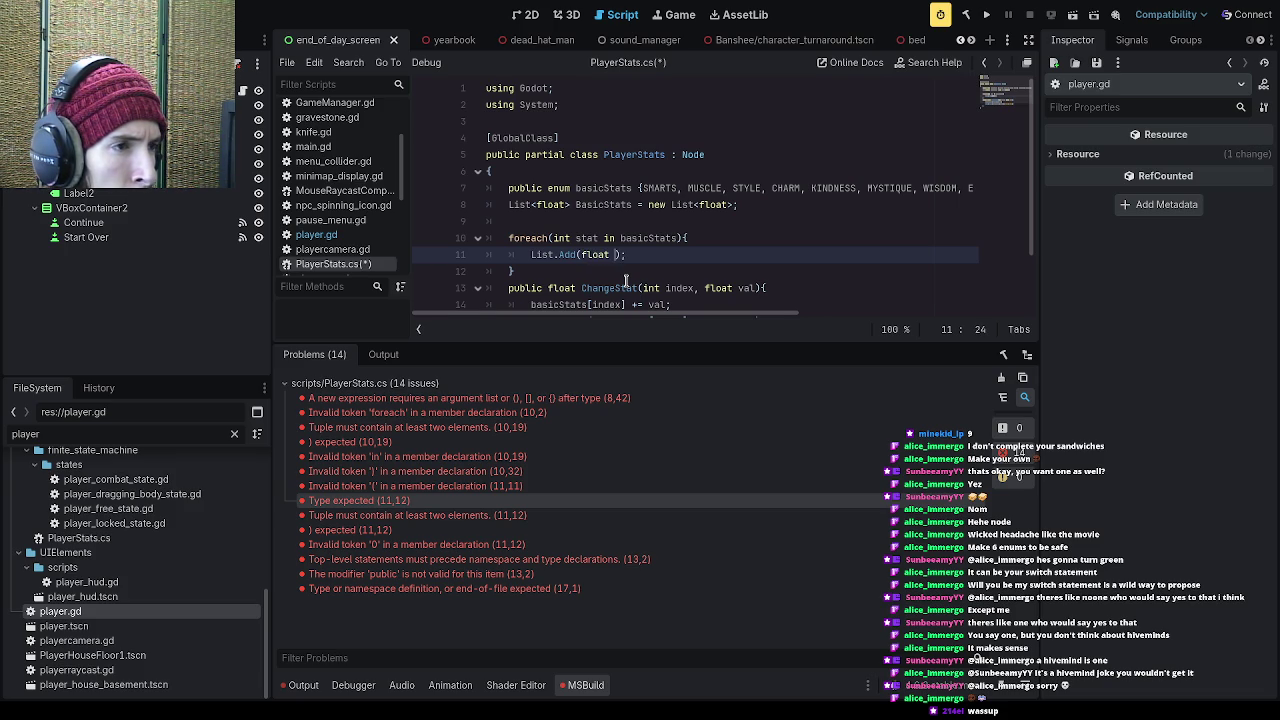
{"action": "type", "text": ".0"}
{"action": "key", "text": "ctrl+s"}
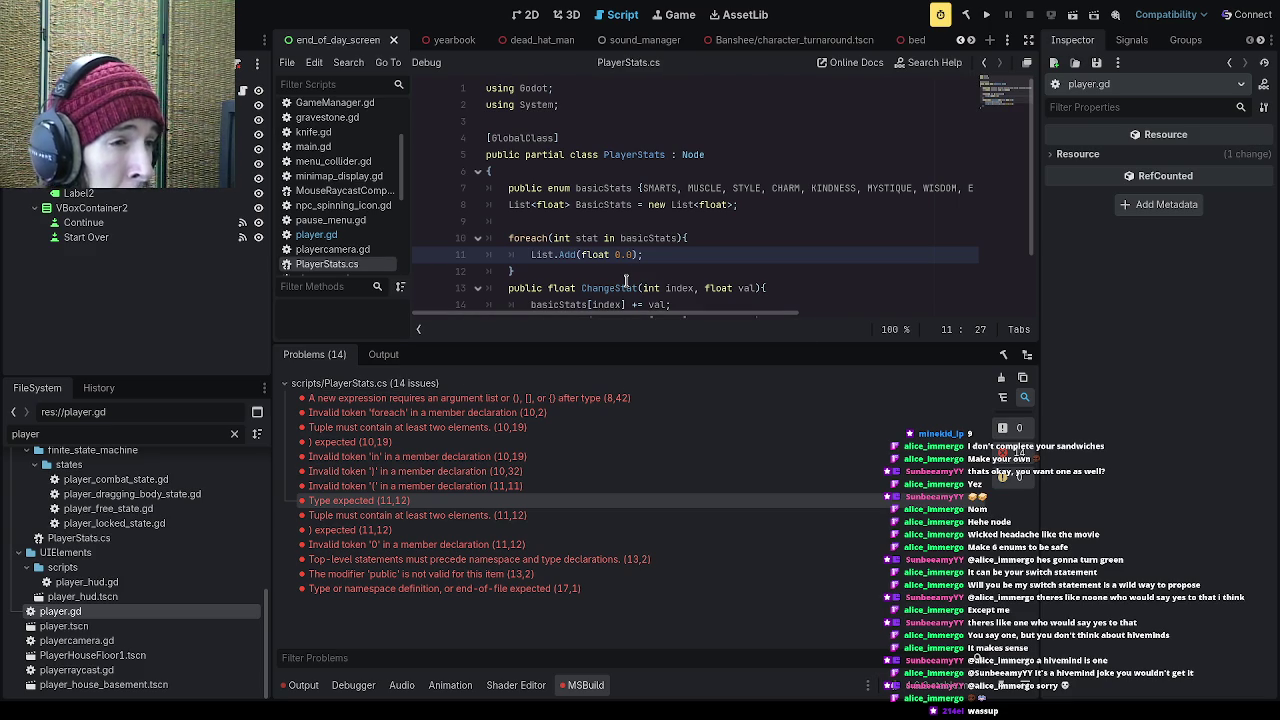
Step: Go to the line 8 error and place the caret above the foreach loop
{"action": "left_click_drag", "start_coordinate": [655, 342], "coordinate": [614, 380]}
{"action": "left_click", "coordinate": [543, 408]}
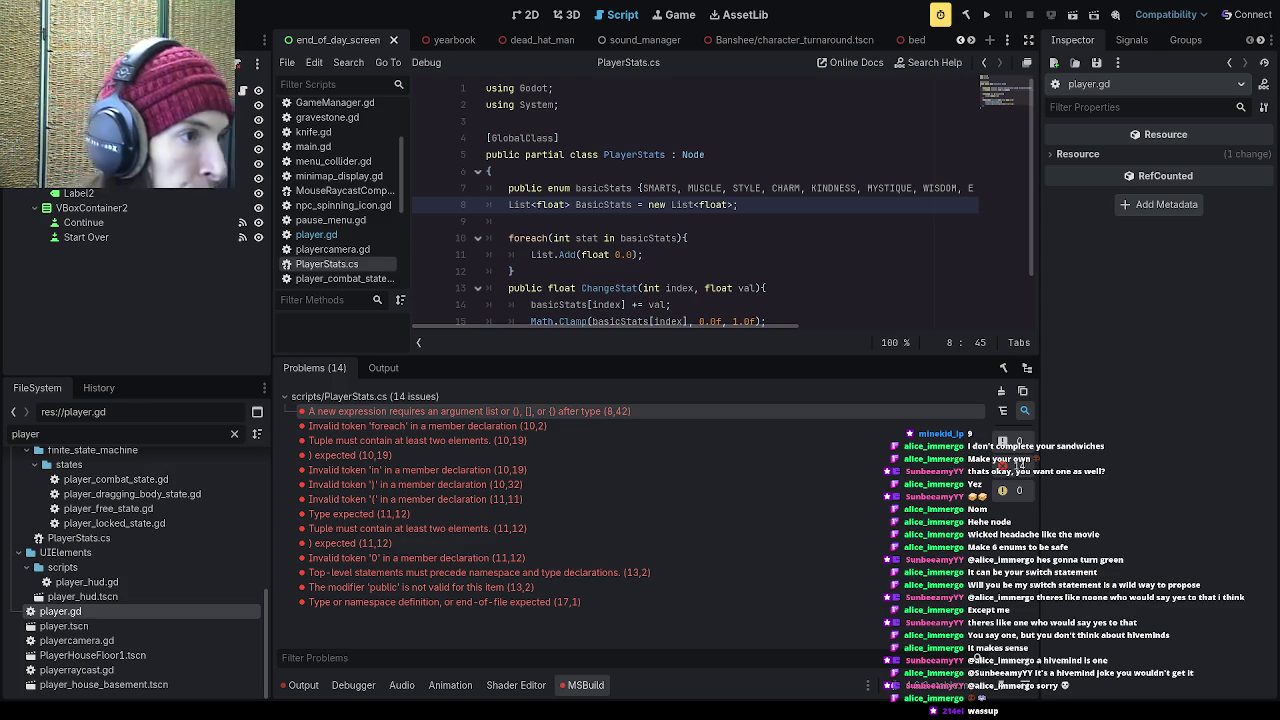
{"action": "left_click", "coordinate": [575, 216]}
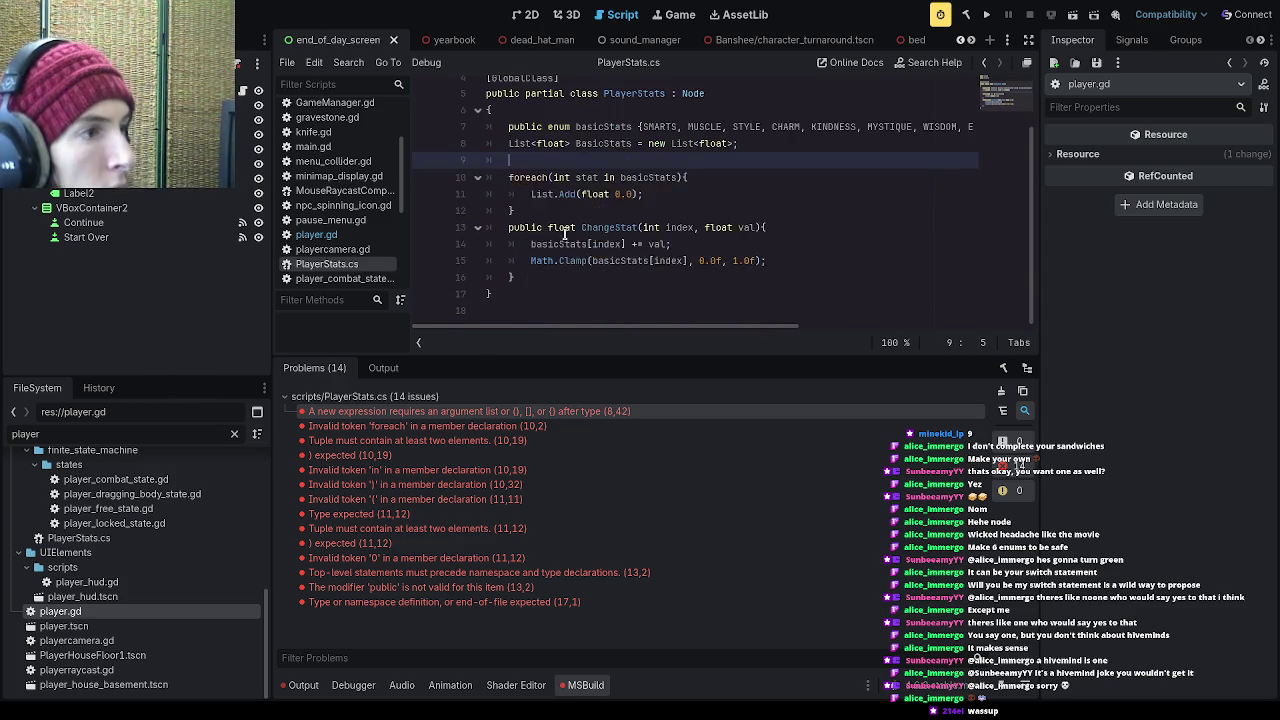
Step: Delete the foreach block, rebuild, and open the single remaining error at (8,42)
{"action": "left_click_drag", "start_coordinate": [548, 262], "coordinate": [452, 207]}
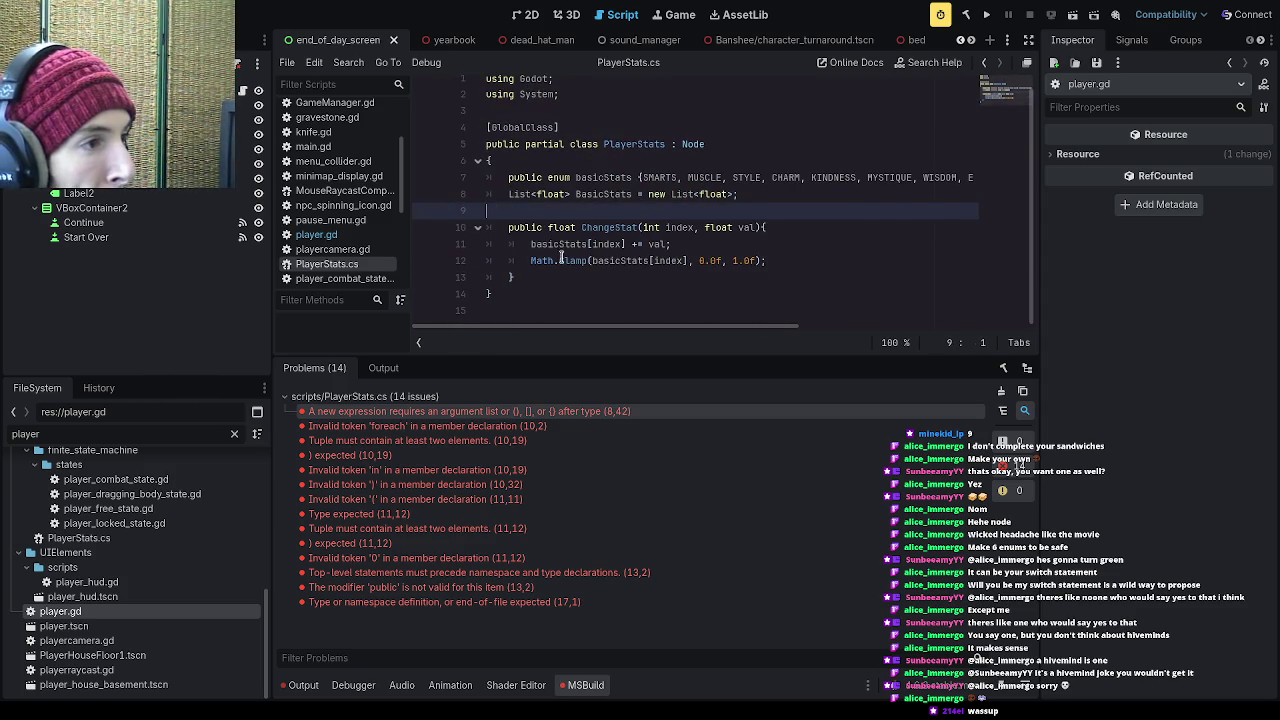
{"action": "key", "text": "BackSpace"}
{"action": "left_click", "coordinate": [988, 17]}
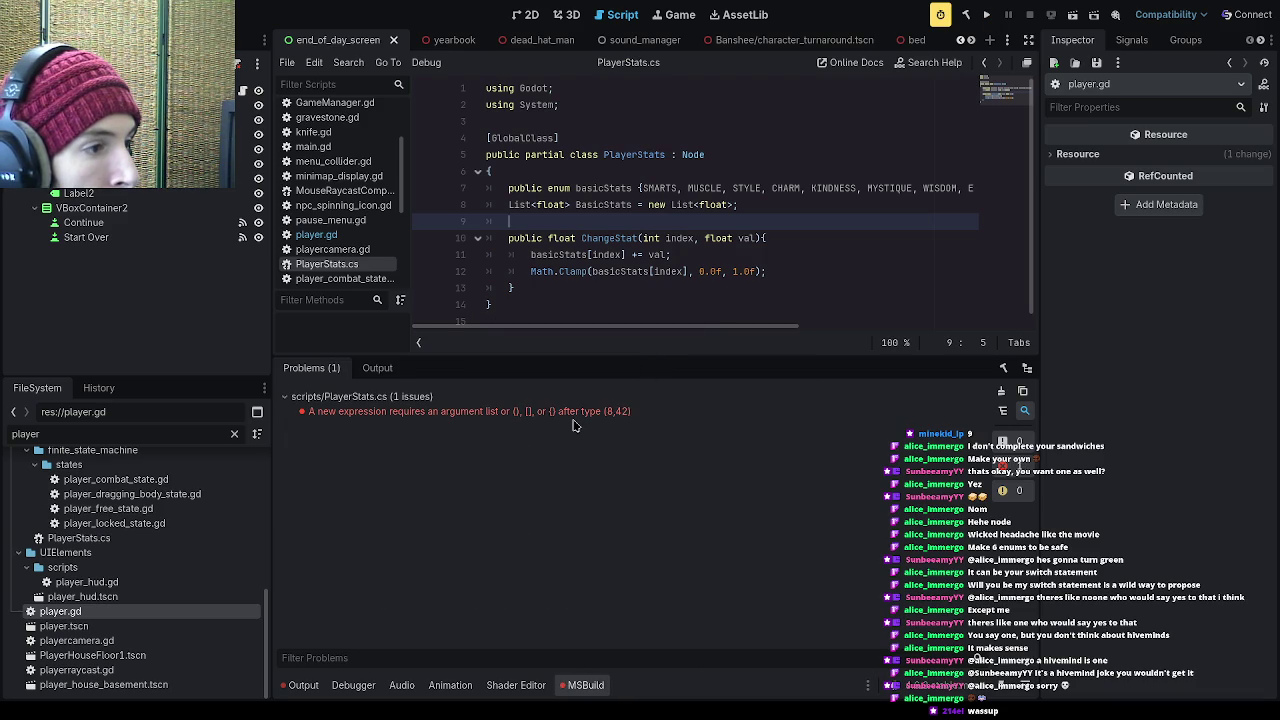
{"action": "double_click", "coordinate": [570, 416]}
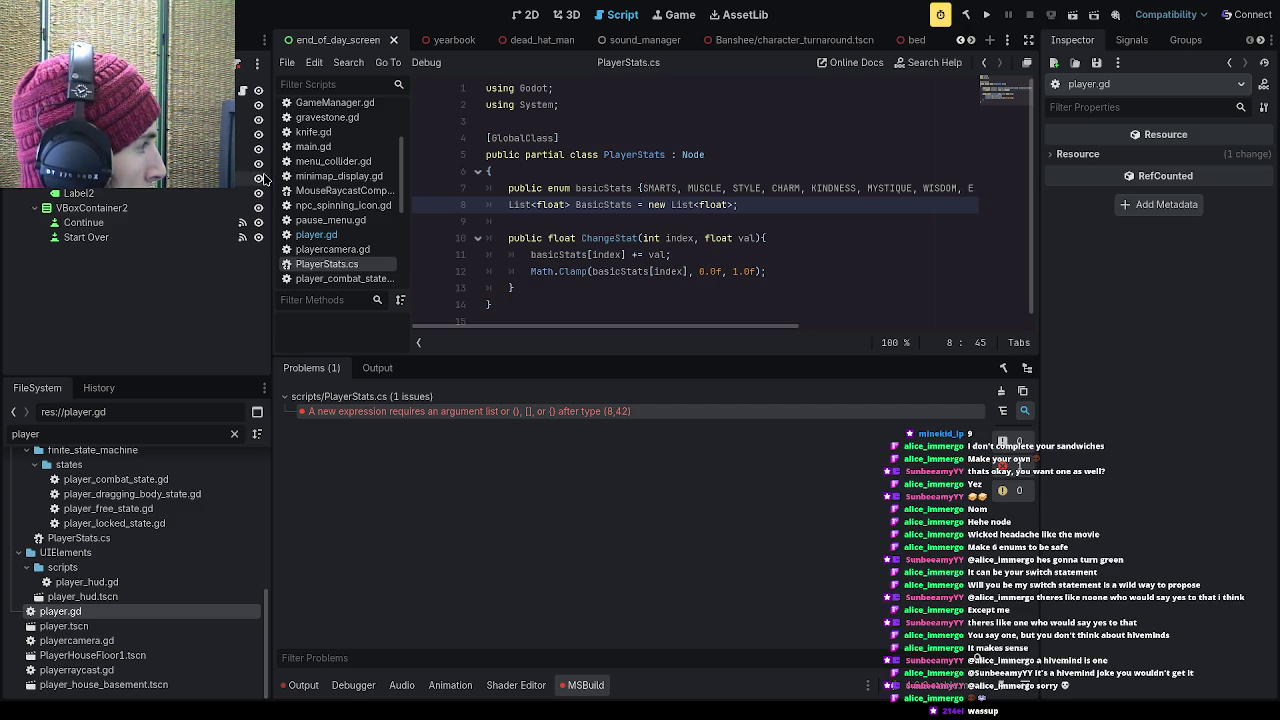
Step: Add () after new List<float> on line 8, save, and rebuild the project
{"action": "type", "text": "()"}
{"action": "key", "text": "ctrl+s"}
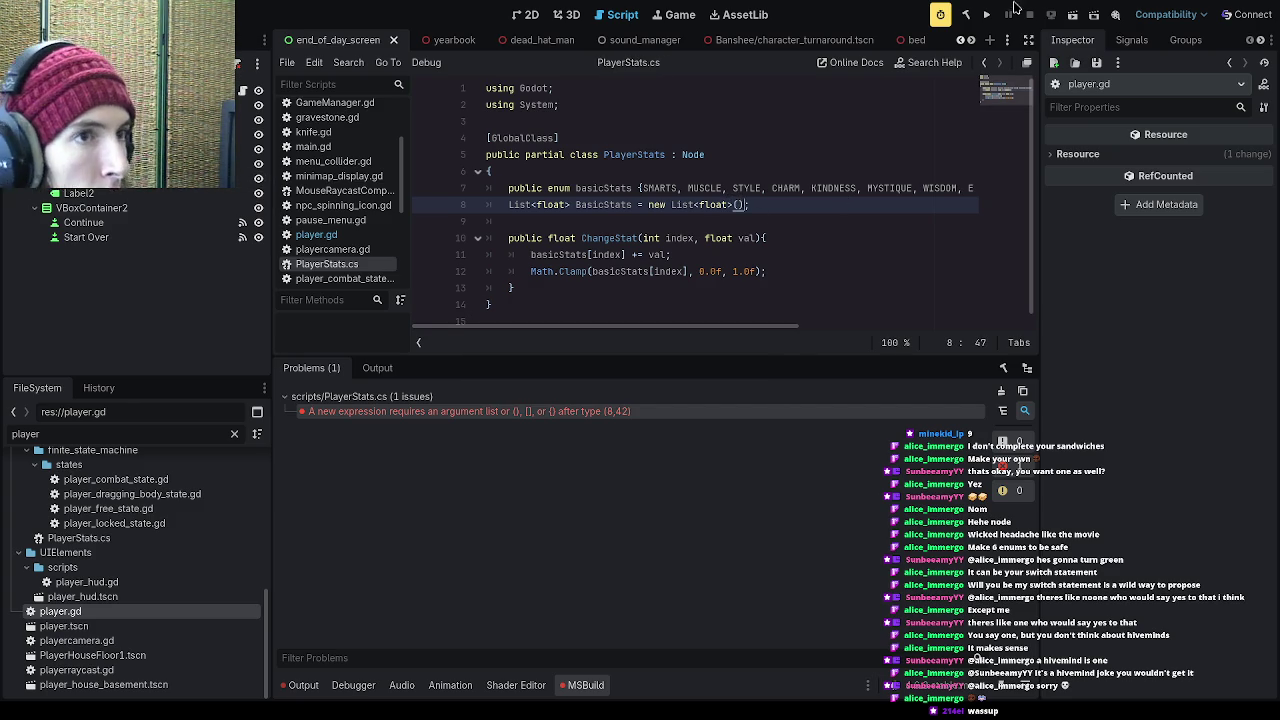
{"action": "left_click", "coordinate": [986, 14]}
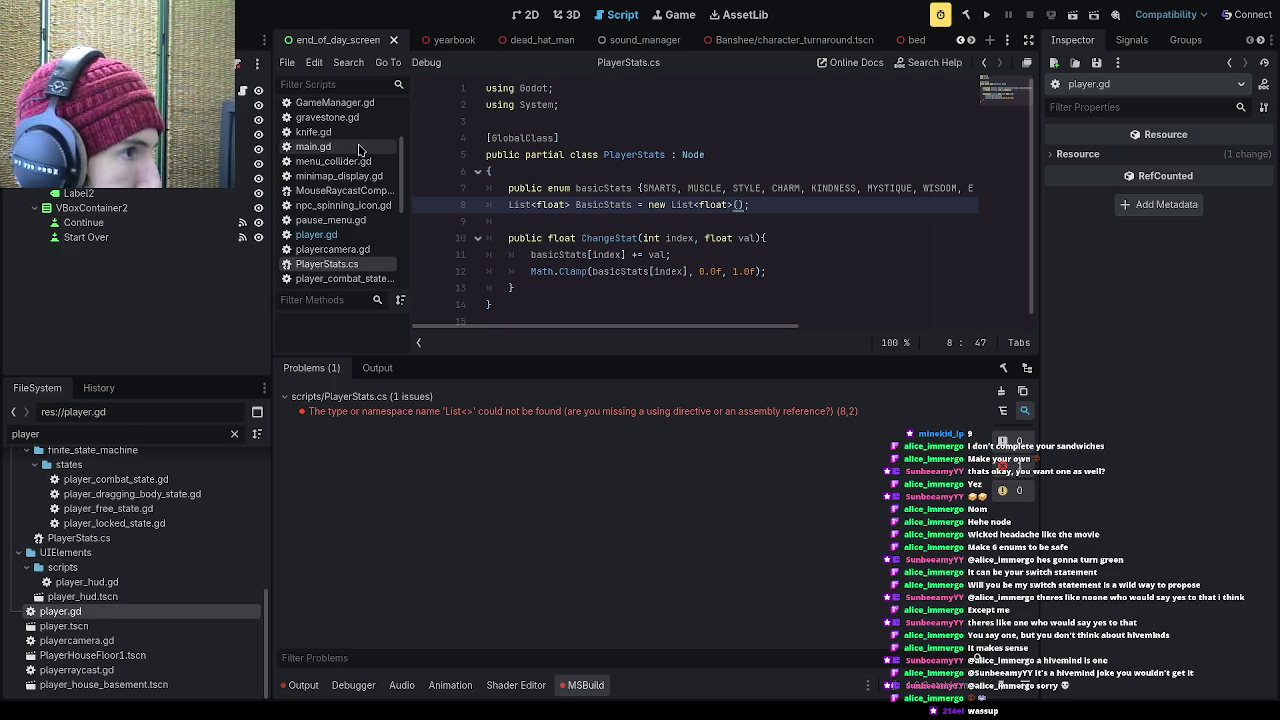
{"action": "scroll", "coordinate": [375, 200], "scroll_direction": "up", "scroll_amount": 3}
Step: Look through Cursor.cs and Throwable.cs for a reference to reuse
{"action": "left_click", "coordinate": [310, 124]}
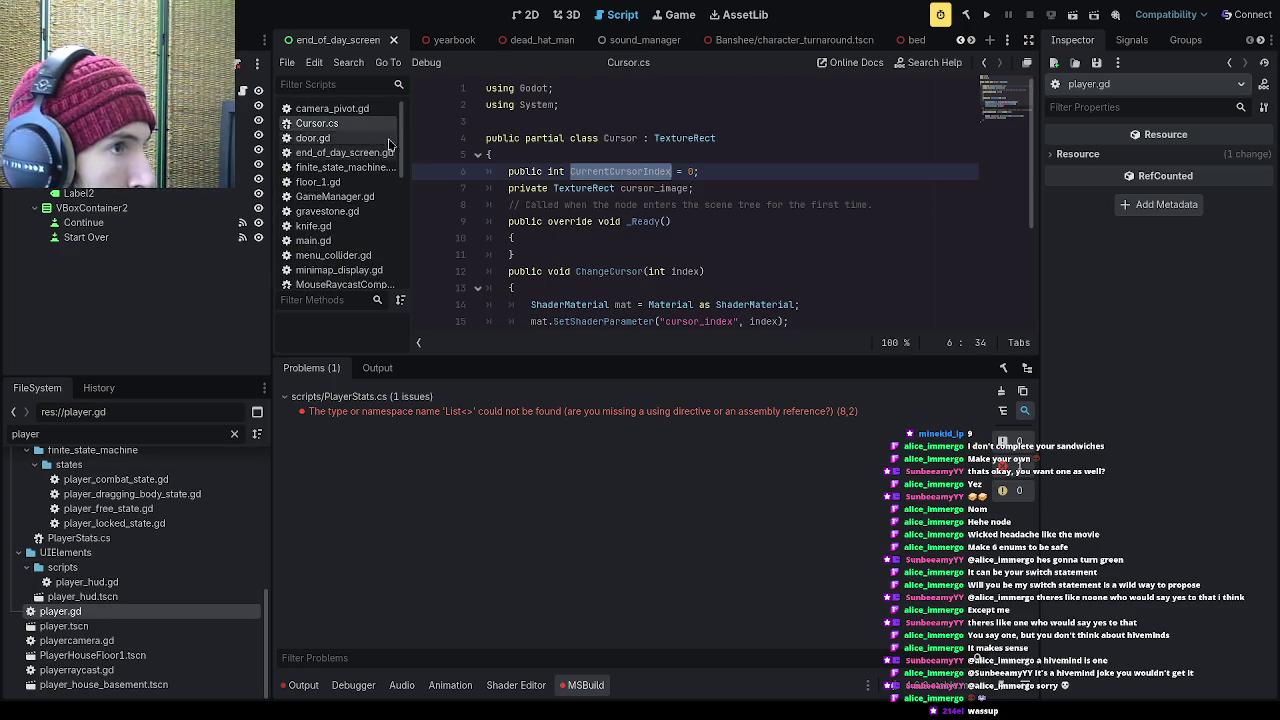
{"action": "scroll", "coordinate": [340, 150], "scroll_direction": "down", "scroll_amount": 5}
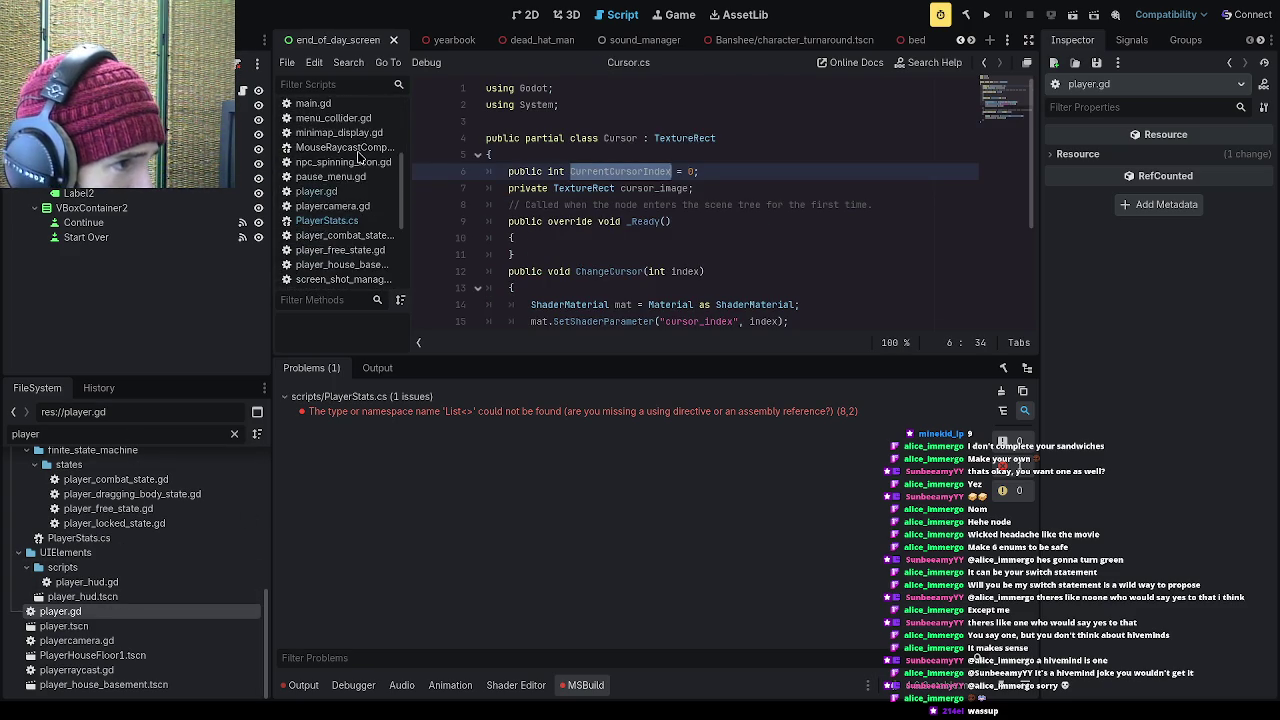
{"action": "scroll", "coordinate": [358, 158], "scroll_direction": "down", "scroll_amount": 3}
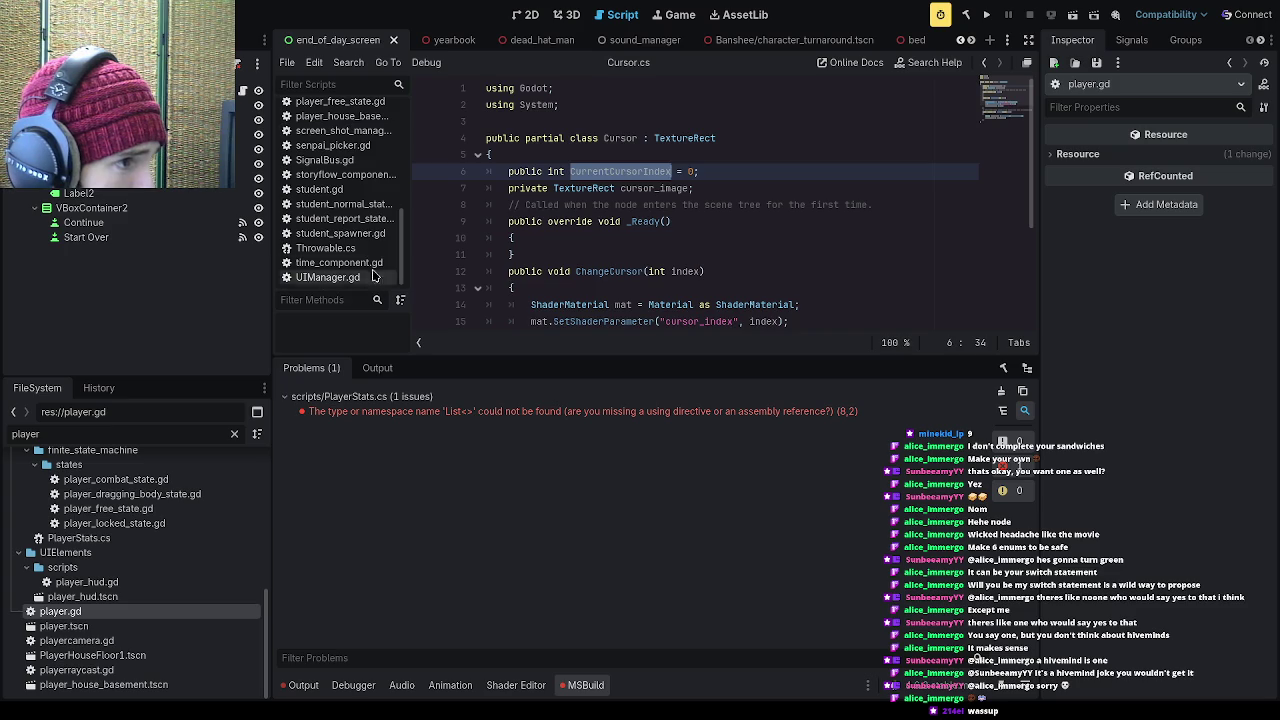
{"action": "left_click", "coordinate": [370, 250]}
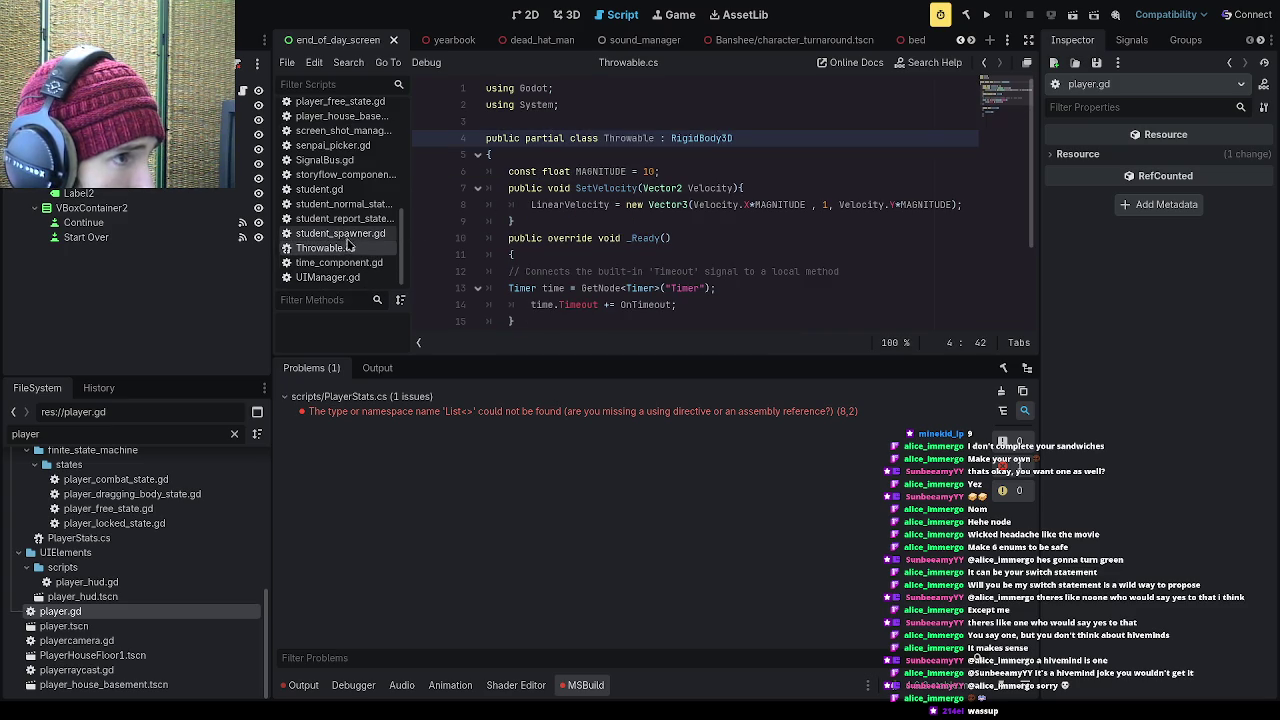
Step: Filter the FileSystem dock to .cs files and open MouseRaycastComponent.cs
{"action": "left_click", "coordinate": [180, 434]}
{"action": "type", "text": "."}
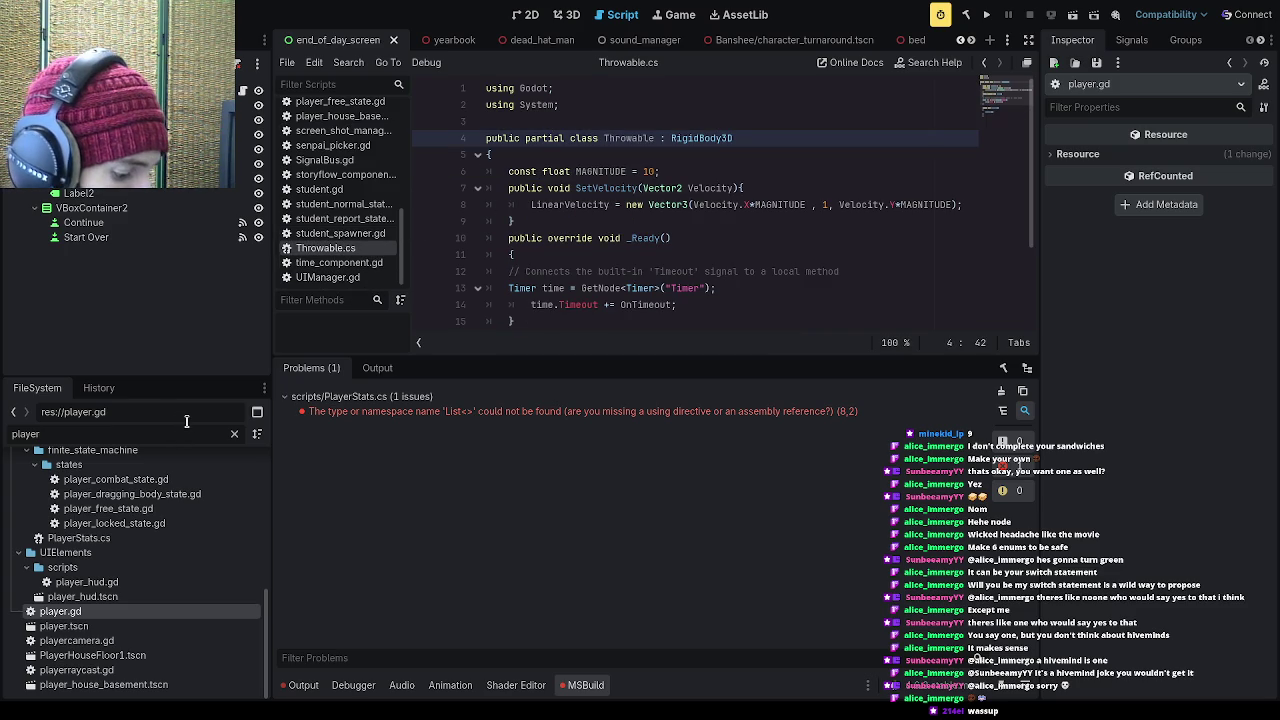
{"action": "type", "text": "cs"}
{"action": "double_click", "coordinate": [32, 434]}
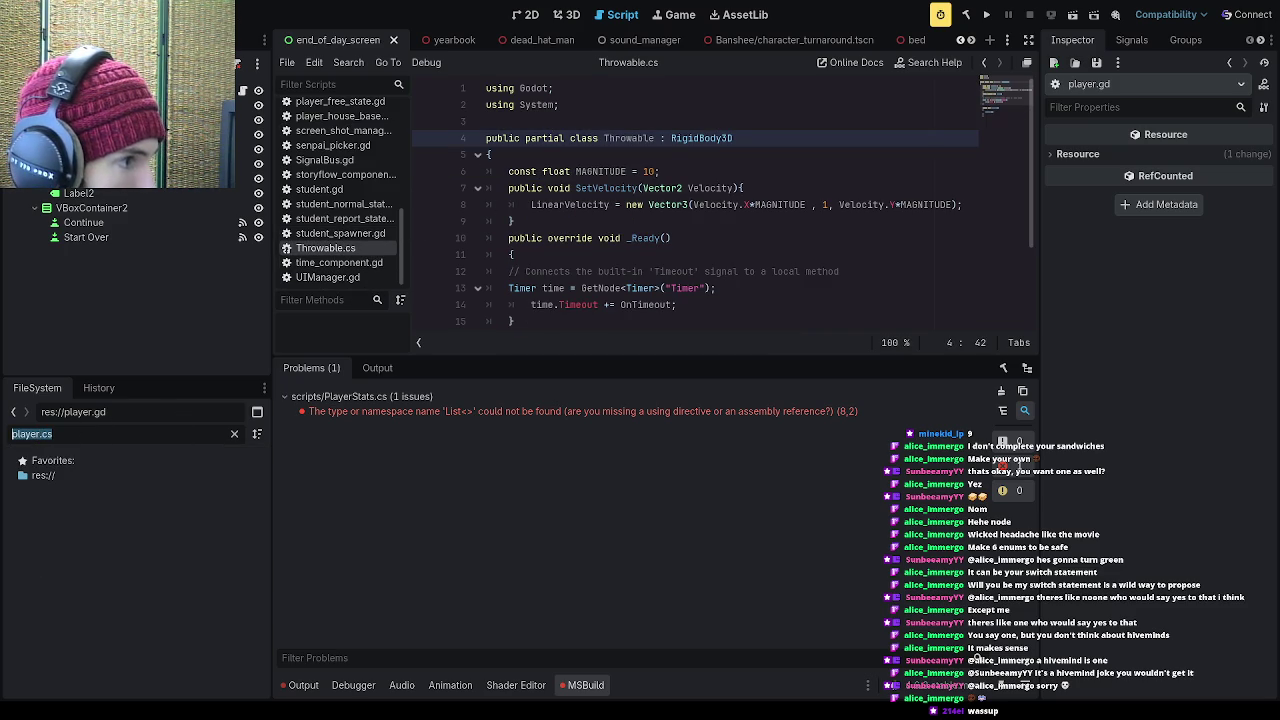
{"action": "key", "text": "BackSpace"}
{"action": "left_click", "coordinate": [167, 518]}
{"action": "left_click", "coordinate": [167, 518]}
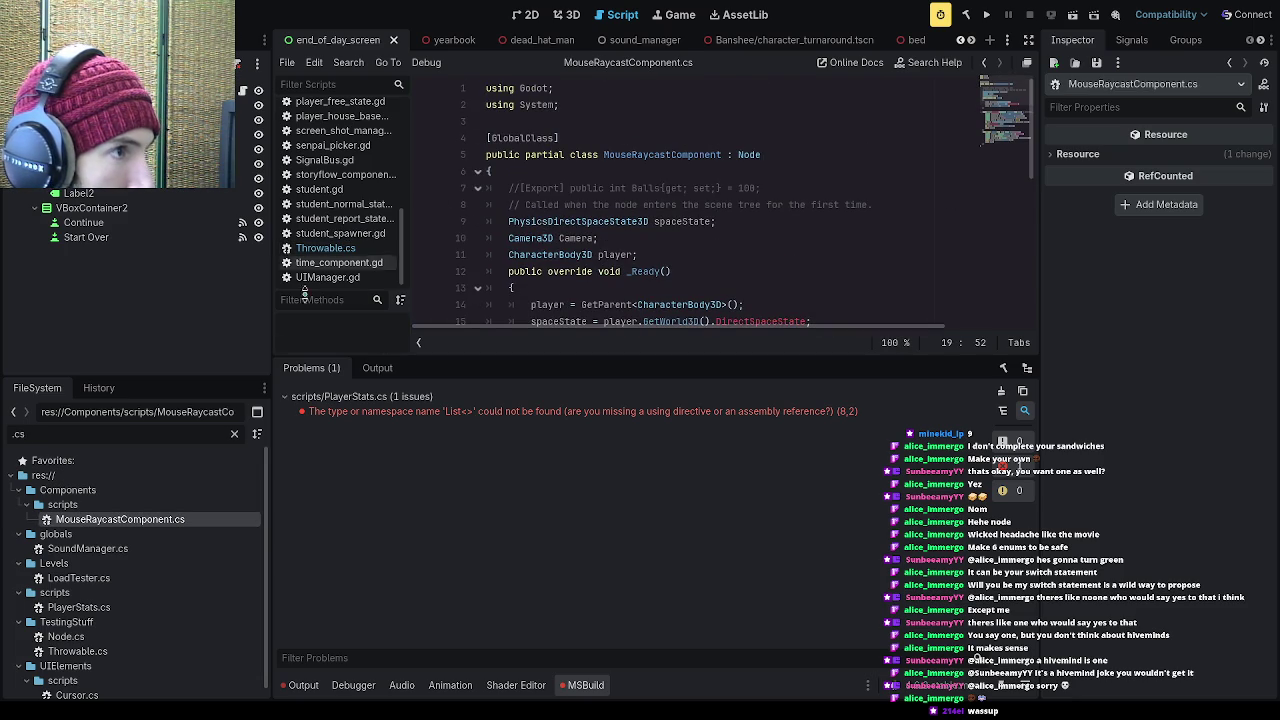
Step: Copy SoundManager.cs's using System.Collections.Generic line, then return to PlayerStats.cs
{"action": "left_click", "coordinate": [124, 552]}
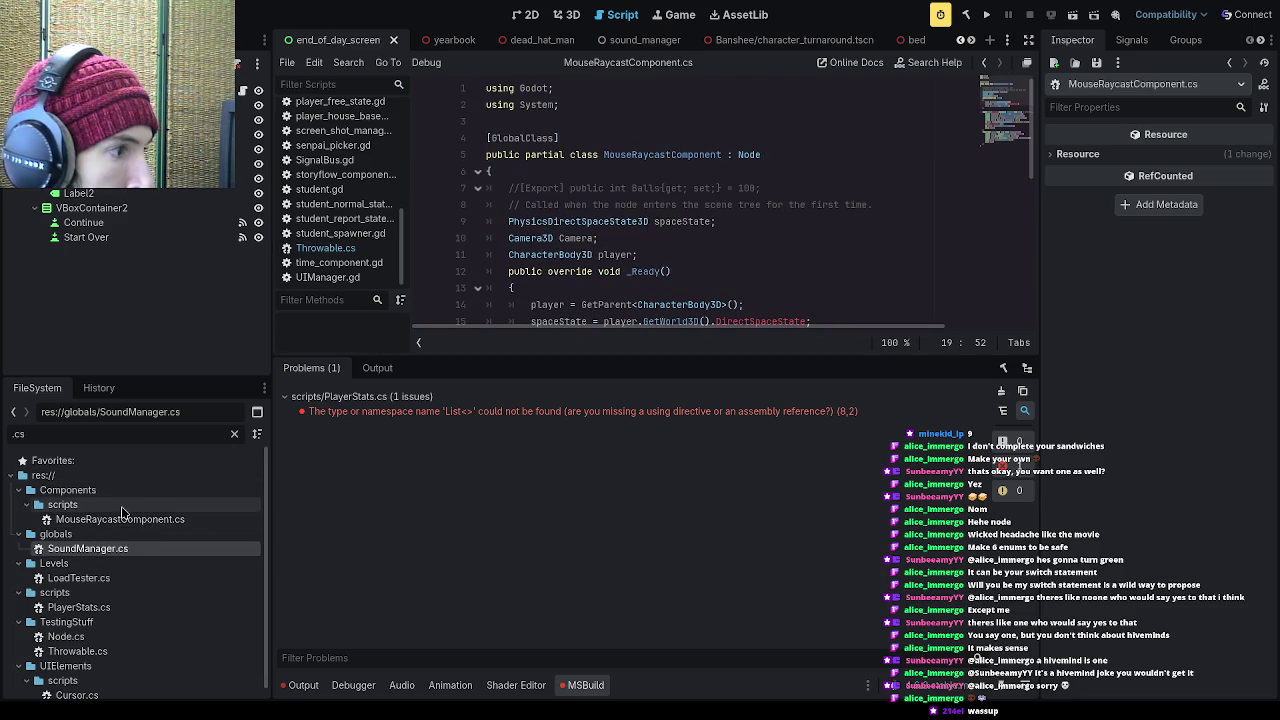
{"action": "double_click", "coordinate": [115, 519]}
{"action": "double_click", "coordinate": [100, 551]}
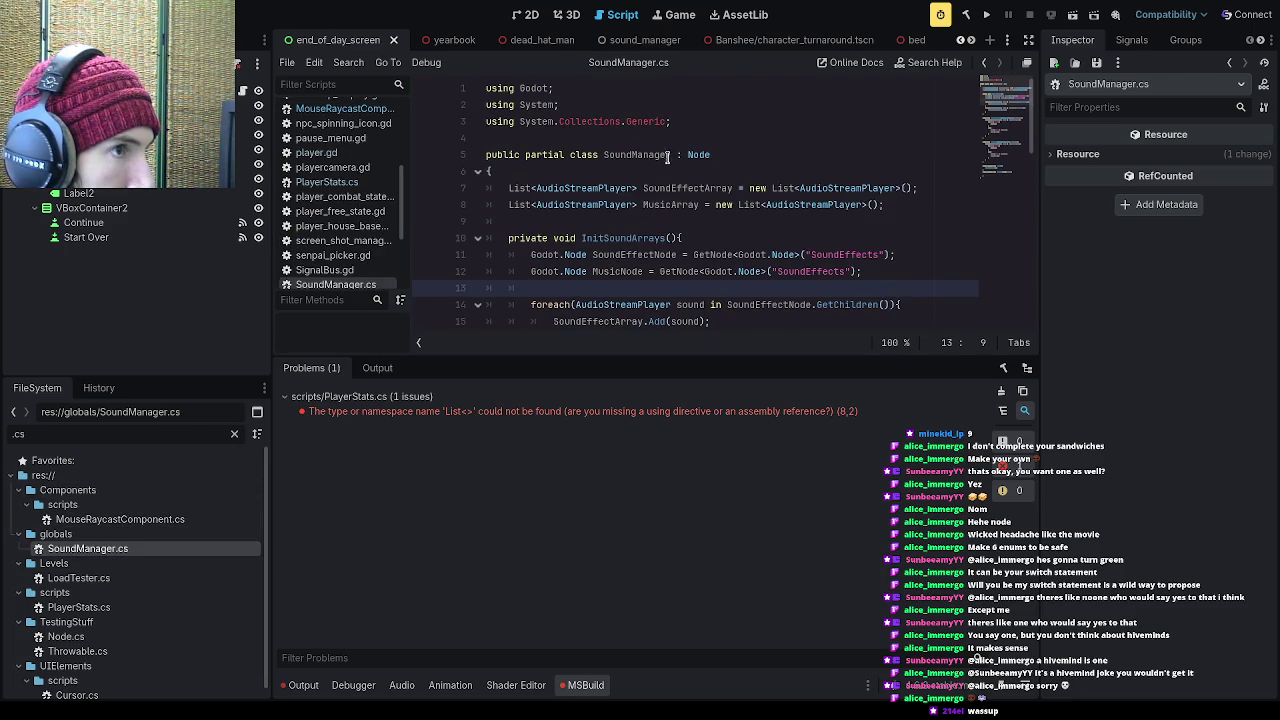
{"action": "left_click_drag", "start_coordinate": [675, 121], "coordinate": [481, 116]}
{"action": "key", "text": "ctrl+c"}
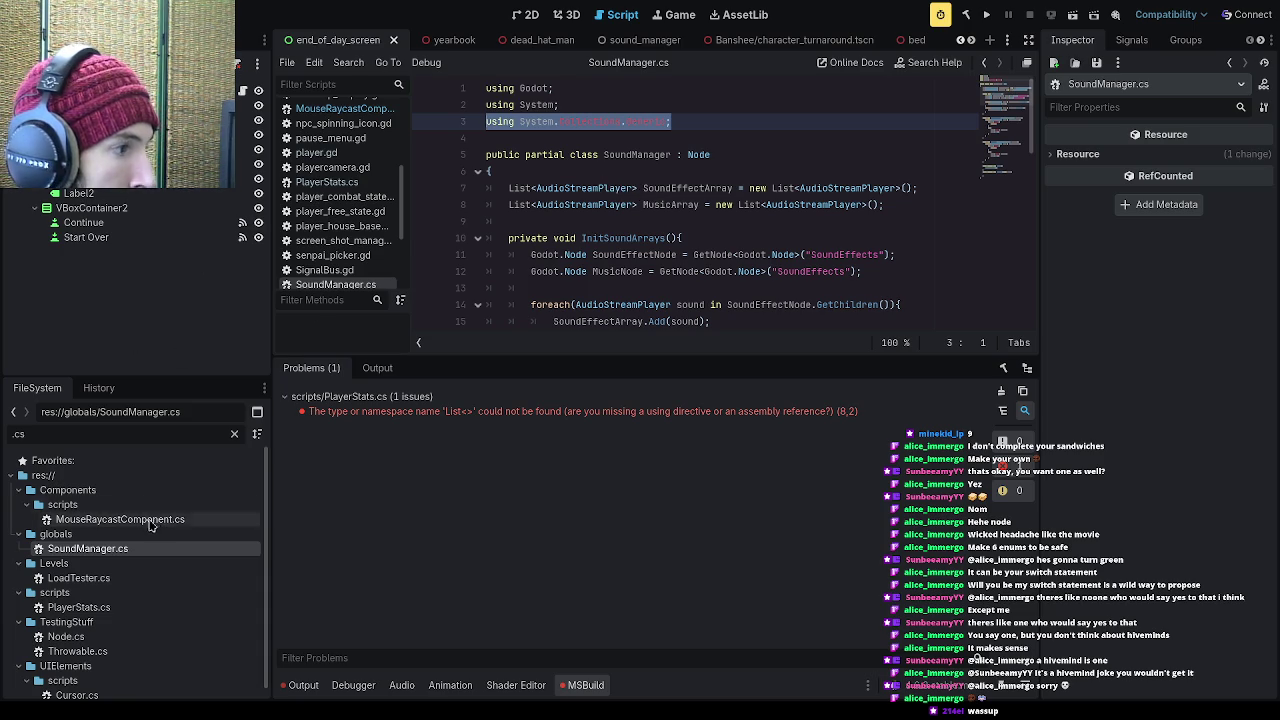
{"action": "left_click", "coordinate": [350, 183]}
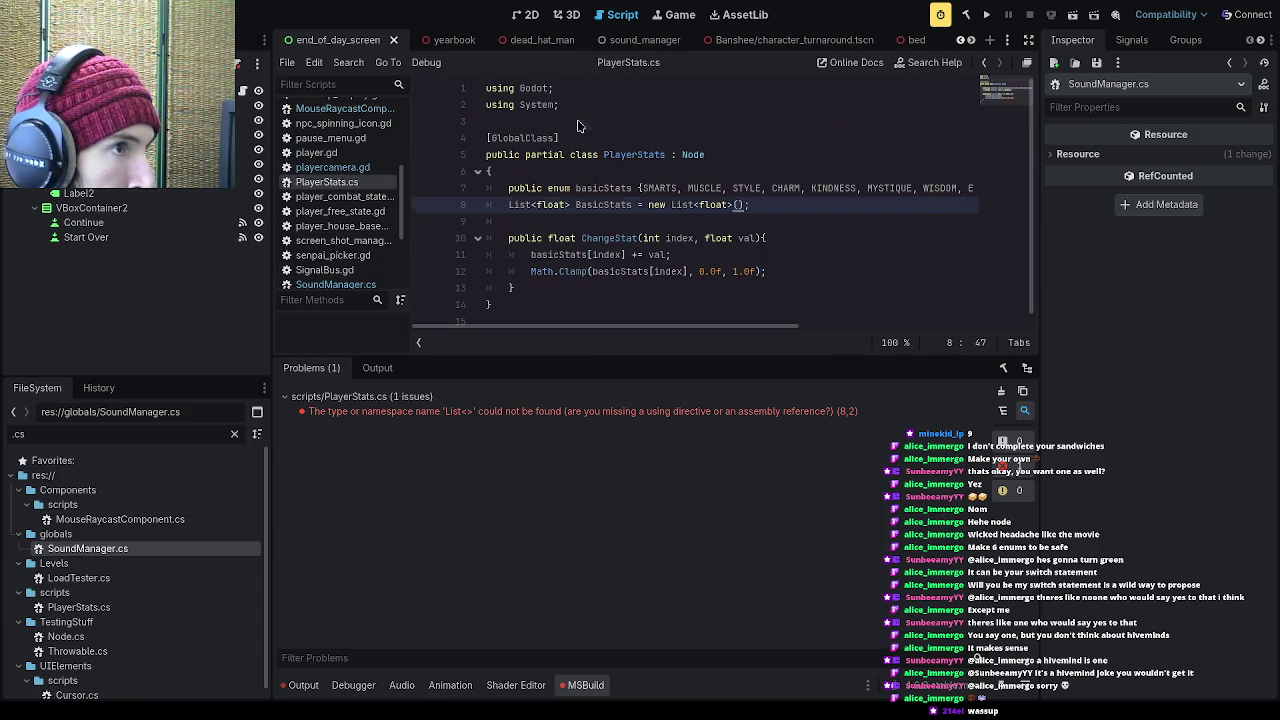
Step: Paste the using System.Collections.Generic line at the top of PlayerStats.cs and rebuild
{"action": "left_click", "coordinate": [578, 121]}
{"action": "key", "text": "ctrl+v"}
{"action": "key", "text": "Return"}
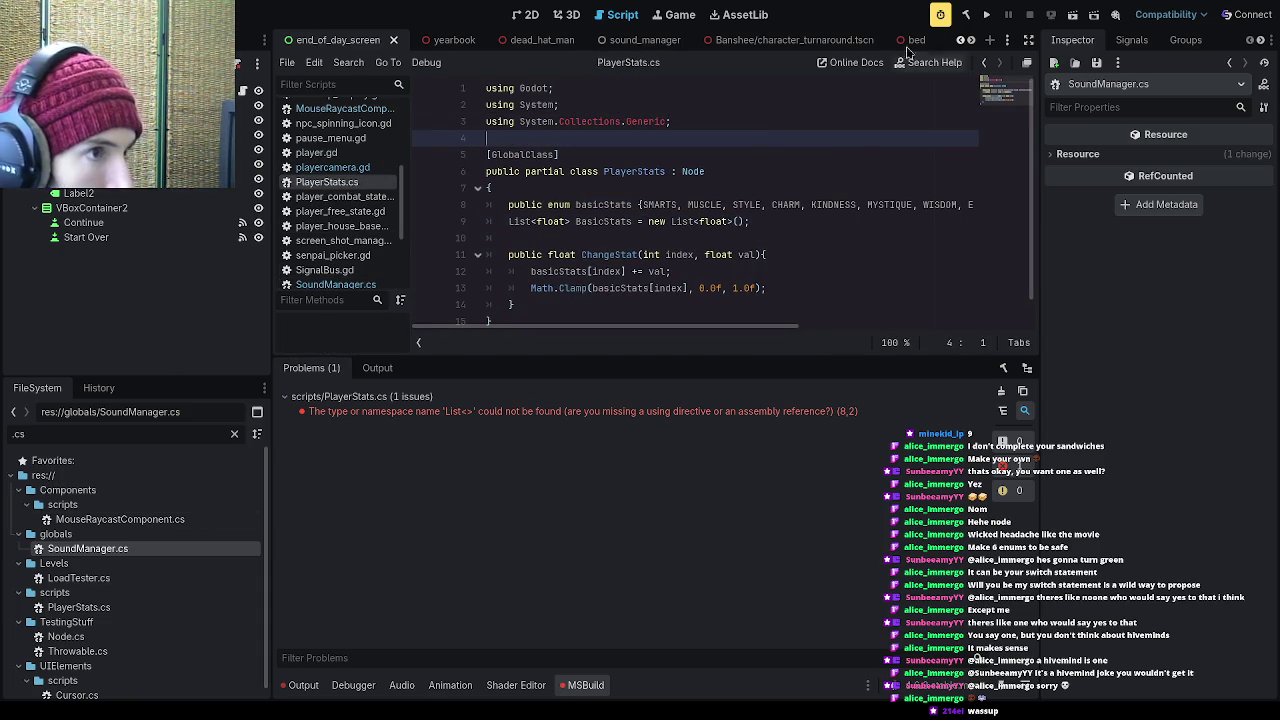
{"action": "left_click", "coordinate": [987, 13]}
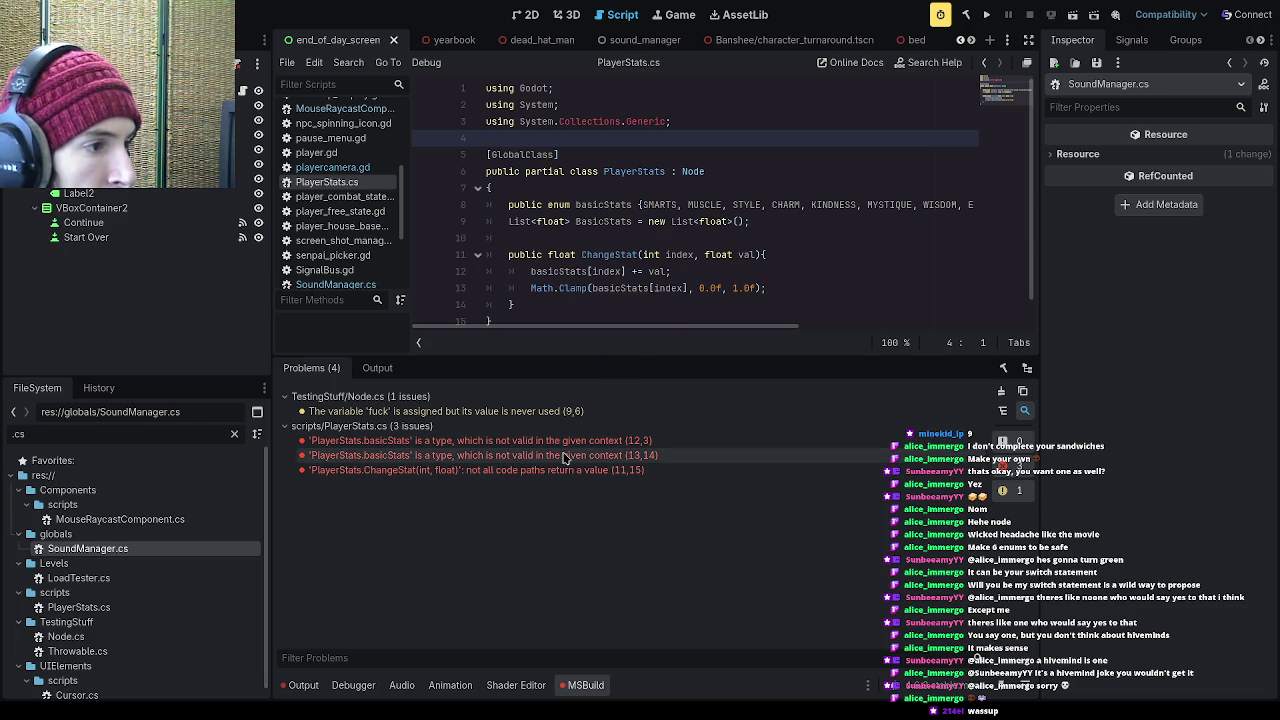
Step: Capitalize basicStats to BasicStats on lines 12 and 13, save, and rebuild
{"action": "left_click", "coordinate": [565, 445]}
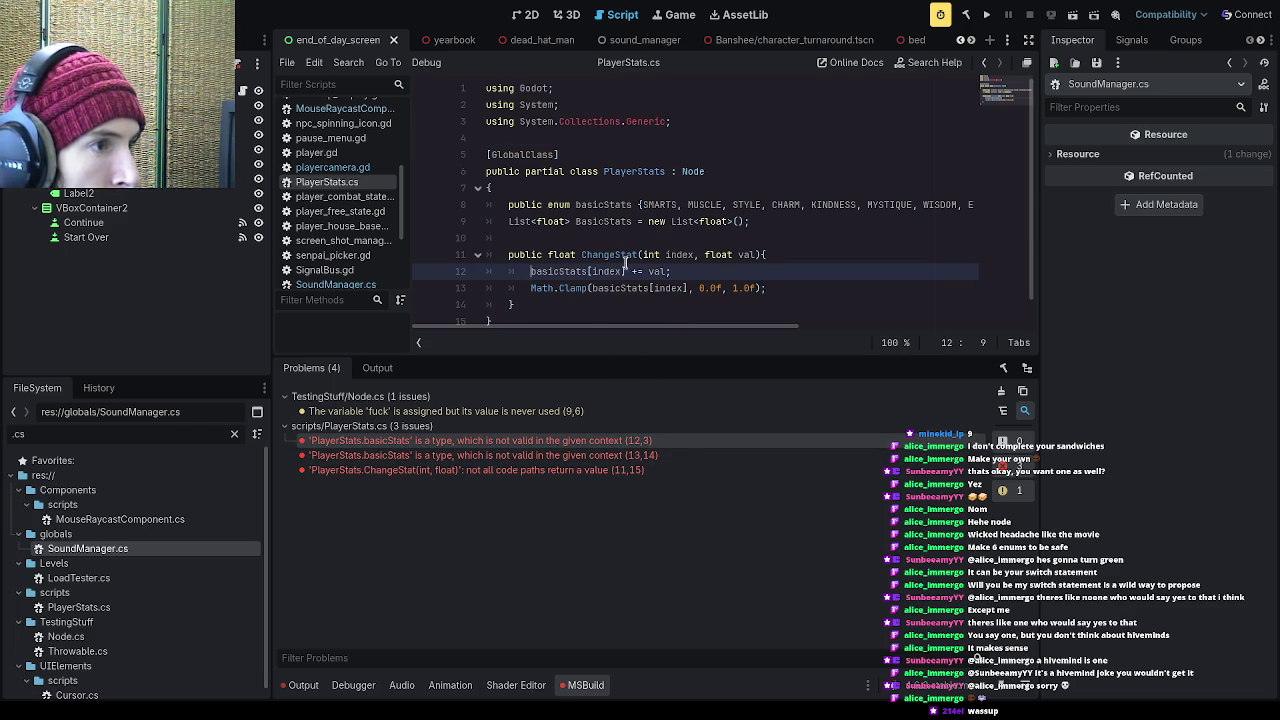
{"action": "key", "text": "Delete"}
{"action": "type", "text": "B"}
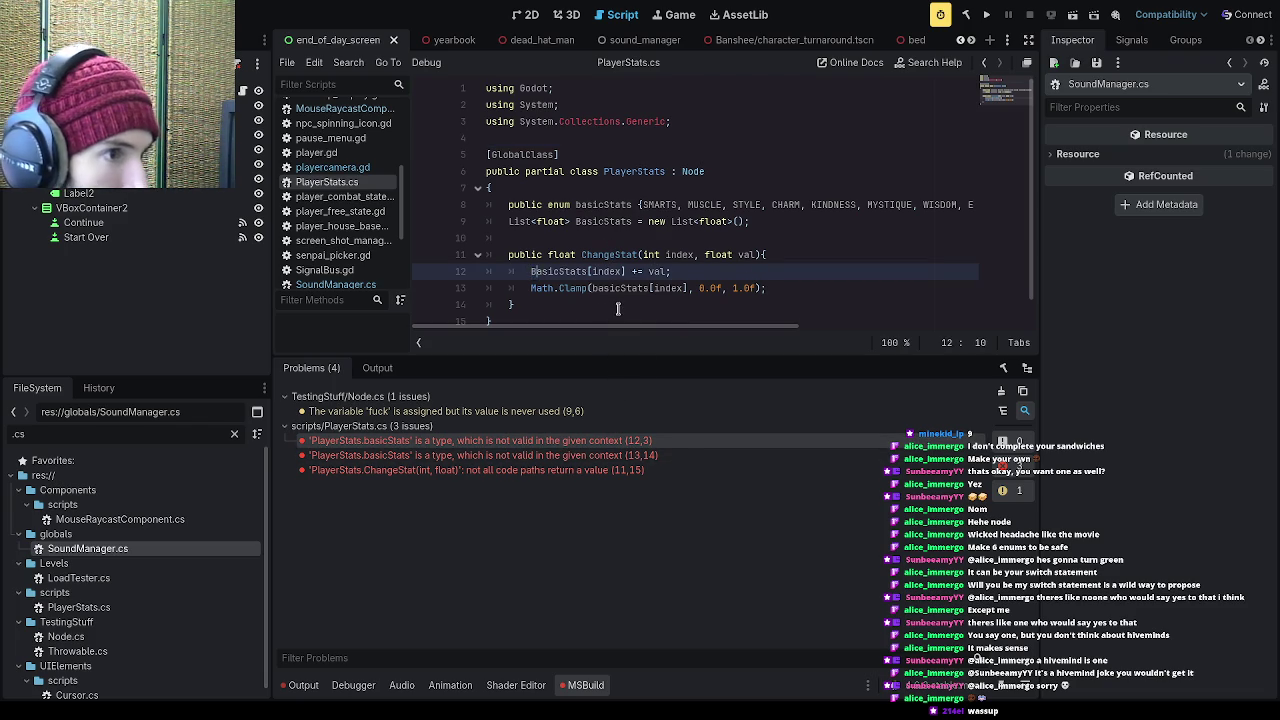
{"action": "left_click", "coordinate": [591, 288]}
{"action": "key", "text": "Delete"}
{"action": "type", "text": "B"}
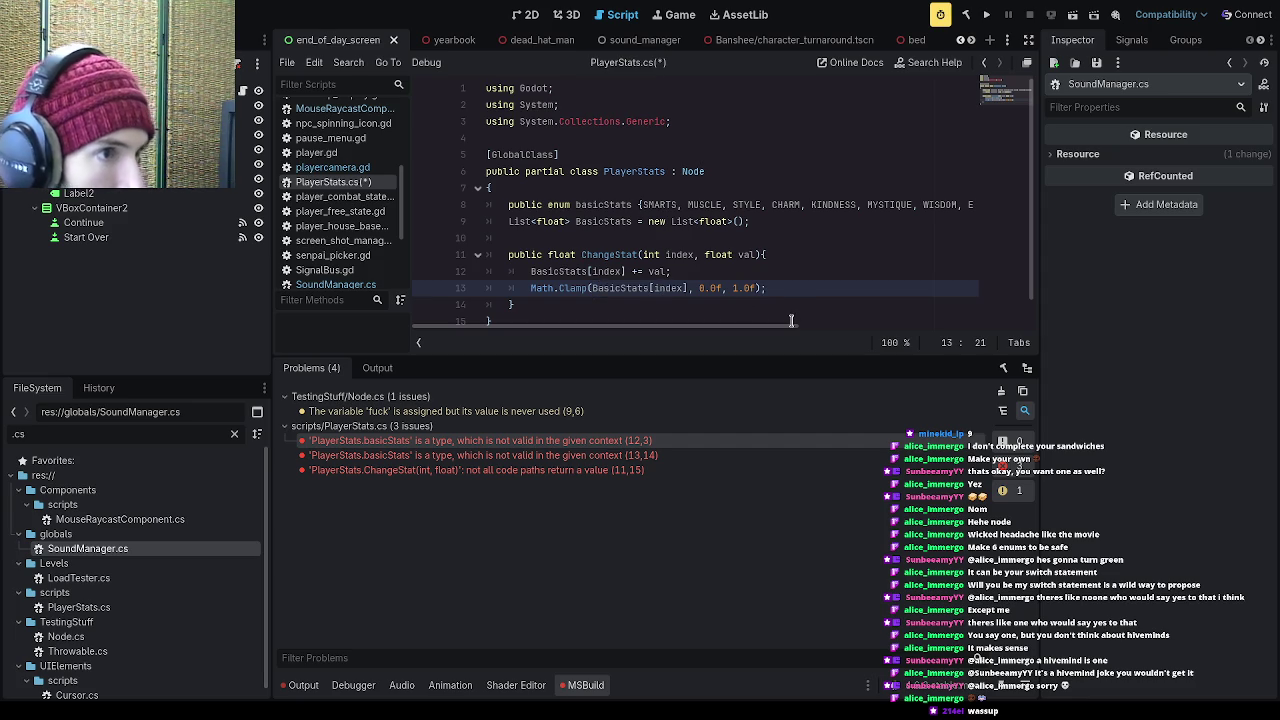
{"action": "key", "text": "ctrl+s"}
{"action": "left_click", "coordinate": [990, 14]}
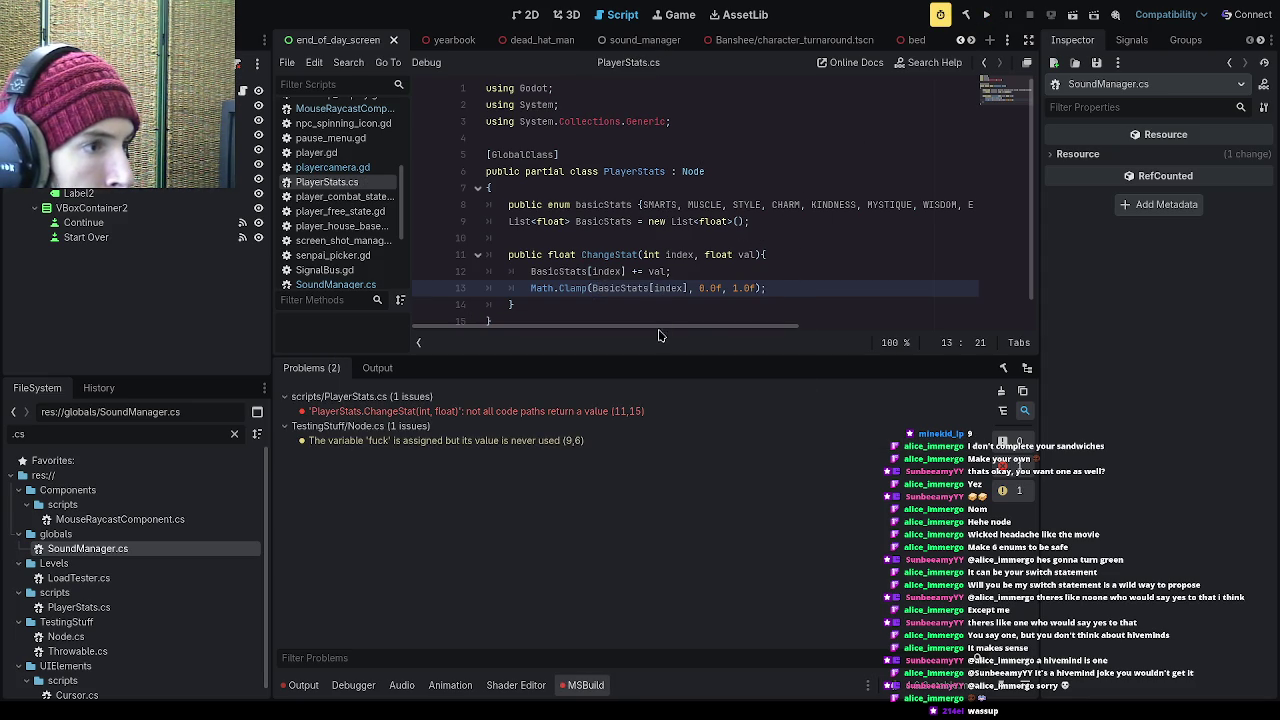
Step: Change ChangeStat's return type from float to void to clear the missing-return error
{"action": "left_click", "coordinate": [592, 411]}
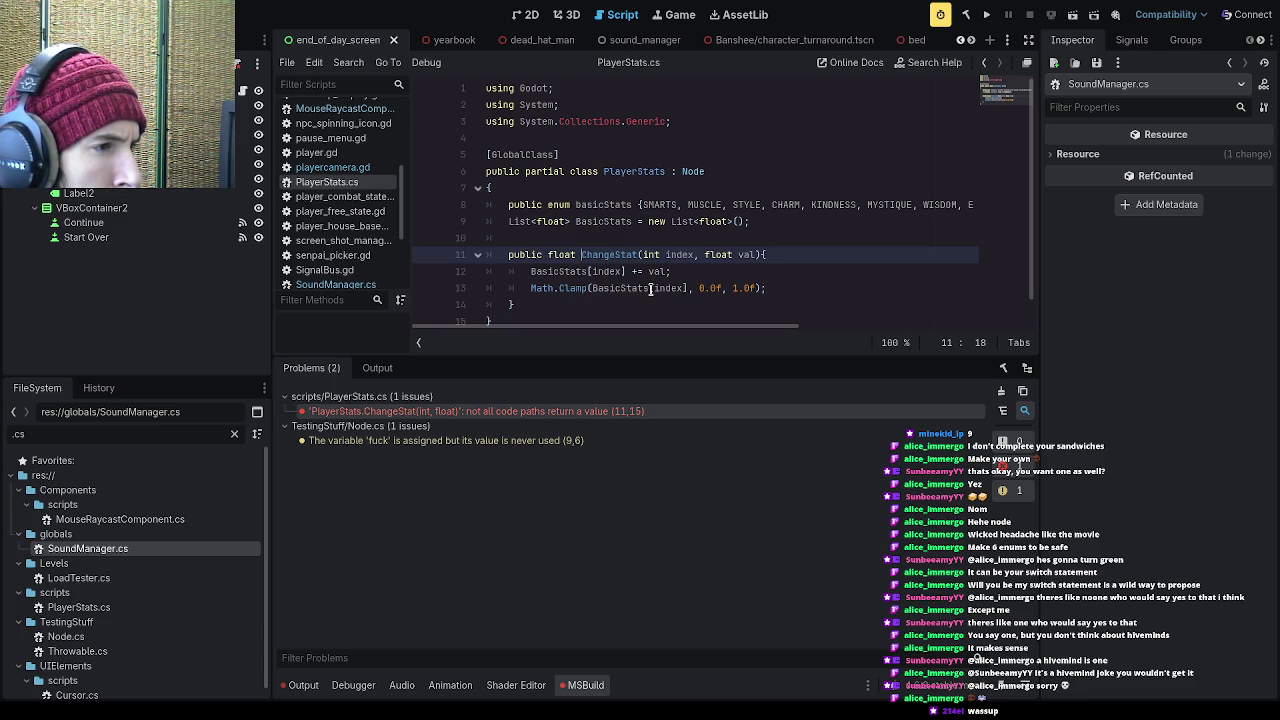
{"action": "scroll", "coordinate": [668, 290], "scroll_direction": "down", "scroll_amount": 1}
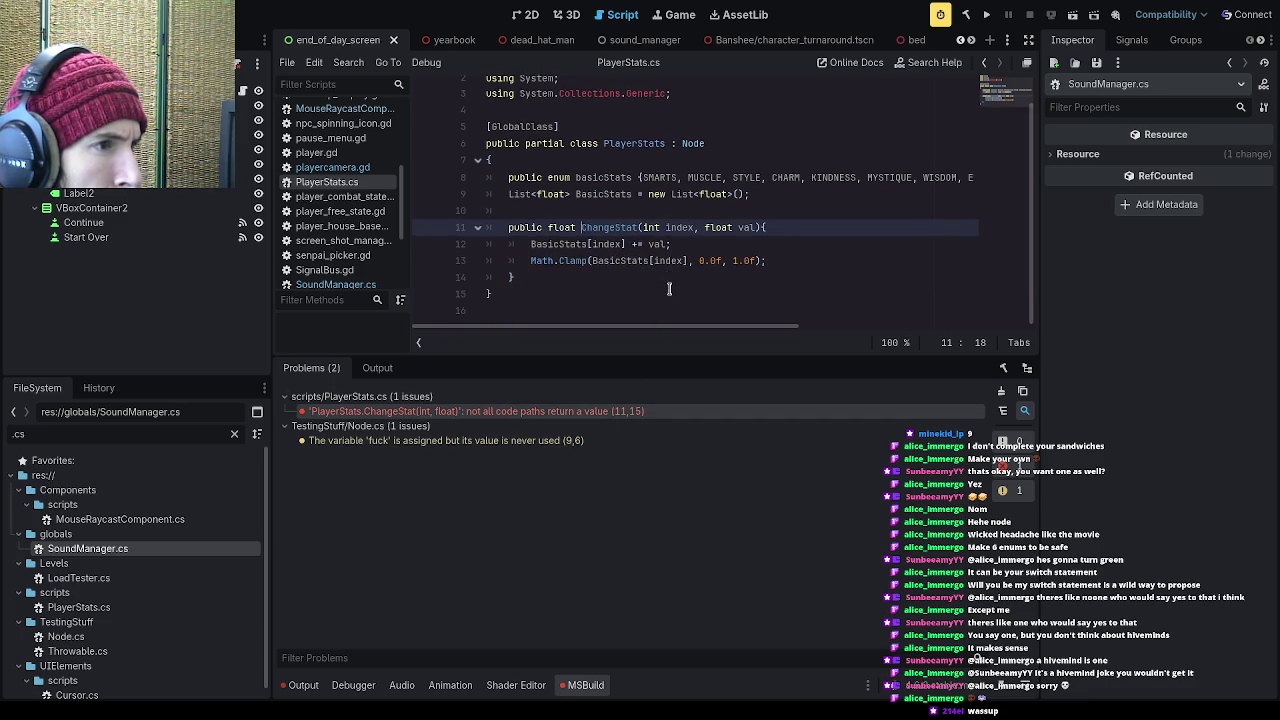
{"action": "left_click", "coordinate": [850, 262]}
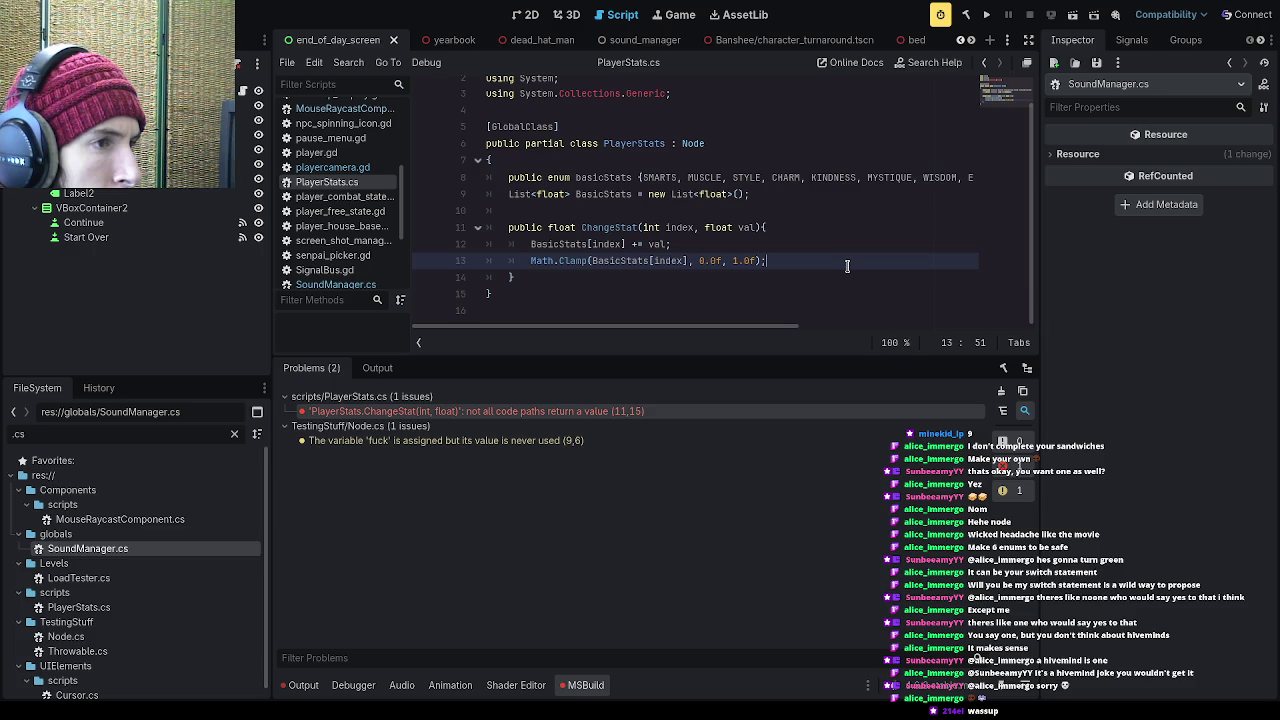
{"action": "left_click", "coordinate": [548, 228]}
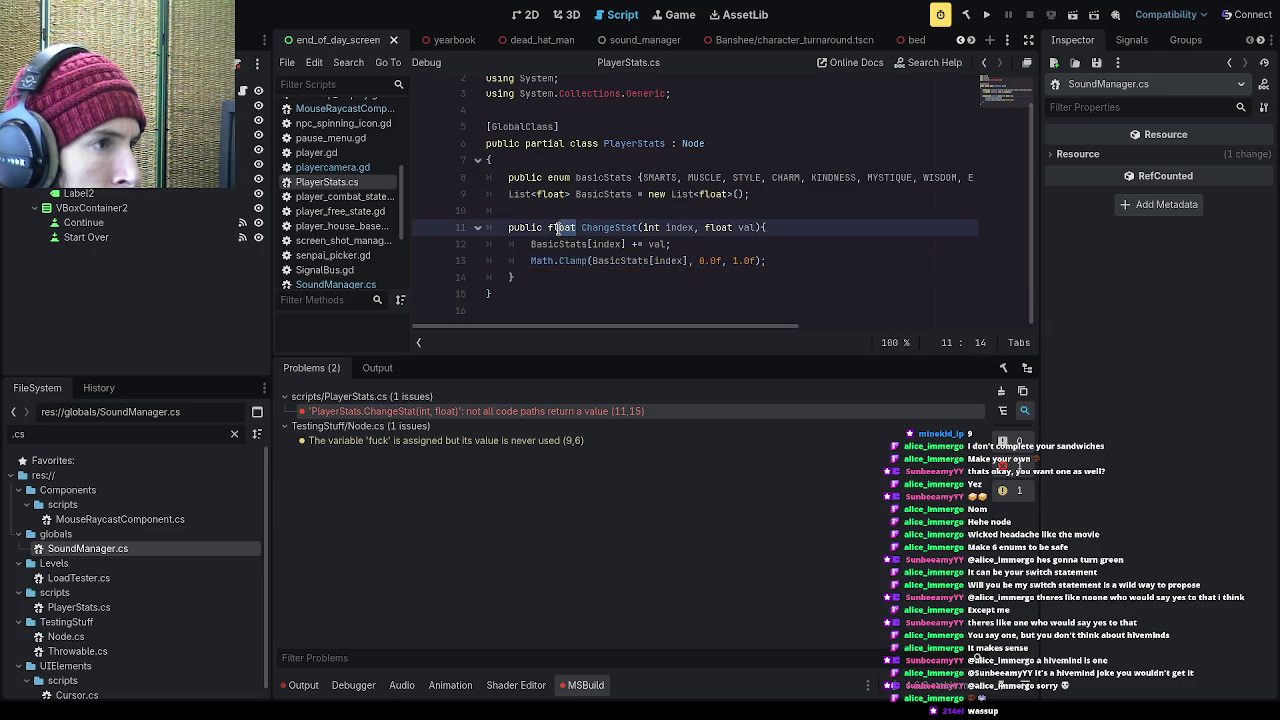
{"action": "double_click", "coordinate": [552, 227]}
{"action": "type", "text": "void"}
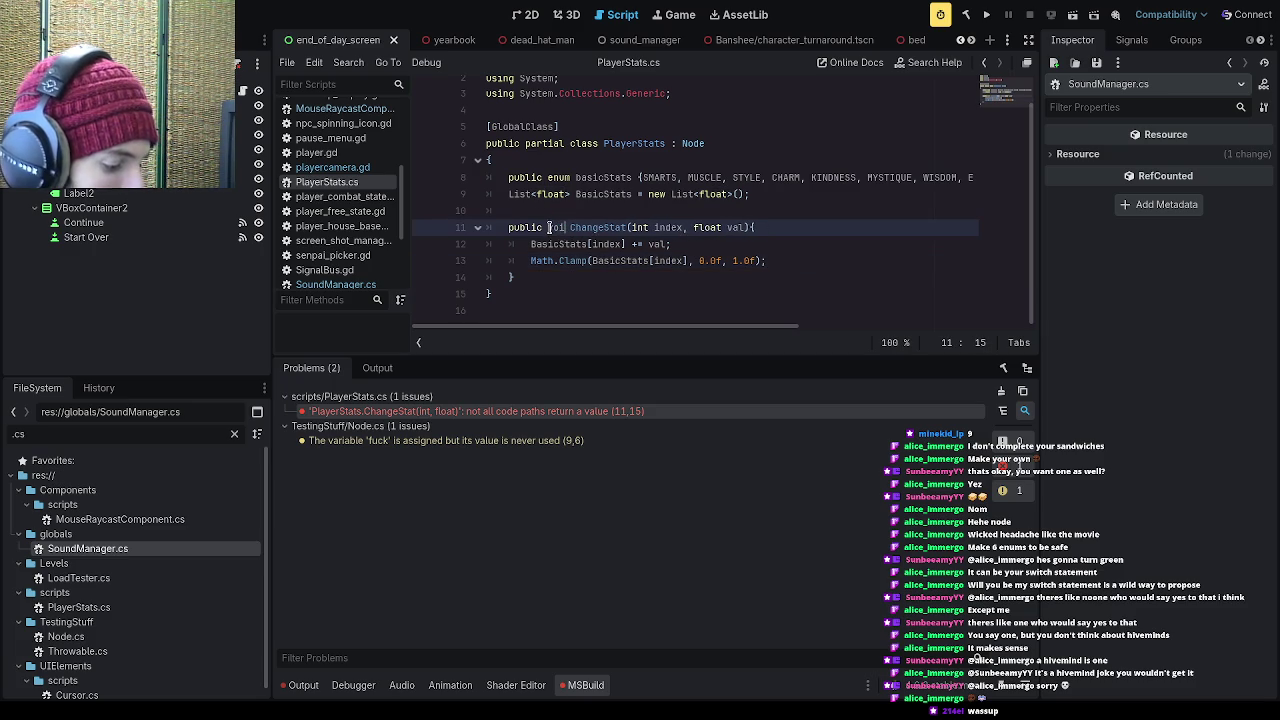
{"action": "left_click", "coordinate": [984, 16]}
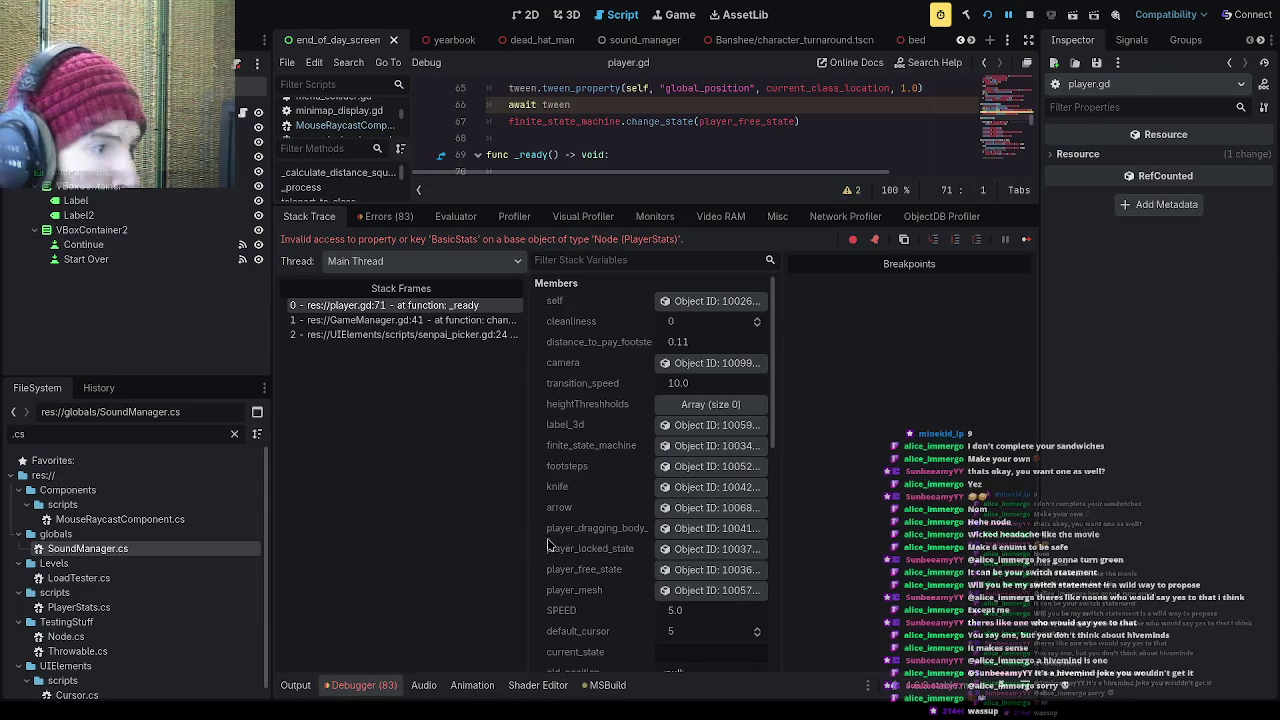
Step: Open player.gd at the line 71 BasicStats error and enlarge the code area
{"action": "left_click", "coordinate": [440, 306]}
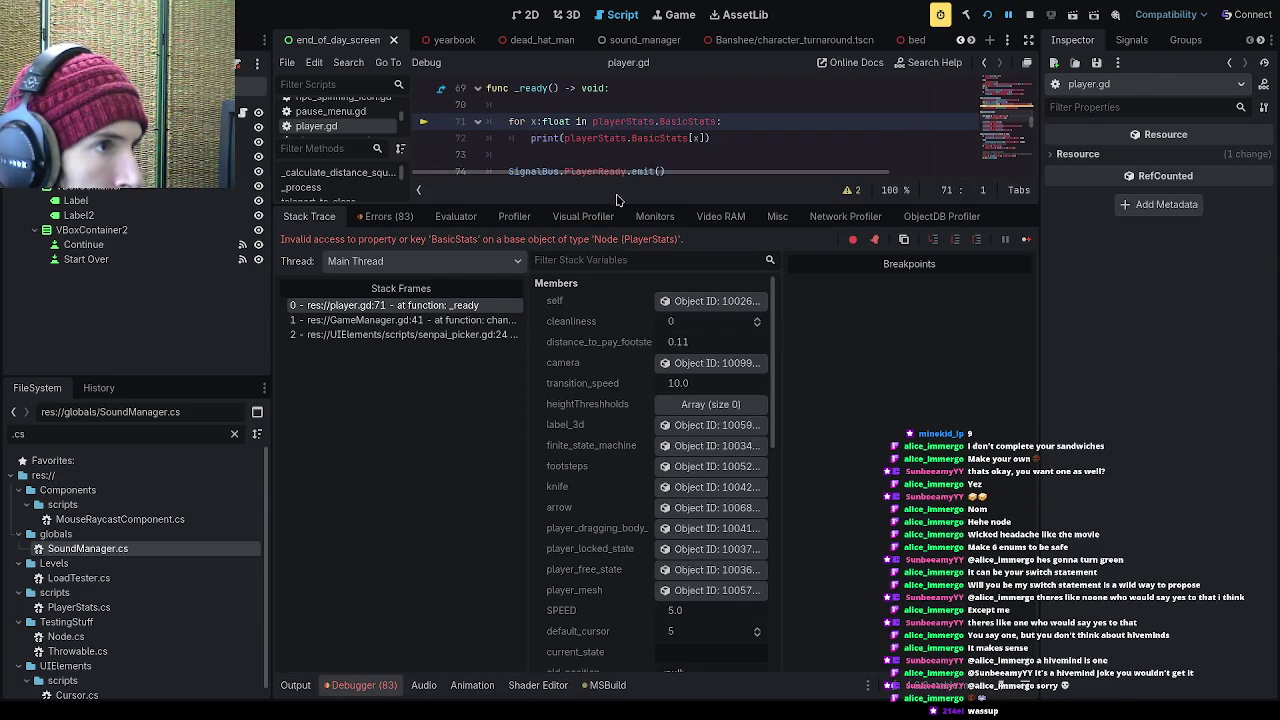
{"action": "mouse_move", "coordinate": [634, 205]}
{"action": "left_mouse_down"}
{"action": "mouse_move", "coordinate": [630, 468]}
{"action": "mouse_move", "coordinate": [600, 488]}
{"action": "left_mouse_up"}
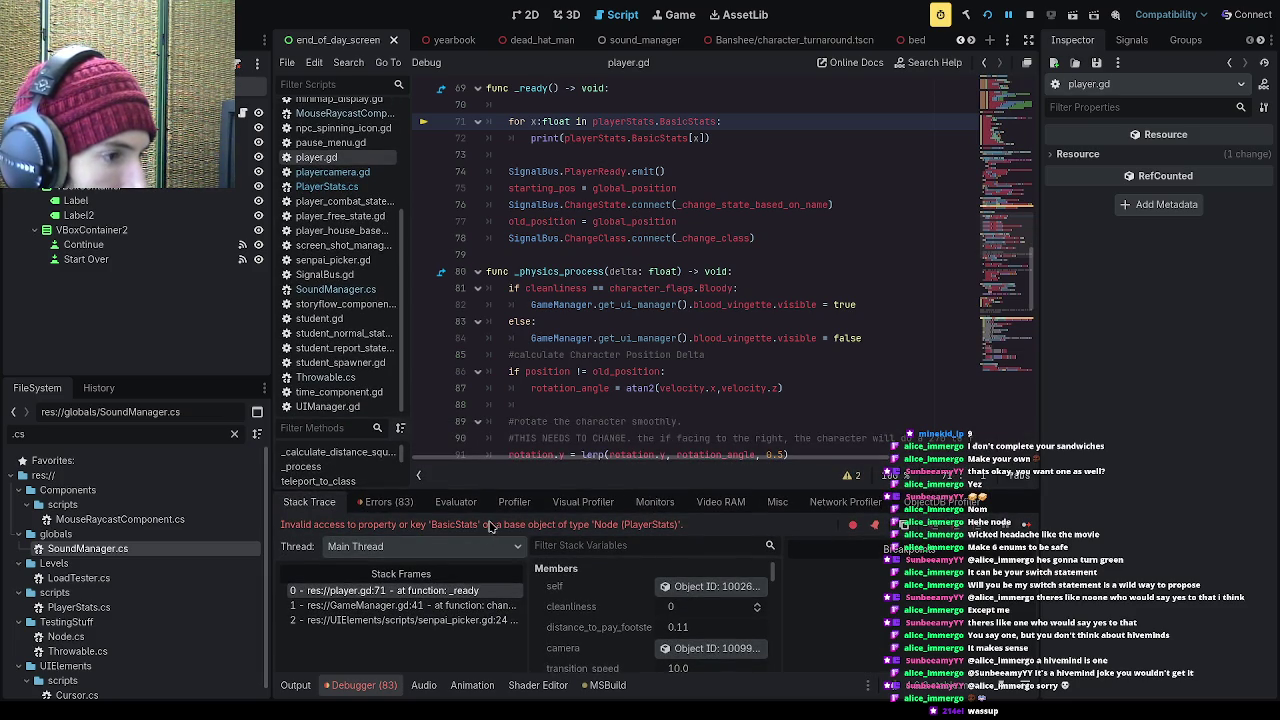
{"action": "left_click", "coordinate": [678, 289]}
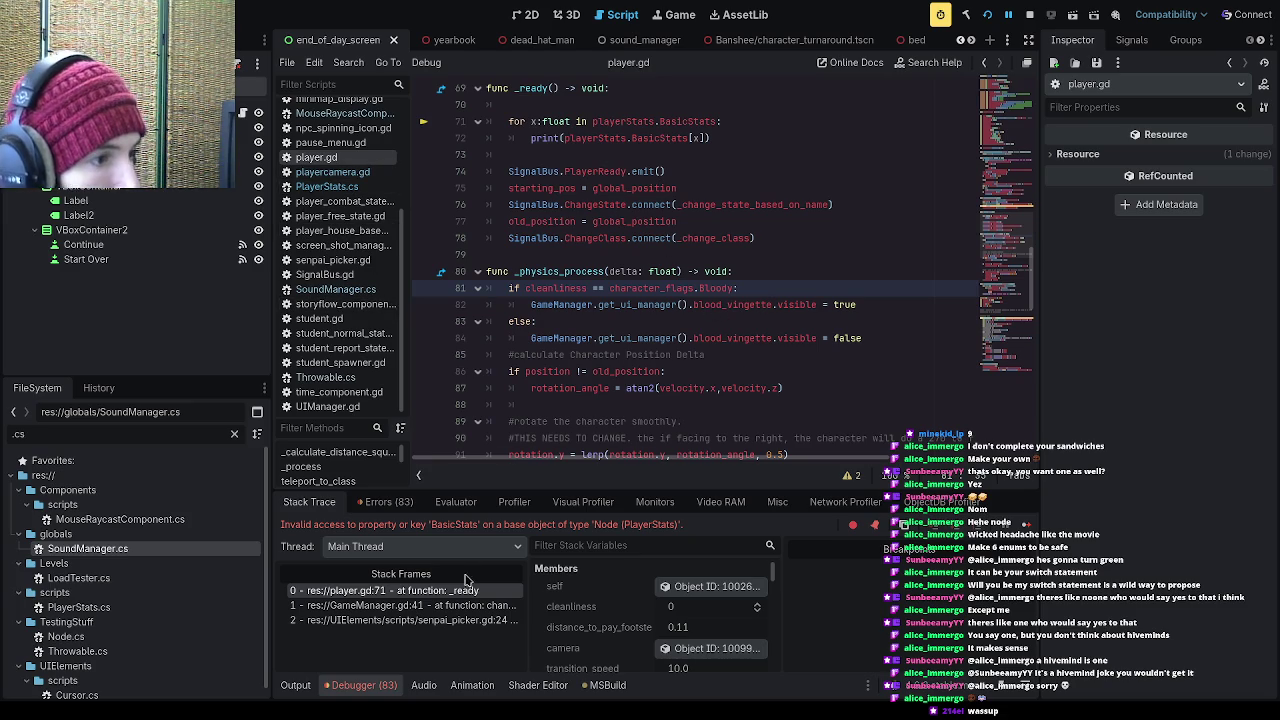
Step: Check the GameManager.gd and player.gd stack frames, select BasicStats on line 71, return to PlayerStats.cs
{"action": "left_click", "coordinate": [483, 605]}
{"action": "left_click", "coordinate": [483, 591]}
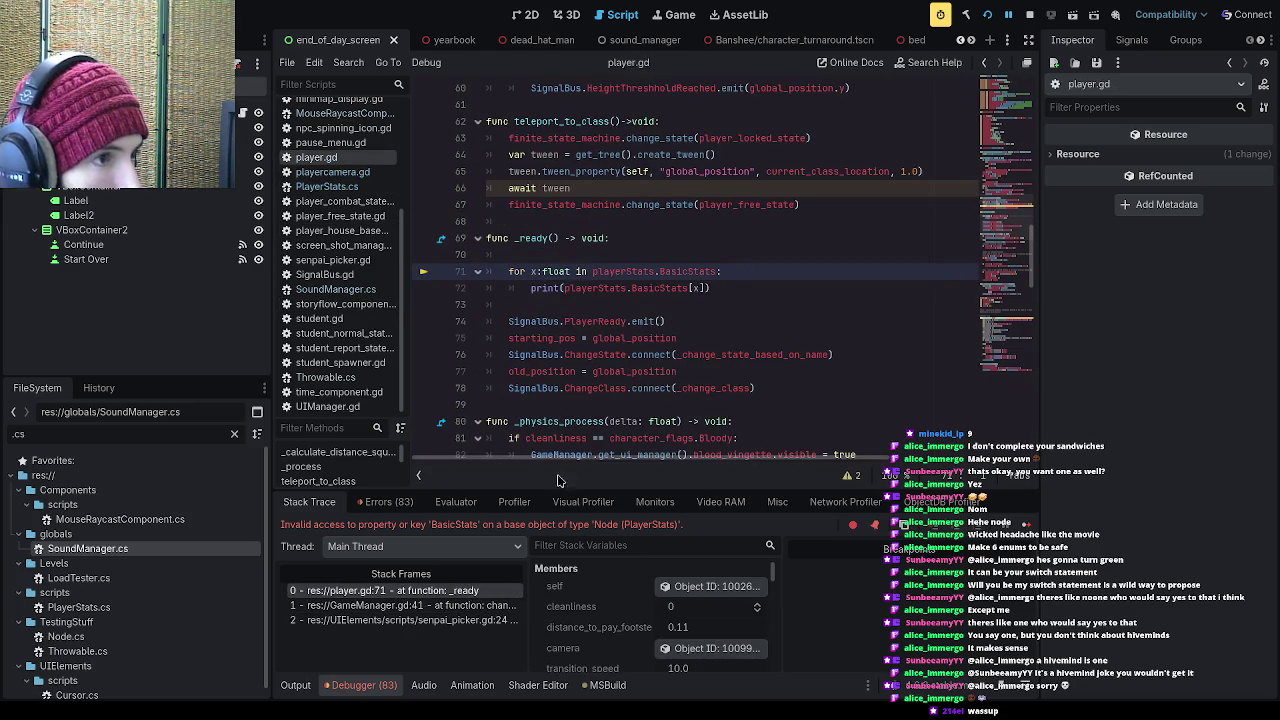
{"action": "left_click_drag", "start_coordinate": [660, 271], "coordinate": [718, 271]}
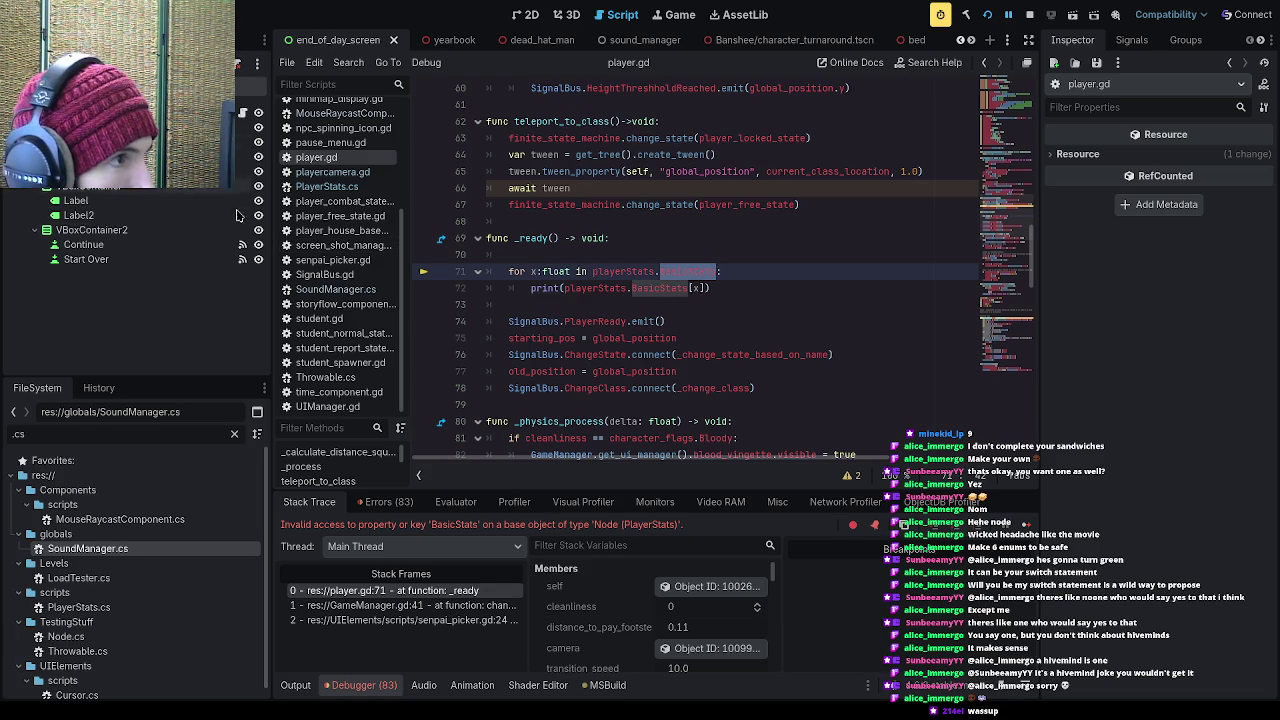
{"action": "left_click", "coordinate": [354, 187]}
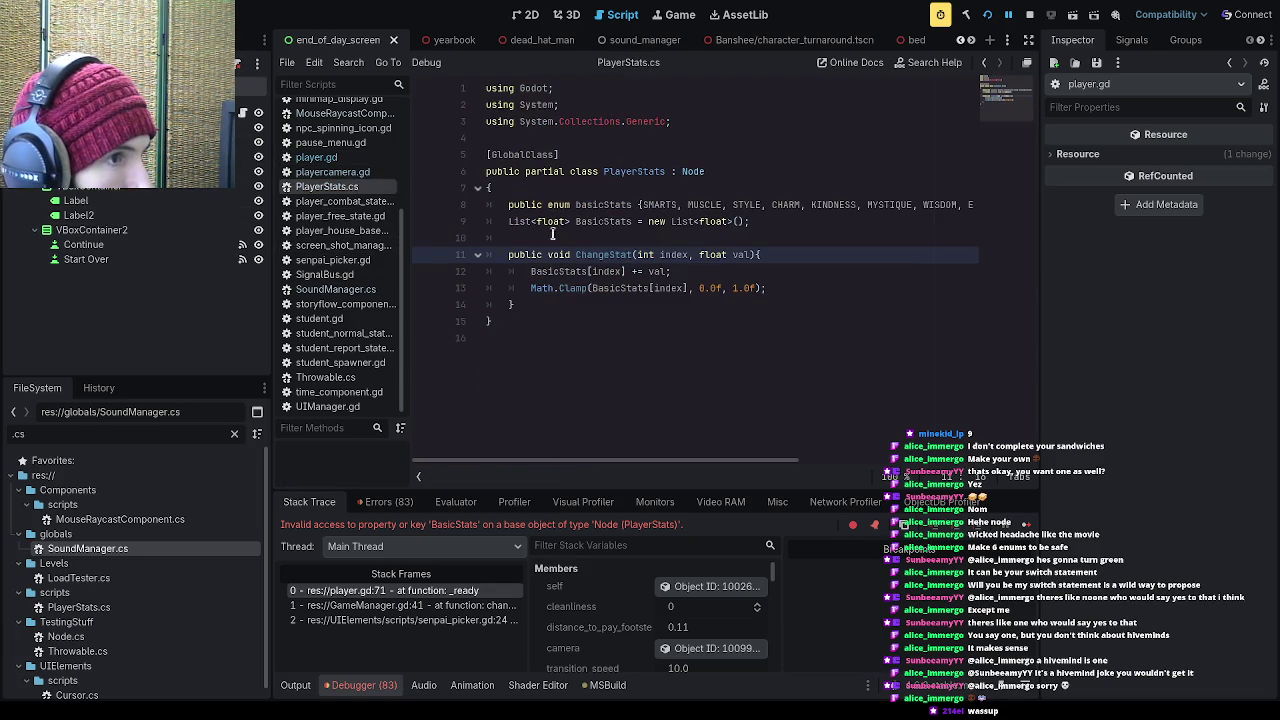
Step: Add foreach(int stats in basicStats){ BasicStats[stat] = 0.0f; } after line 9 and save
{"action": "left_click", "coordinate": [637, 237]}
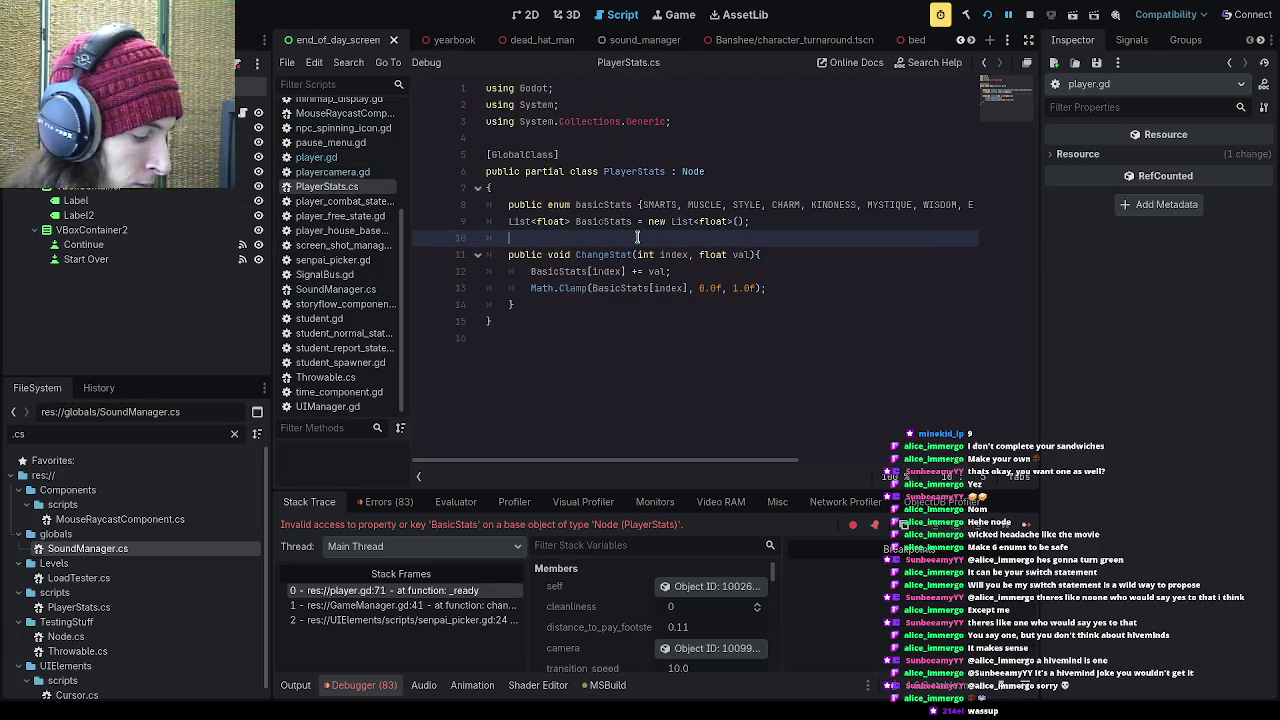
{"action": "key", "text": "Return"}
{"action": "key", "text": "Return"}
{"action": "key", "text": "Return"}
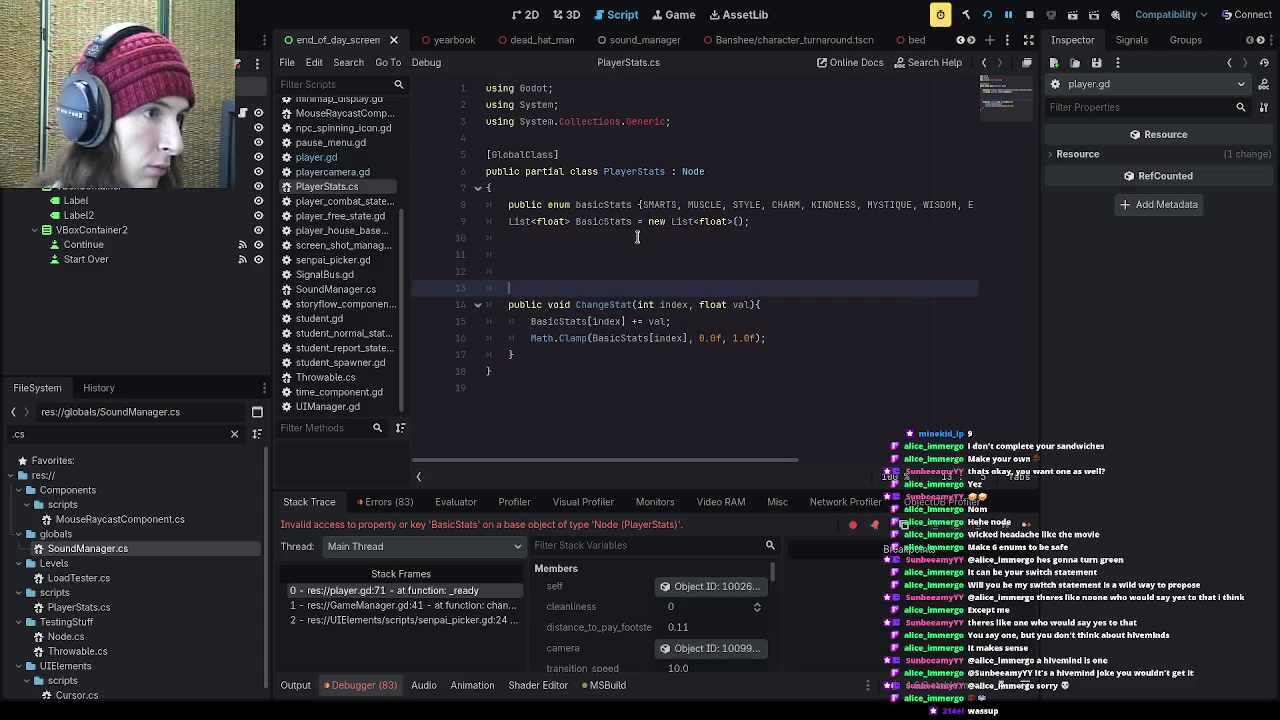
{"action": "left_click", "coordinate": [593, 258]}
{"action": "type", "text": "foreach("}
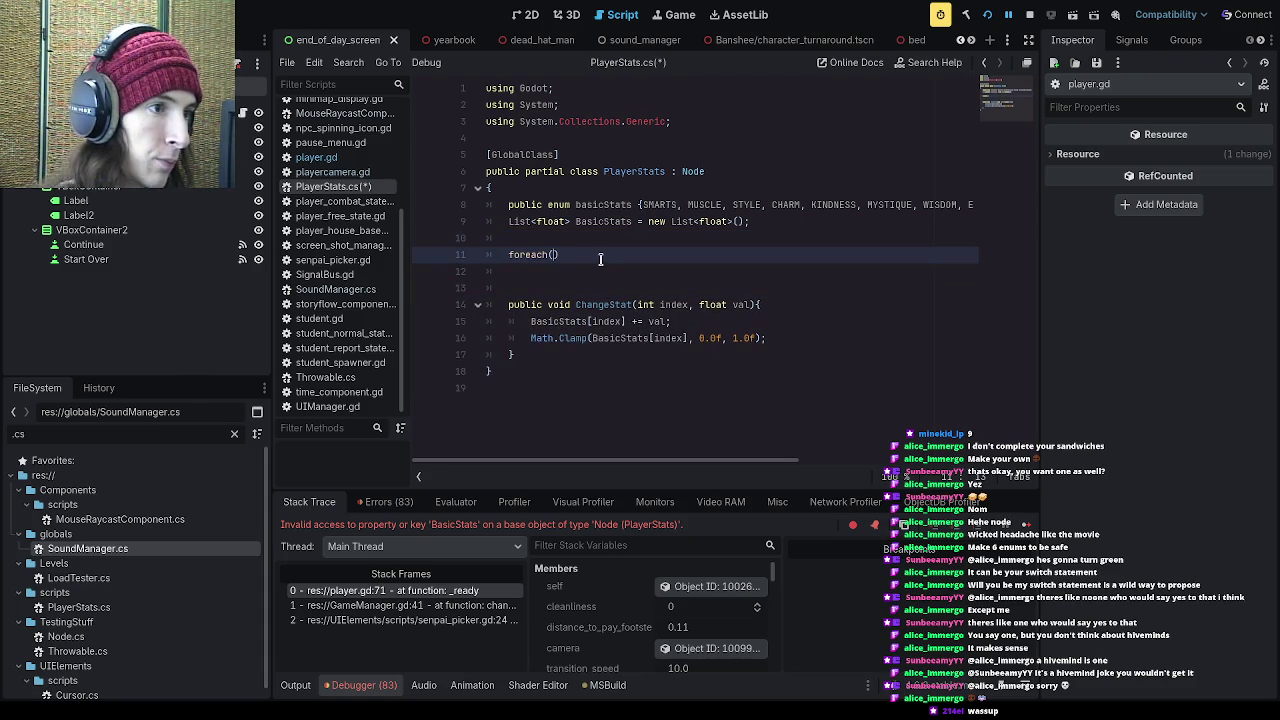
{"action": "type", "text": "int"}
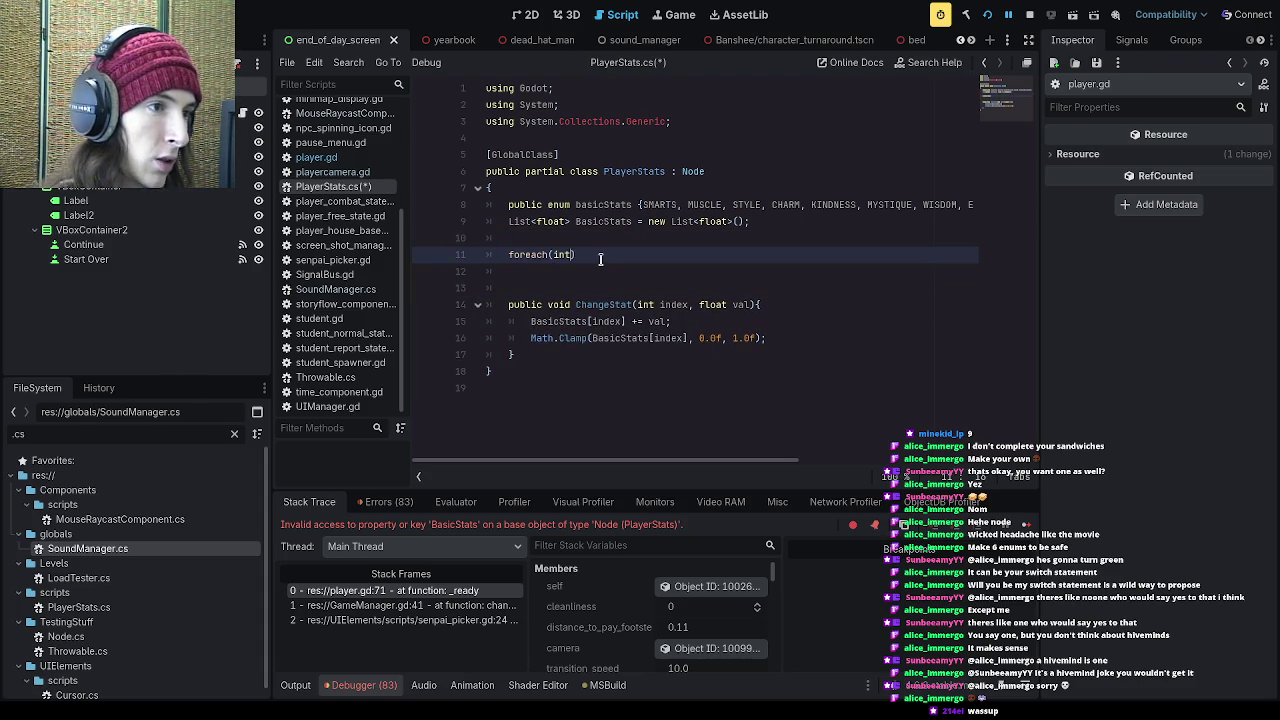
{"action": "type", "text": " stats in basicStats"}
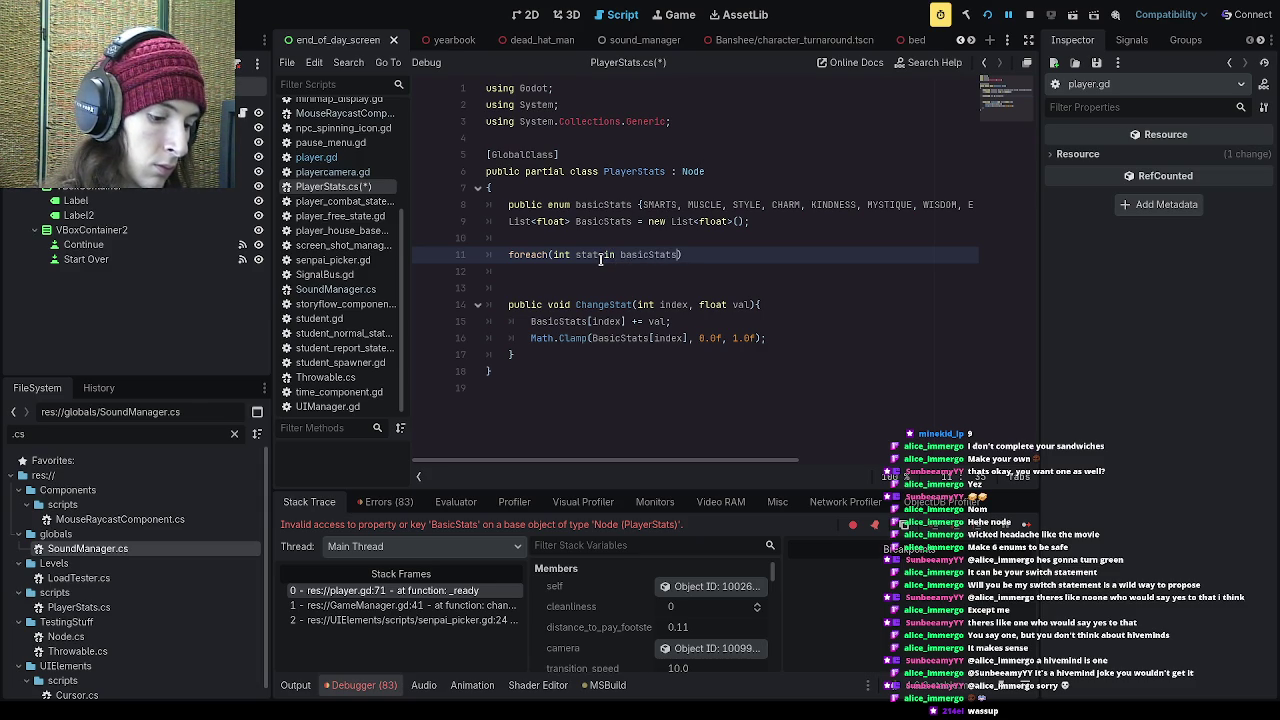
{"action": "type", "text": "){"}
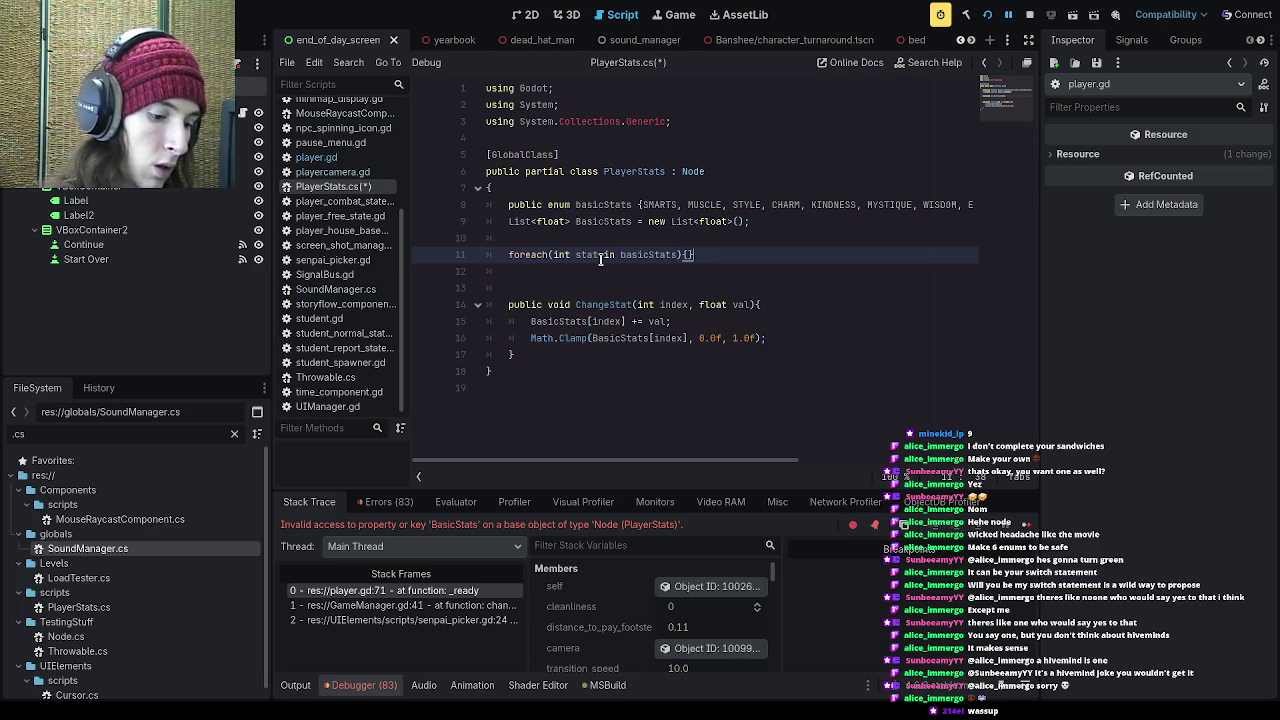
{"action": "key", "text": "Return"}
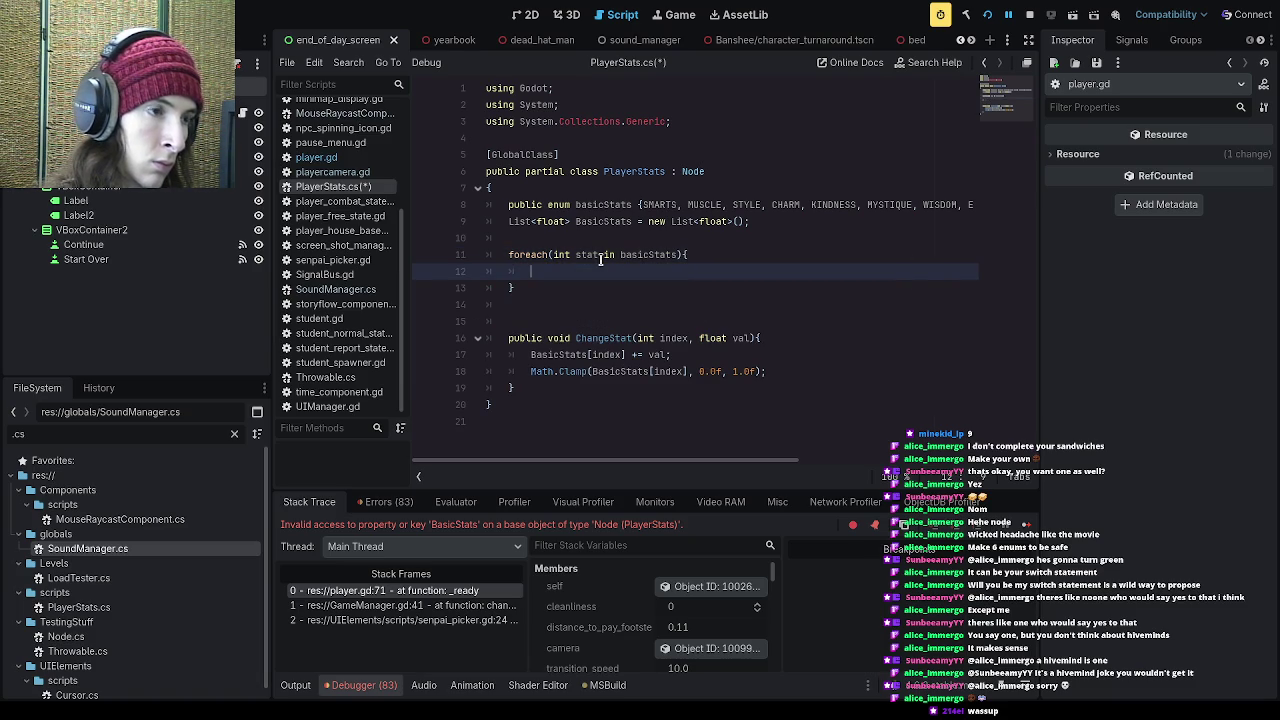
{"action": "type", "text": "Ba"}
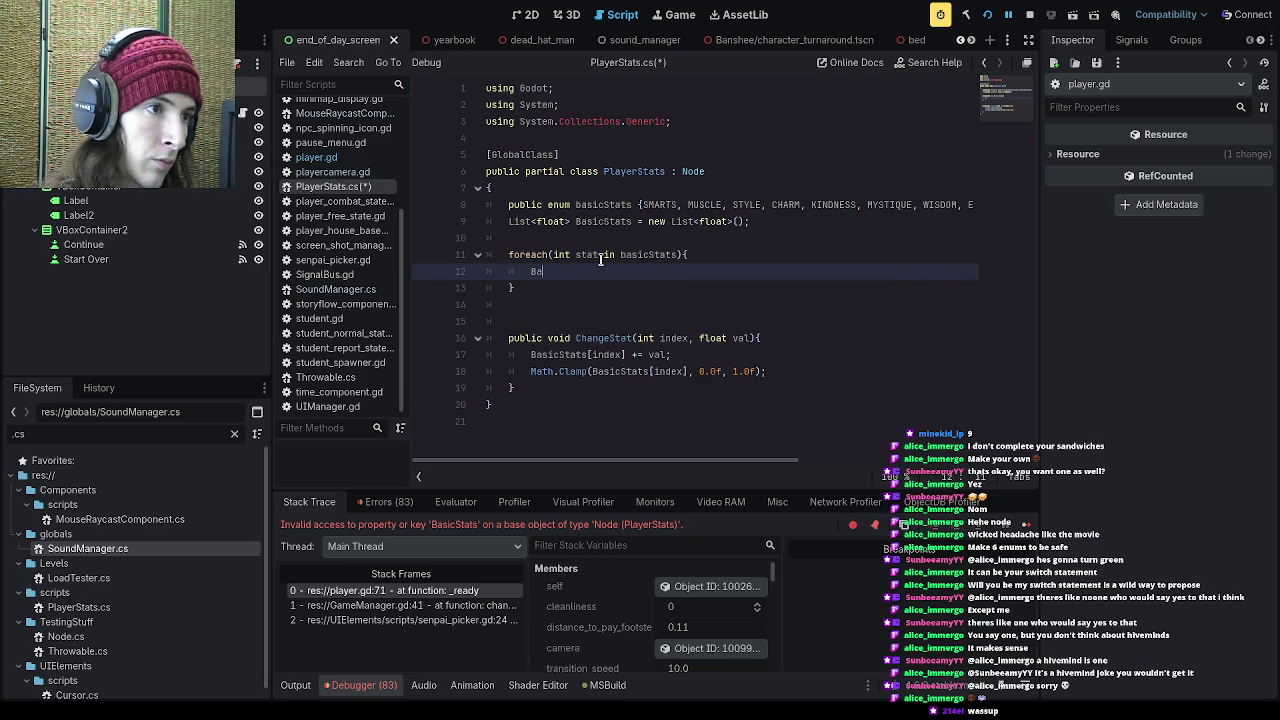
{"action": "type", "text": "sicStats"}
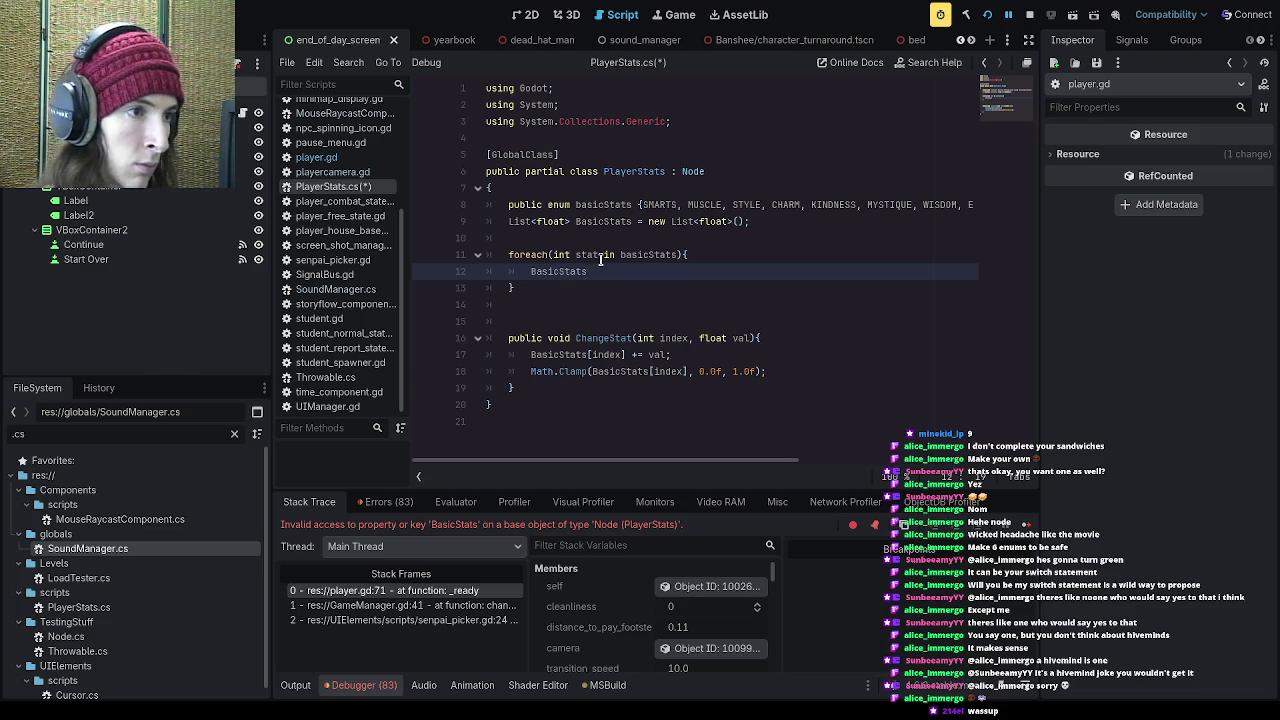
{"action": "type", "text": "["}
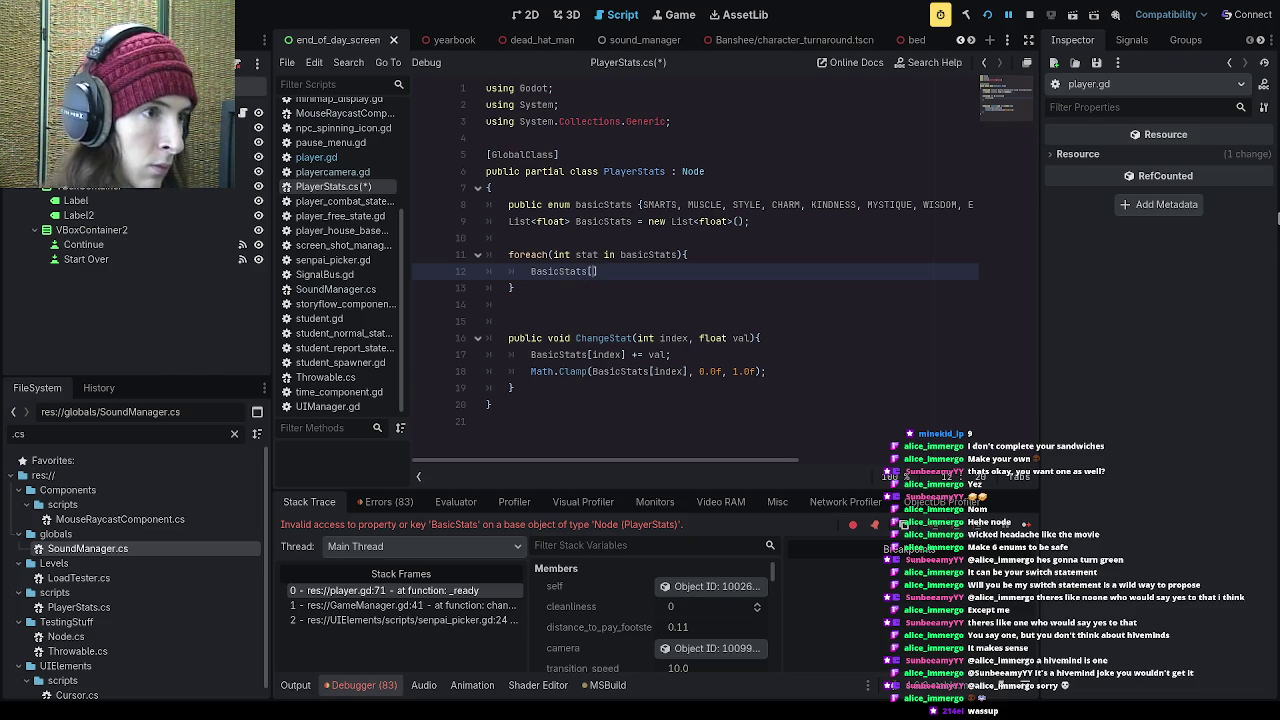
{"action": "type", "text": "stat]"}
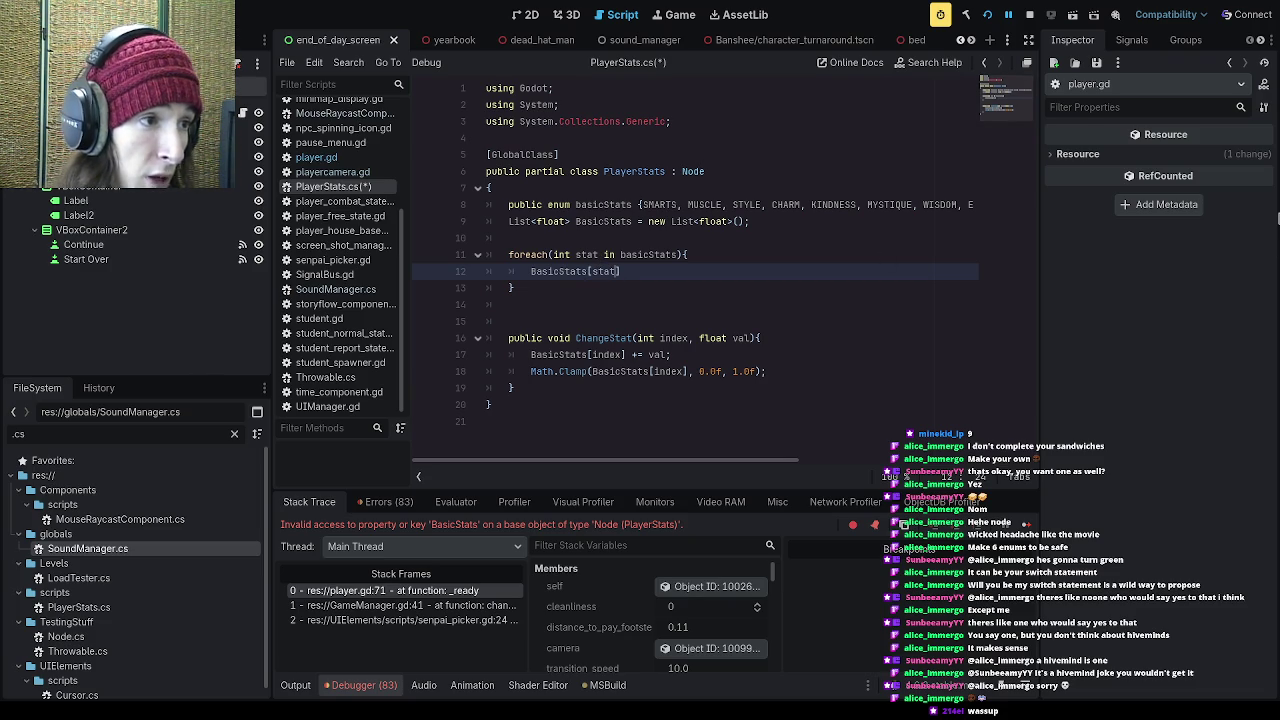
{"action": "type", "text": " = "}
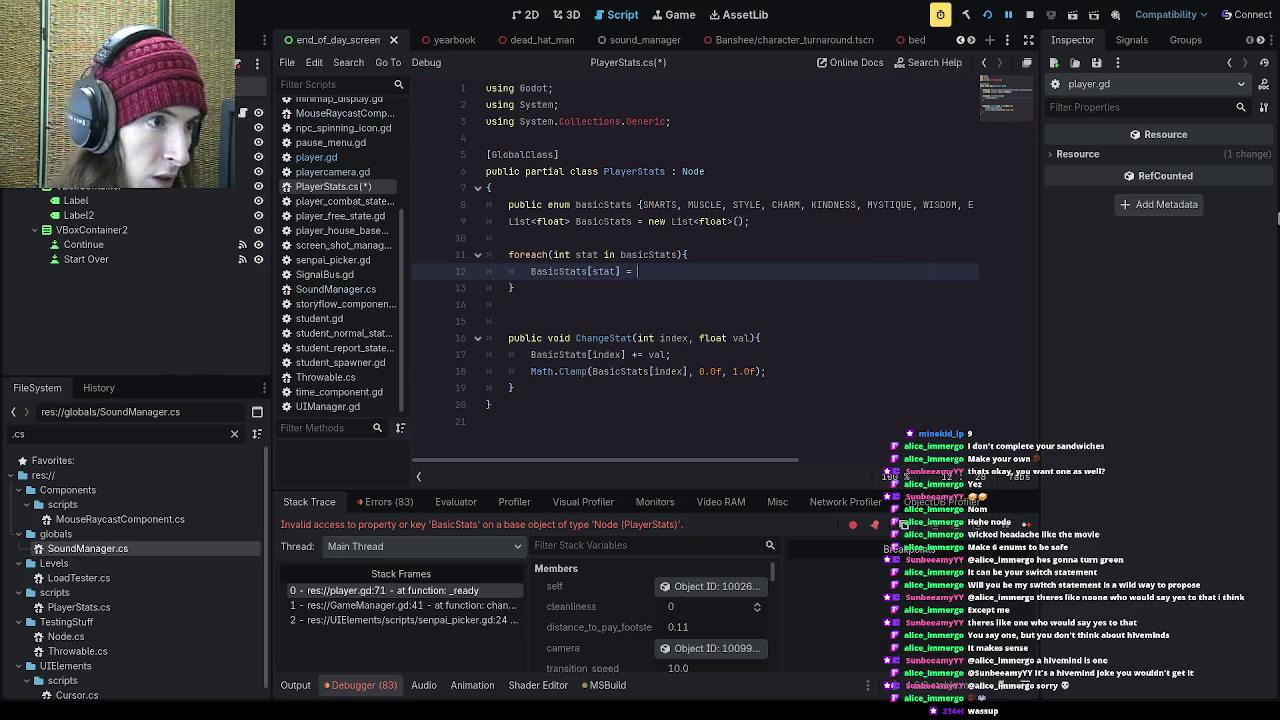
{"action": "type", "text": "0.0;"}
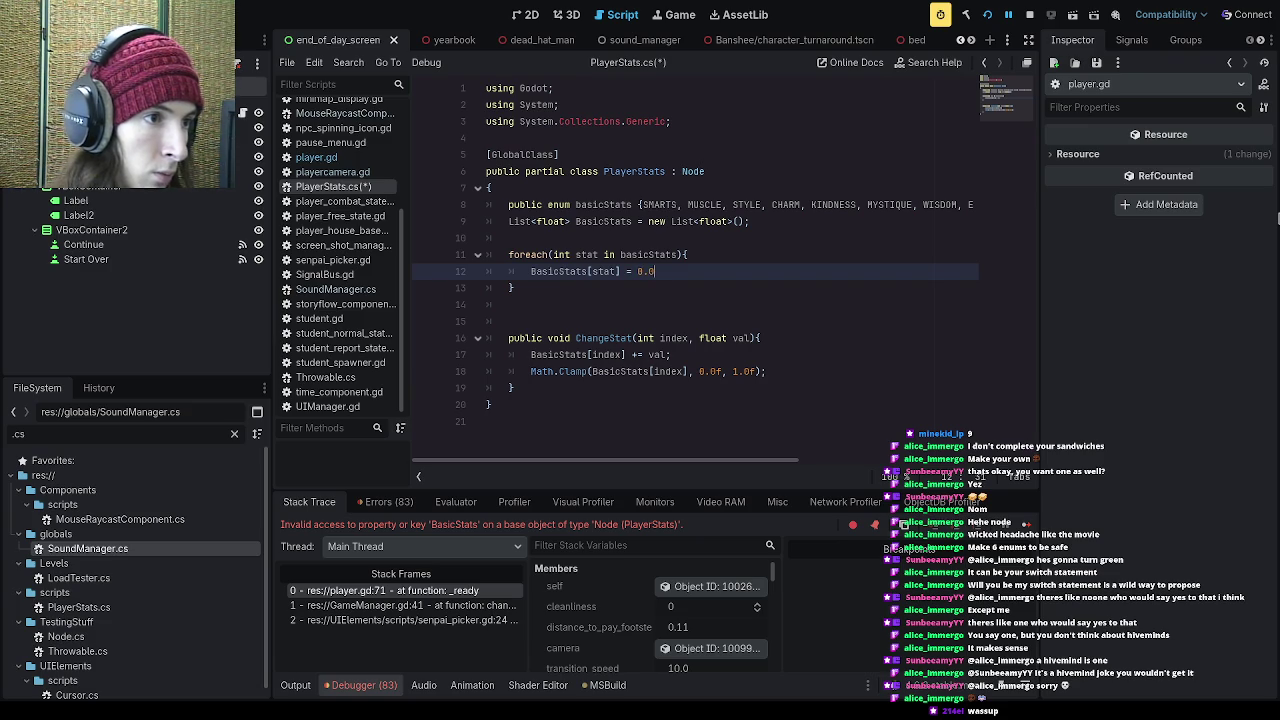
{"action": "key", "text": "Left"}
{"action": "type", "text": "f"}
{"action": "key", "text": "End"}
{"action": "key", "text": "ctrl+s"}
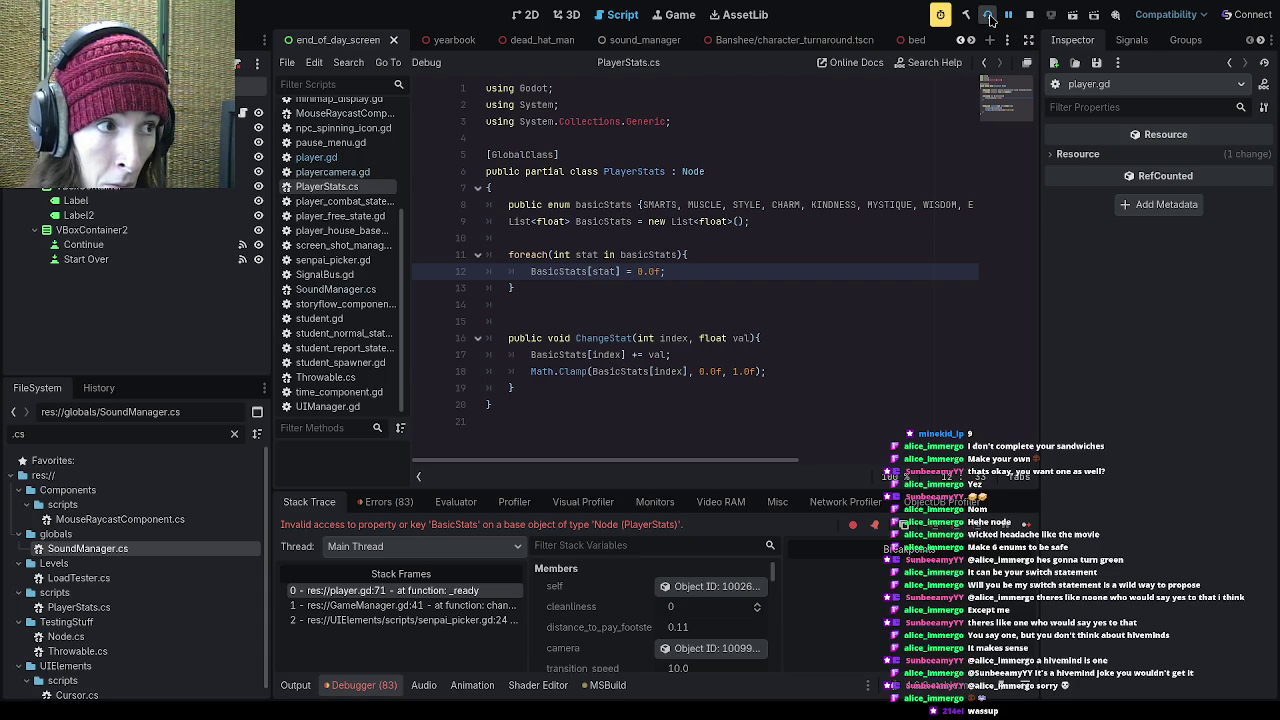
{"action": "left_click", "coordinate": [989, 17]}
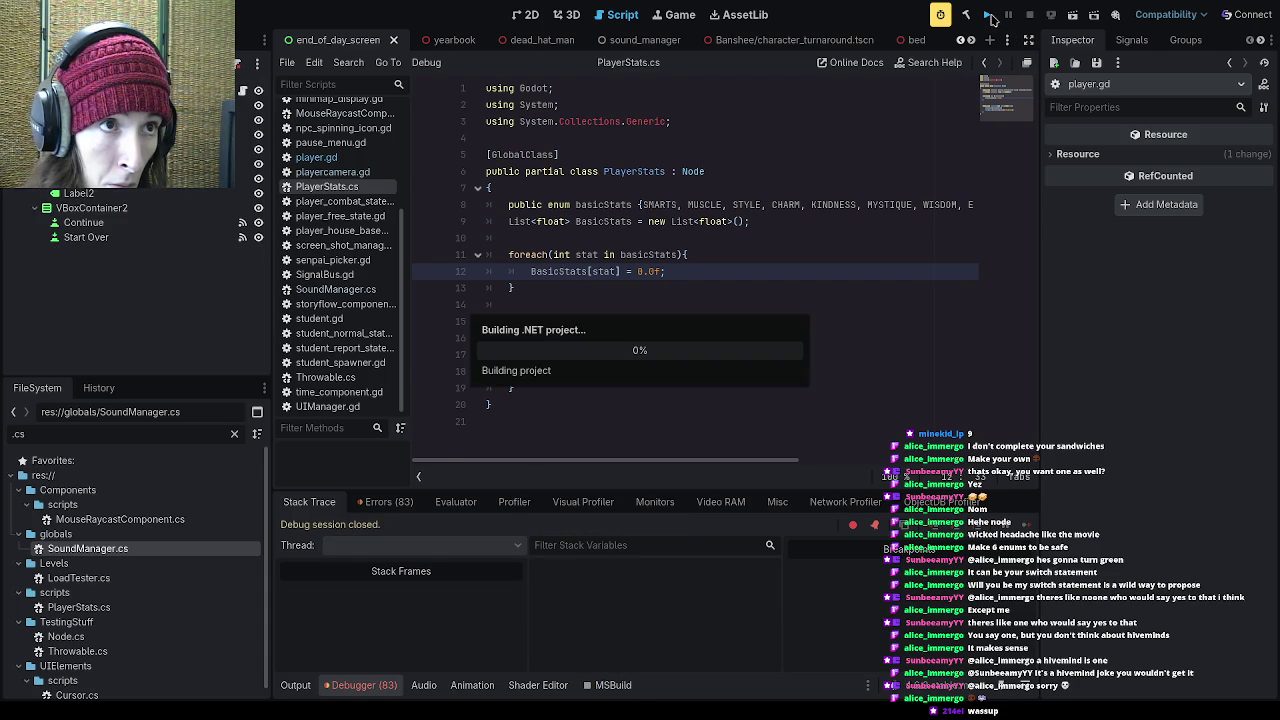
Step: Jump to the invalid 'foreach' error on line 11 and select basicStats in the header
{"action": "left_click", "coordinate": [553, 418]}
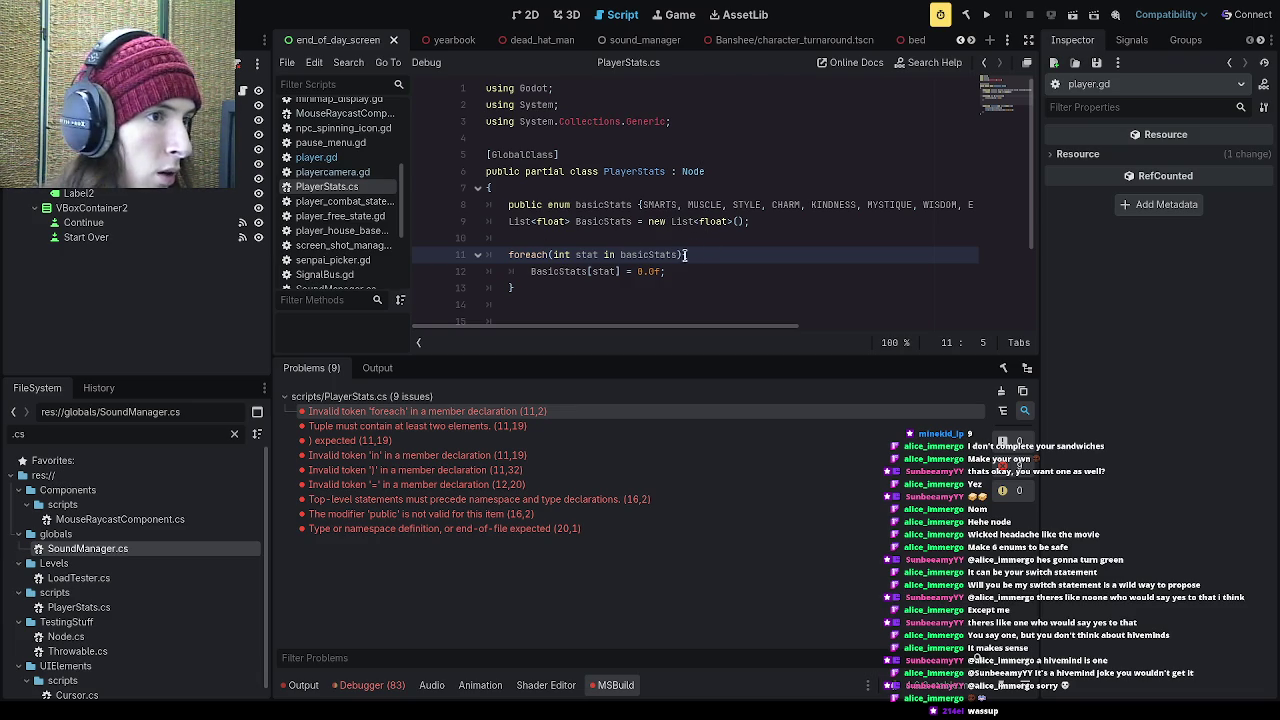
{"action": "left_click_drag", "start_coordinate": [678, 256], "coordinate": [621, 257]}
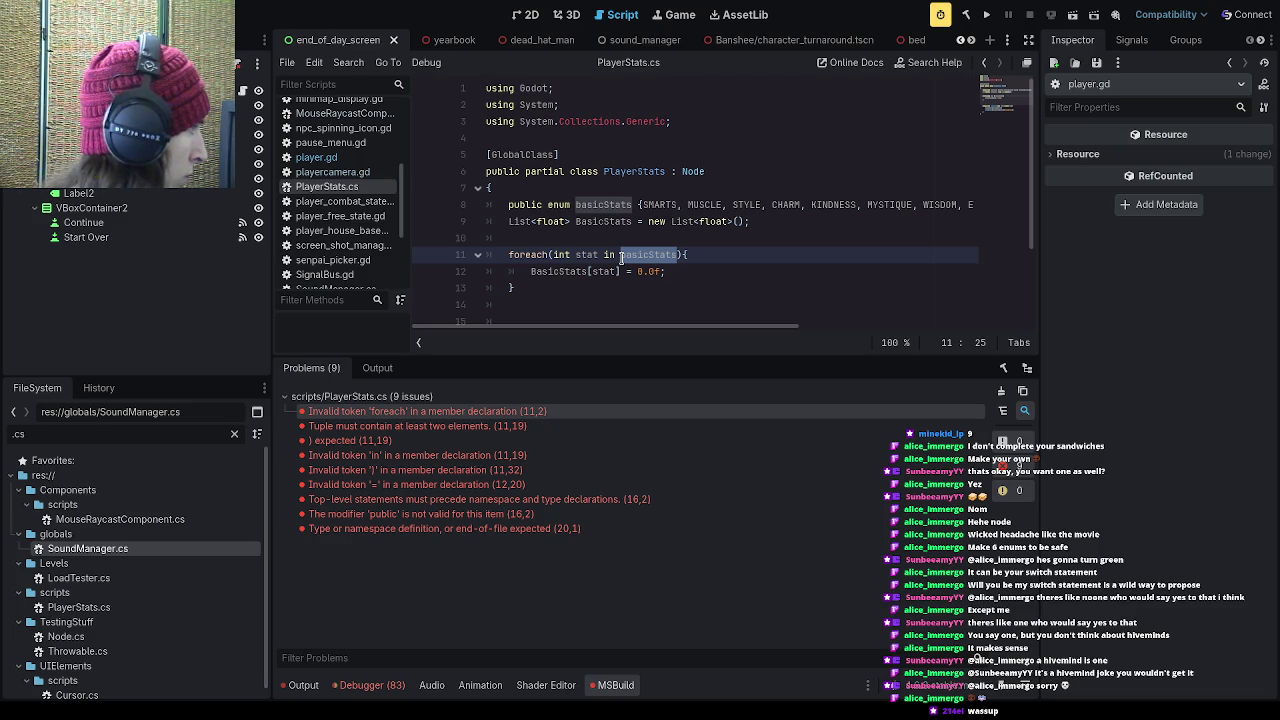
Step: Rewrite the loop header as basicStats stat in Enum.GetValues<basicStats>(), save, and rebuild
{"action": "left_click", "coordinate": [621, 257]}
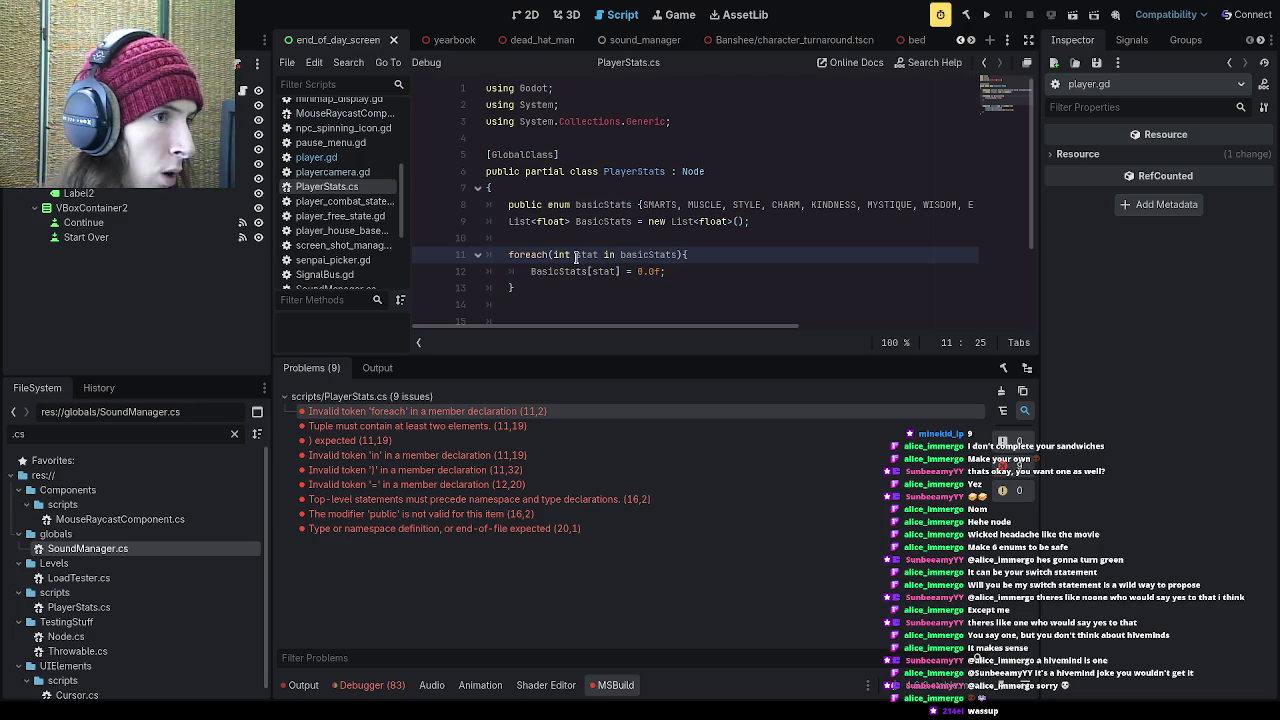
{"action": "left_click_drag", "start_coordinate": [679, 255], "coordinate": [556, 257]}
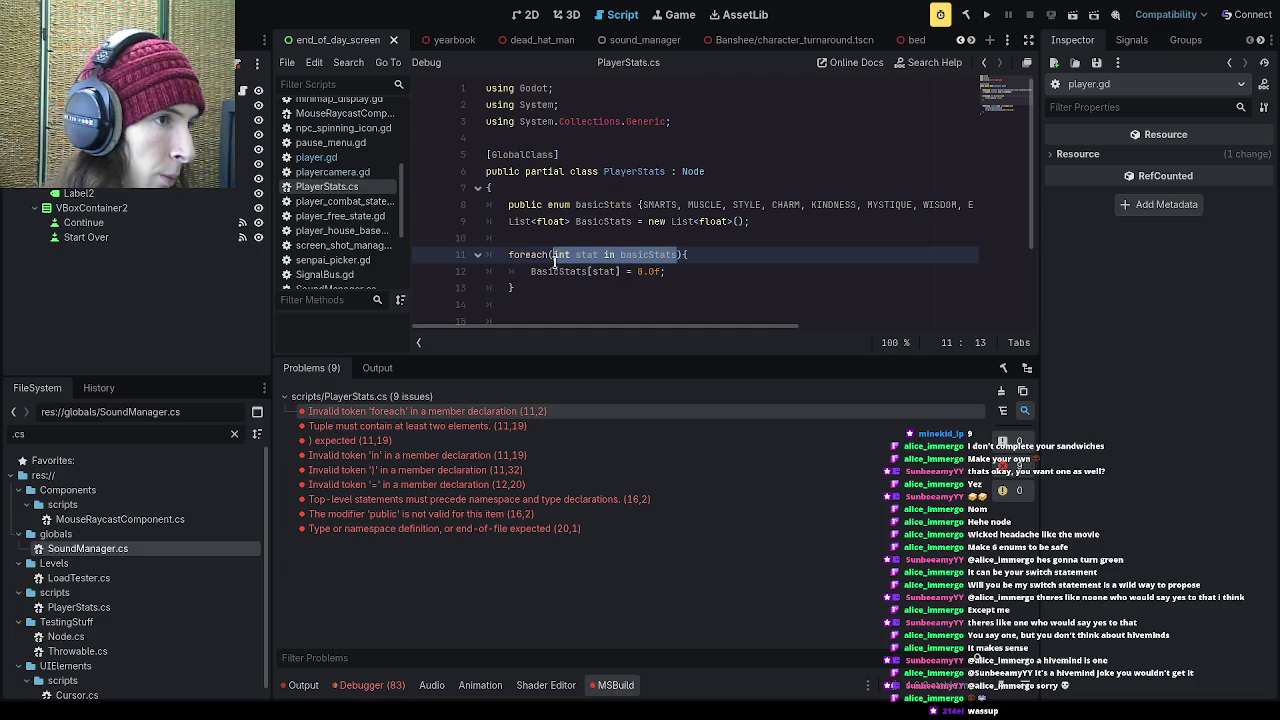
{"action": "key", "text": "BackSpace"}
{"action": "type", "text": "basic"}
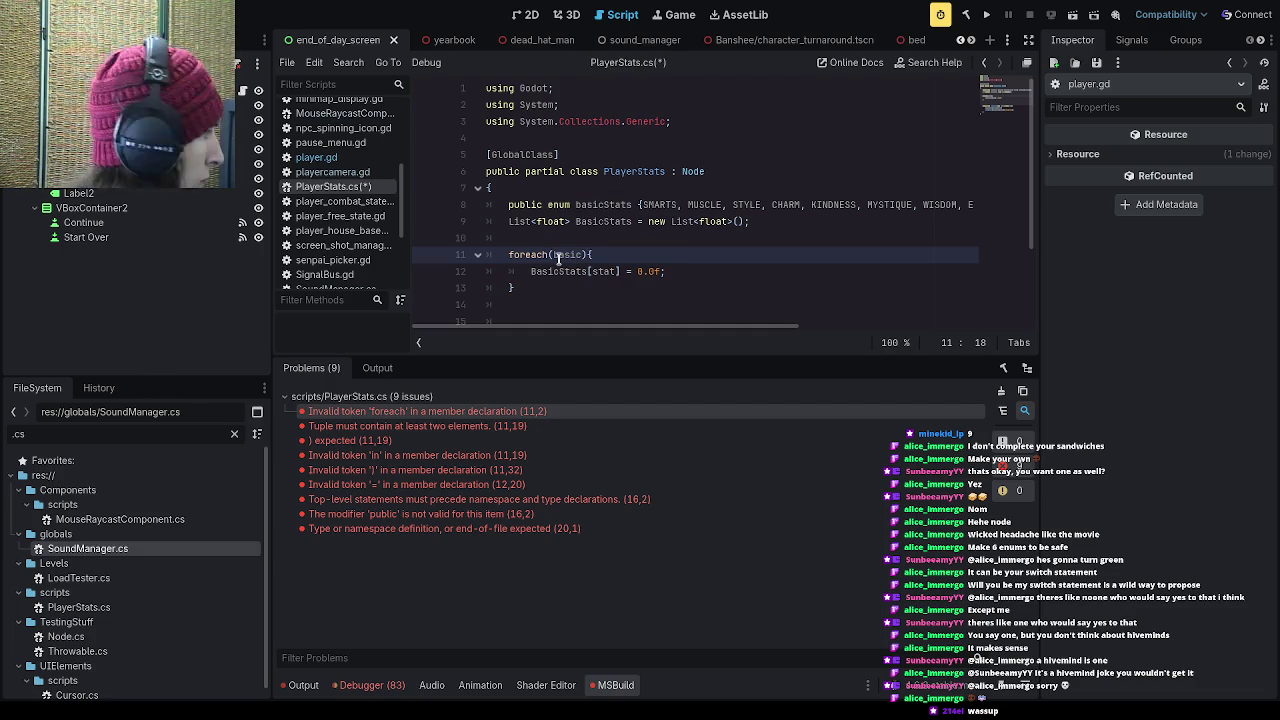
{"action": "type", "text": "Stats "}
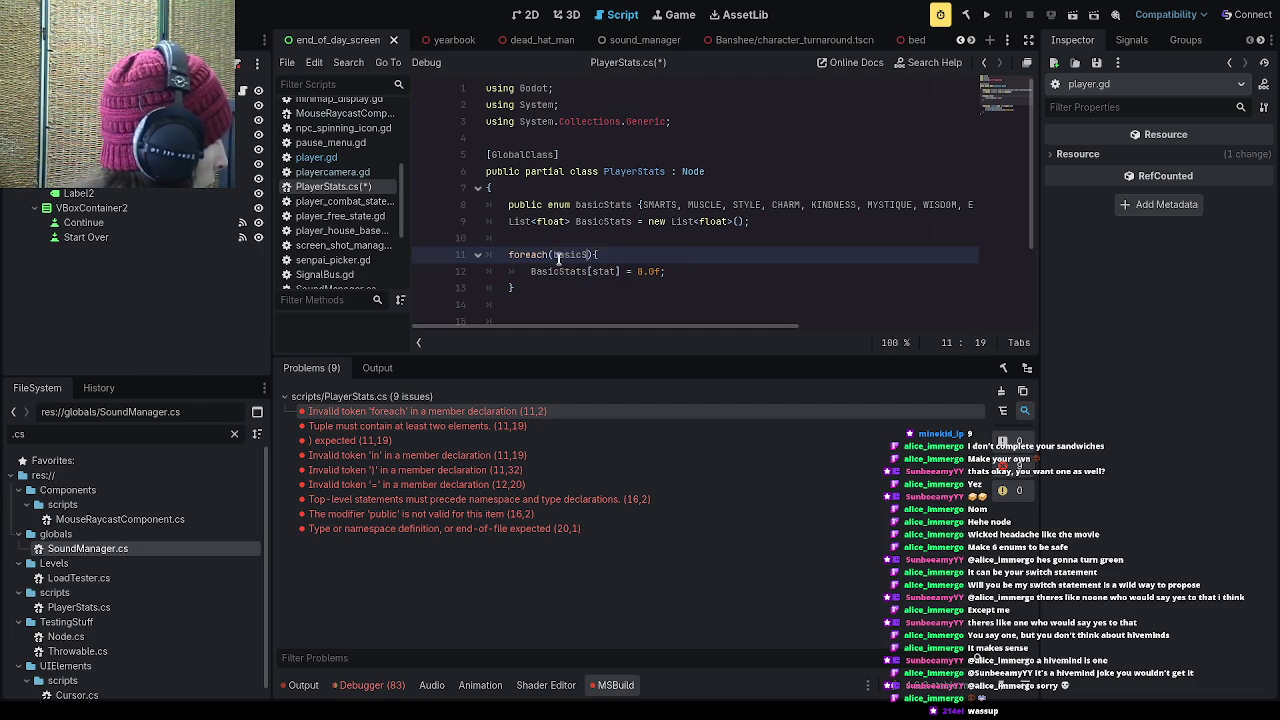
{"action": "type", "text": "stat "}
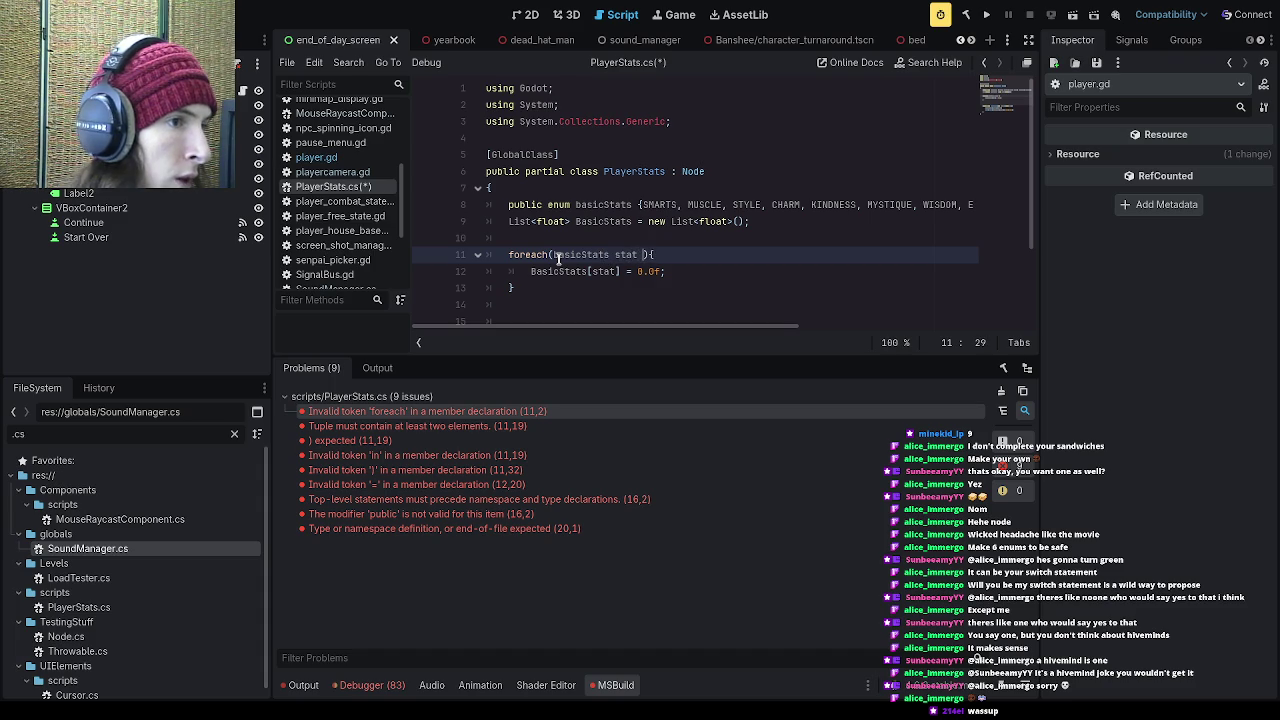
{"action": "type", "text": "in "}
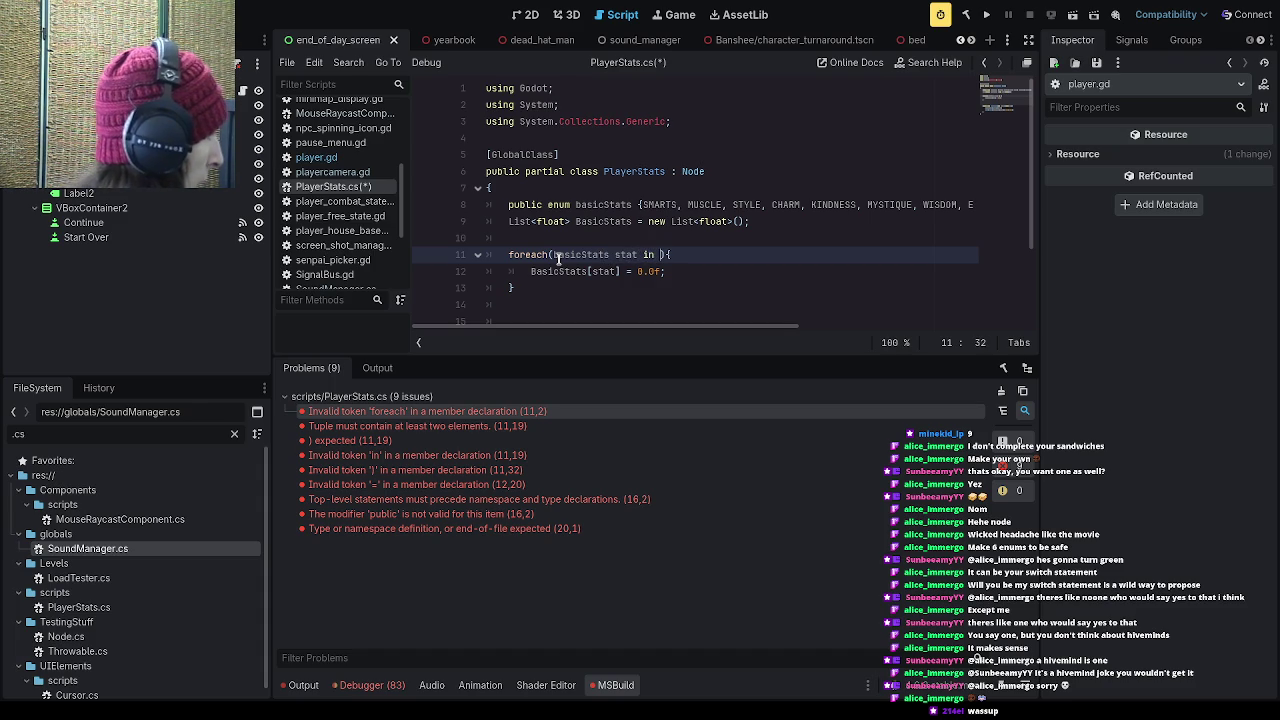
{"action": "type", "text": "Enum."}
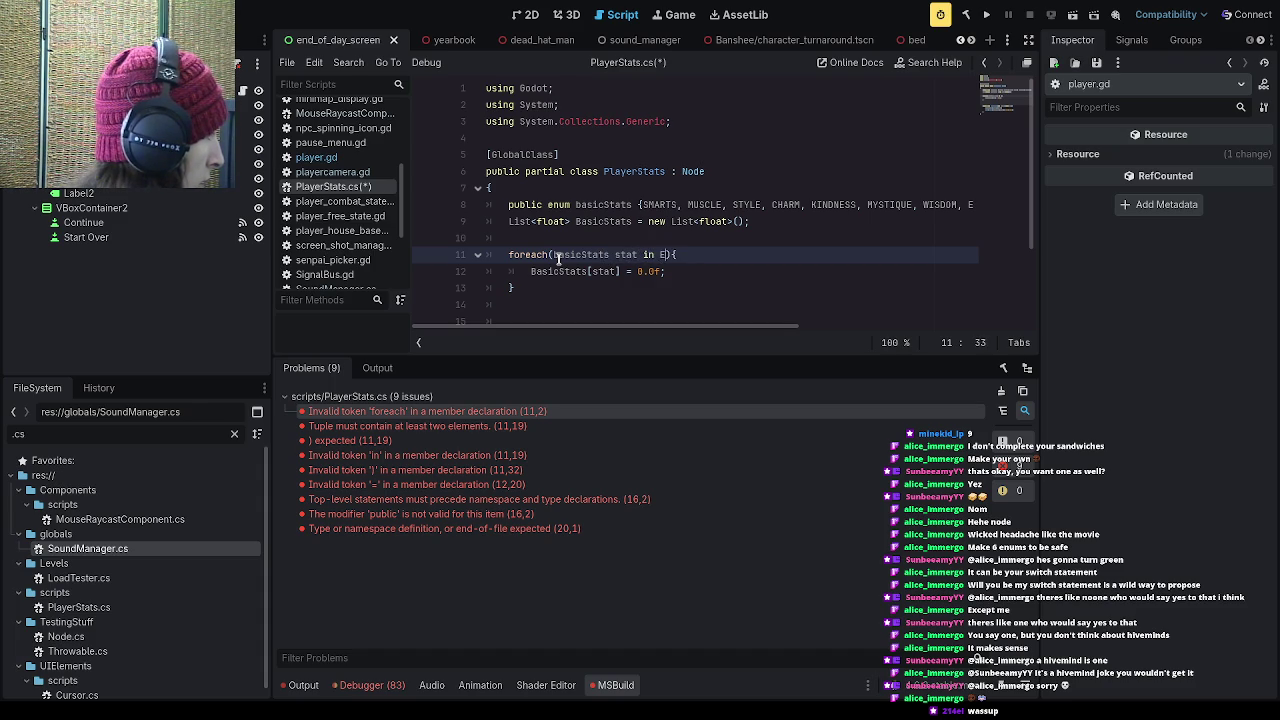
{"action": "type", "text": "Get"}
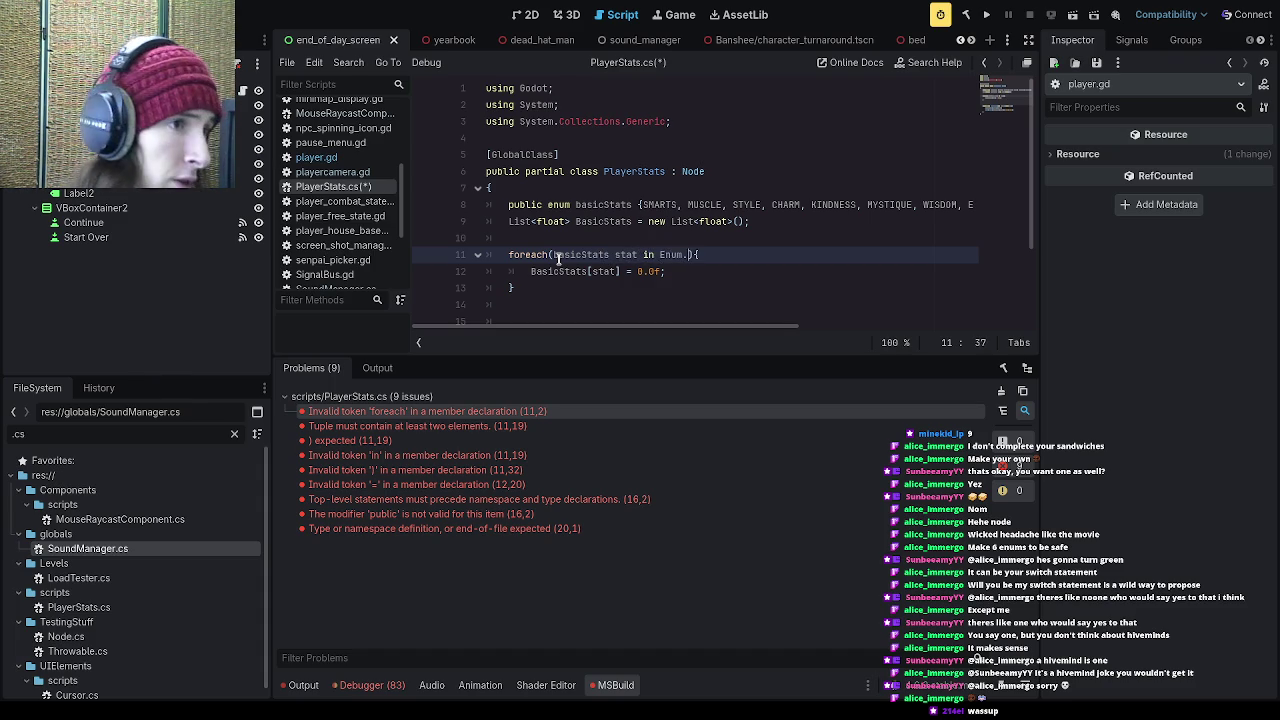
{"action": "type", "text": "Values<"}
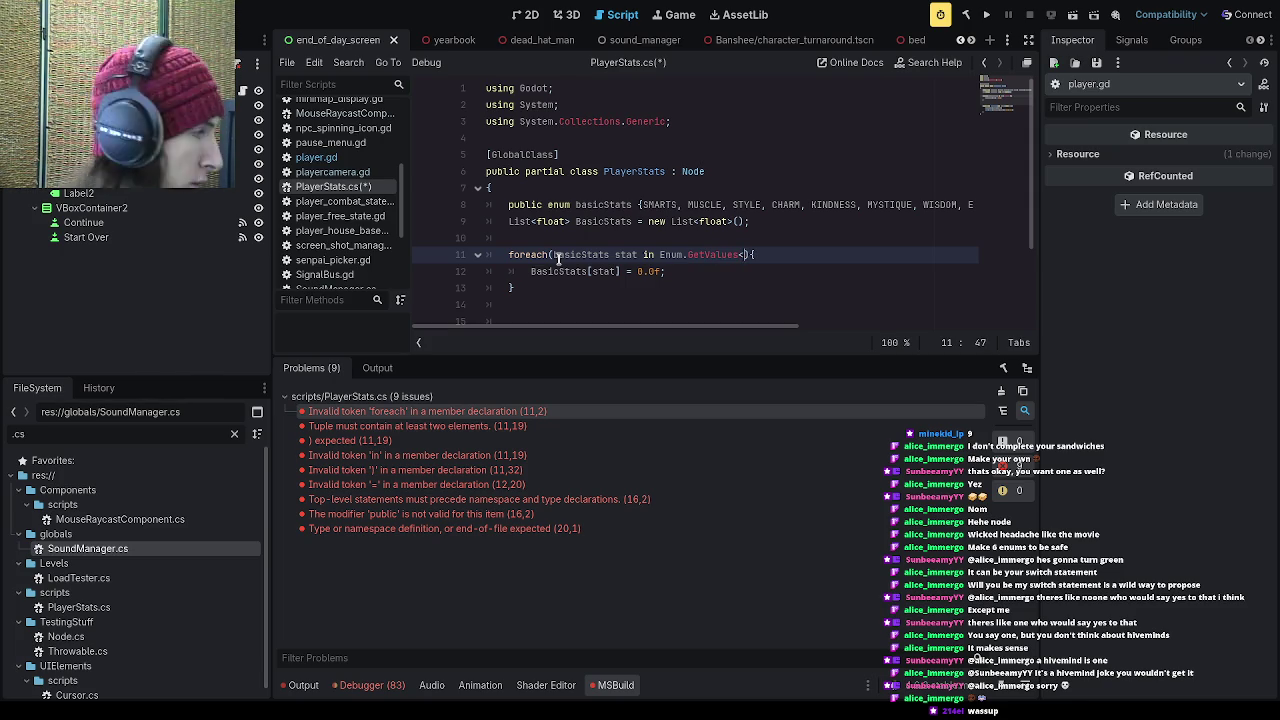
{"action": "type", "text": "basic"}
{"action": "type", "text": "Stats>("}
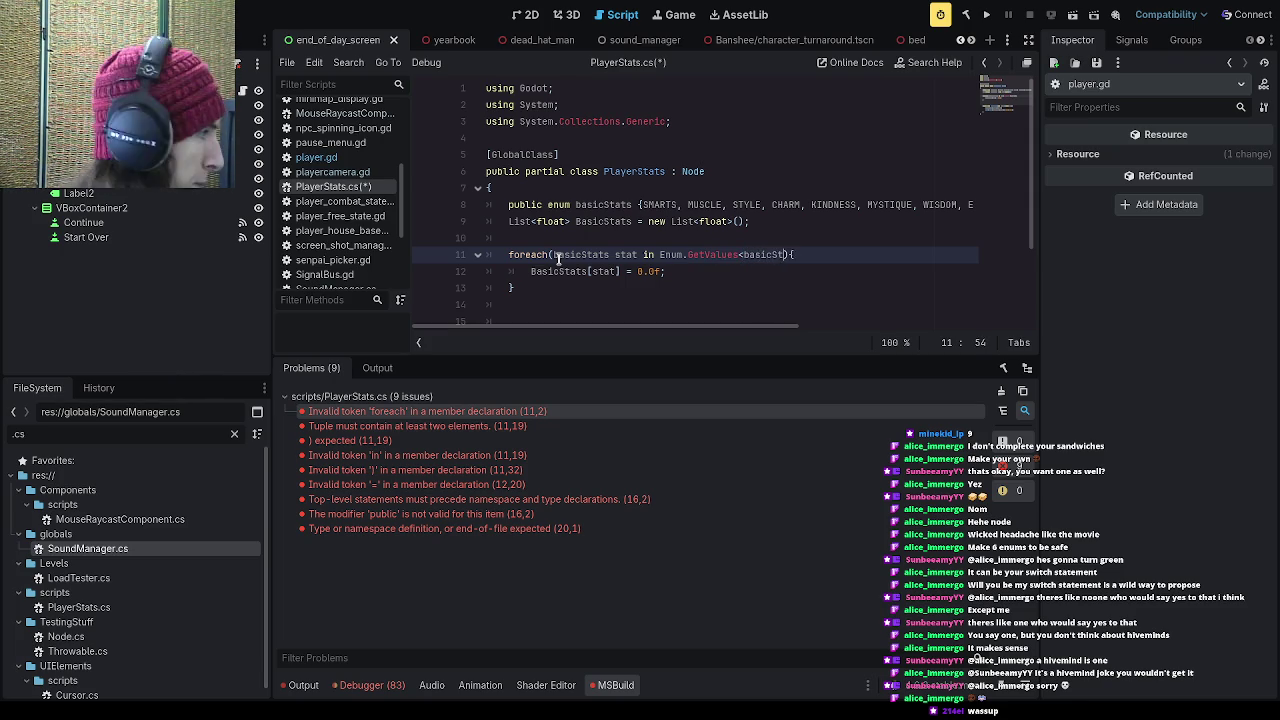
{"action": "type", "text": "()"}
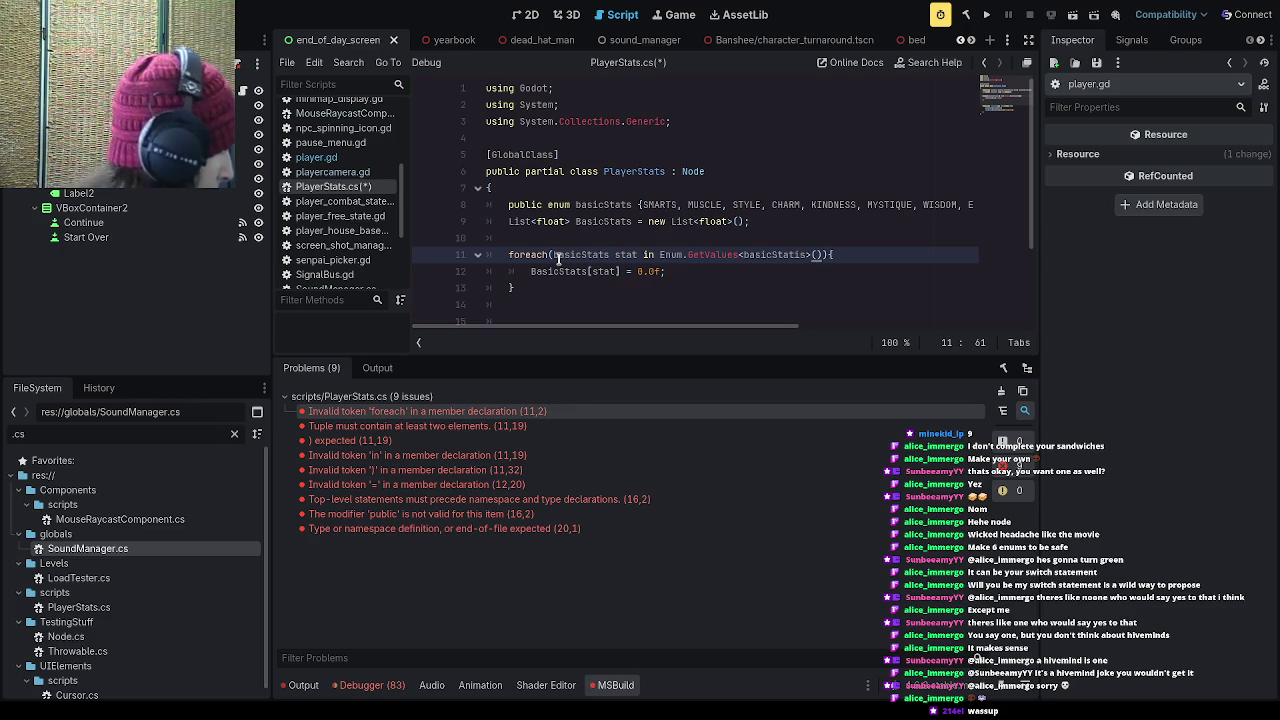
{"action": "key", "text": "ctrl+s"}
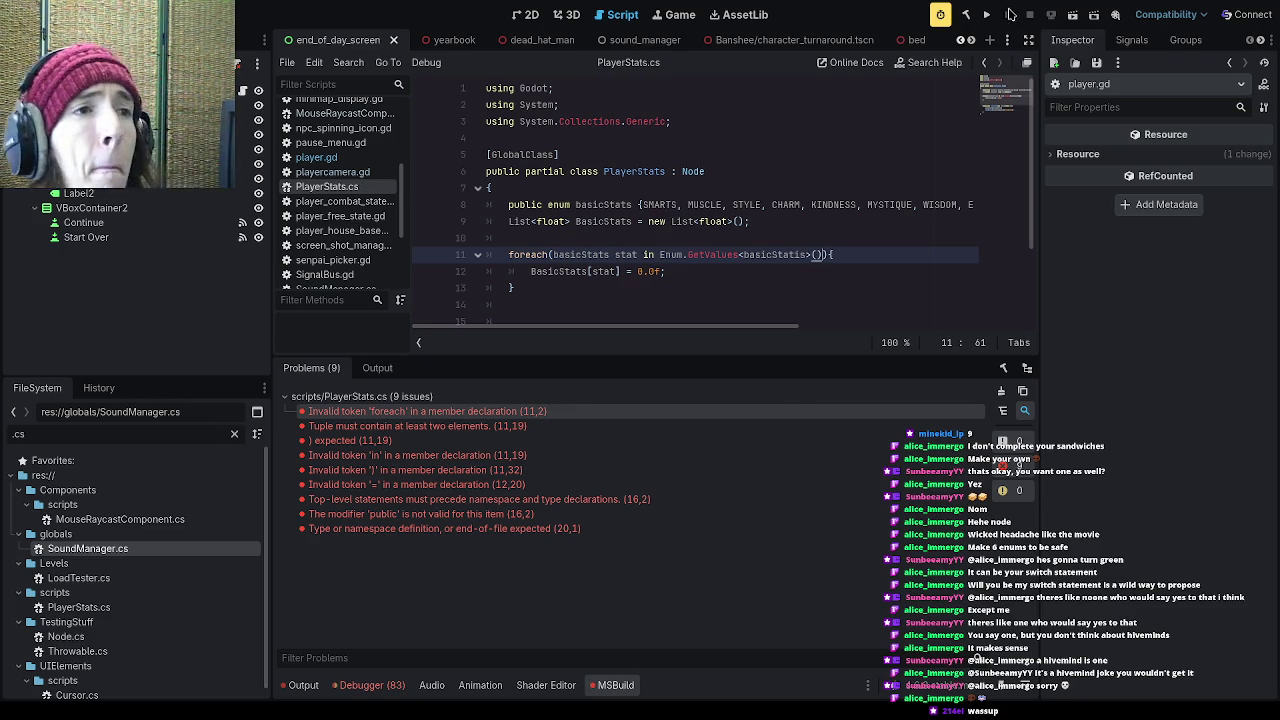
{"action": "left_click", "coordinate": [988, 16]}
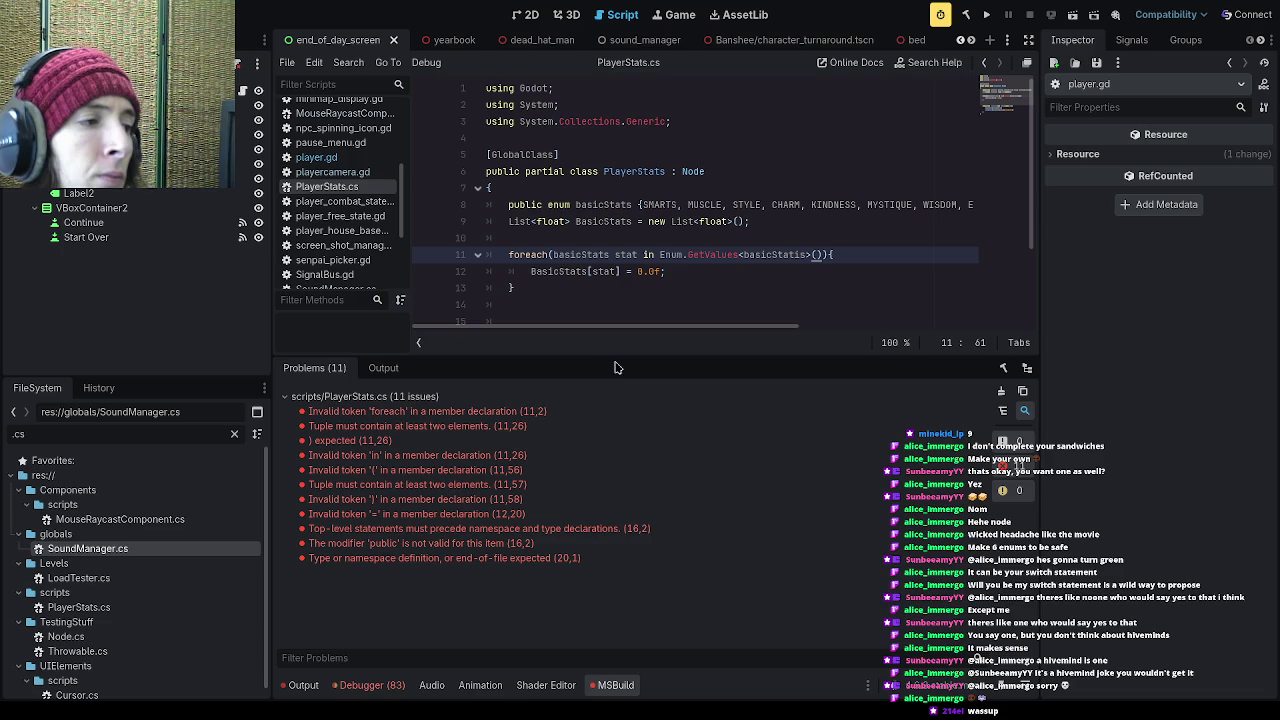
{"action": "left_click", "coordinate": [543, 411]}
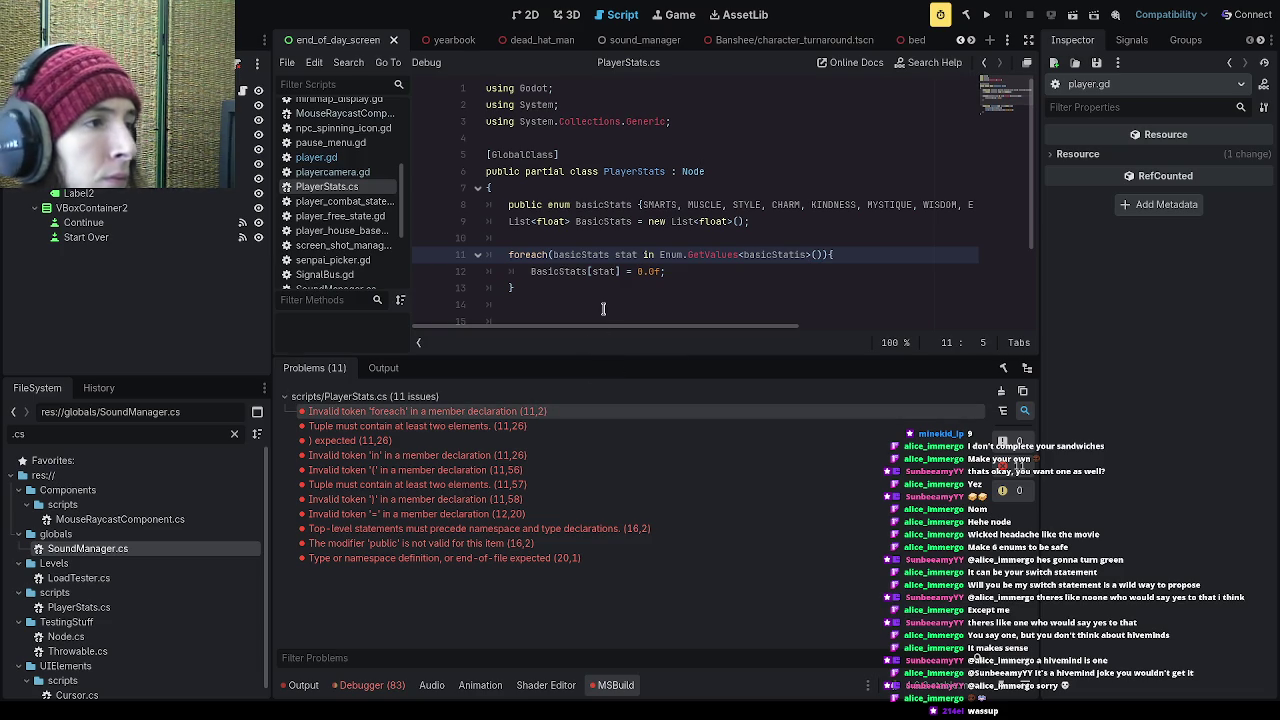
{"action": "scroll", "coordinate": [603, 309], "scroll_direction": "down", "scroll_amount": 2}
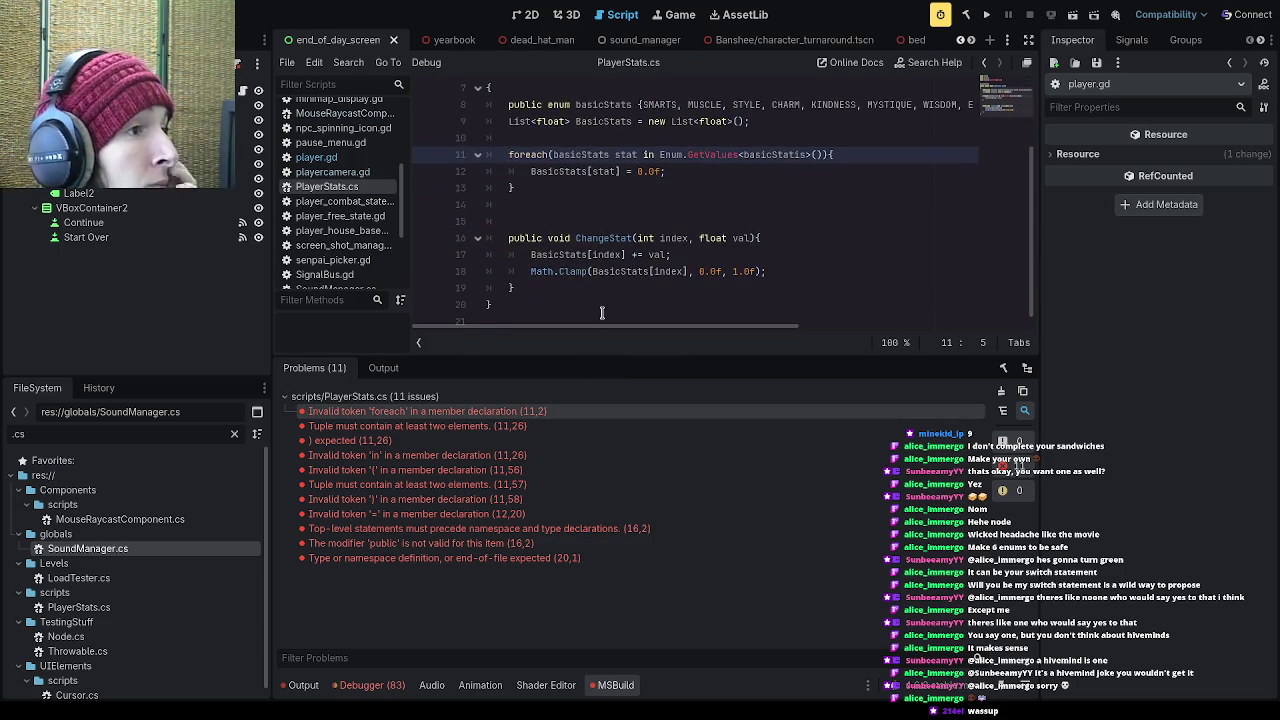
{"action": "scroll", "coordinate": [602, 312], "scroll_direction": "up", "scroll_amount": 2}
{"action": "left_click", "coordinate": [523, 289]}
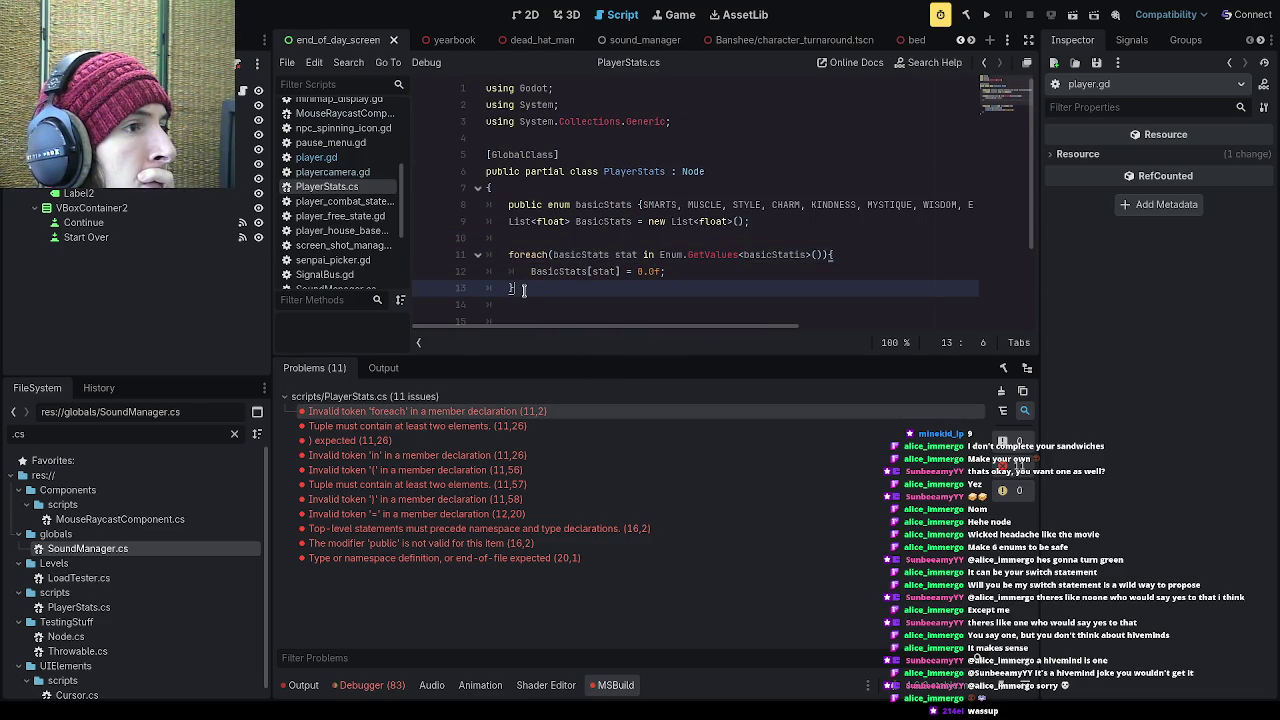
{"action": "scroll", "coordinate": [523, 289], "scroll_direction": "down", "scroll_amount": 2}
{"action": "scroll", "coordinate": [530, 300], "scroll_direction": "up", "scroll_amount": 2}
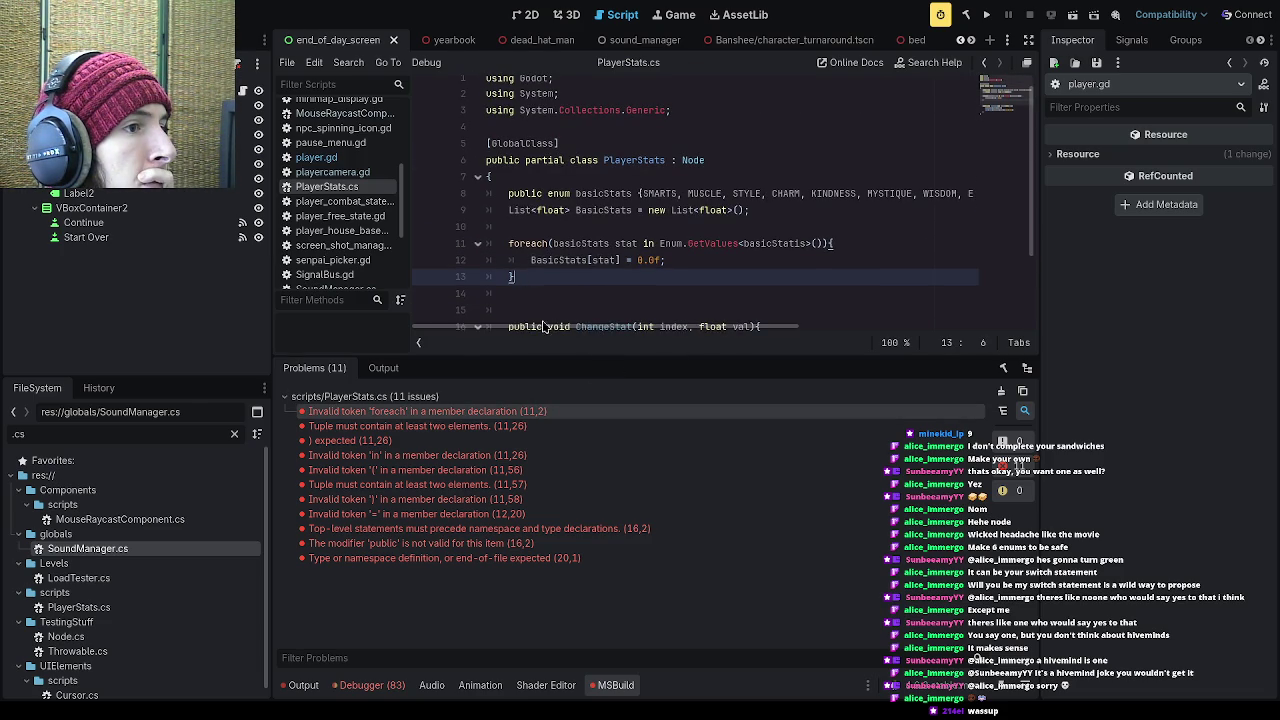
{"action": "mouse_move", "coordinate": [547, 328]}
{"action": "left_mouse_down"}
{"action": "mouse_move", "coordinate": [829, 334]}
{"action": "mouse_move", "coordinate": [510, 335]}
{"action": "left_mouse_up"}
{"action": "left_click", "coordinate": [509, 278]}
{"action": "left_click", "coordinate": [536, 279]}
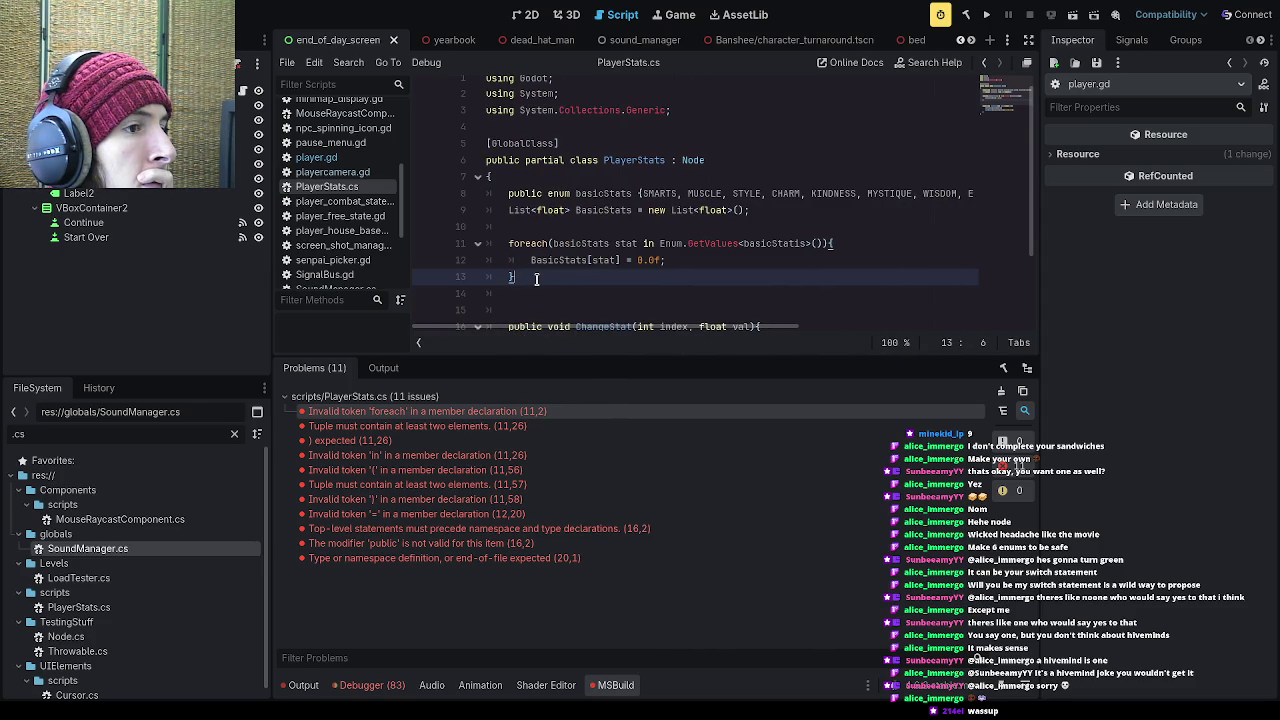
{"action": "scroll", "coordinate": [536, 279], "scroll_direction": "down", "scroll_amount": 2}
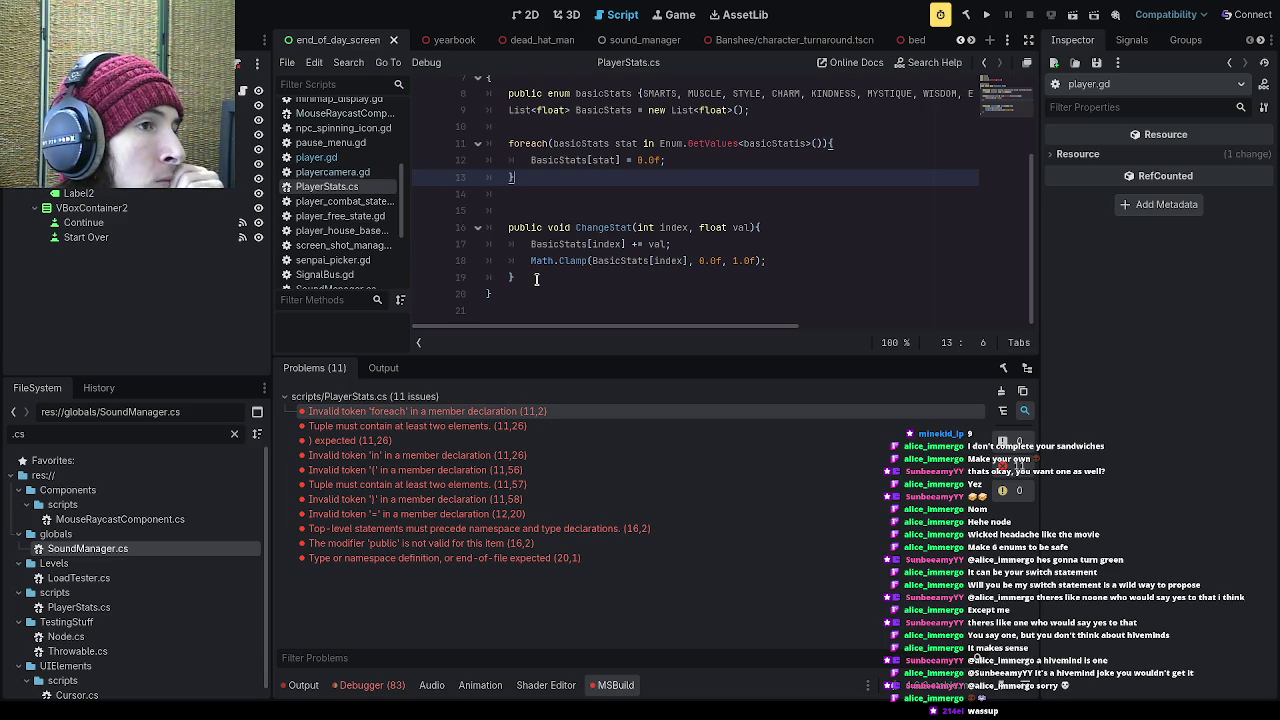
{"action": "left_click", "coordinate": [632, 93]}
Step: Rename the enum declaration and the loop variable's type to basicStat
{"action": "key", "text": "BackSpace"}
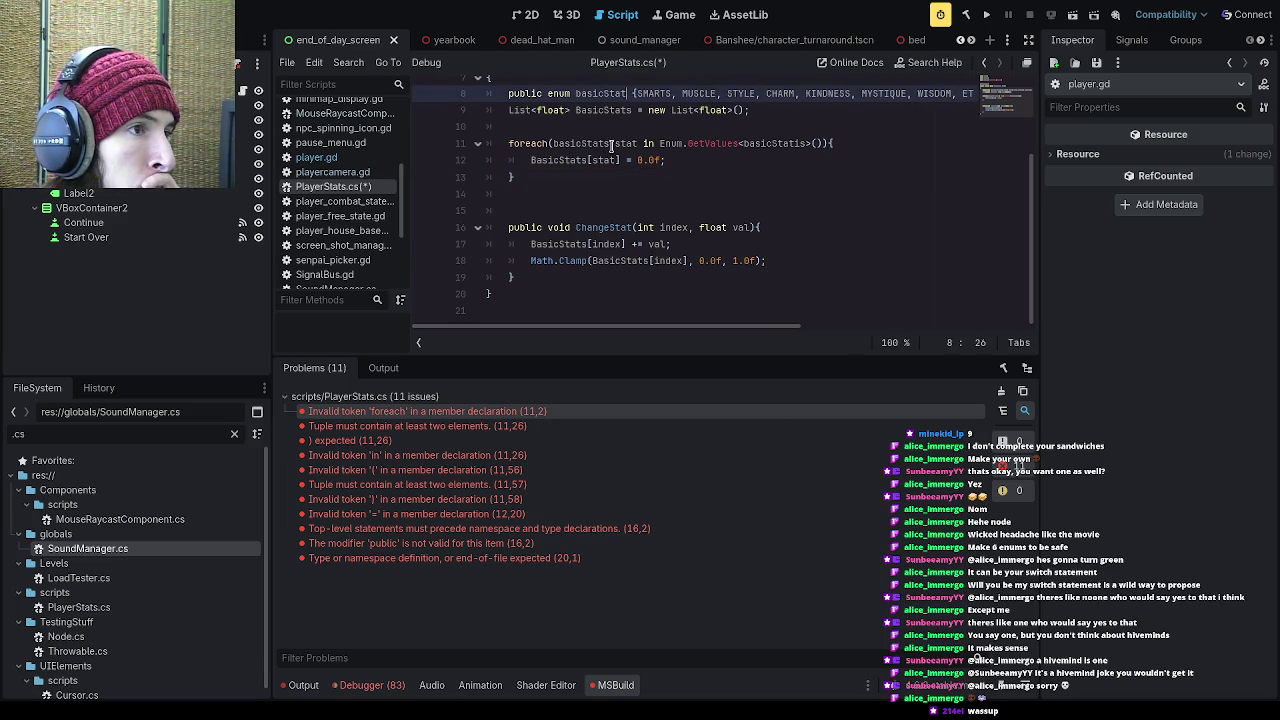
{"action": "left_click", "coordinate": [609, 144]}
{"action": "key", "text": "BackSpace"}
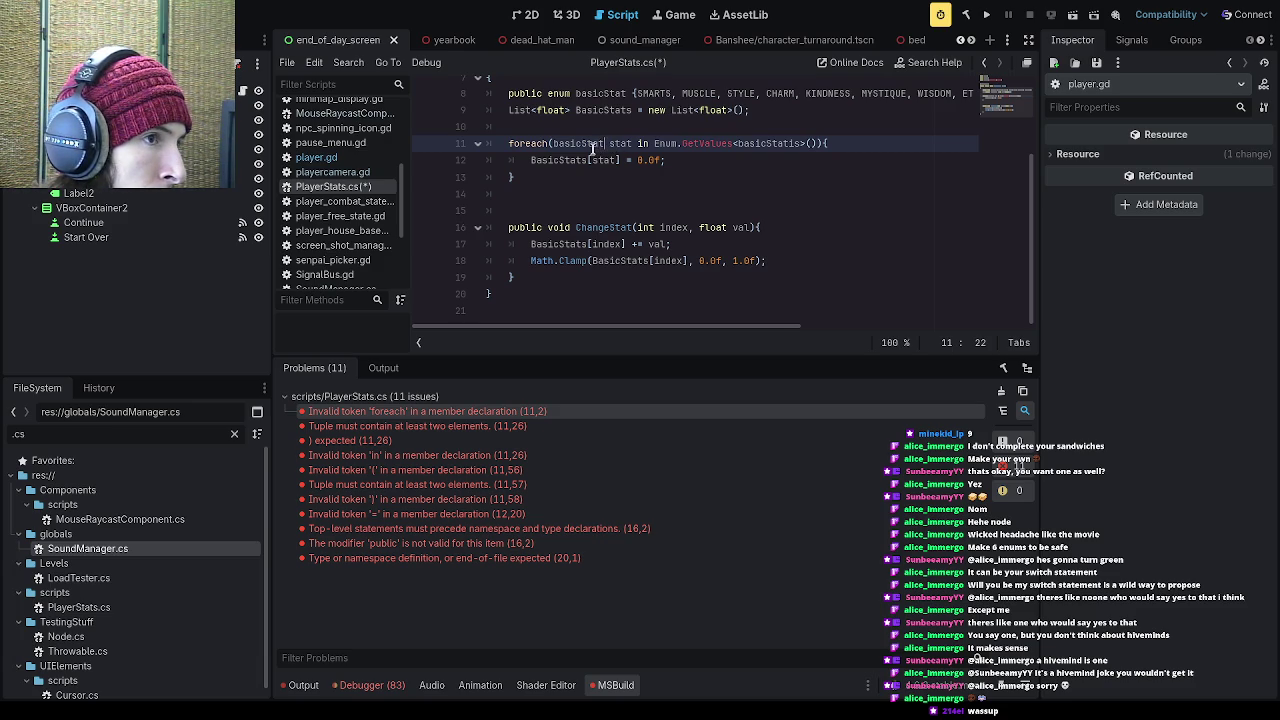
{"action": "scroll", "coordinate": [590, 150], "scroll_direction": "up", "scroll_amount": 1}
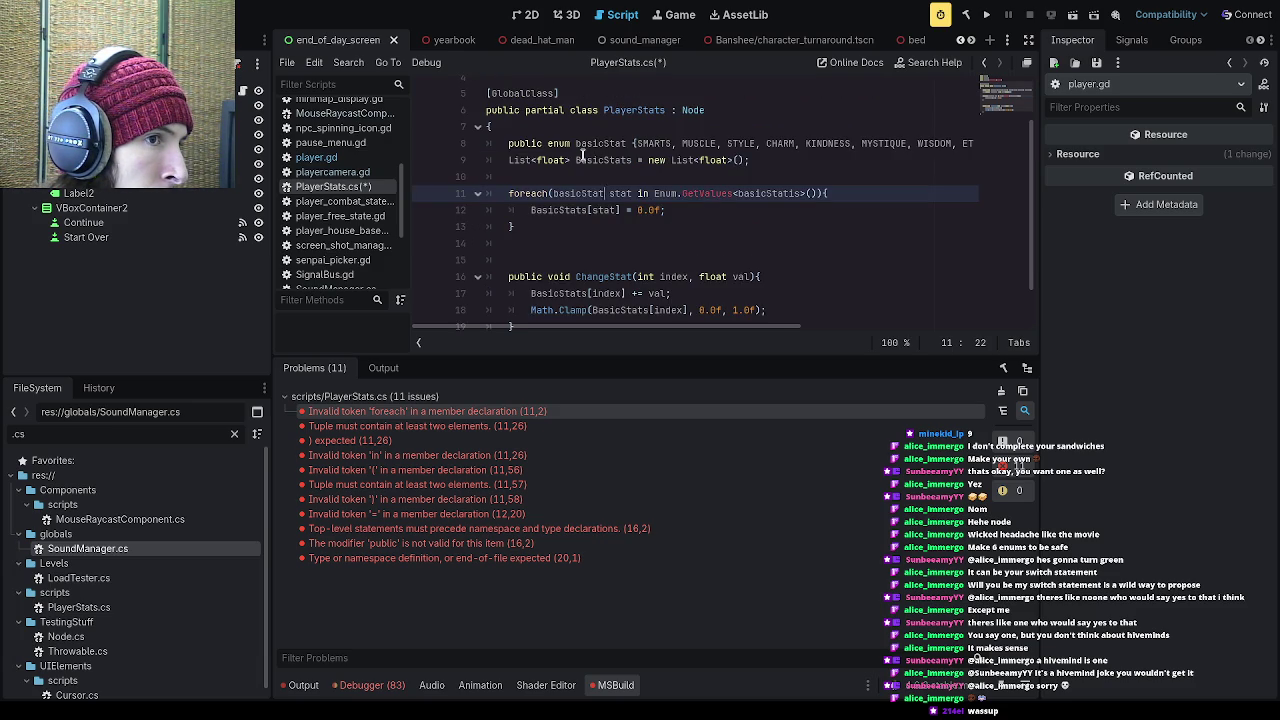
{"action": "scroll", "coordinate": [584, 152], "scroll_direction": "up", "scroll_amount": 1}
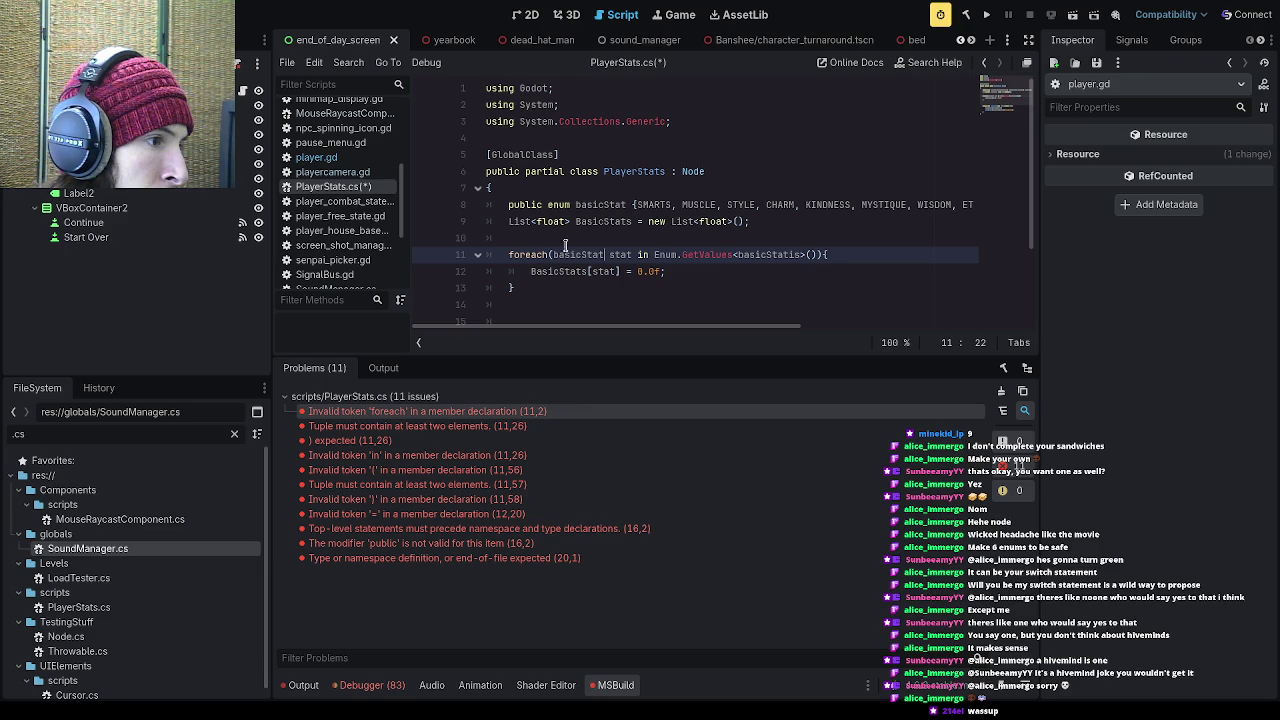
{"action": "left_click", "coordinate": [586, 426]}
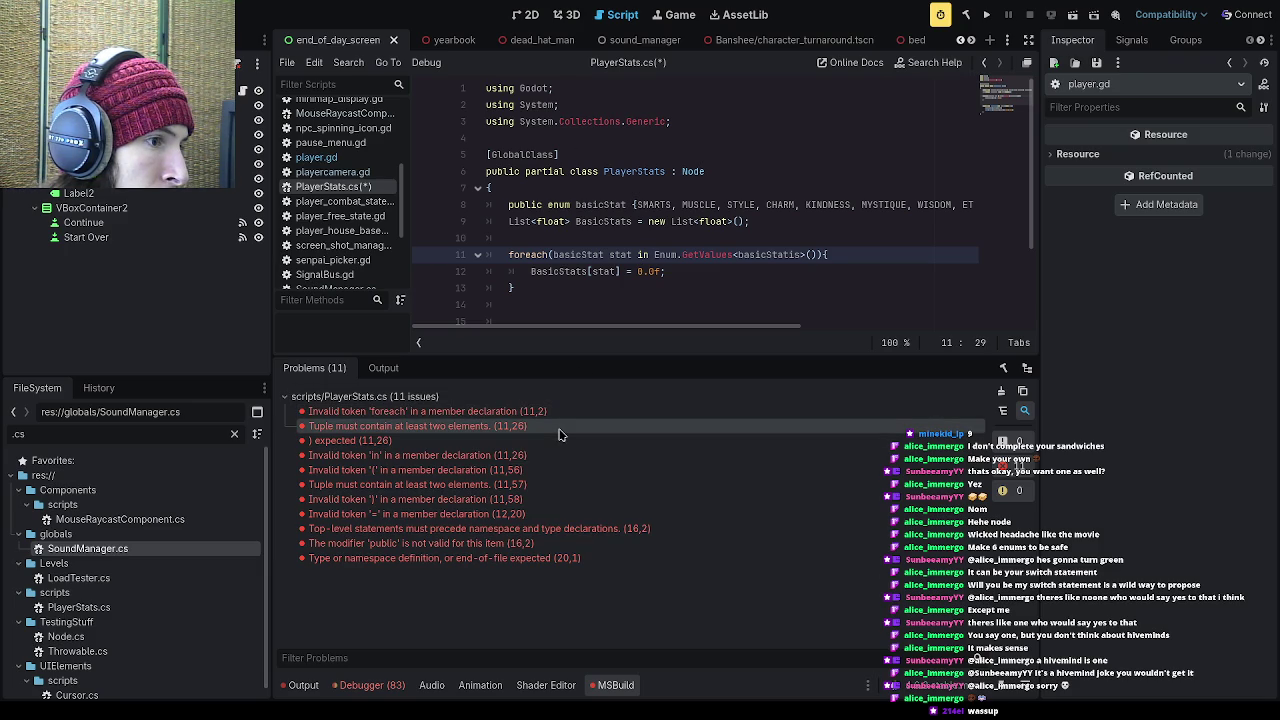
{"action": "scroll", "coordinate": [546, 306], "scroll_direction": "down", "scroll_amount": 2}
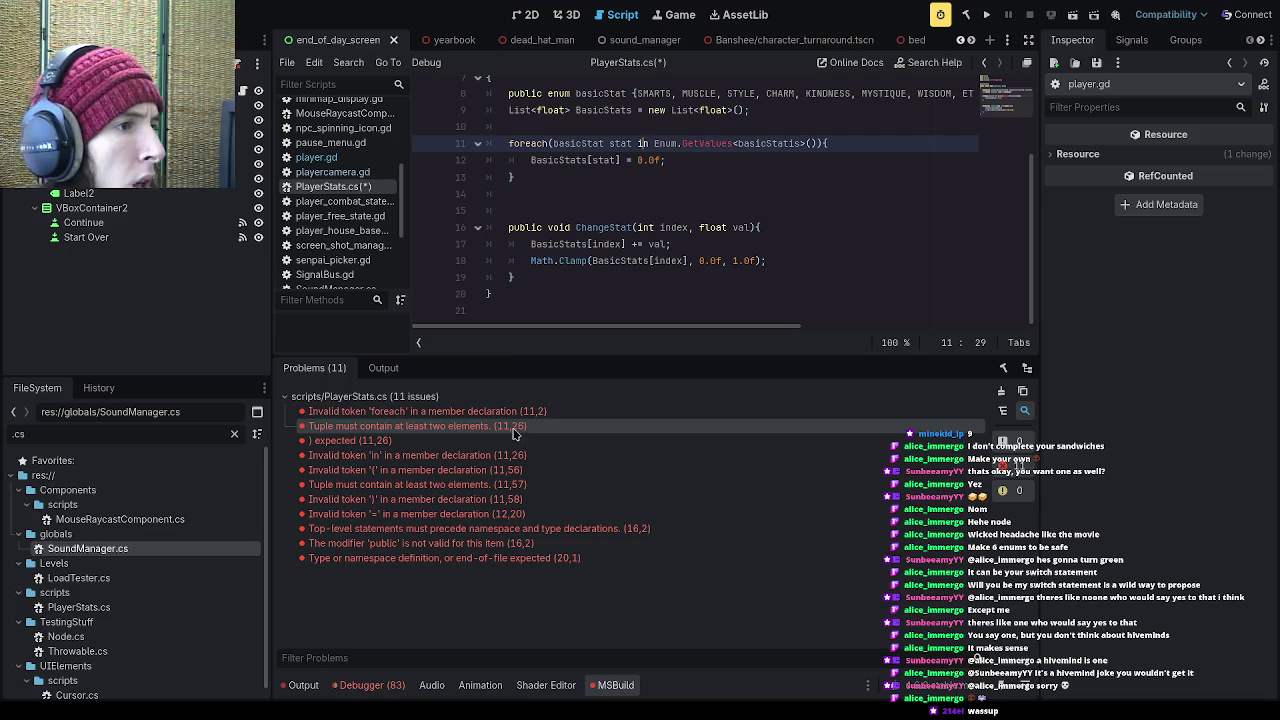
{"action": "scroll", "coordinate": [530, 300], "scroll_direction": "up", "scroll_amount": 2}
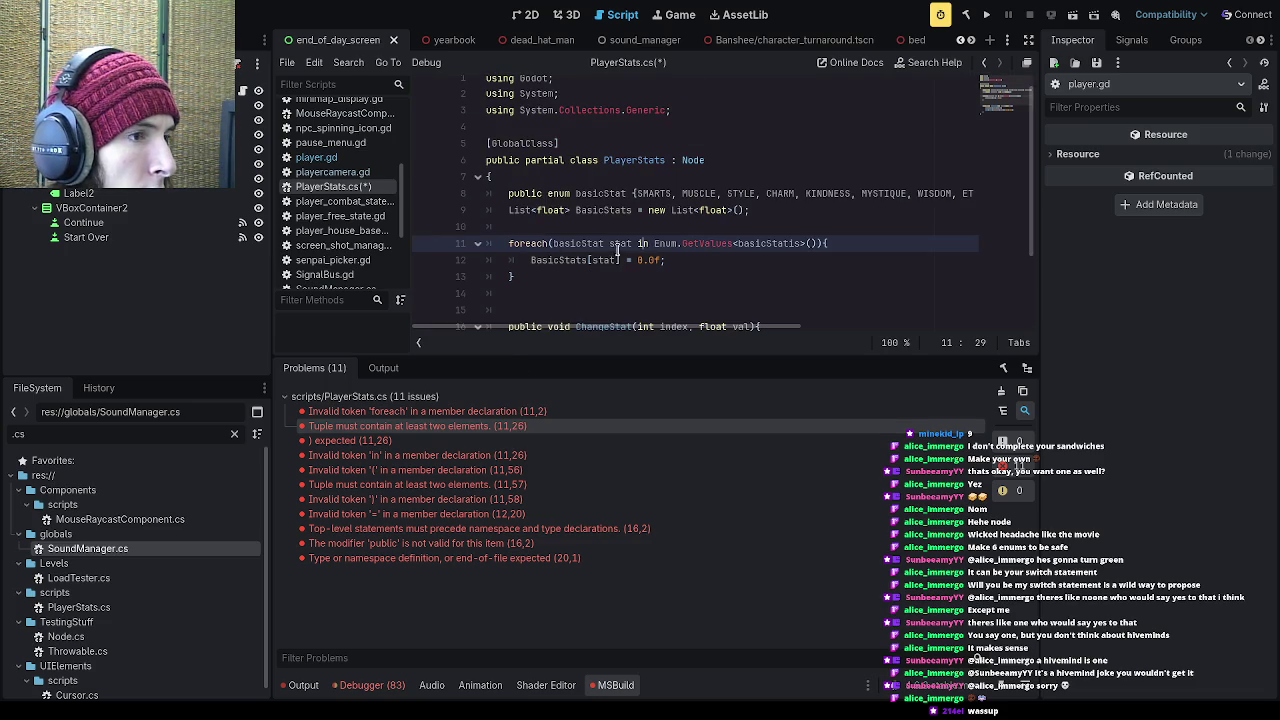
Step: Change the GetValues type argument to basicStat, save PlayerStats.cs, and rebuild
{"action": "left_click", "coordinate": [813, 250]}
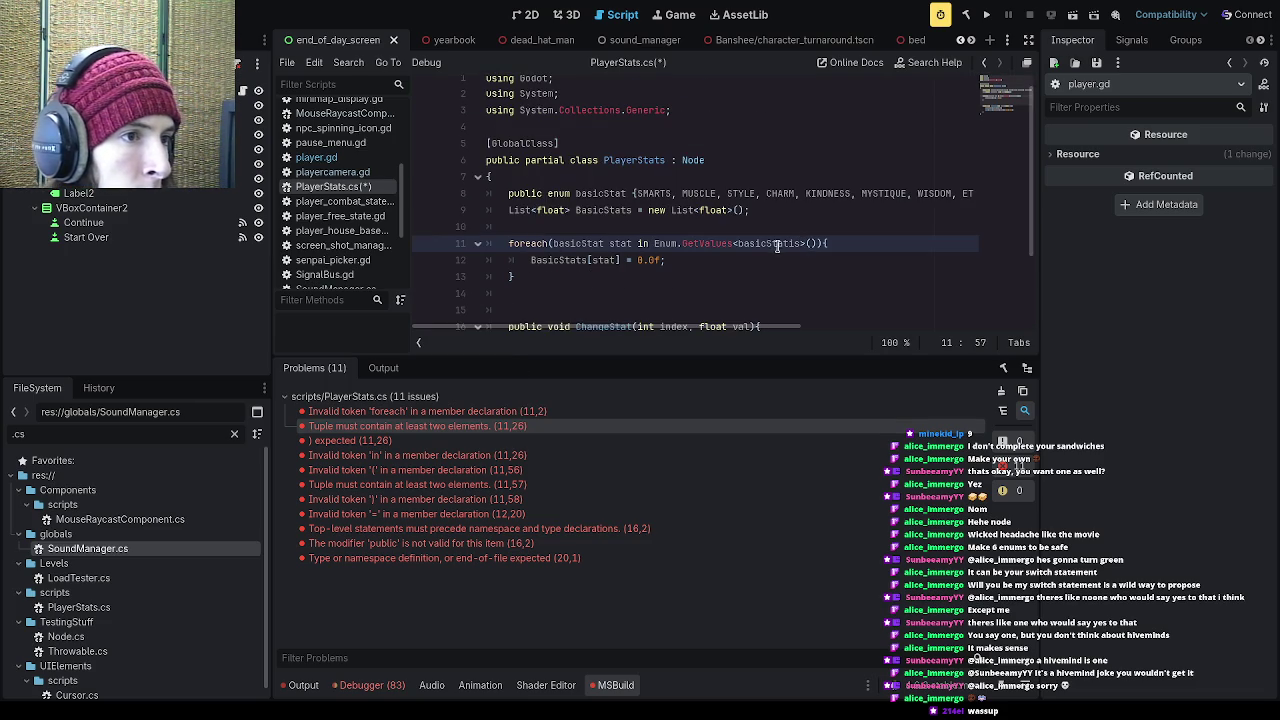
{"action": "key", "text": "Left"}
{"action": "key", "text": "BackSpace"}
{"action": "key", "text": "Delete"}
{"action": "key", "text": "ctrl+s"}
{"action": "left_click", "coordinate": [984, 17]}
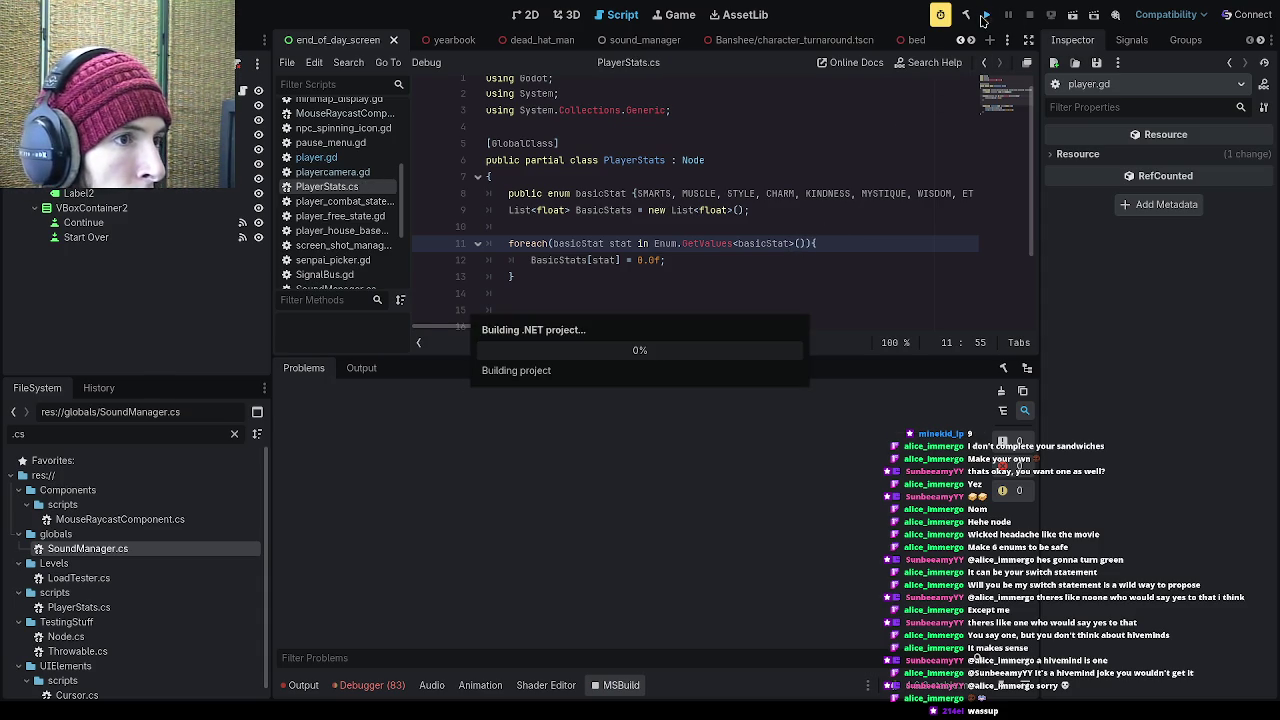
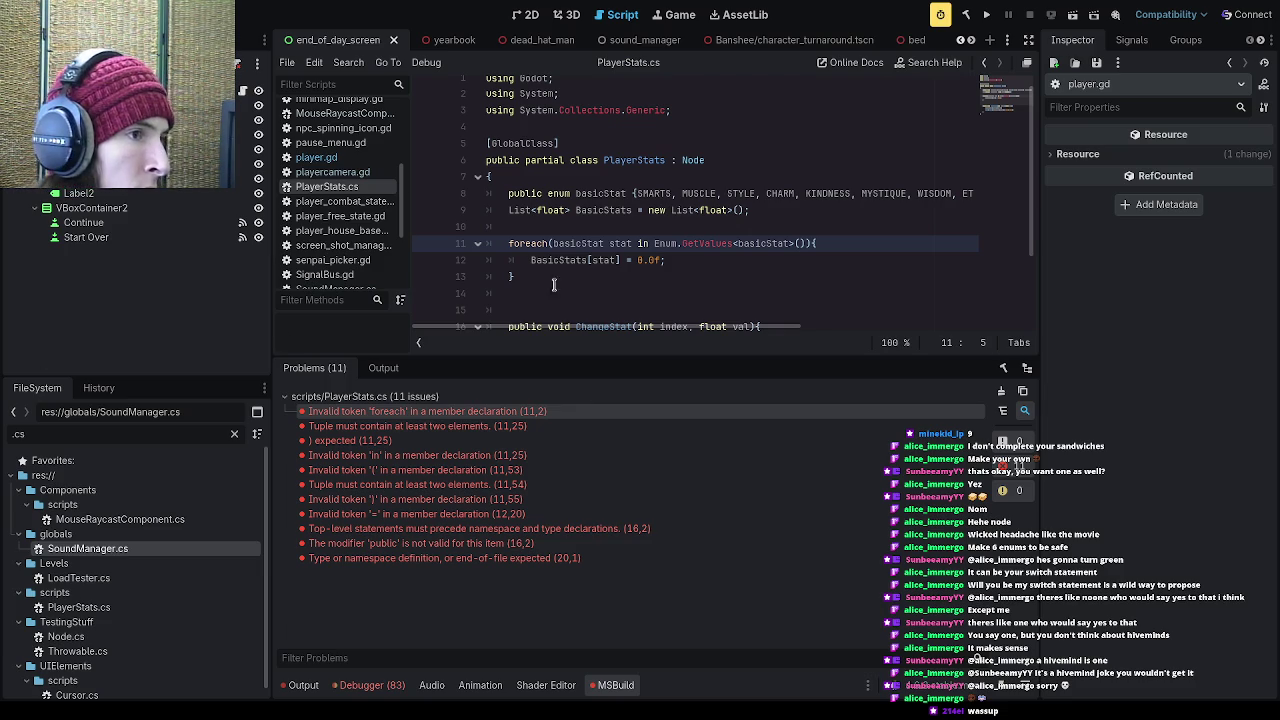
Step: Add a space after 'foreach' in the line 11 loop header of PlayerStats.cs
{"action": "left_click", "coordinate": [551, 243]}
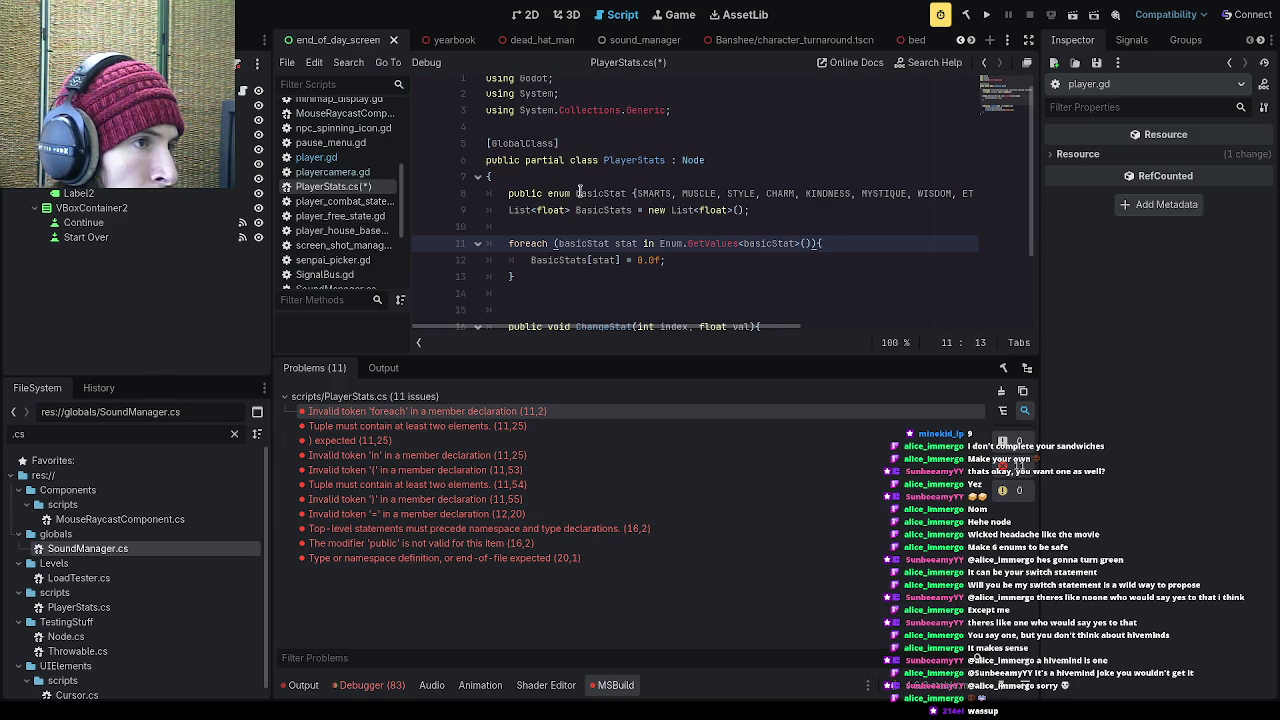
{"action": "left_click", "coordinate": [575, 193]}
{"action": "left_click_drag", "start_coordinate": [598, 193], "coordinate": [599, 176]}
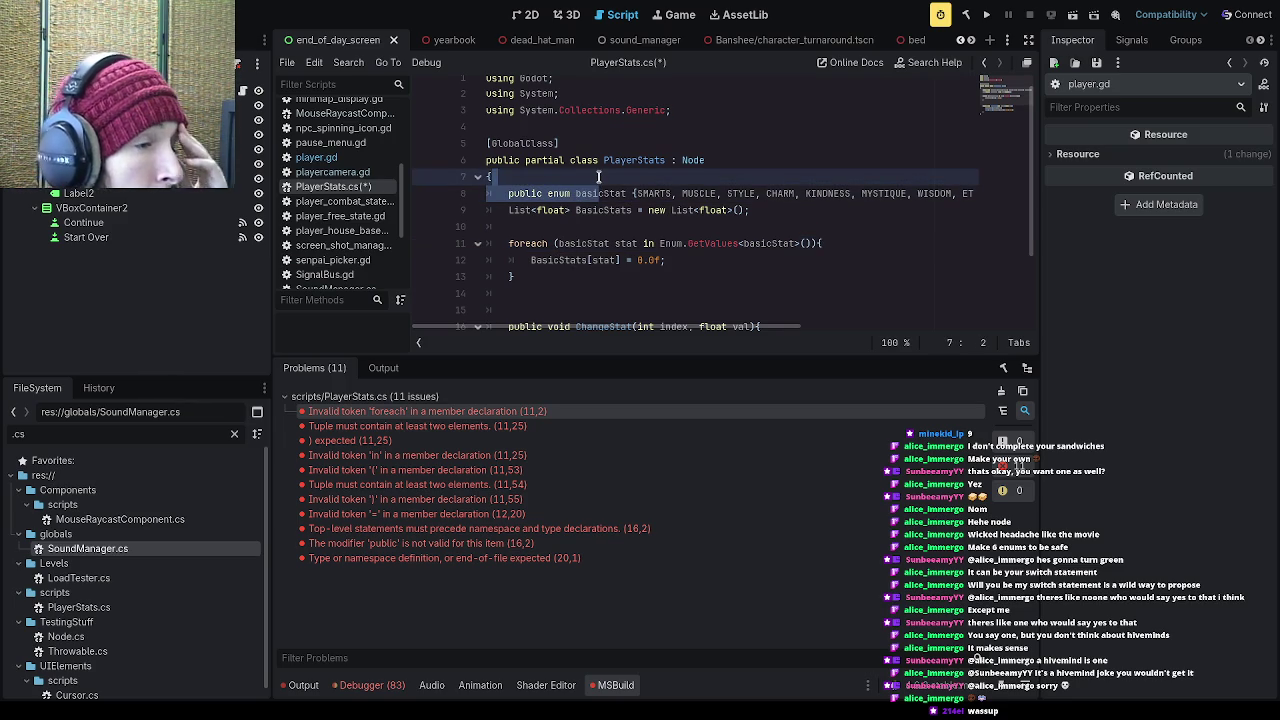
{"action": "left_click_drag", "start_coordinate": [610, 243], "coordinate": [572, 243]}
{"action": "left_click", "coordinate": [629, 243]}
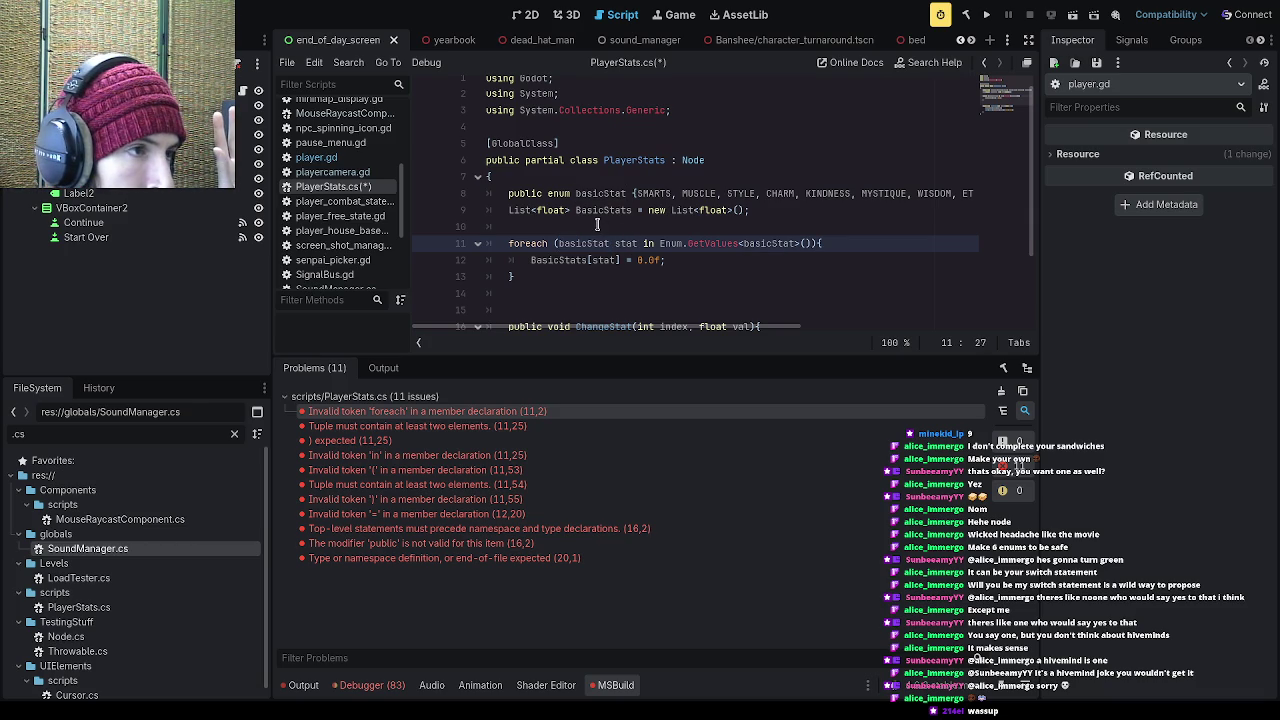
Step: Select the BasicStats[stat] = 0.0f; assignment in the loop body
{"action": "scroll", "coordinate": [594, 224], "scroll_direction": "down", "scroll_amount": 1}
{"action": "scroll", "coordinate": [605, 238], "scroll_direction": "up", "scroll_amount": 1}
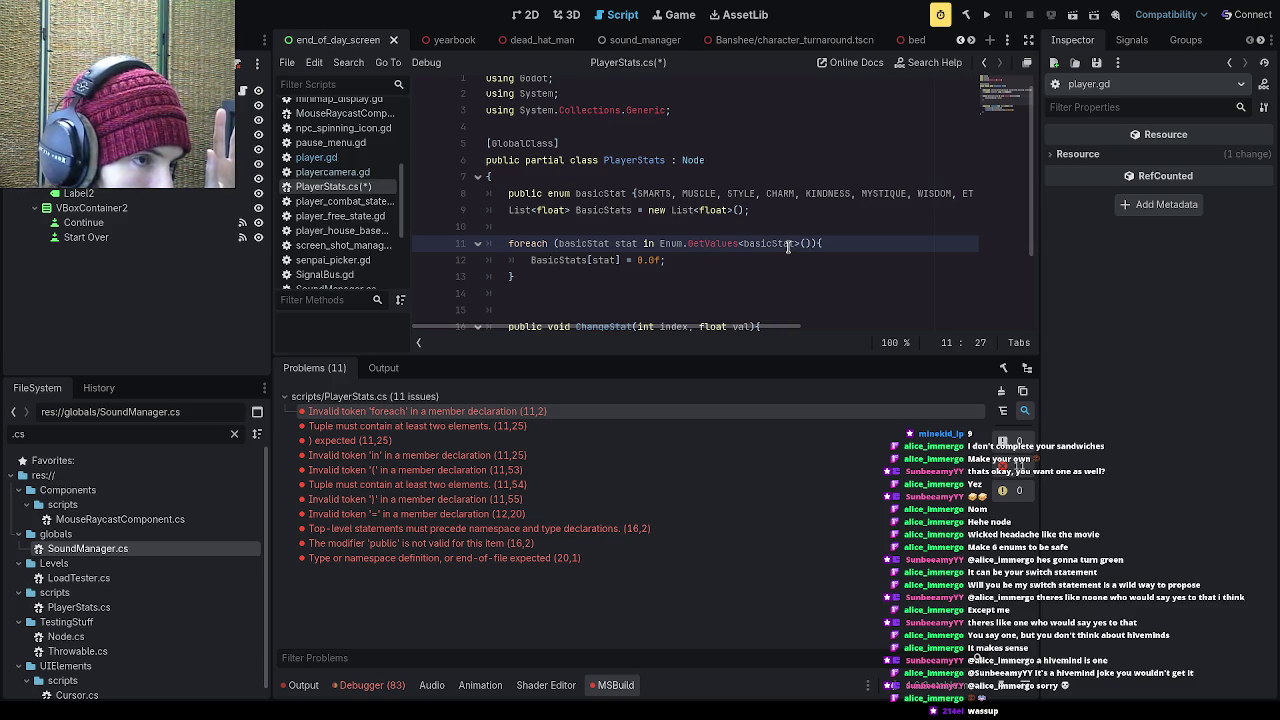
{"action": "left_click_drag", "start_coordinate": [664, 260], "coordinate": [528, 261]}
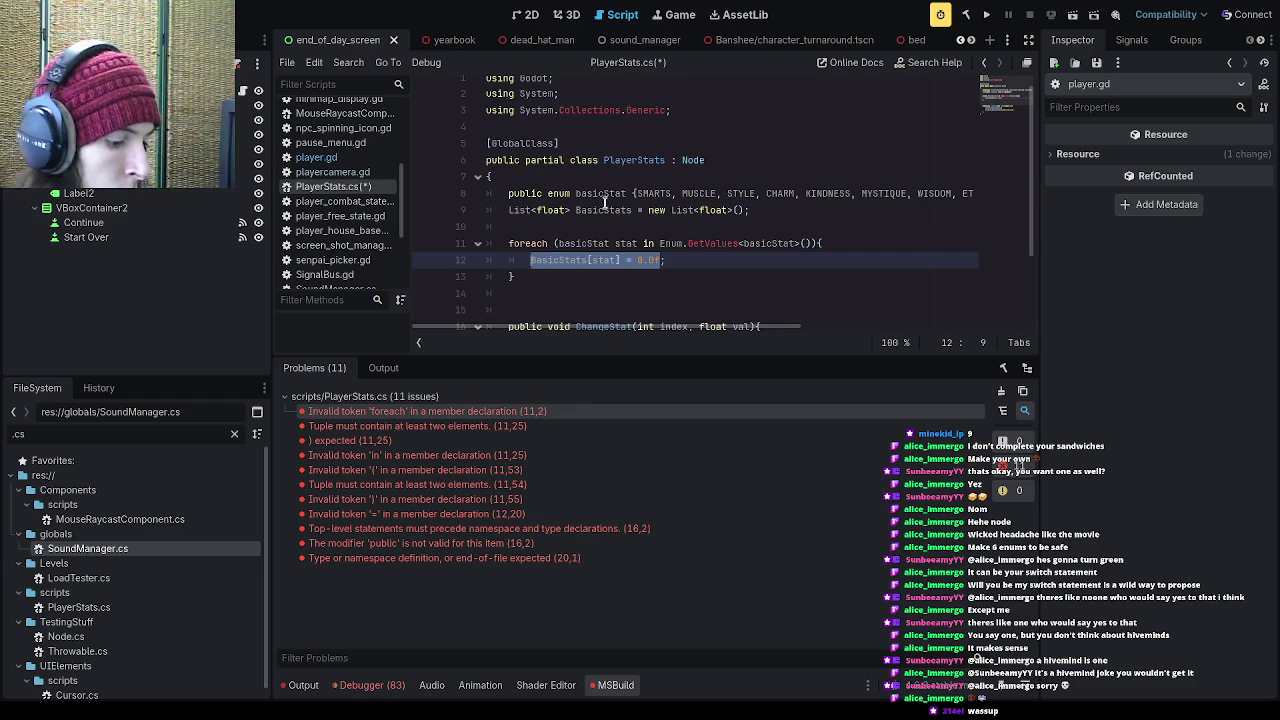
Step: Replace the assignment with a '//do nothing;' comment and save PlayerStats.cs
{"action": "type", "text": "//do tr"}
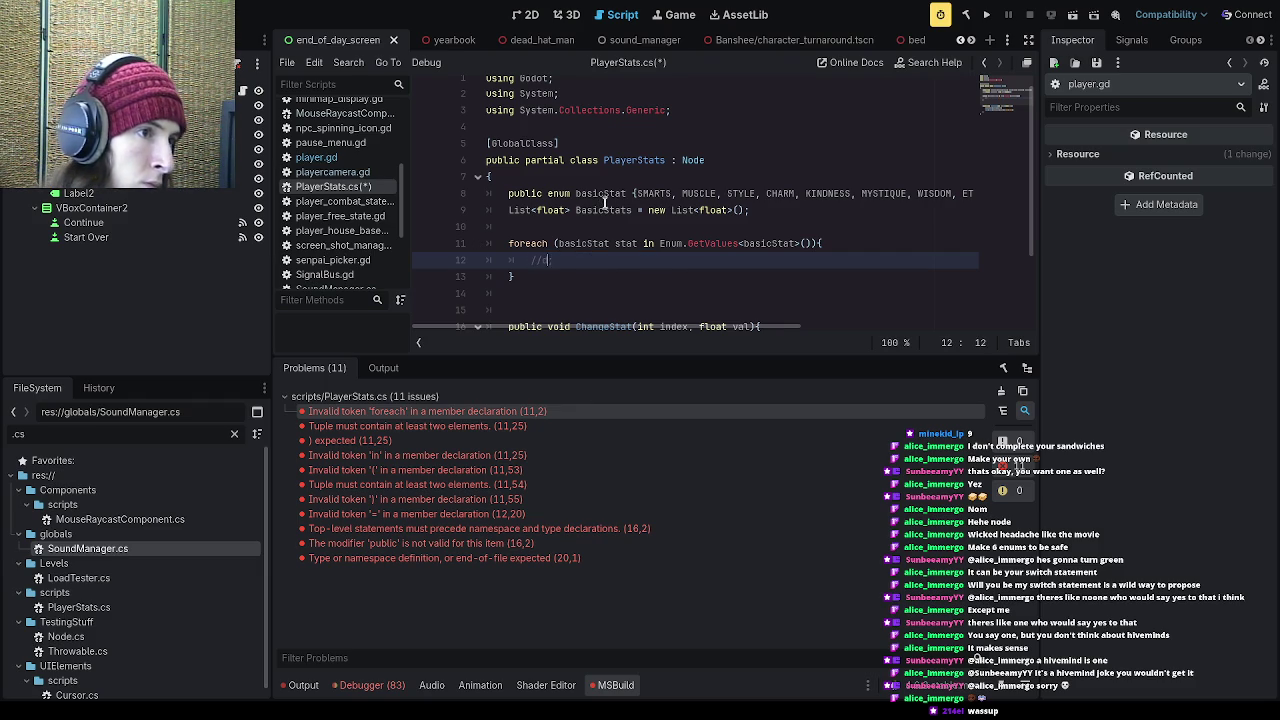
{"action": "key", "text": "BackSpace"}
{"action": "key", "text": "BackSpace"}
{"action": "type", "text": "nothing"}
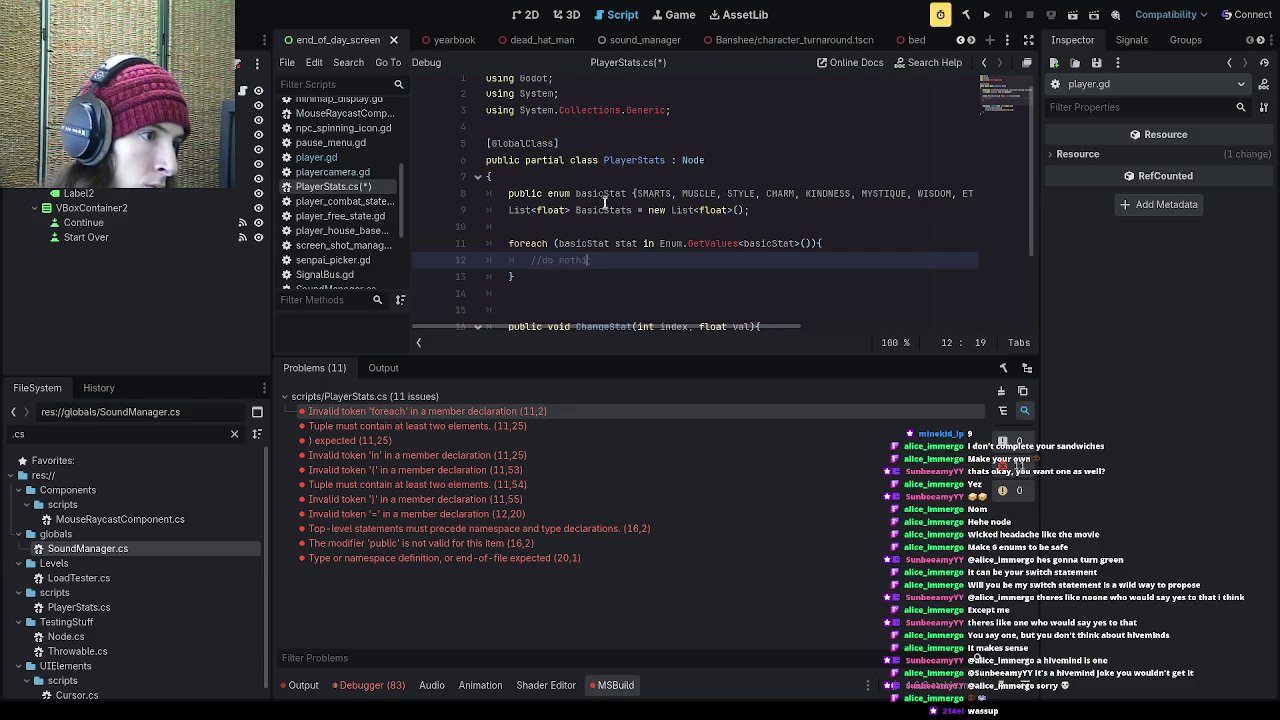
{"action": "key", "text": "ctrl+s"}
{"action": "type", "text": ";"}
Step: Go to the ') expected' problem on line 11 and rebuild with F5
{"action": "left_click", "coordinate": [350, 440]}
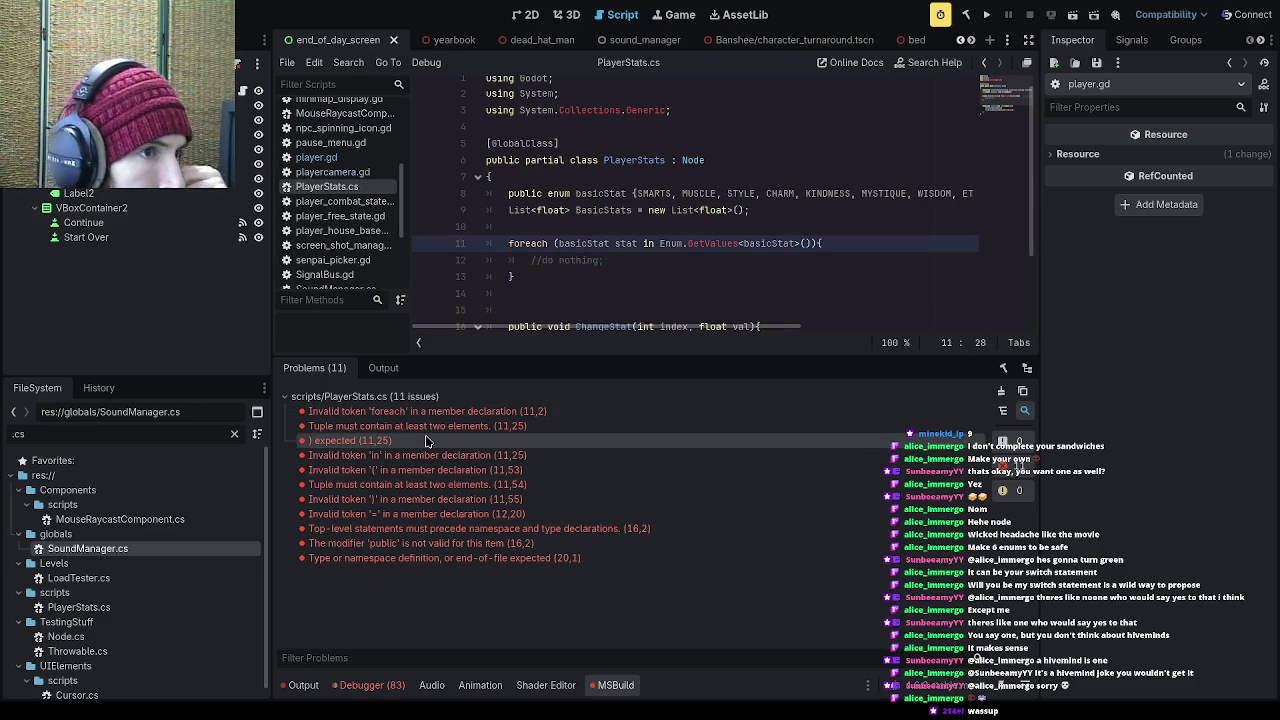
{"action": "left_click", "coordinate": [806, 243]}
{"action": "key", "text": "Right"}
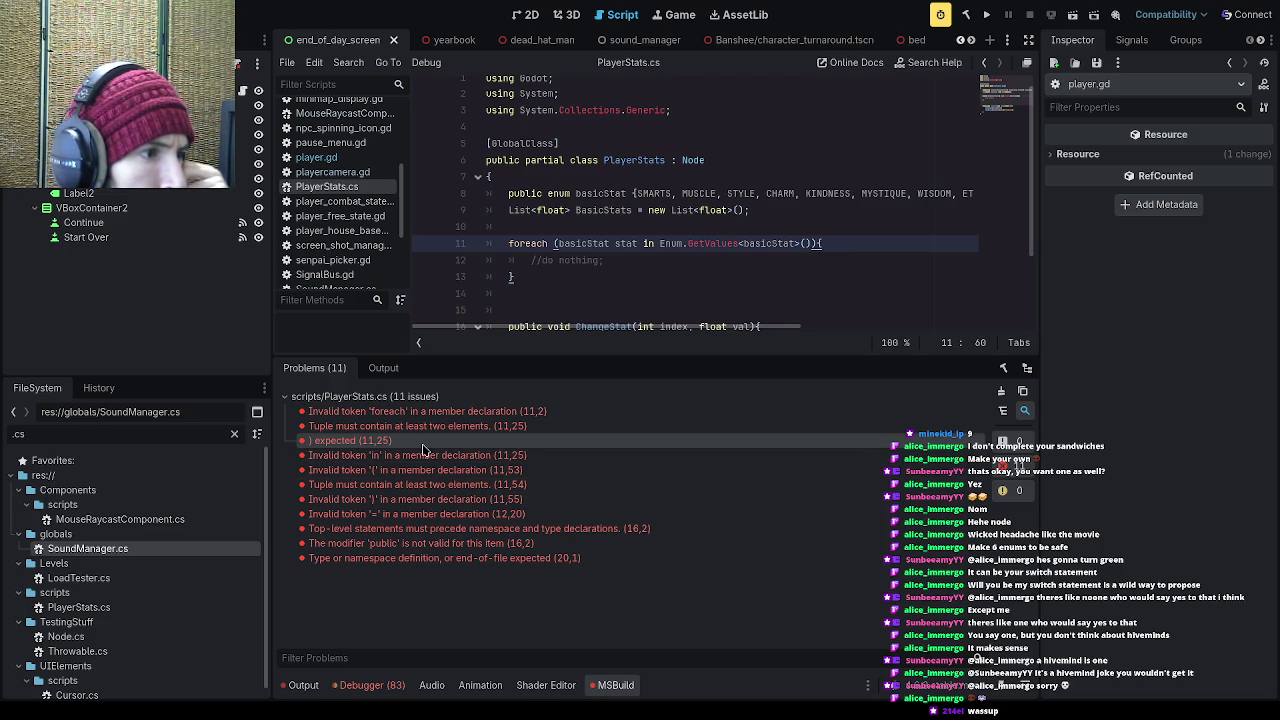
{"action": "key", "text": "F5"}
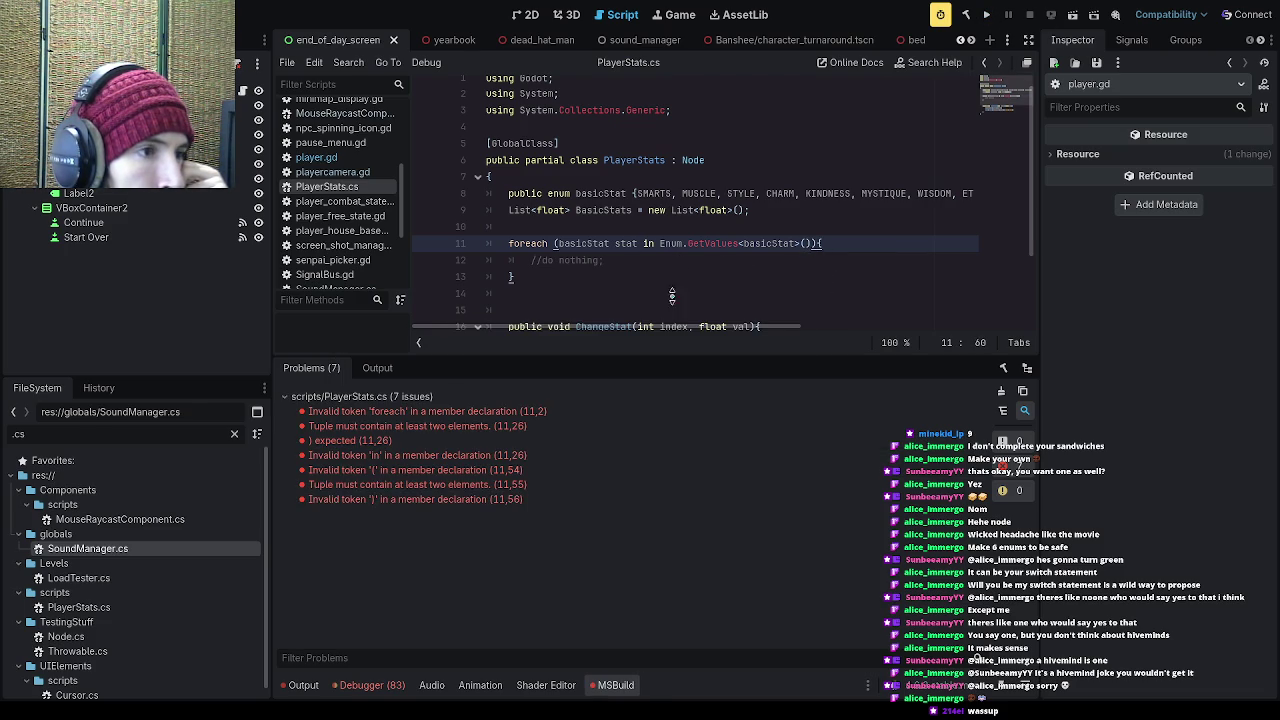
Step: Review the foreach and ') expected' problems in the loop header, then select the '//do nothing;' comment
{"action": "left_click", "coordinate": [503, 418]}
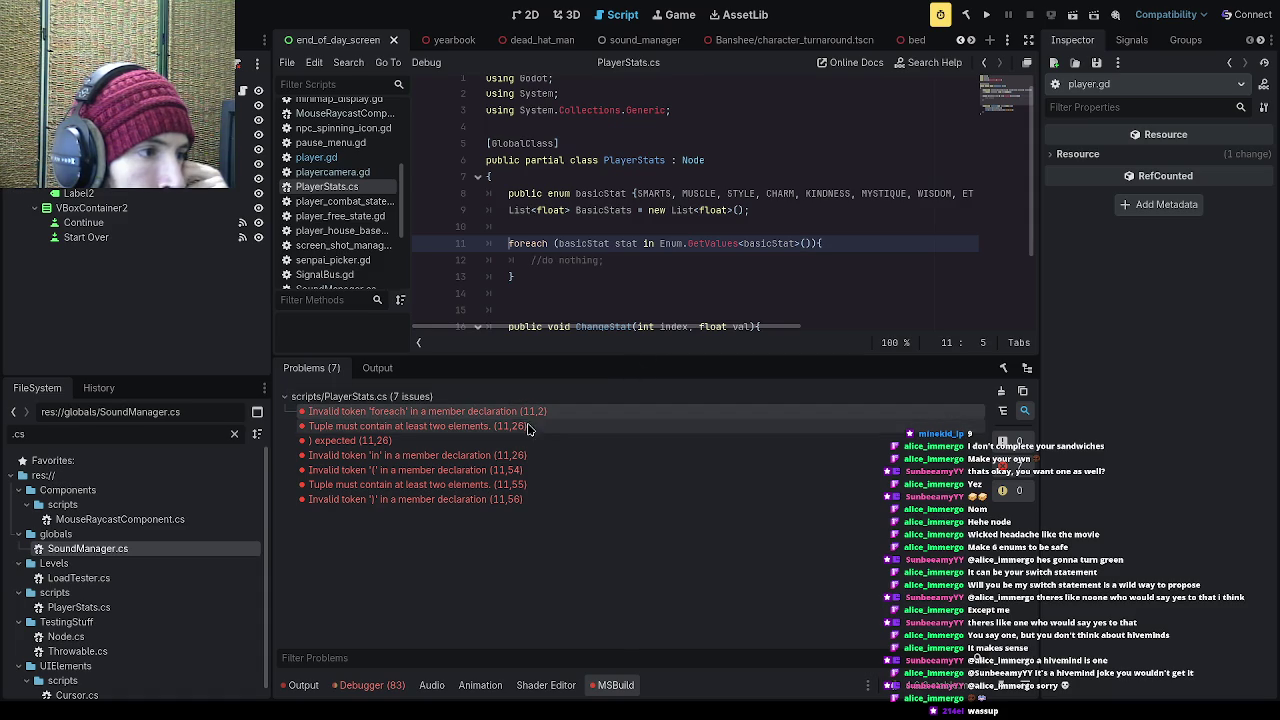
{"action": "left_click", "coordinate": [557, 449]}
{"action": "left_click", "coordinate": [806, 247]}
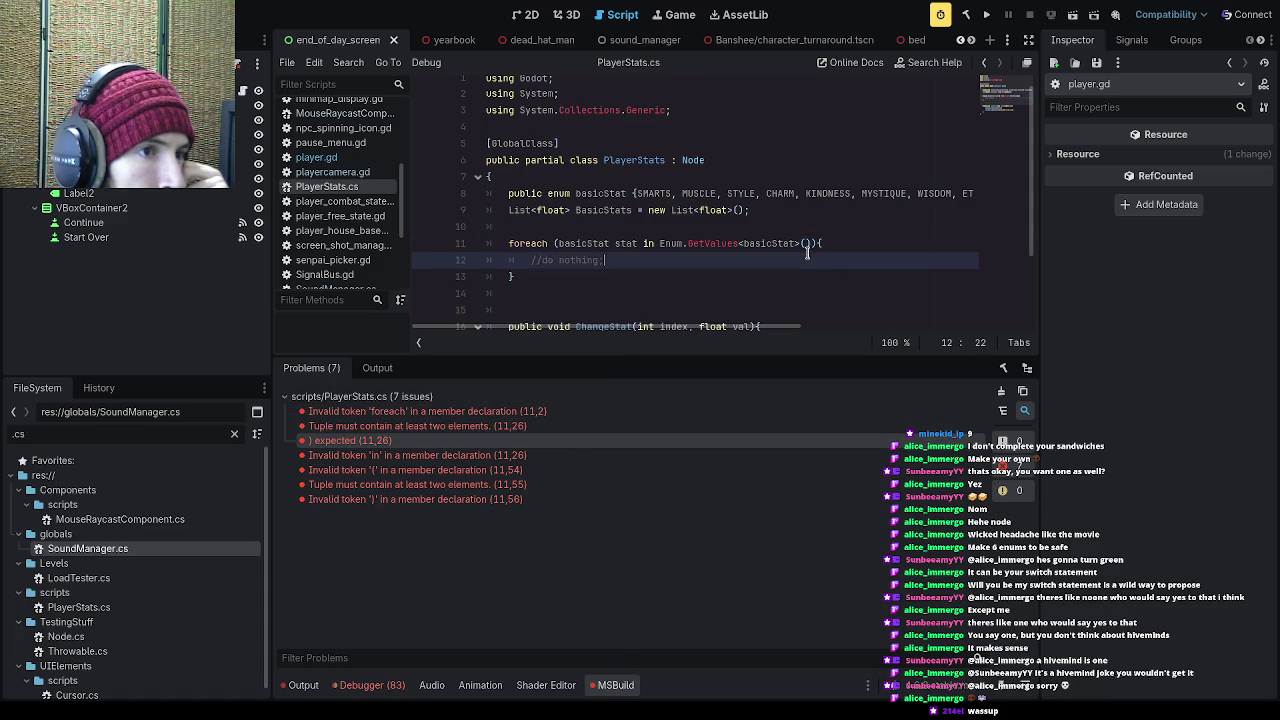
{"action": "key", "text": "Up"}
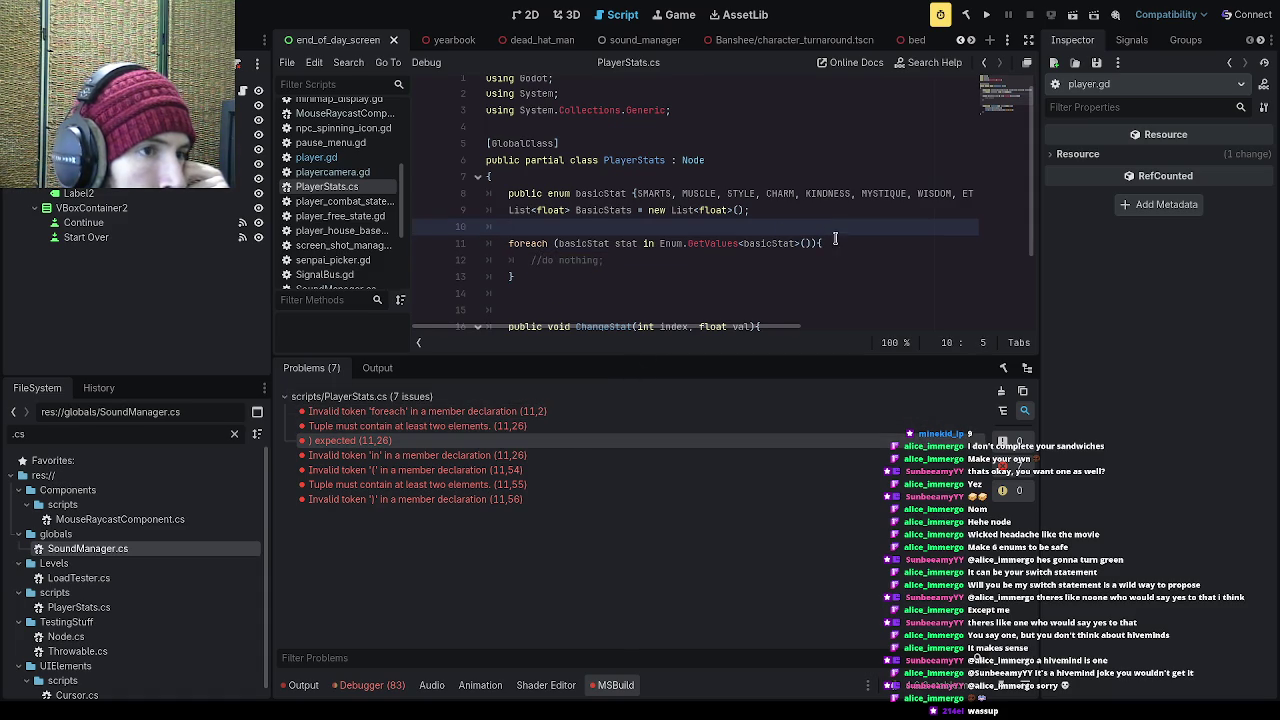
{"action": "key", "text": "Down"}
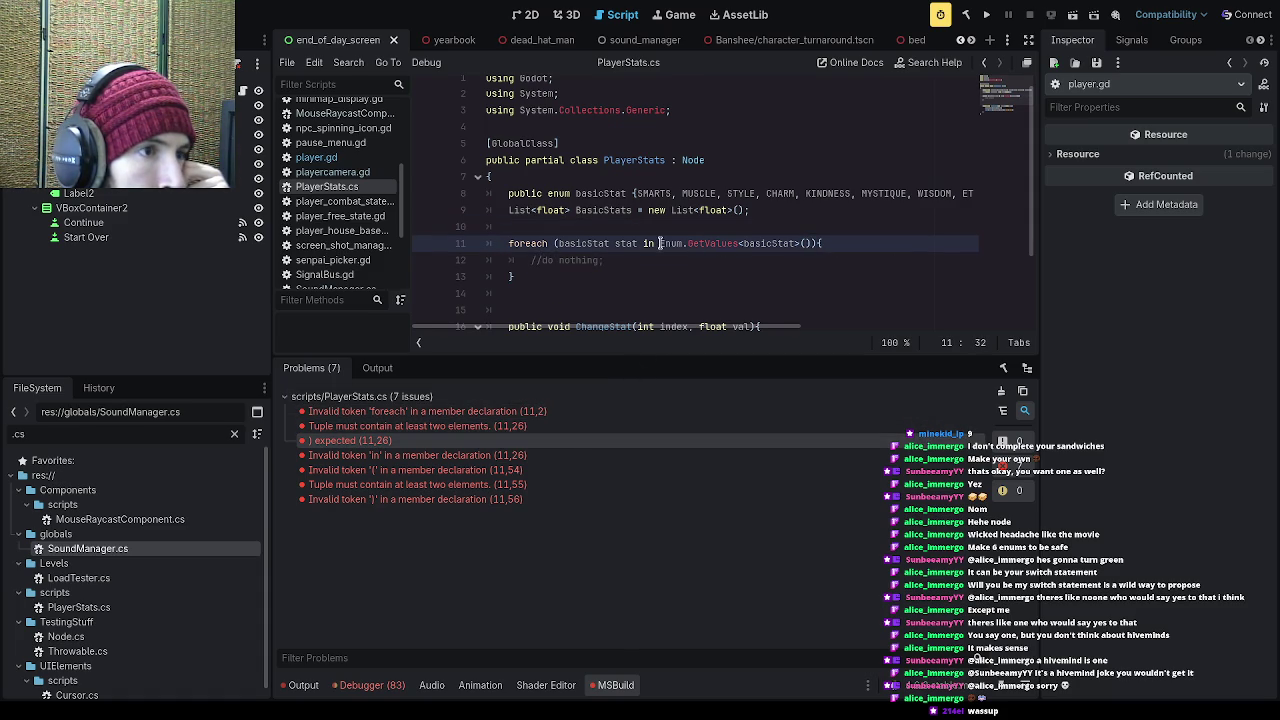
{"action": "left_click", "coordinate": [642, 244]}
{"action": "left_click", "coordinate": [628, 243]}
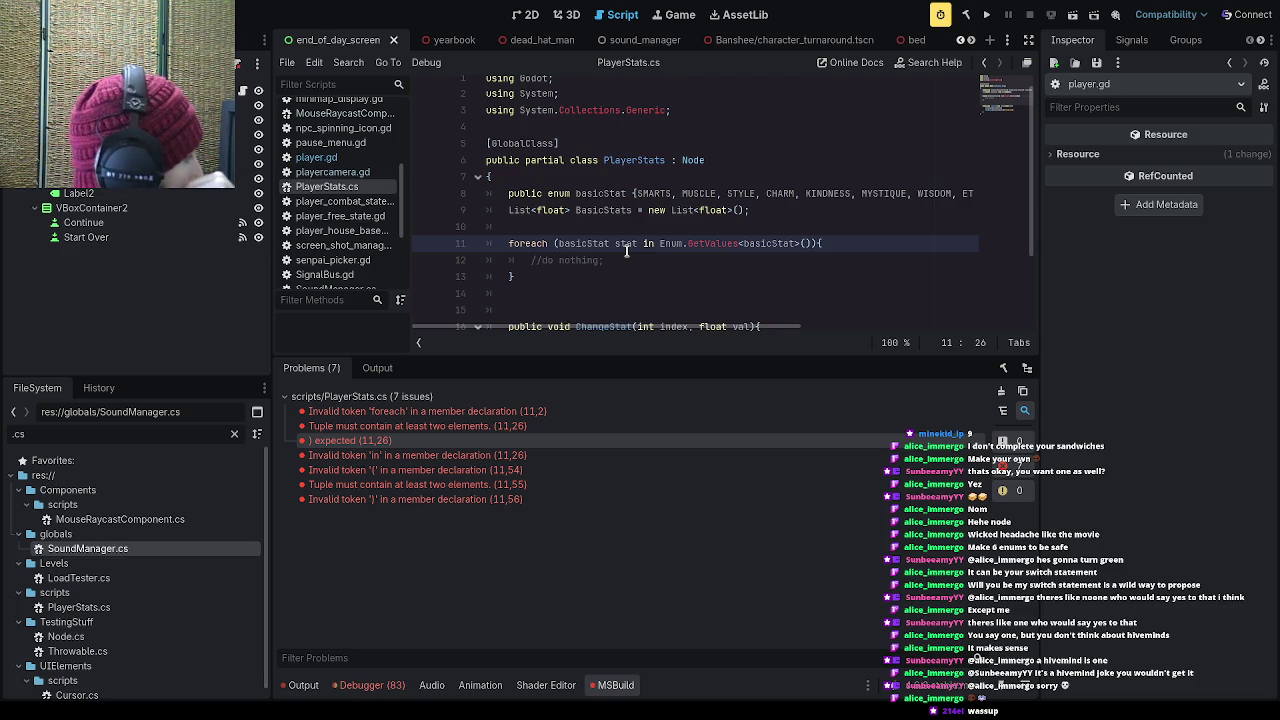
{"action": "left_click_drag", "start_coordinate": [606, 262], "coordinate": [531, 262]}
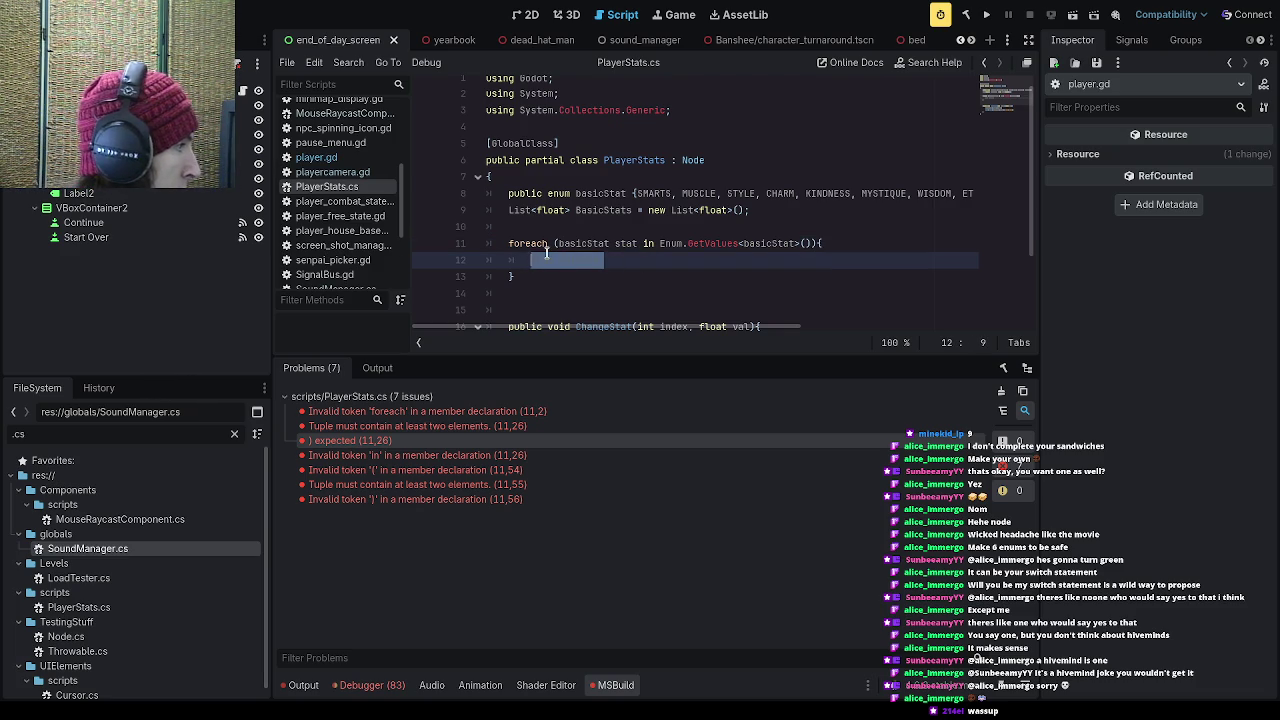
Step: Replace the comment with GD.Print(stat); and rebuild, which now shows 13 problems
{"action": "type", "text": "GD"}
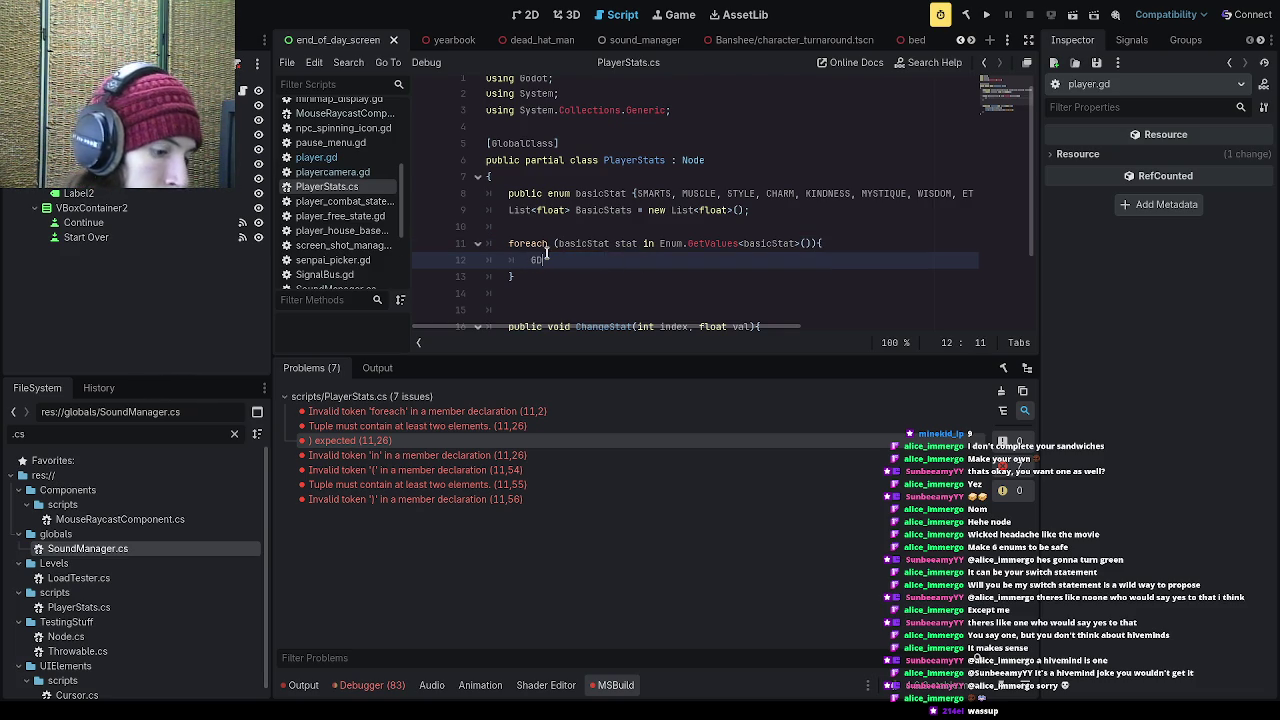
{"action": "type", "text": ".Print("}
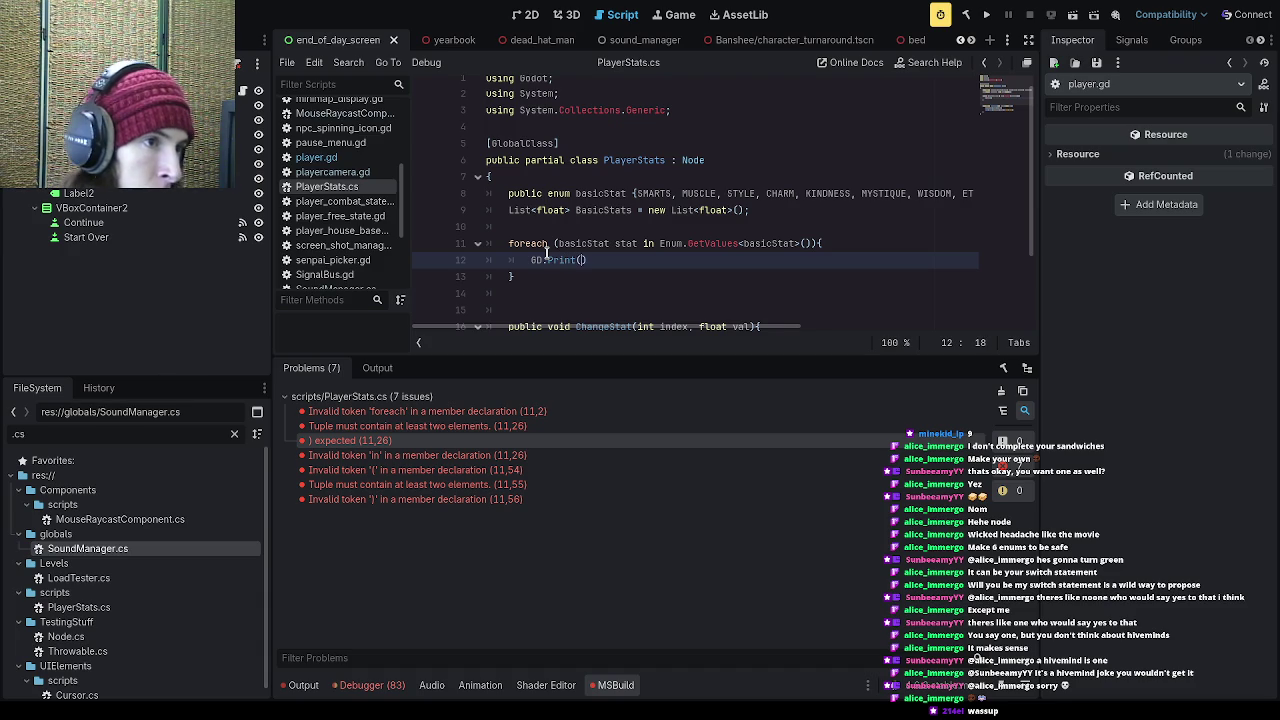
{"action": "type", "text": "stat);"}
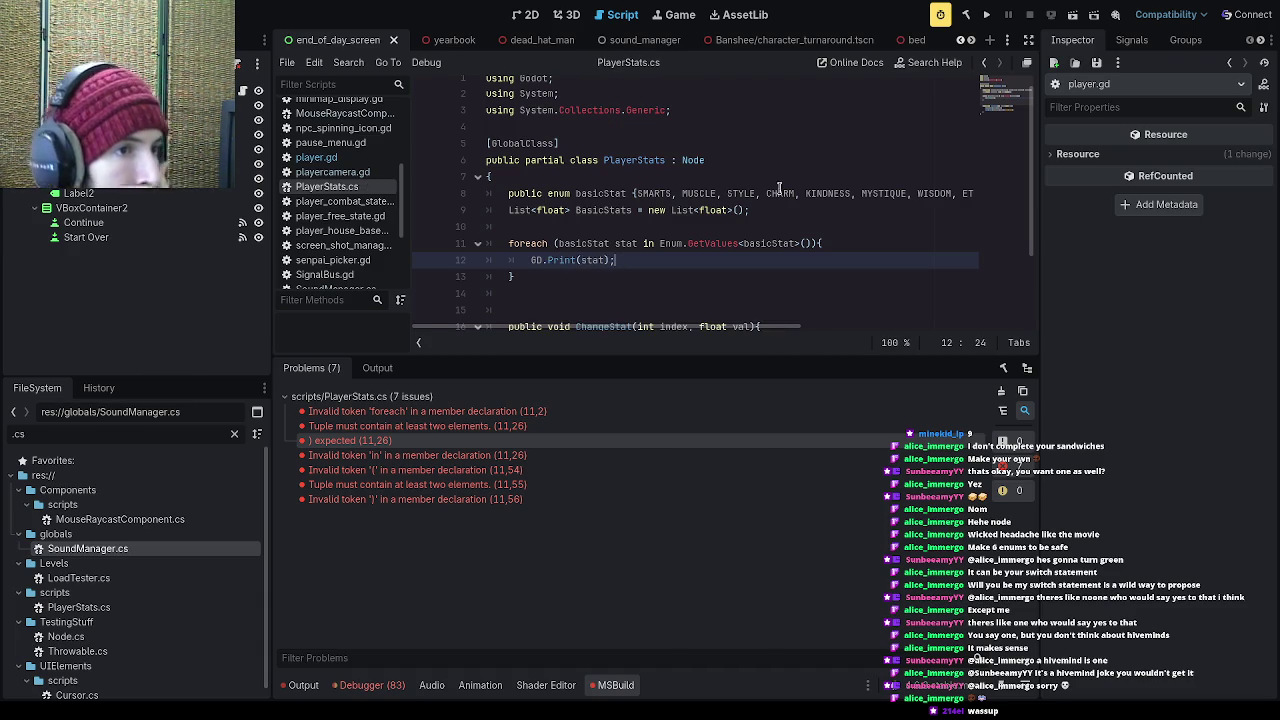
{"action": "left_click", "coordinate": [986, 14]}
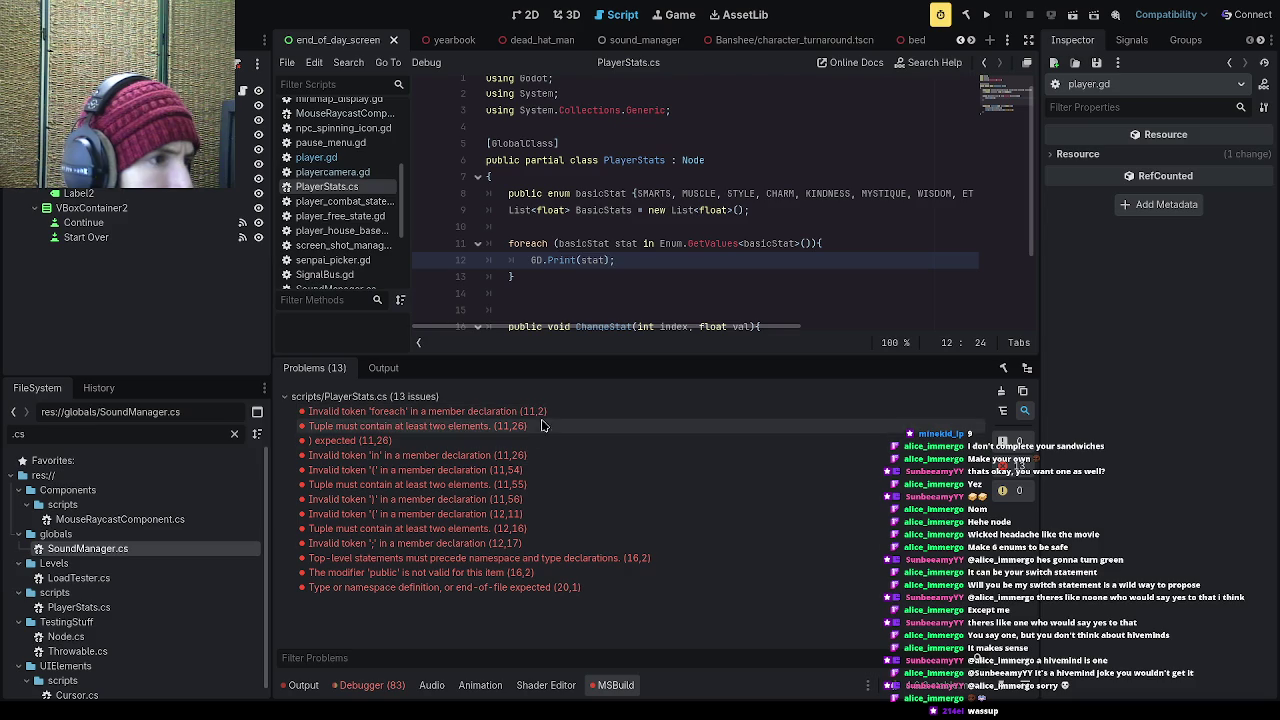
{"action": "key", "text": "Left"}
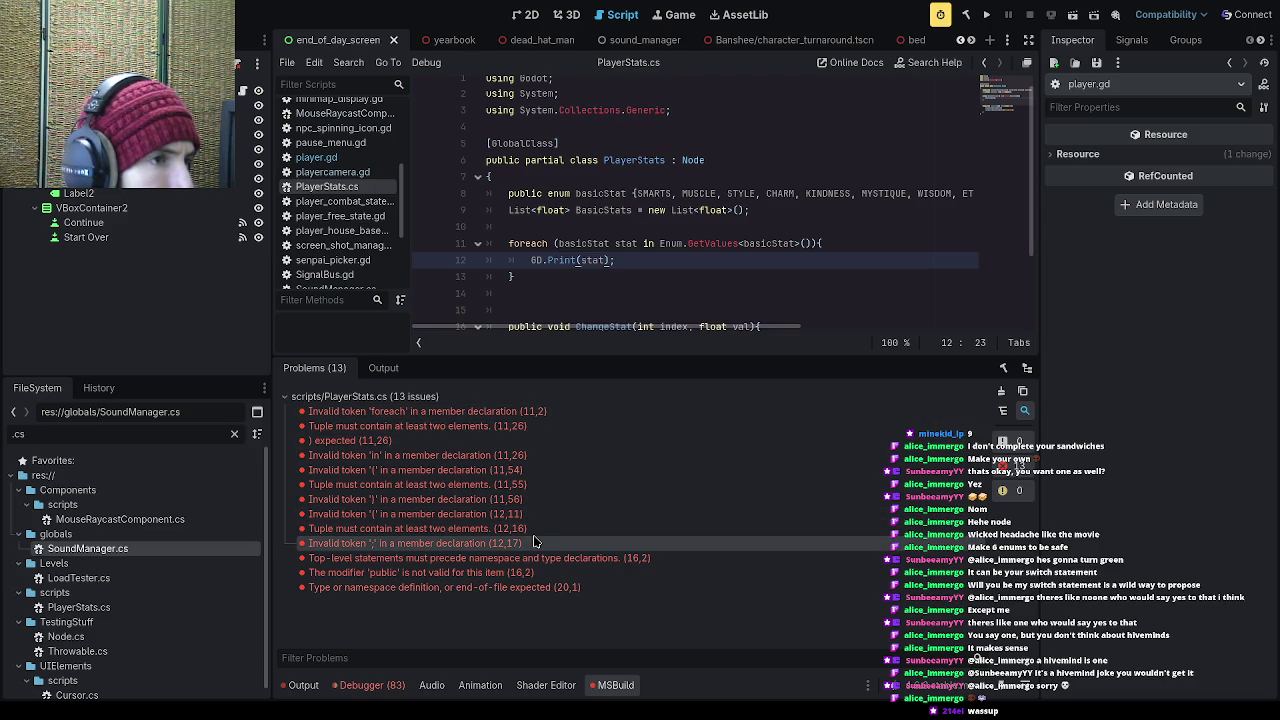
{"action": "scroll", "coordinate": [549, 272], "scroll_direction": "down", "scroll_amount": 2}
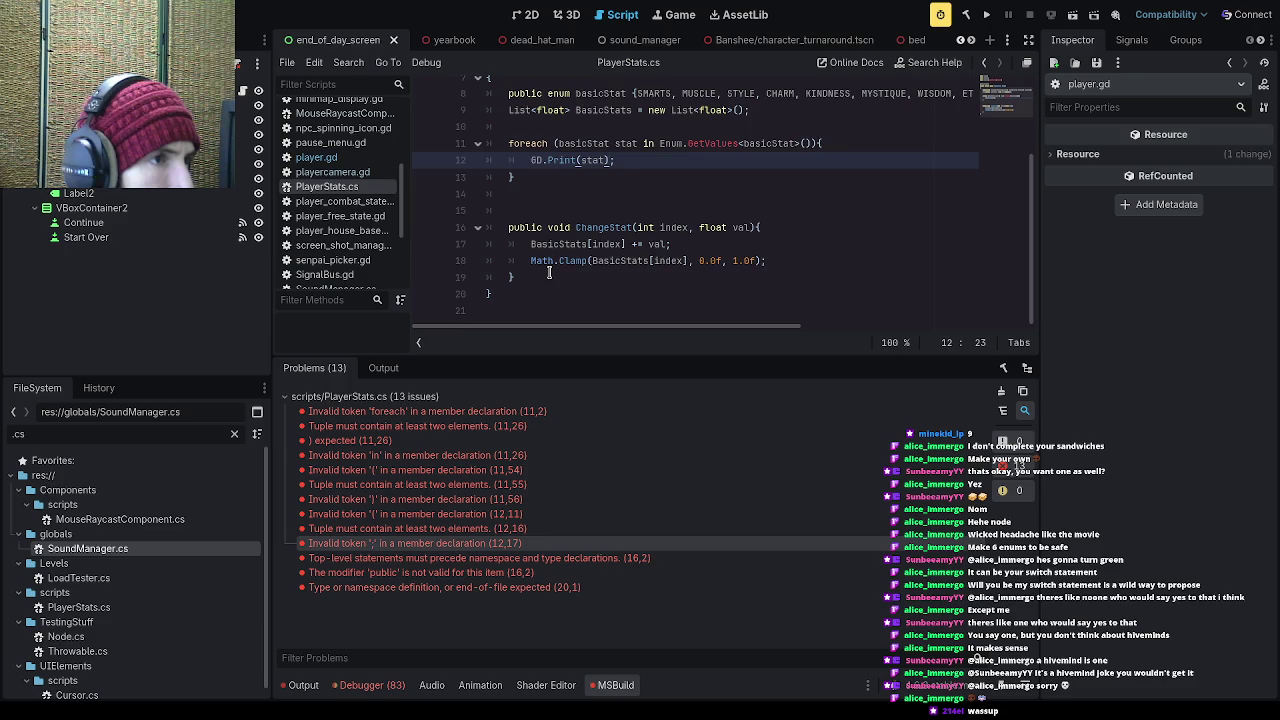
{"action": "scroll", "coordinate": [549, 272], "scroll_direction": "up", "scroll_amount": 1}
{"action": "scroll", "coordinate": [547, 273], "scroll_direction": "down", "scroll_amount": 1}
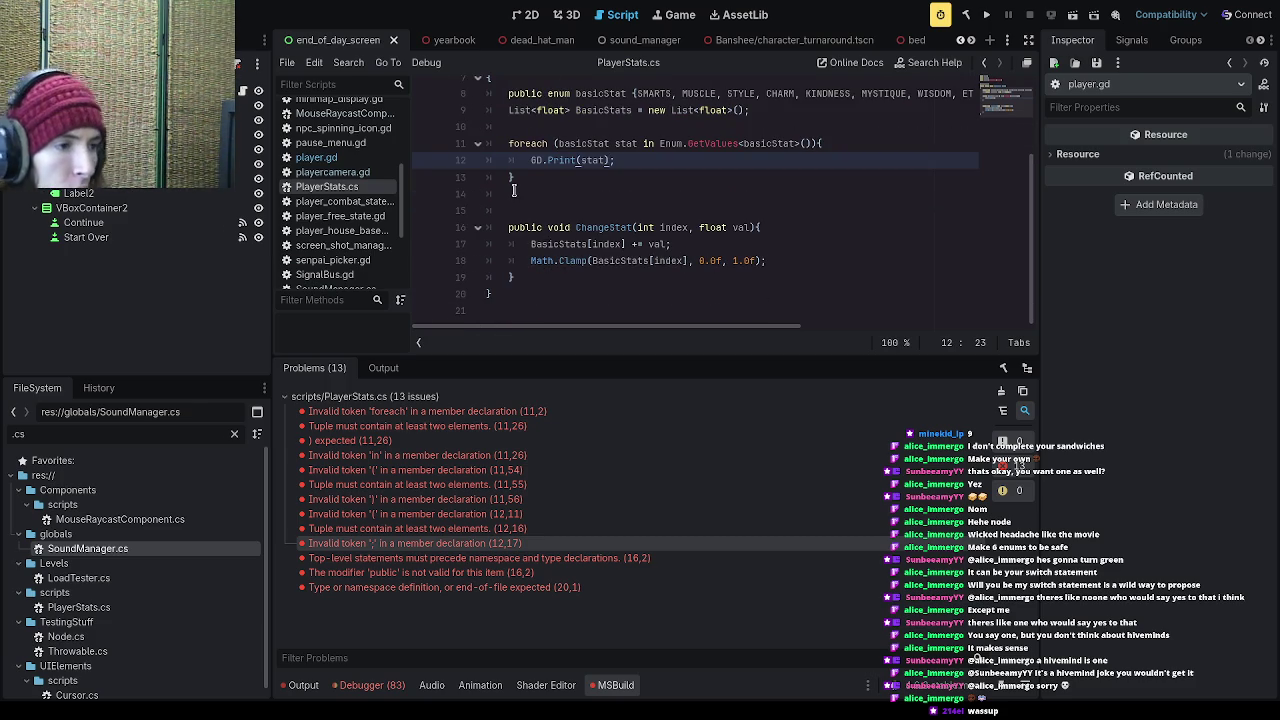
{"action": "left_click", "coordinate": [648, 559]}
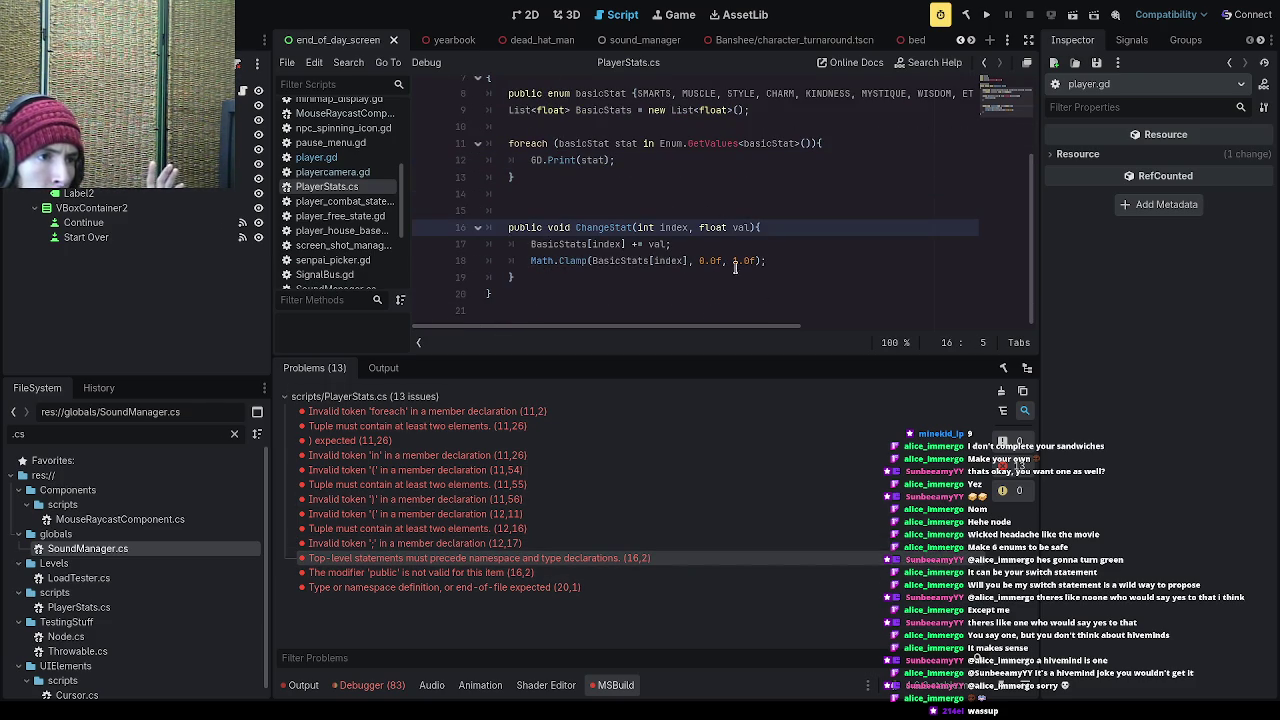
{"action": "scroll", "coordinate": [700, 250], "scroll_direction": "up", "scroll_amount": 1}
{"action": "left_click", "coordinate": [554, 128]}
{"action": "scroll", "coordinate": [560, 150], "scroll_direction": "down", "scroll_amount": 1}
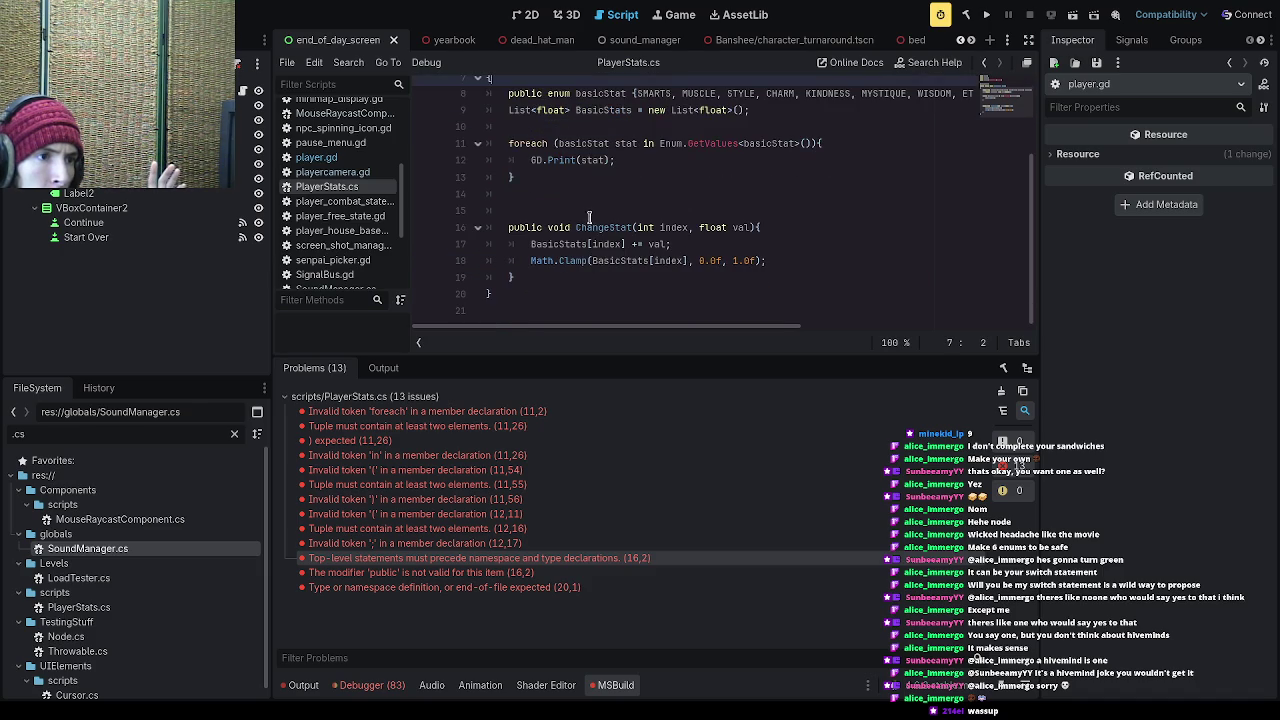
{"action": "left_click", "coordinate": [478, 295]}
{"action": "scroll", "coordinate": [540, 311], "scroll_direction": "up", "scroll_amount": 1}
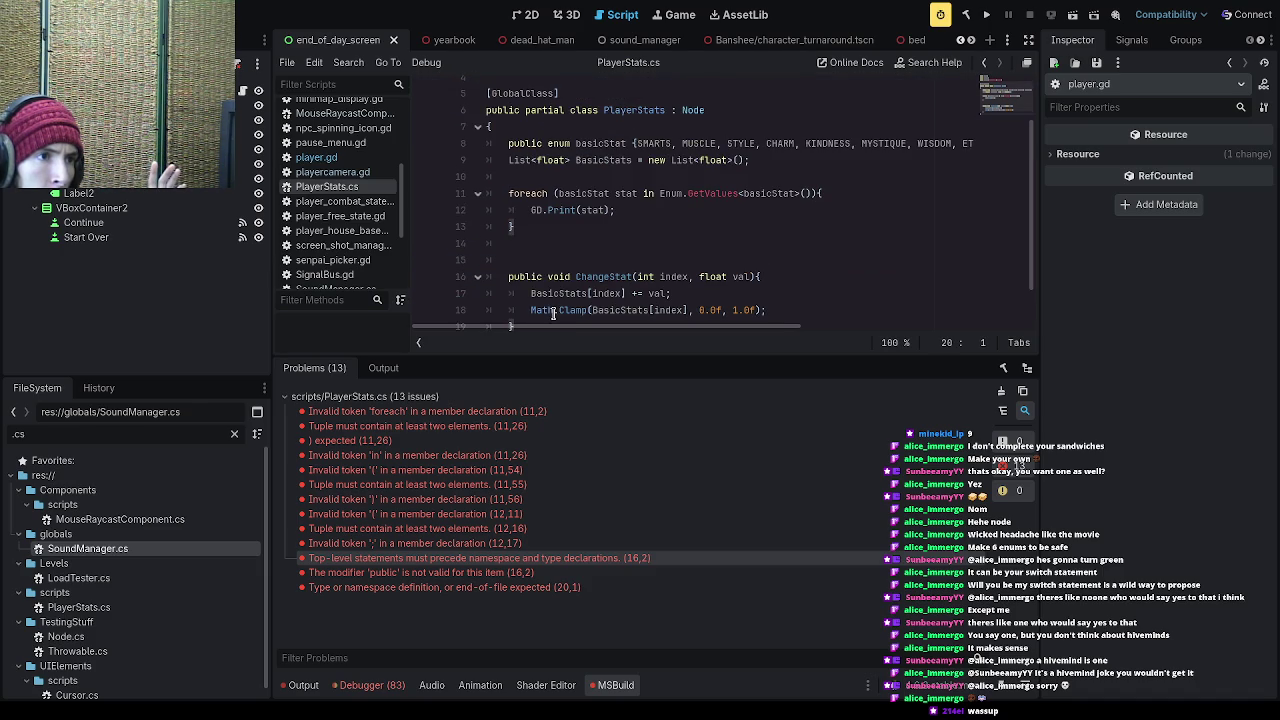
{"action": "scroll", "coordinate": [552, 278], "scroll_direction": "down", "scroll_amount": 1}
{"action": "scroll", "coordinate": [551, 277], "scroll_direction": "up", "scroll_amount": 2}
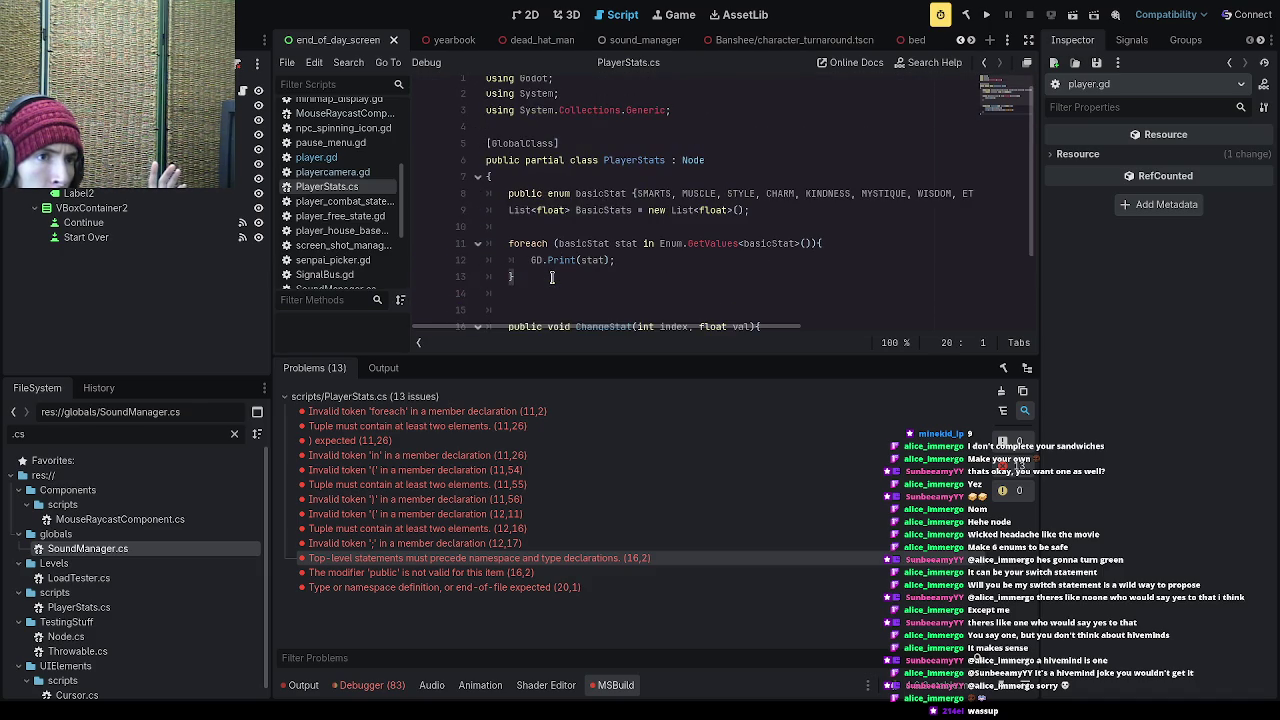
{"action": "scroll", "coordinate": [551, 277], "scroll_direction": "down", "scroll_amount": 1}
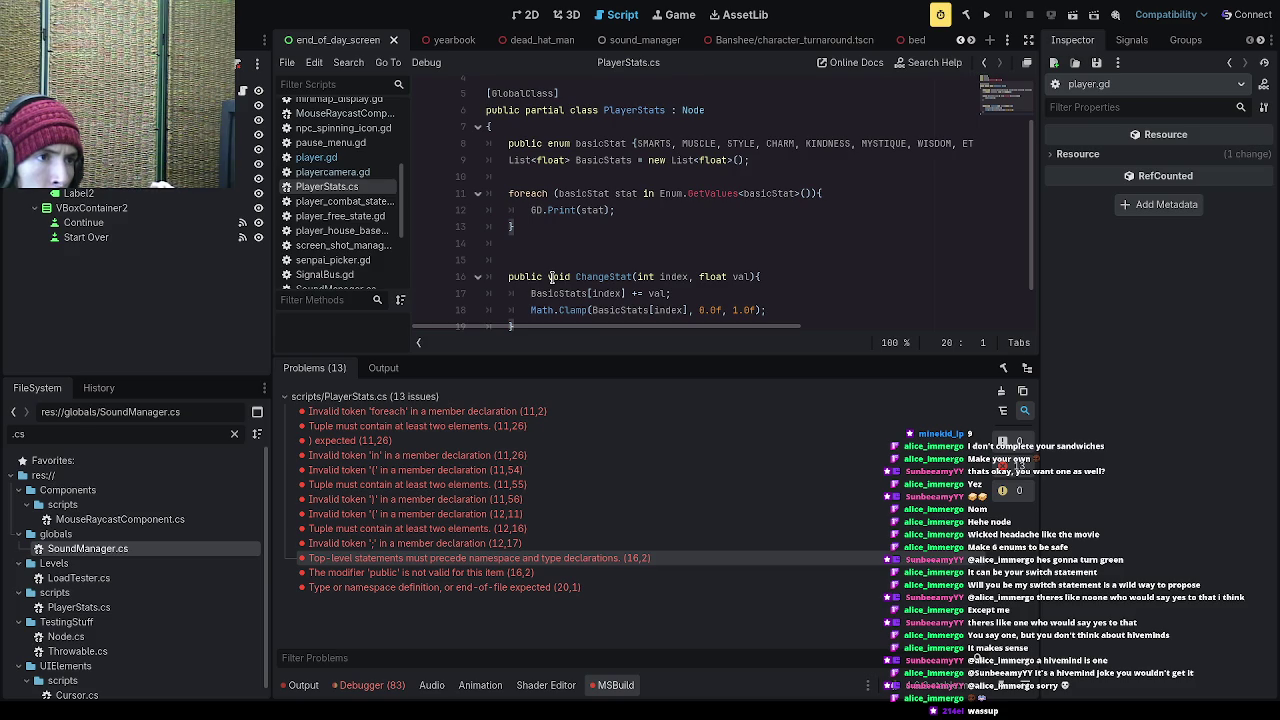
{"action": "scroll", "coordinate": [551, 277], "scroll_direction": "up", "scroll_amount": 1}
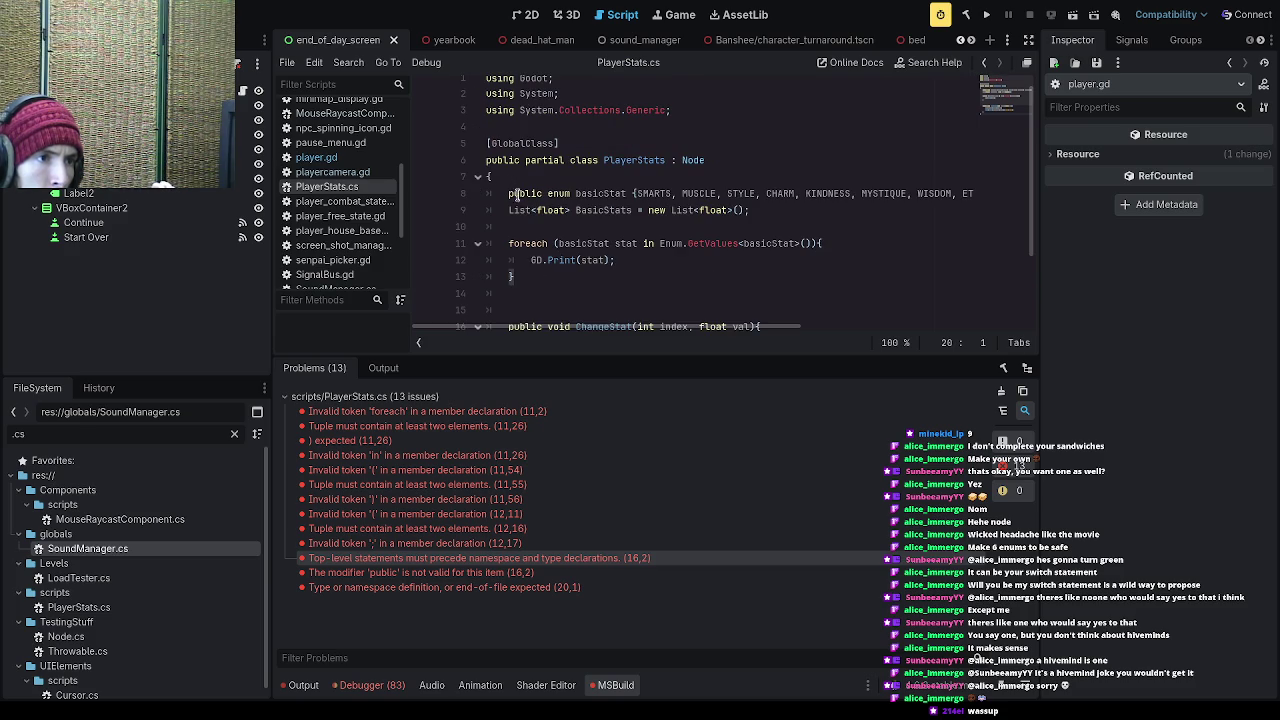
{"action": "mouse_move", "coordinate": [735, 327]}
{"action": "left_mouse_down"}
{"action": "mouse_move", "coordinate": [1040, 325]}
{"action": "mouse_move", "coordinate": [715, 314]}
{"action": "left_mouse_up"}
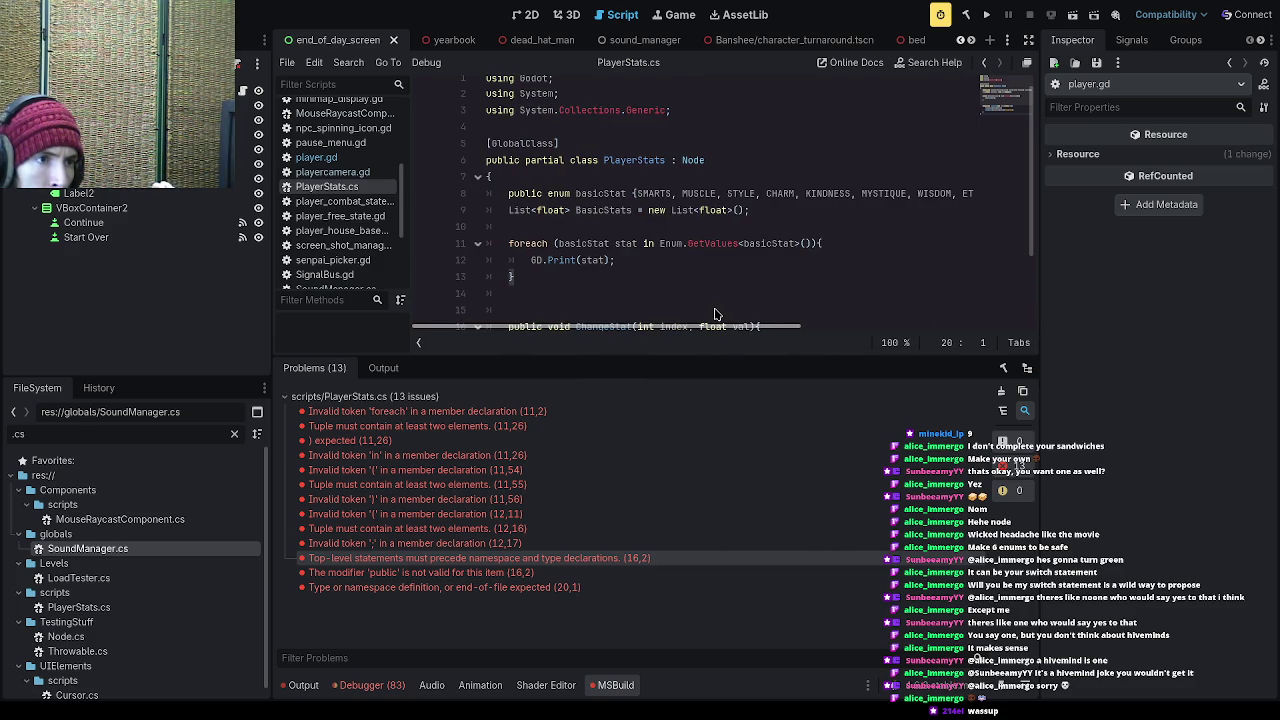
{"action": "left_click", "coordinate": [672, 296]}
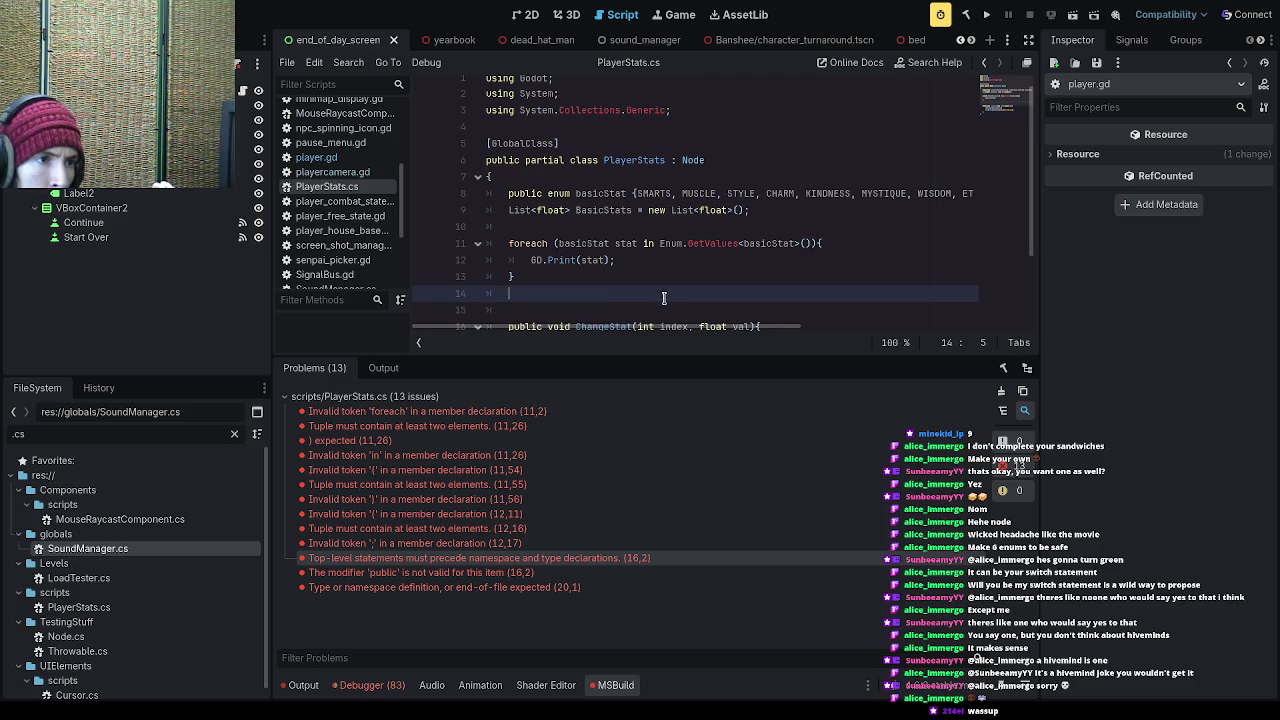
{"action": "left_click", "coordinate": [510, 276]}
{"action": "left_click", "coordinate": [490, 178]}
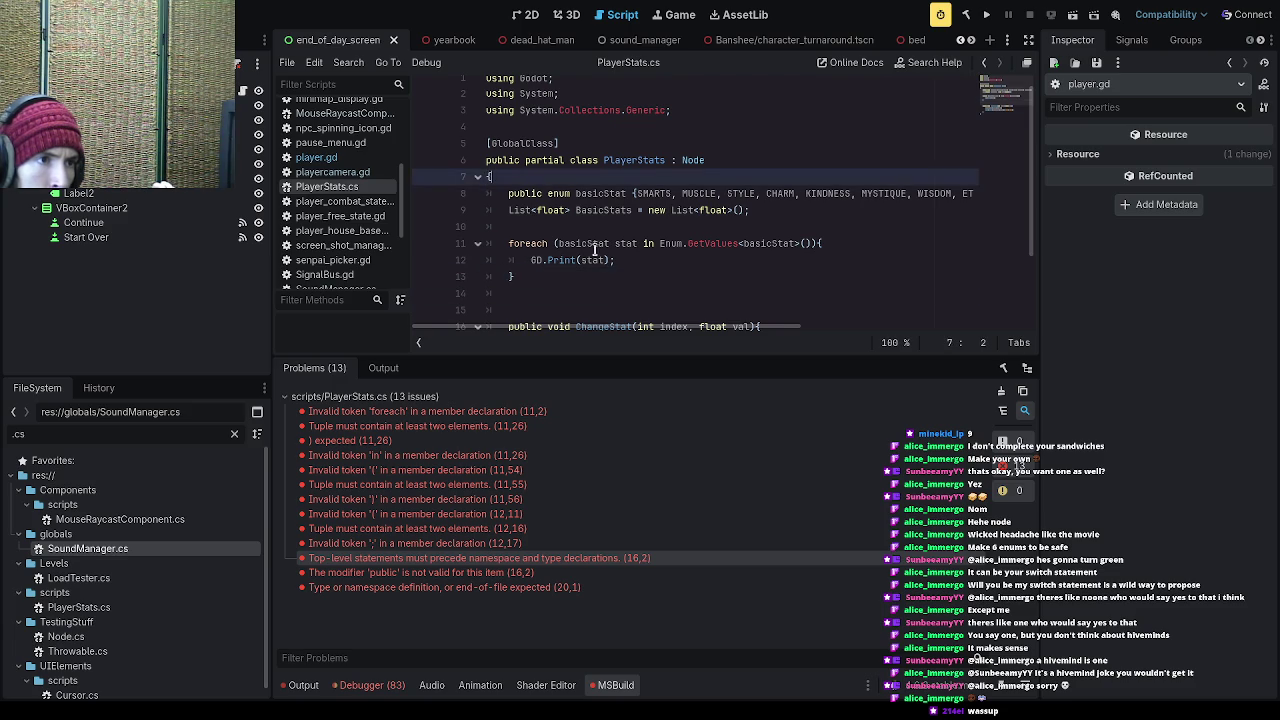
{"action": "scroll", "coordinate": [585, 243], "scroll_direction": "down", "scroll_amount": 2}
{"action": "left_click", "coordinate": [531, 305]}
{"action": "scroll", "coordinate": [531, 305], "scroll_direction": "up", "scroll_amount": 3}
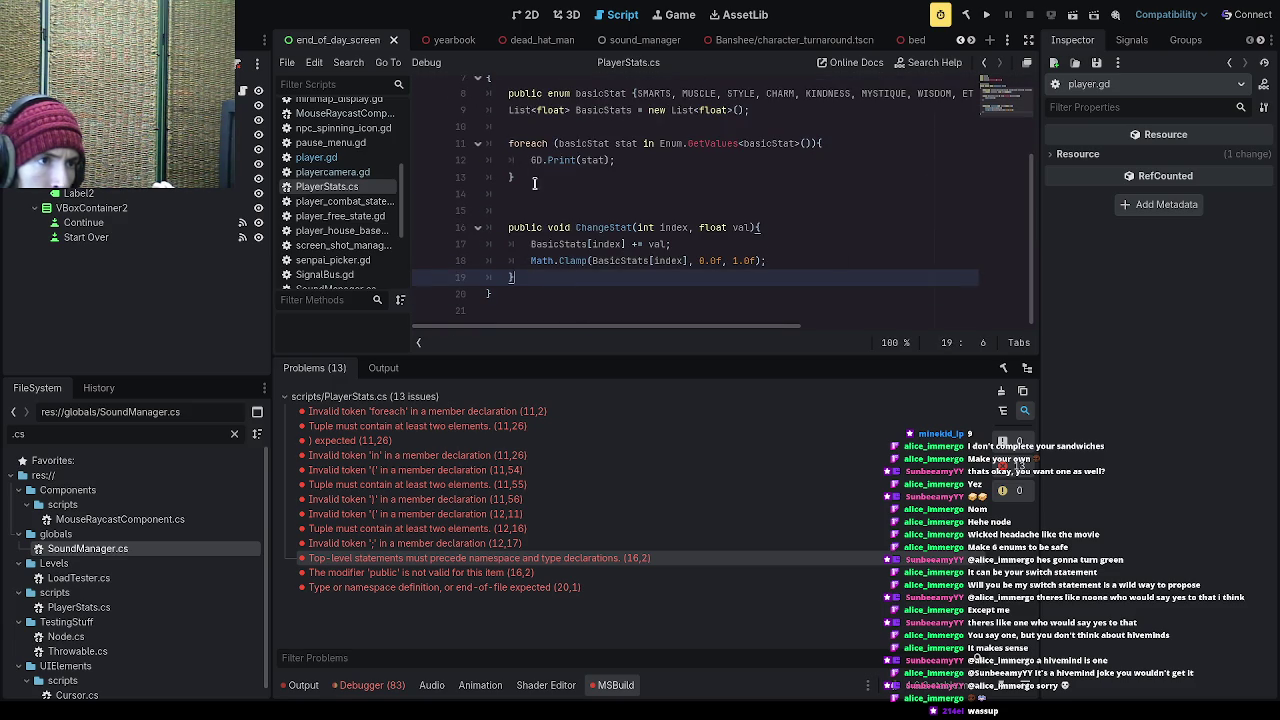
{"action": "left_click", "coordinate": [534, 183]}
{"action": "scroll", "coordinate": [534, 183], "scroll_direction": "up", "scroll_amount": 2}
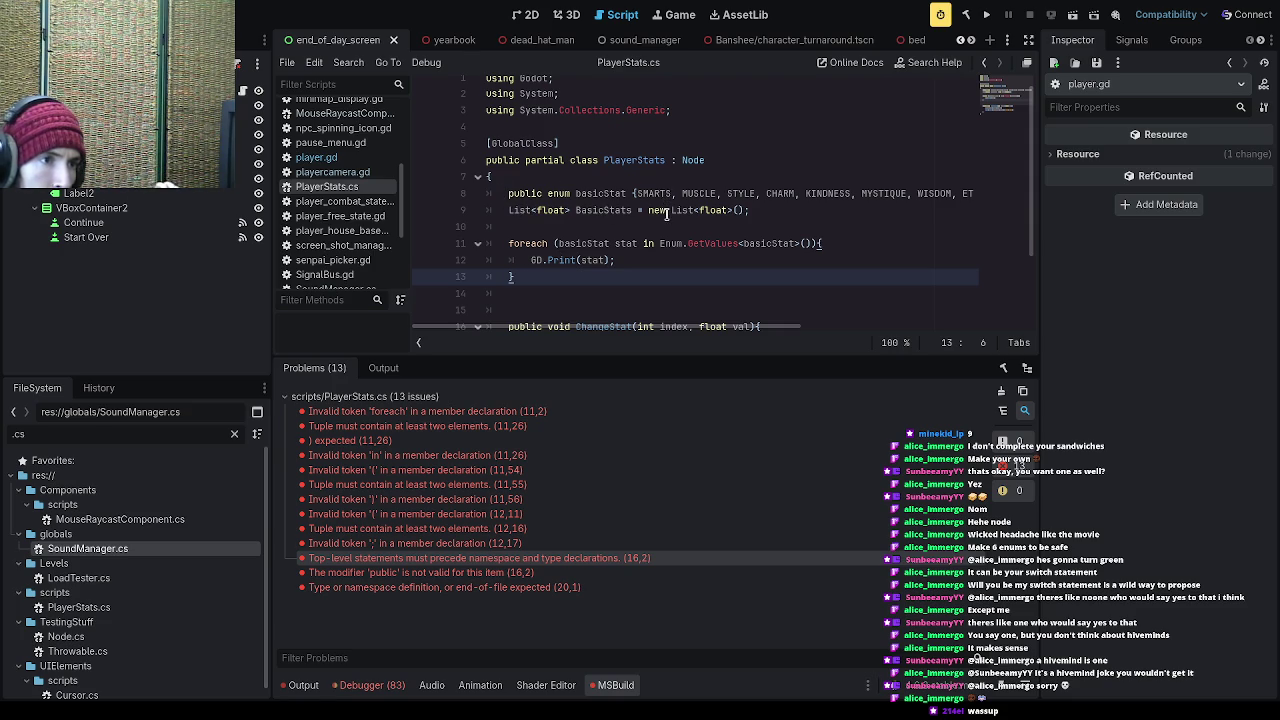
{"action": "scroll", "coordinate": [669, 229], "scroll_direction": "down", "scroll_amount": 2}
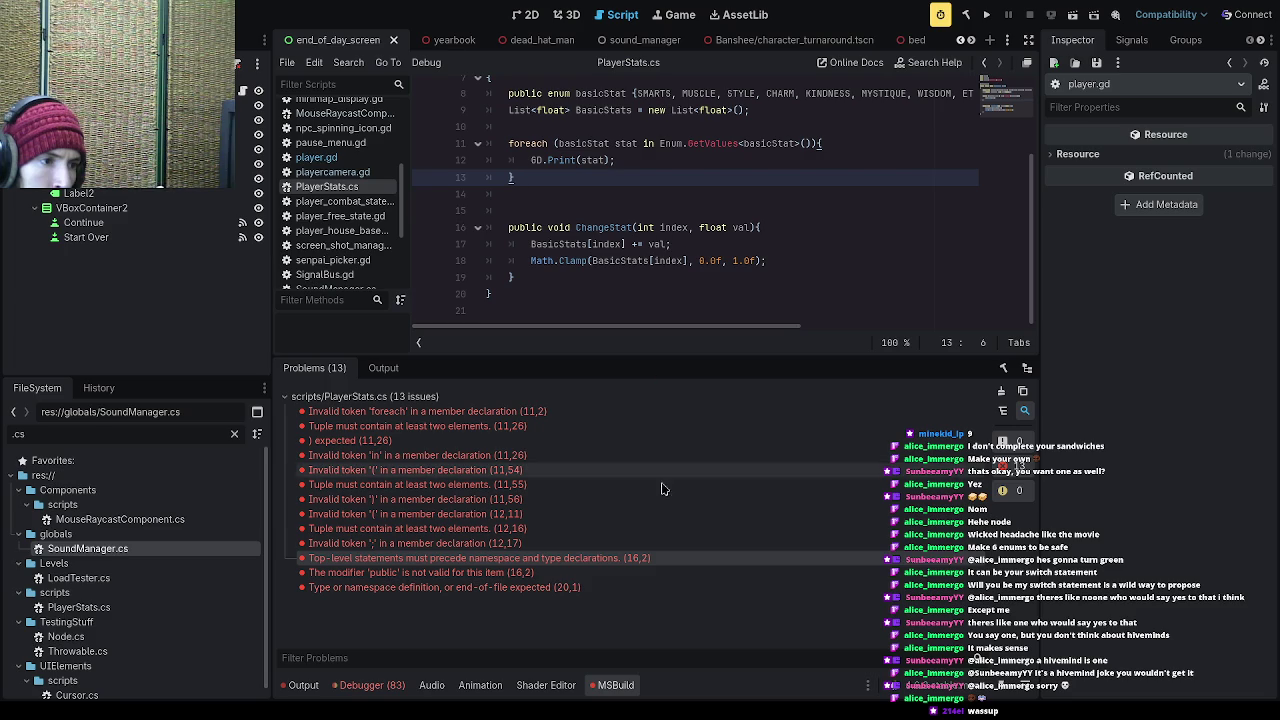
{"action": "left_click", "coordinate": [597, 545]}
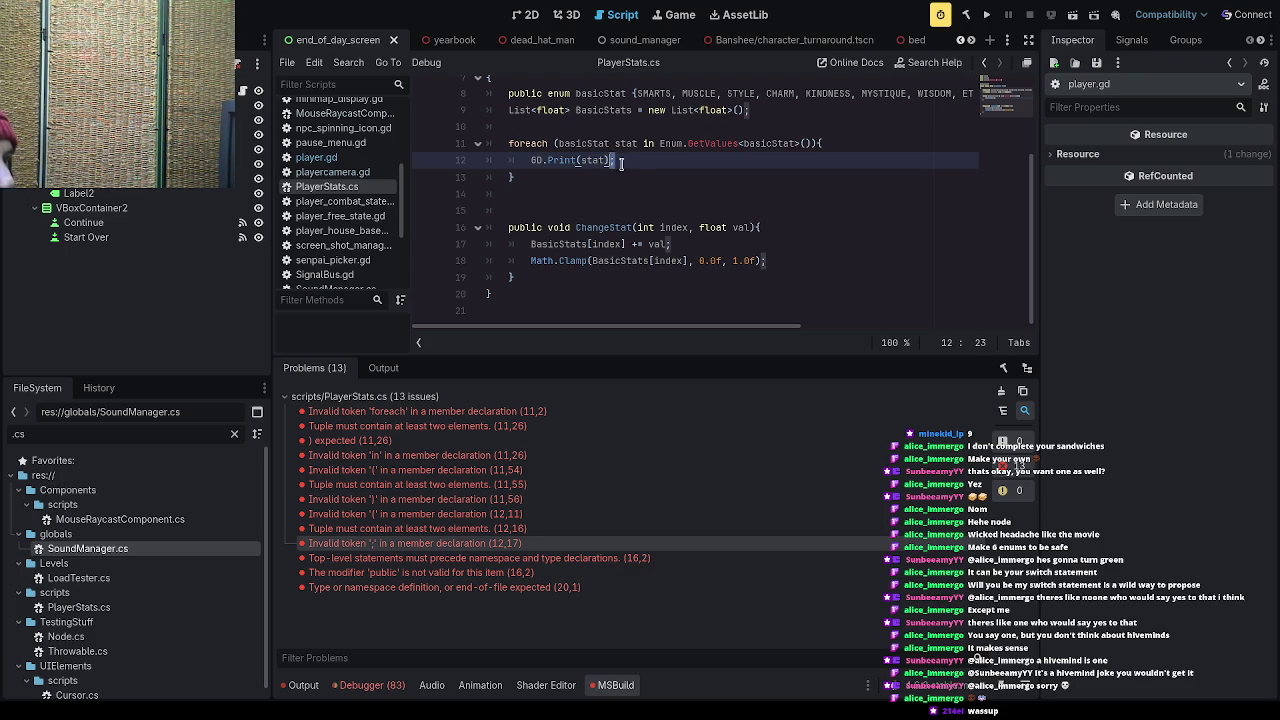
Step: Follow the invalid 'public' modifier error on line 16 to the ChangeStat method
{"action": "scroll", "coordinate": [636, 171], "scroll_direction": "up", "scroll_amount": 3}
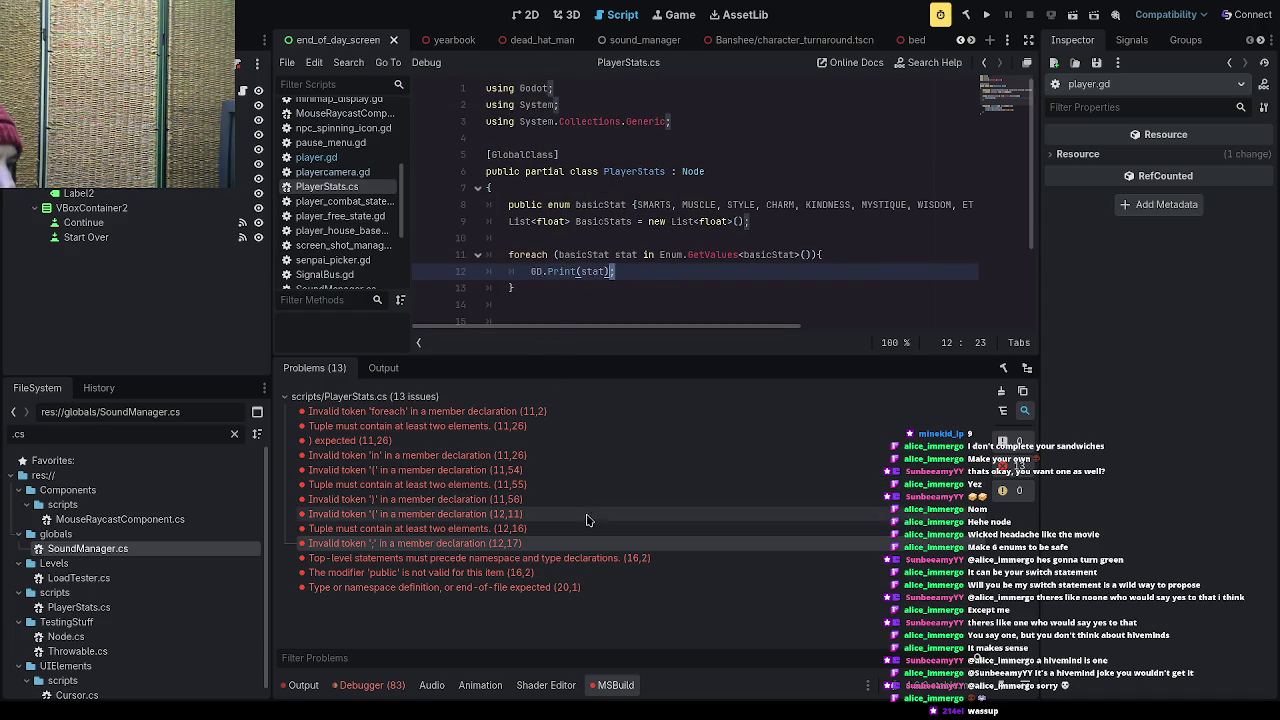
{"action": "double_click", "coordinate": [555, 573]}
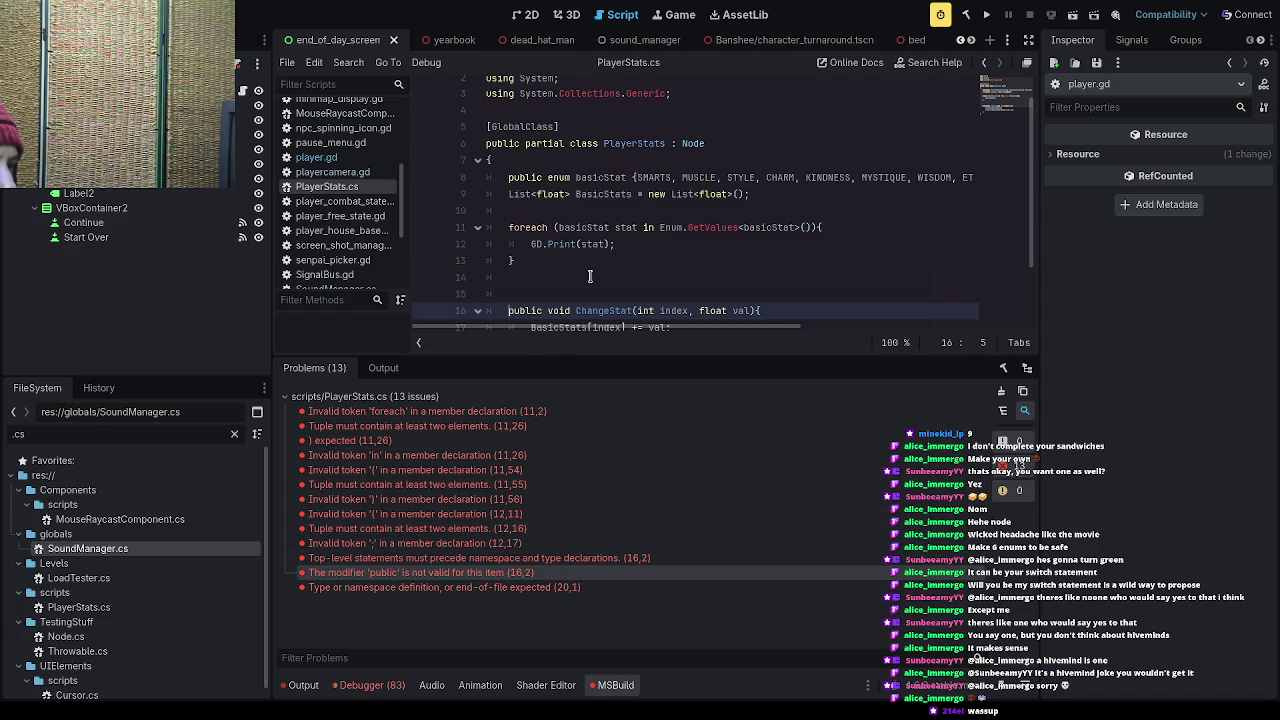
{"action": "double_click", "coordinate": [505, 576]}
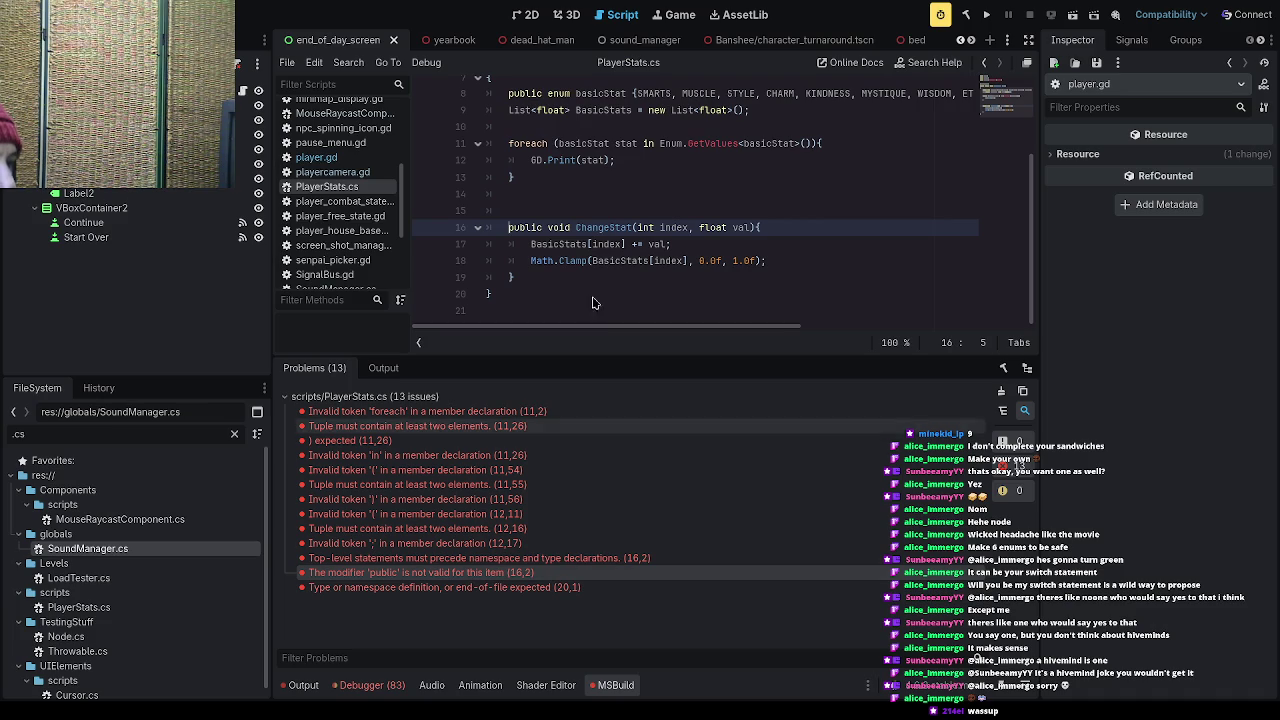
{"action": "left_click_drag", "start_coordinate": [577, 227], "coordinate": [632, 228]}
{"action": "left_click", "coordinate": [690, 245]}
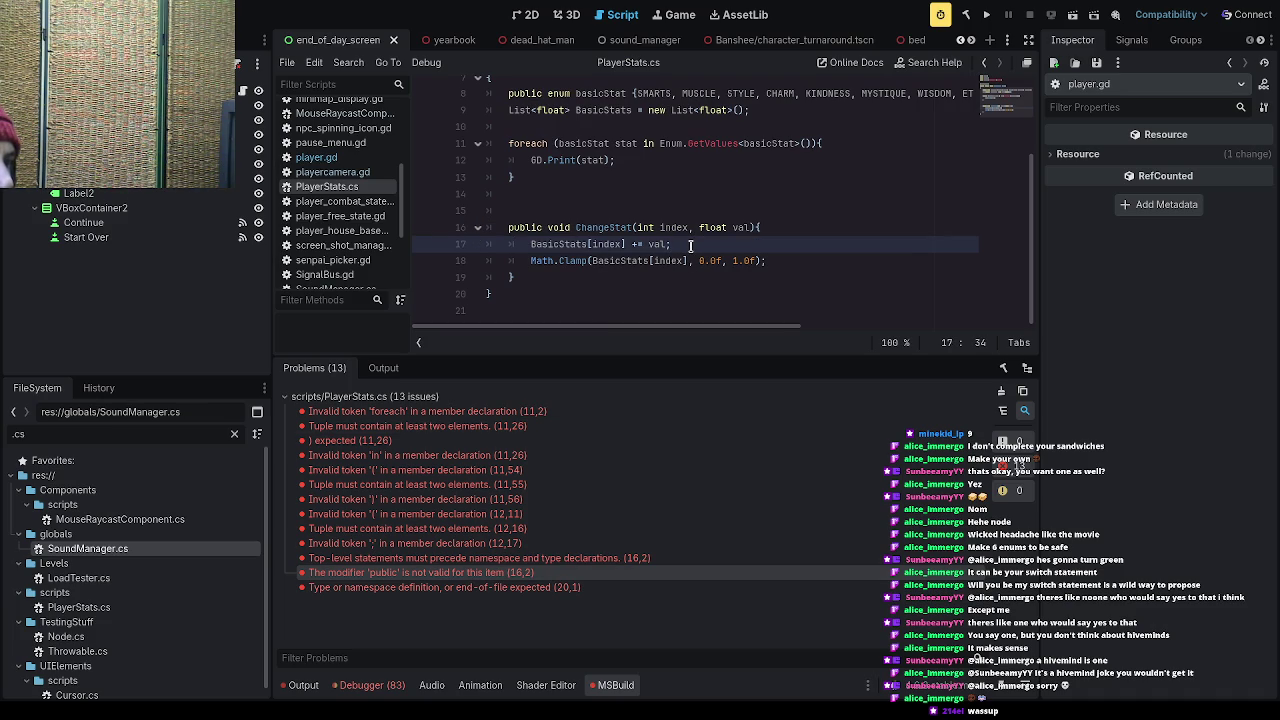
{"action": "scroll", "coordinate": [690, 245], "scroll_direction": "up", "scroll_amount": 1}
{"action": "left_click", "coordinate": [690, 245]}
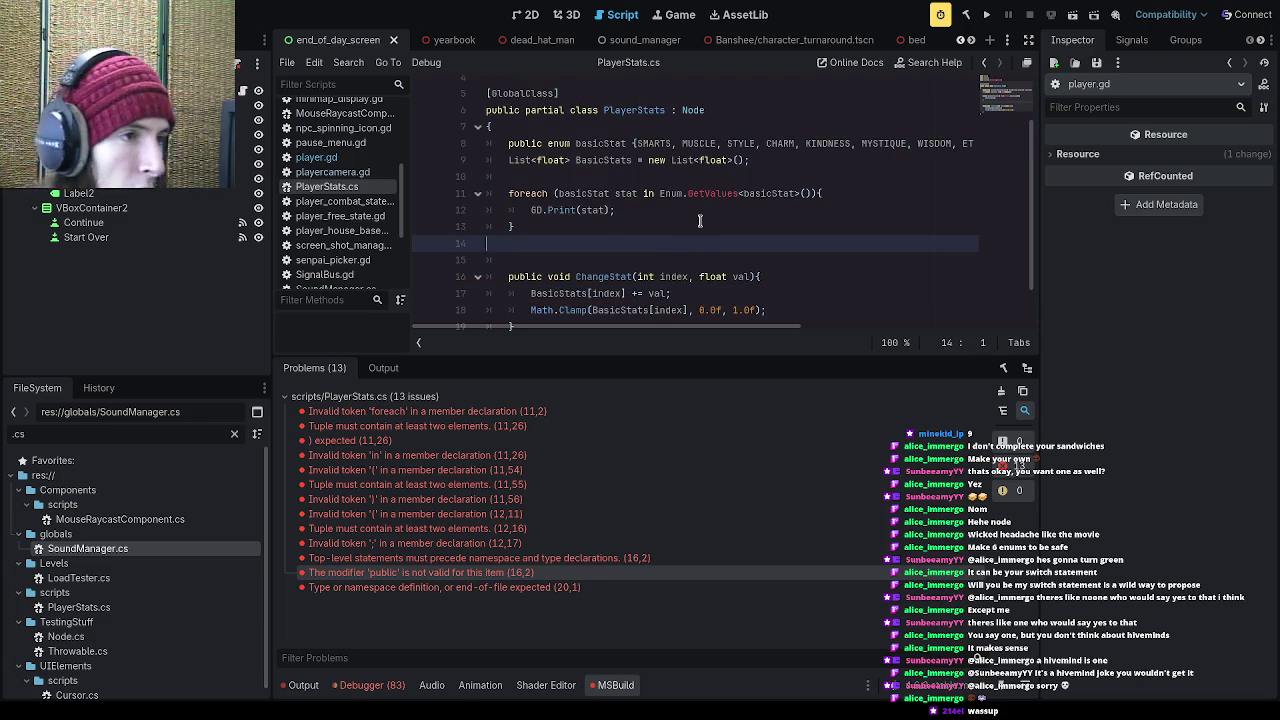
Step: Delete the foreach block on lines 10–13 and build and run the game
{"action": "left_click", "coordinate": [700, 222]}
{"action": "scroll", "coordinate": [706, 230], "scroll_direction": "up", "scroll_amount": 1}
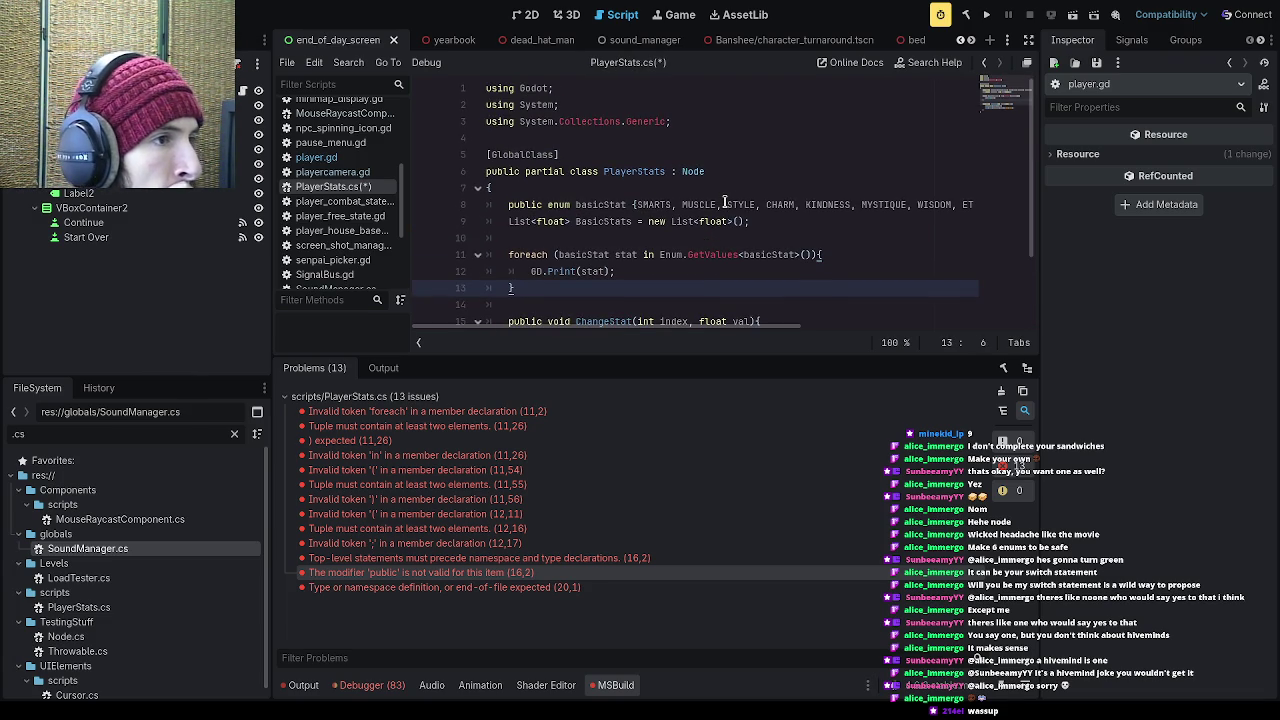
{"action": "scroll", "coordinate": [732, 222], "scroll_direction": "down", "scroll_amount": 2}
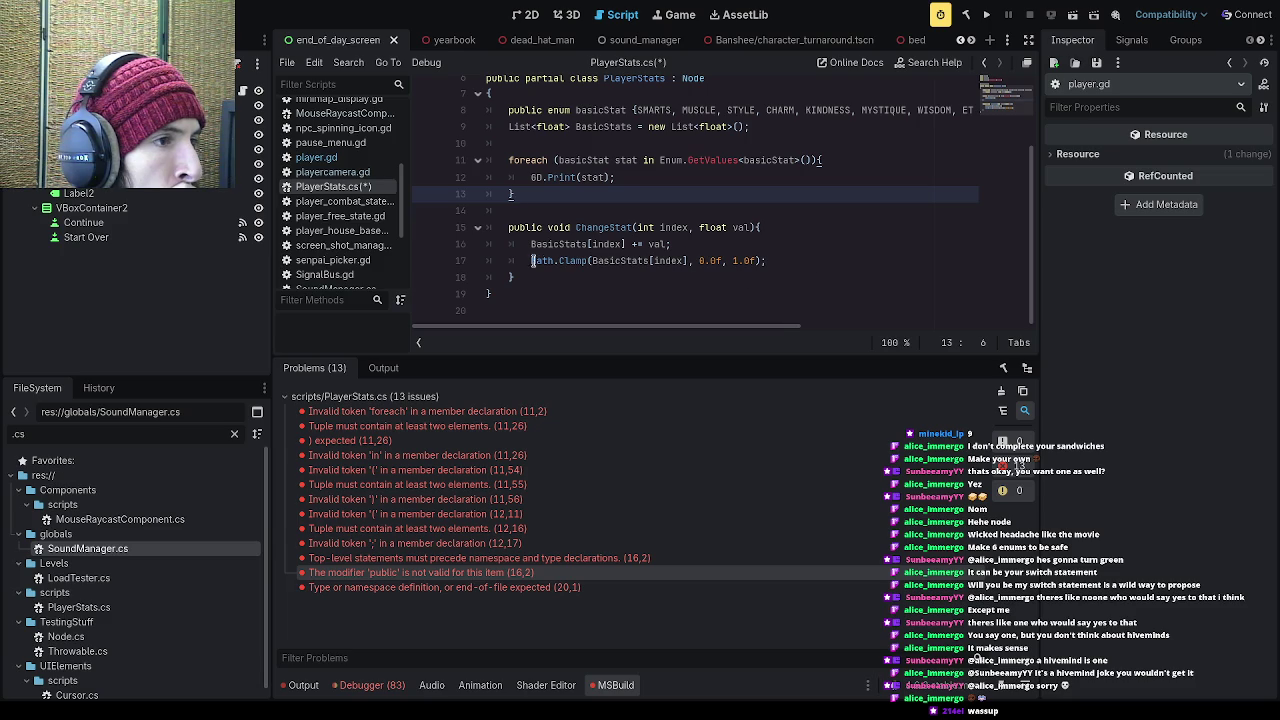
{"action": "left_click_drag", "start_coordinate": [516, 194], "coordinate": [476, 147]}
{"action": "key", "text": "ctrl+c"}
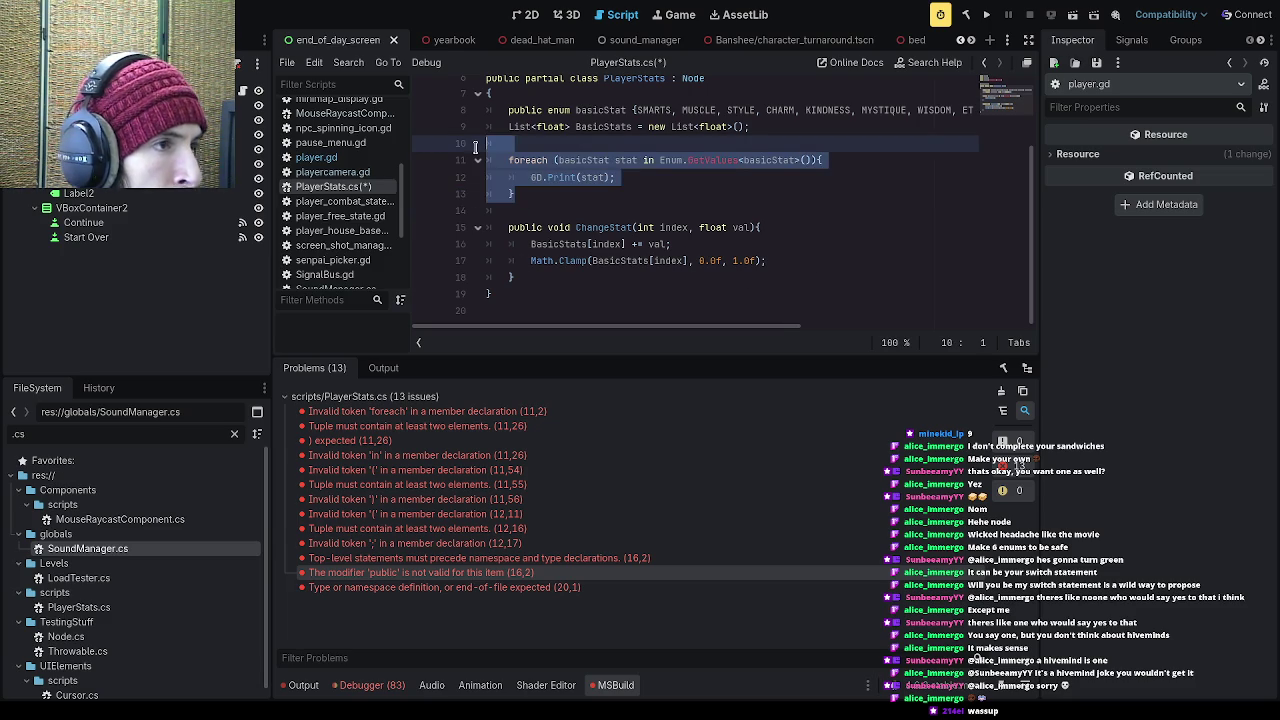
{"action": "key", "text": "BackSpace"}
{"action": "key", "text": "BackSpace"}
{"action": "left_click", "coordinate": [988, 15]}
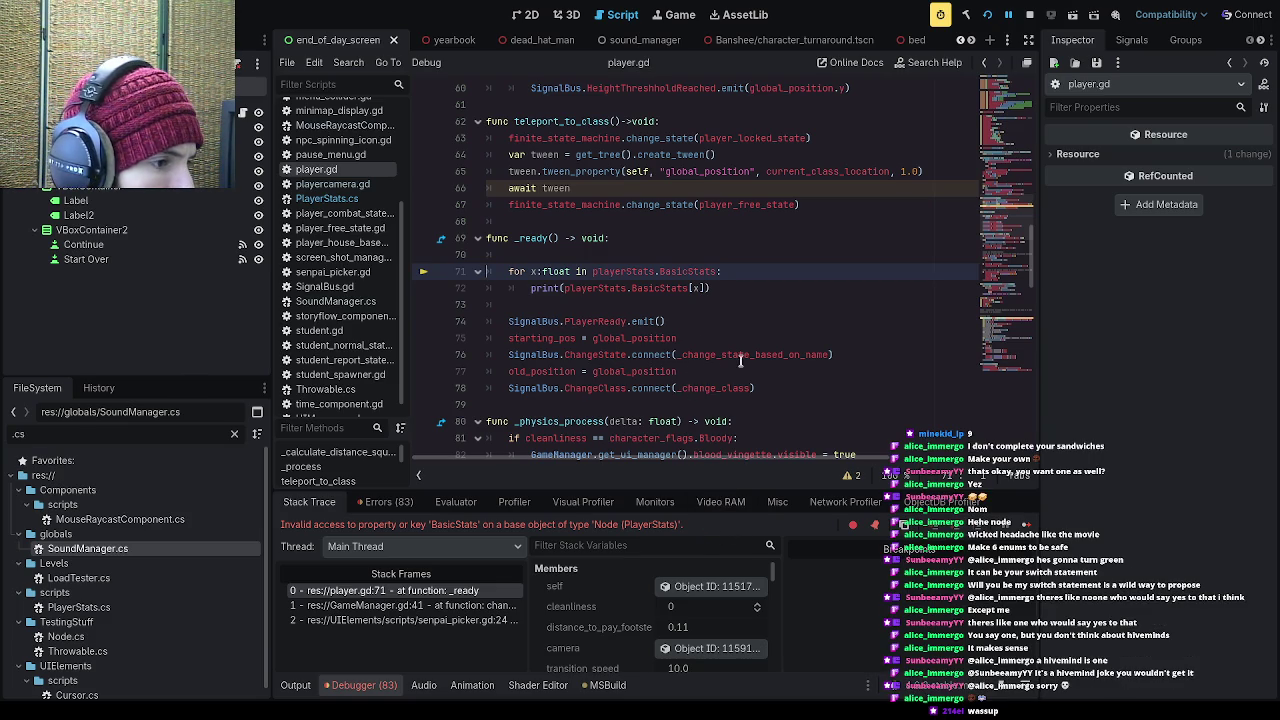
Step: Stop the game and return to PlayerStats.cs at the empty line 10
{"action": "left_click", "coordinate": [1029, 14]}
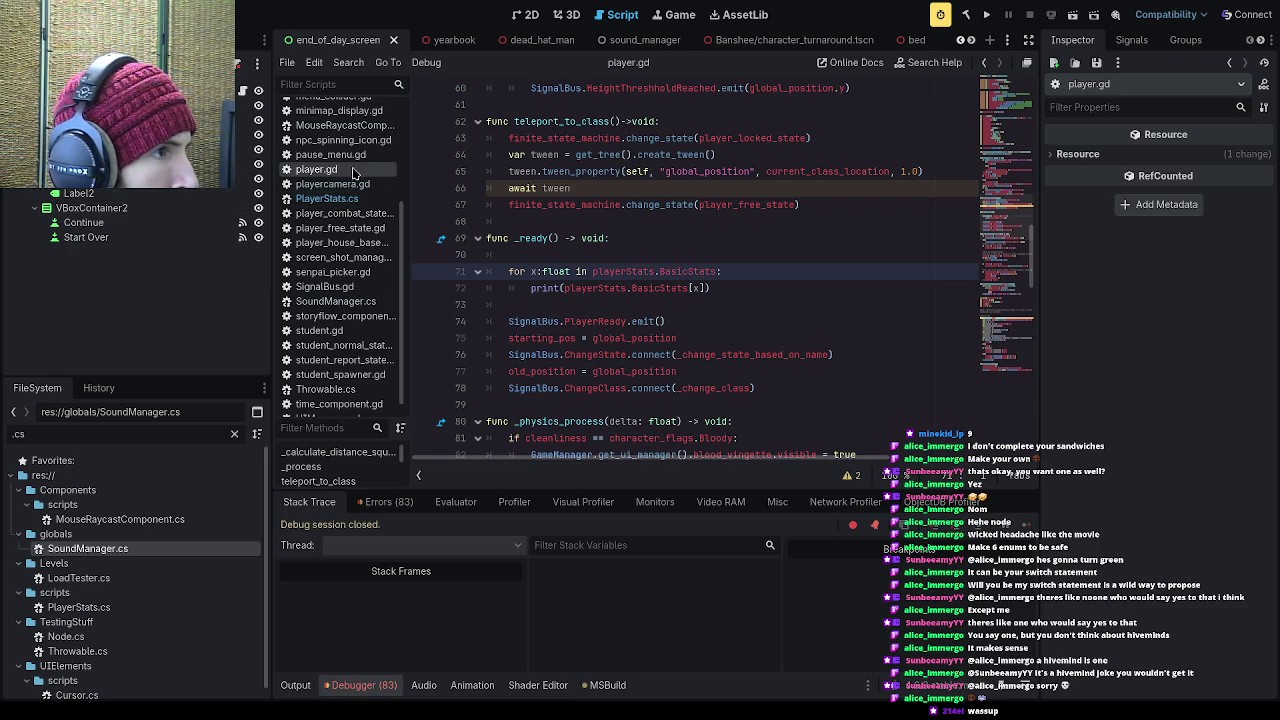
{"action": "left_click", "coordinate": [355, 199]}
{"action": "left_click", "coordinate": [620, 243]}
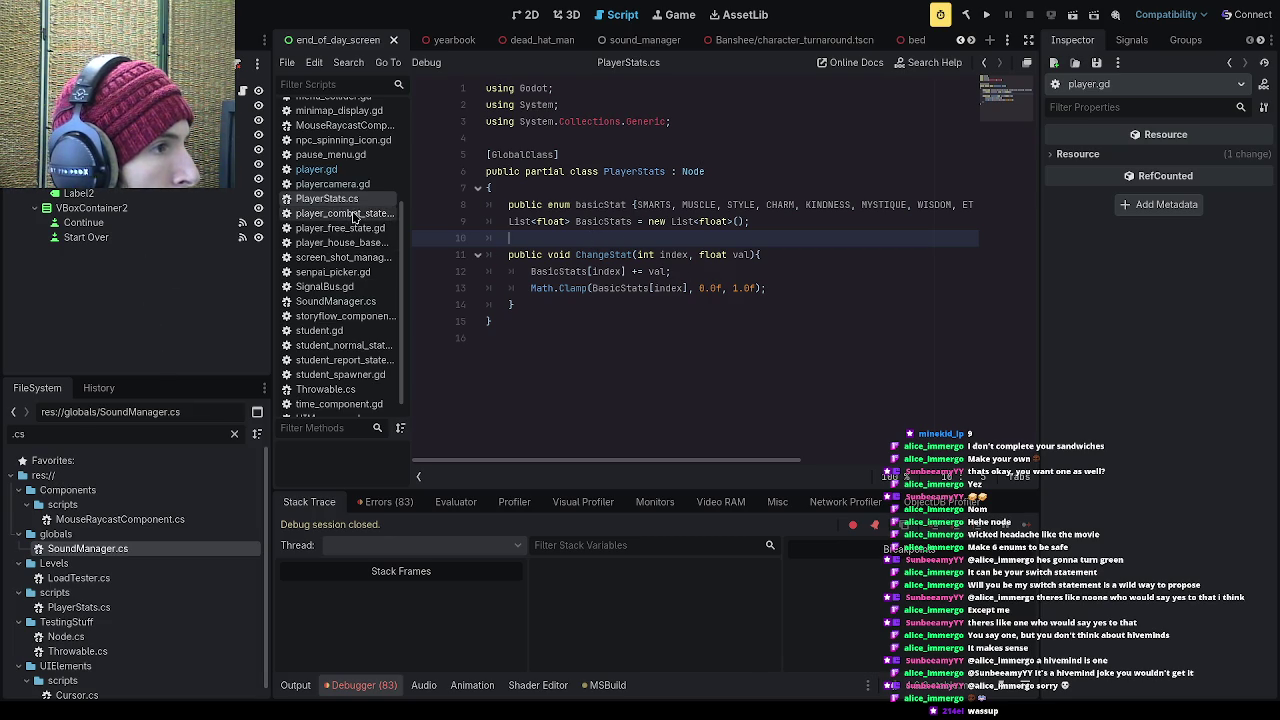
{"action": "left_click", "coordinate": [355, 302]}
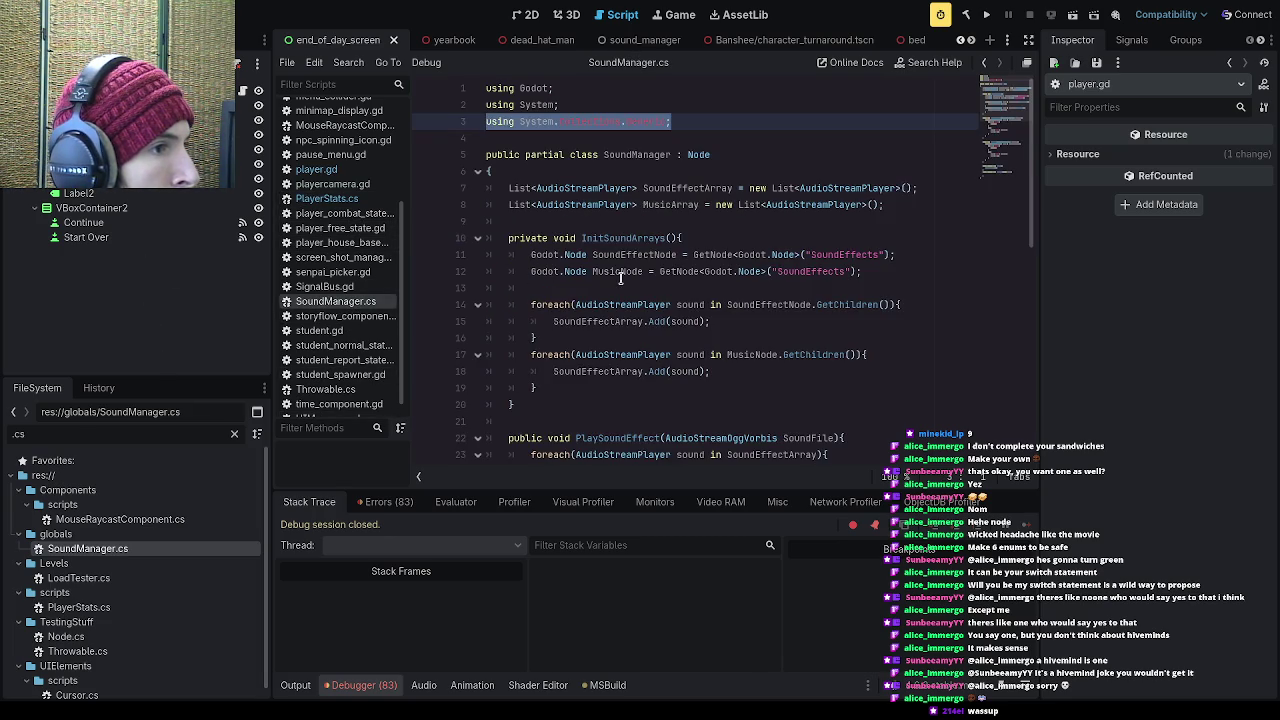
{"action": "scroll", "coordinate": [616, 290], "scroll_direction": "down", "scroll_amount": 7}
{"action": "scroll", "coordinate": [616, 297], "scroll_direction": "down", "scroll_amount": 3}
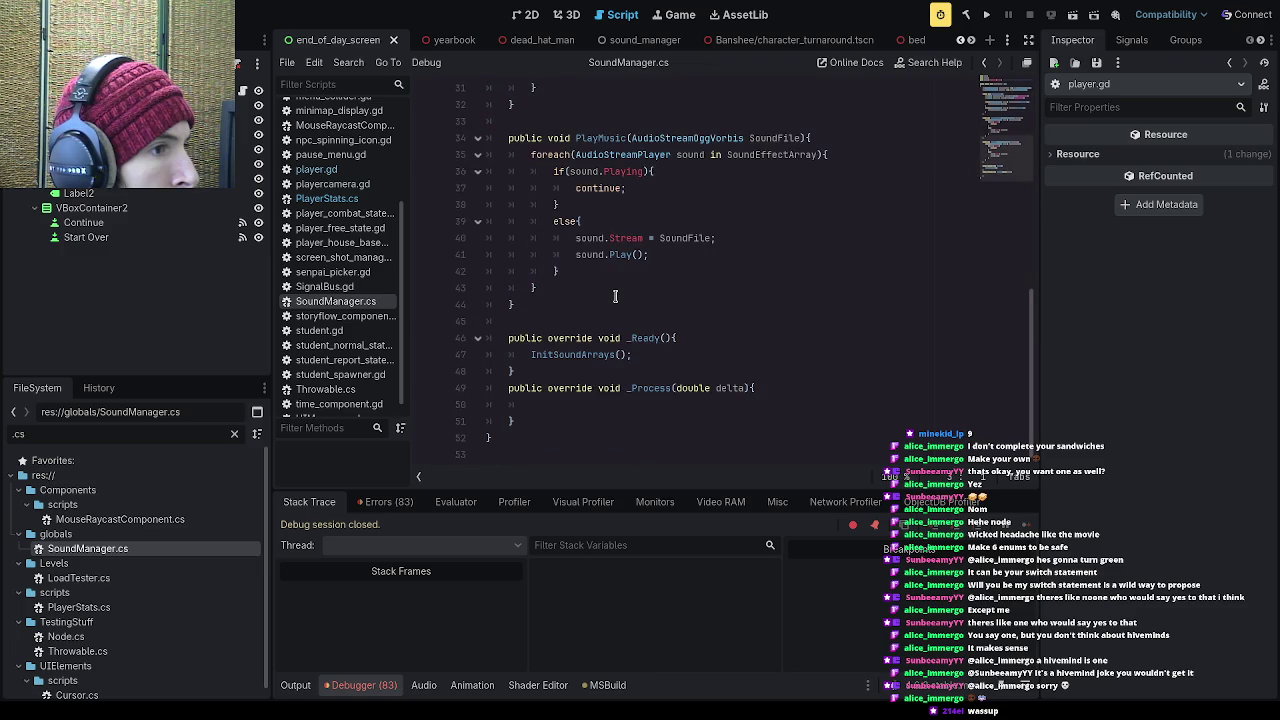
{"action": "scroll", "coordinate": [616, 296], "scroll_direction": "up", "scroll_amount": 10}
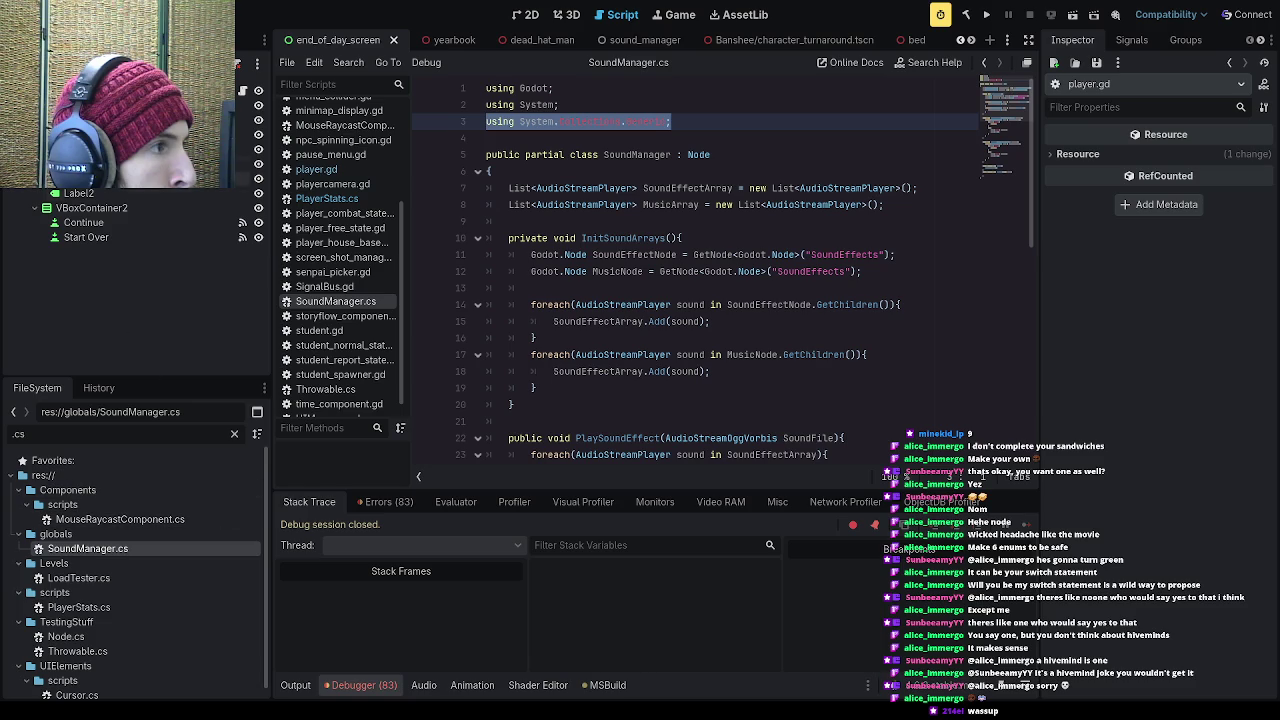
{"action": "left_click", "coordinate": [326, 198]}
Step: Restore the foreach loop, wrap it indented in a new public void InitStats() method, and save
{"action": "key", "text": "ctrl+v"}
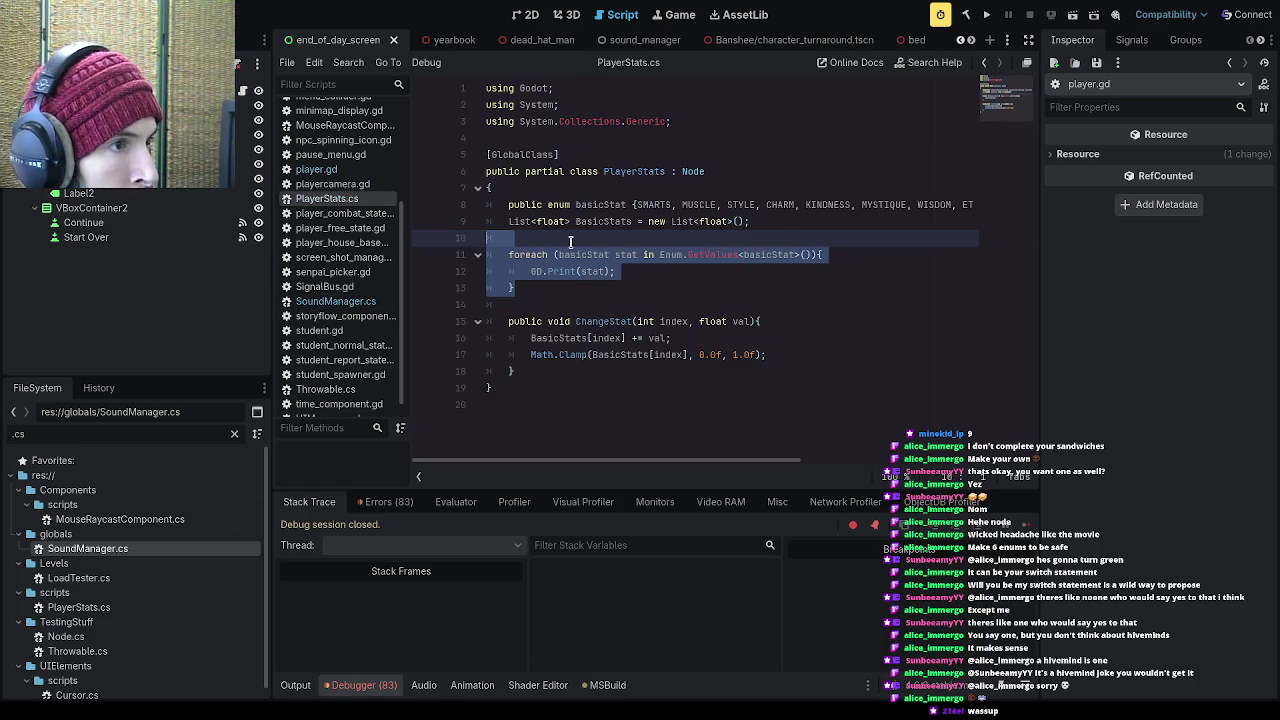
{"action": "key", "text": "Return"}
{"action": "type", "text": "pu"}
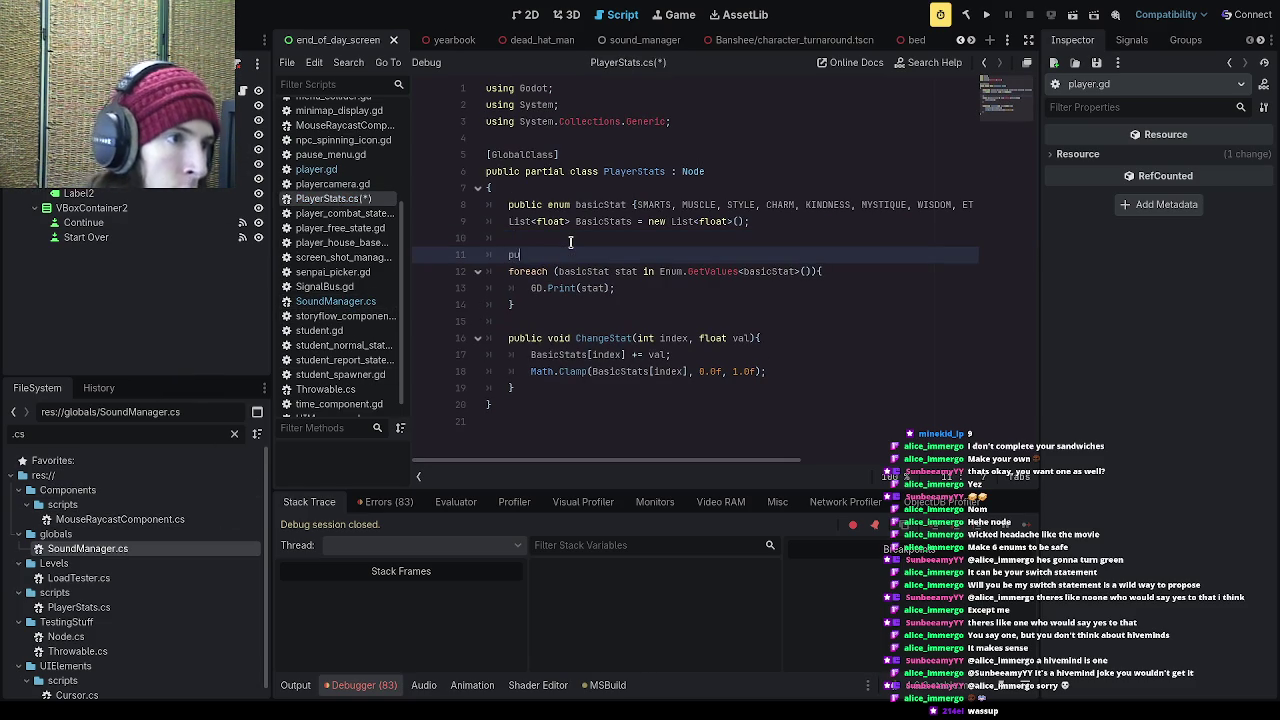
{"action": "type", "text": "blic void "}
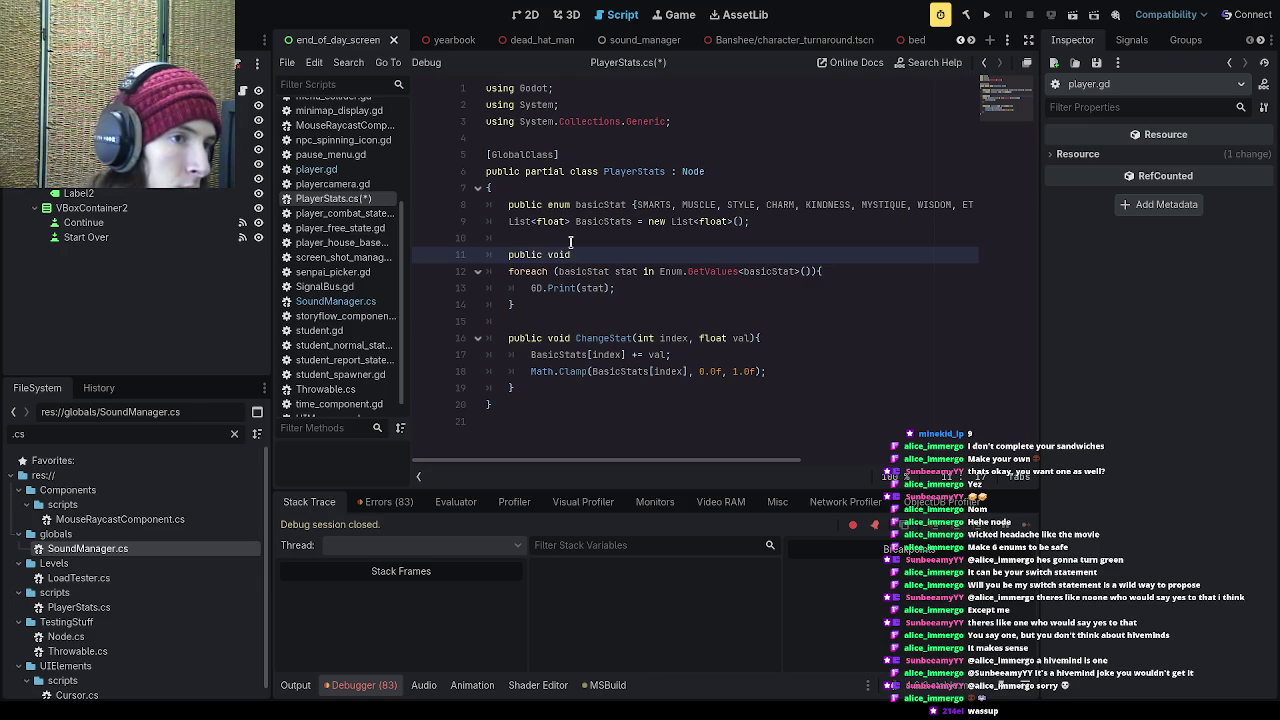
{"action": "type", "text": "Init"}
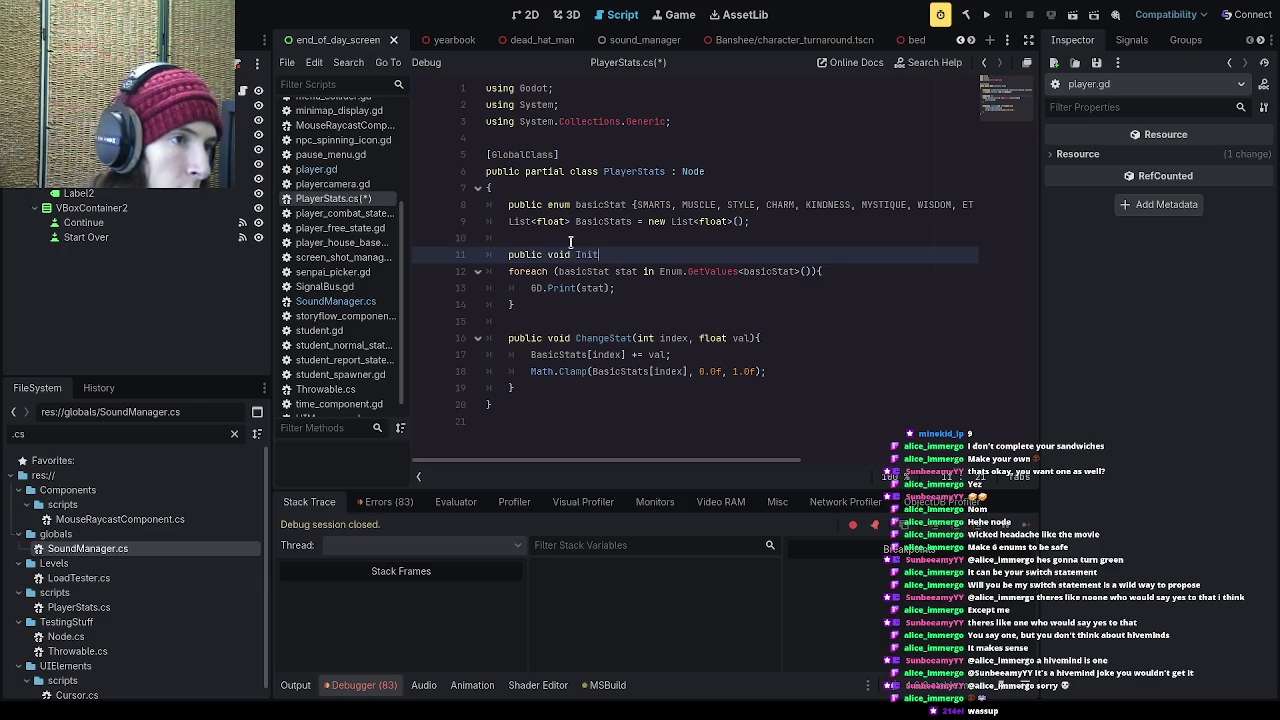
{"action": "type", "text": "Stats()"}
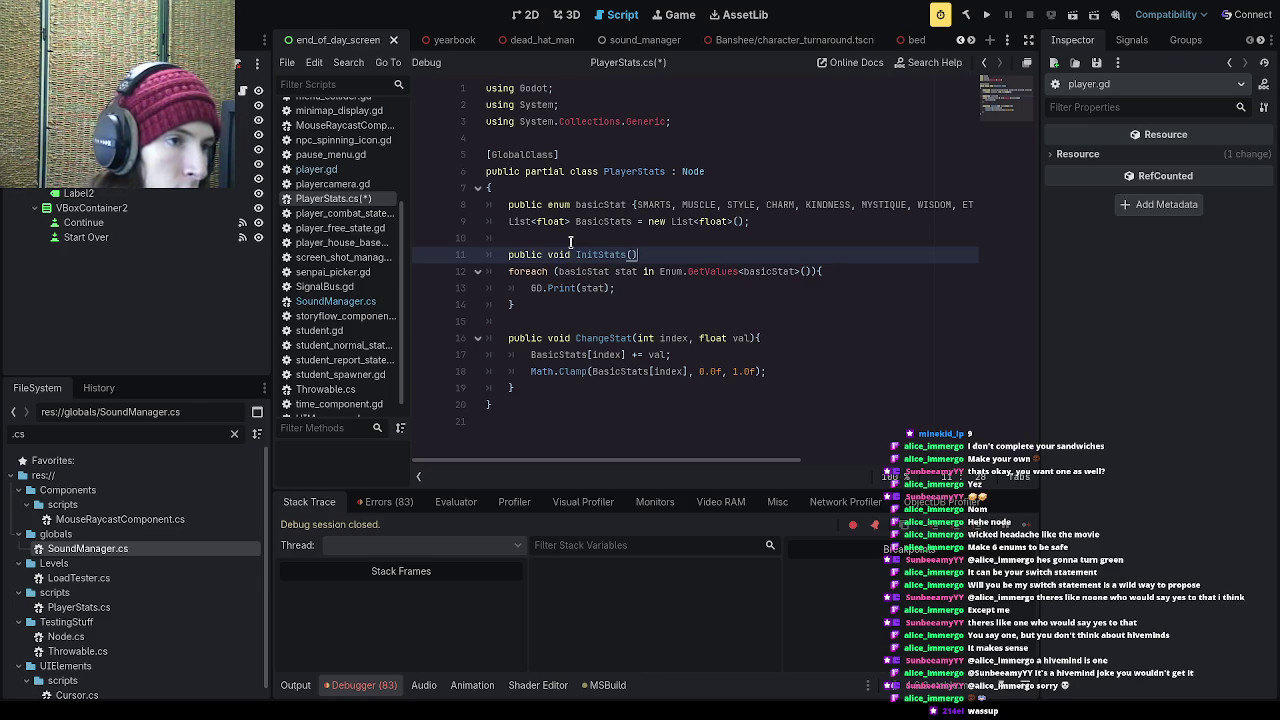
{"action": "type", "text": "{"}
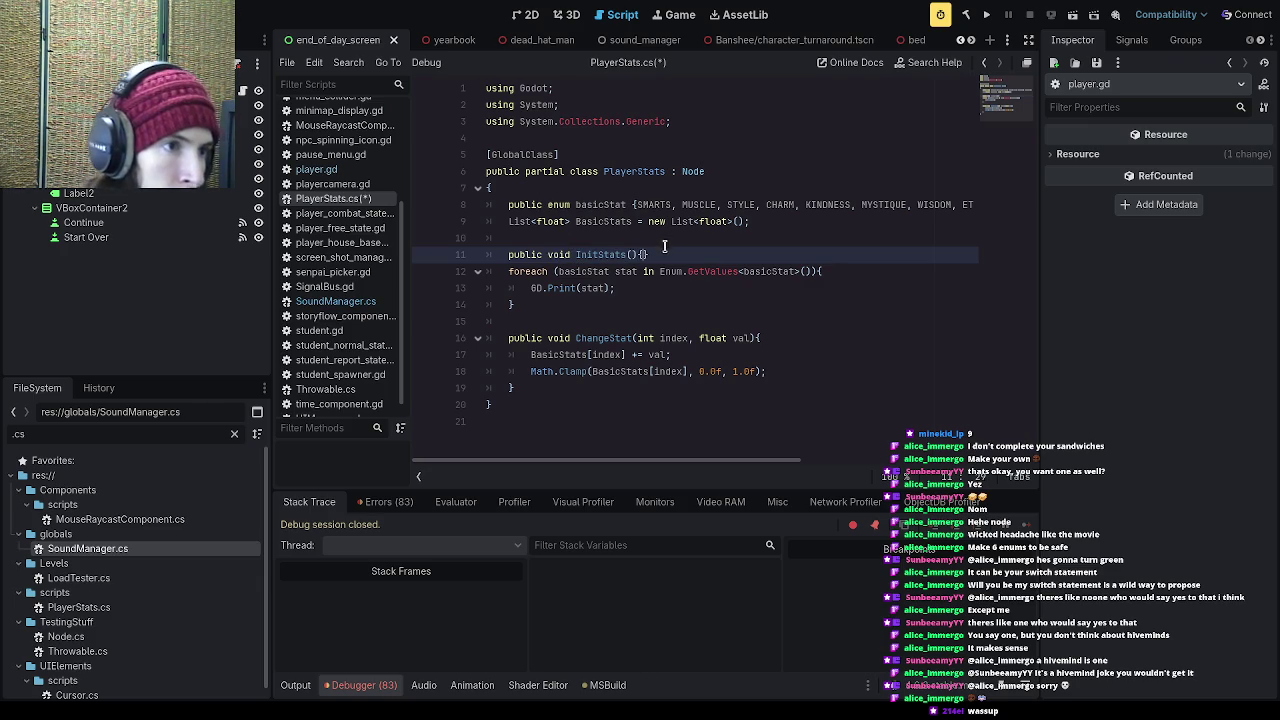
{"action": "left_click", "coordinate": [609, 348]}
{"action": "left_click", "coordinate": [590, 321]}
{"action": "type", "text": "}"}
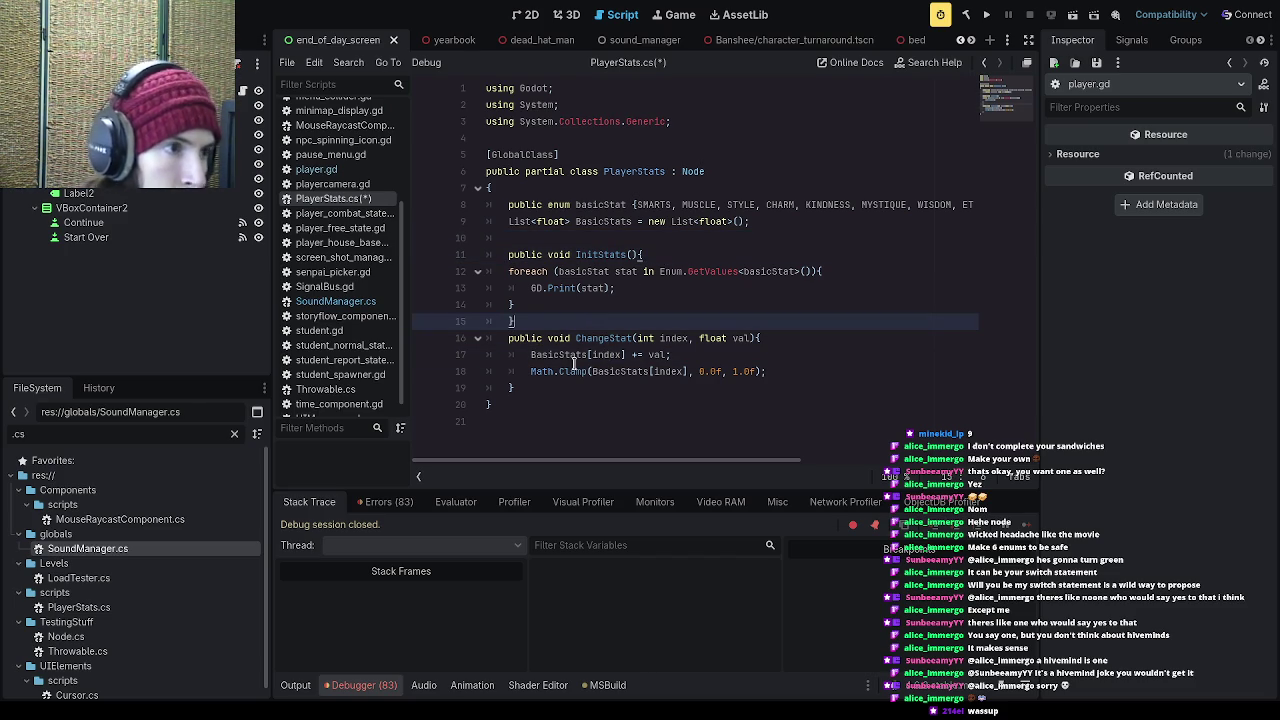
{"action": "left_click_drag", "start_coordinate": [528, 305], "coordinate": [494, 273]}
{"action": "key", "text": "Tab"}
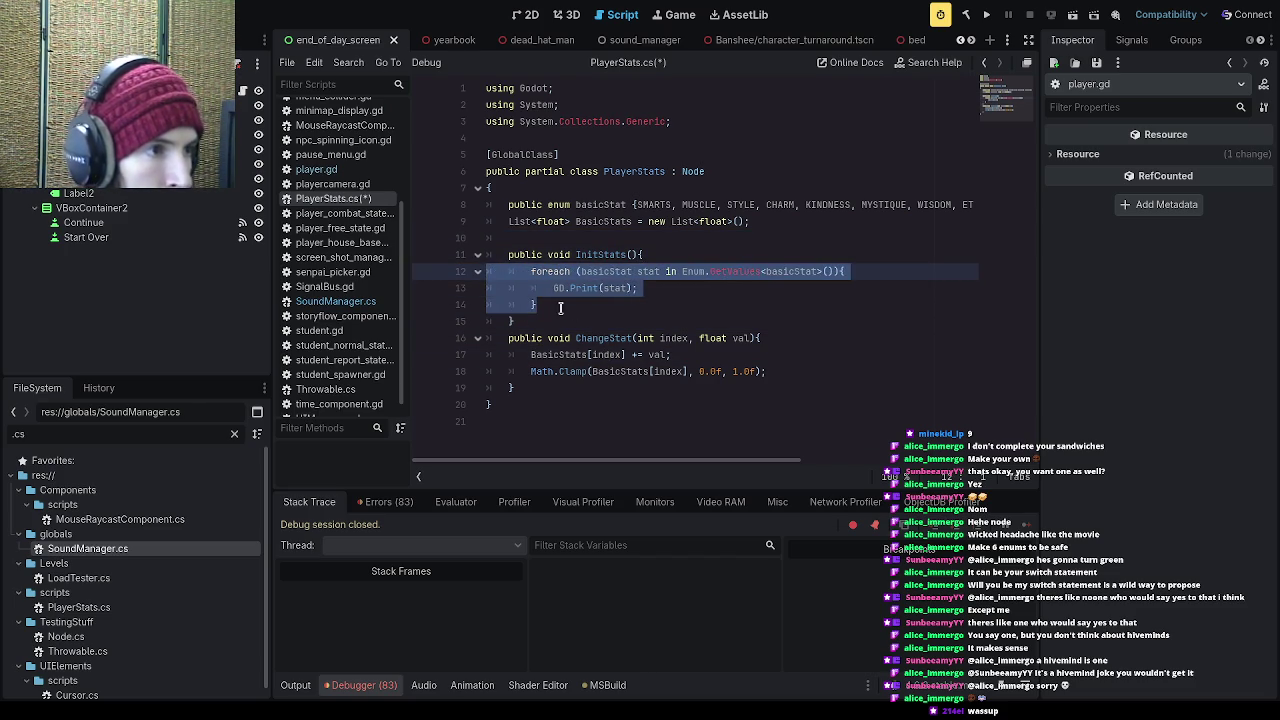
{"action": "key", "text": "ctrl+s"}
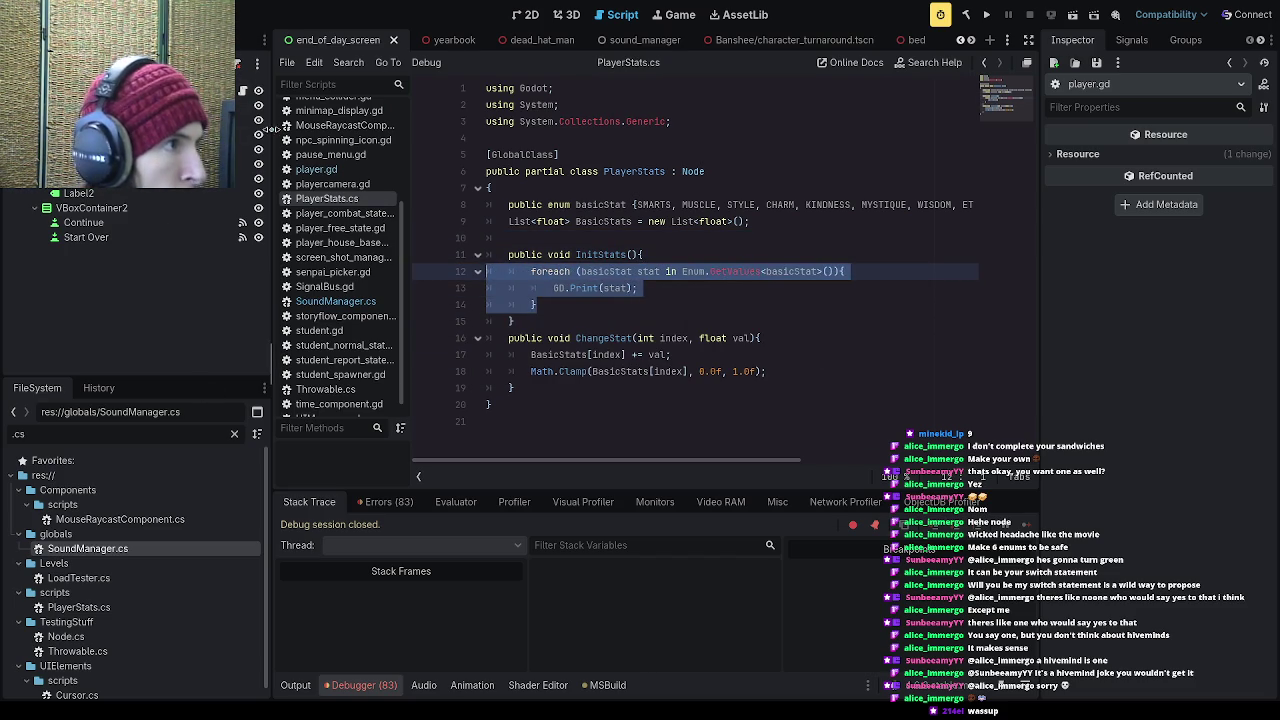
Step: Add playerStats.InitStats(); to _ready on line 70 of player.gd and save
{"action": "left_click", "coordinate": [350, 170]}
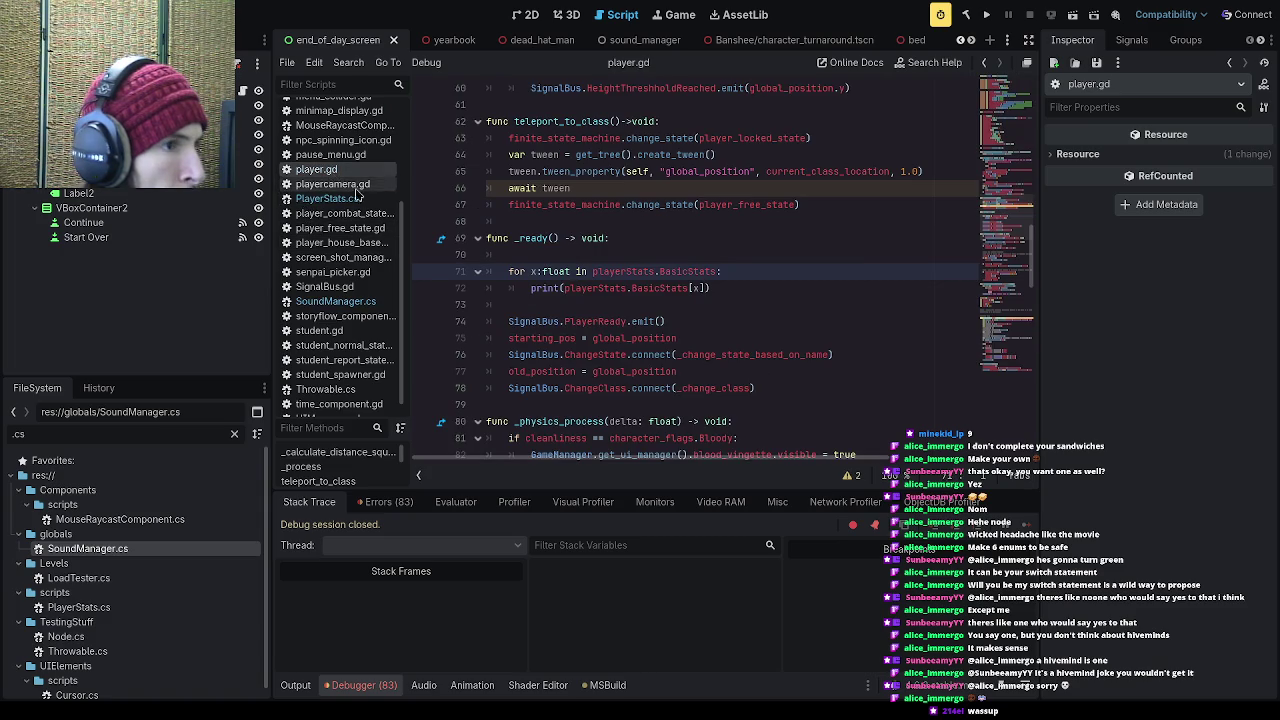
{"action": "left_click", "coordinate": [746, 257]}
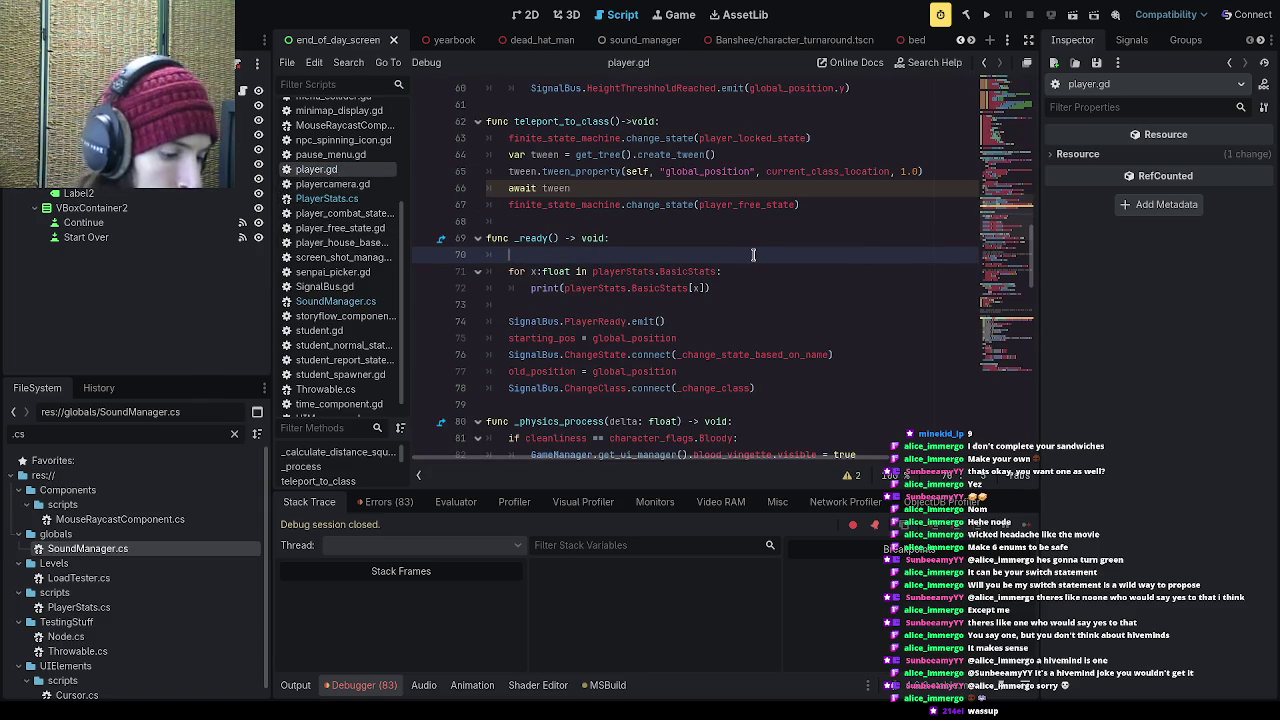
{"action": "type", "text": "playerS"}
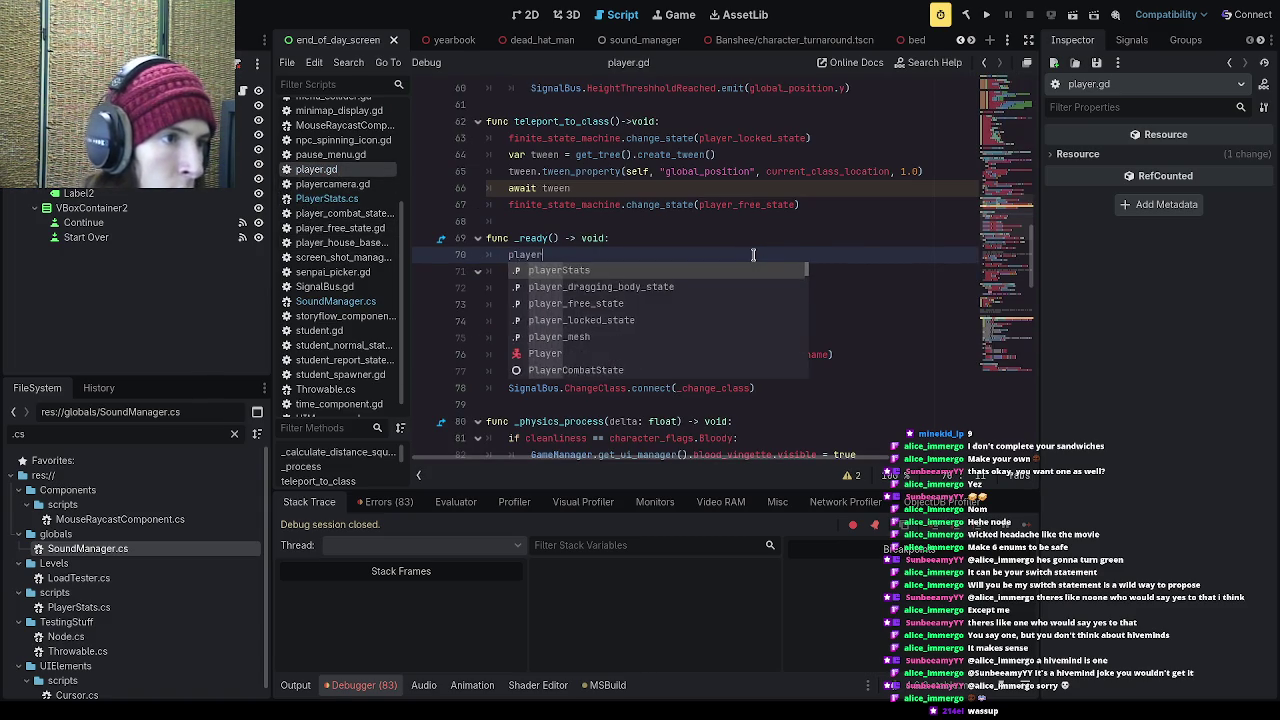
{"action": "key", "text": "Return"}
{"action": "type", "text": ".InitS"}
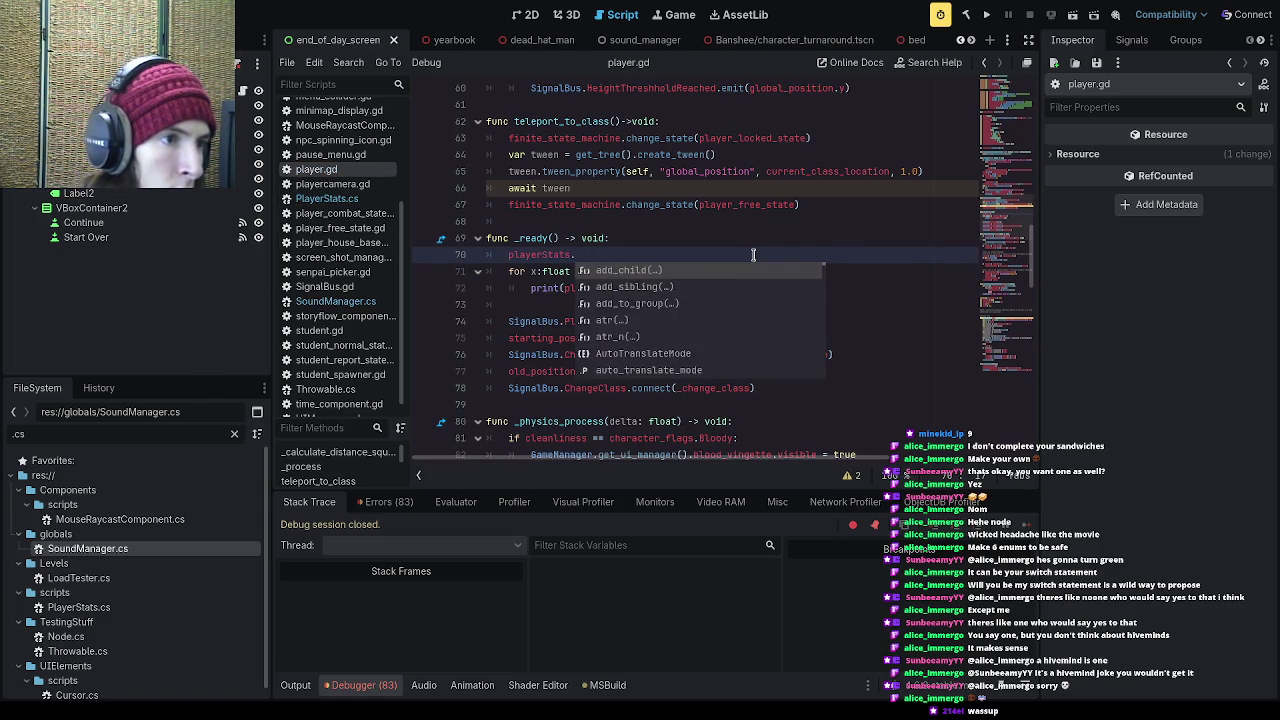
{"action": "key", "text": "Return"}
{"action": "type", "text": "();"}
{"action": "key", "text": "ctrl+s"}
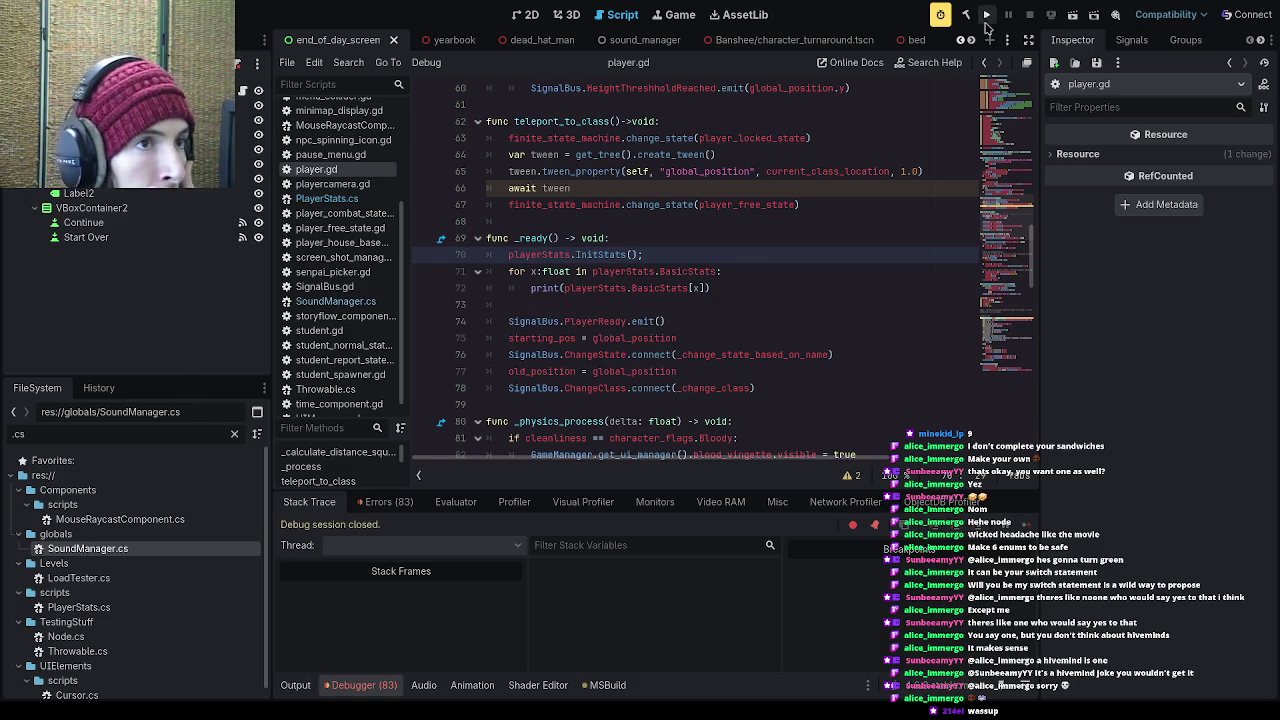
Step: Run the game, read the BasicStats access error, stop it, and open PlayerStats.cs
{"action": "left_click", "coordinate": [986, 14]}
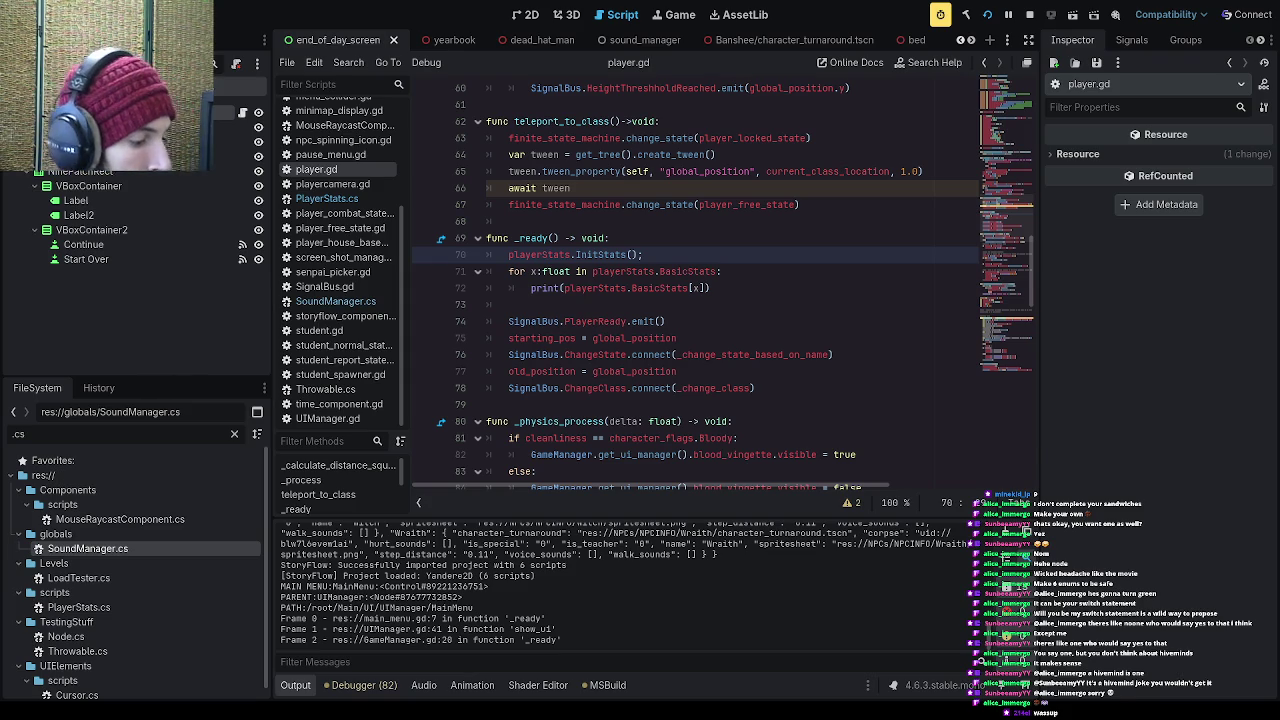
{"action": "scroll", "coordinate": [572, 608], "scroll_direction": "up", "scroll_amount": 5}
{"action": "scroll", "coordinate": [580, 600], "scroll_direction": "up", "scroll_amount": 10}
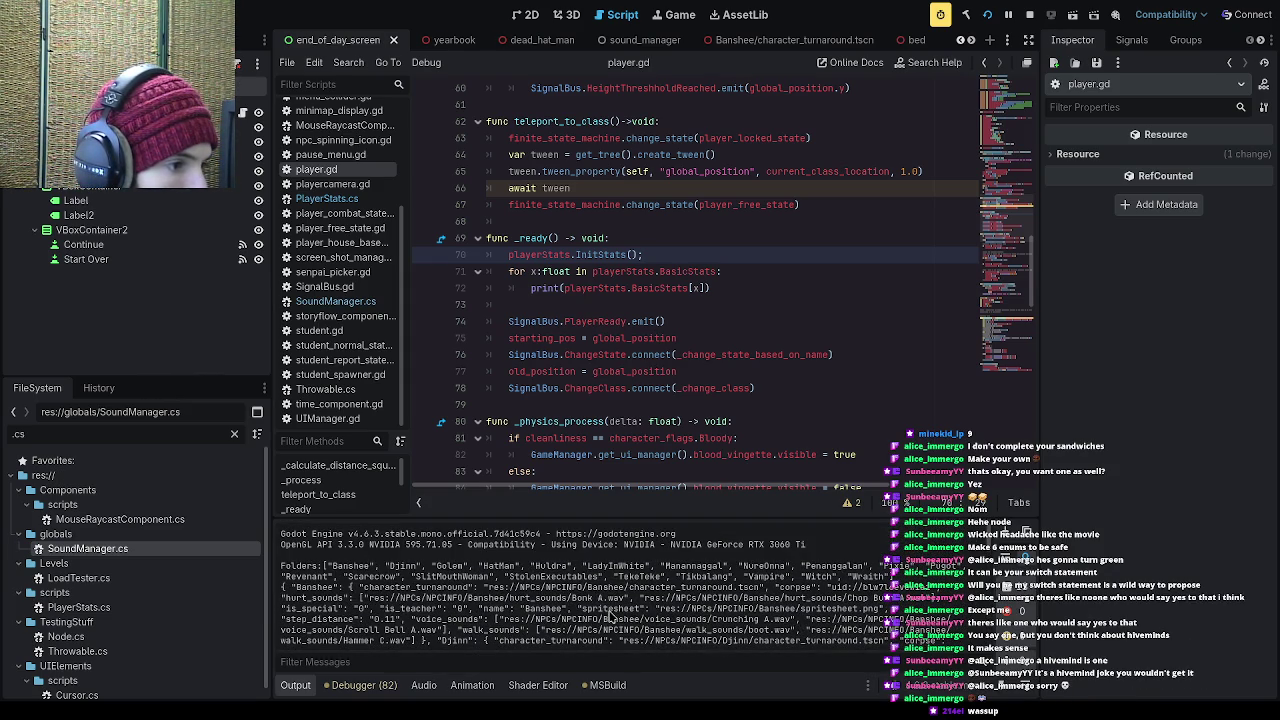
{"action": "scroll", "coordinate": [610, 612], "scroll_direction": "down", "scroll_amount": 10}
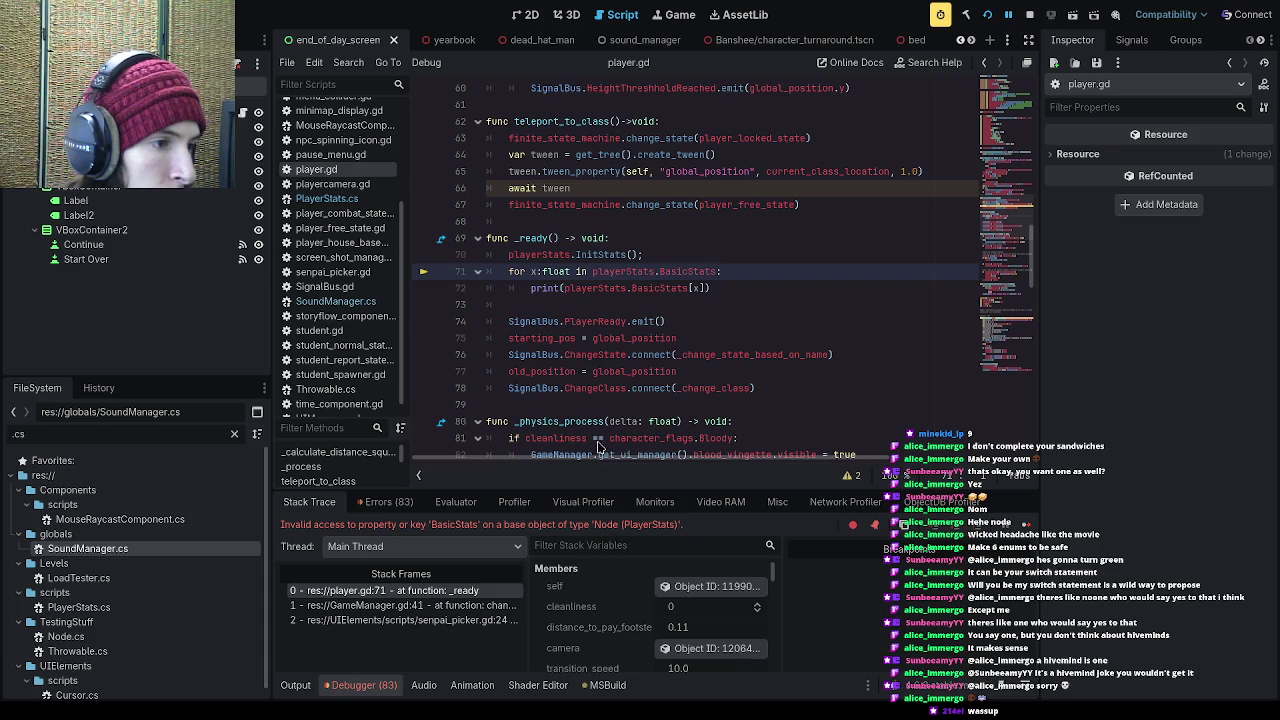
{"action": "left_click", "coordinate": [660, 288]}
{"action": "left_click", "coordinate": [1032, 18]}
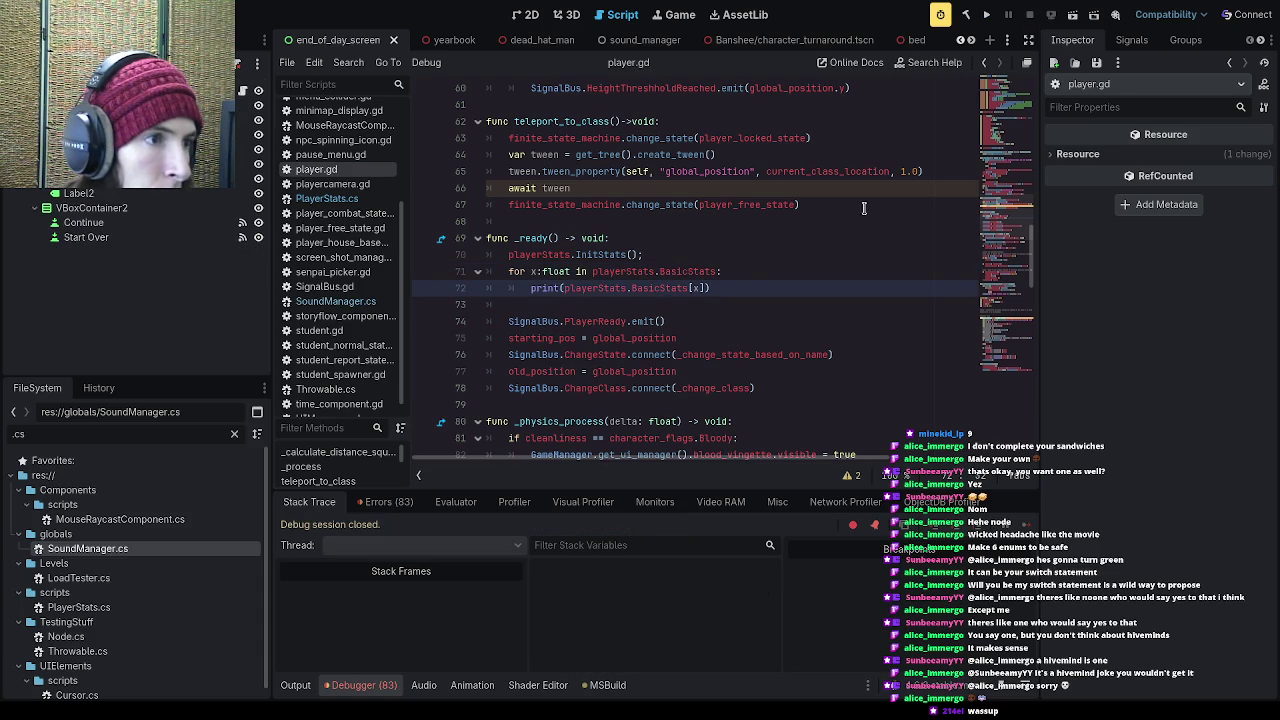
{"action": "left_click", "coordinate": [660, 271]}
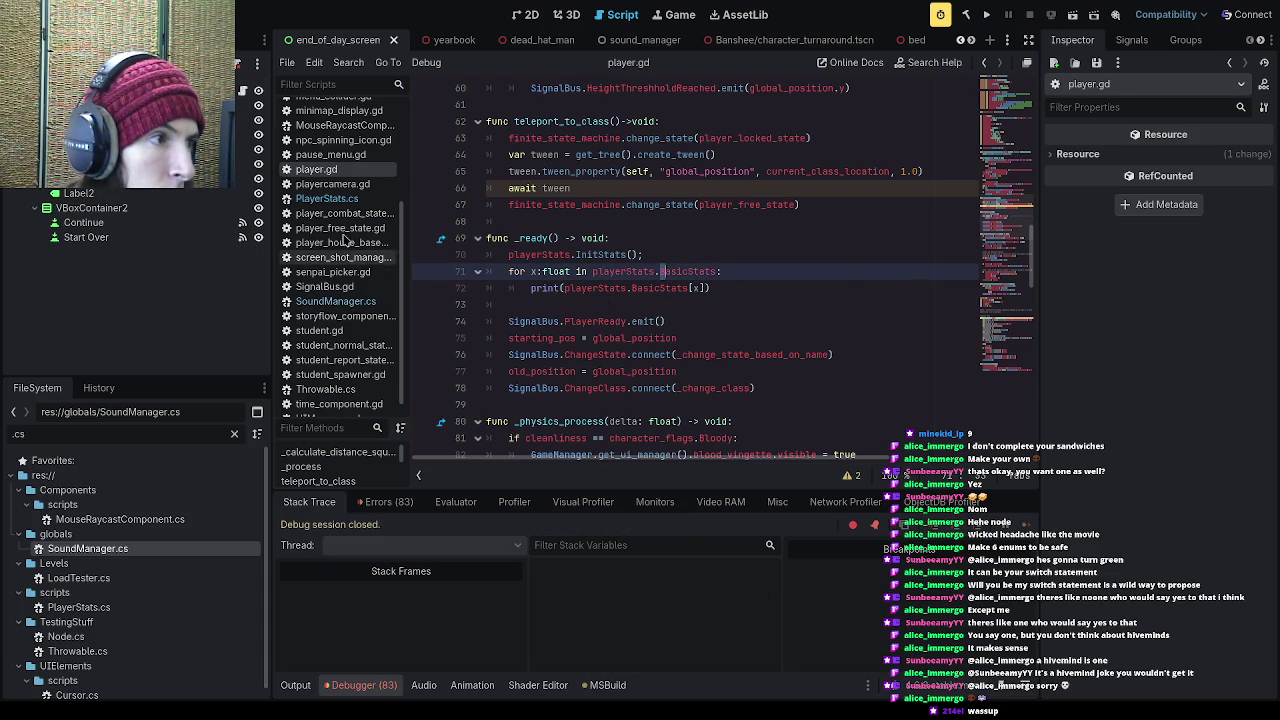
{"action": "left_click", "coordinate": [326, 198]}
Step: Declare the BasicStats list as public, save PlayerStats.cs, and rerun the game
{"action": "left_click", "coordinate": [582, 205]}
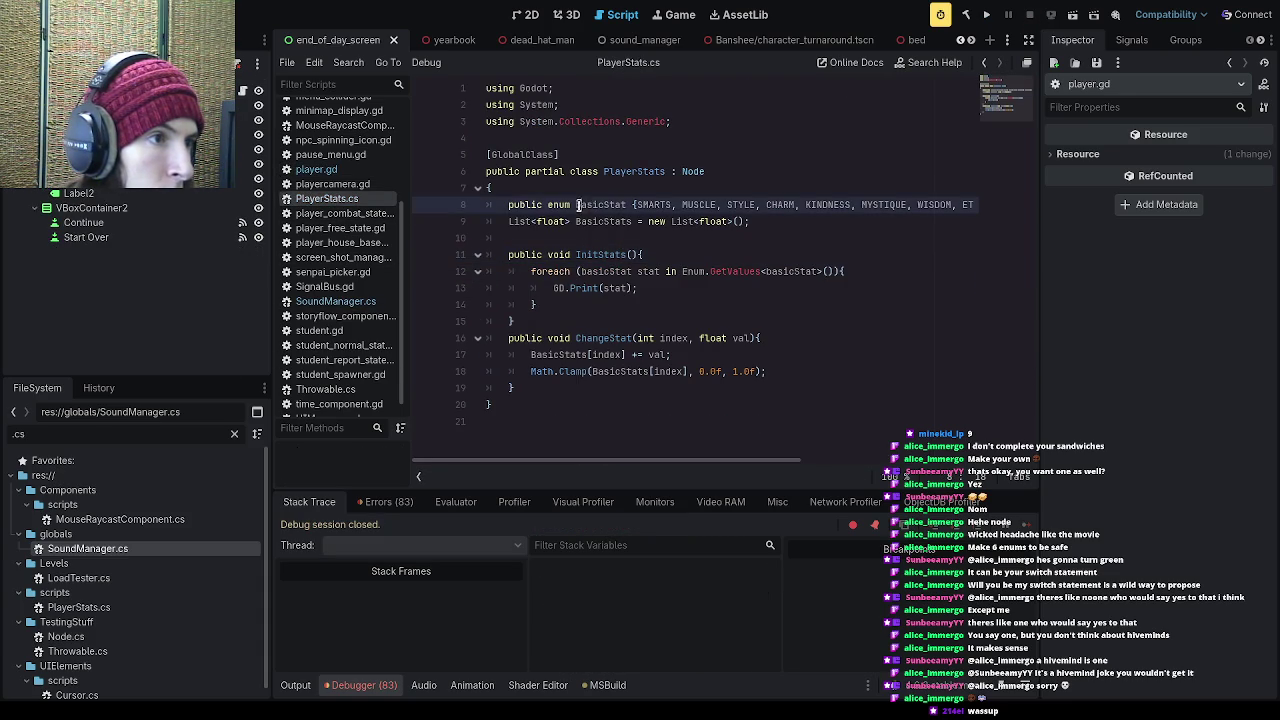
{"action": "left_click", "coordinate": [579, 221]}
{"action": "left_click", "coordinate": [511, 221]}
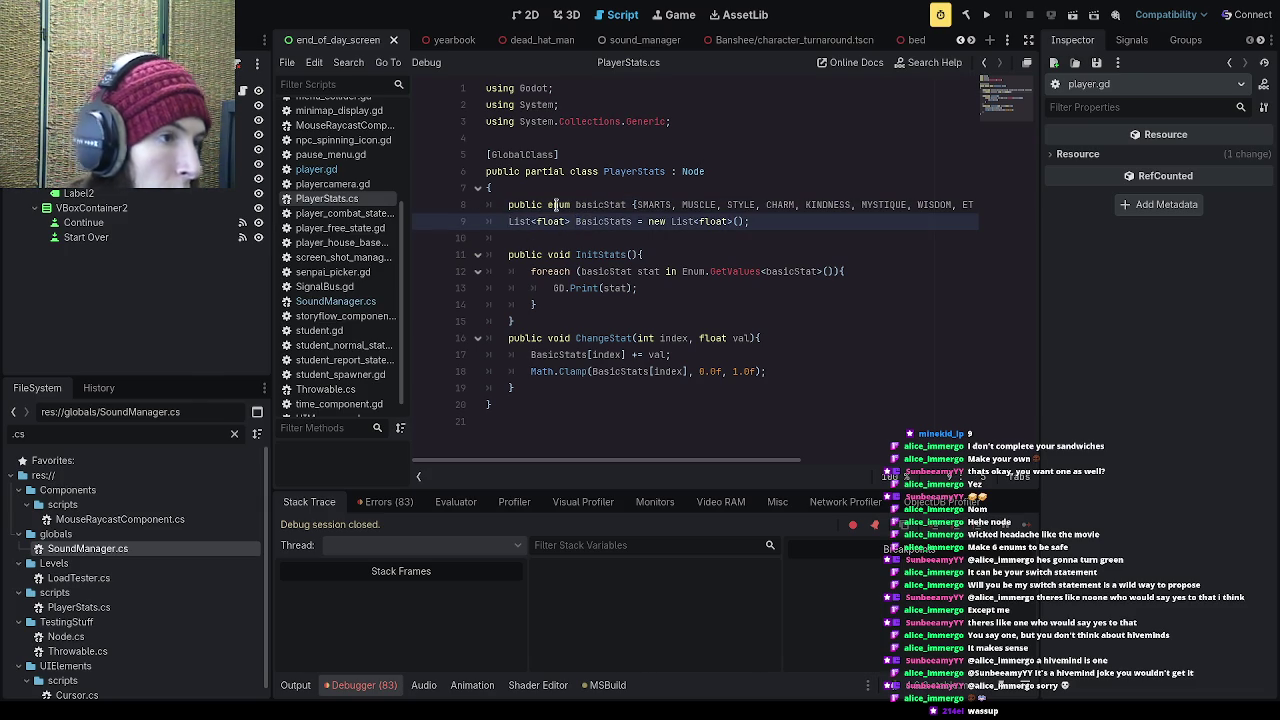
{"action": "type", "text": "public"}
{"action": "key", "text": "ctrl+s"}
{"action": "left_click", "coordinate": [984, 14]}
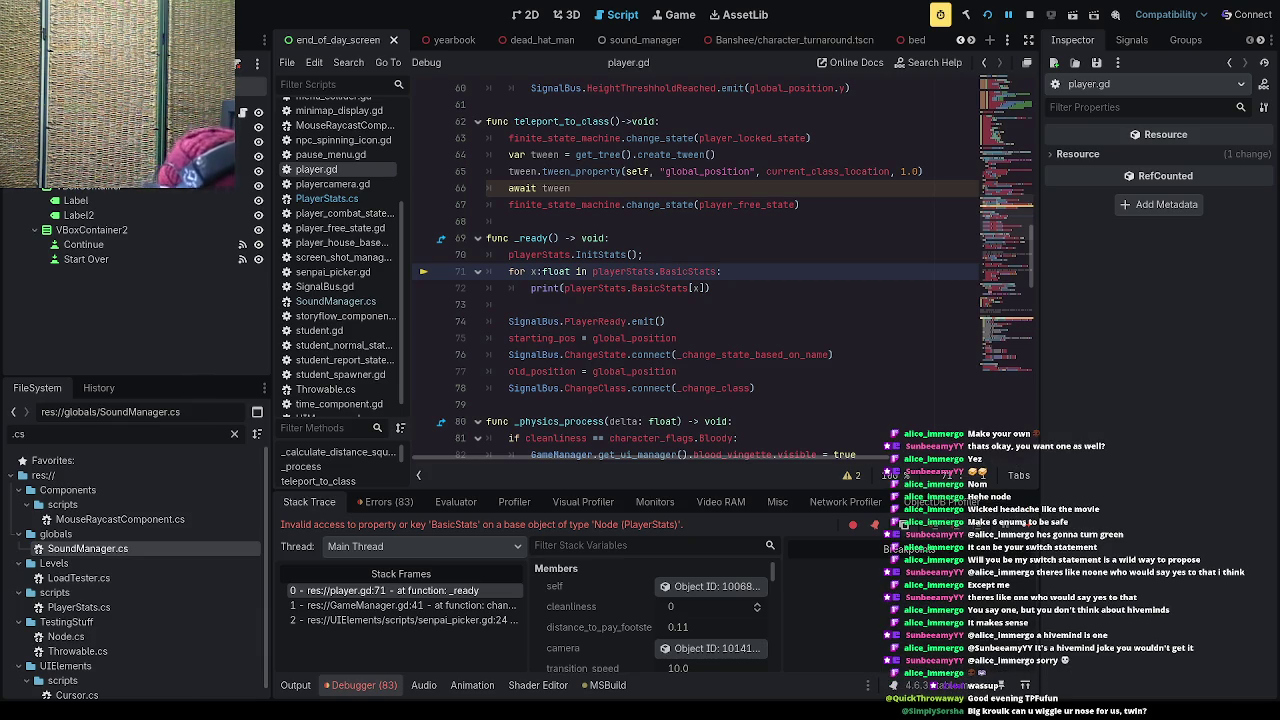
{"action": "left_click", "coordinate": [696, 402]}
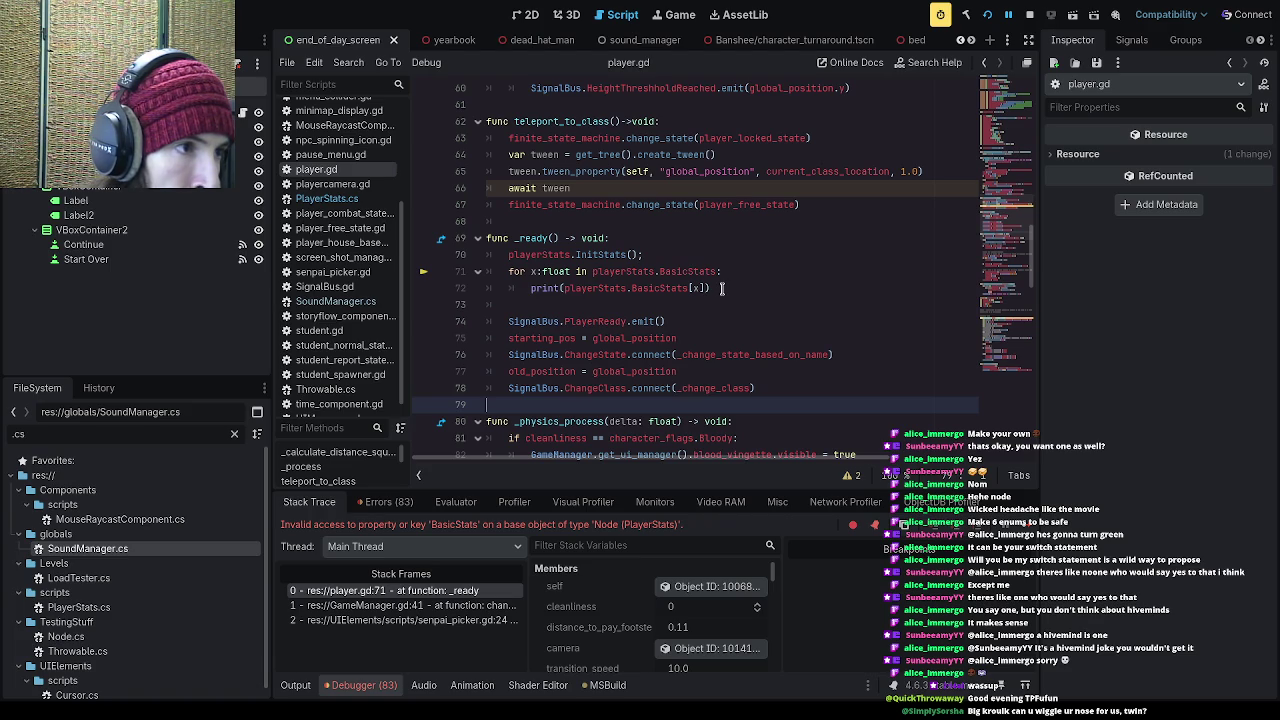
Step: Delete the stat-printing loop from player.gd's _ready, go to GD.Print(stat) in PlayerStats.cs, and rerun
{"action": "left_click_drag", "start_coordinate": [722, 288], "coordinate": [433, 266]}
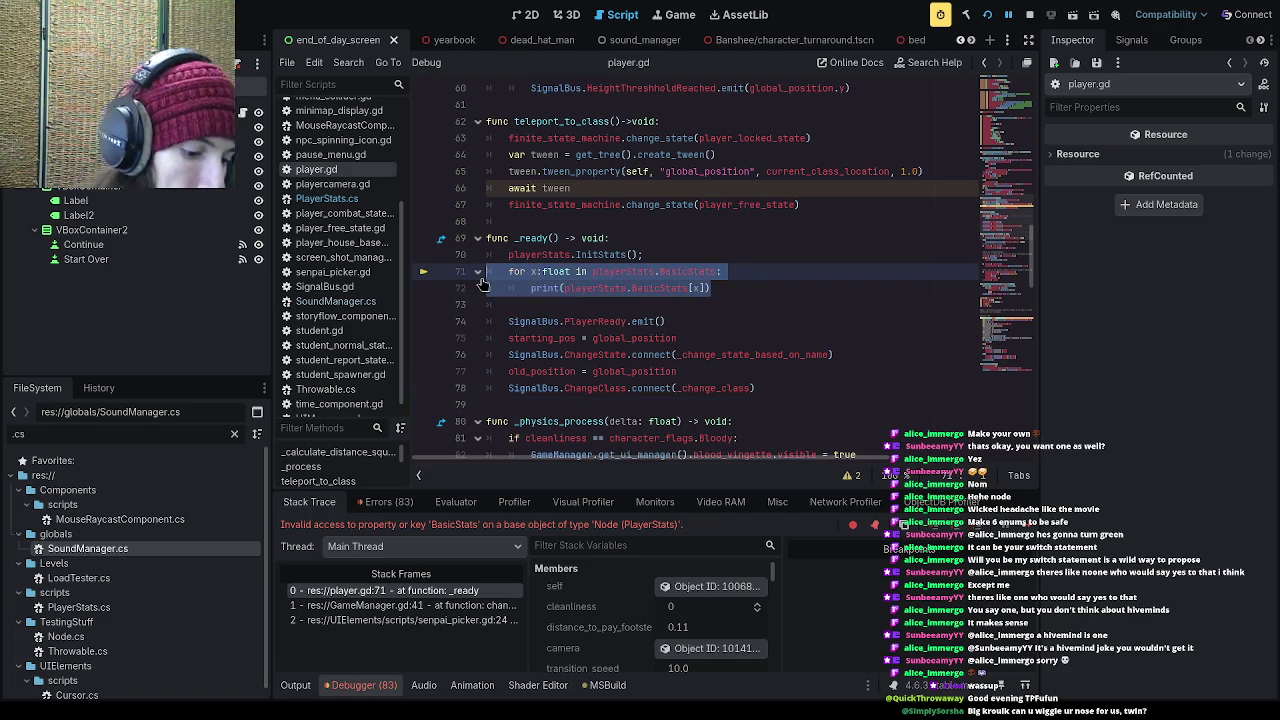
{"action": "key", "text": "BackSpace"}
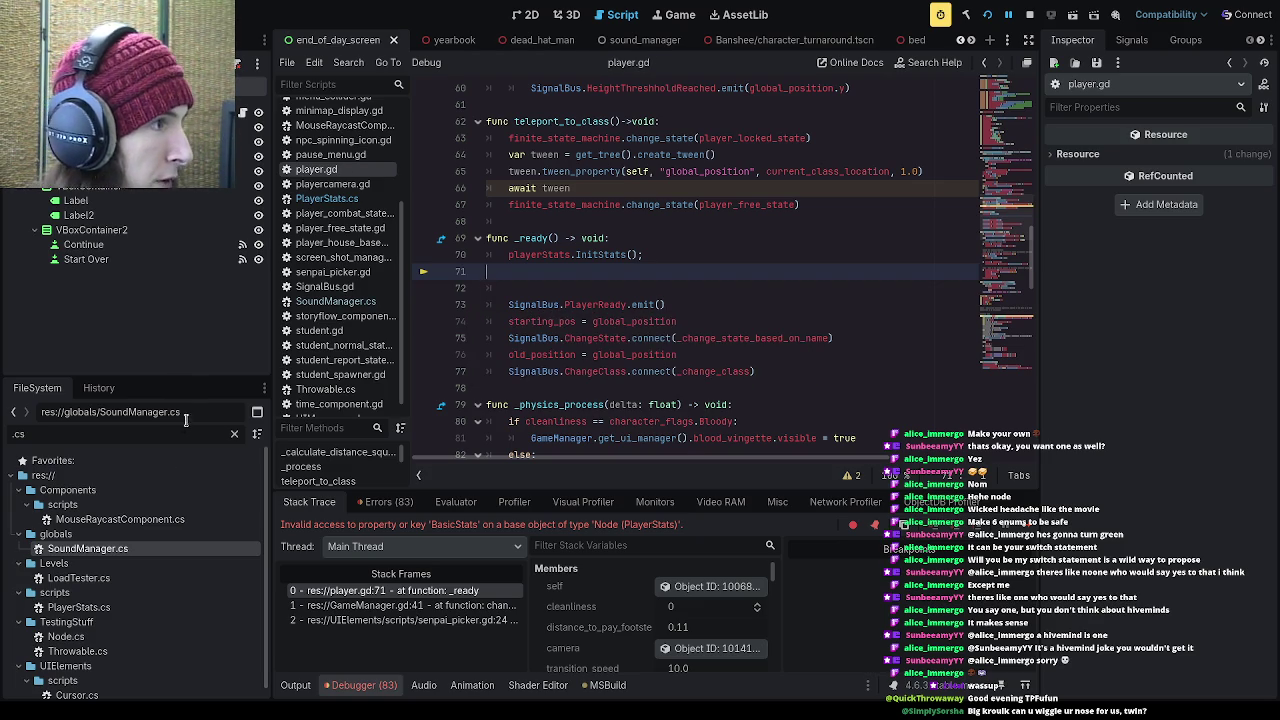
{"action": "left_click", "coordinate": [322, 198]}
{"action": "left_click", "coordinate": [646, 289]}
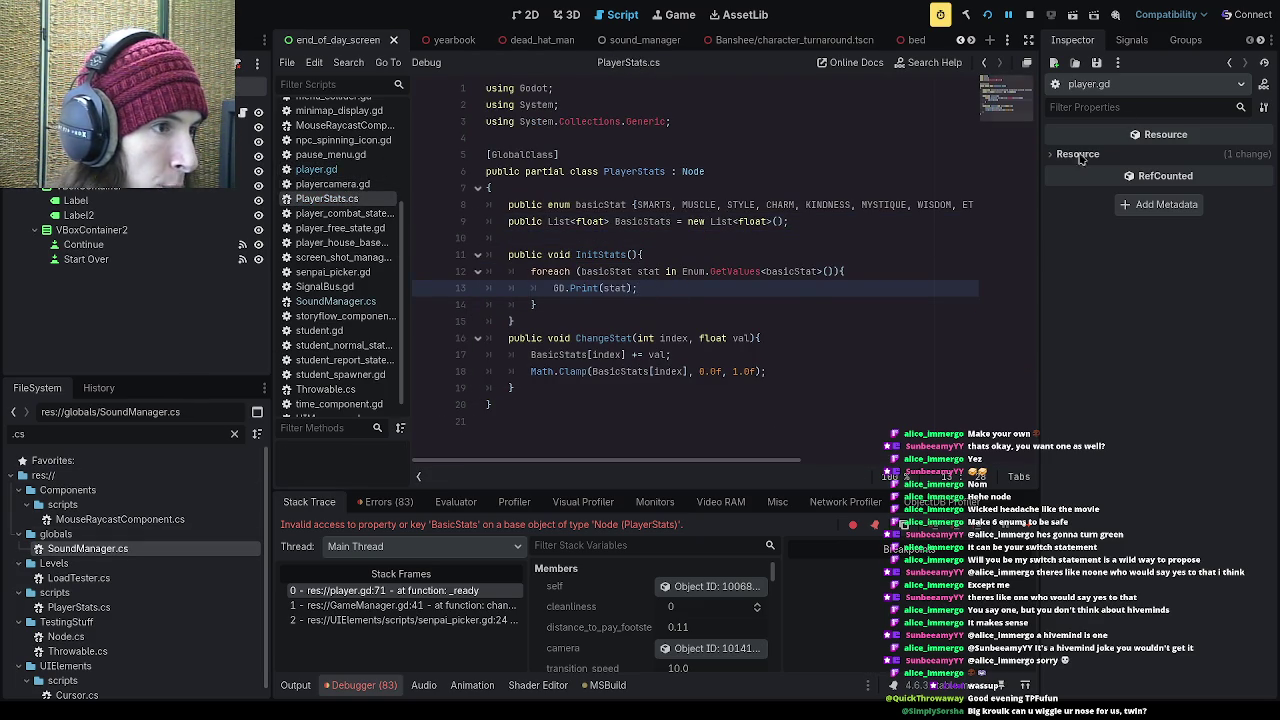
{"action": "left_click", "coordinate": [987, 14]}
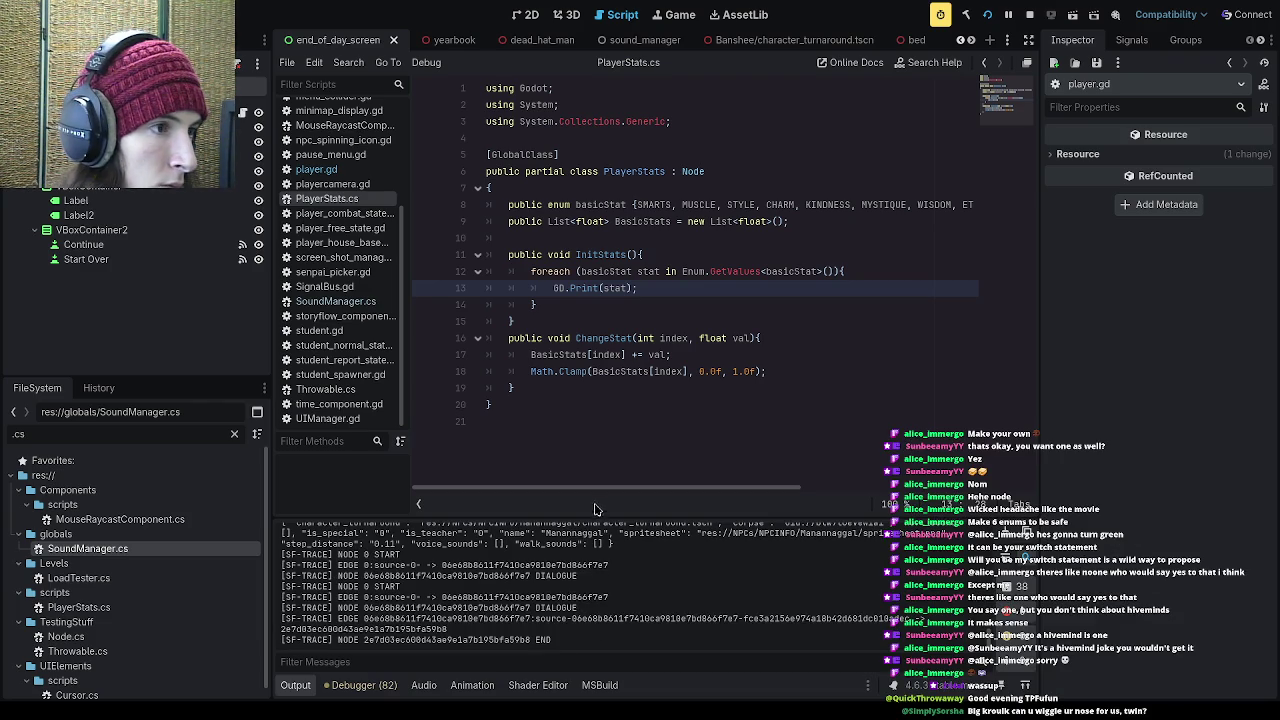
Step: Enlarge the Output log to read stats SMARTS through CONFIDENCE, restore it, and select GD.Print(stat);
{"action": "left_click_drag", "start_coordinate": [578, 511], "coordinate": [573, 282]}
{"action": "scroll", "coordinate": [350, 545], "scroll_direction": "up", "scroll_amount": 1}
{"action": "mouse_move", "coordinate": [336, 548]}
{"action": "left_mouse_down"}
{"action": "mouse_move", "coordinate": [282, 464]}
{"action": "mouse_move", "coordinate": [281, 393]}
{"action": "left_mouse_up"}
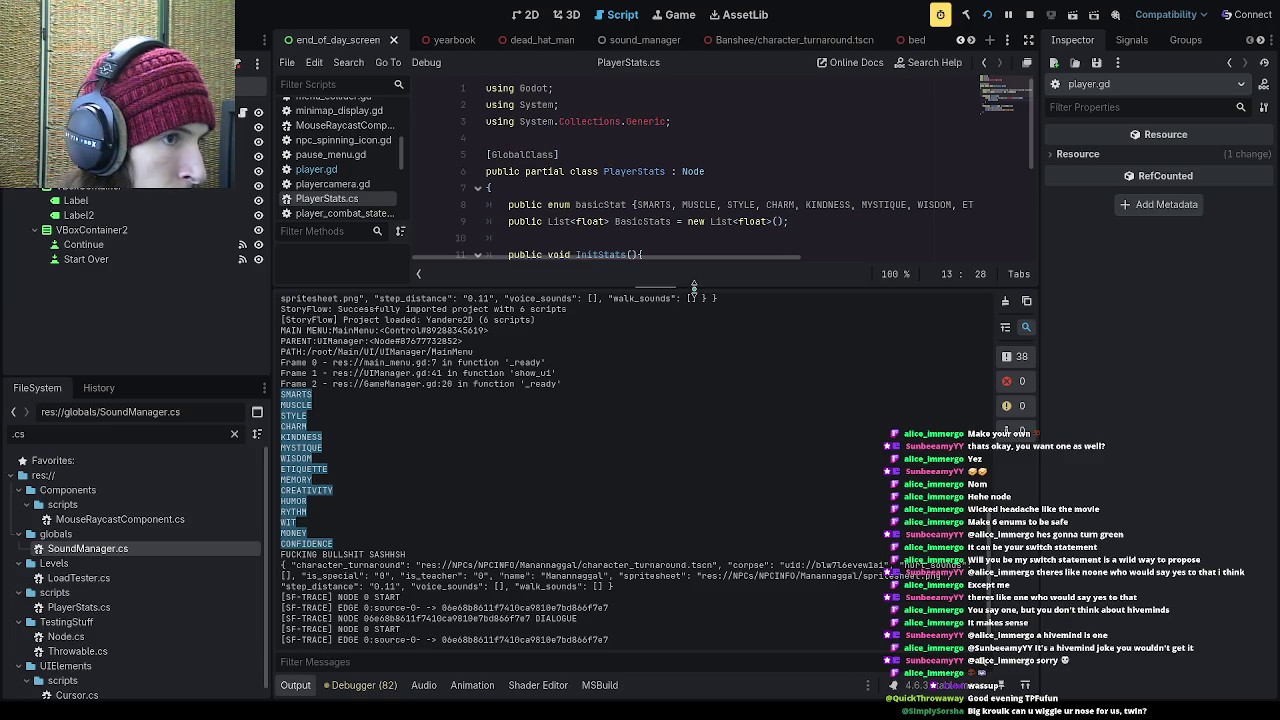
{"action": "left_click_drag", "start_coordinate": [694, 287], "coordinate": [699, 525]}
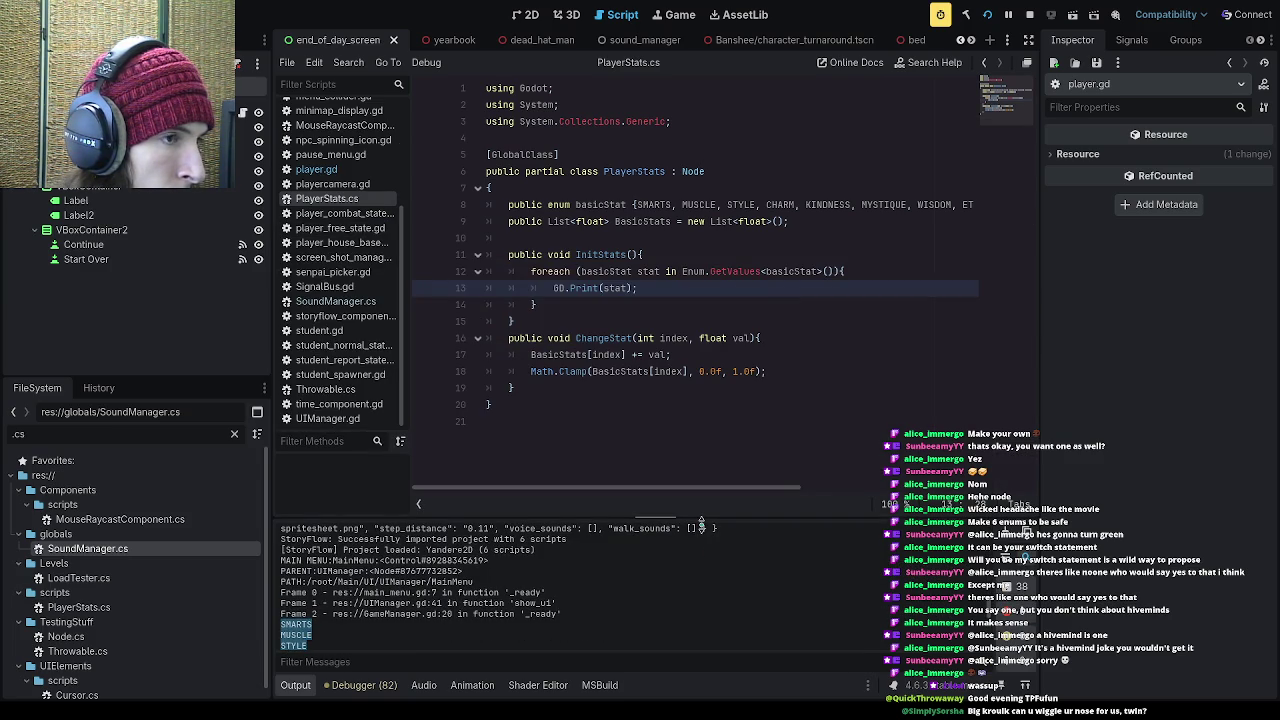
{"action": "left_click_drag", "start_coordinate": [640, 288], "coordinate": [553, 290]}
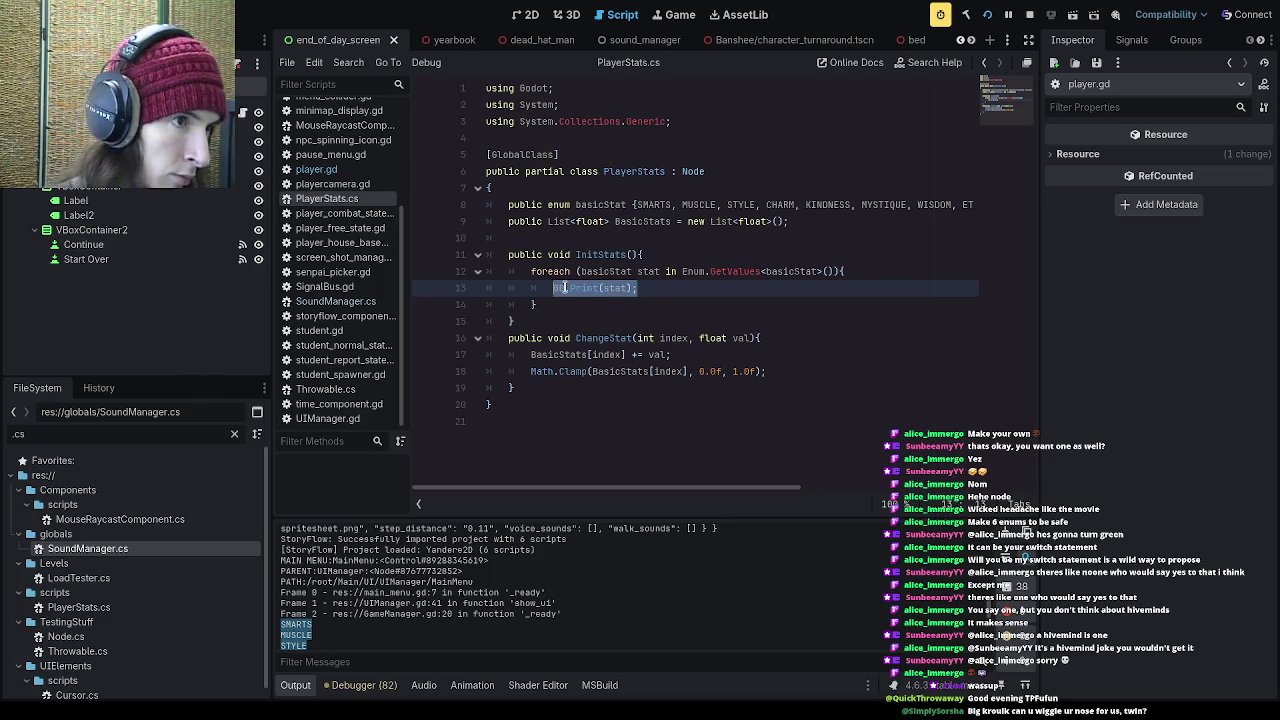
Step: Write the BasicStats[stat] assignment on line 13 and run the project to surface its build errors
{"action": "type", "text": "ba"}
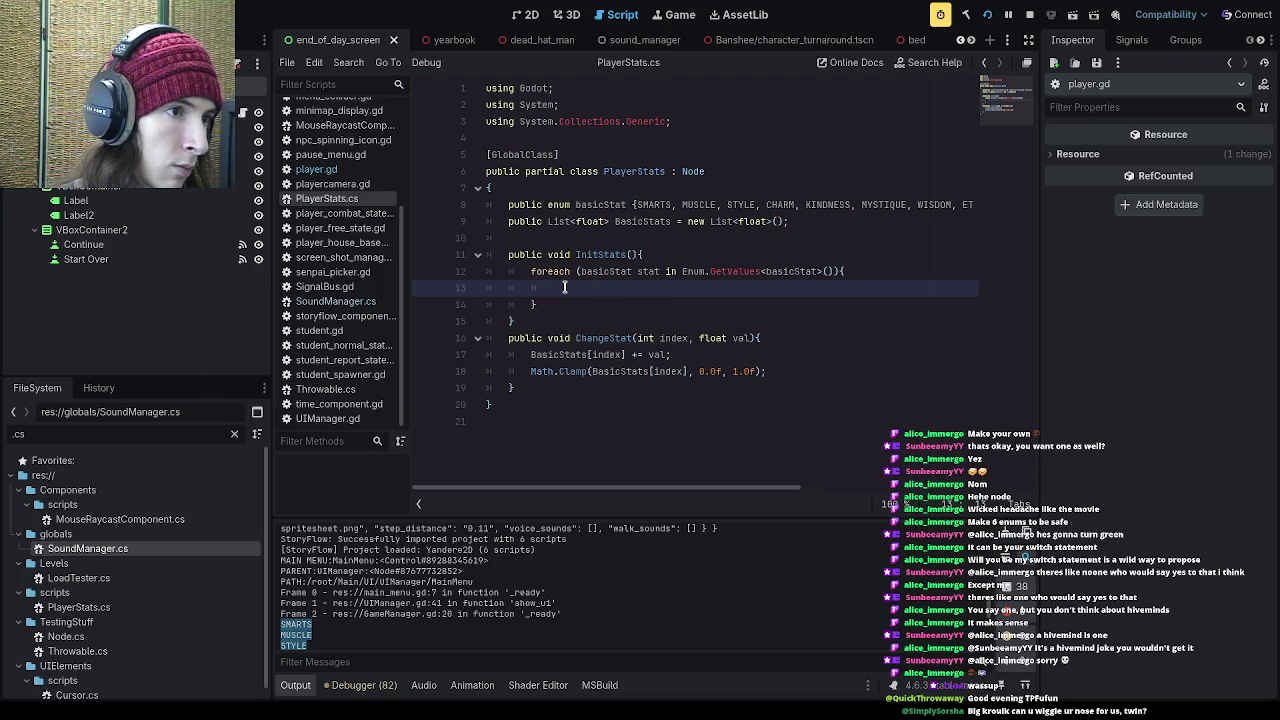
{"action": "type", "text": "sicStats"}
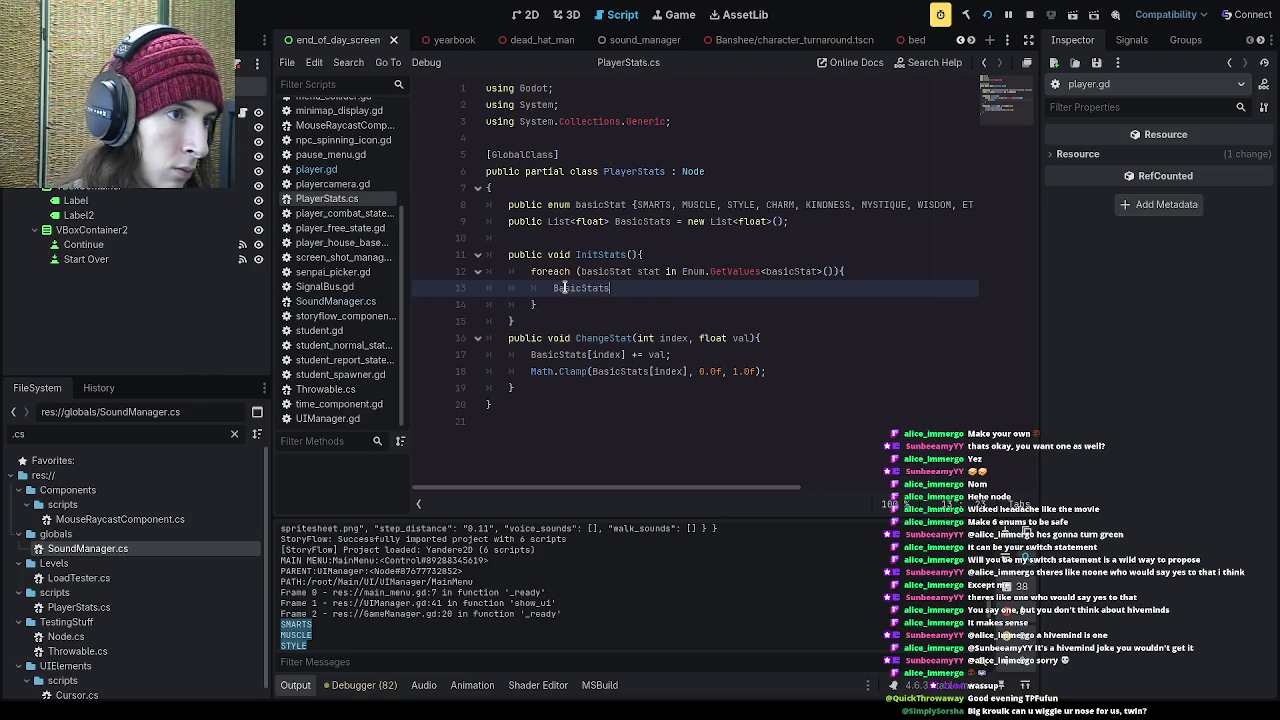
{"action": "type", "text": "[stat] = 0.0;"}
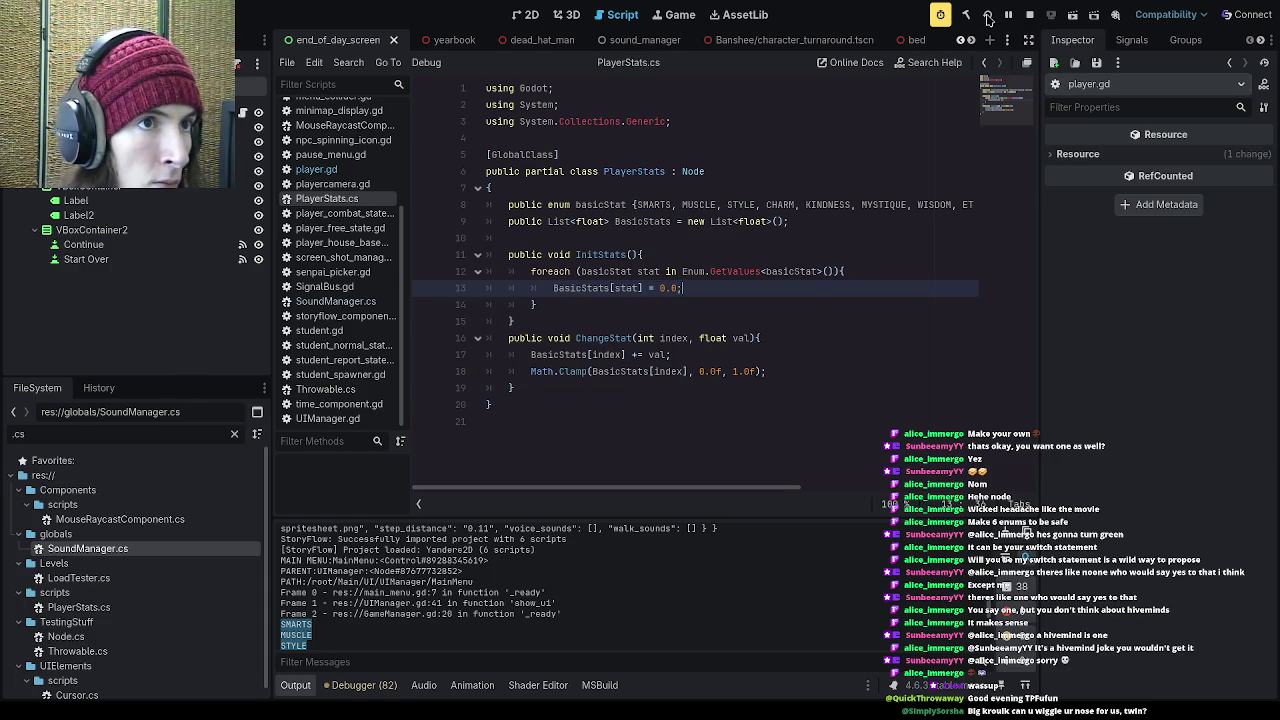
{"action": "left_click", "coordinate": [987, 15]}
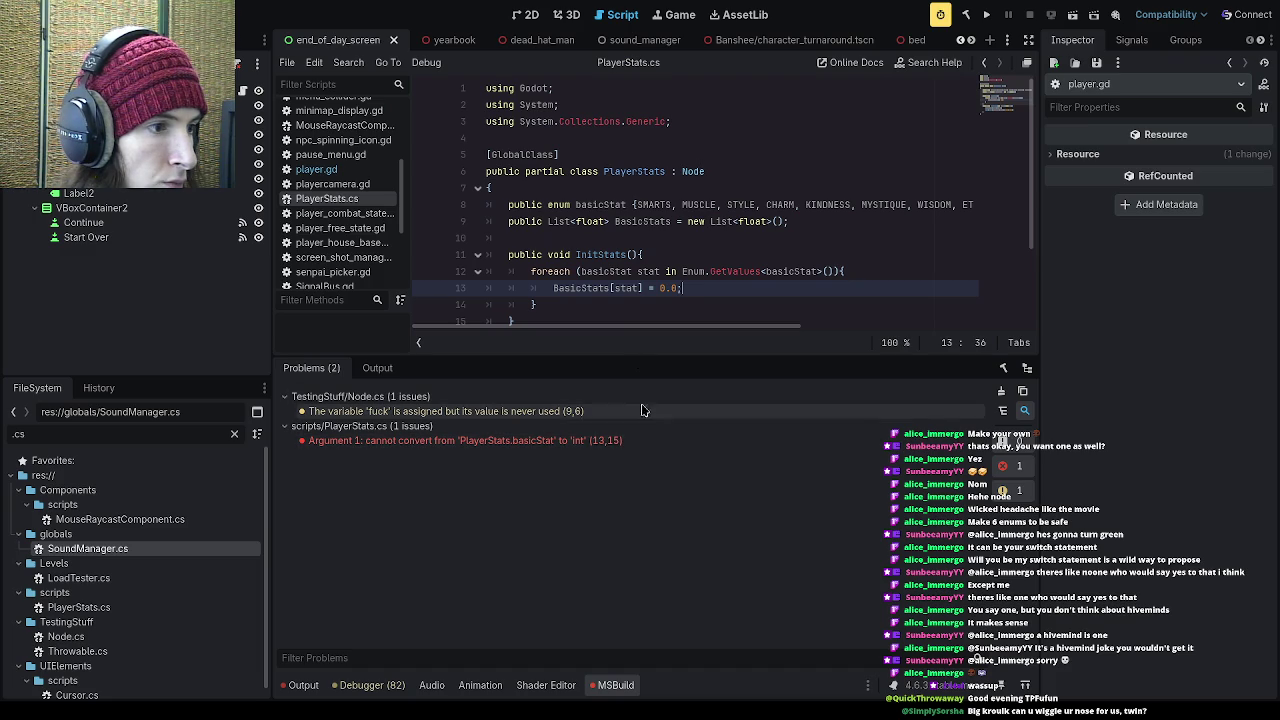
{"action": "left_click_drag", "start_coordinate": [663, 357], "coordinate": [650, 425]}
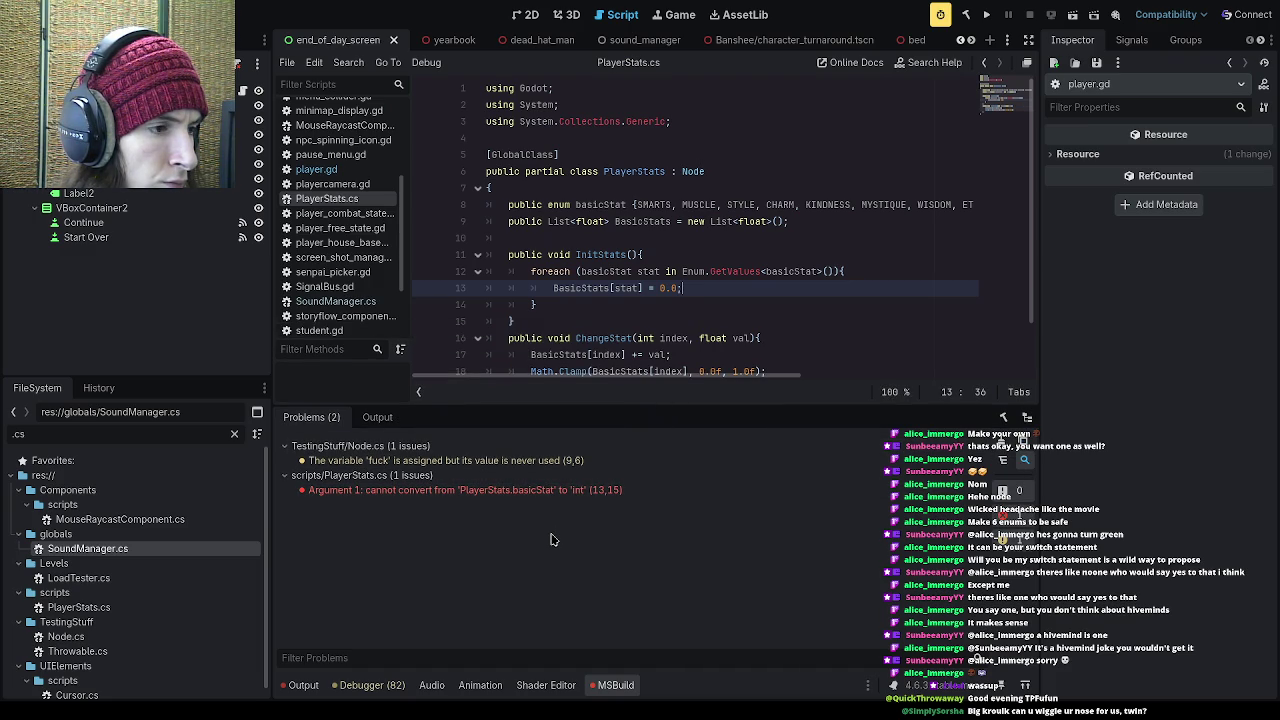
{"action": "left_click", "coordinate": [638, 288]}
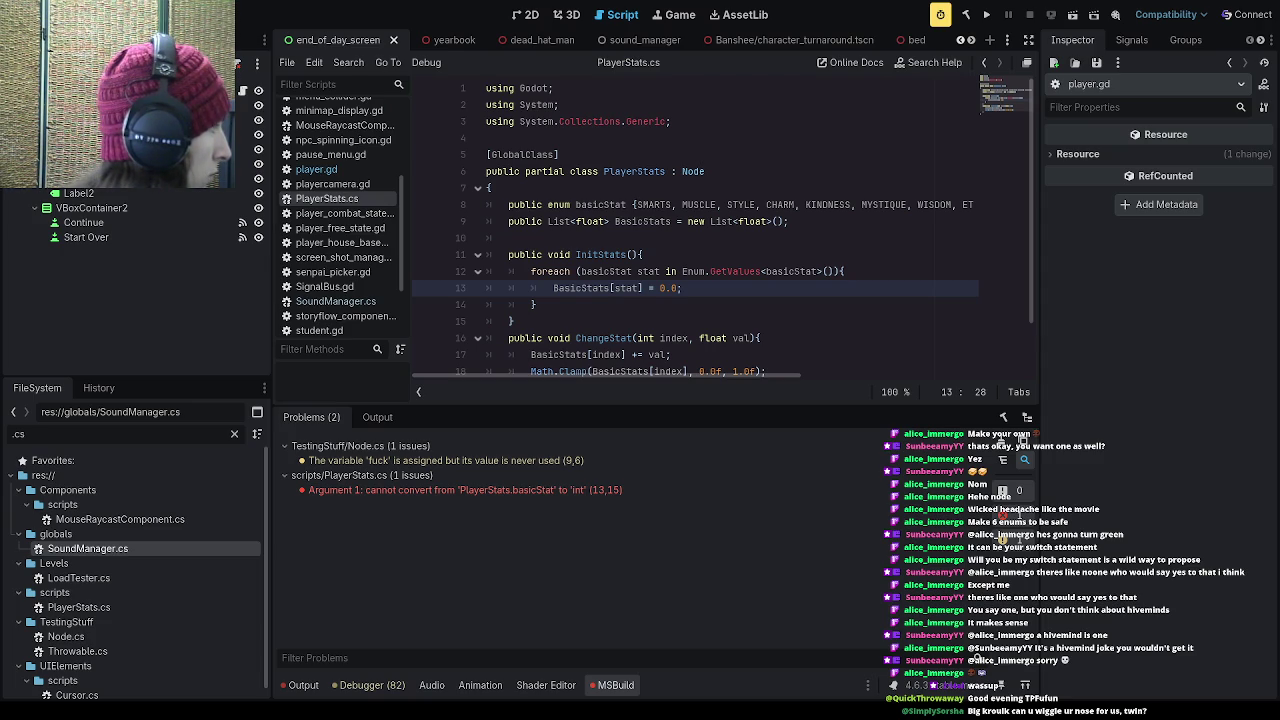
Step: Add an (int) cast to the BasicStats index, save, and rebuild
{"action": "left_click", "coordinate": [614, 288]}
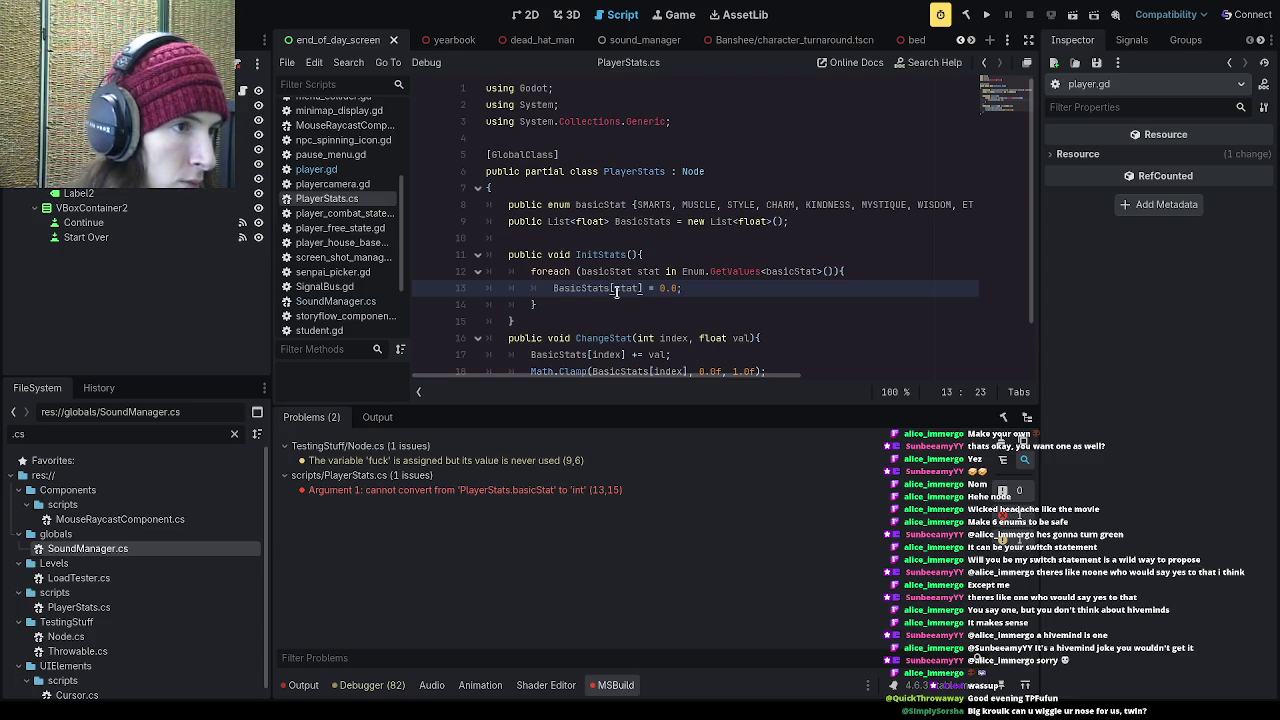
{"action": "key", "text": "Right"}
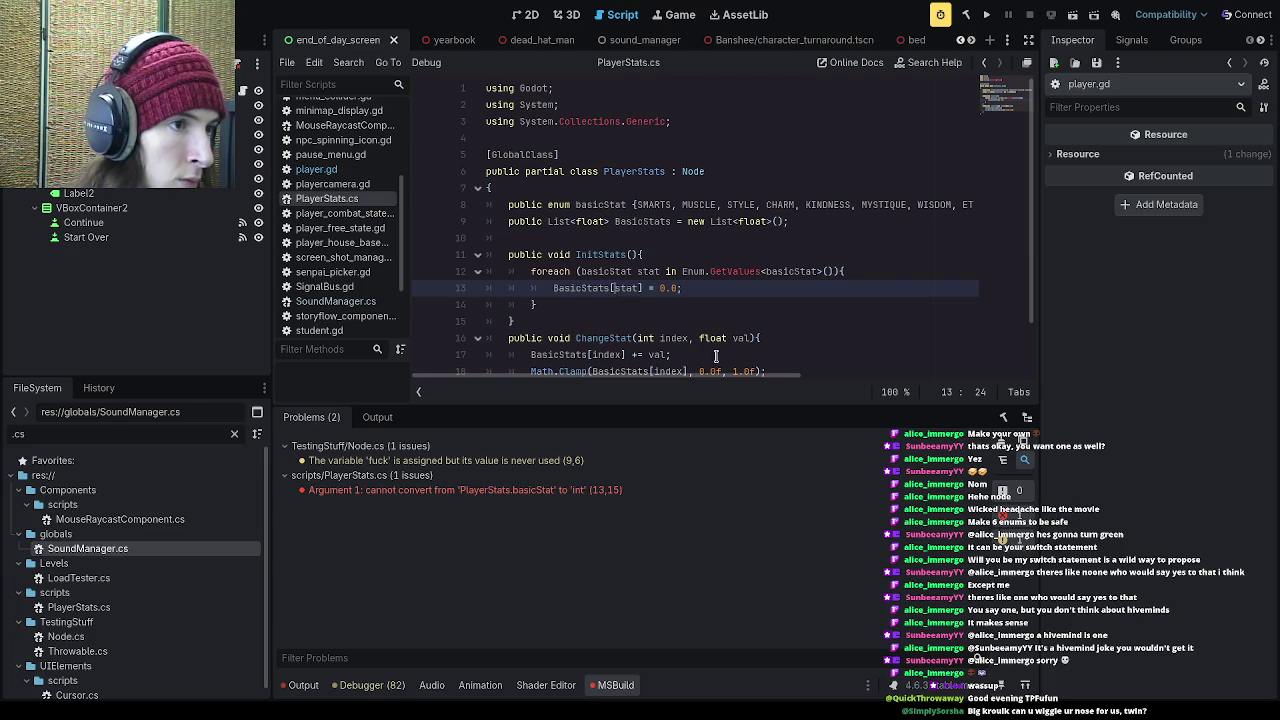
{"action": "type", "text": "(int)"}
{"action": "key", "text": "ctrl+s"}
{"action": "left_click", "coordinate": [986, 15]}
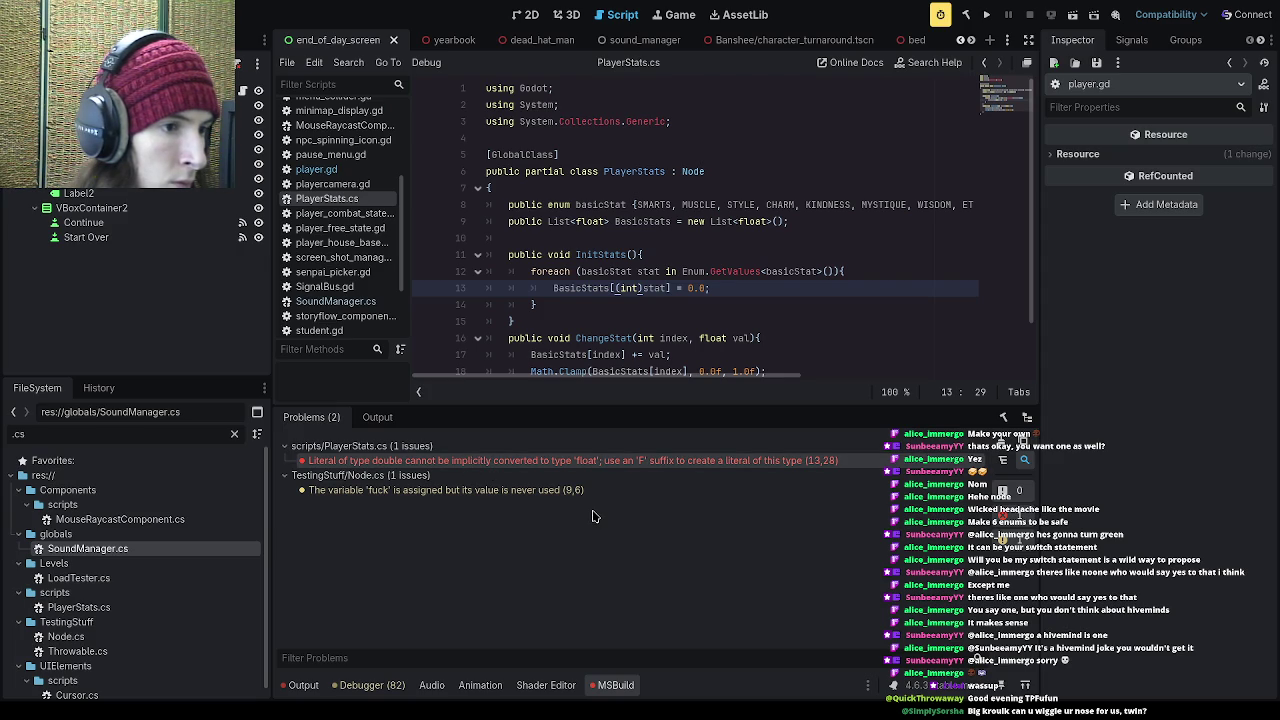
Step: Suffix the literal with f so it reads 0.0f, then rerun the game
{"action": "left_click", "coordinate": [706, 288]}
{"action": "type", "text": "f"}
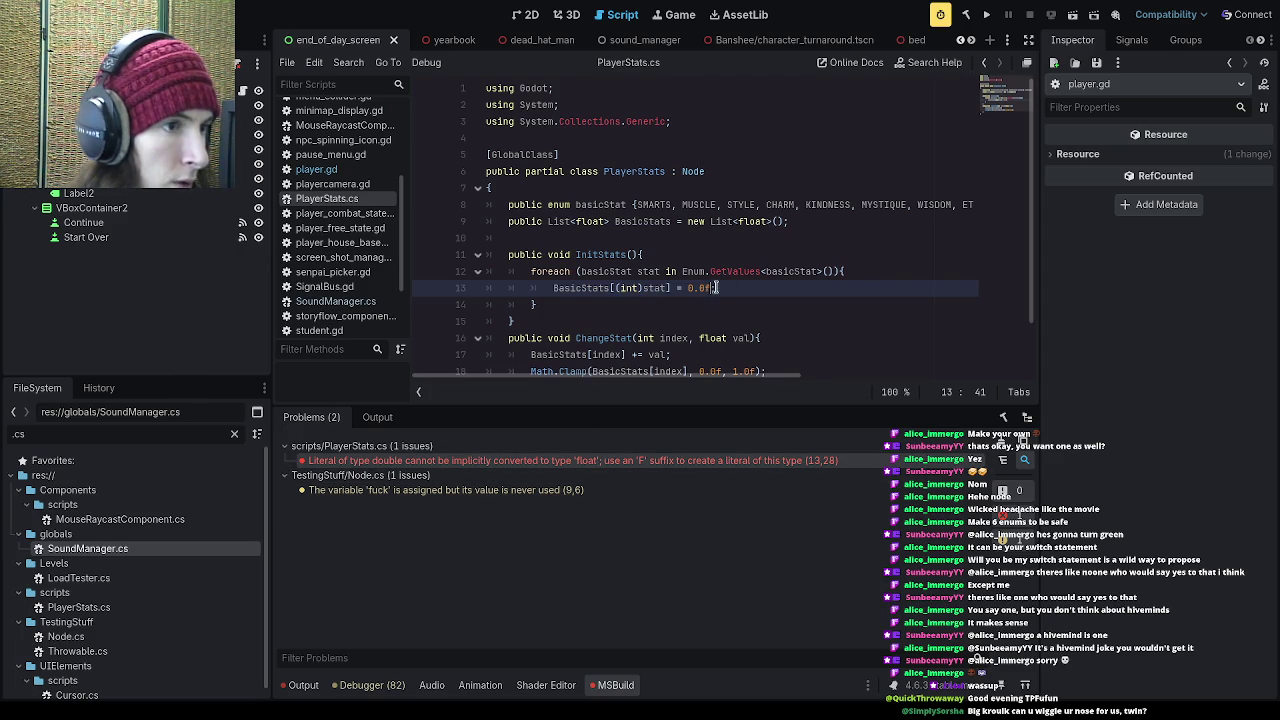
{"action": "left_click", "coordinate": [986, 14]}
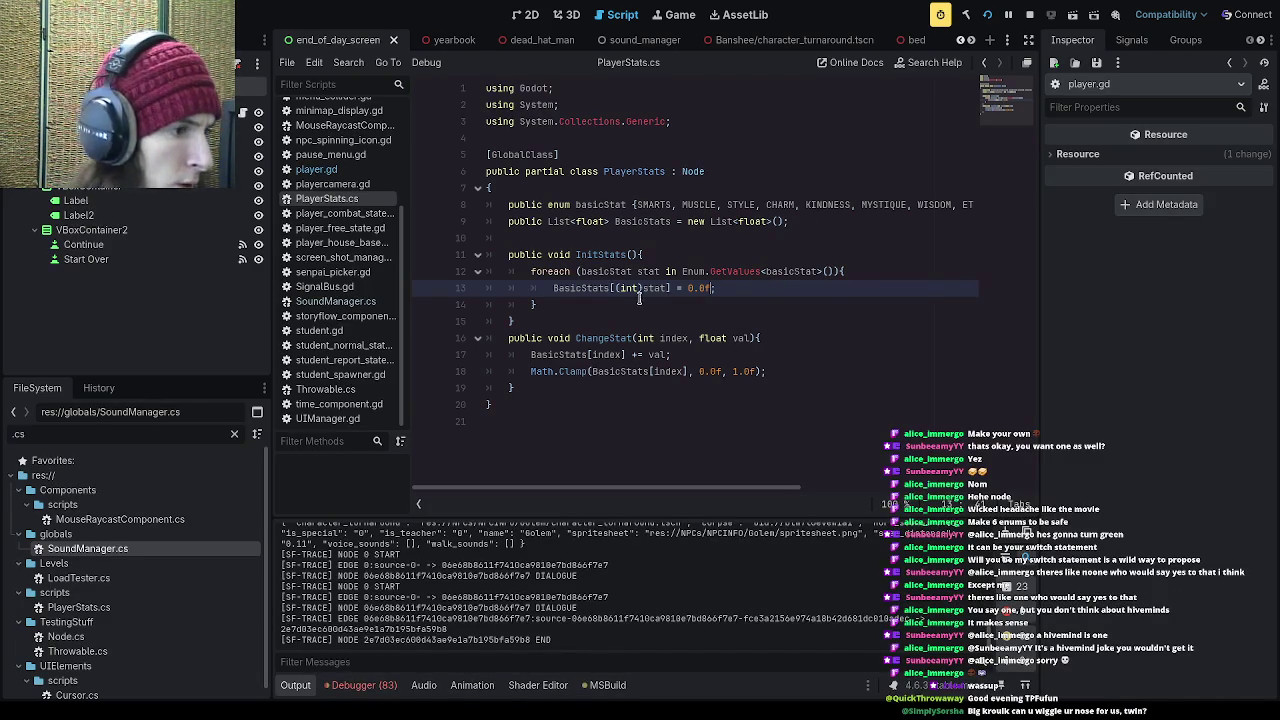
{"action": "left_click", "coordinate": [756, 276]}
Step: Add a GD.Print(BasicStats[(int)stat]) line below the assignment and save
{"action": "key", "text": "Down"}
{"action": "key", "text": "Return"}
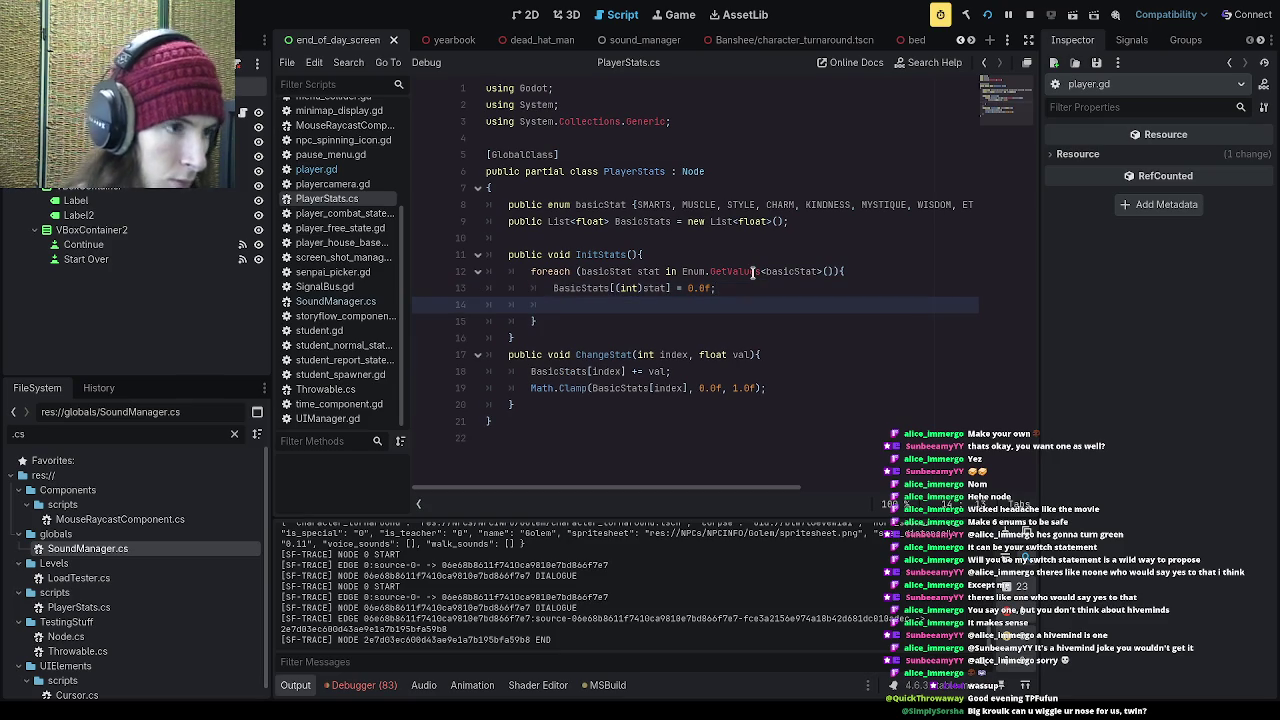
{"action": "type", "text": "GD."}
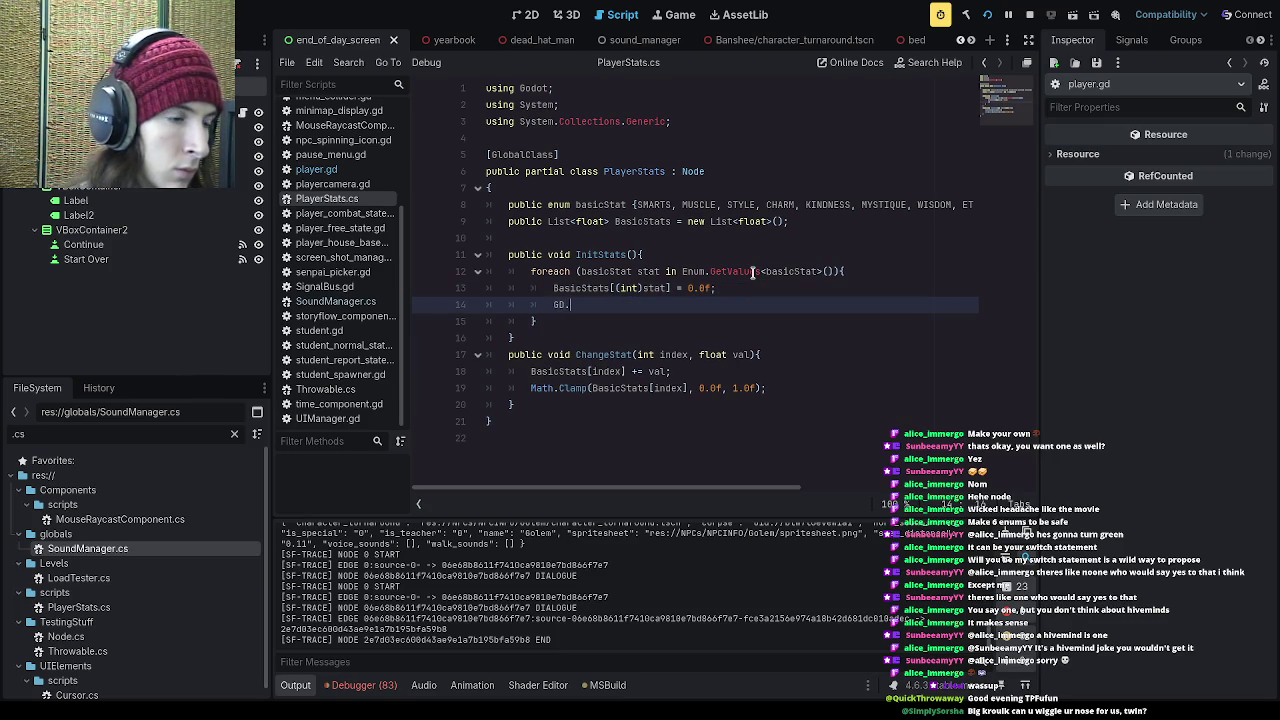
{"action": "type", "text": "Print(B"}
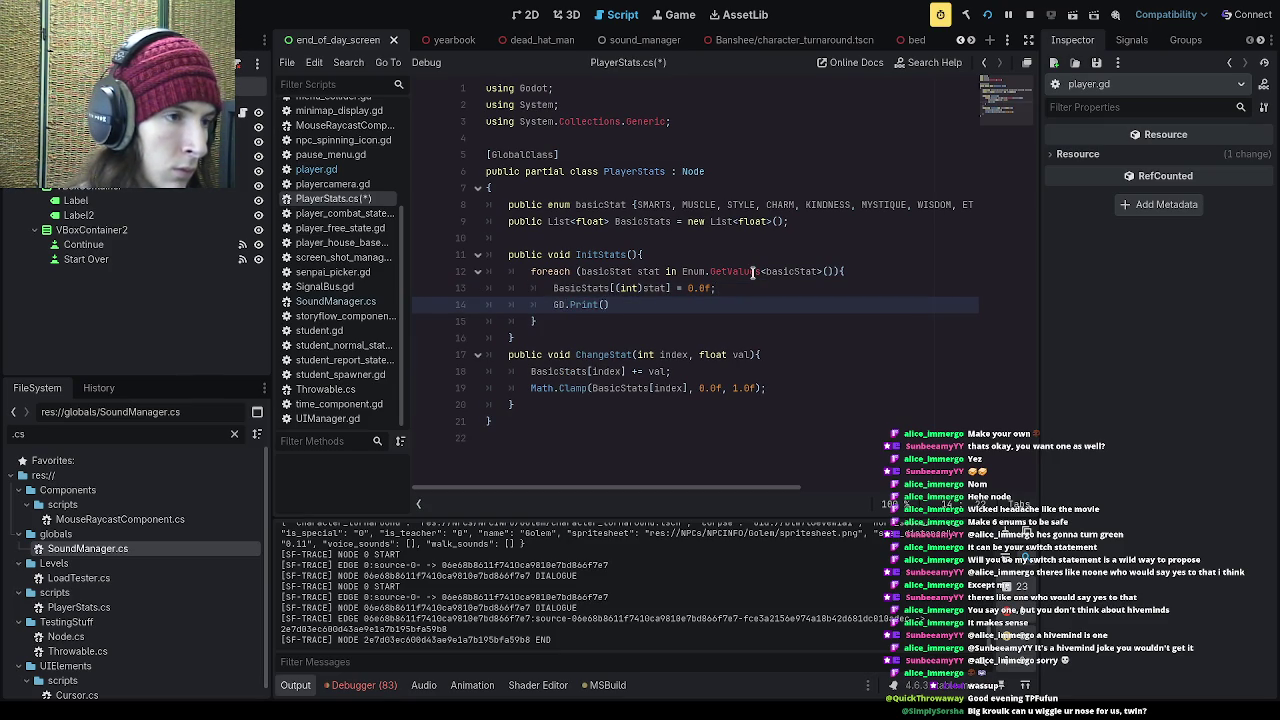
{"action": "type", "text": "asicStats"}
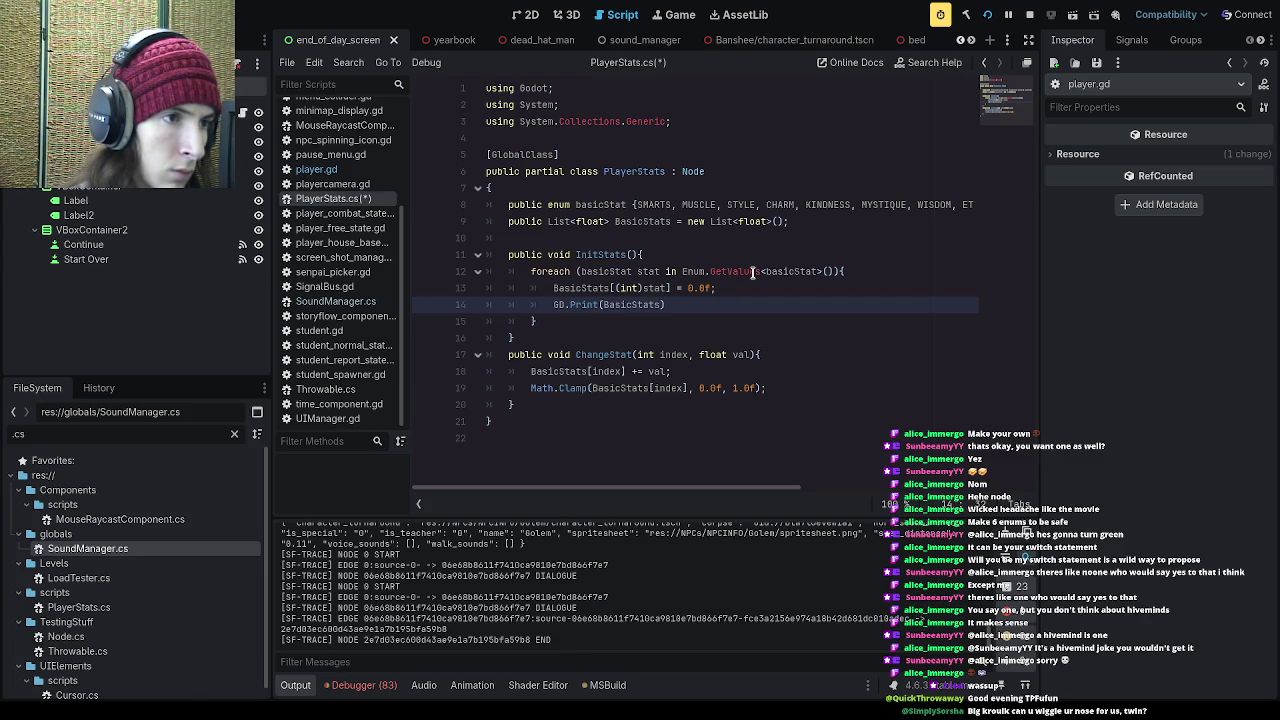
{"action": "type", "text": "["}
{"action": "type", "text": "(int)st"}
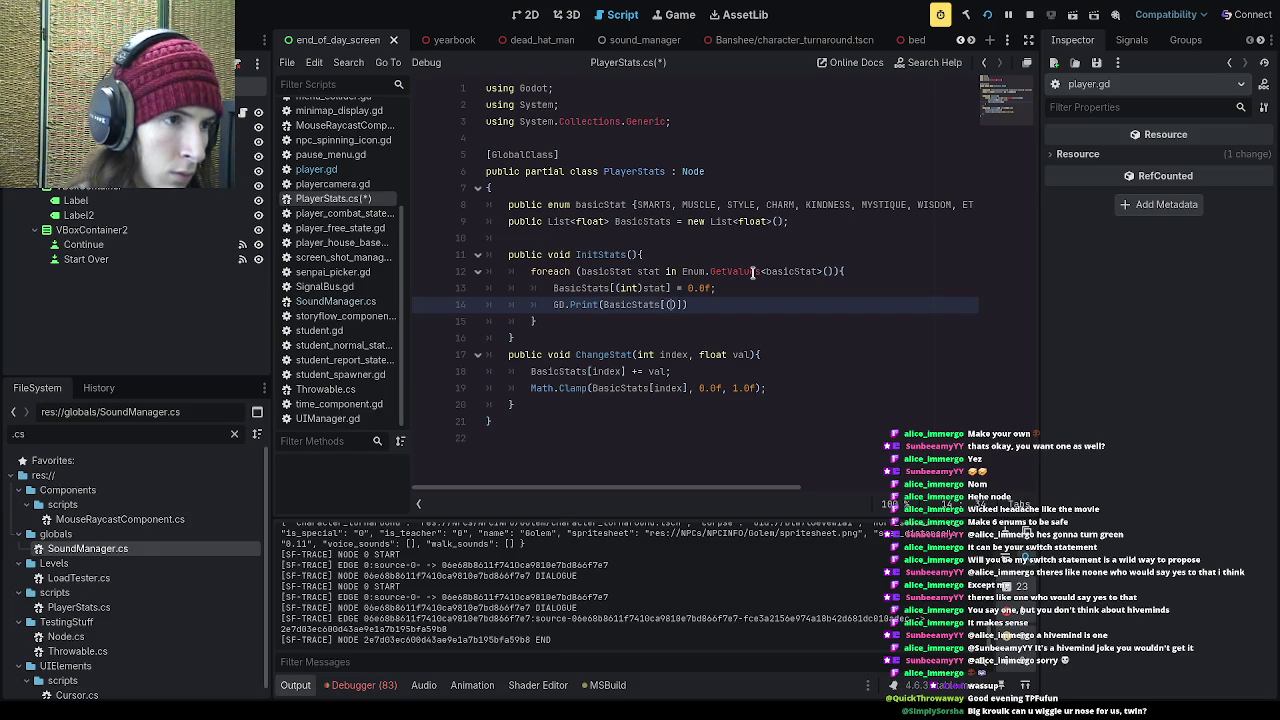
{"action": "type", "text": "at"}
{"action": "key", "text": "ctrl+s"}
Step: Insert a GD.Print(stat) line after the stat reset, save, and run the game
{"action": "left_click", "coordinate": [760, 303]}
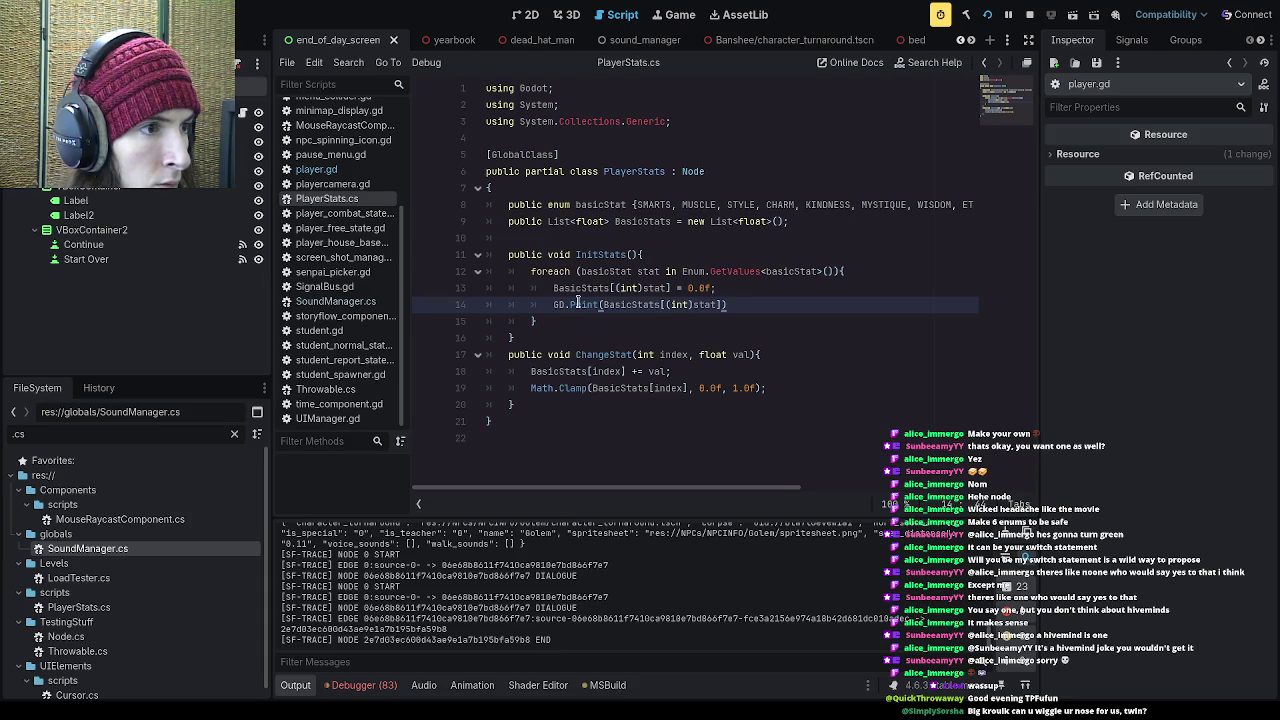
{"action": "left_click", "coordinate": [733, 287]}
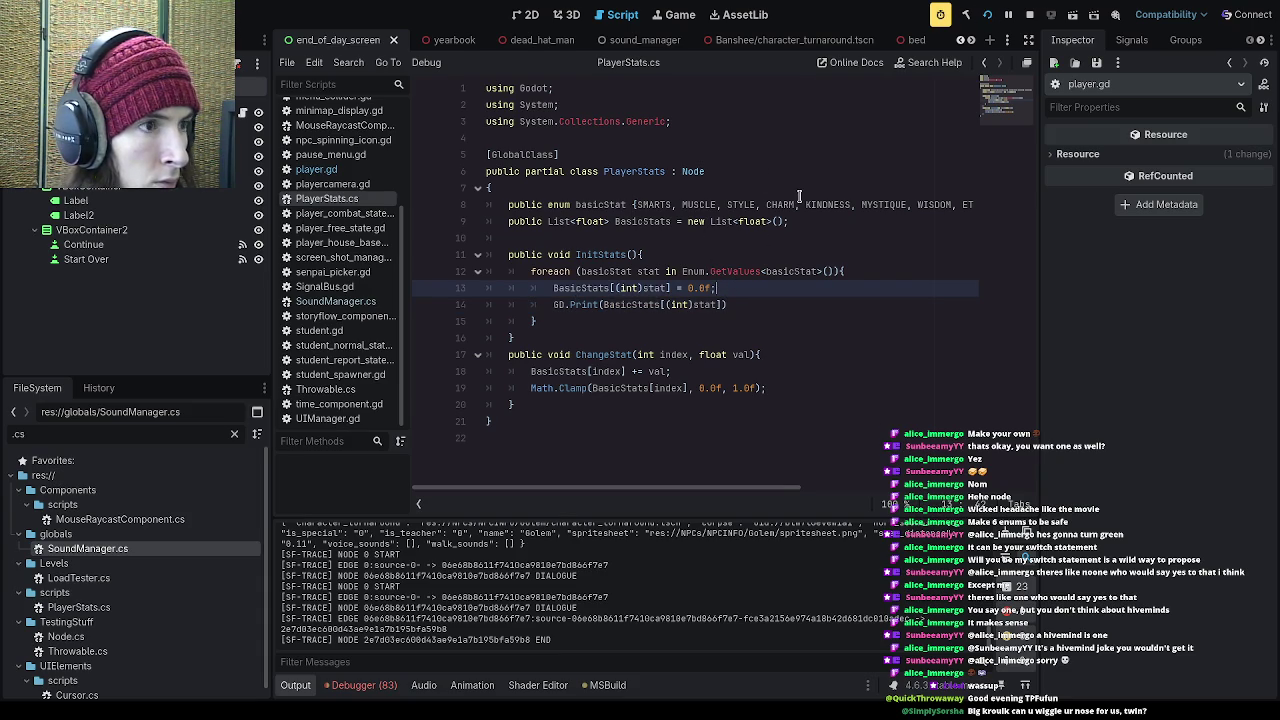
{"action": "key", "text": "Return"}
{"action": "type", "text": "GD.Print("}
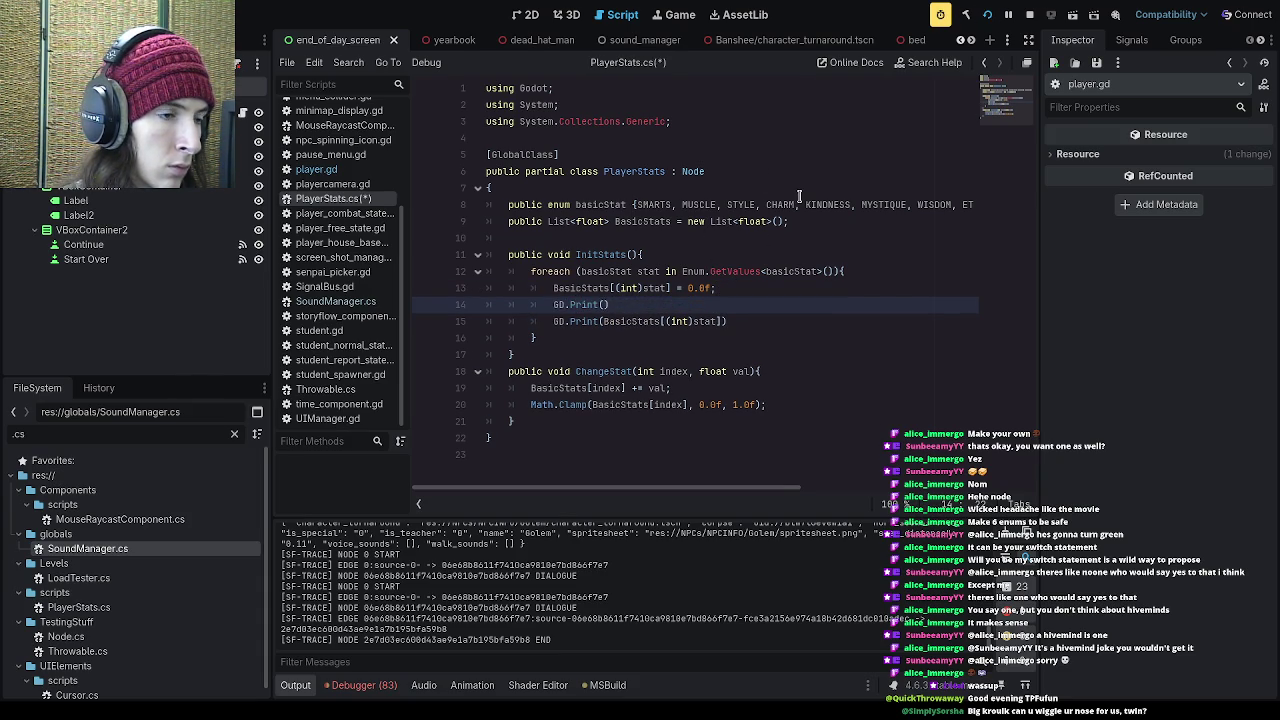
{"action": "type", "text": "stat"}
{"action": "key", "text": "ctrl+s"}
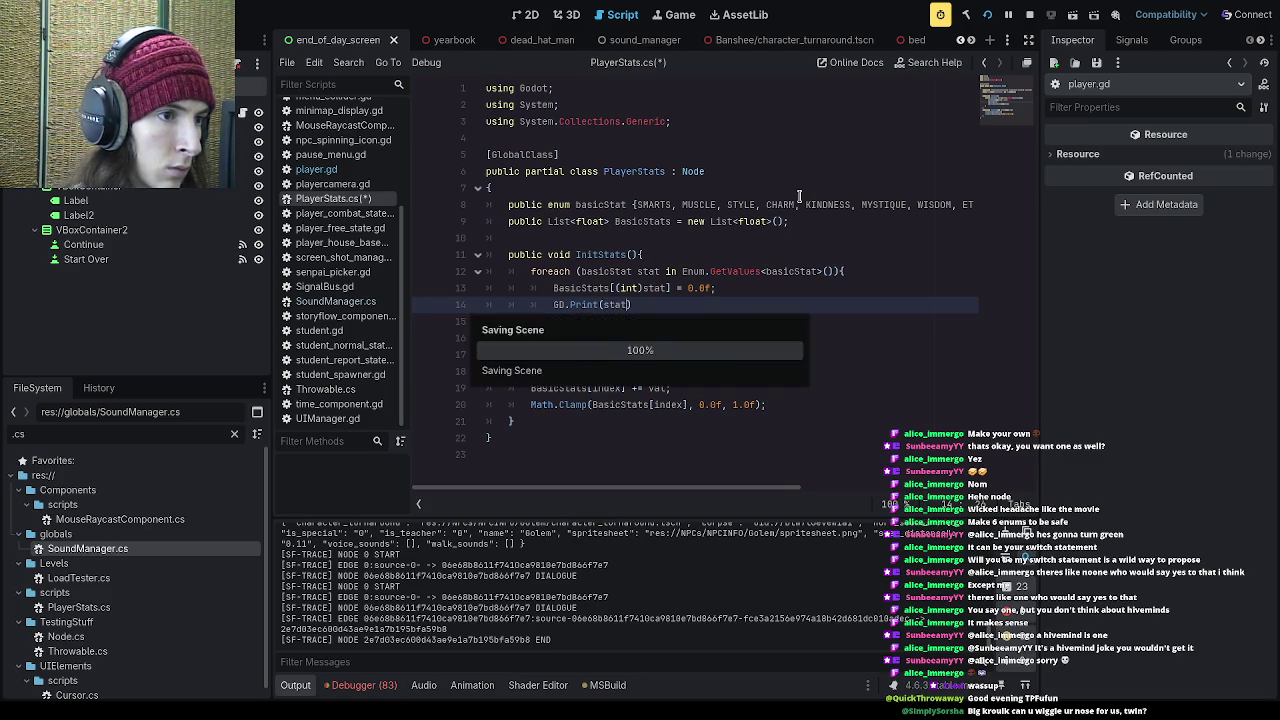
{"action": "left_click", "coordinate": [987, 16]}
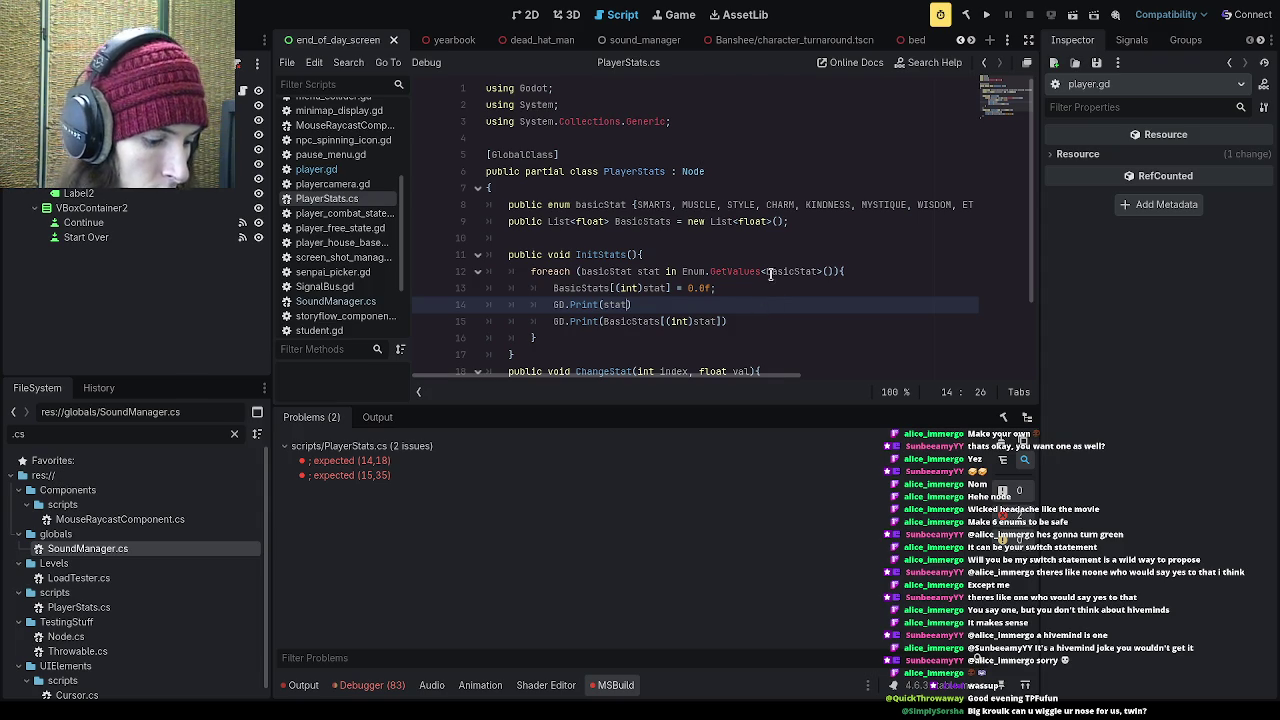
Step: Add the missing semicolons to both print lines, save, and run the game
{"action": "type", "text": ";"}
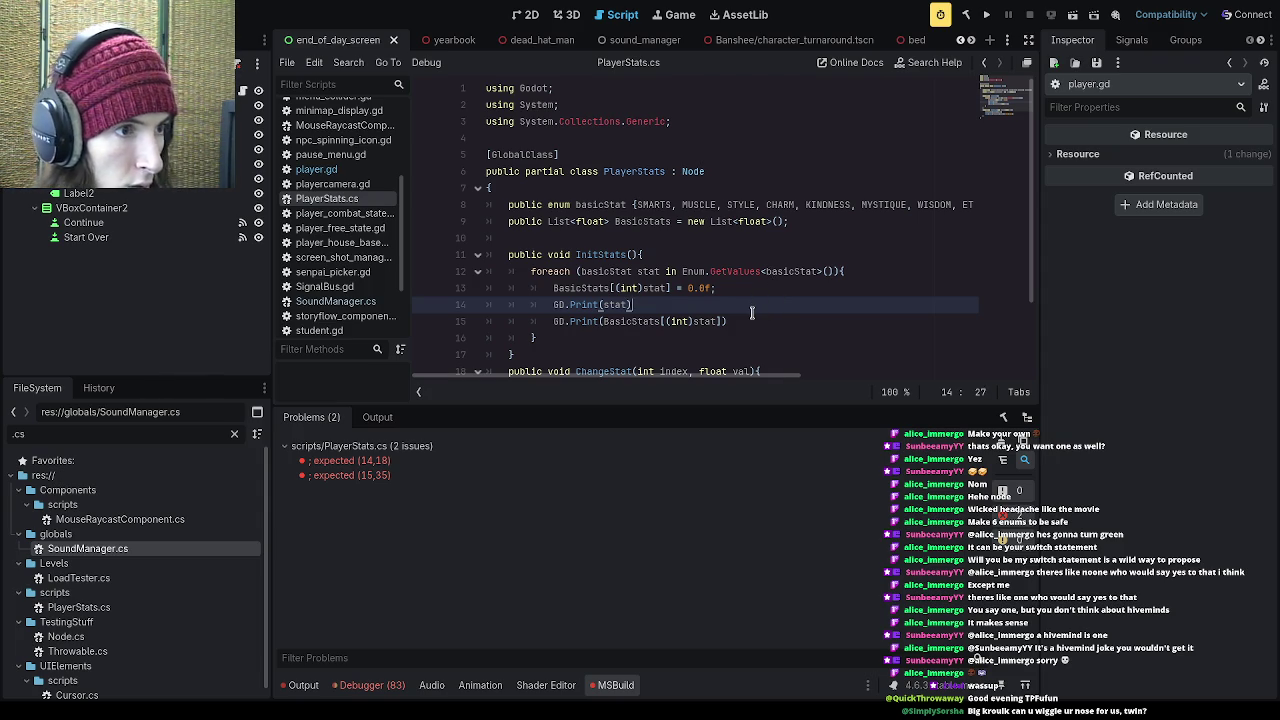
{"action": "left_click", "coordinate": [766, 321]}
{"action": "type", "text": ";"}
{"action": "key", "text": "ctrl+s"}
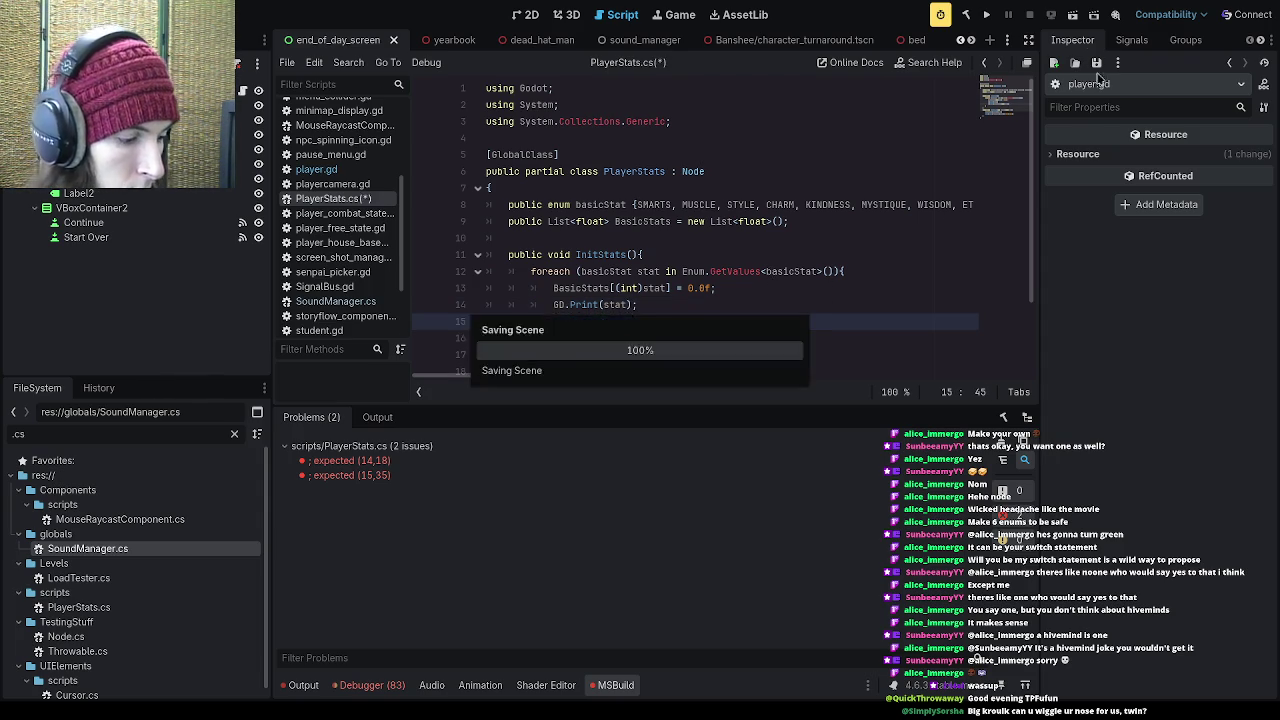
{"action": "left_click", "coordinate": [989, 16]}
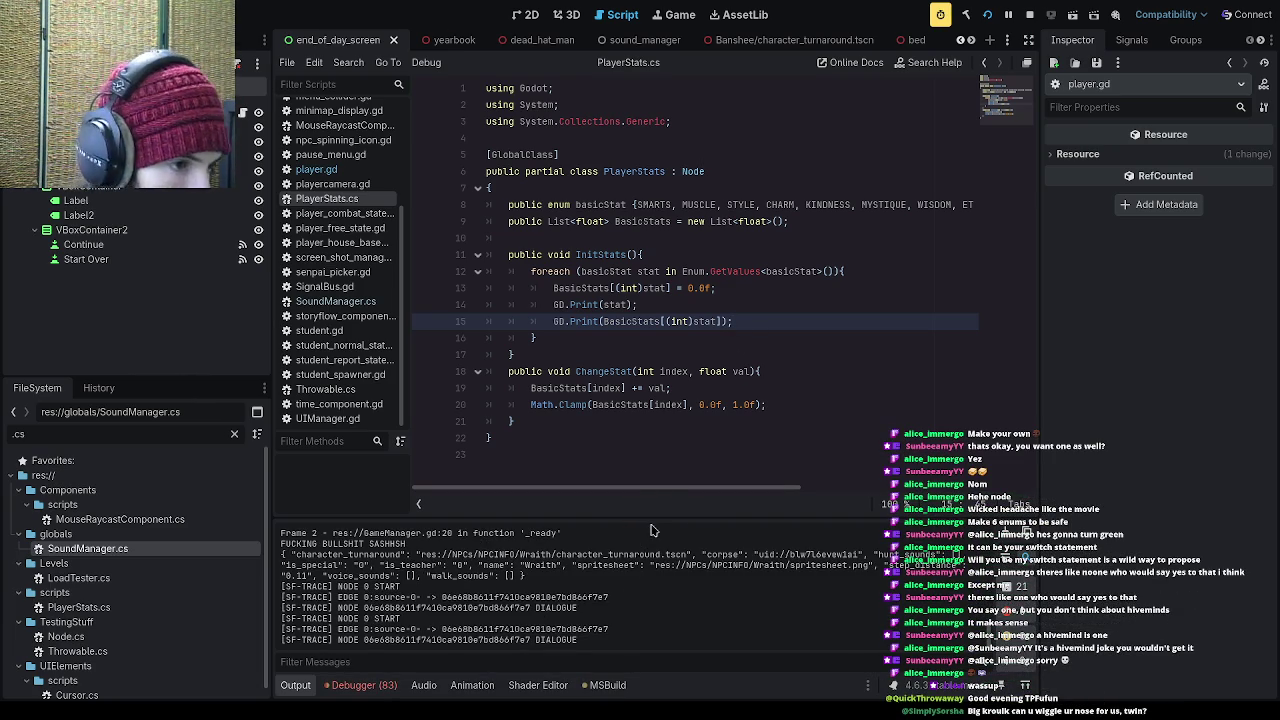
Step: Enlarge the output log, search the project for print(, and open the print("pressed") match
{"action": "key", "text": "shift+F12"}
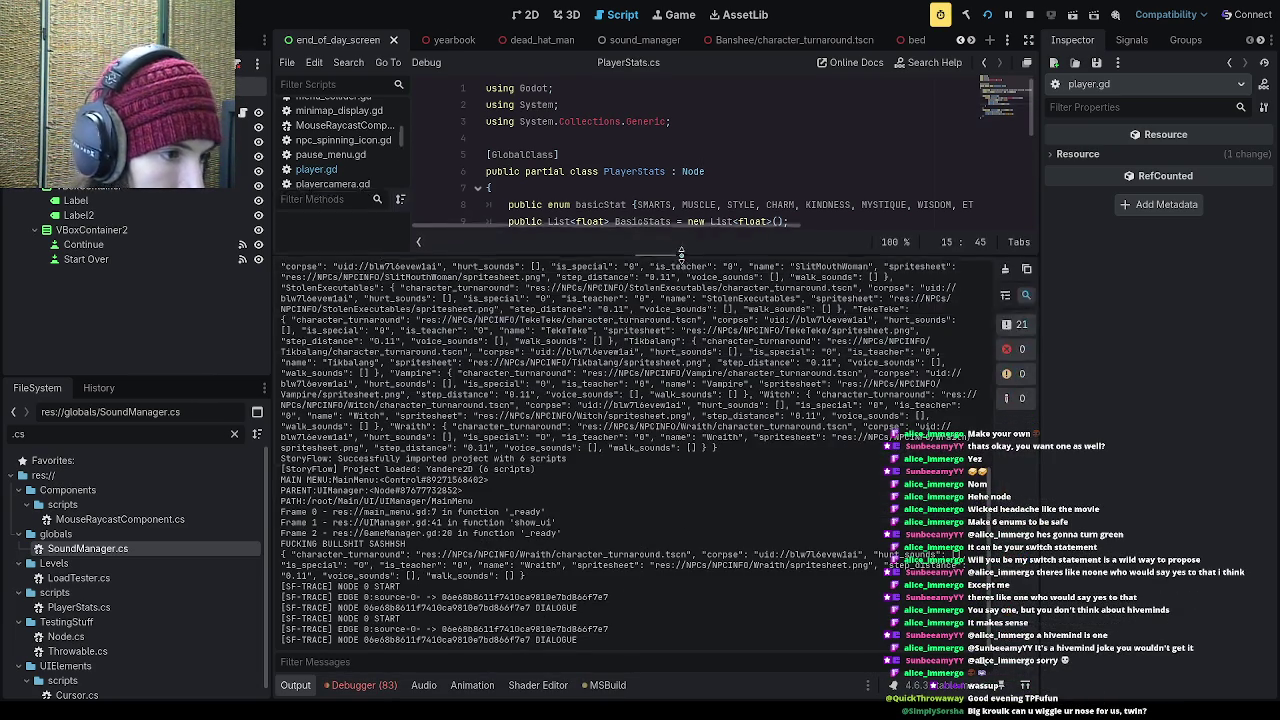
{"action": "scroll", "coordinate": [587, 538], "scroll_direction": "up", "scroll_amount": 10}
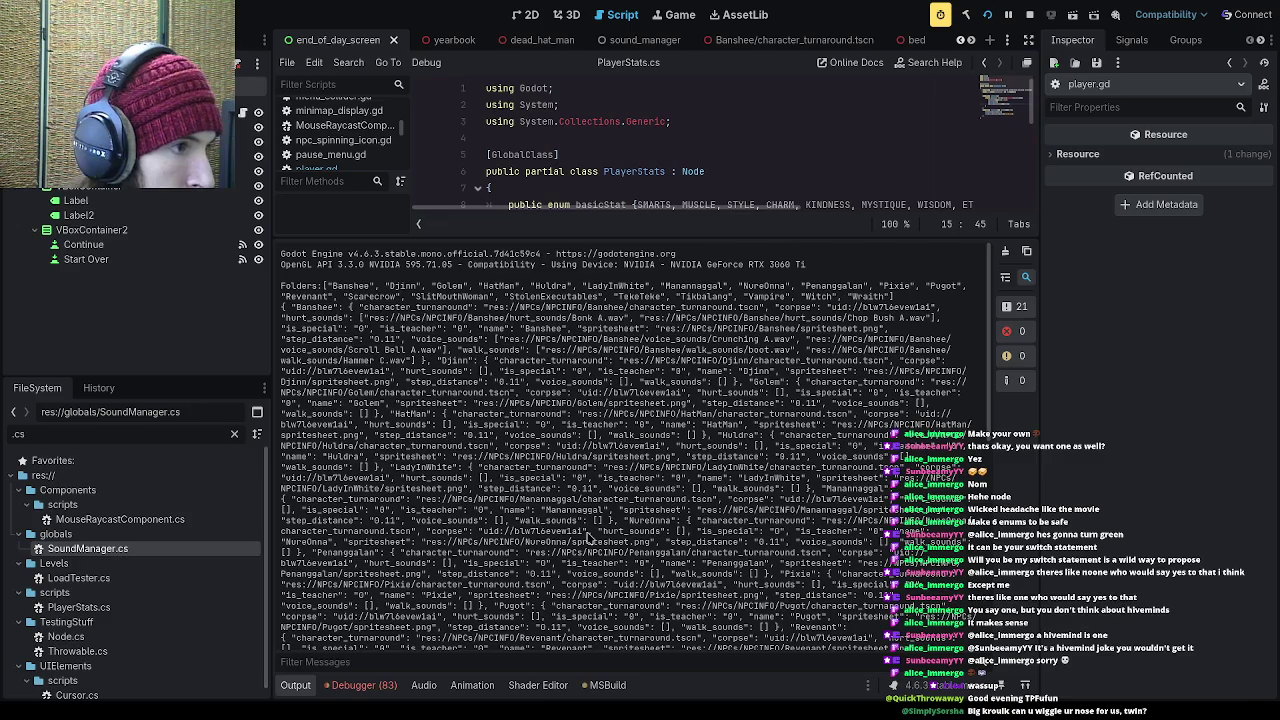
{"action": "scroll", "coordinate": [587, 538], "scroll_direction": "down", "scroll_amount": 10}
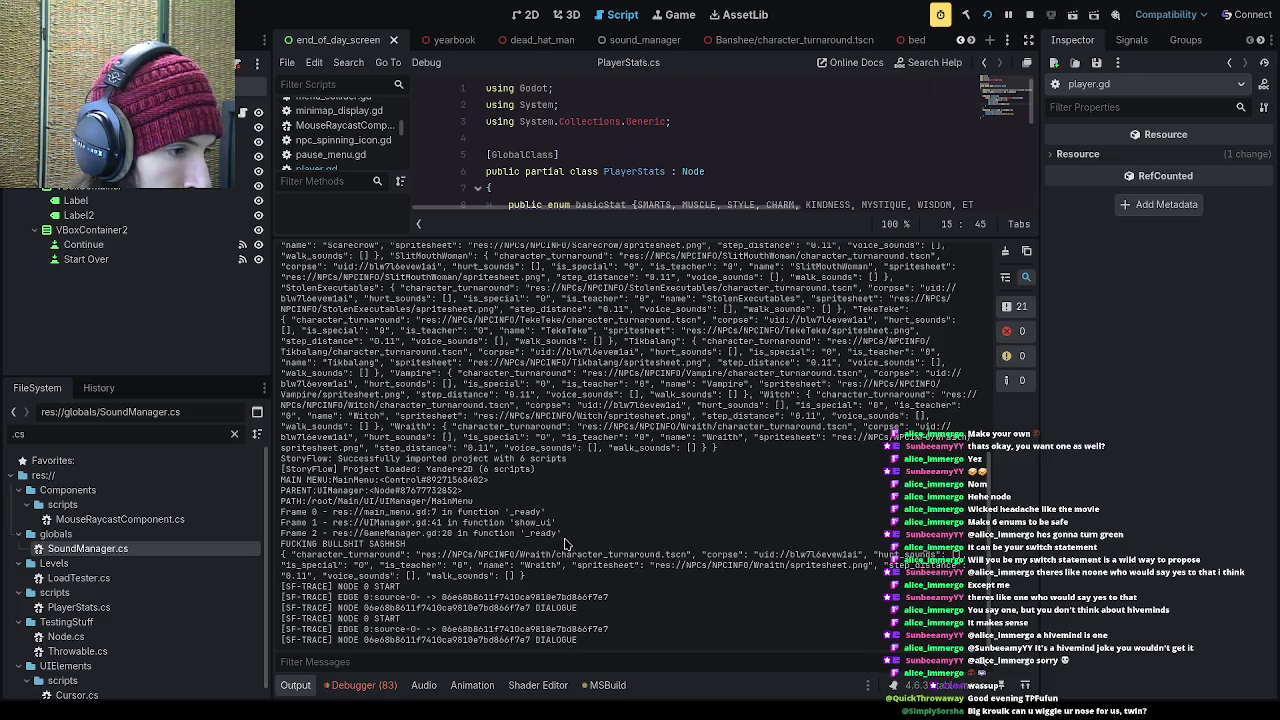
{"action": "key", "text": "ctrl+shift+f"}
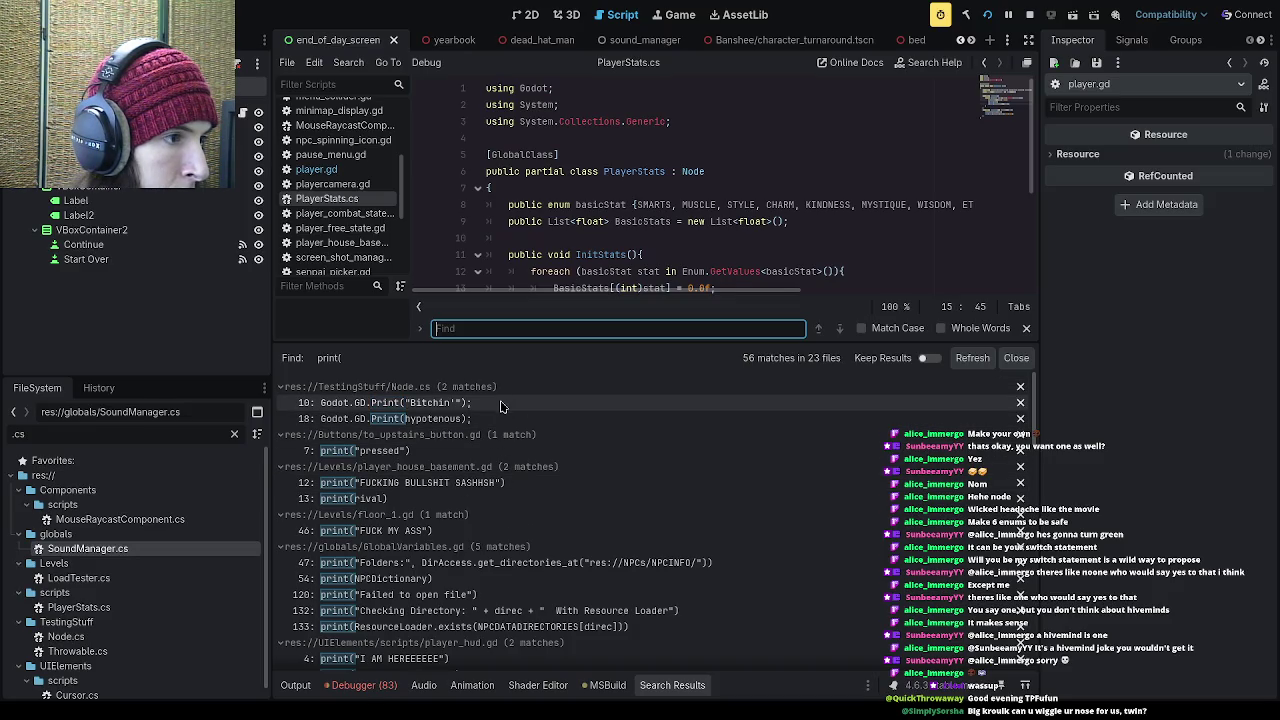
{"action": "left_click", "coordinate": [468, 458]}
Step: Delete the two debug print lines in player_house_basement.gd
{"action": "left_click_drag", "start_coordinate": [622, 192], "coordinate": [448, 193]}
{"action": "left_click", "coordinate": [462, 482]}
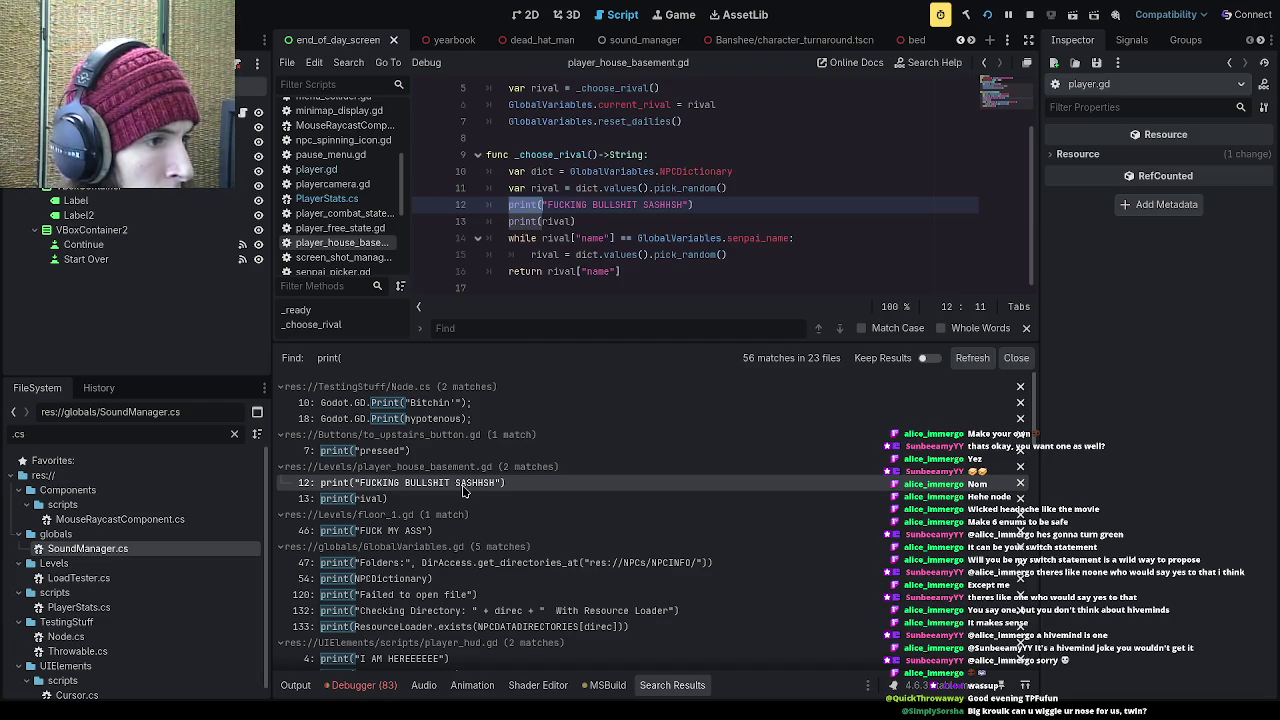
{"action": "left_click_drag", "start_coordinate": [622, 222], "coordinate": [432, 203]}
{"action": "key", "text": "BackSpace"}
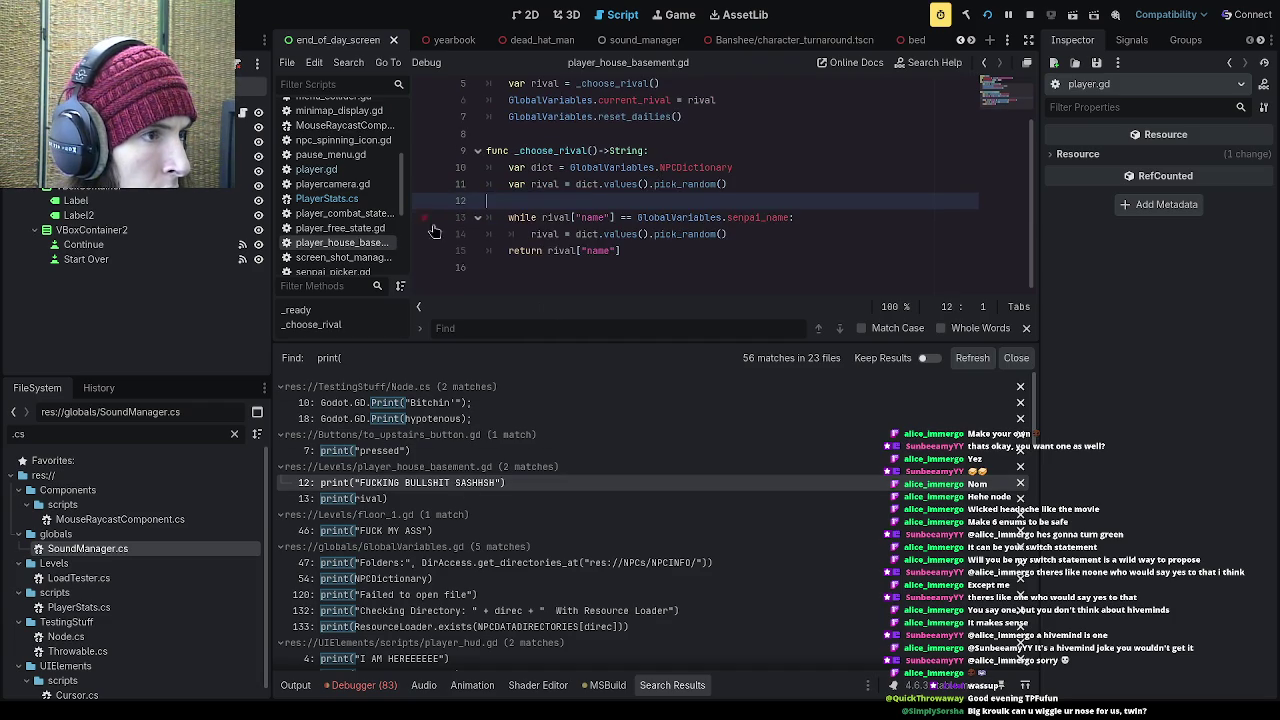
{"action": "key", "text": "BackSpace"}
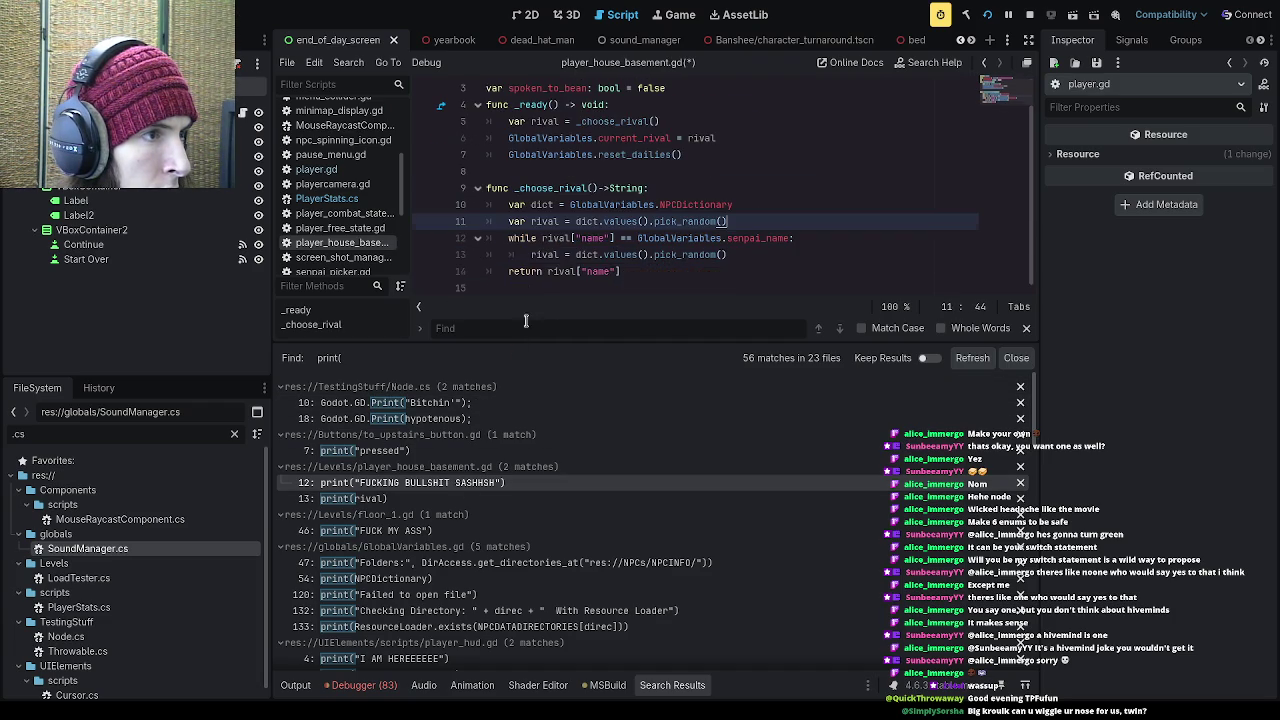
Step: Replace the line-46 print statement in floor_1.gd with pass
{"action": "left_click", "coordinate": [450, 528]}
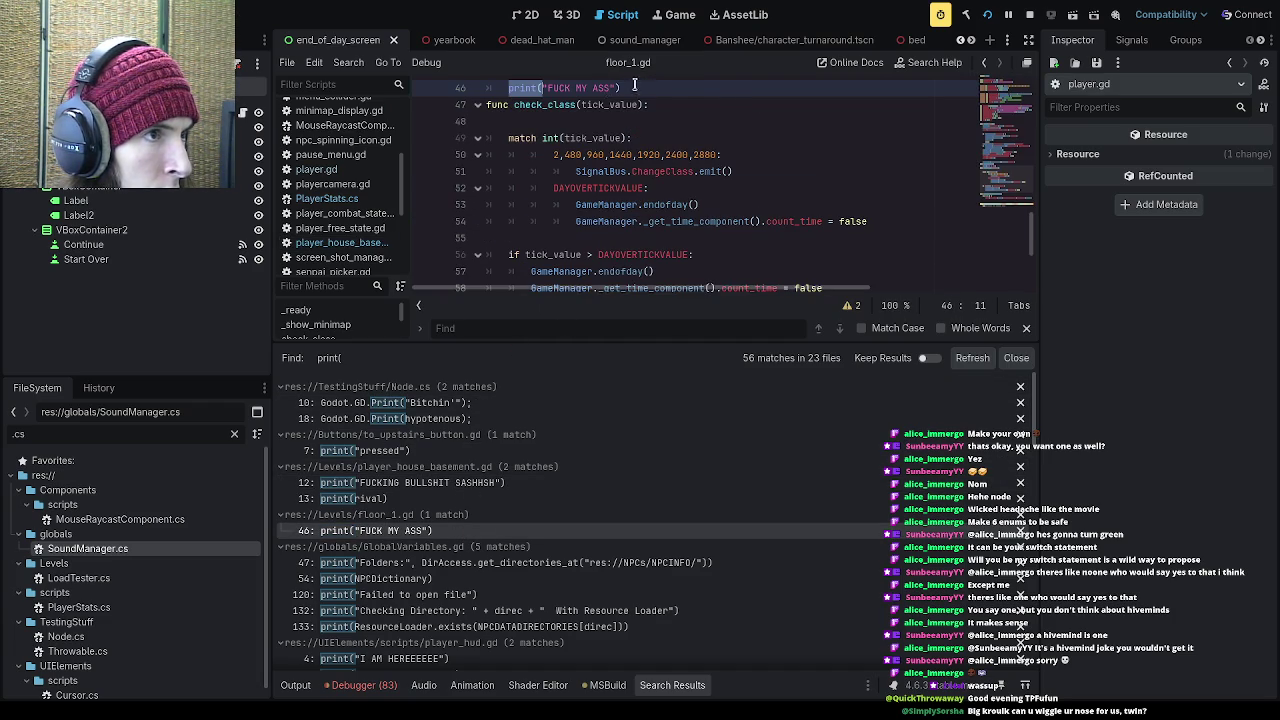
{"action": "scroll", "coordinate": [647, 172], "scroll_direction": "up", "scroll_amount": 2}
{"action": "mouse_move", "coordinate": [626, 188]}
{"action": "left_mouse_down"}
{"action": "mouse_move", "coordinate": [465, 190]}
{"action": "mouse_move", "coordinate": [635, 190]}
{"action": "left_mouse_up"}
{"action": "left_click", "coordinate": [510, 188]}
{"action": "type", "text": "p"}
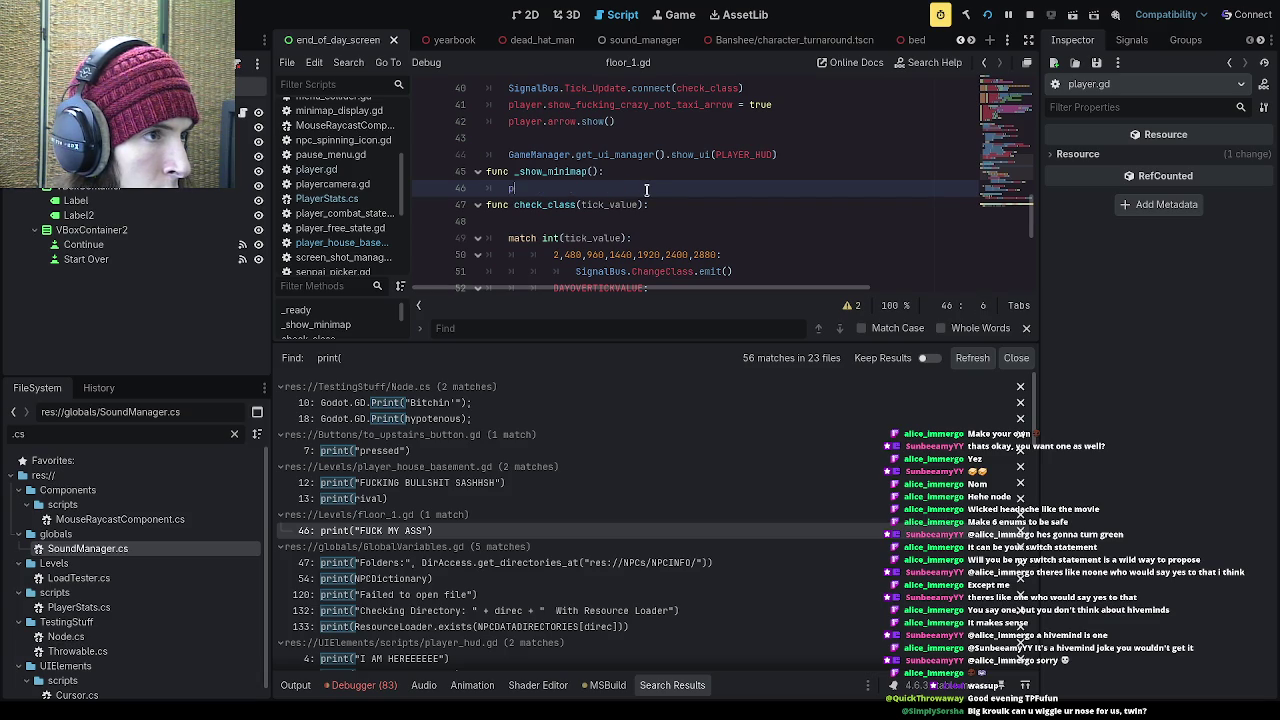
{"action": "type", "text": "aaa"}
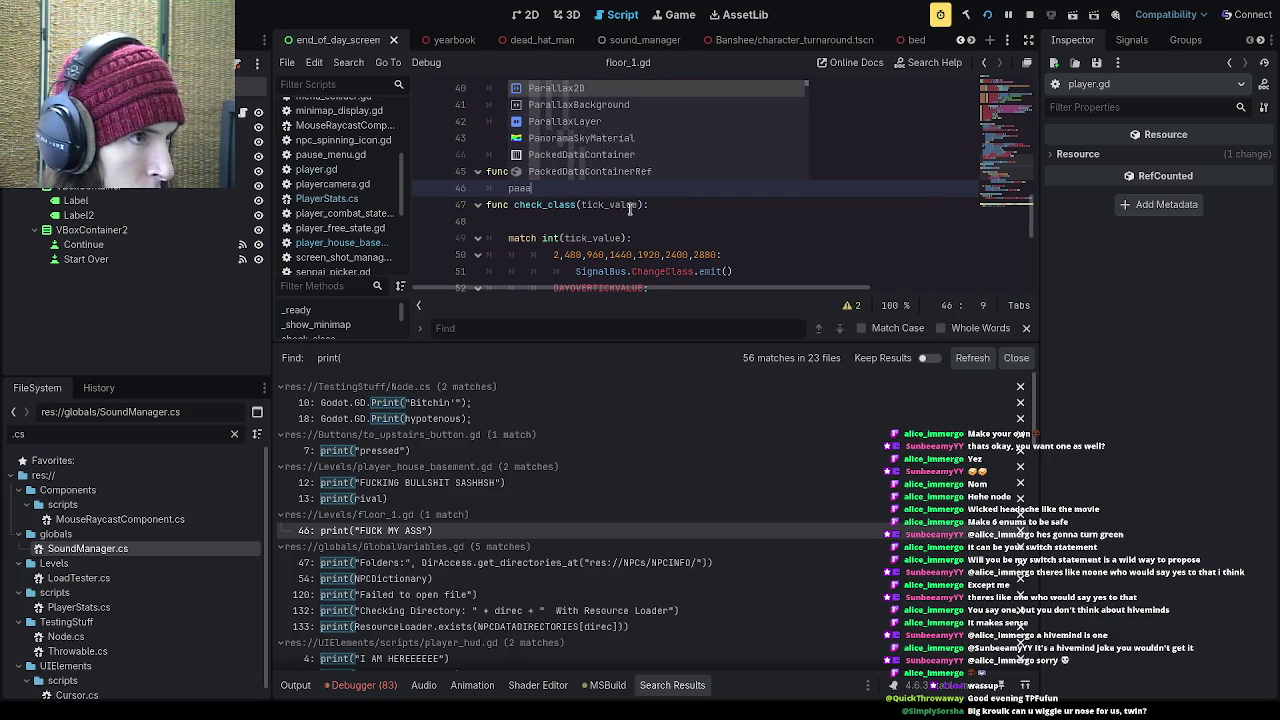
{"action": "key", "text": "BackSpace"}
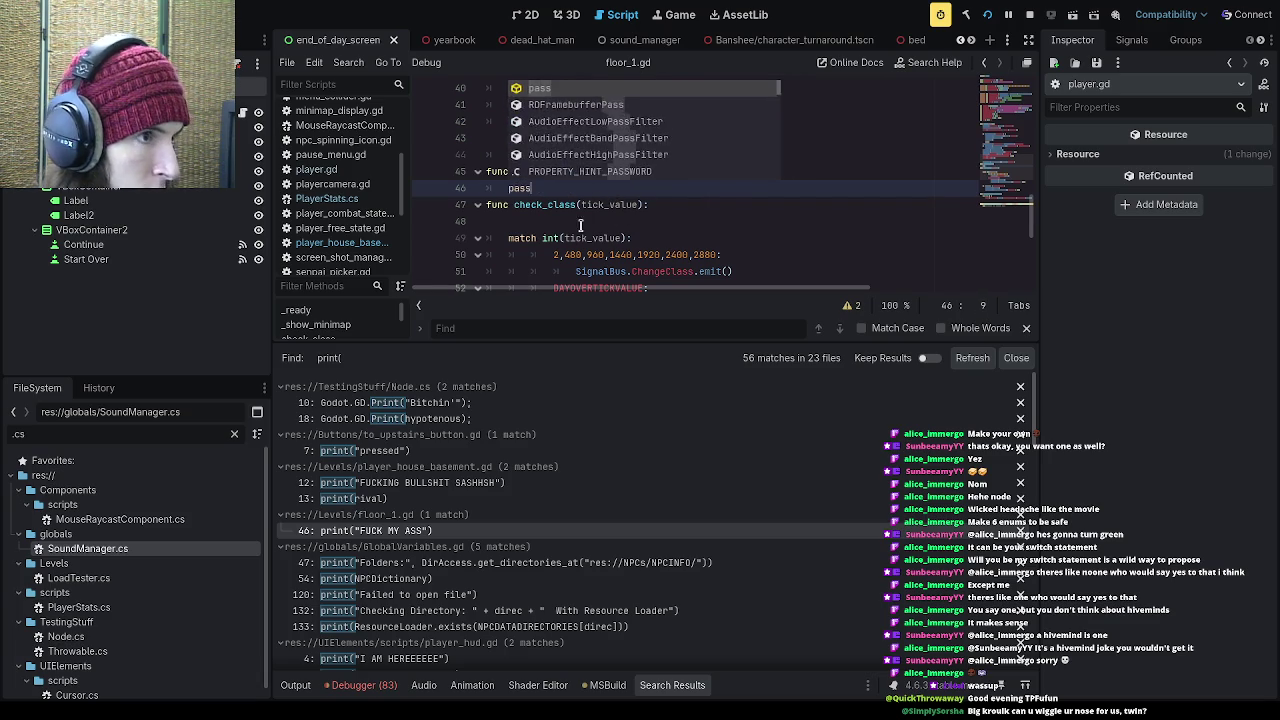
{"action": "key", "text": "Escape"}
Step: Delete the Folders debug print line in GlobalVariables.gd
{"action": "left_click", "coordinate": [447, 563]}
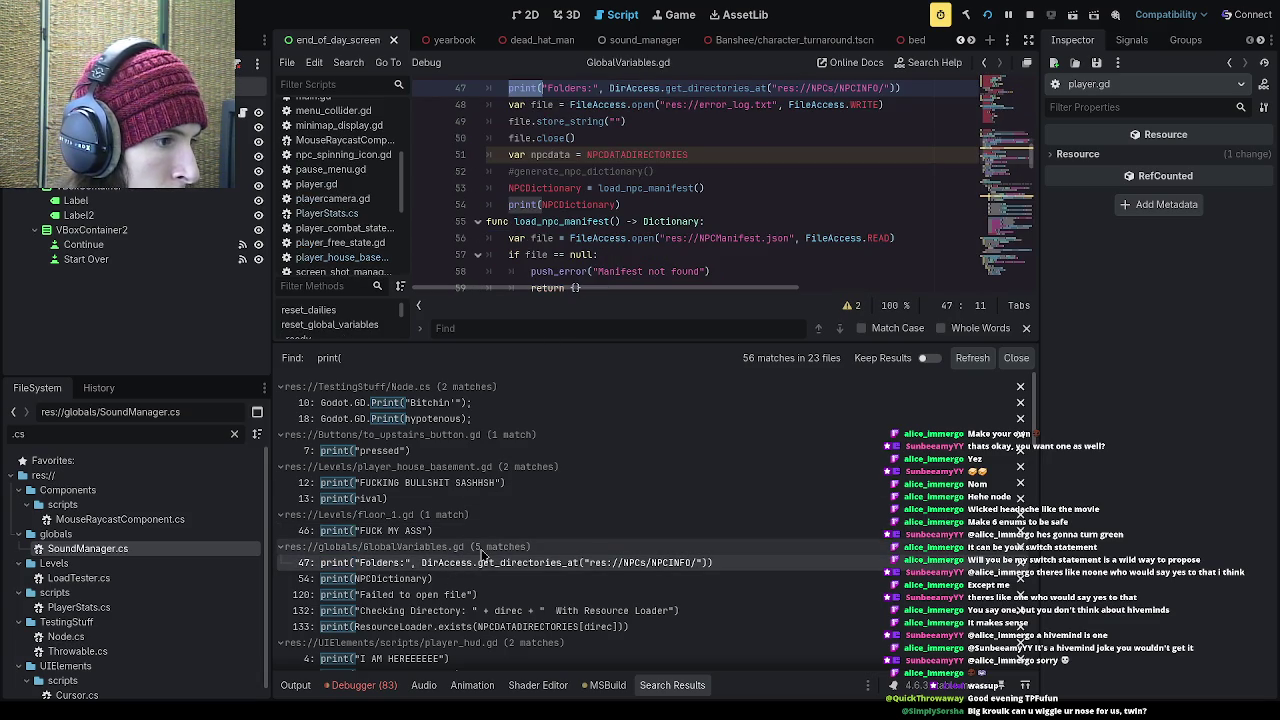
{"action": "scroll", "coordinate": [853, 145], "scroll_direction": "up", "scroll_amount": 1}
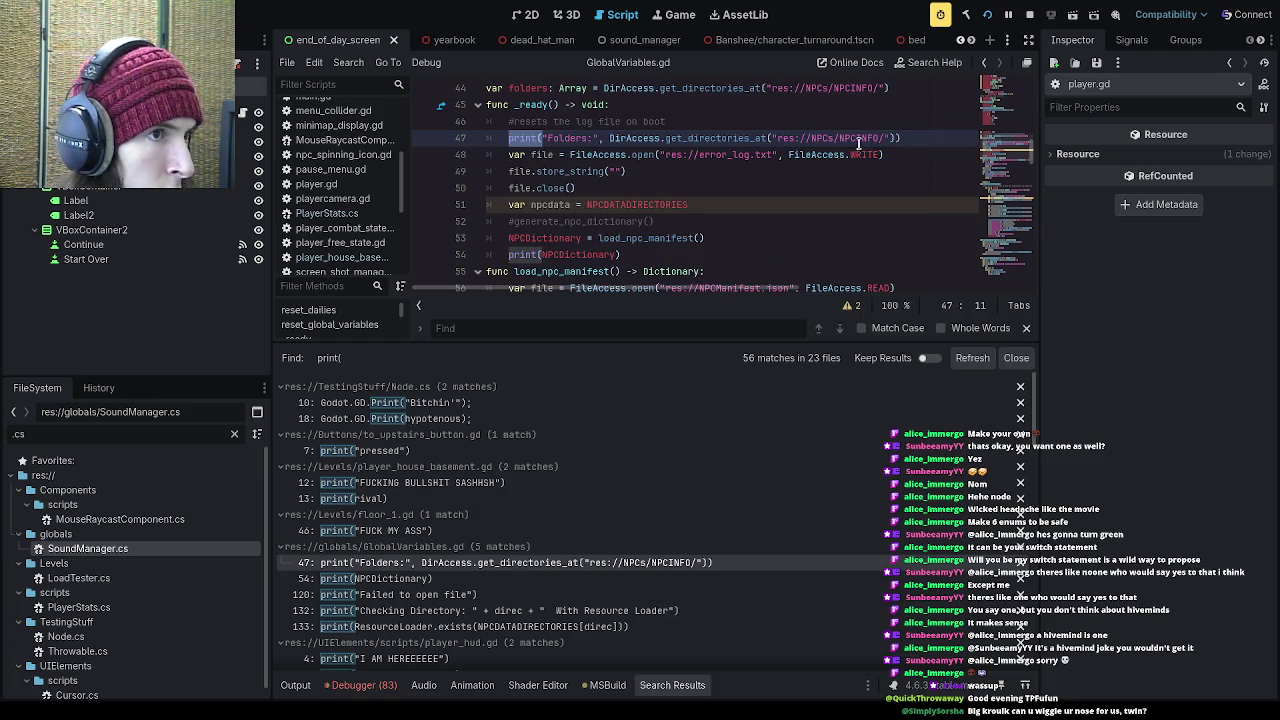
{"action": "triple_click", "coordinate": [906, 138]}
{"action": "key", "text": "BackSpace"}
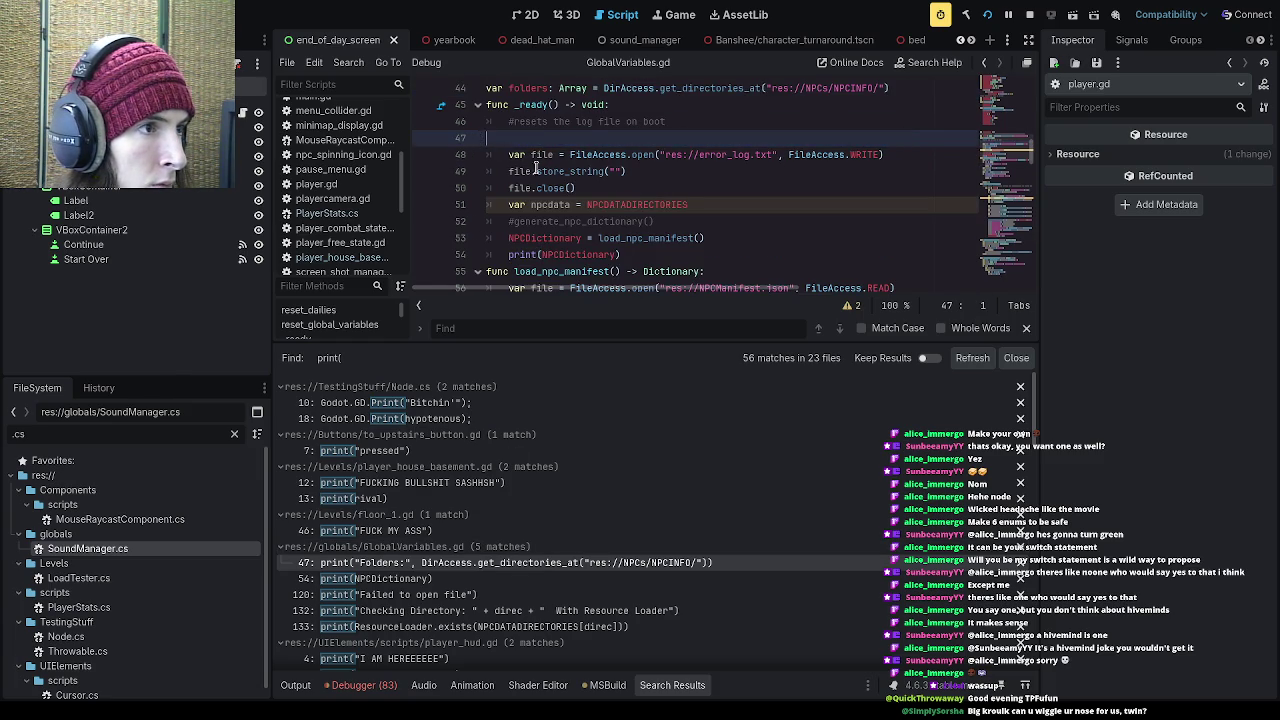
{"action": "key", "text": "BackSpace"}
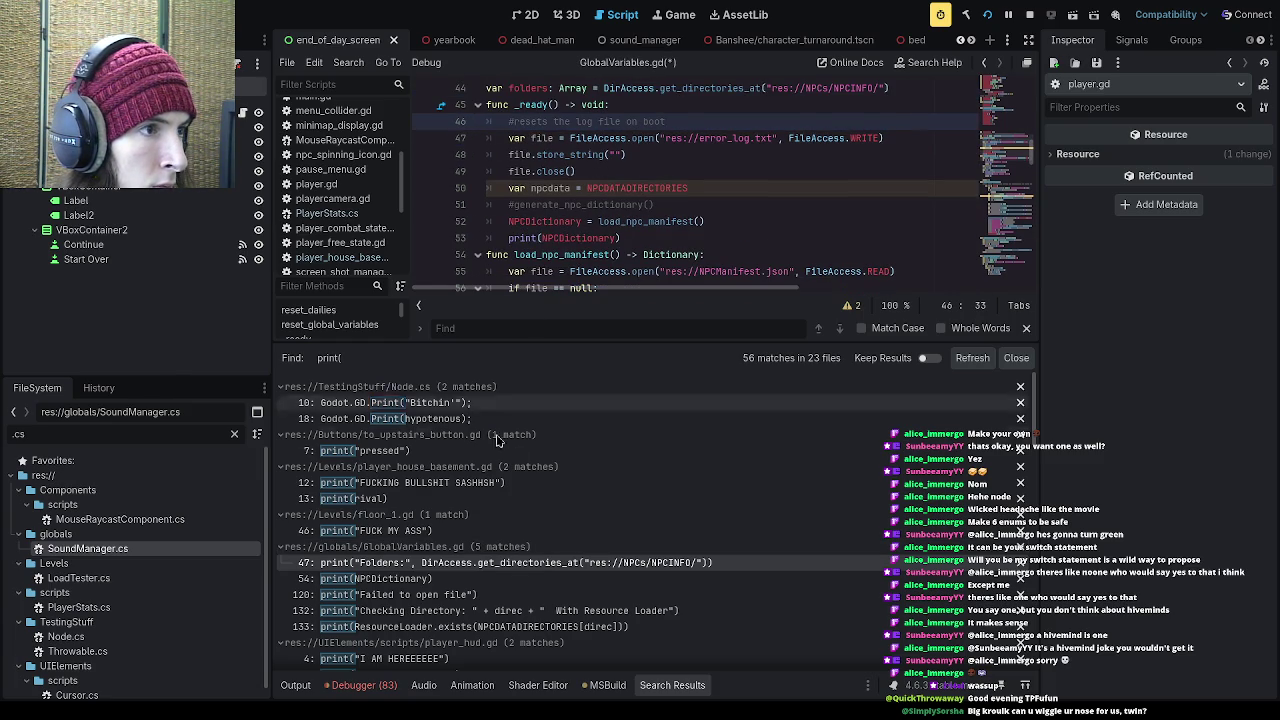
Step: Remove the print(NPCDictionary) line and review the Failed to open file and Checking Directory matches
{"action": "left_click", "coordinate": [481, 579]}
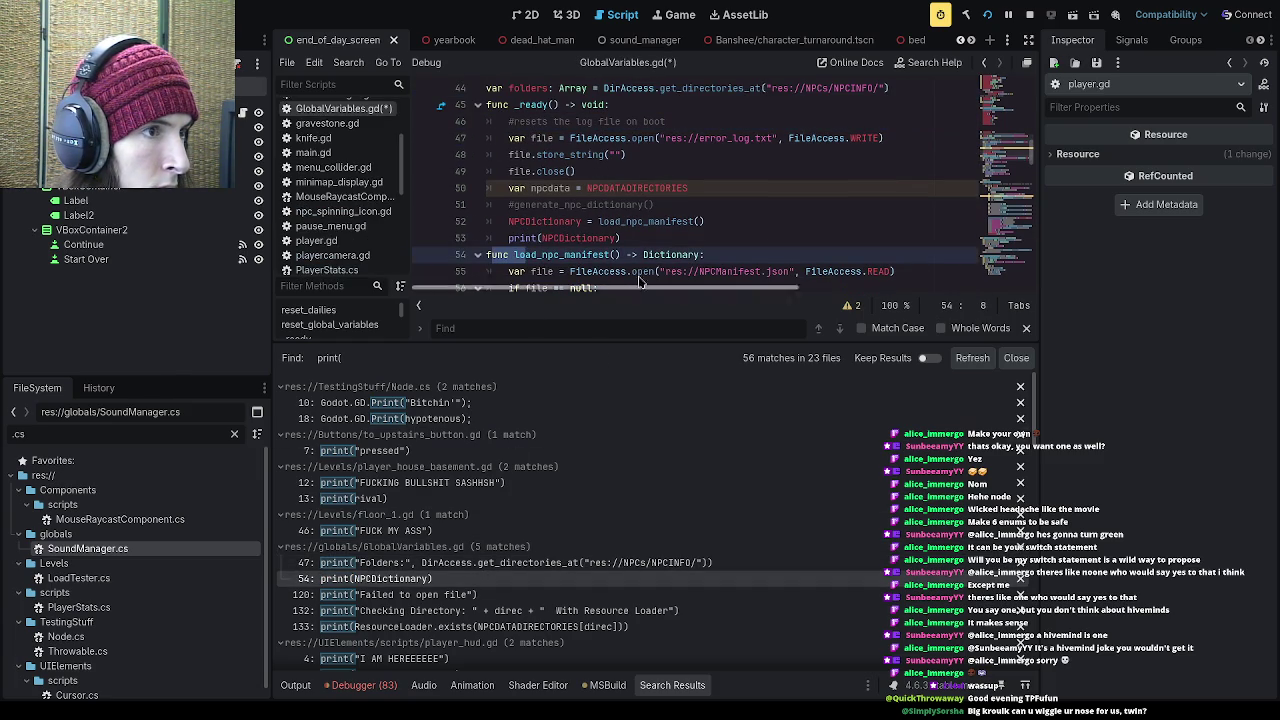
{"action": "triple_click", "coordinate": [631, 243]}
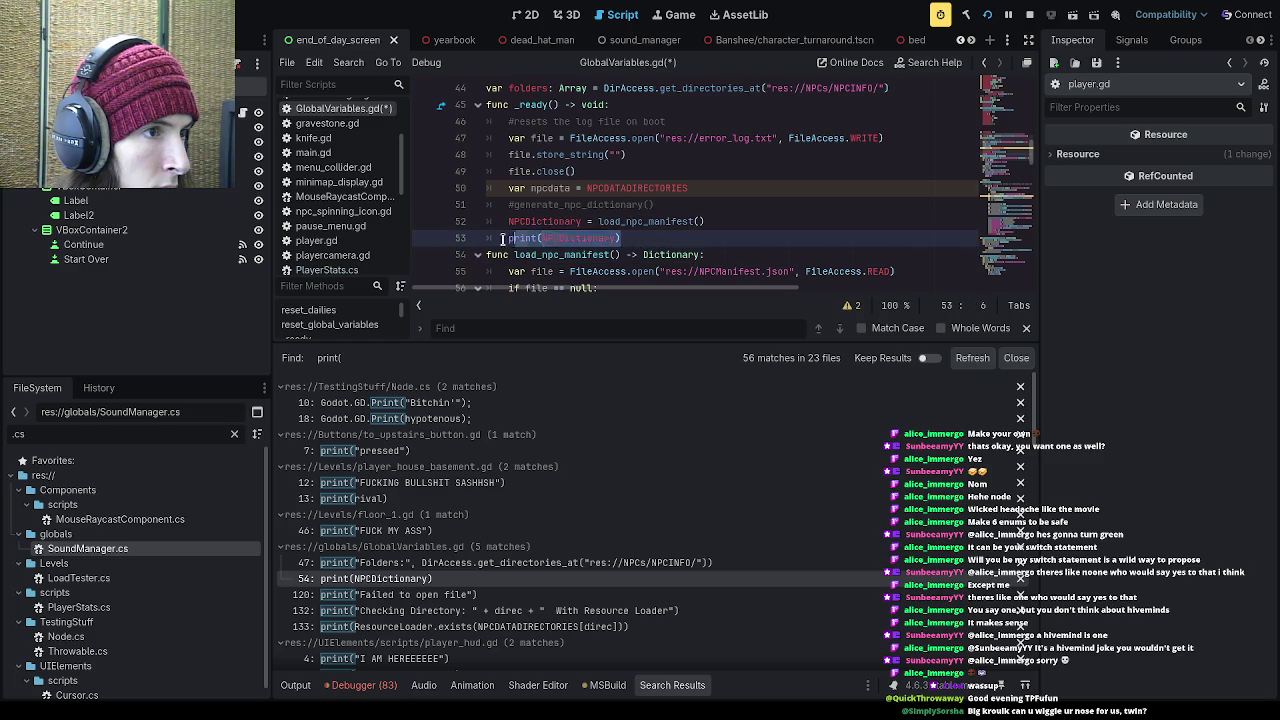
{"action": "key", "text": "BackSpace"}
{"action": "key", "text": "BackSpace"}
{"action": "left_click", "coordinate": [449, 595]}
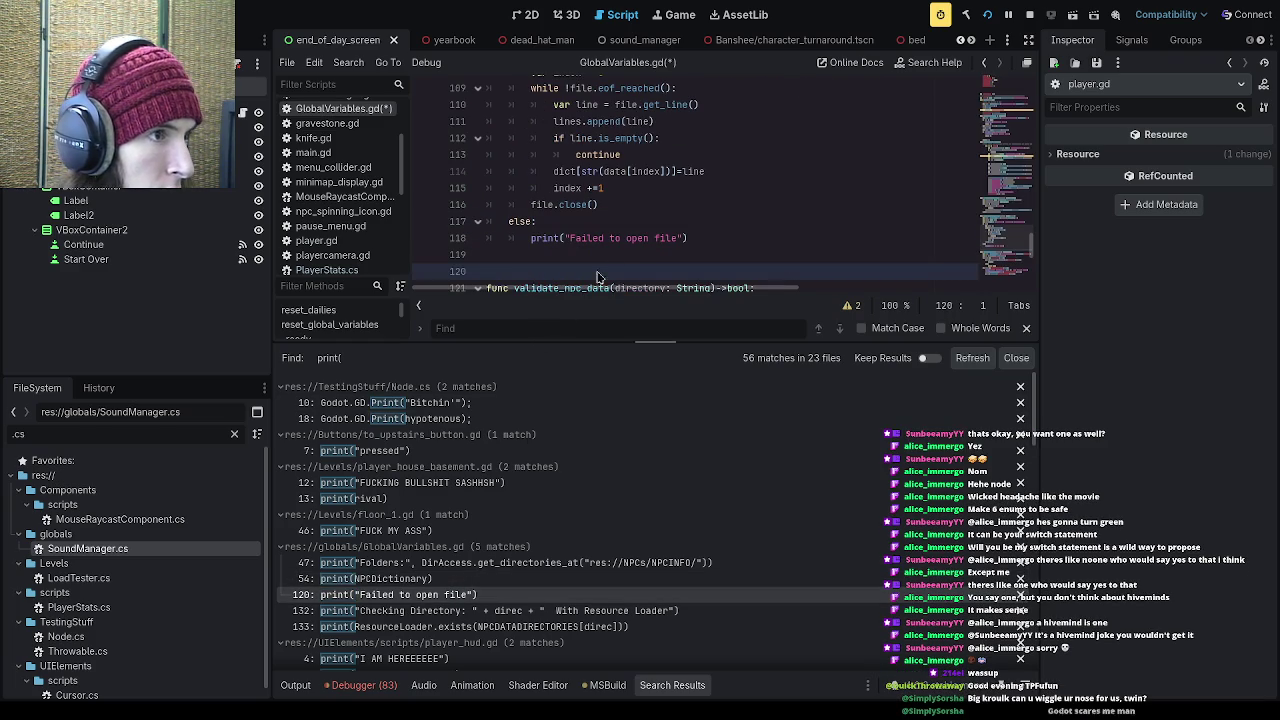
{"action": "left_click", "coordinate": [433, 610]}
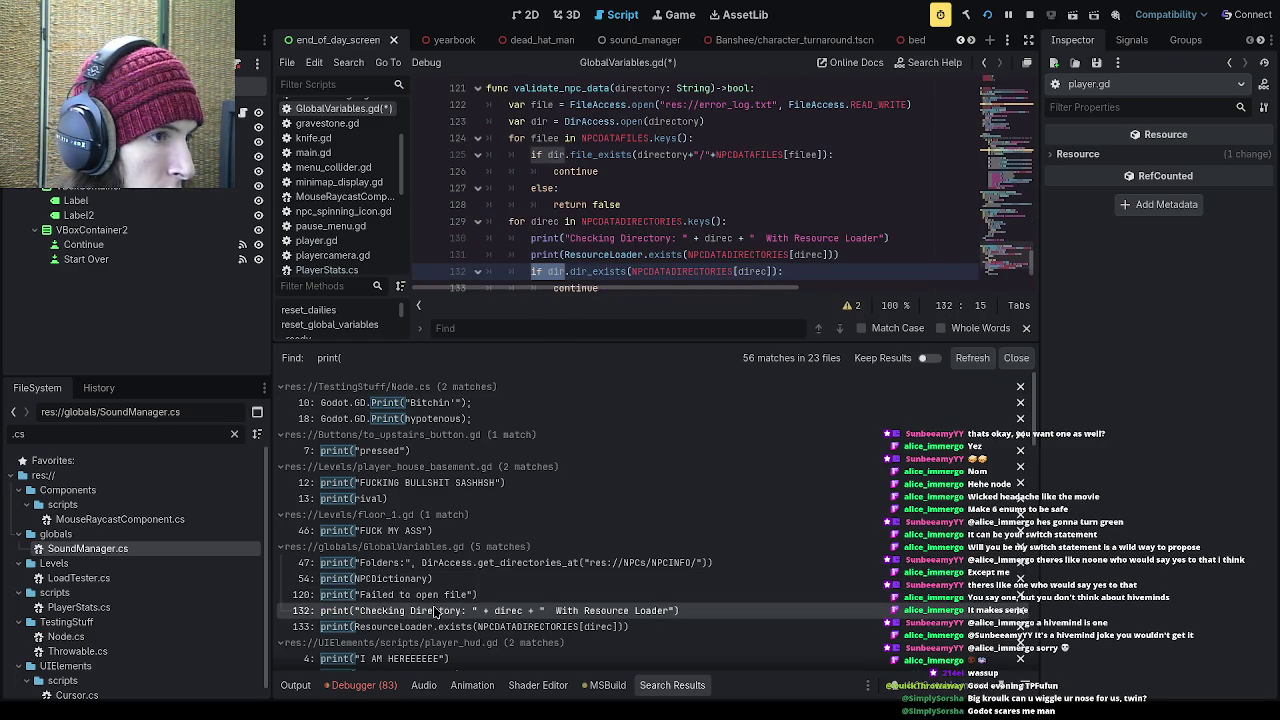
{"action": "scroll", "coordinate": [410, 620], "scroll_direction": "down", "scroll_amount": 3}
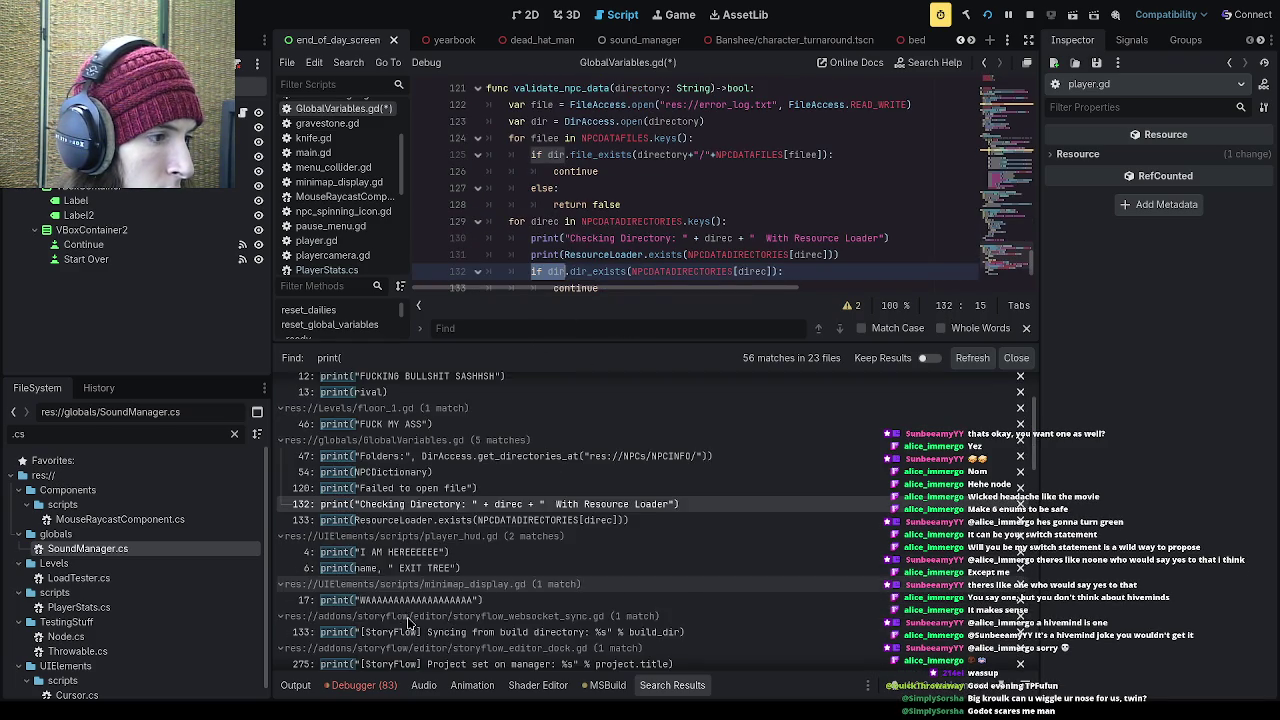
Step: Replace the I AM HEREEEEEE and EXIT TREE prints in player_hud.gd with pass
{"action": "left_click", "coordinate": [446, 552]}
{"action": "left_click_drag", "start_coordinate": [660, 133], "coordinate": [508, 141]}
{"action": "type", "text": "pass"}
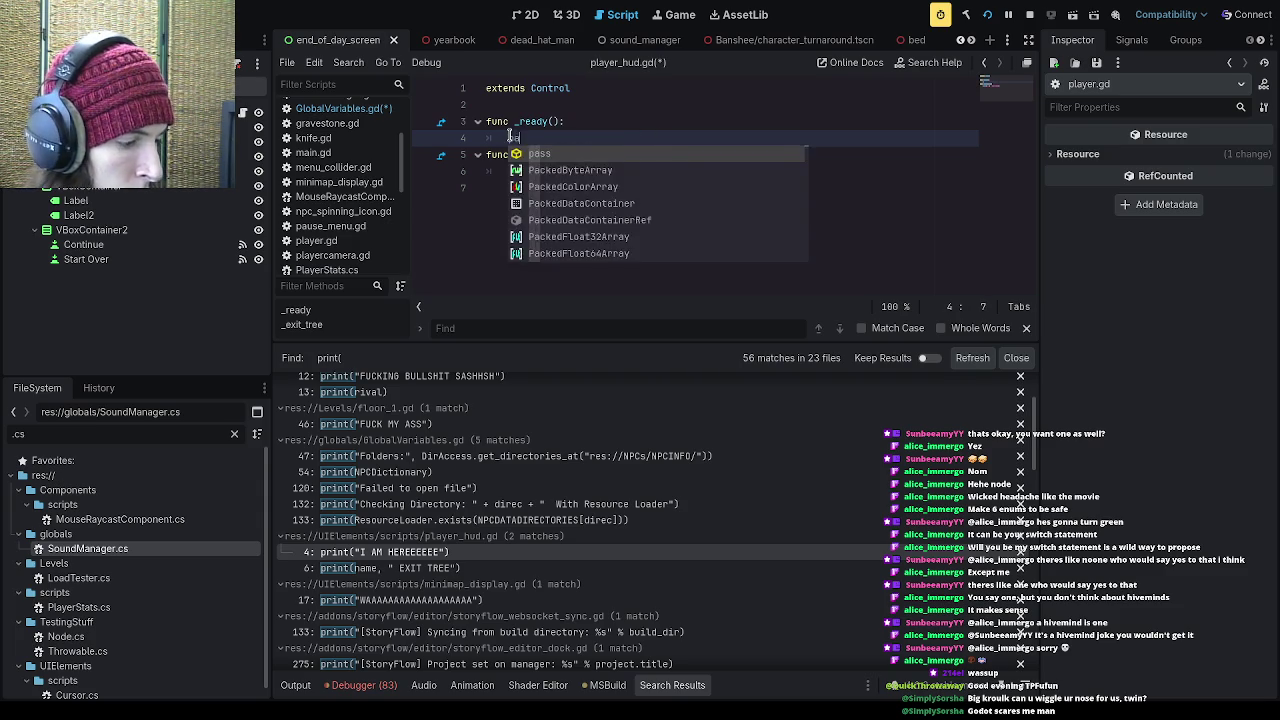
{"action": "left_click_drag", "start_coordinate": [649, 172], "coordinate": [508, 173]}
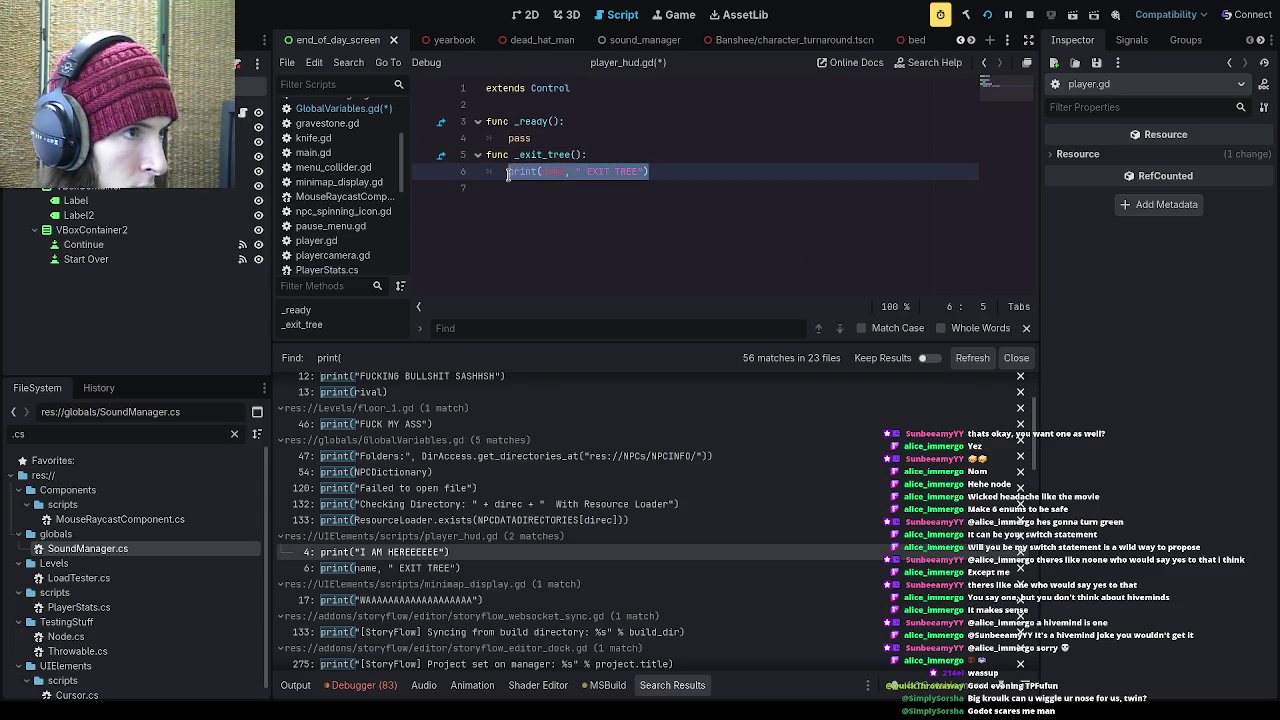
{"action": "type", "text": "pass"}
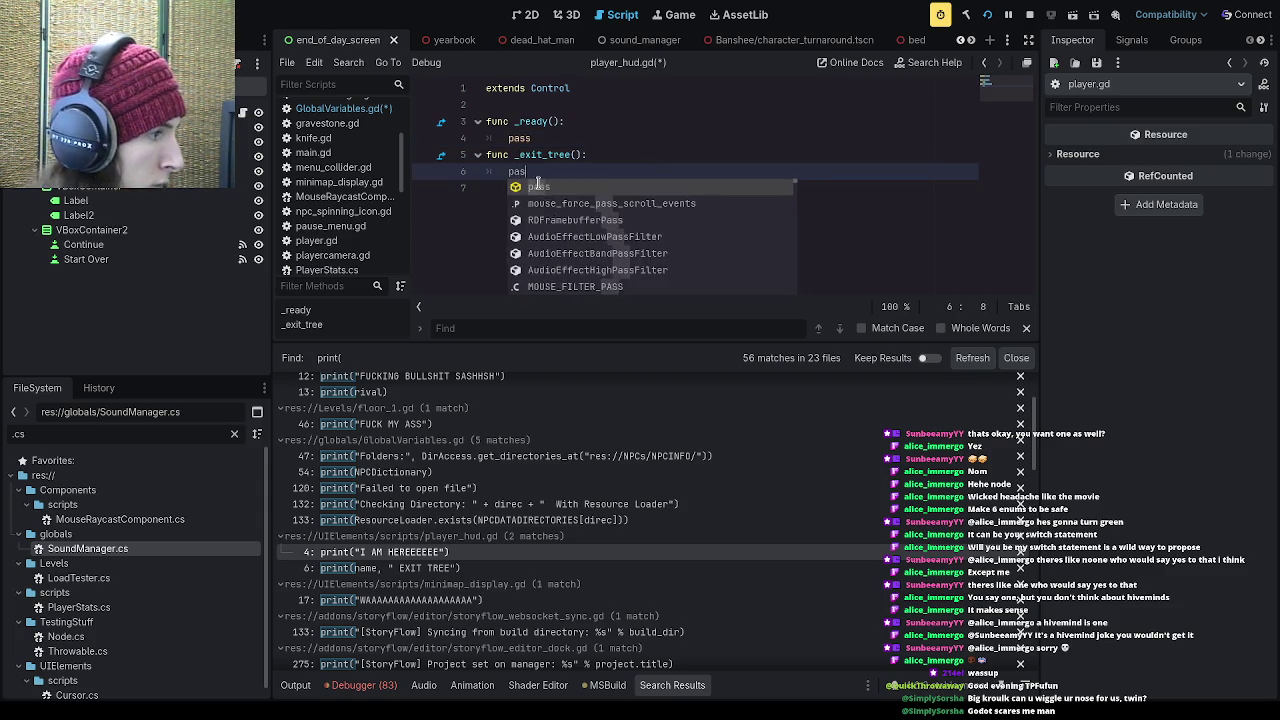
{"action": "left_click", "coordinate": [428, 569]}
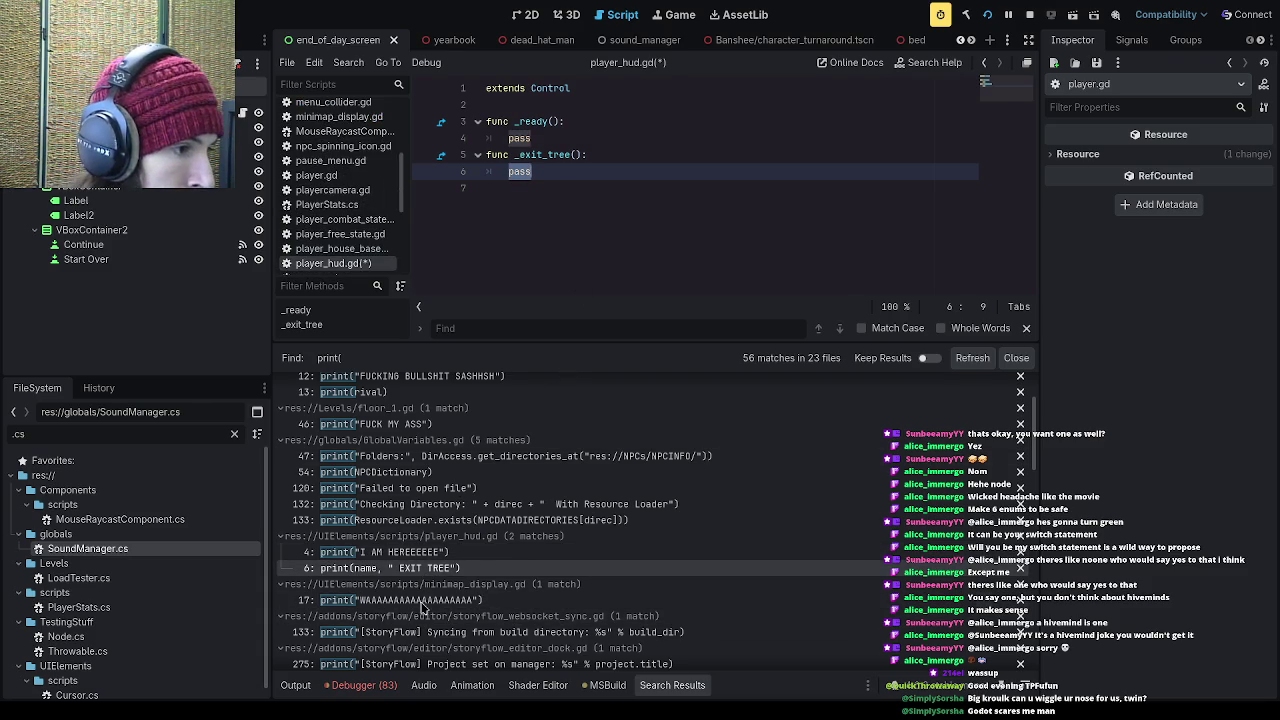
Step: Delete the WAAAA debug print on line 17 of minimap_display.gd
{"action": "left_click", "coordinate": [420, 600]}
{"action": "left_click", "coordinate": [678, 188]}
{"action": "key", "text": "Delete"}
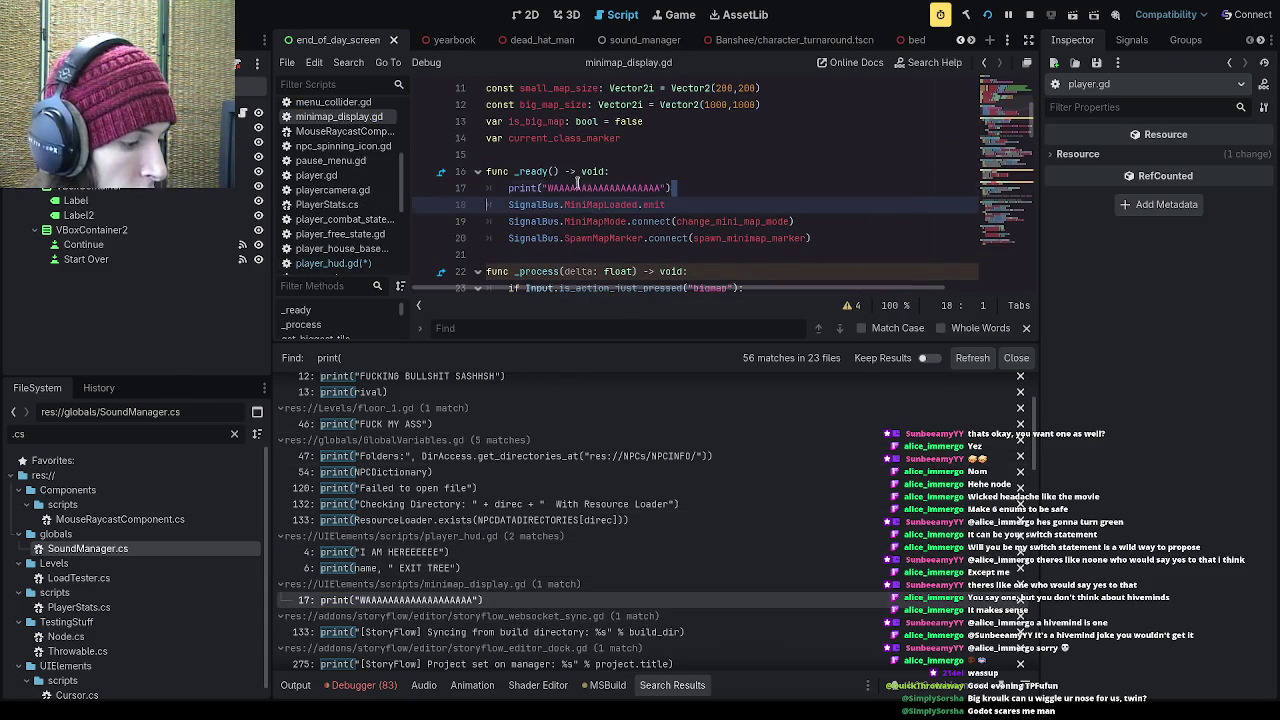
{"action": "key", "text": "Return"}
{"action": "left_click_drag", "start_coordinate": [672, 188], "coordinate": [446, 186]}
{"action": "key", "text": "BackSpace"}
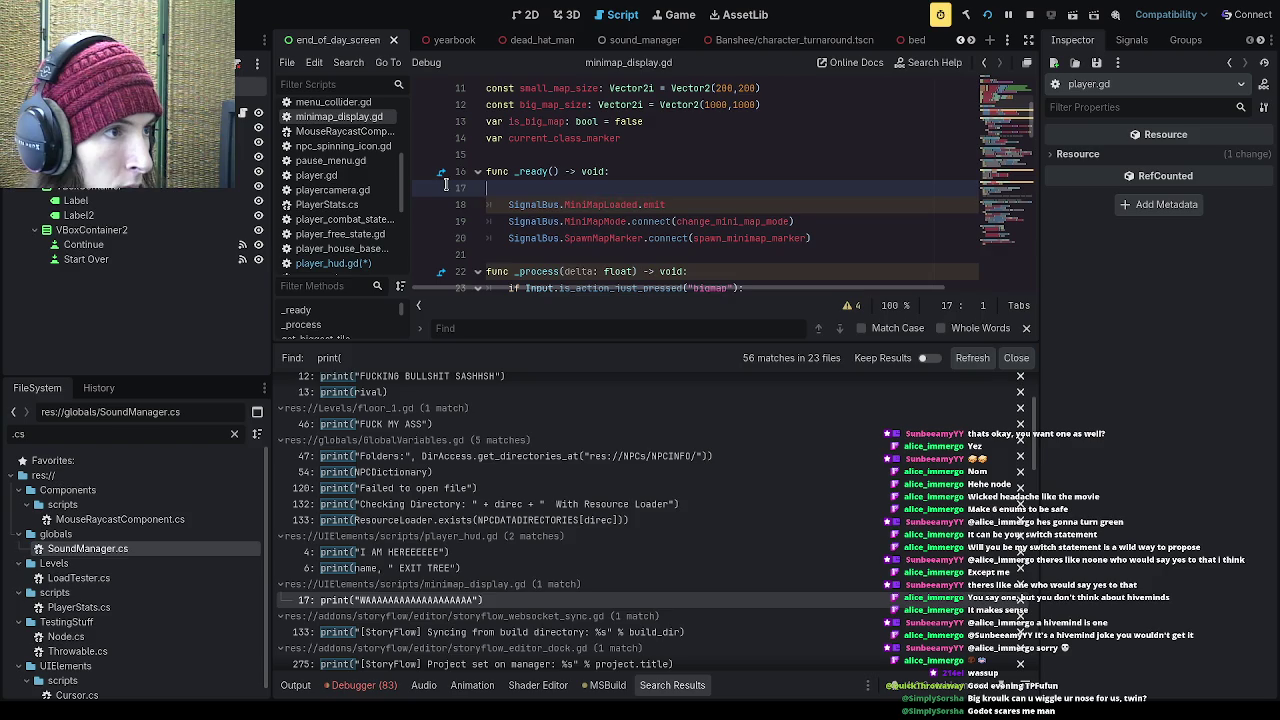
{"action": "key", "text": "BackSpace"}
Step: Open the storyflow_websocket_sync.gd print match and browse the remaining results, collapsing player_combat_state
{"action": "left_click", "coordinate": [428, 632]}
{"action": "scroll", "coordinate": [428, 626], "scroll_direction": "down", "scroll_amount": 2}
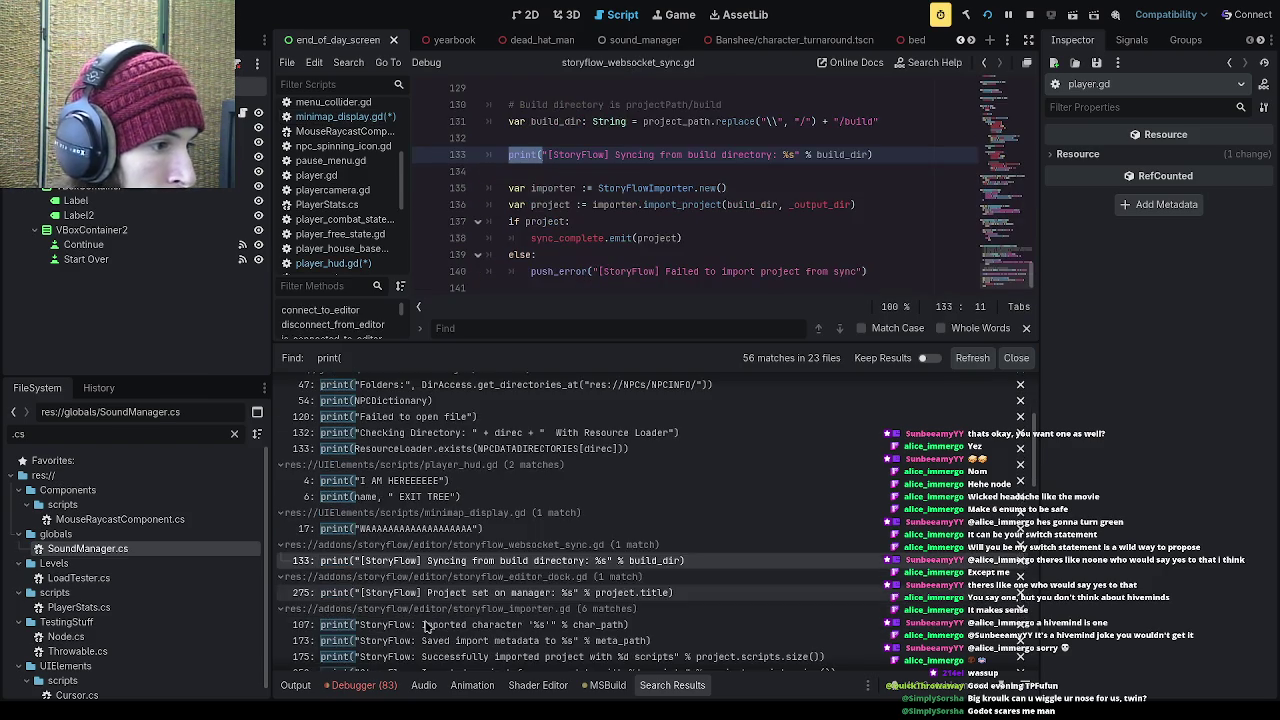
{"action": "scroll", "coordinate": [430, 614], "scroll_direction": "down", "scroll_amount": 2}
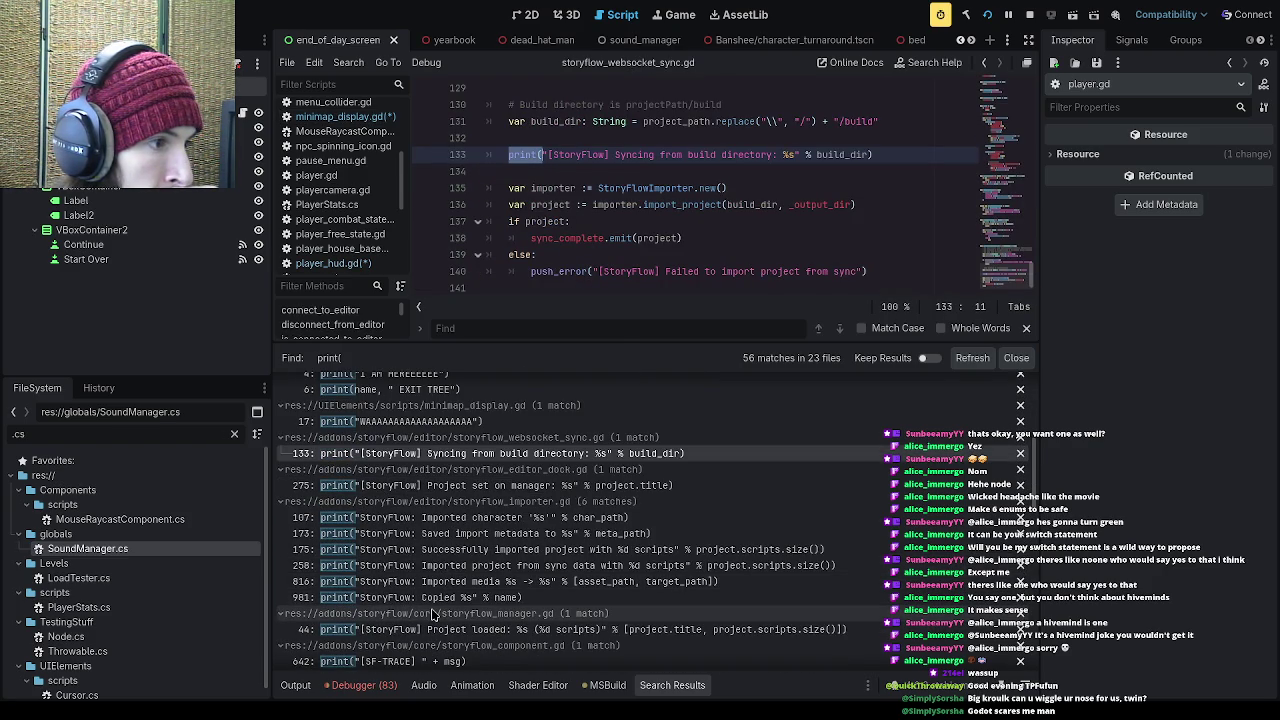
{"action": "scroll", "coordinate": [432, 614], "scroll_direction": "down", "scroll_amount": 6}
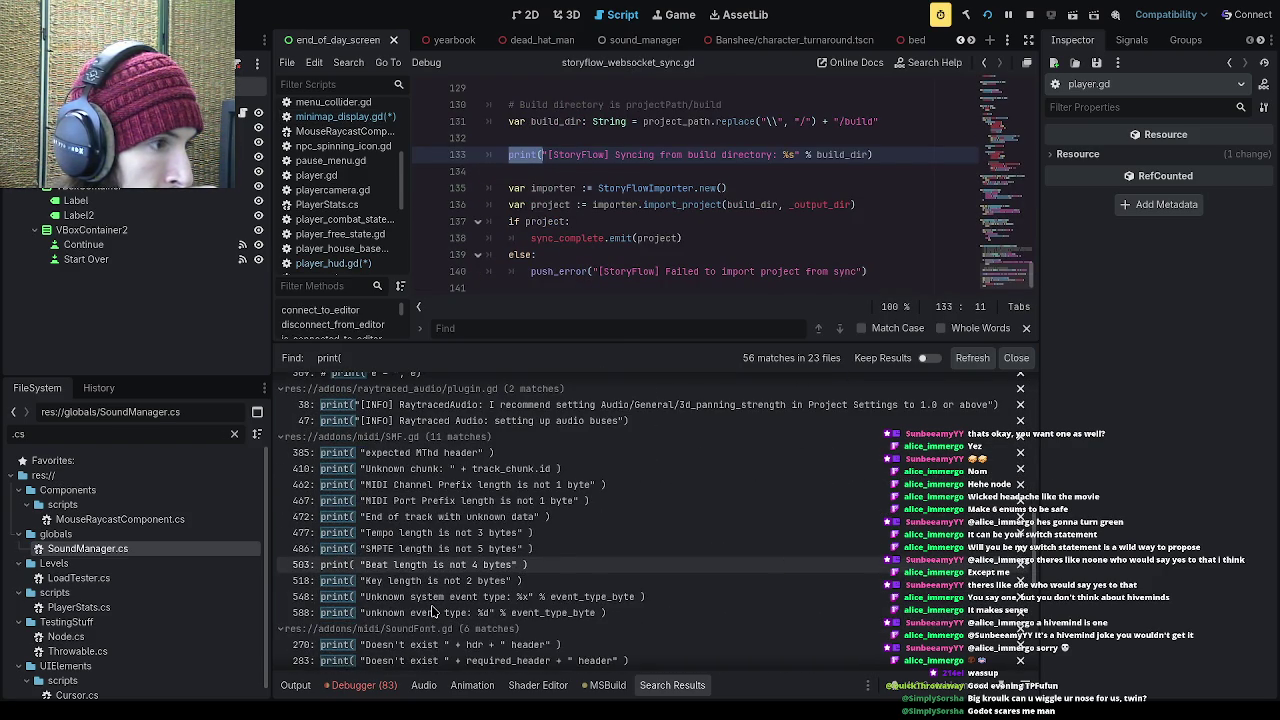
{"action": "scroll", "coordinate": [432, 612], "scroll_direction": "down", "scroll_amount": 8}
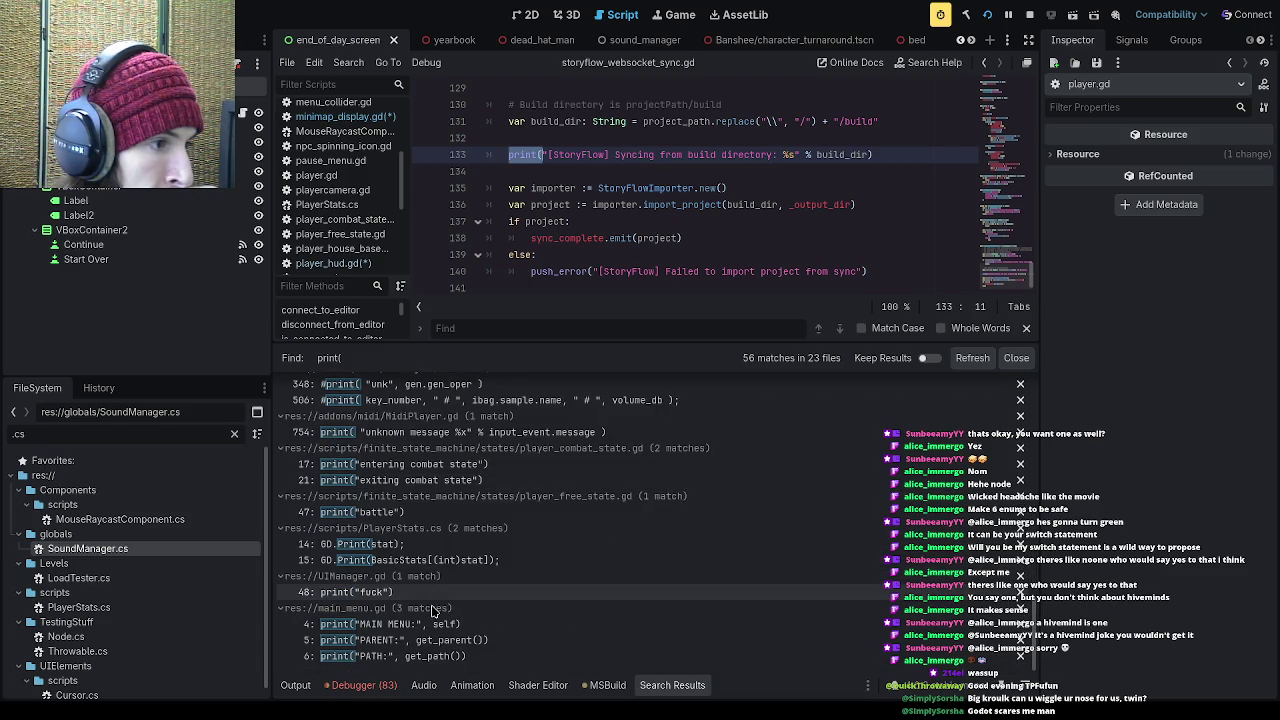
{"action": "left_click", "coordinate": [447, 450]}
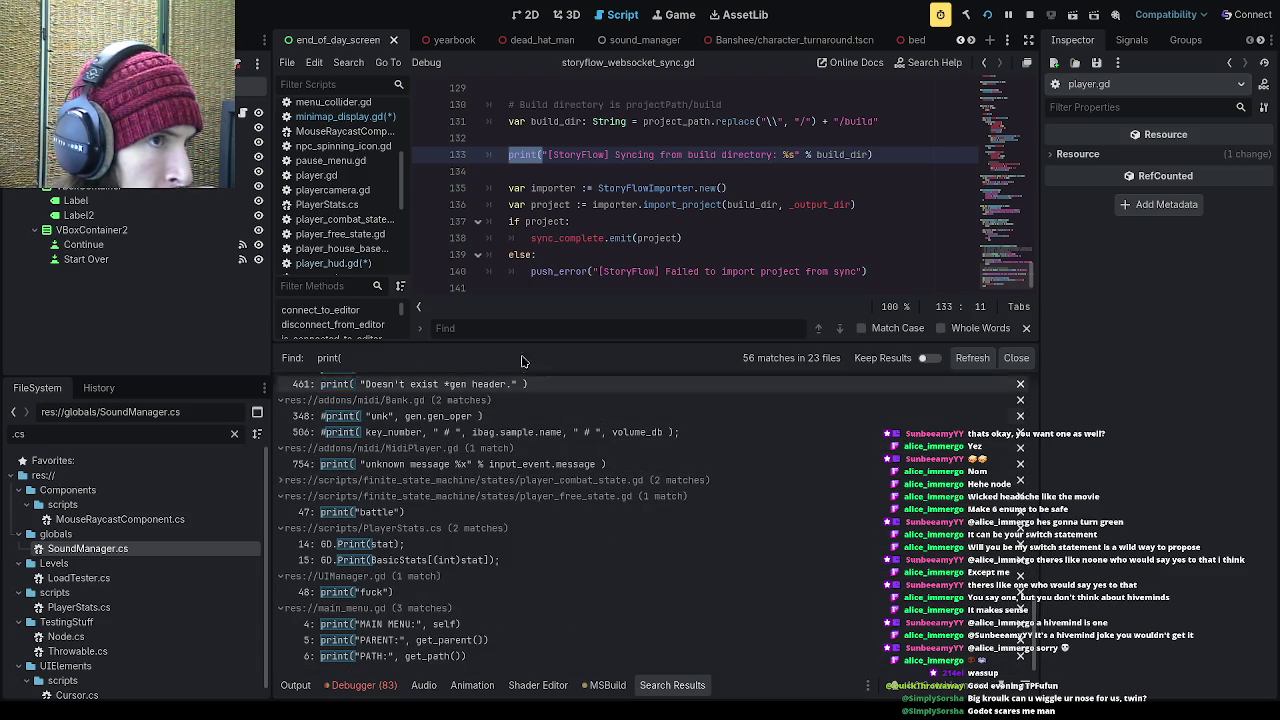
Step: Run the game and resize the panels to inspect the output log
{"action": "left_click", "coordinate": [986, 15]}
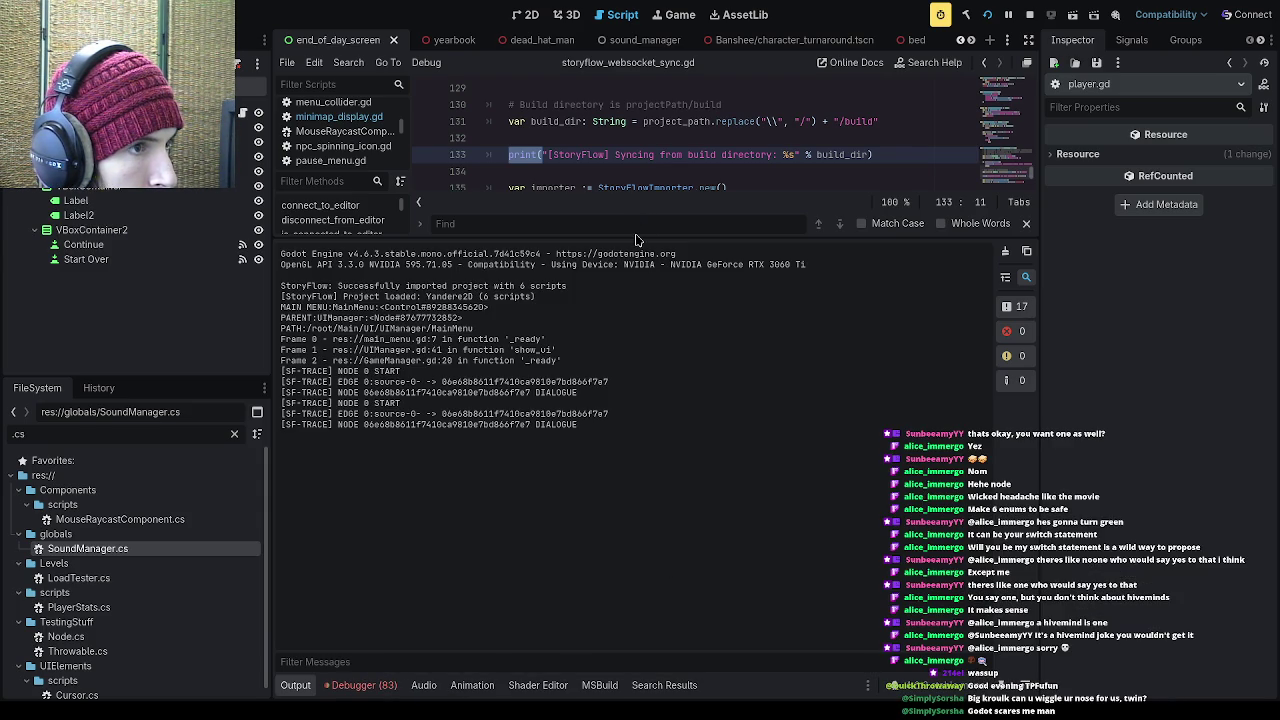
{"action": "left_click_drag", "start_coordinate": [632, 238], "coordinate": [676, 518]}
{"action": "left_click", "coordinate": [668, 359]}
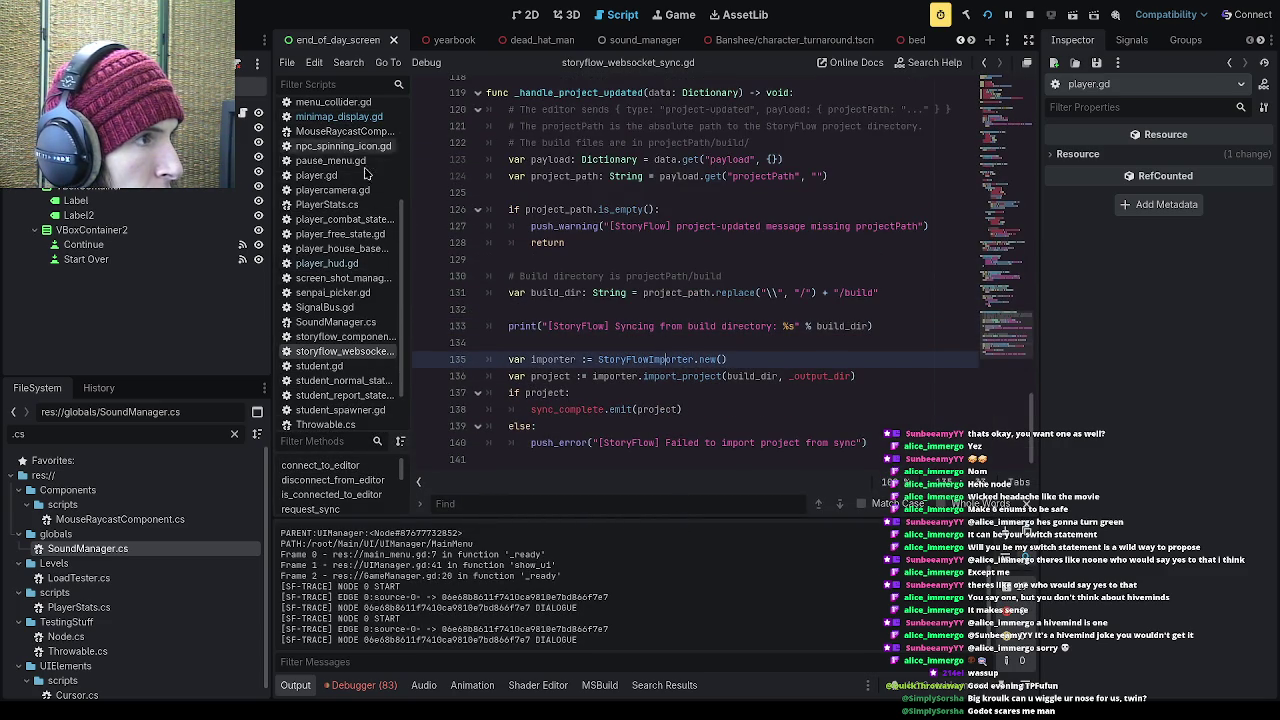
{"action": "scroll", "coordinate": [348, 316], "scroll_direction": "up", "scroll_amount": 1}
{"action": "scroll", "coordinate": [348, 316], "scroll_direction": "down", "scroll_amount": 2}
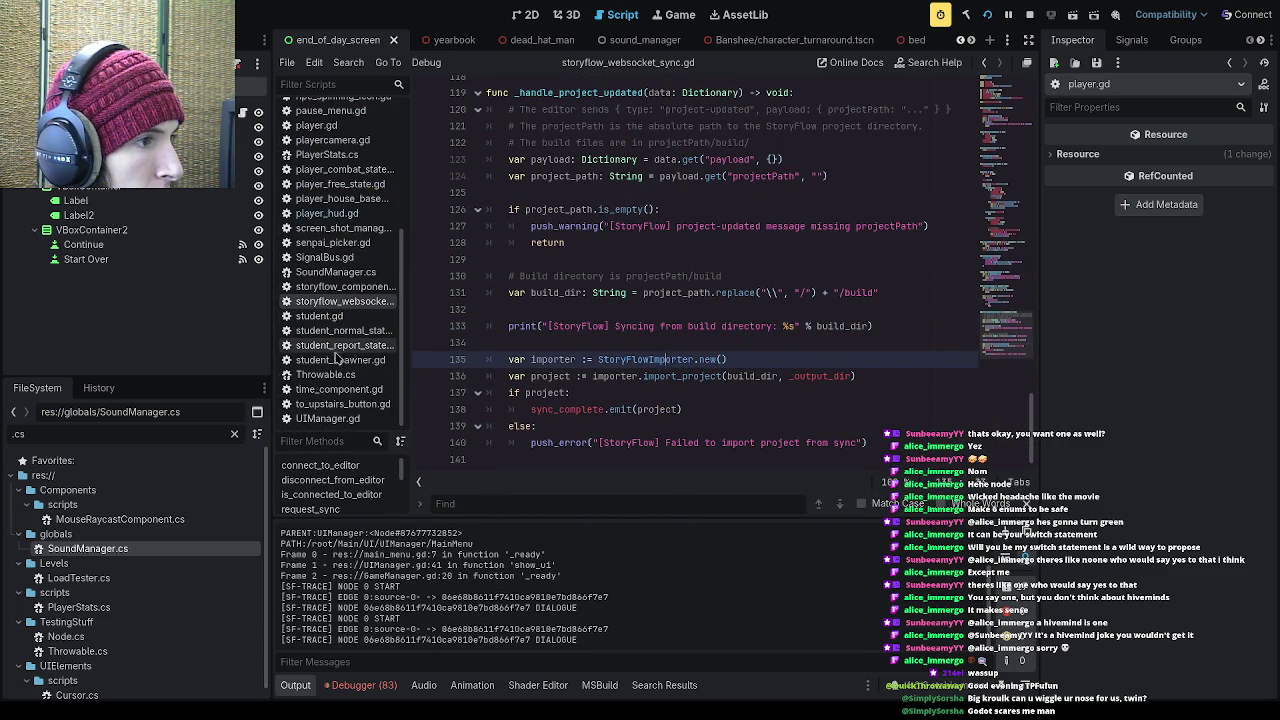
Step: Filter the FileSystem for 'stats' and open PlayerStats.cs
{"action": "key", "text": "ctrl+a"}
{"action": "type", "text": "stats"}
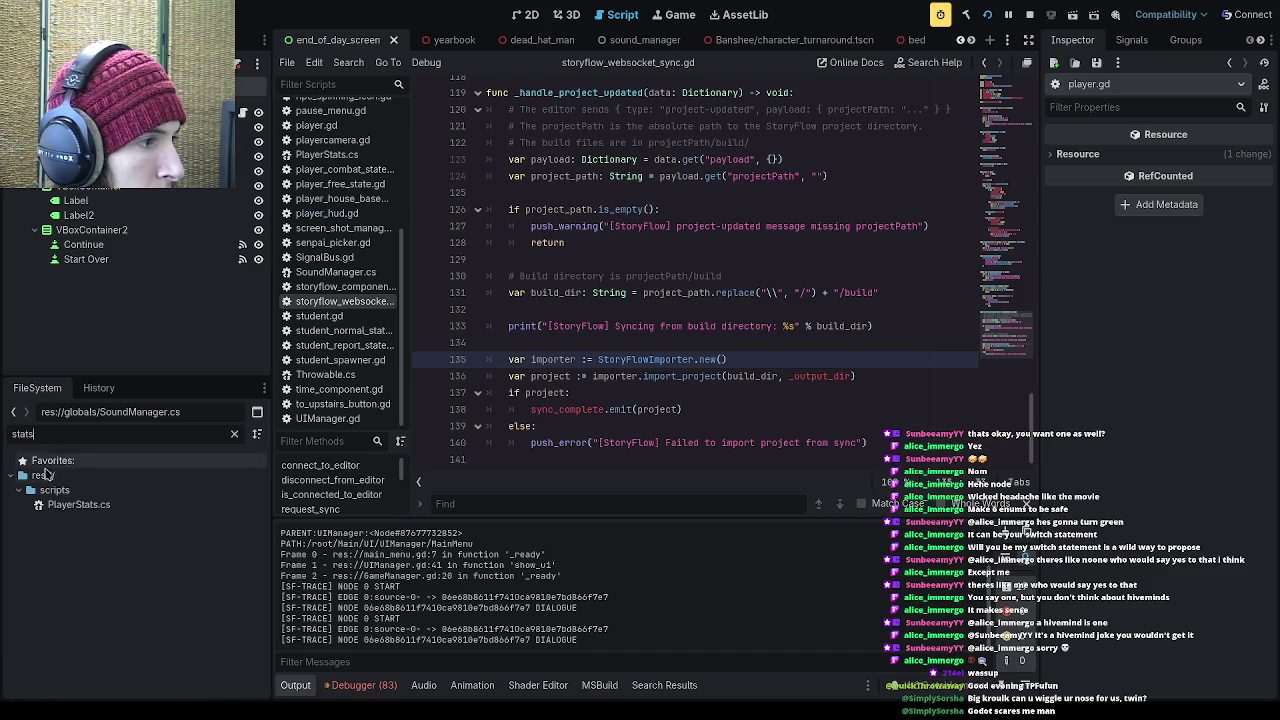
{"action": "double_click", "coordinate": [80, 504]}
Step: Remove the BasicStats print line, run the game, then paste the line back
{"action": "left_click", "coordinate": [723, 305]}
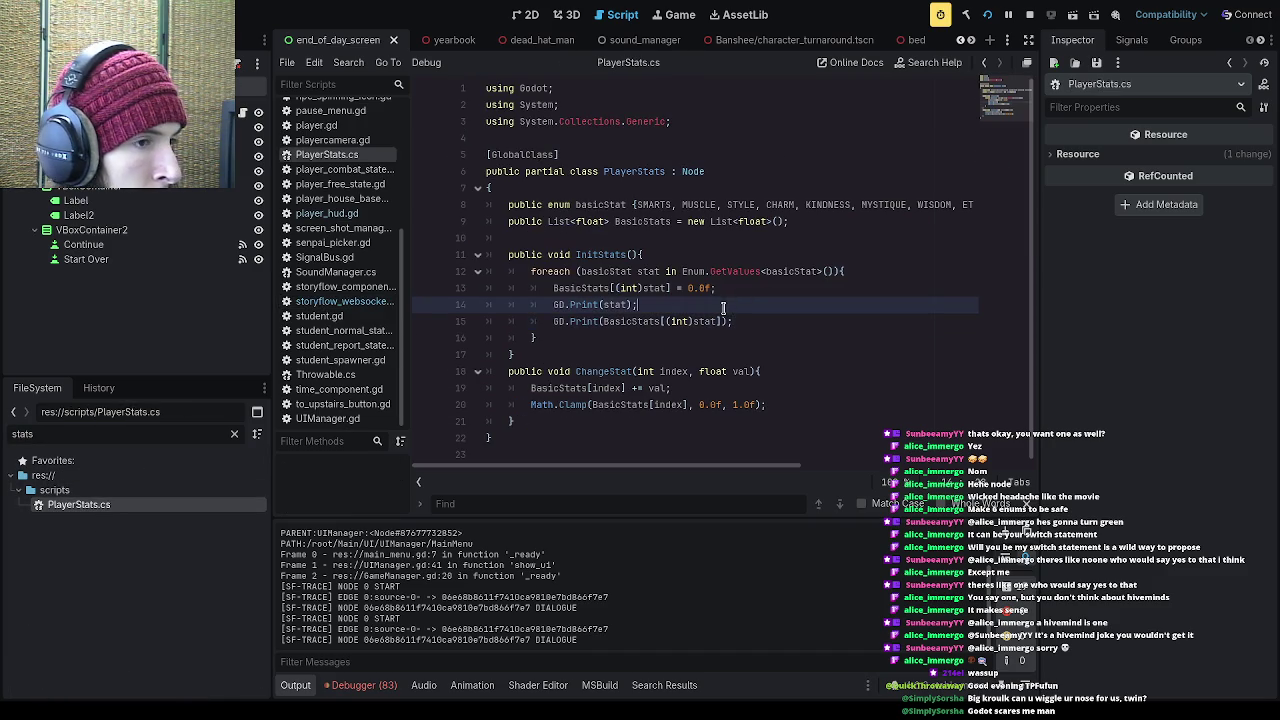
{"action": "left_click_drag", "start_coordinate": [731, 320], "coordinate": [457, 320]}
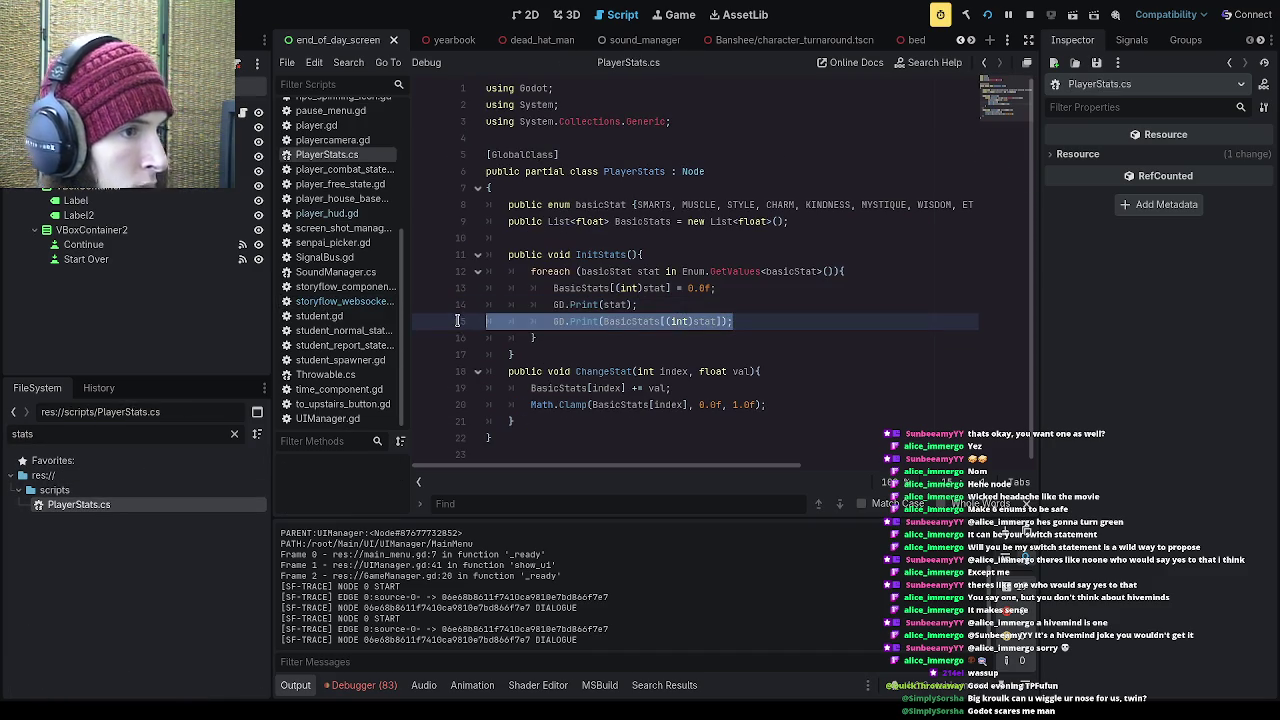
{"action": "key", "text": "BackSpace"}
{"action": "key", "text": "BackSpace"}
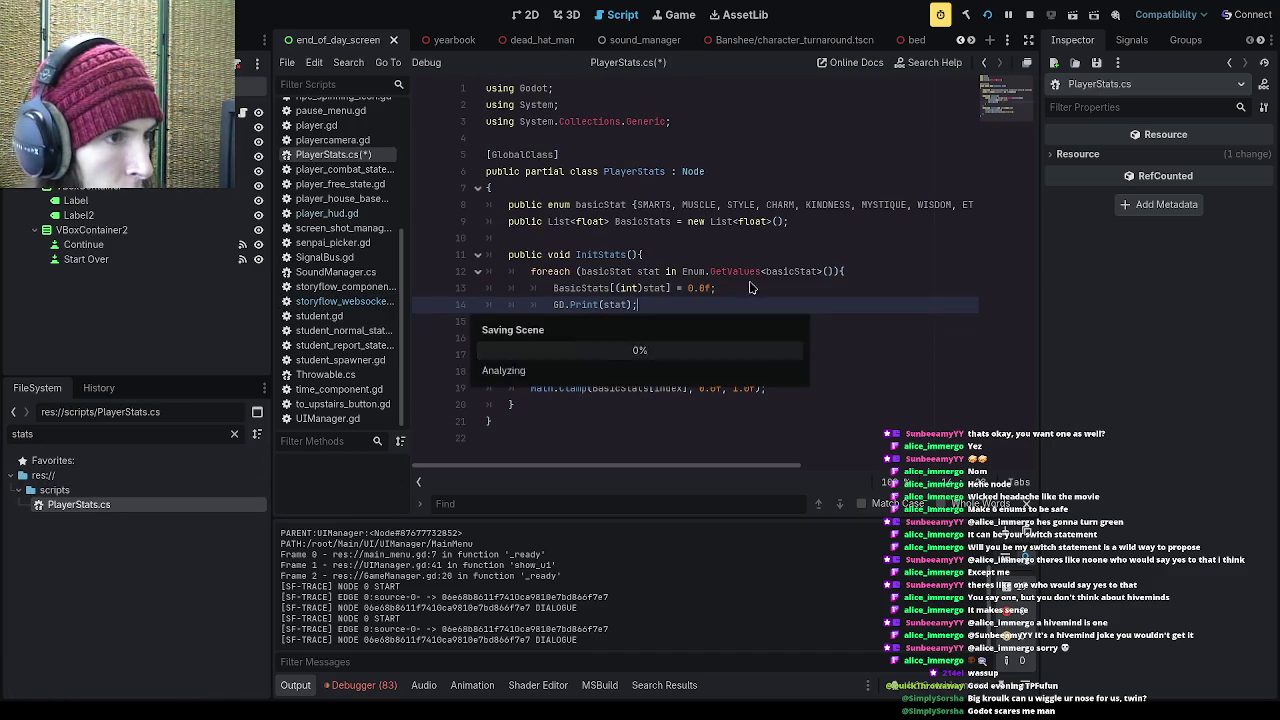
{"action": "left_click", "coordinate": [1031, 18]}
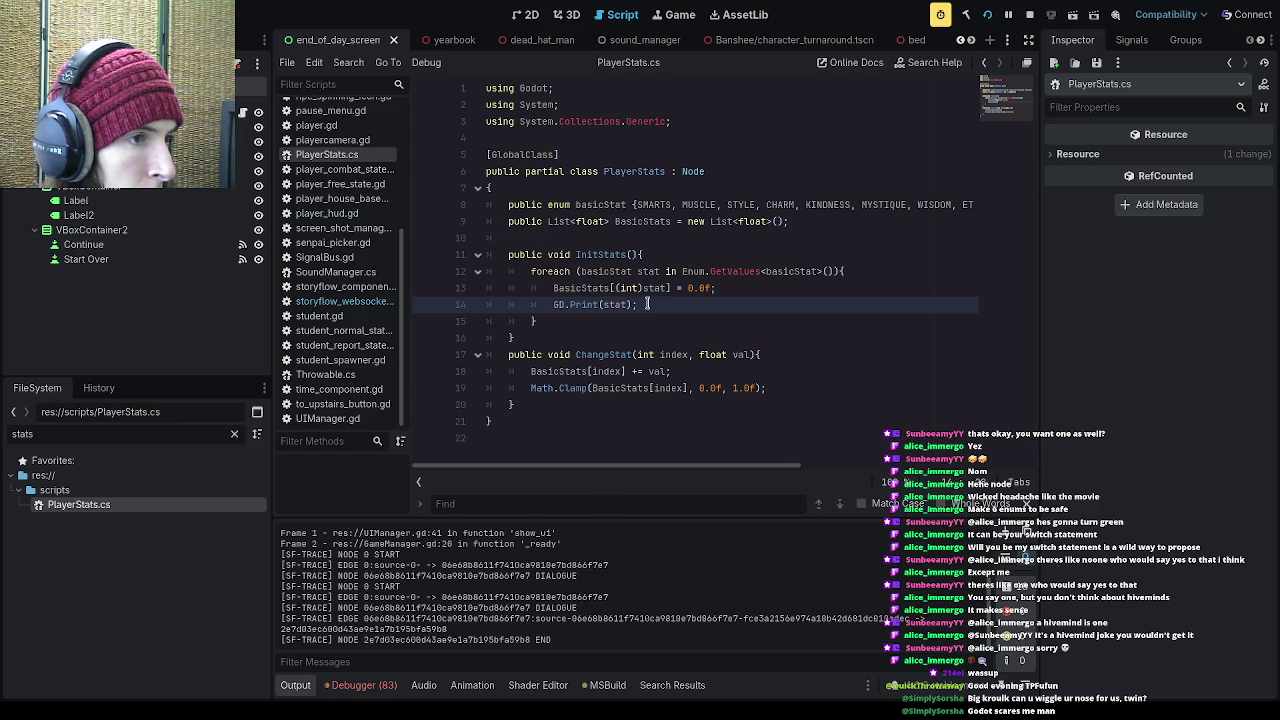
{"action": "key", "text": "Return"}
{"action": "type", "text": "GD.Print(BasicStats[(int)stat]);"}
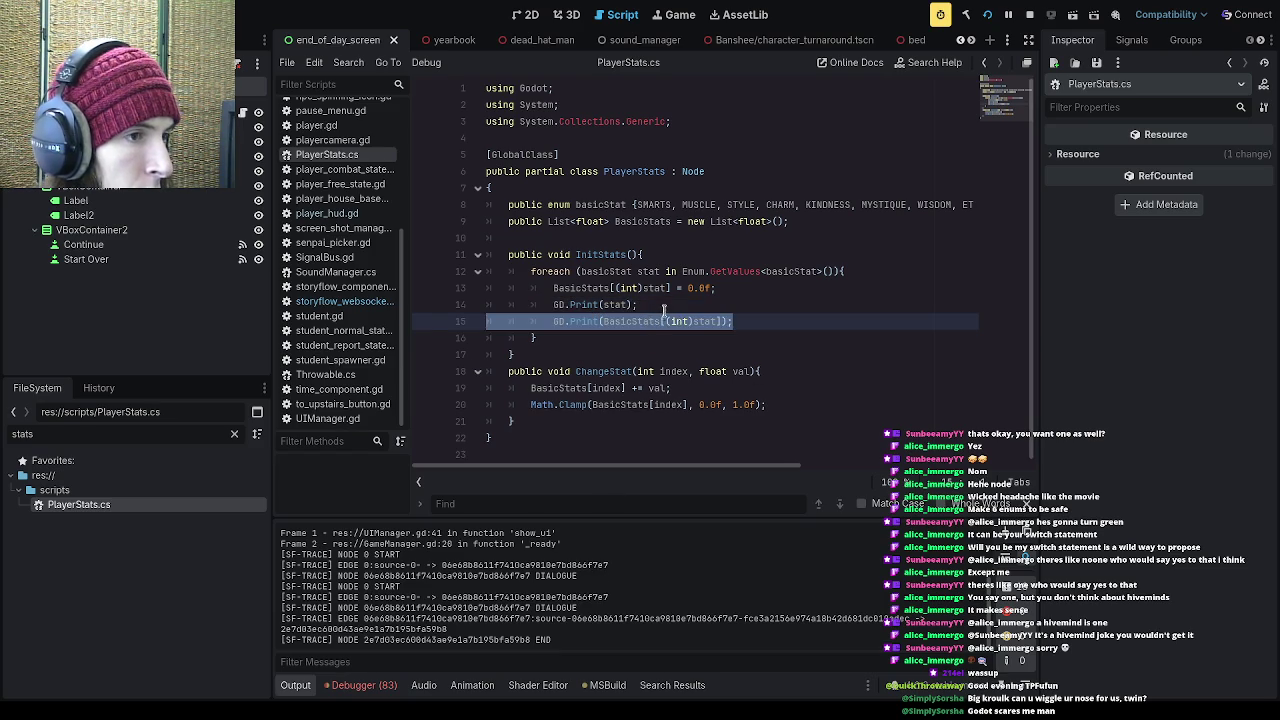
Step: Rewrite the GD.Print(stat) line as GD.Print(basicStats[stat]); and rebuild with F5
{"action": "left_click", "coordinate": [663, 310]}
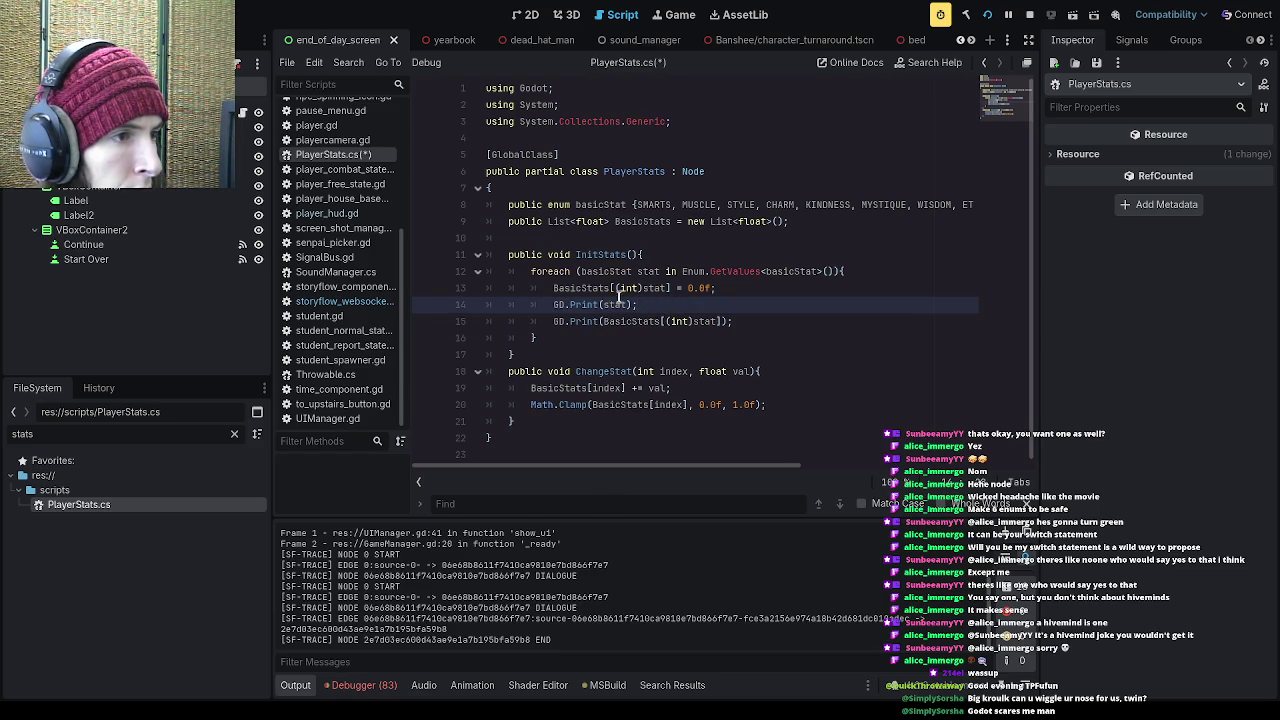
{"action": "double_click", "coordinate": [663, 288]}
{"action": "left_click", "coordinate": [553, 288], "text": "shift"}
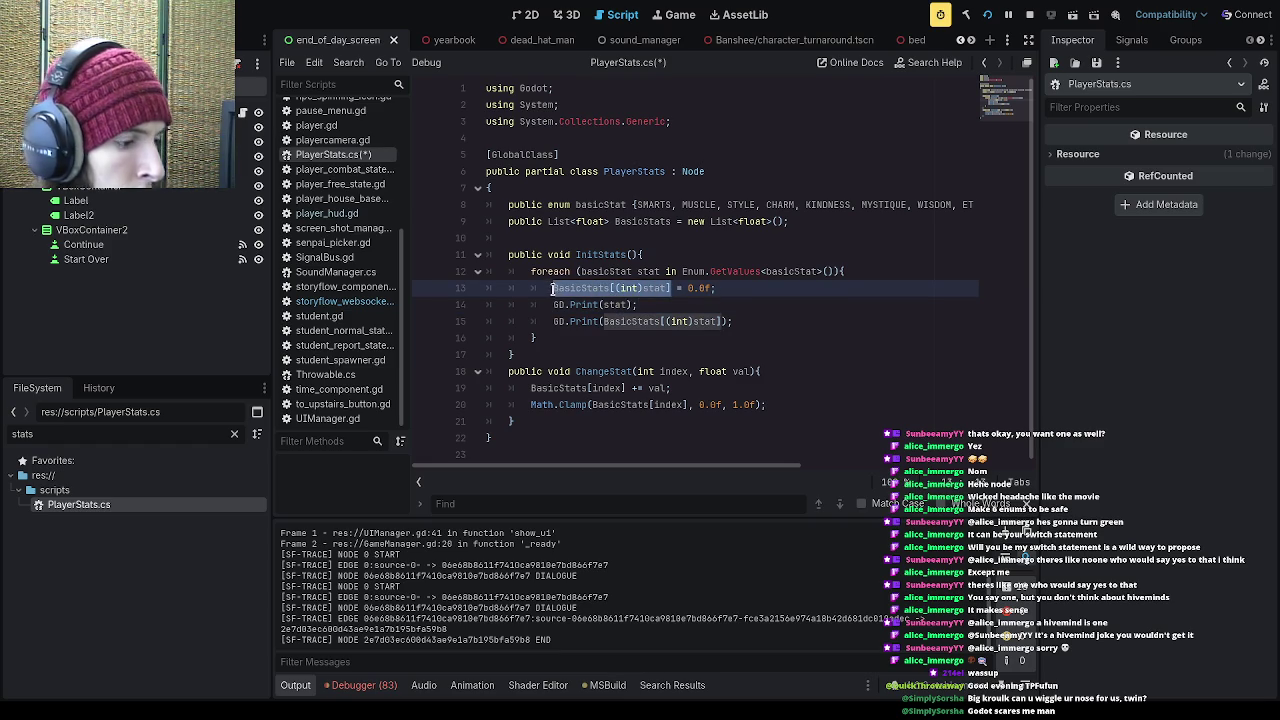
{"action": "double_click", "coordinate": [618, 305]}
{"action": "type", "text": "BasicStats[(int)stat]"}
{"action": "left_click_drag", "start_coordinate": [691, 305], "coordinate": [661, 305]}
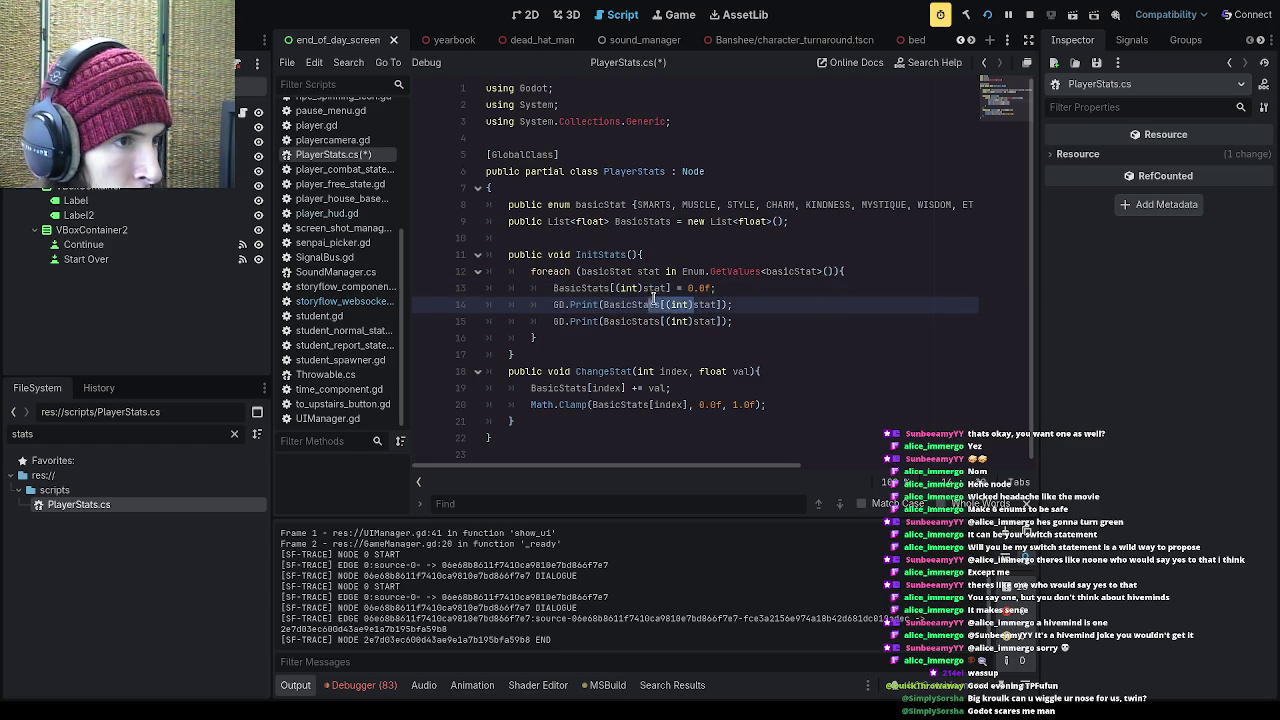
{"action": "key", "text": "BackSpace"}
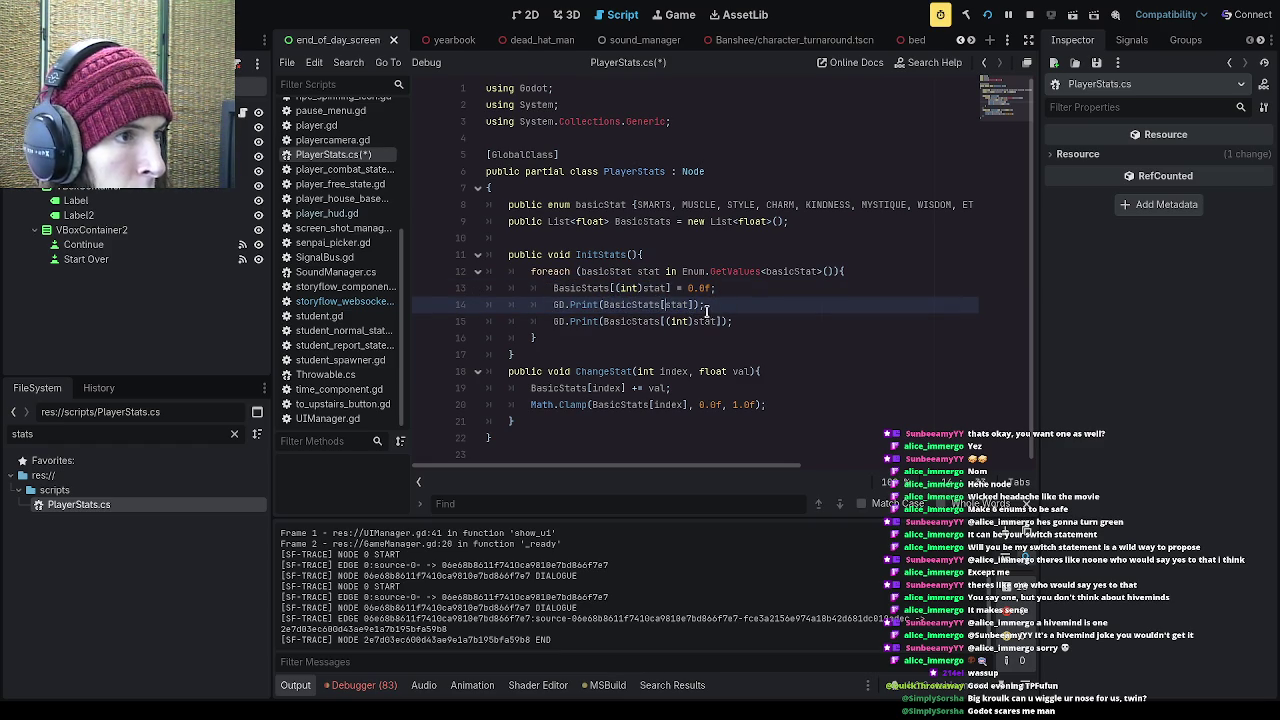
{"action": "double_click", "coordinate": [607, 305]}
{"action": "type", "text": "basicStat"}
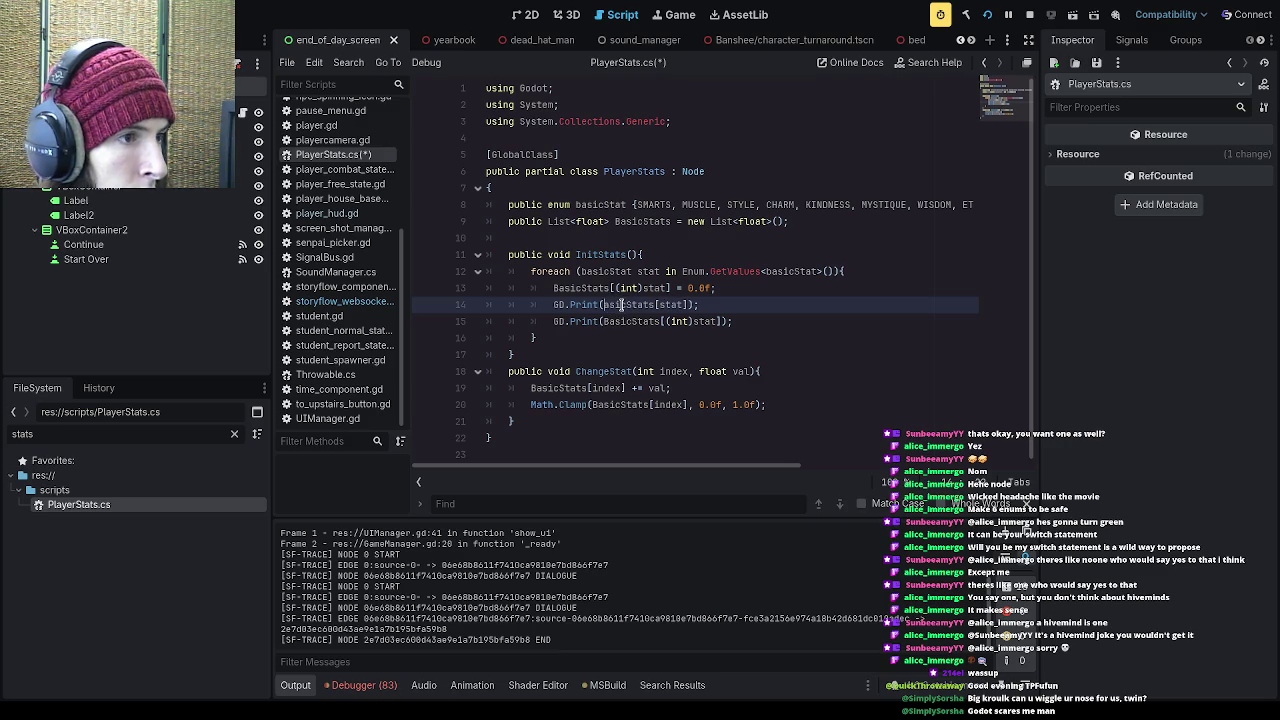
{"action": "type", "text": "s"}
{"action": "key", "text": "F5"}
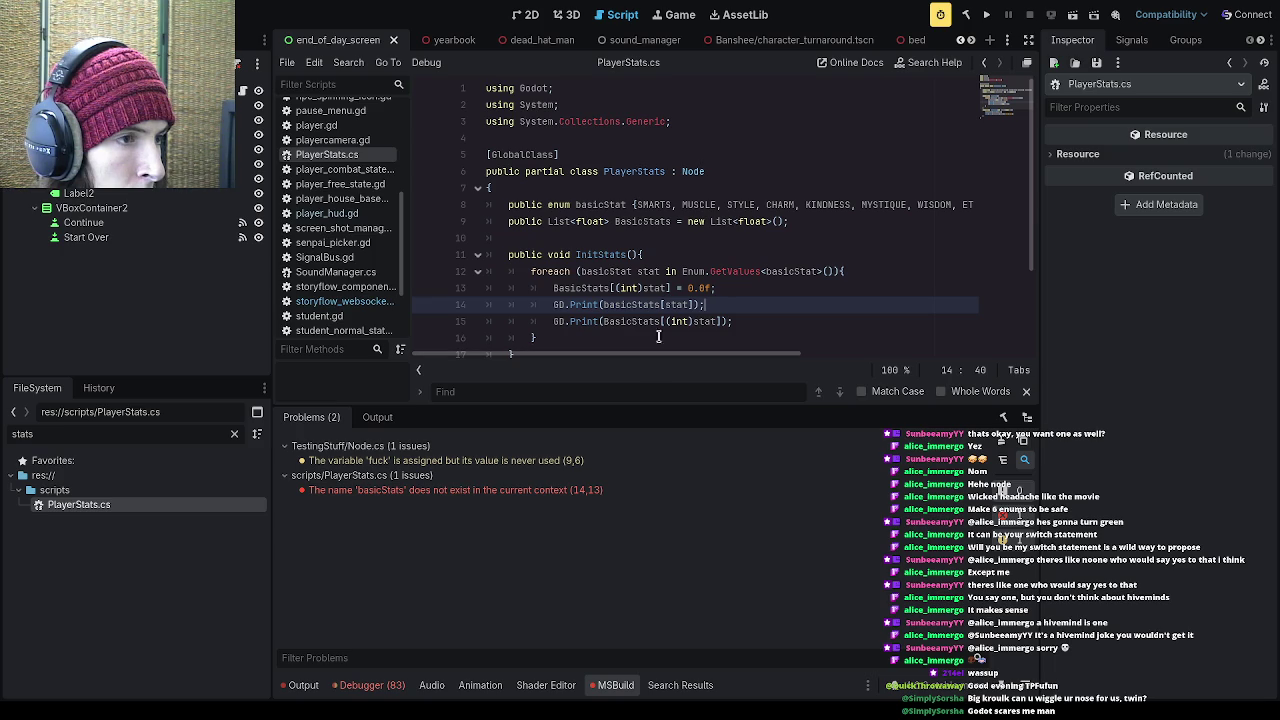
Step: Delete the duplicate print line and rebuild to check for errors
{"action": "left_click", "coordinate": [661, 321]}
{"action": "left_click_drag", "start_coordinate": [697, 304], "coordinate": [599, 306]}
{"action": "left_click_drag", "start_coordinate": [733, 323], "coordinate": [461, 320]}
{"action": "key", "text": "BackSpace"}
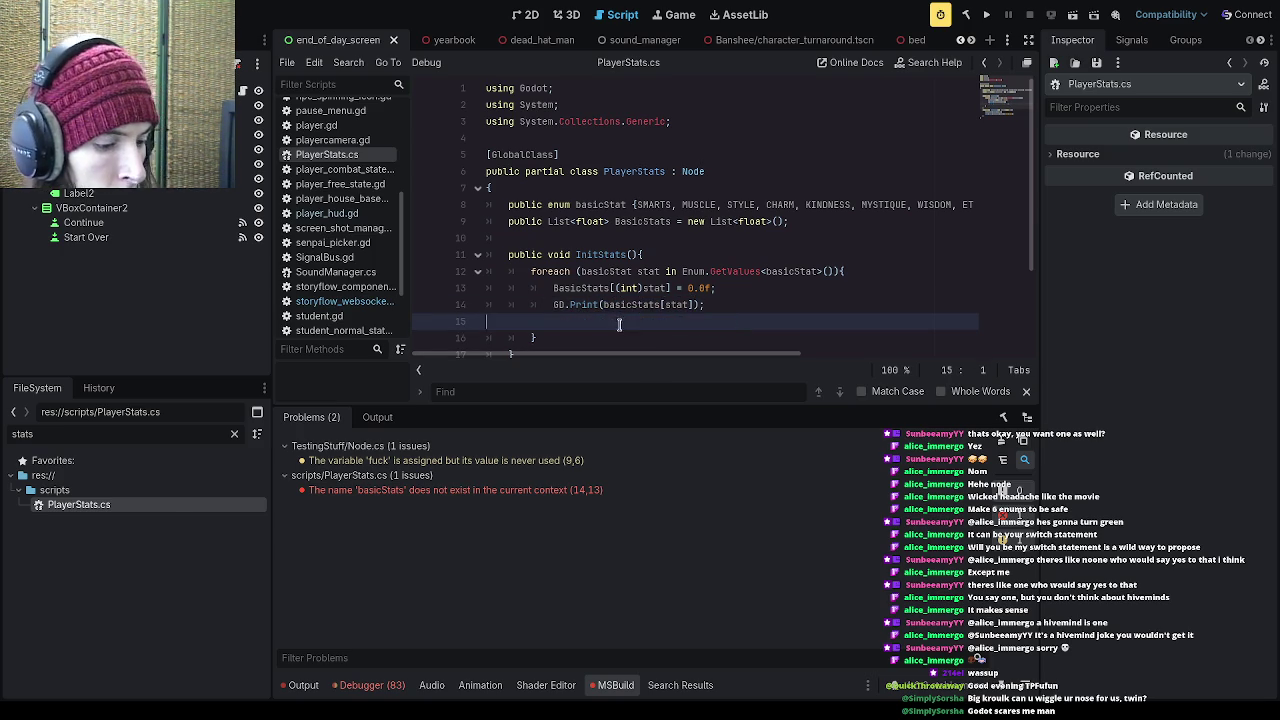
{"action": "left_click", "coordinate": [706, 304]}
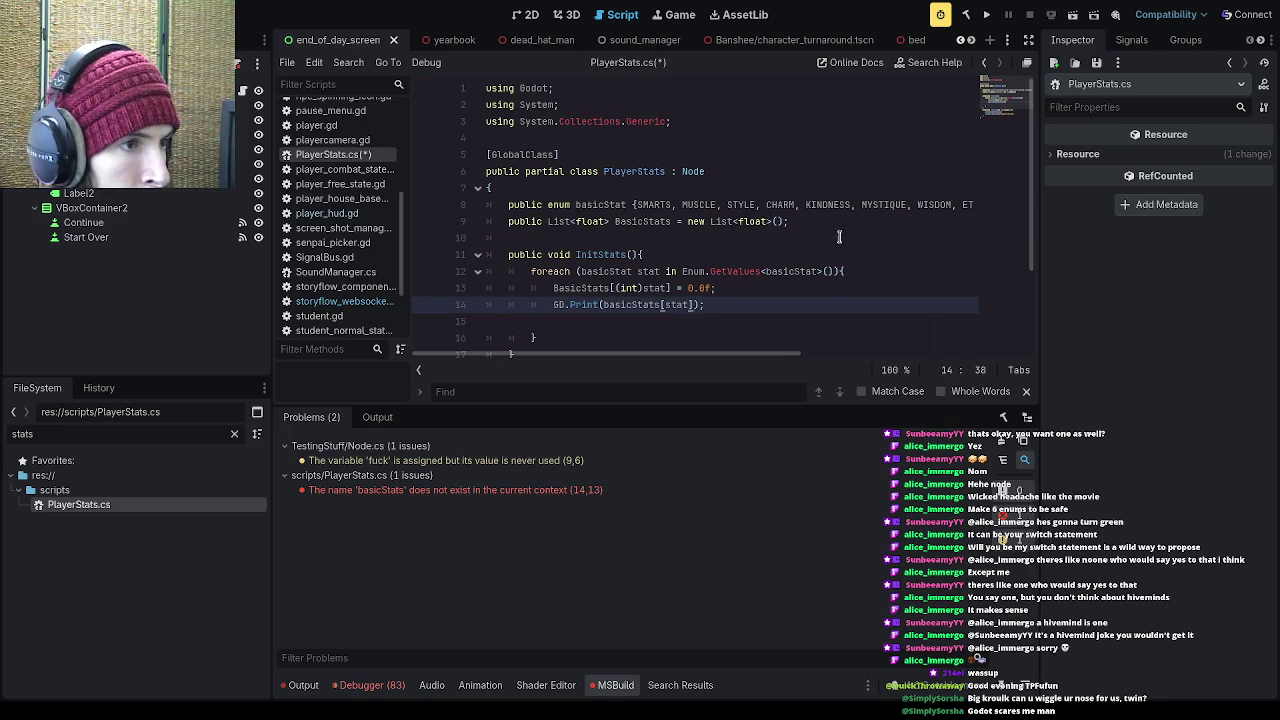
{"action": "left_click", "coordinate": [986, 14]}
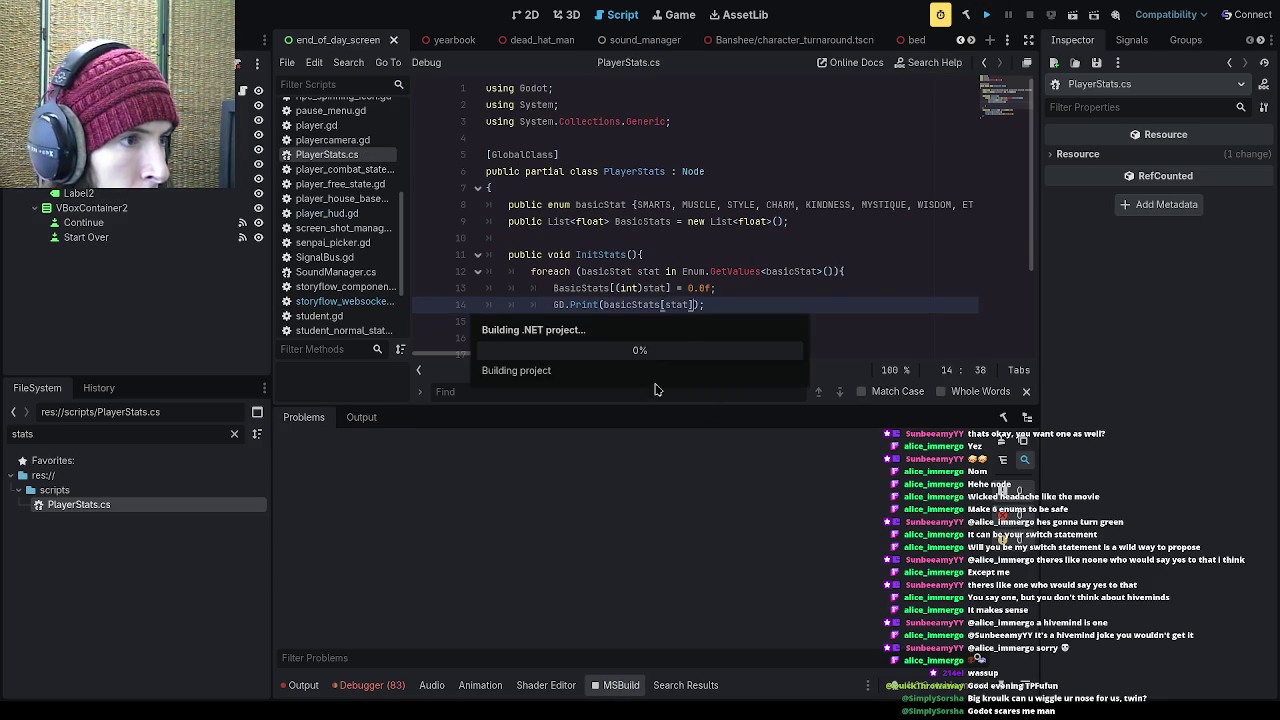
Step: Capitalize basicStats to BasicStats in the print and rebuild
{"action": "left_click", "coordinate": [605, 306]}
{"action": "key", "text": "Delete"}
{"action": "type", "text": "B"}
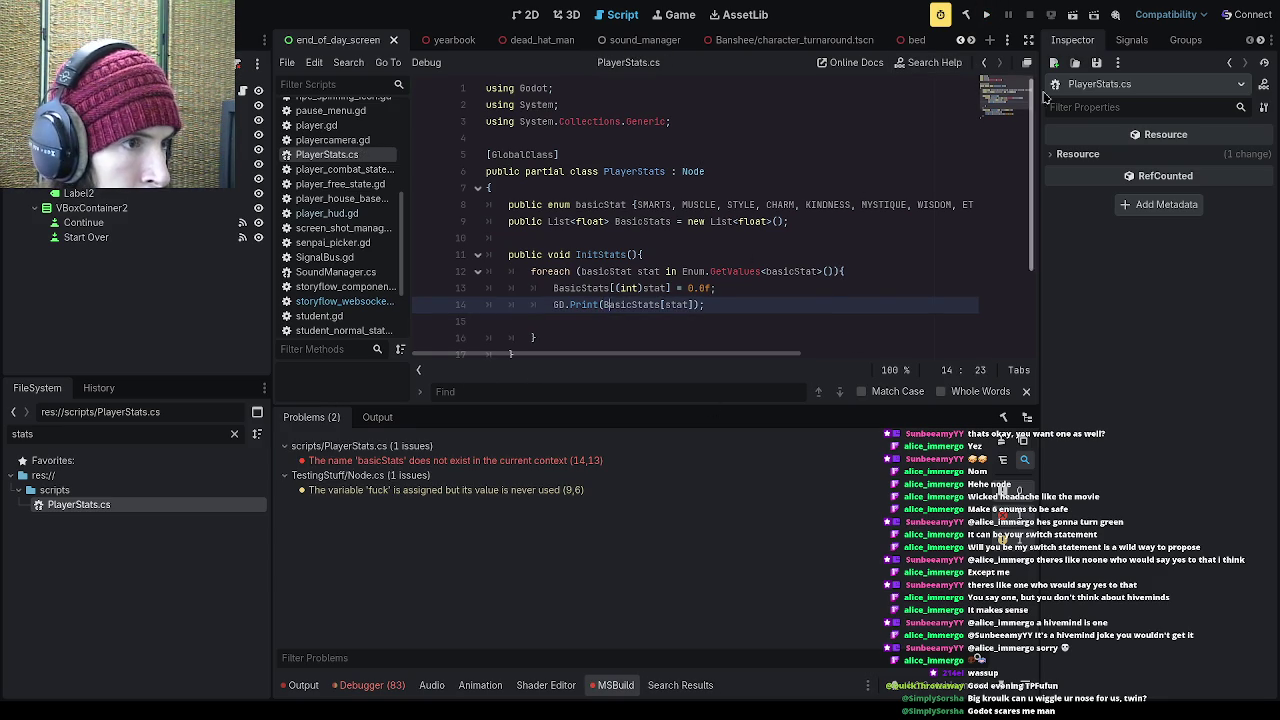
{"action": "left_click", "coordinate": [985, 16]}
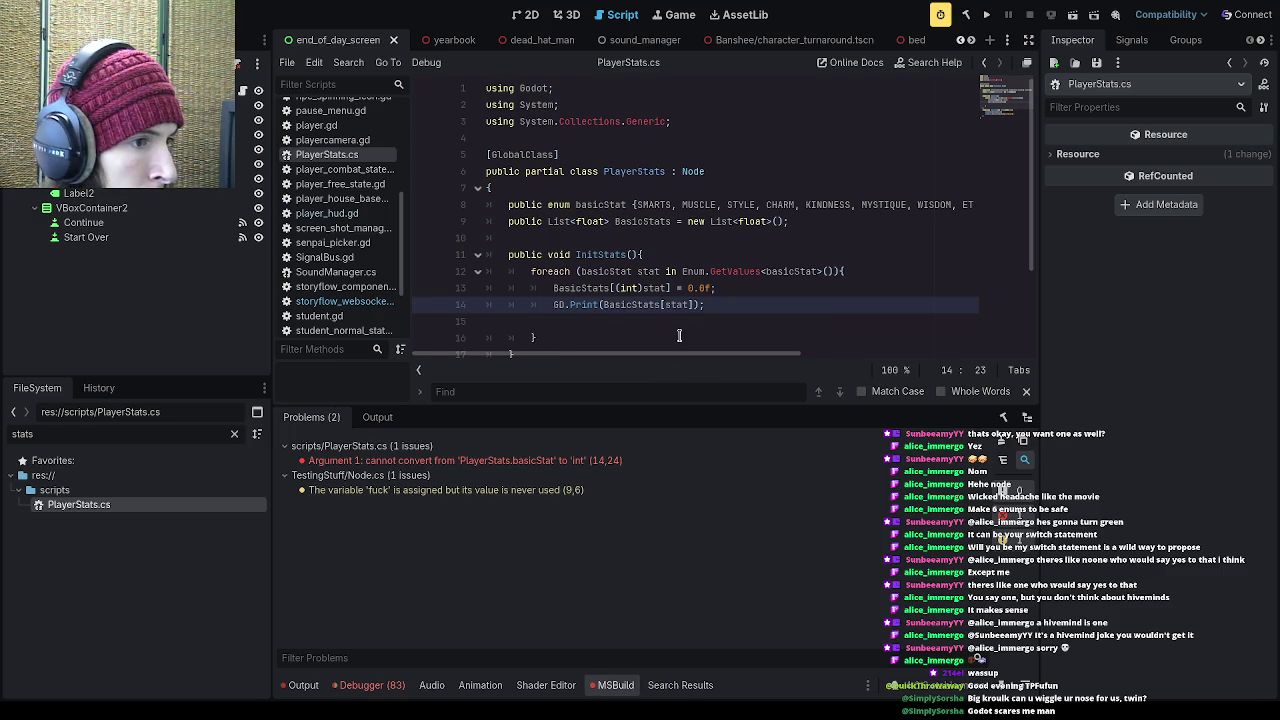
Step: Copy the (int) cast from line 13 into the print index and run the game
{"action": "left_click_drag", "start_coordinate": [643, 290], "coordinate": [614, 293]}
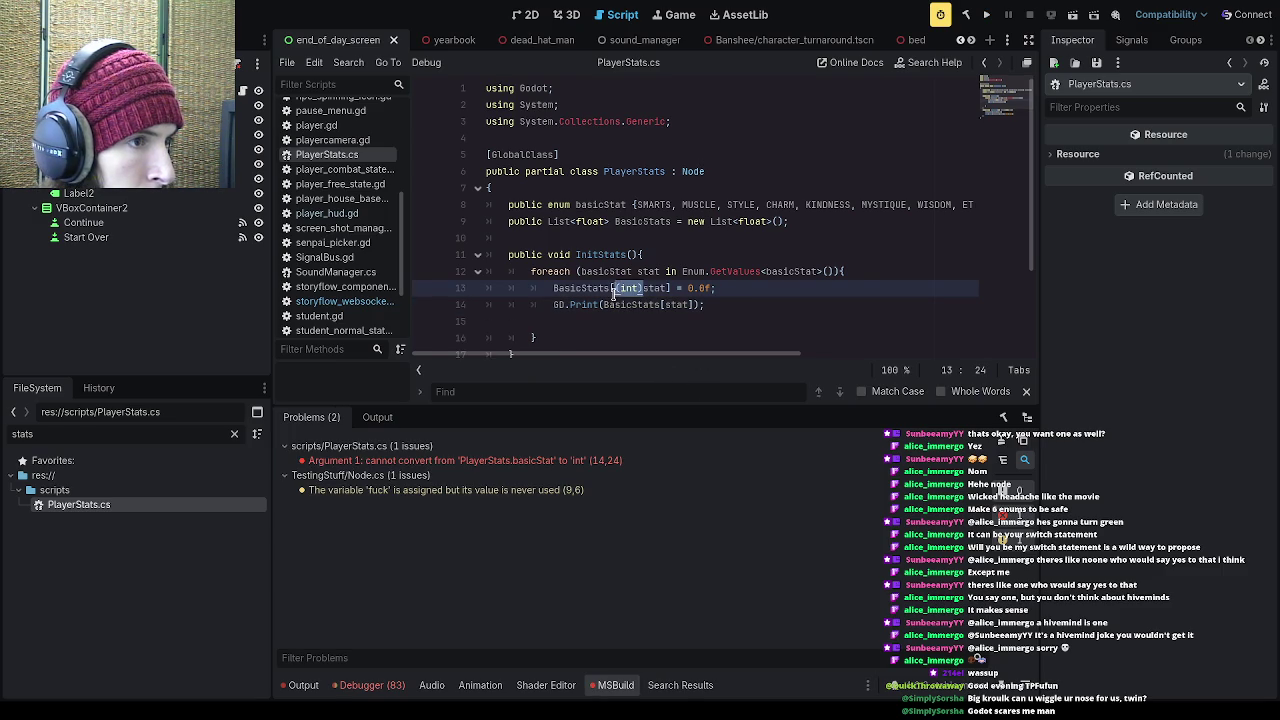
{"action": "key", "text": "ctrl+c"}
{"action": "left_click", "coordinate": [667, 303]}
{"action": "key", "text": "ctrl+v"}
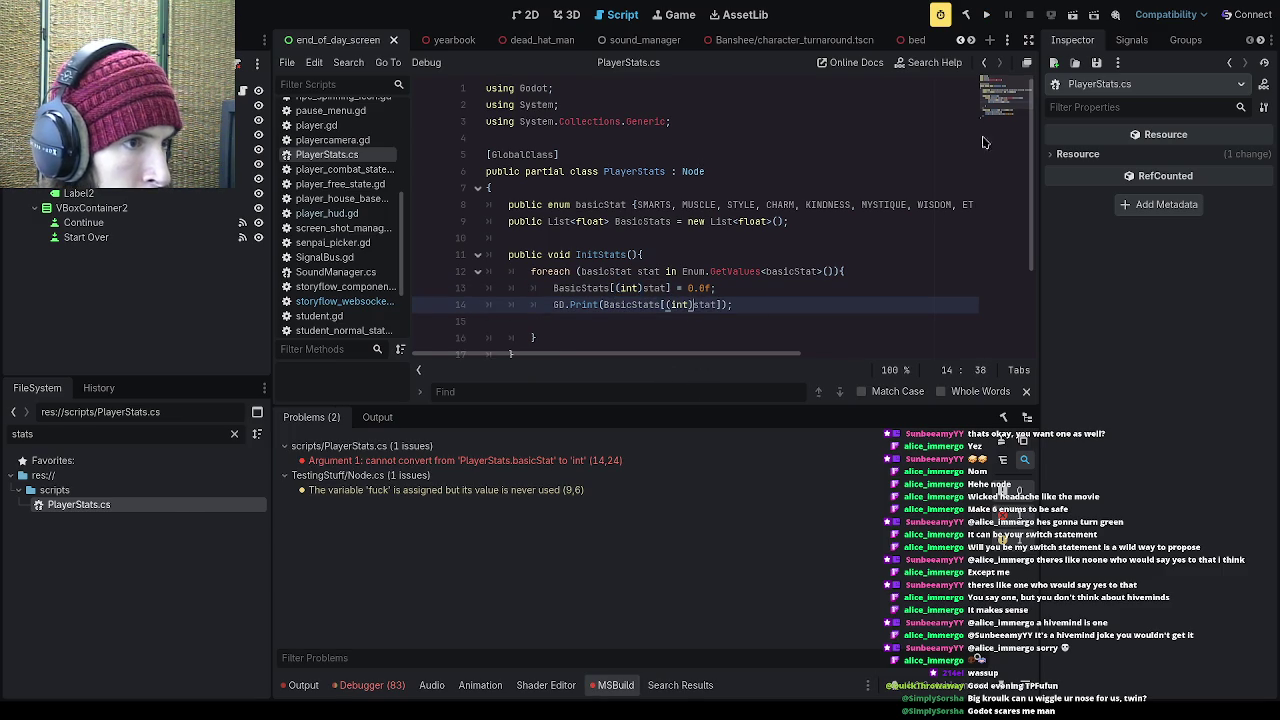
{"action": "left_click", "coordinate": [986, 14]}
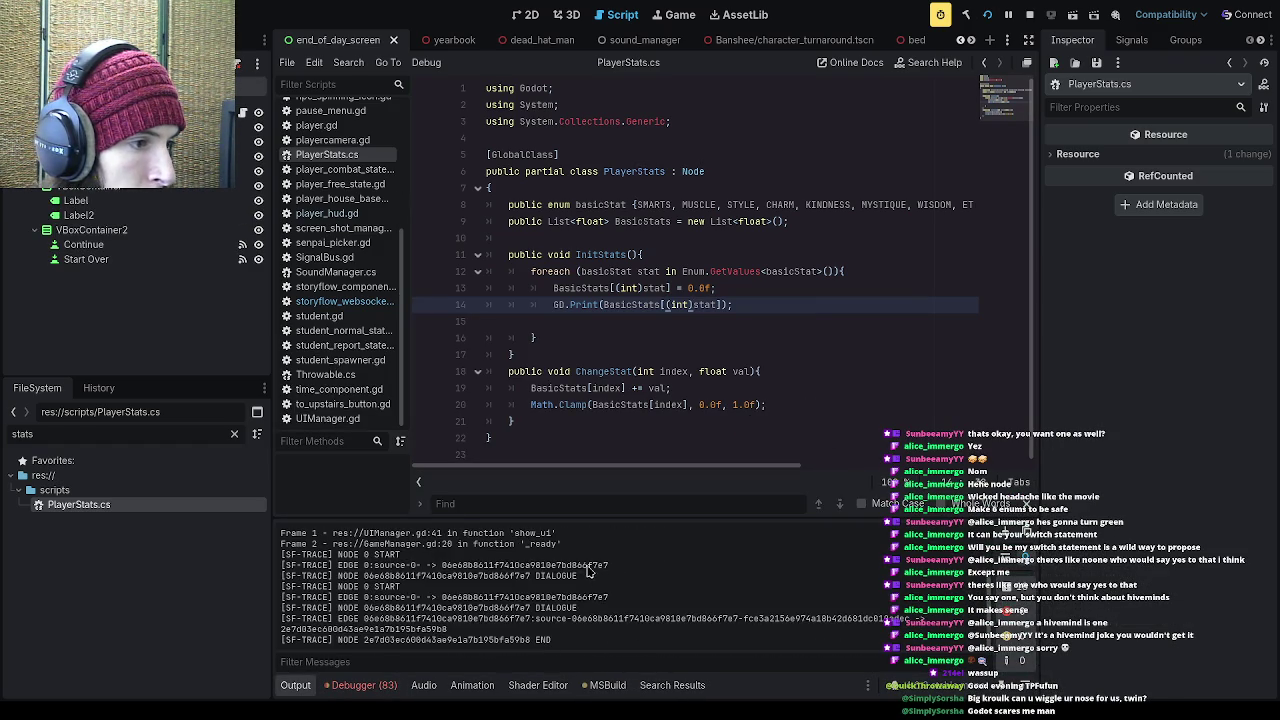
Step: Replace the print argument with a "Fu test string, save, and run the game
{"action": "left_click_drag", "start_coordinate": [586, 514], "coordinate": [588, 425]}
{"action": "left_click_drag", "start_coordinate": [720, 305], "coordinate": [606, 304]}
{"action": "key", "text": "BackSpace"}
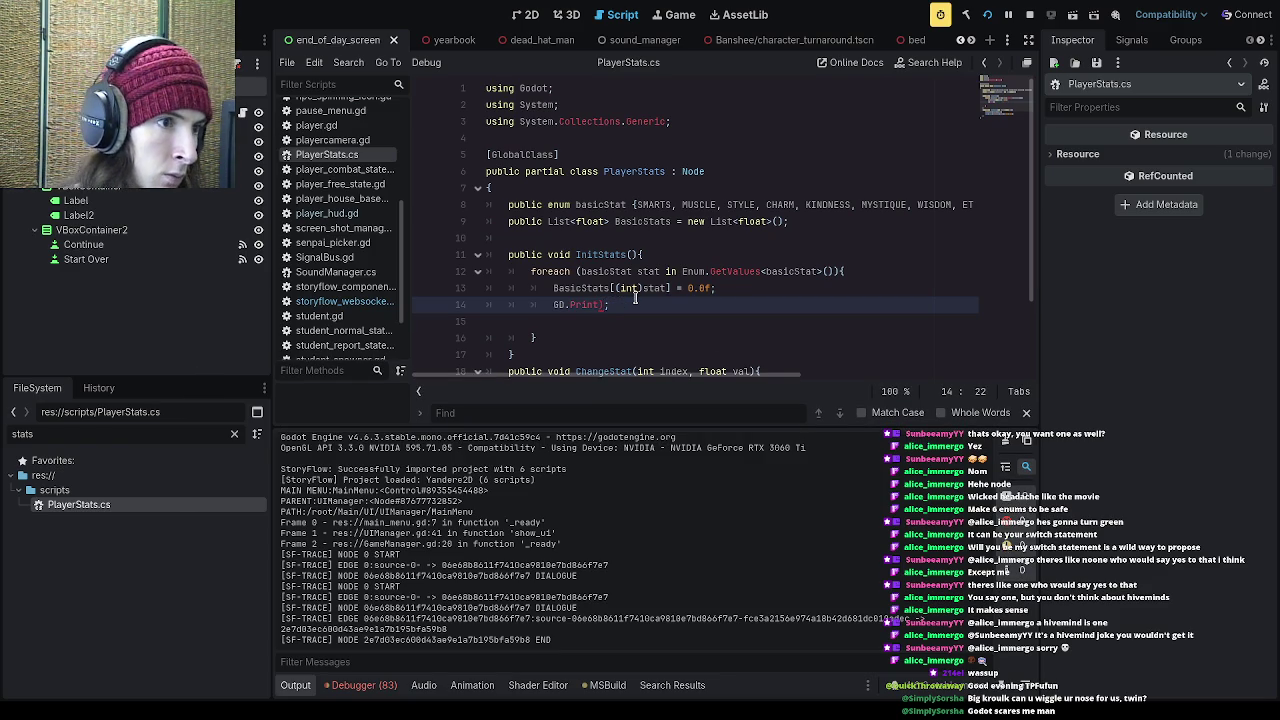
{"action": "key", "text": "BackSpace"}
{"action": "key", "text": "BackSpace"}
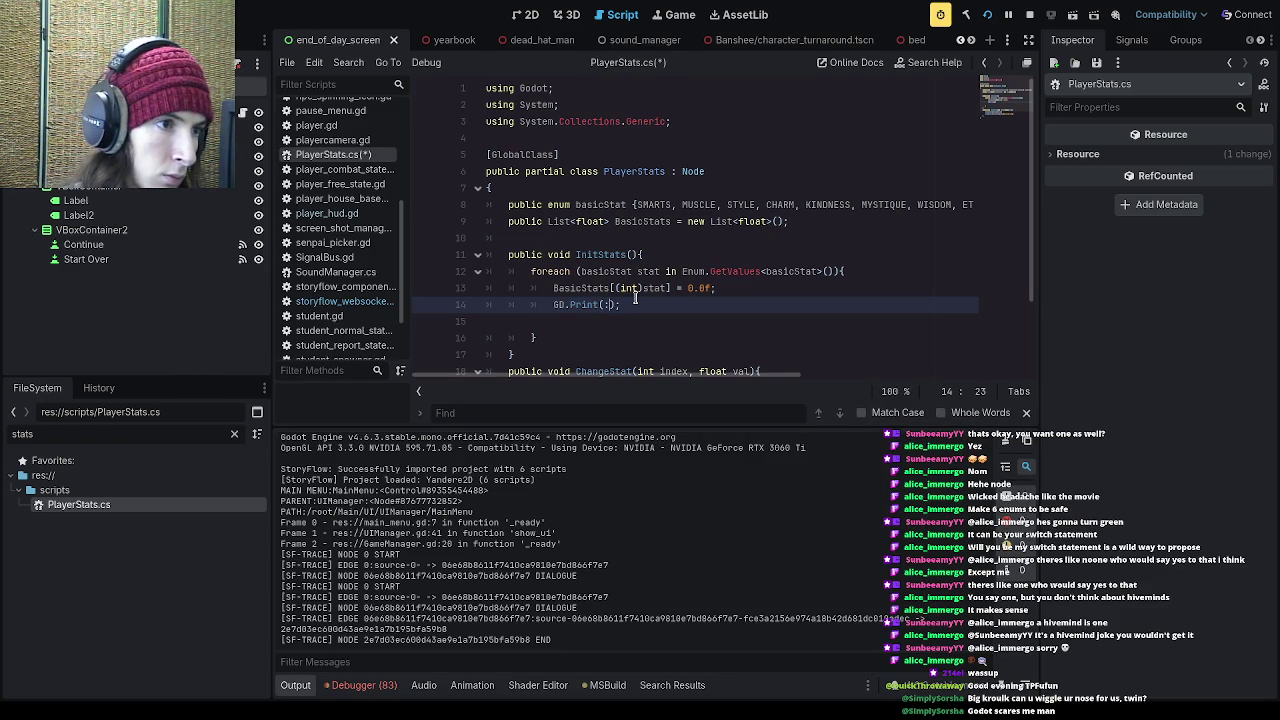
{"action": "type", "text": "\"Fu"}
{"action": "key", "text": "ctrl+s"}
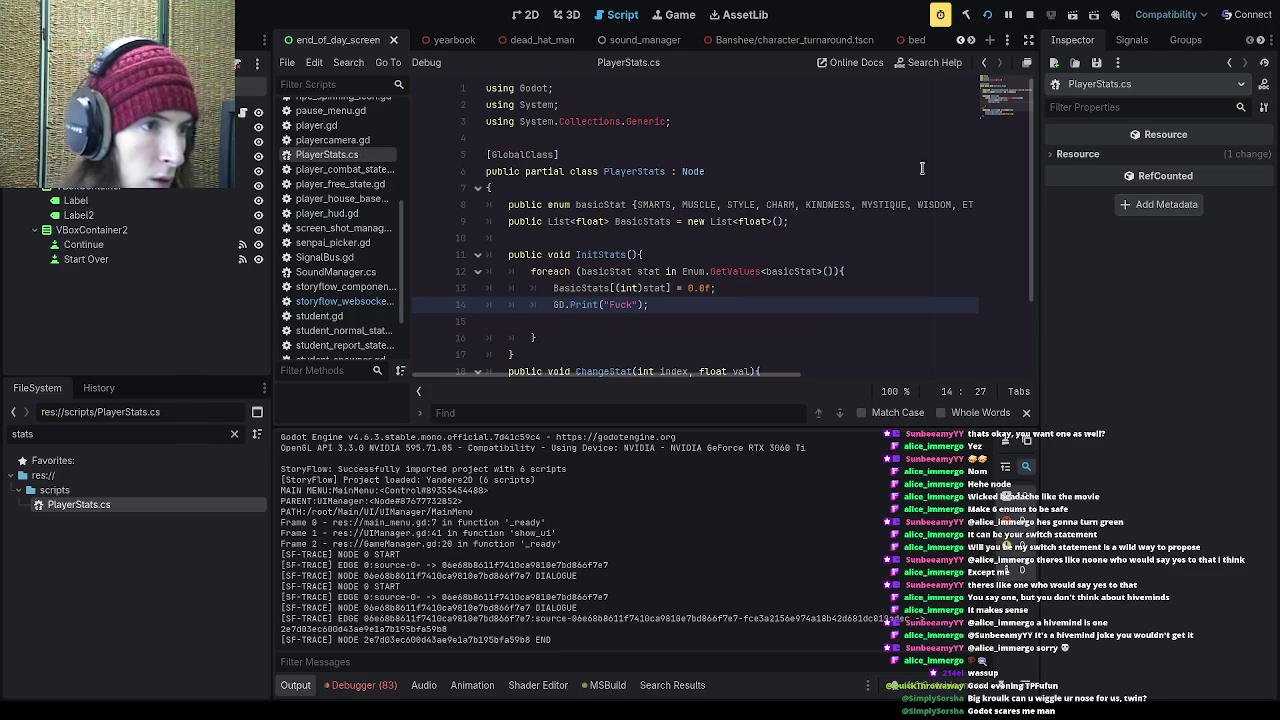
{"action": "left_click", "coordinate": [986, 14]}
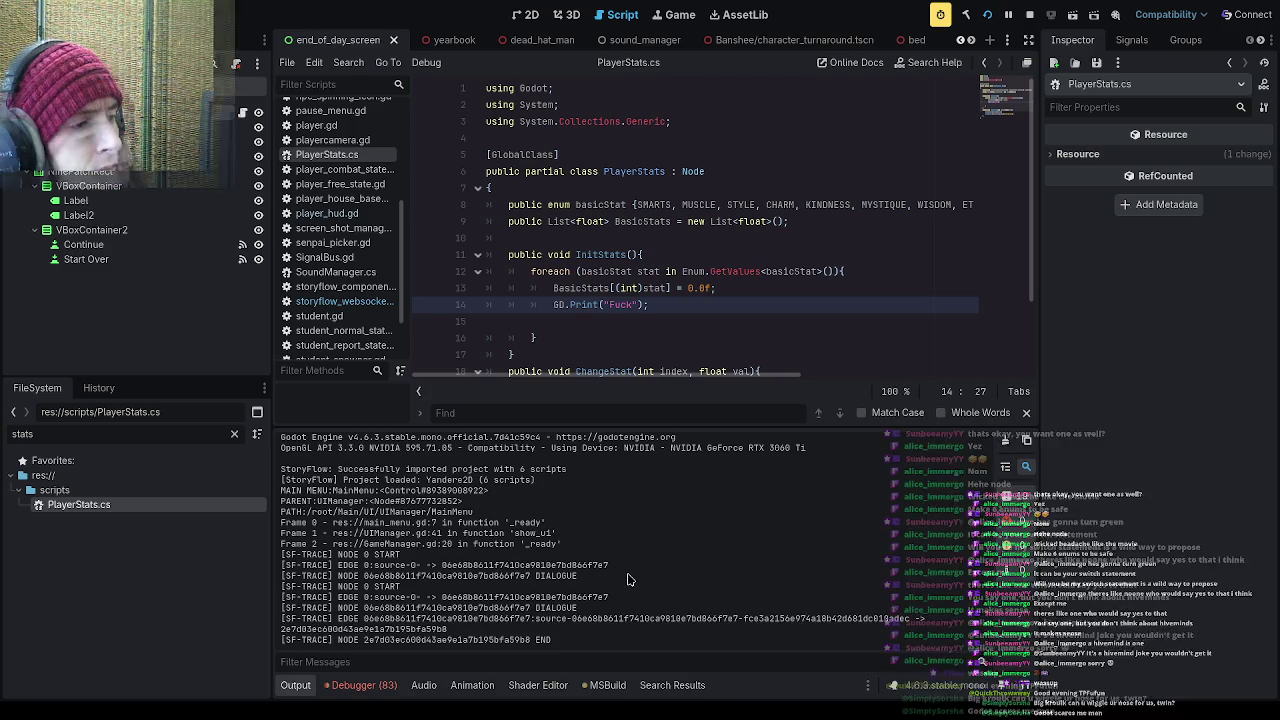
Step: Move the test print above the BasicStats assignment and rerun the game
{"action": "left_click", "coordinate": [643, 304]}
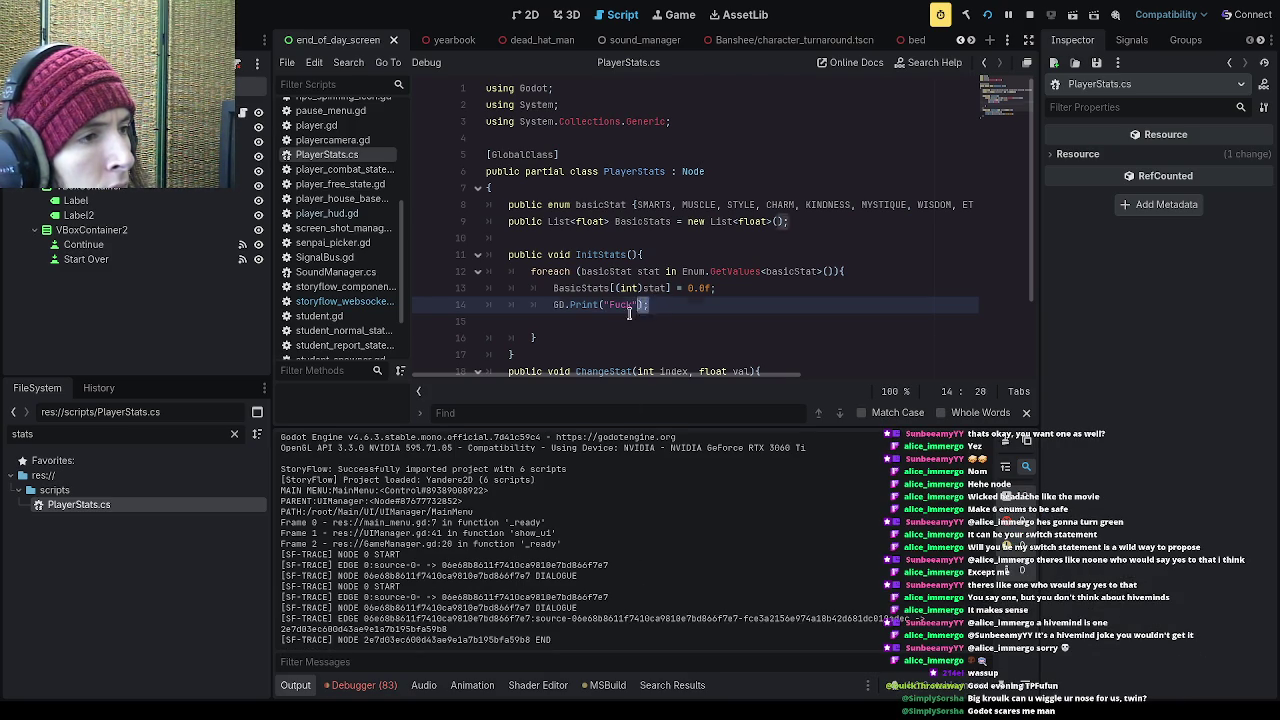
{"action": "left_click_drag", "start_coordinate": [649, 305], "coordinate": [547, 307]}
{"action": "key", "text": "ctrl+x"}
{"action": "left_click", "coordinate": [906, 271]}
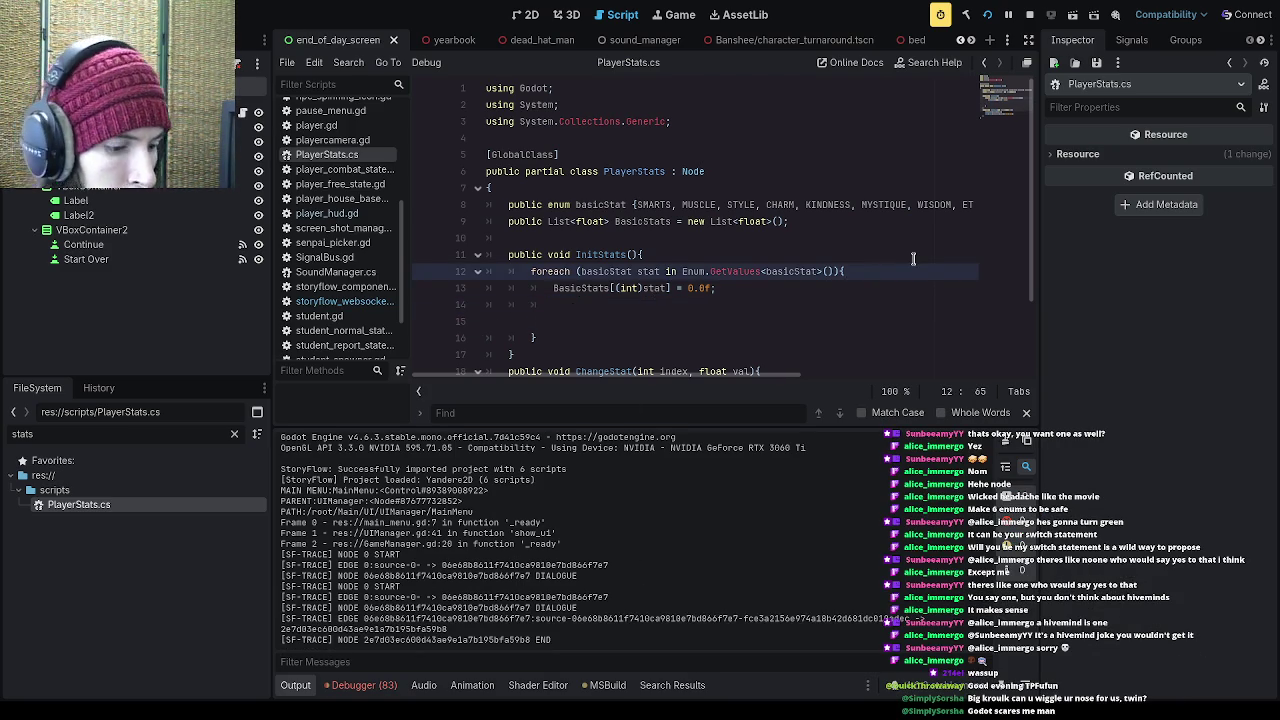
{"action": "key", "text": "Return"}
{"action": "key", "text": "ctrl+v"}
{"action": "left_click", "coordinate": [987, 14]}
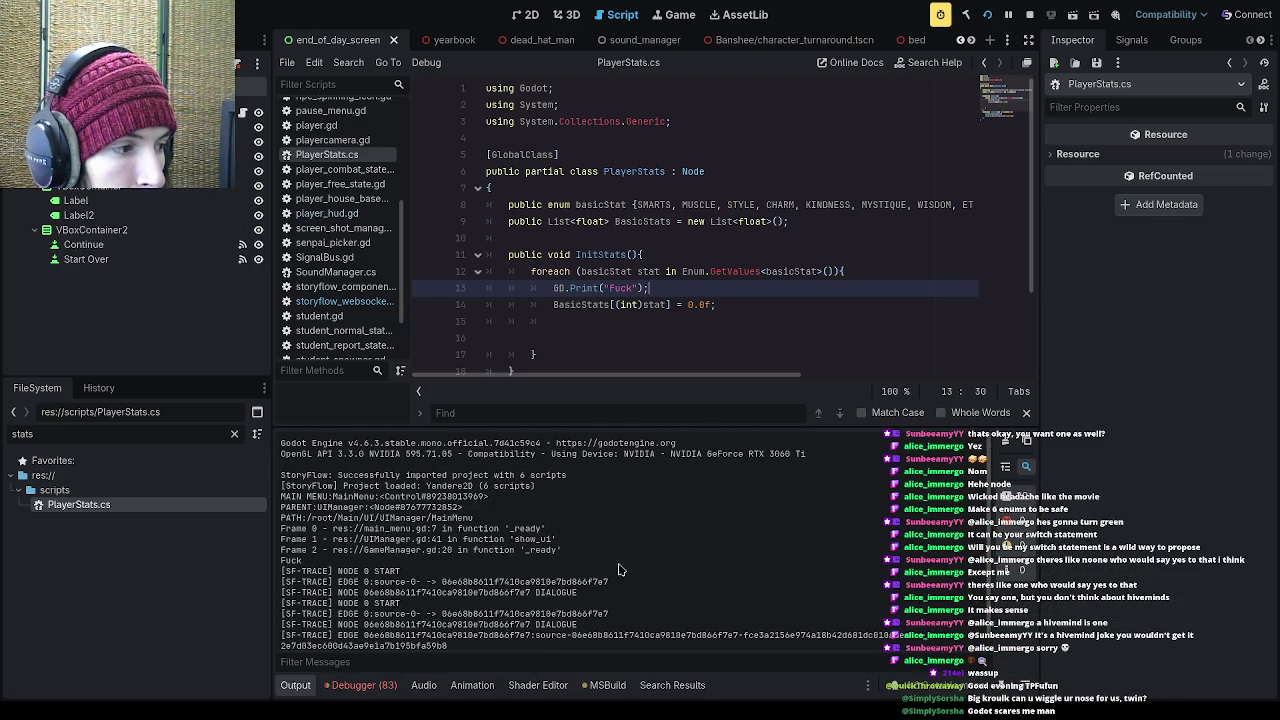
Step: Delete the test print and the leftover blank lines from the loop
{"action": "left_click_drag", "start_coordinate": [652, 288], "coordinate": [490, 289]}
{"action": "key", "text": "BackSpace"}
{"action": "key", "text": "BackSpace"}
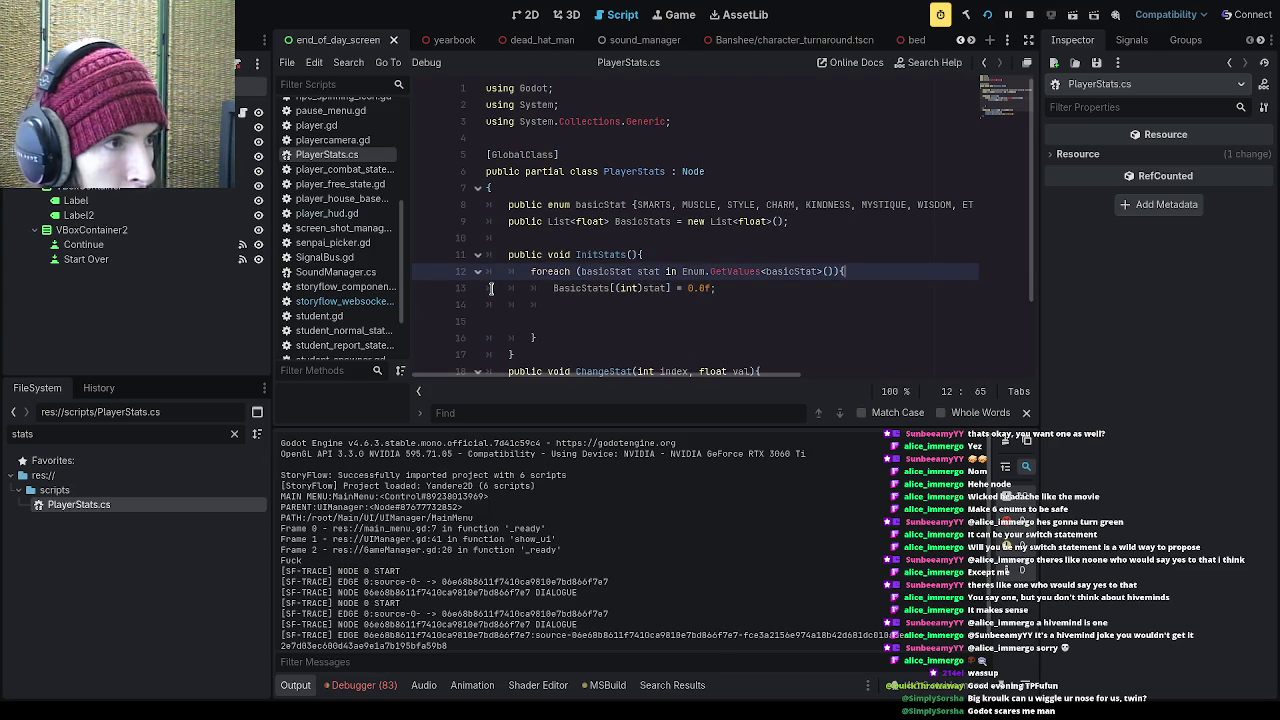
{"action": "left_click", "coordinate": [565, 325]}
{"action": "key", "text": "BackSpace"}
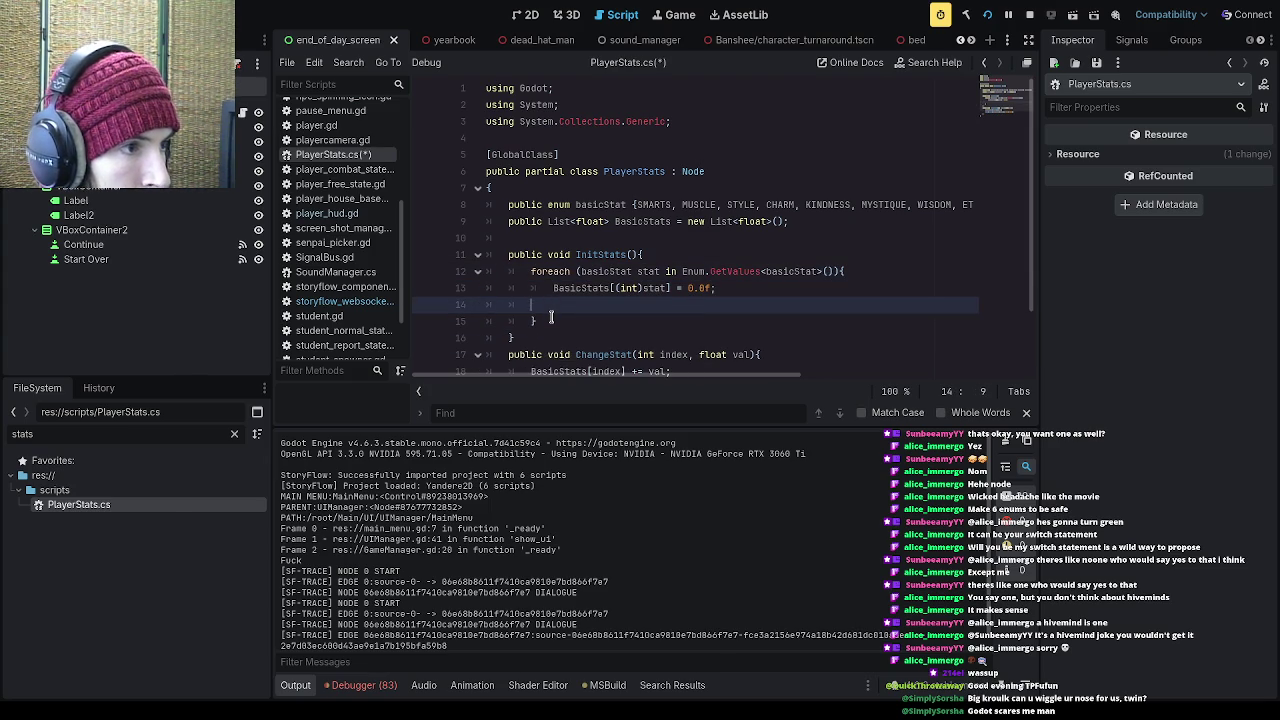
{"action": "key", "text": "BackSpace"}
{"action": "key", "text": "BackSpace"}
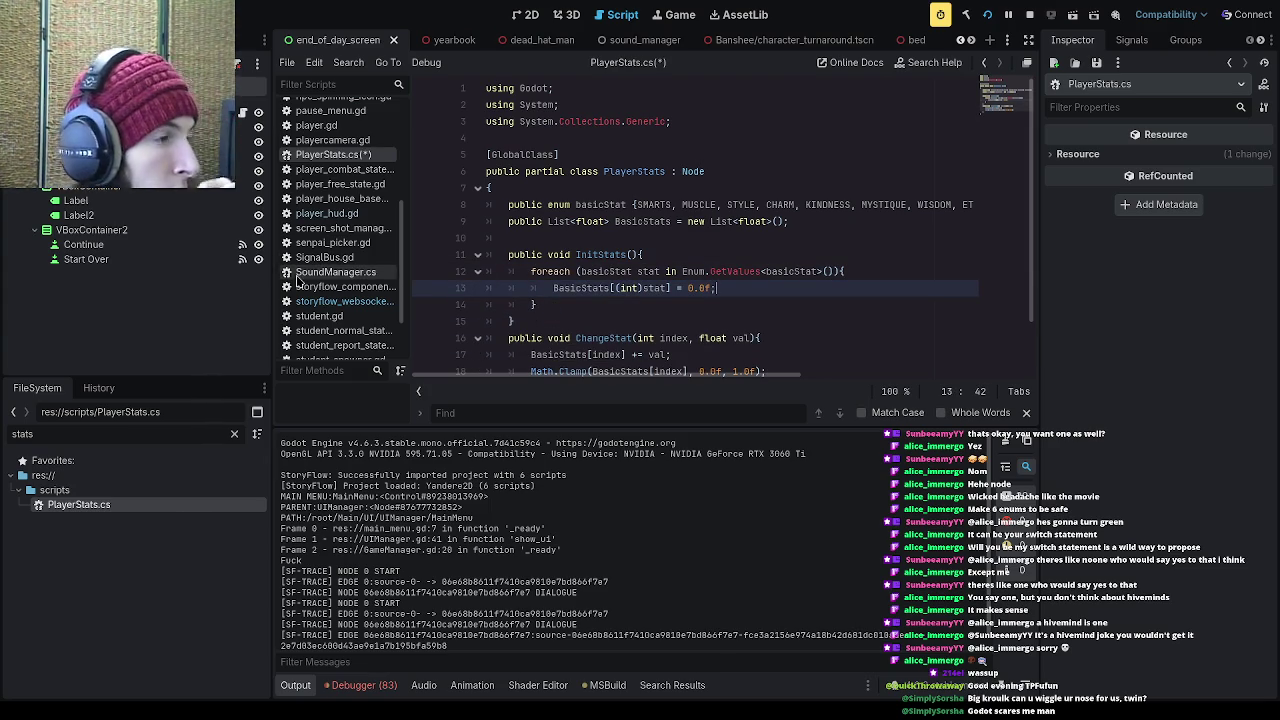
Step: Clear the FileSystem filter to show all project files and save PlayerStats.cs
{"action": "left_click", "coordinate": [234, 434]}
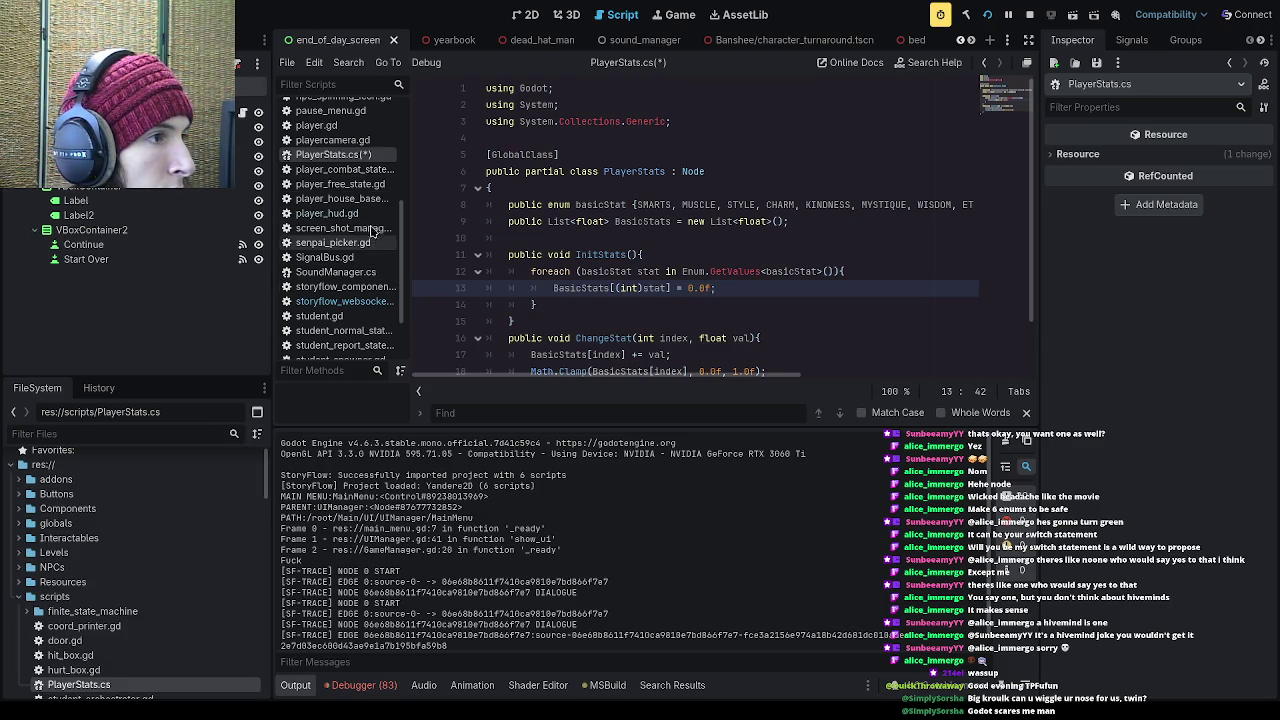
{"action": "left_click", "coordinate": [573, 222]}
{"action": "key", "text": "ctrl+s"}
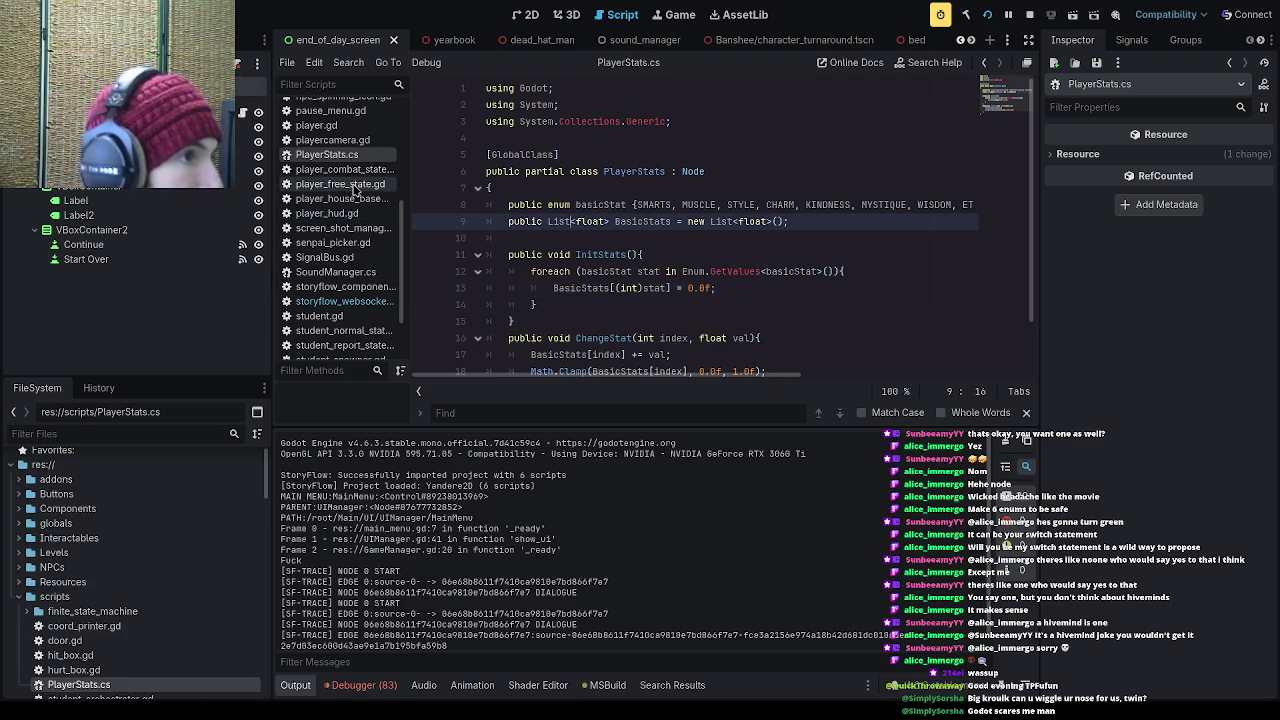
Step: Check the InitStats call in player.gd's _ready, then add a new line after BasicStats[(int)stat] = 0.0f; in PlayerStats.cs
{"action": "left_click", "coordinate": [316, 126]}
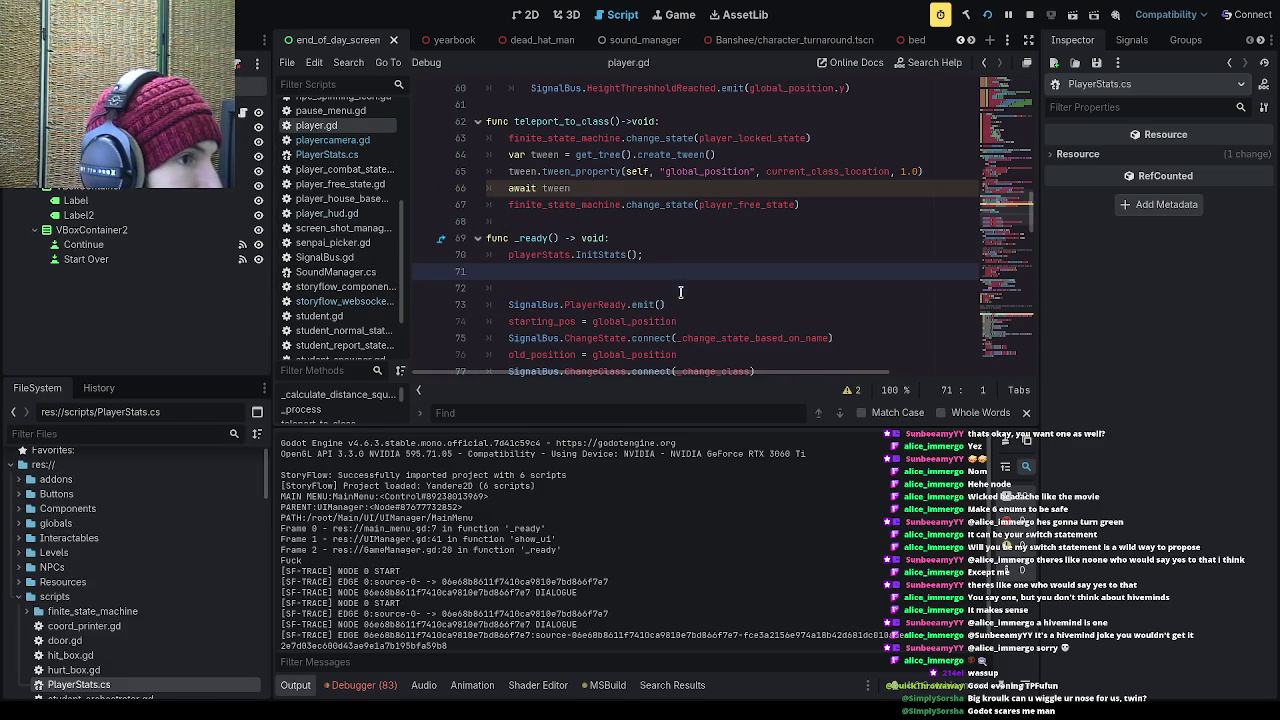
{"action": "left_click_drag", "start_coordinate": [656, 258], "coordinate": [507, 257]}
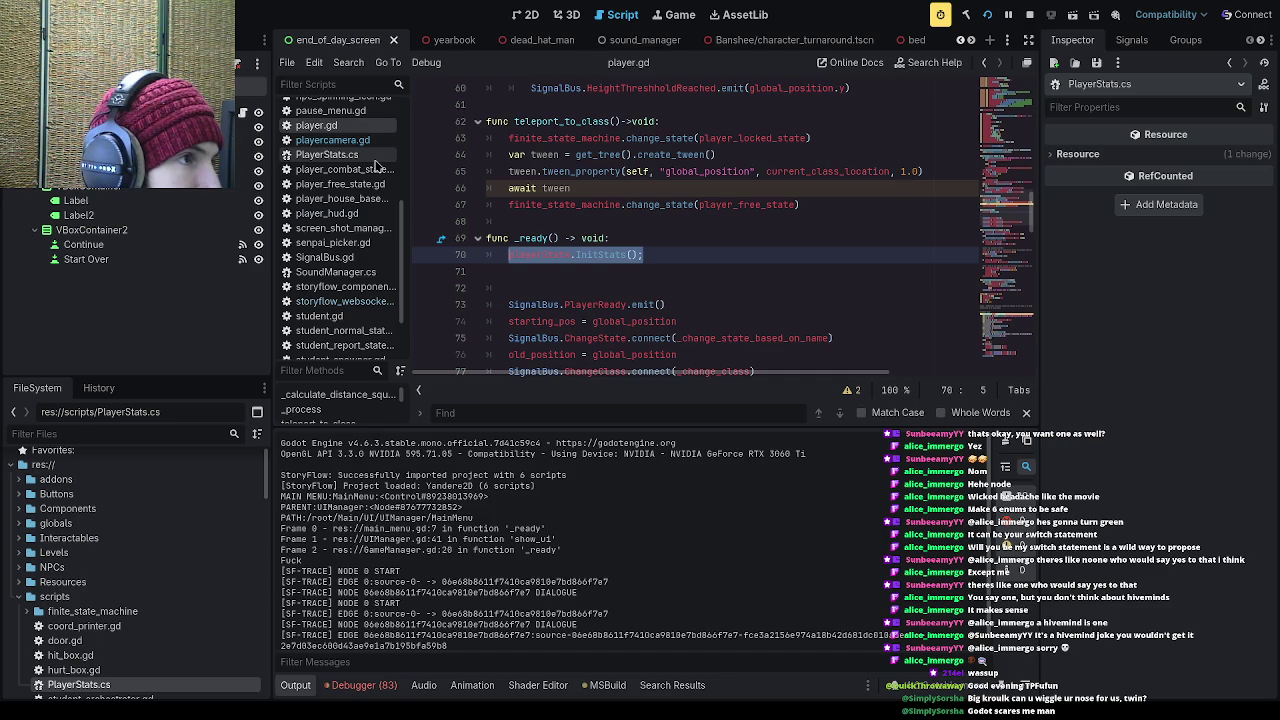
{"action": "left_click", "coordinate": [375, 157]}
{"action": "left_click", "coordinate": [793, 287]}
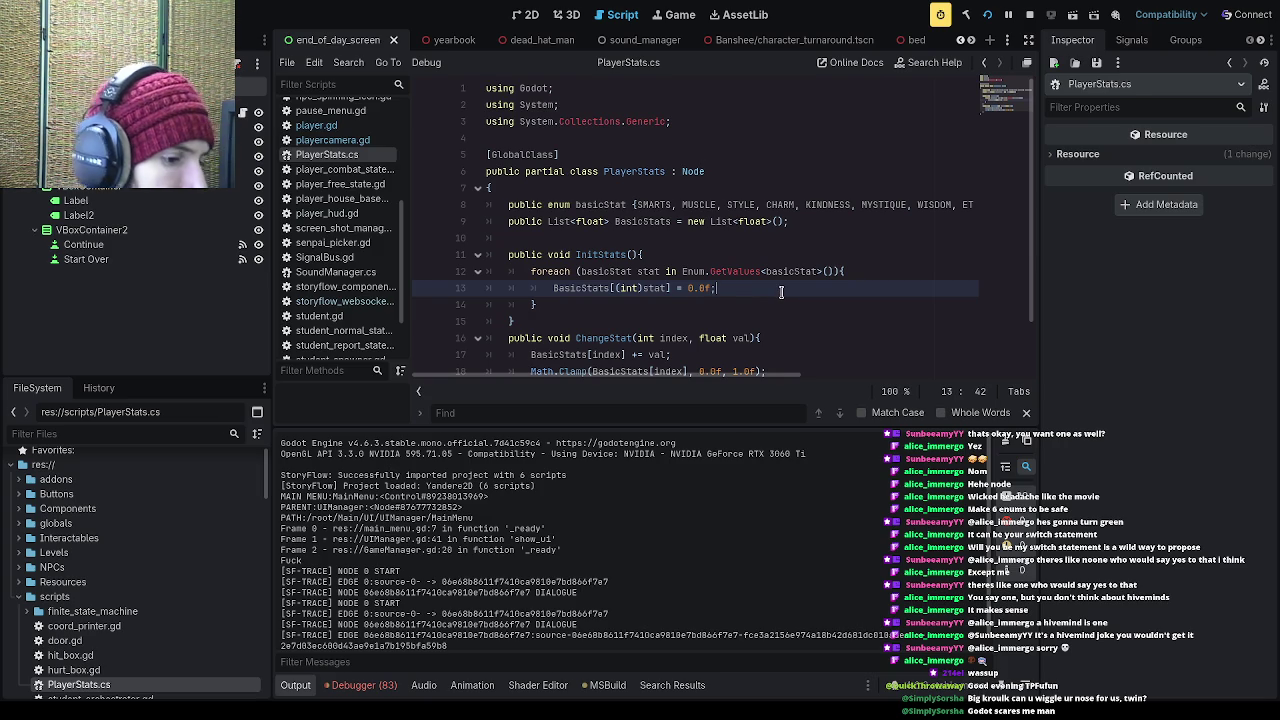
{"action": "key", "text": "Return"}
Step: Add GD.Print(stat); after the assignment in InitStats' loop and save PlayerStats.cs
{"action": "type", "text": "GD."}
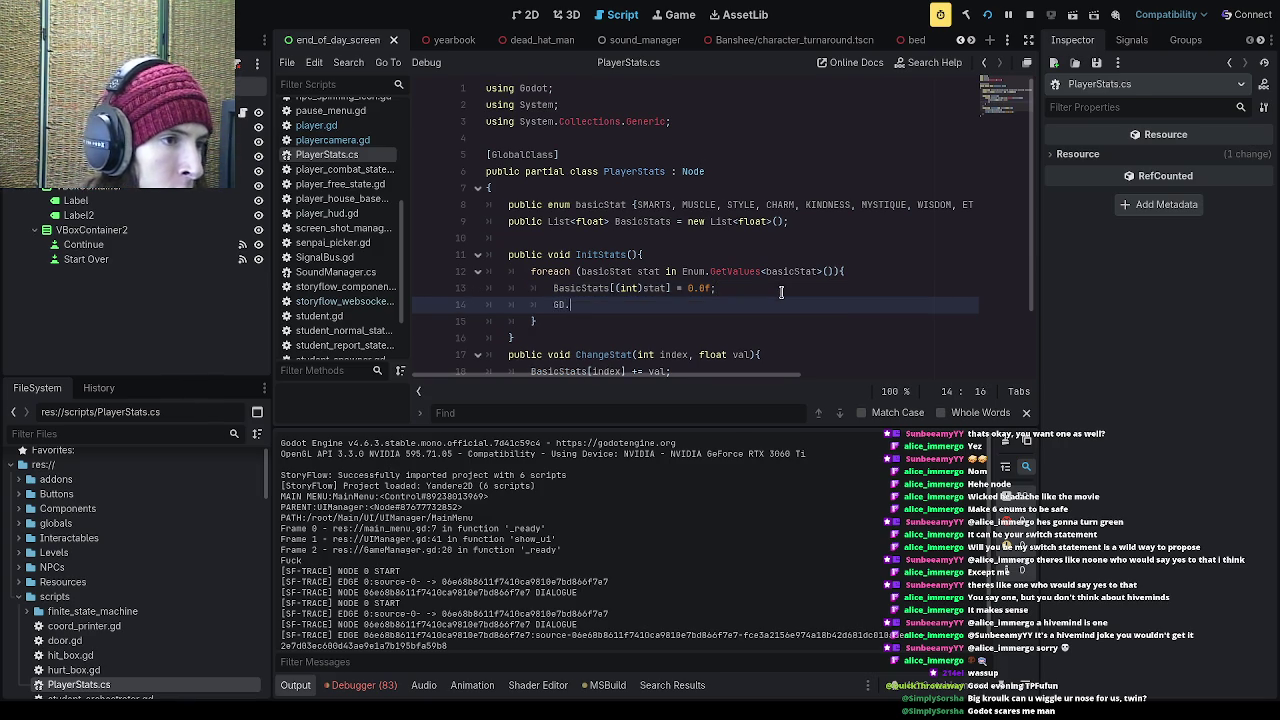
{"action": "type", "text": "Print("}
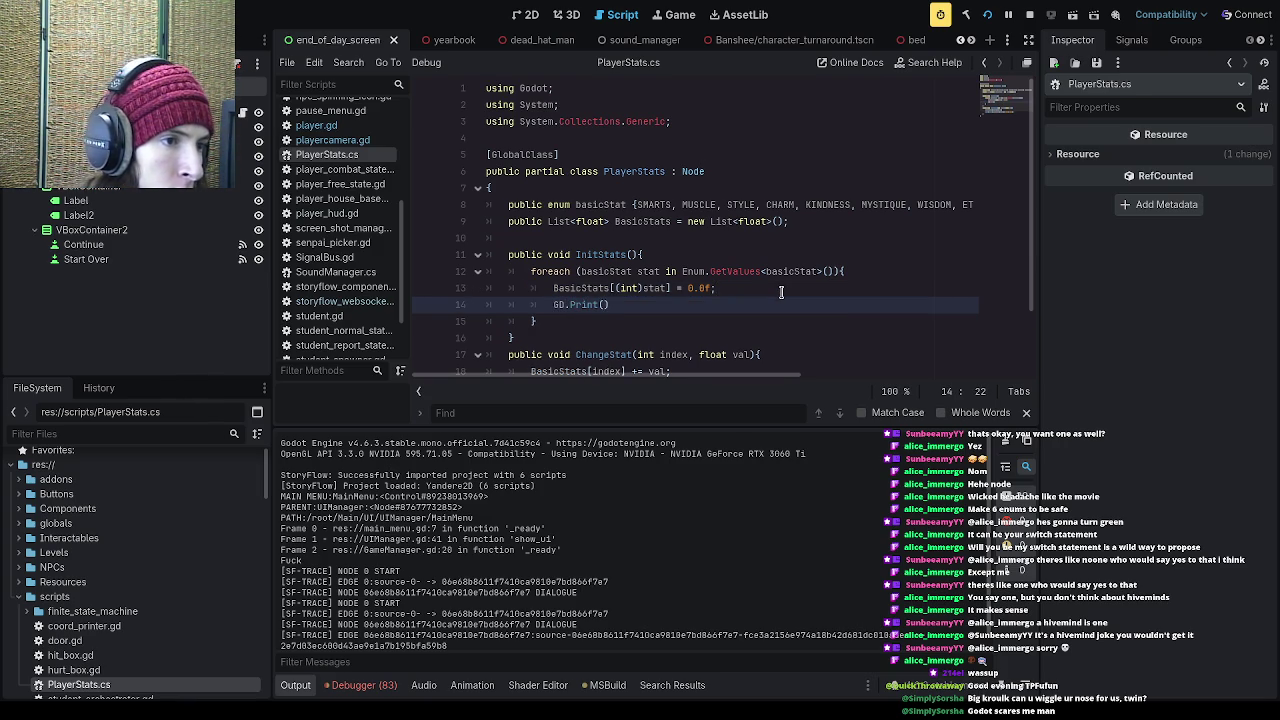
{"action": "type", "text": ";"}
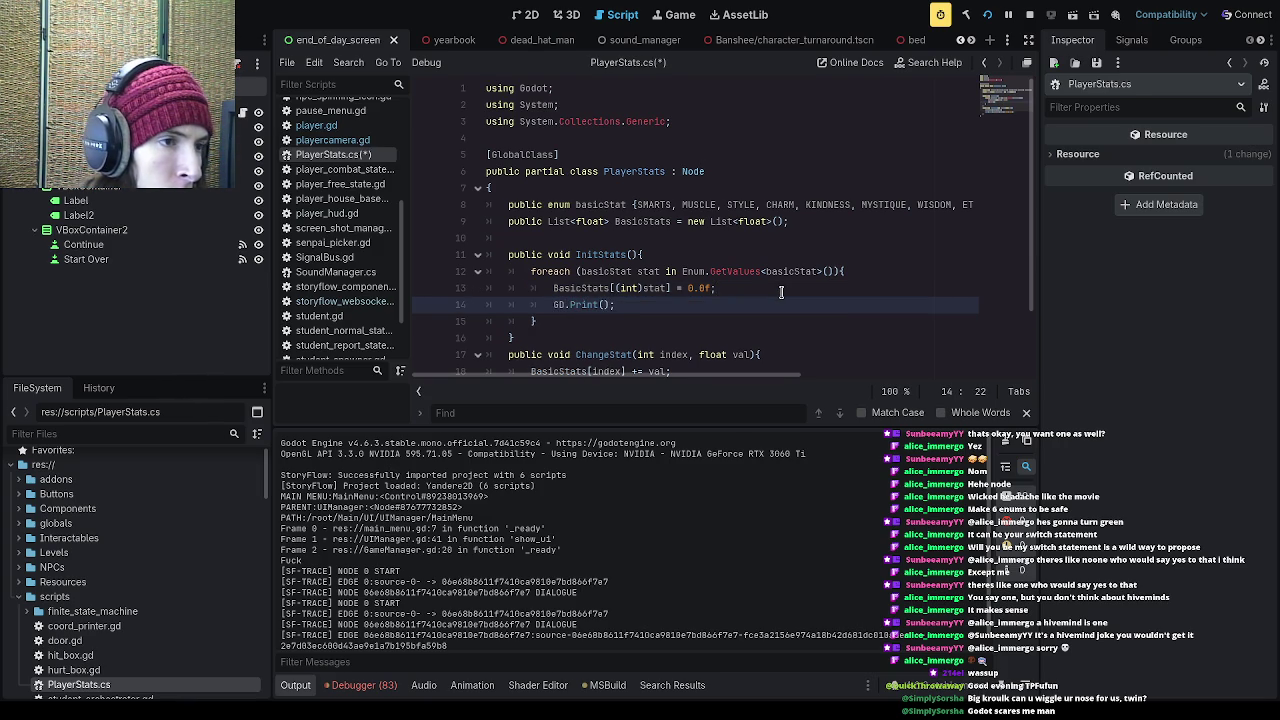
{"action": "type", "text": "stat"}
{"action": "key", "text": "End"}
{"action": "key", "text": "ctrl+s"}
Step: Run the game with F5 to see each stat printed
{"action": "left_click", "coordinate": [603, 304]}
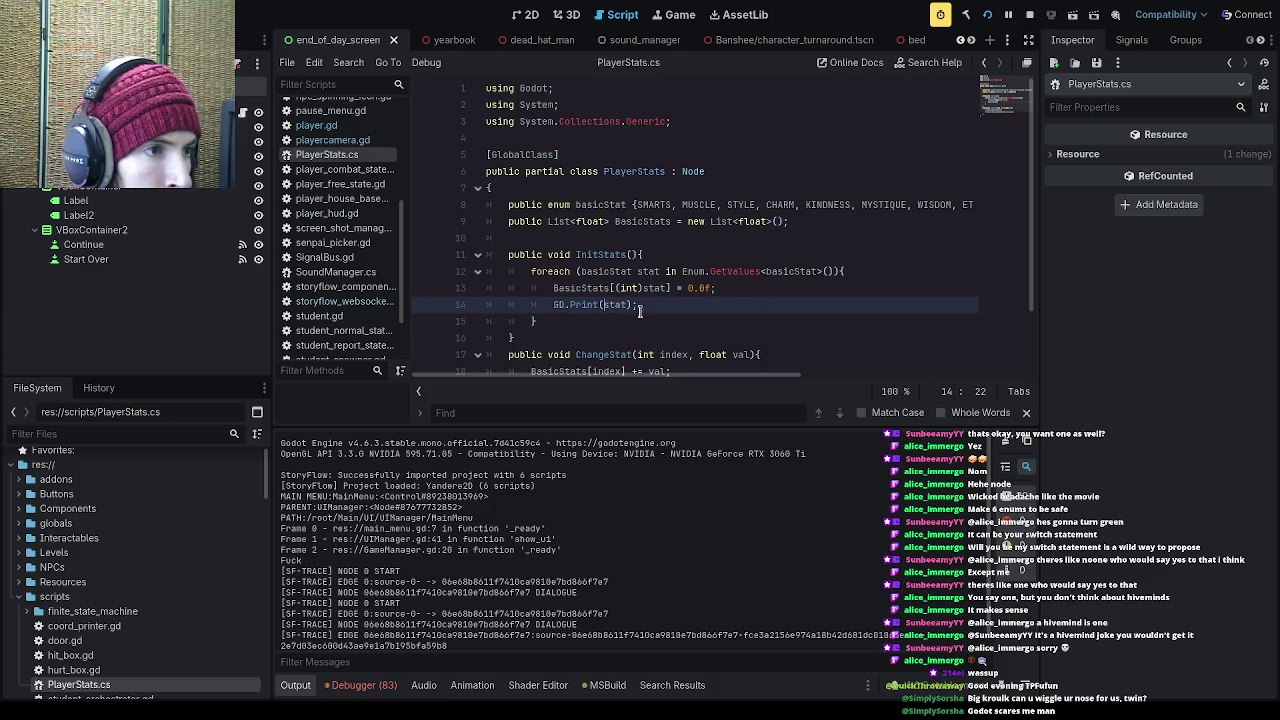
{"action": "key", "text": "F5"}
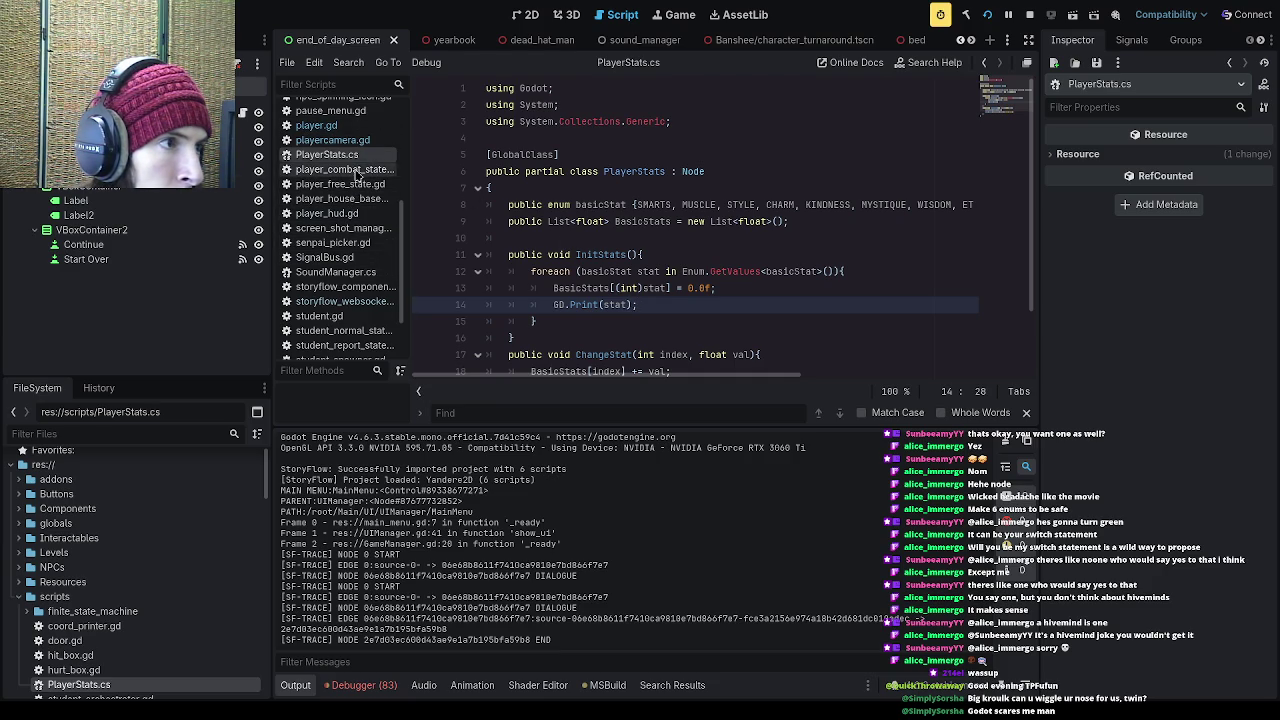
{"action": "left_click", "coordinate": [330, 125]}
Step: Add print(playerStats.BasicStats[4]) after InitStats() in player.gd's _ready, save, and run the game
{"action": "left_click", "coordinate": [635, 272]}
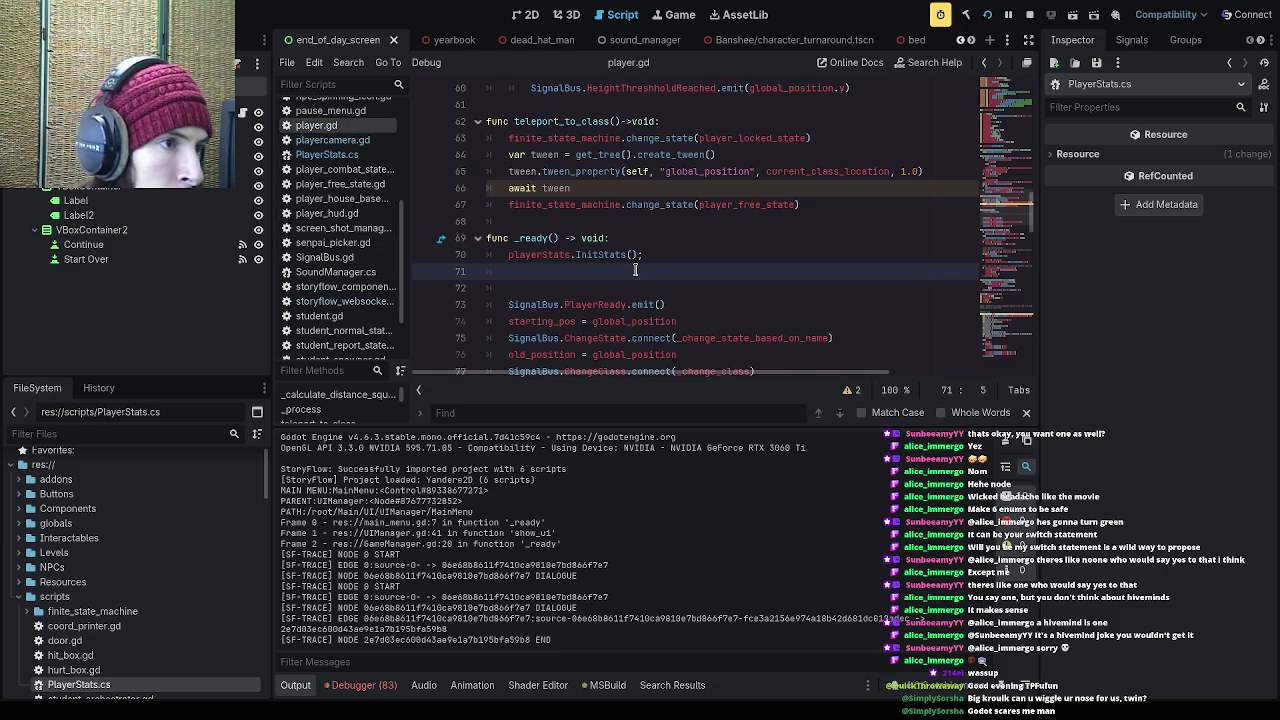
{"action": "type", "text": "print("}
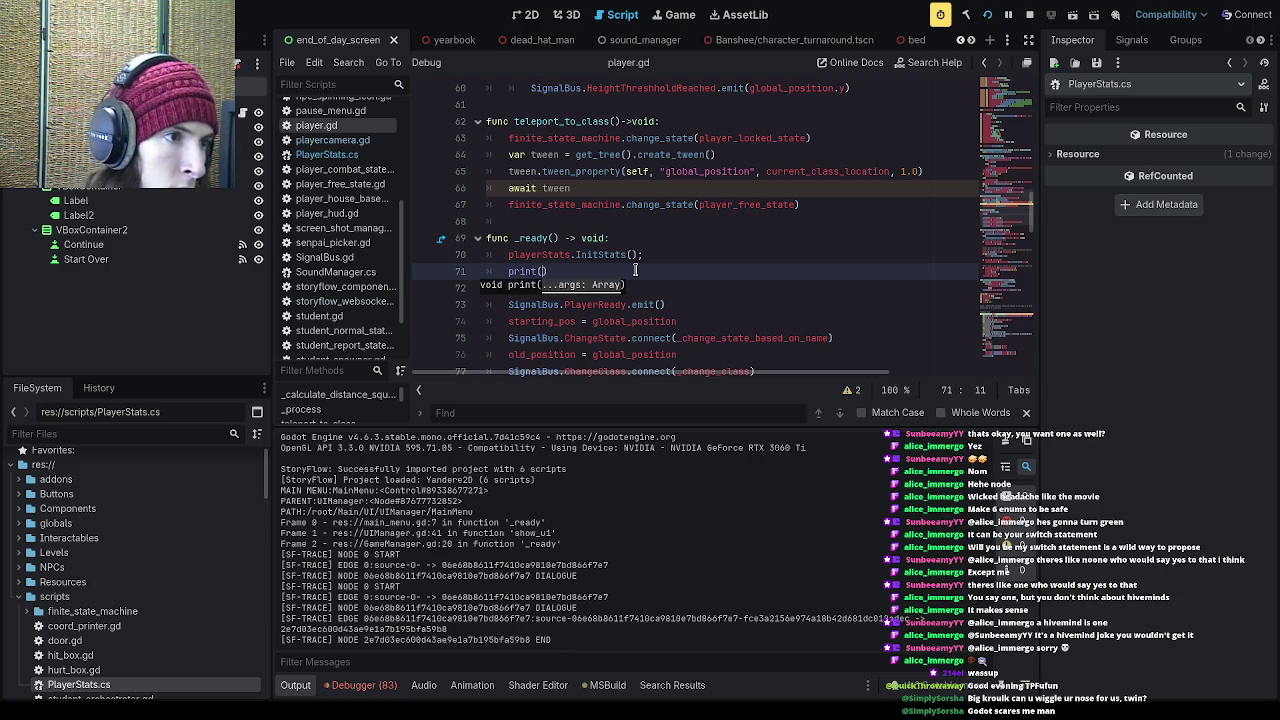
{"action": "type", "text": "players"}
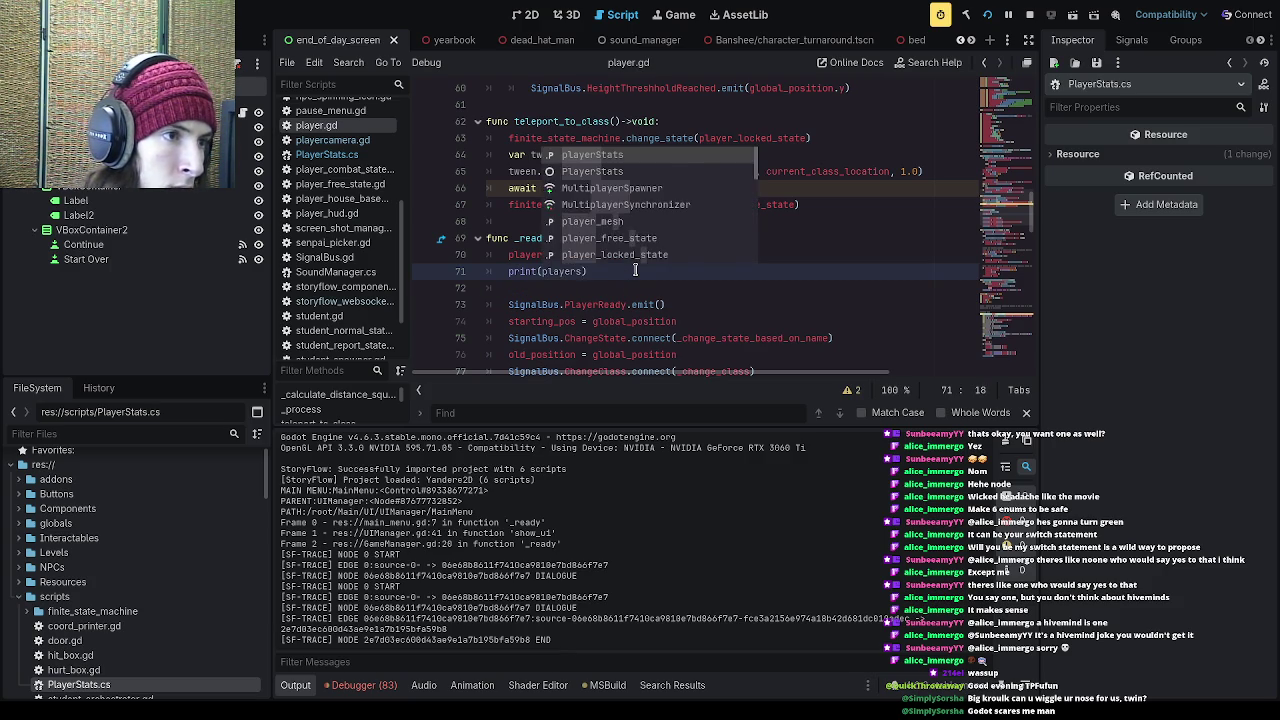
{"action": "key", "text": "Return"}
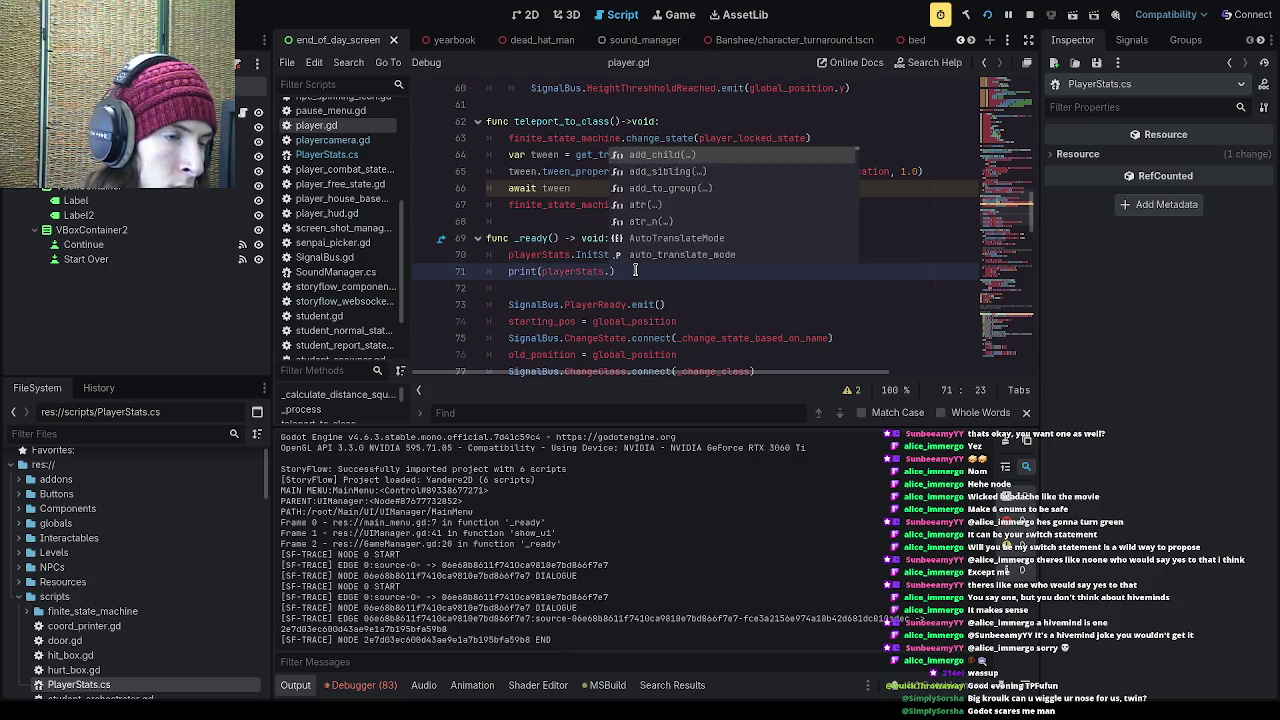
{"action": "type", "text": "BasicStats"}
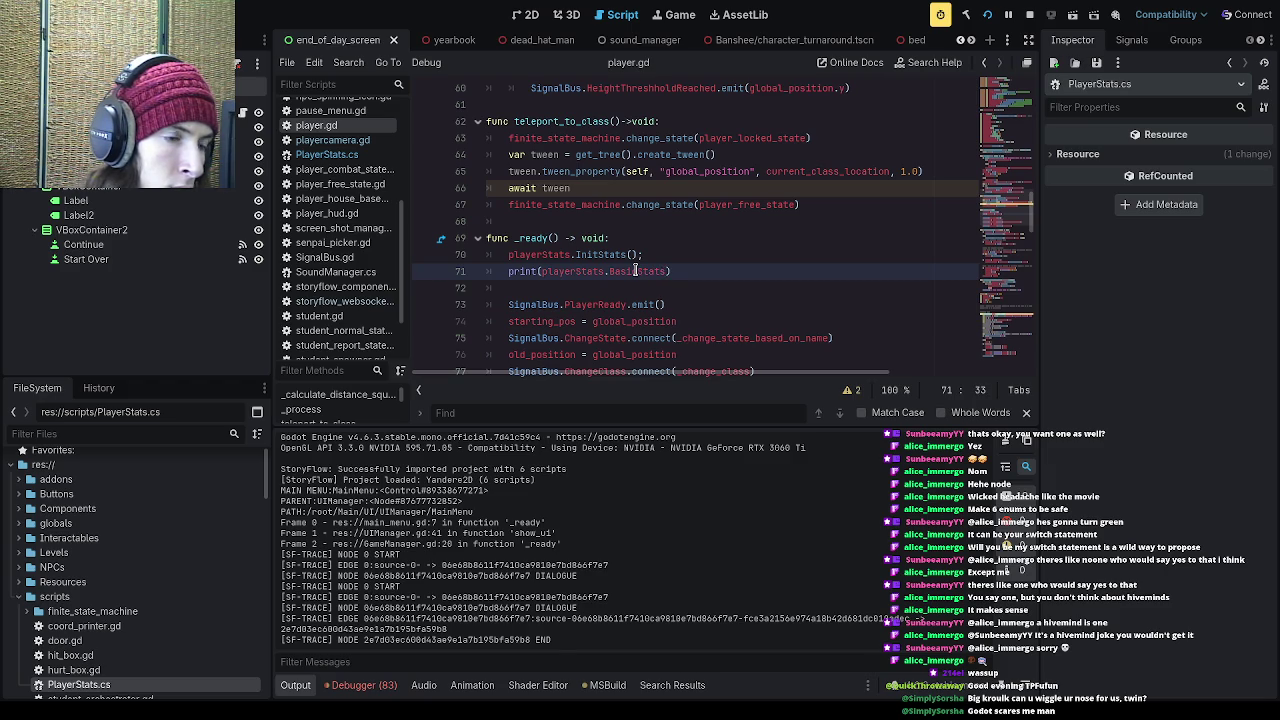
{"action": "type", "text": "("}
{"action": "key", "text": "BackSpace"}
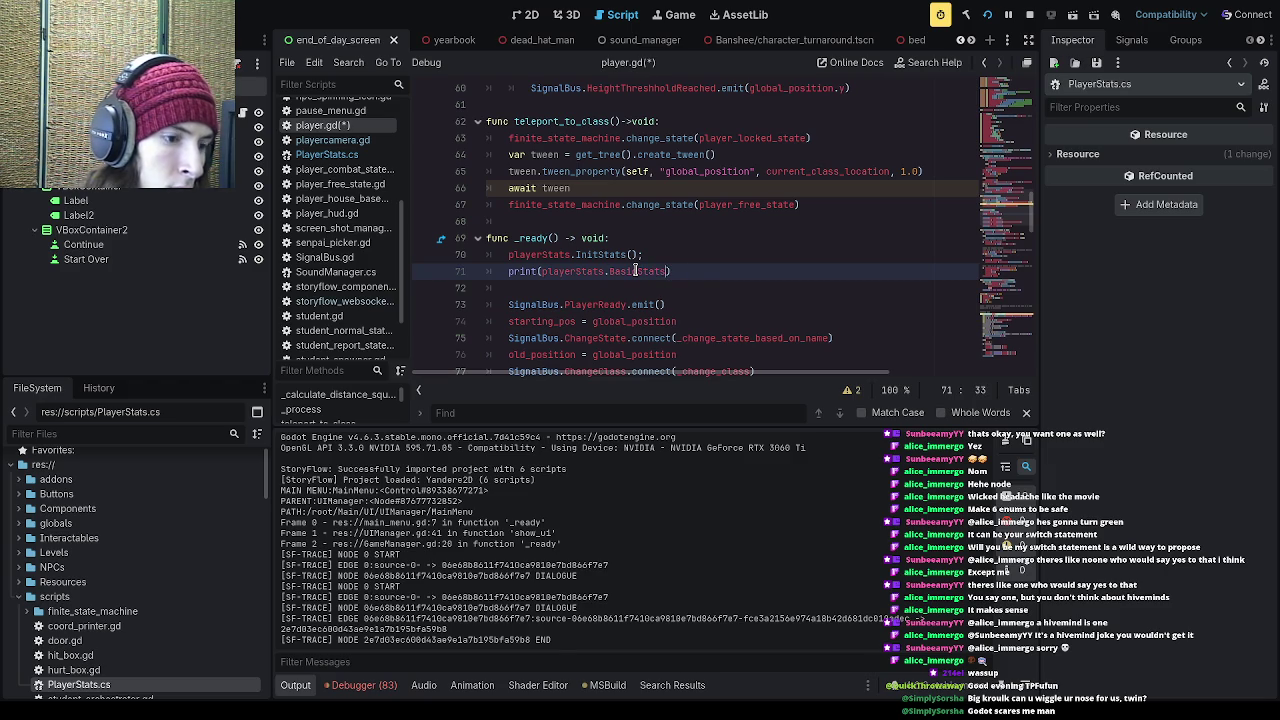
{"action": "key", "text": "ctrl+s"}
{"action": "key", "text": "End"}
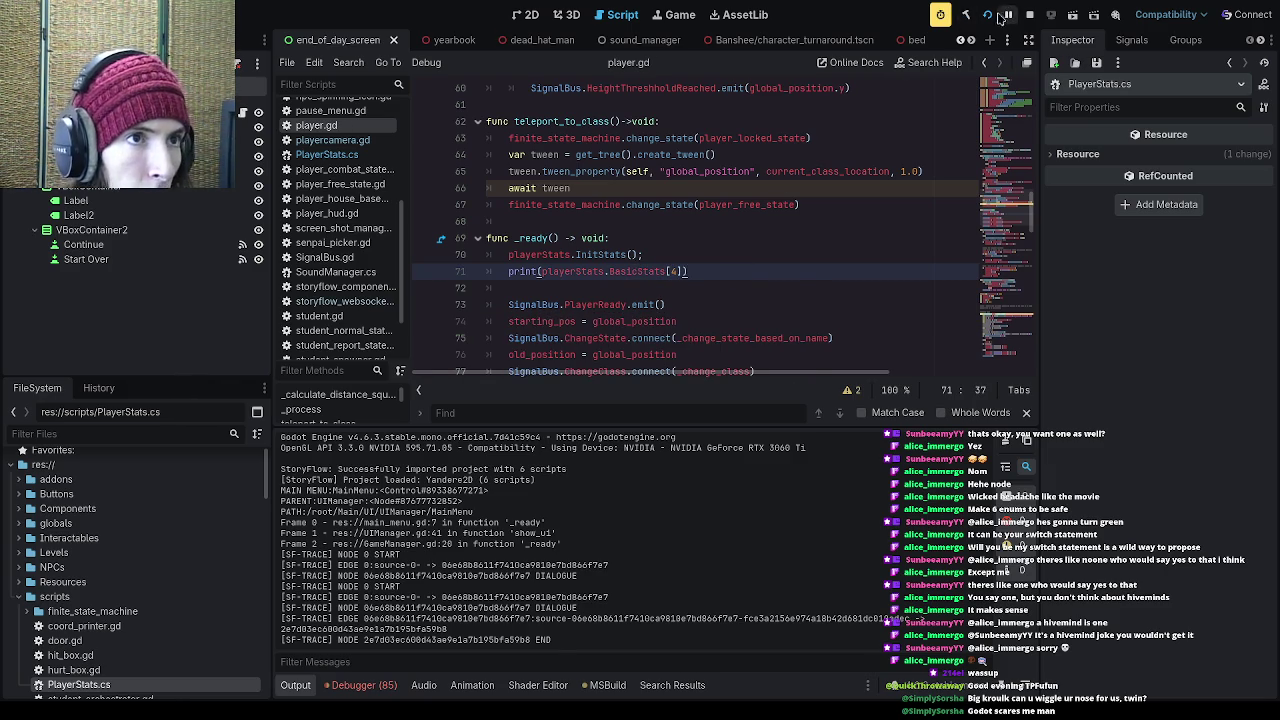
{"action": "left_click", "coordinate": [1004, 16]}
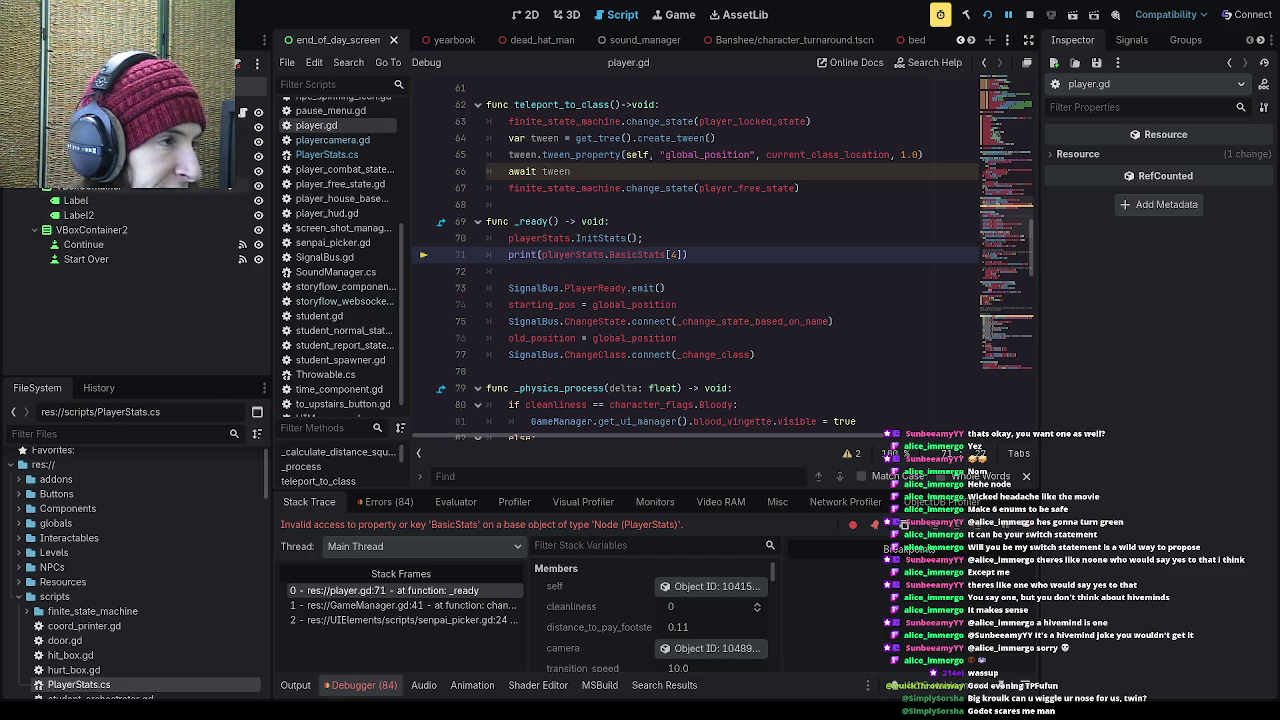
Step: Add a blank line after the InitStats method in PlayerStats.cs for a new method
{"action": "left_click", "coordinate": [363, 160]}
{"action": "left_click", "coordinate": [640, 337]}
{"action": "left_click", "coordinate": [640, 322]}
{"action": "left_click", "coordinate": [640, 339]}
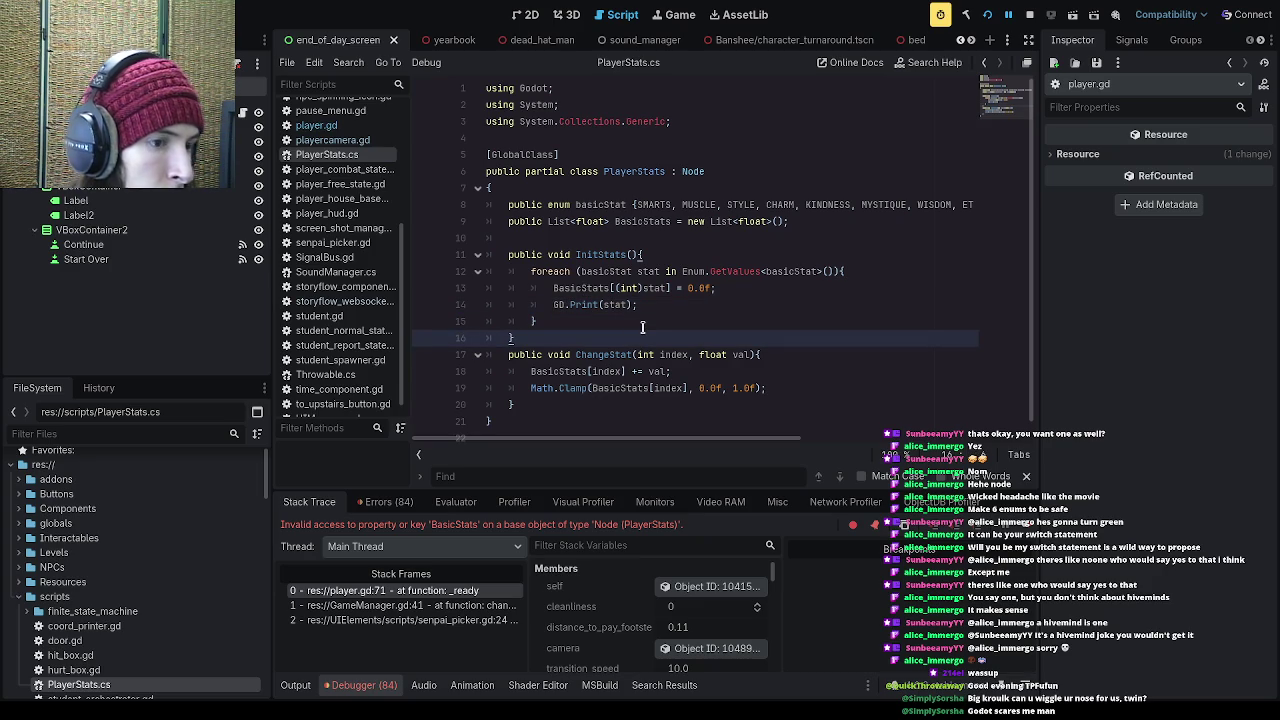
{"action": "key", "text": "Return"}
Step: Define PrintStat(int index) containing GD.Print(BasicStats[index]) and save the script
{"action": "type", "text": "p"}
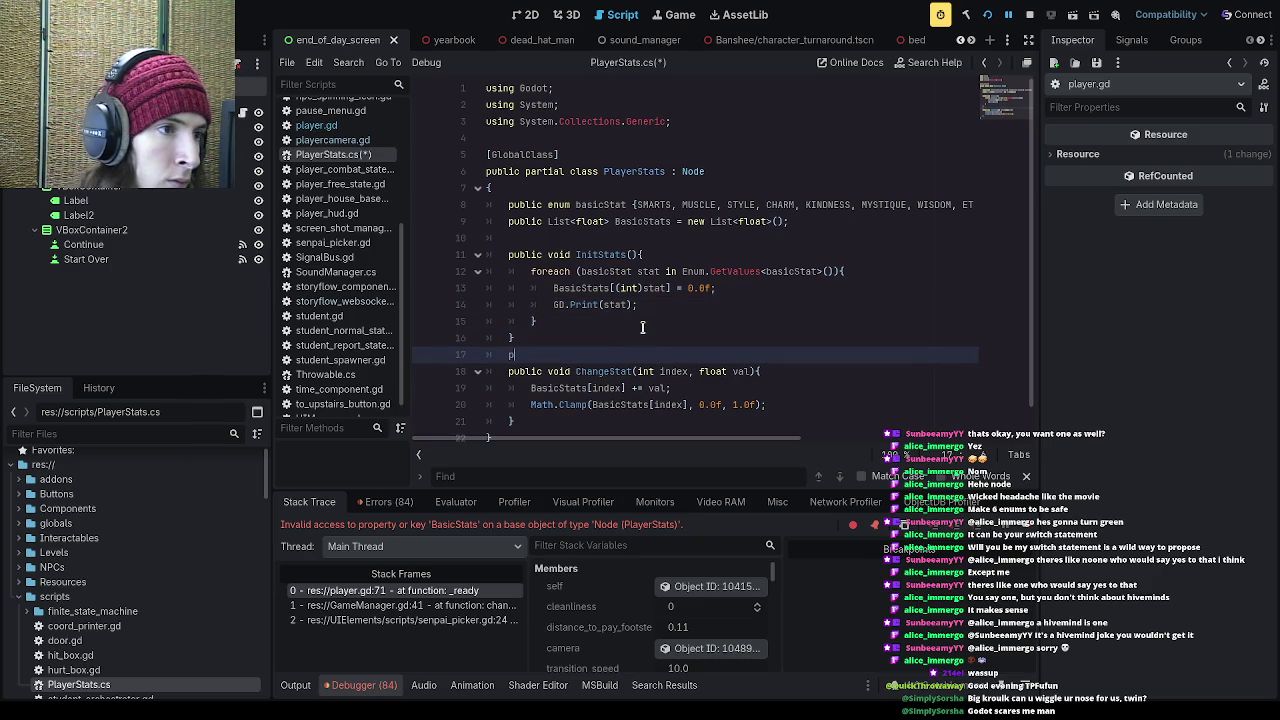
{"action": "type", "text": "ublic "}
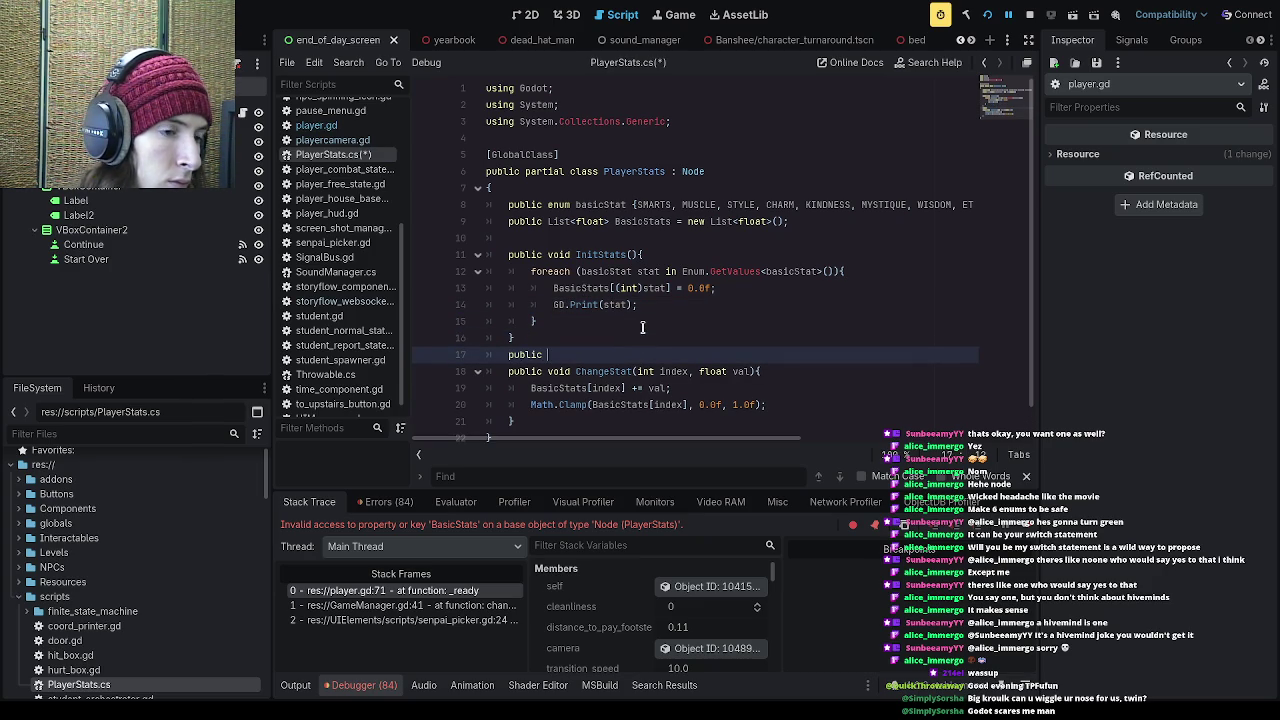
{"action": "type", "text": "void Pr"}
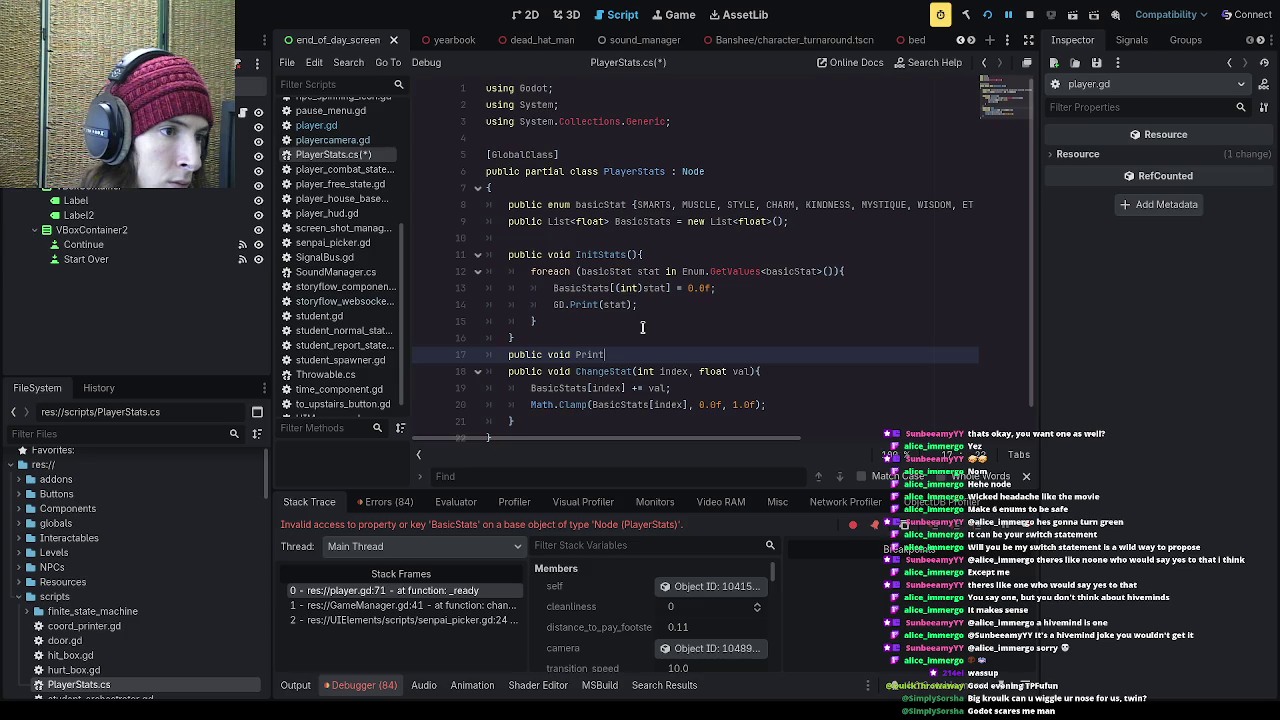
{"action": "type", "text": "int"}
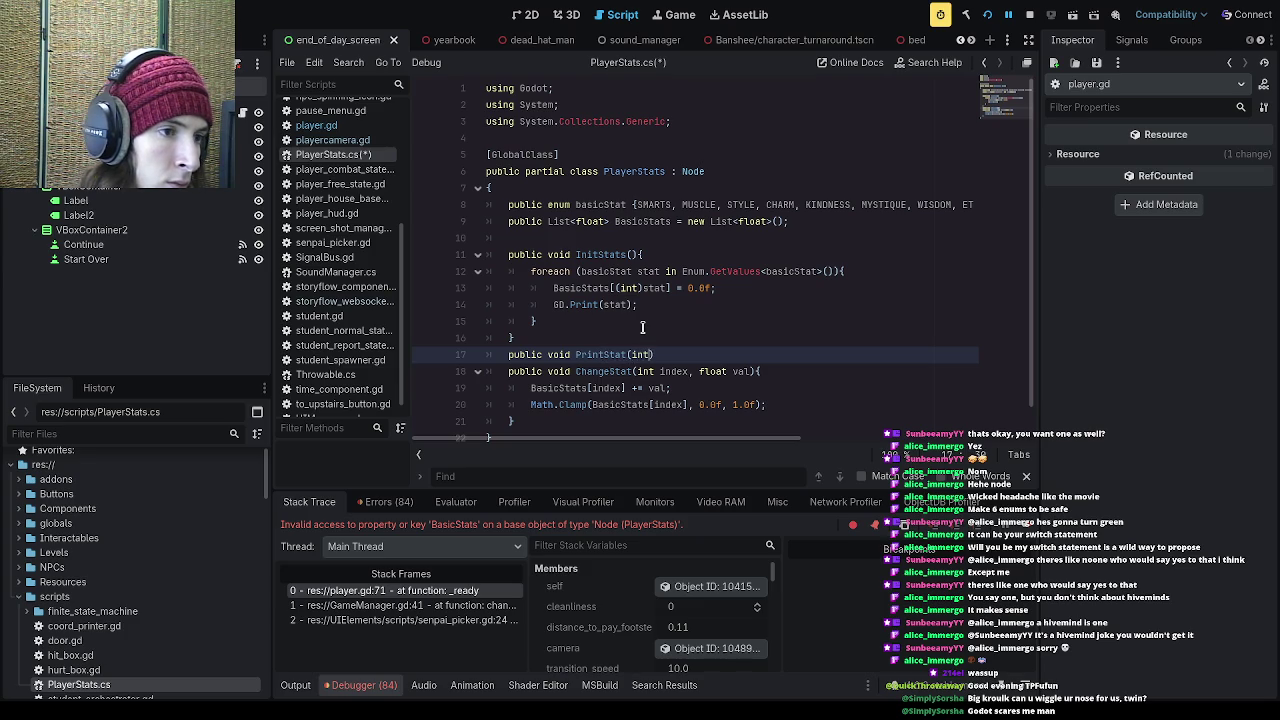
{"action": "type", "text": "st"}
{"action": "key", "text": "BackSpace"}
{"action": "type", "text": "index)"}
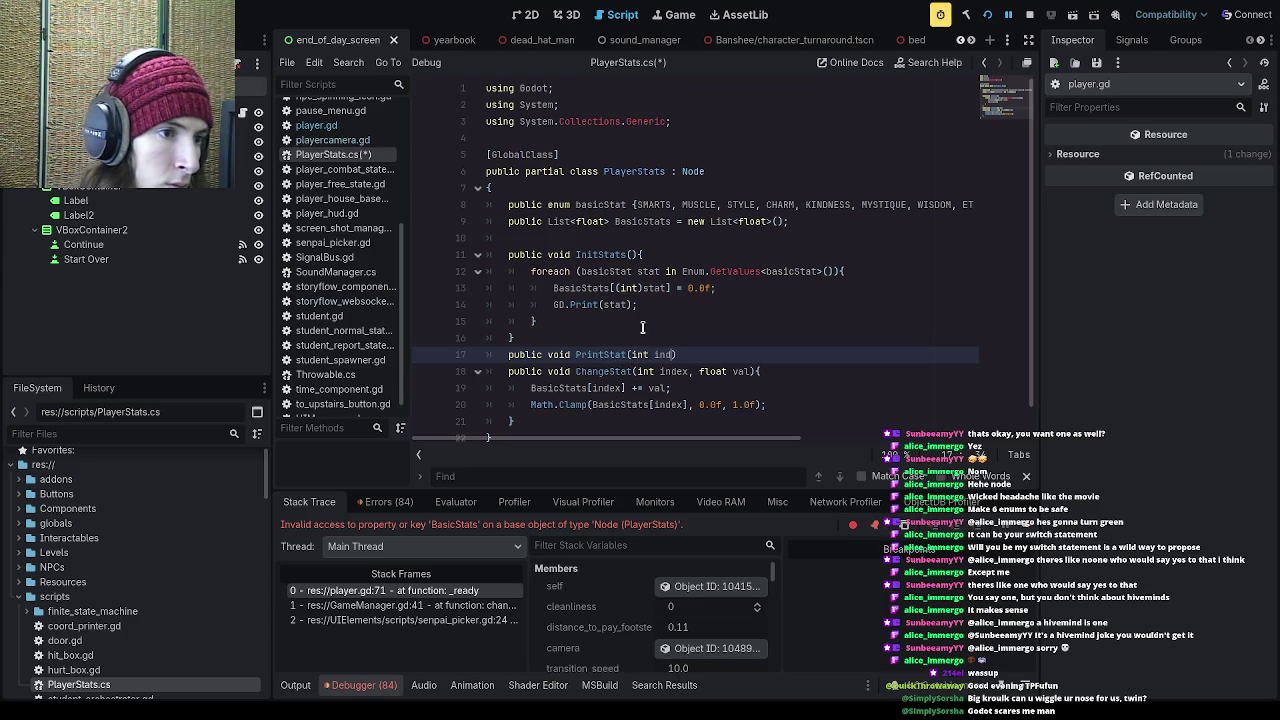
{"action": "type", "text": "{"}
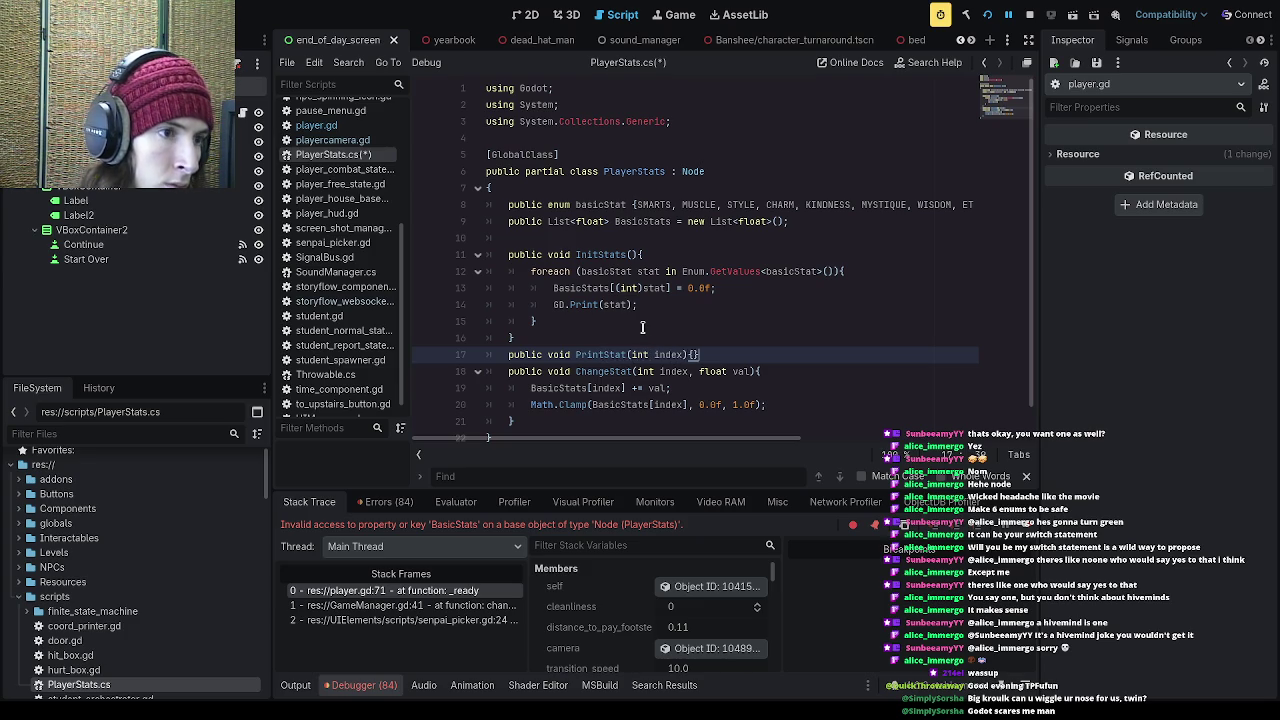
{"action": "key", "text": "Return"}
{"action": "type", "text": "GD"}
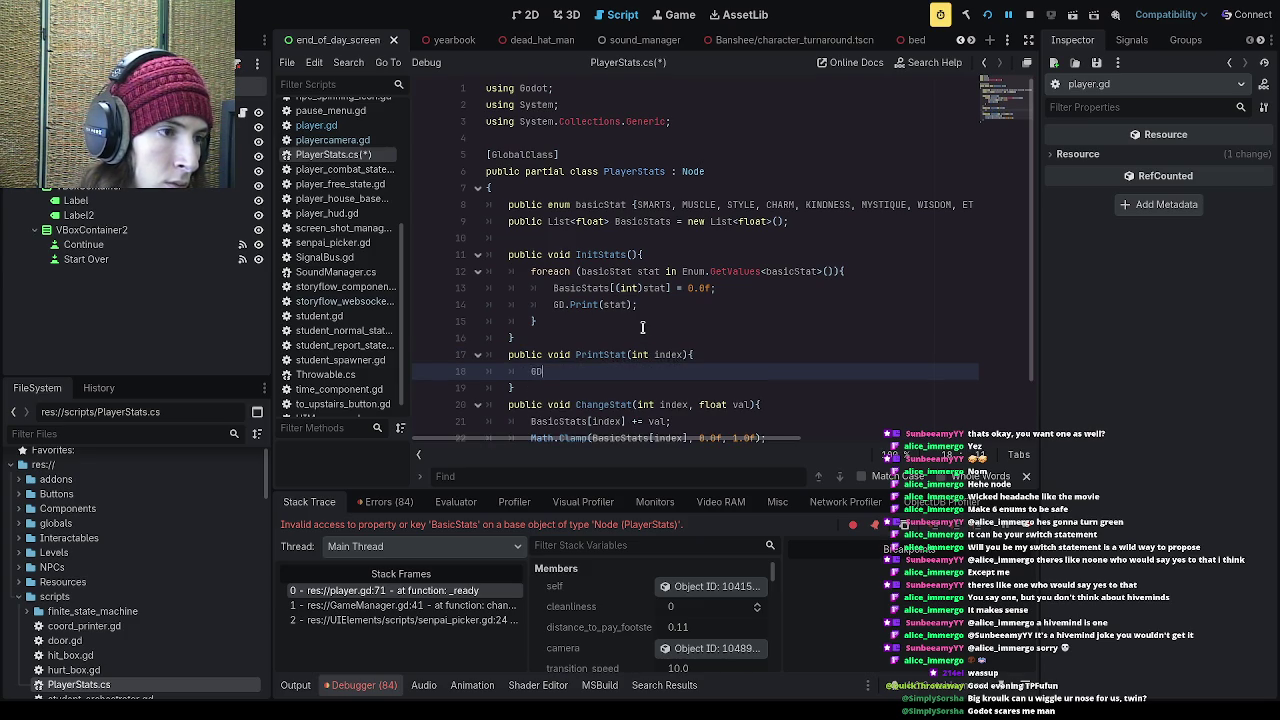
{"action": "type", "text": ".Print("}
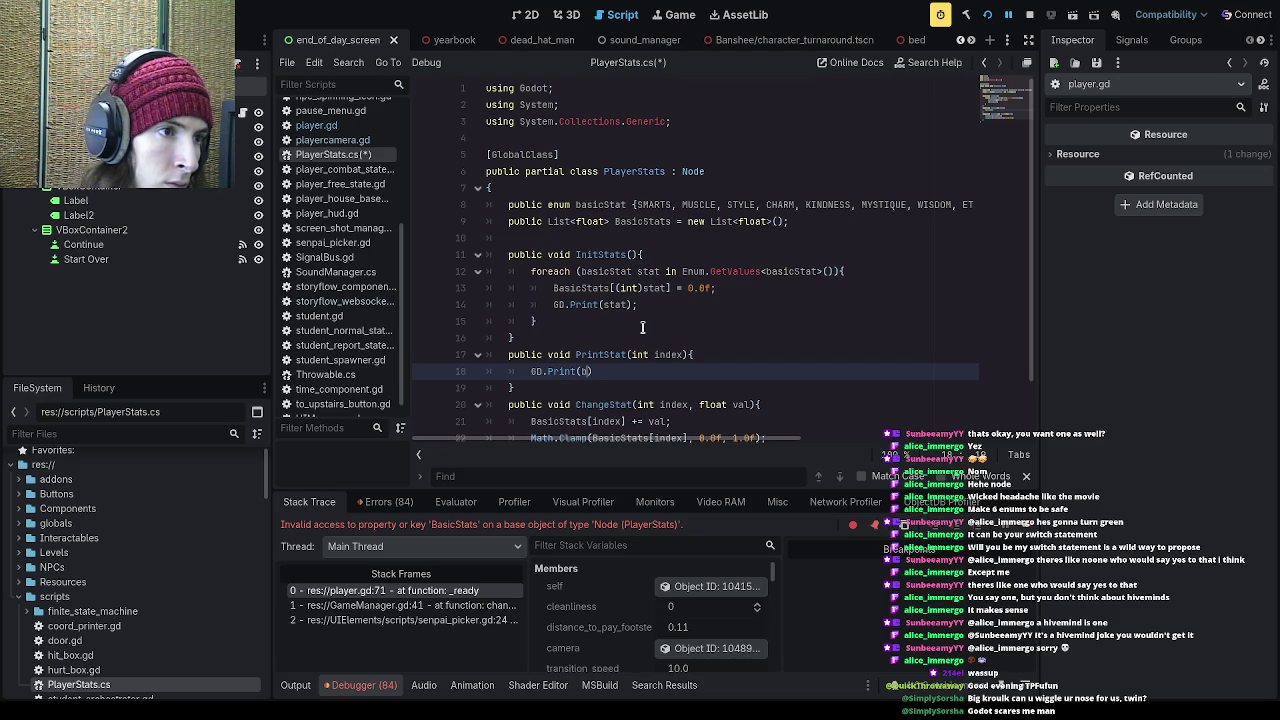
{"action": "type", "text": "BasicStats["}
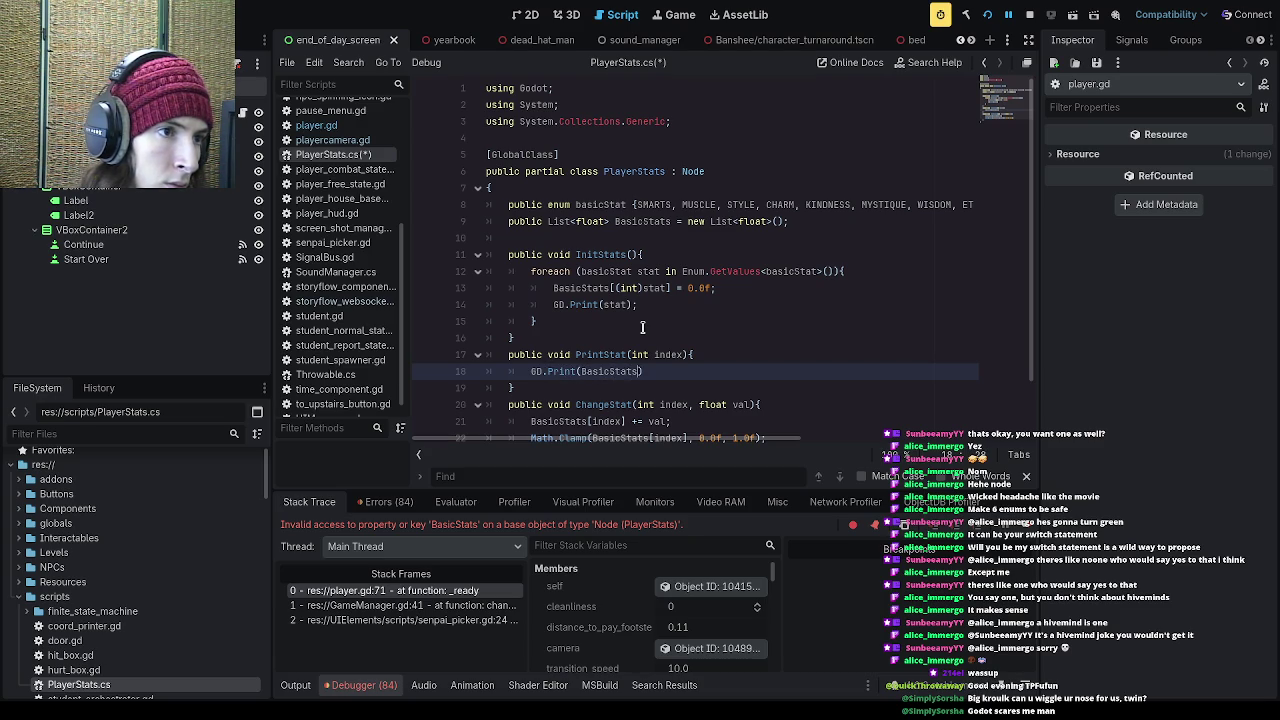
{"action": "type", "text": "index"}
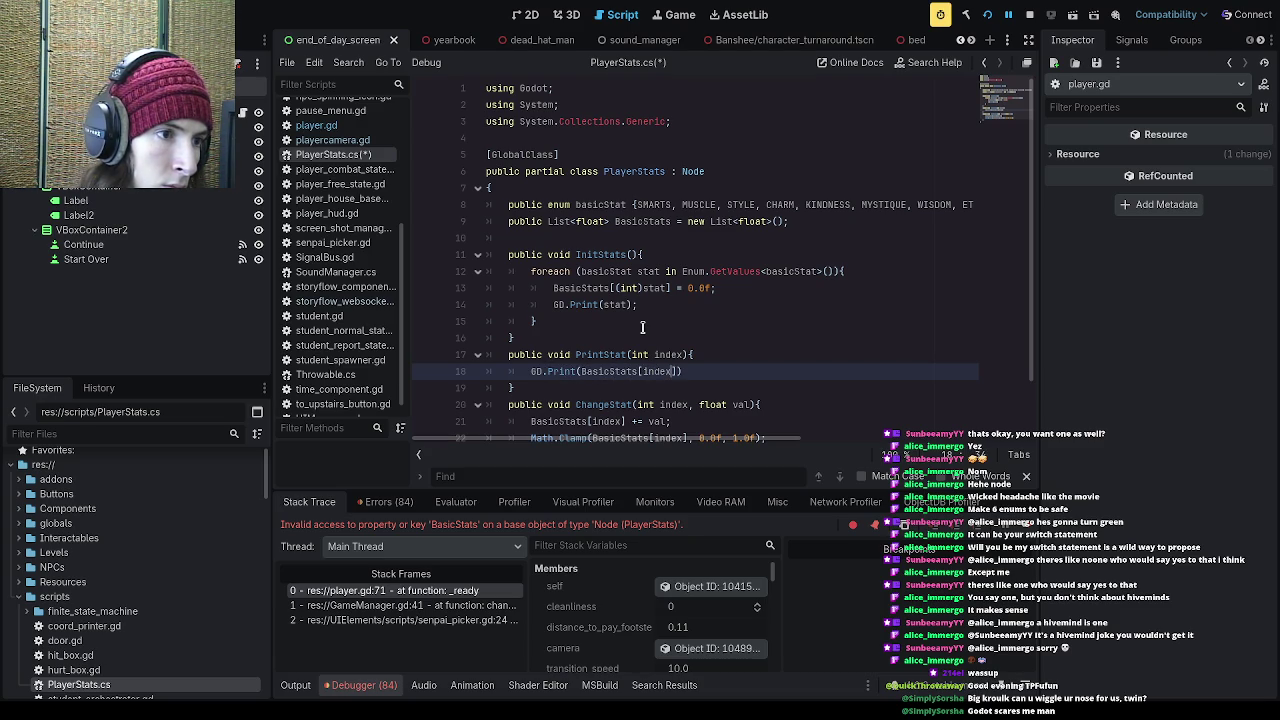
{"action": "key", "text": "ctrl+s"}
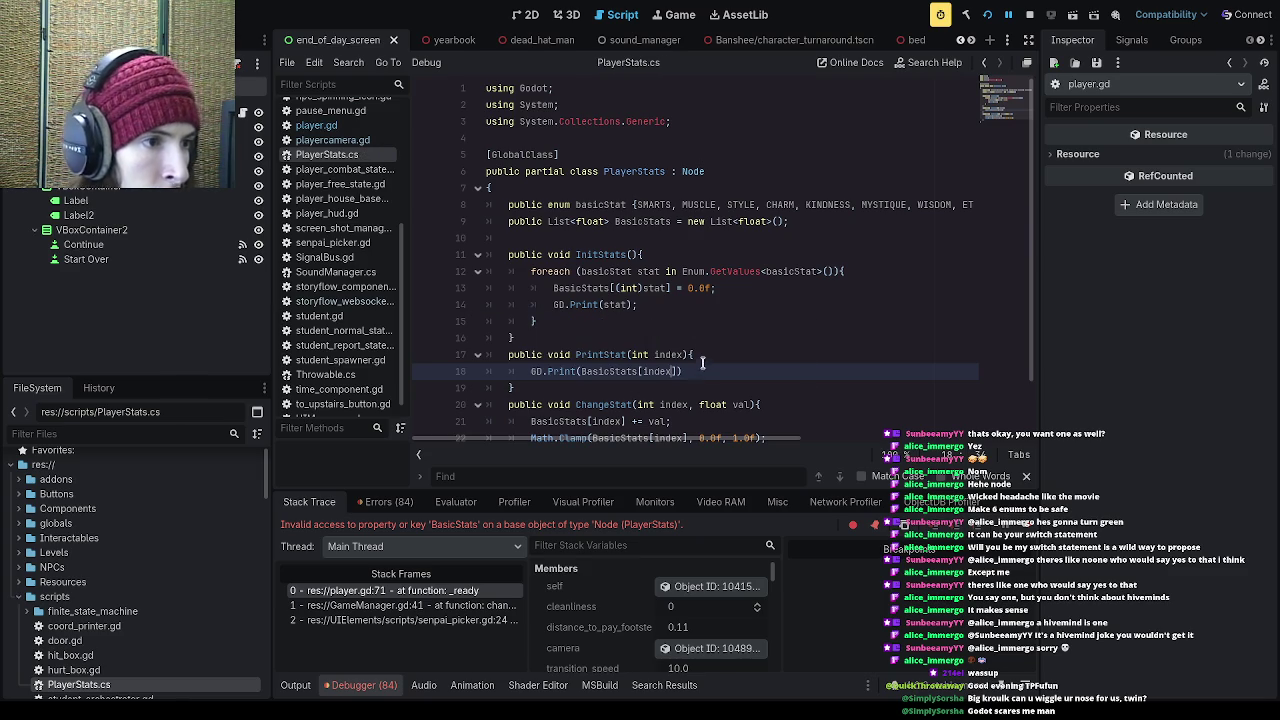
{"action": "key", "text": "ctrl+s"}
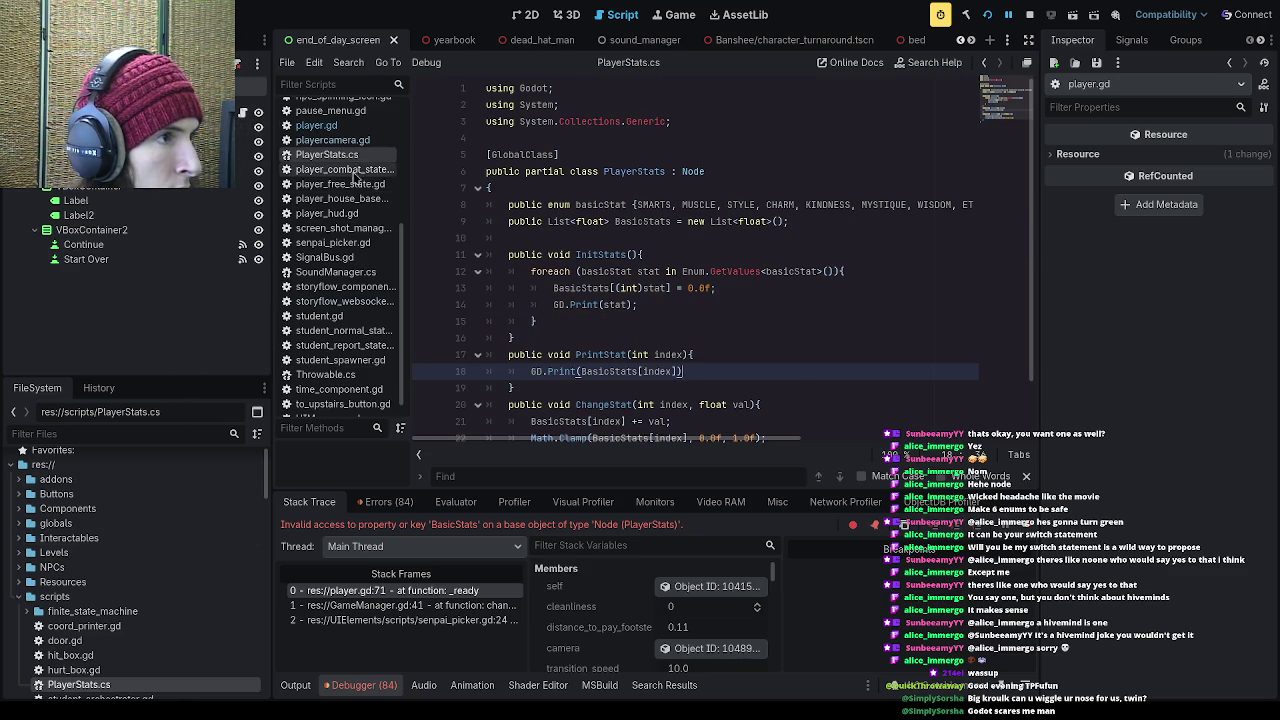
{"action": "left_click", "coordinate": [330, 213]}
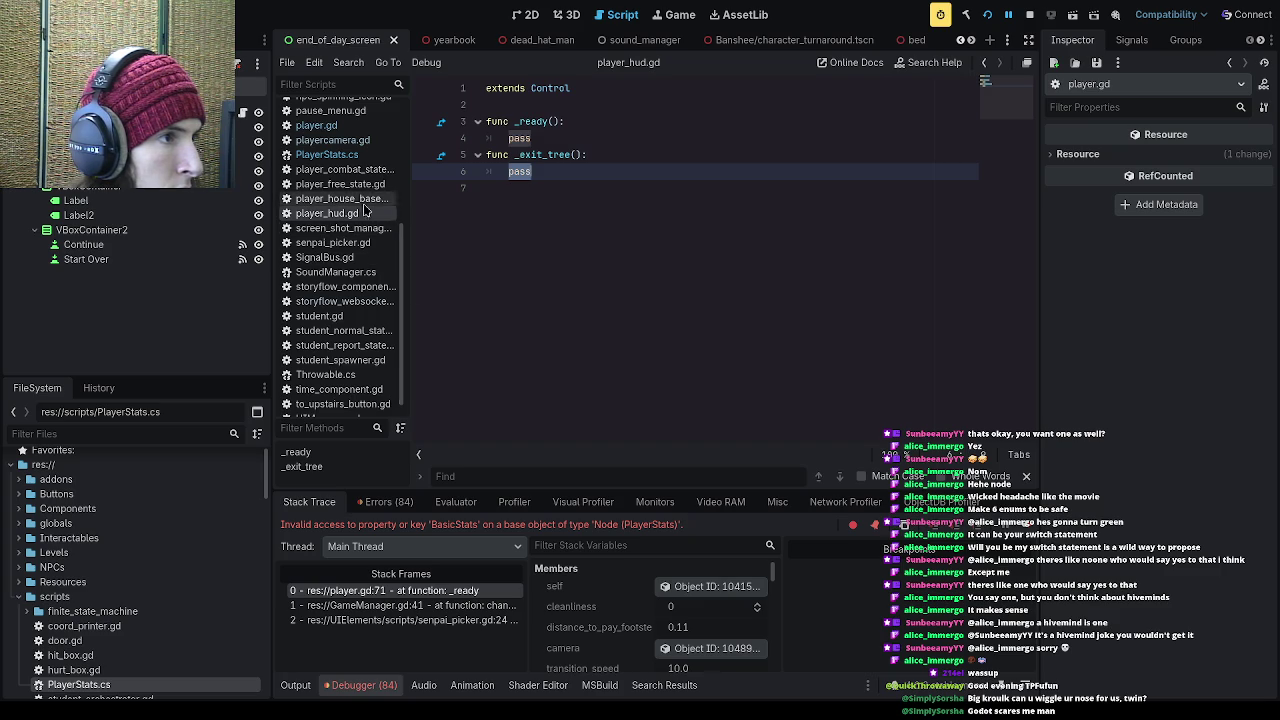
Step: Replace the BasicStats[4] print in player.gd's _ready with playerStats.PrintStat(4) and save
{"action": "left_click", "coordinate": [316, 125]}
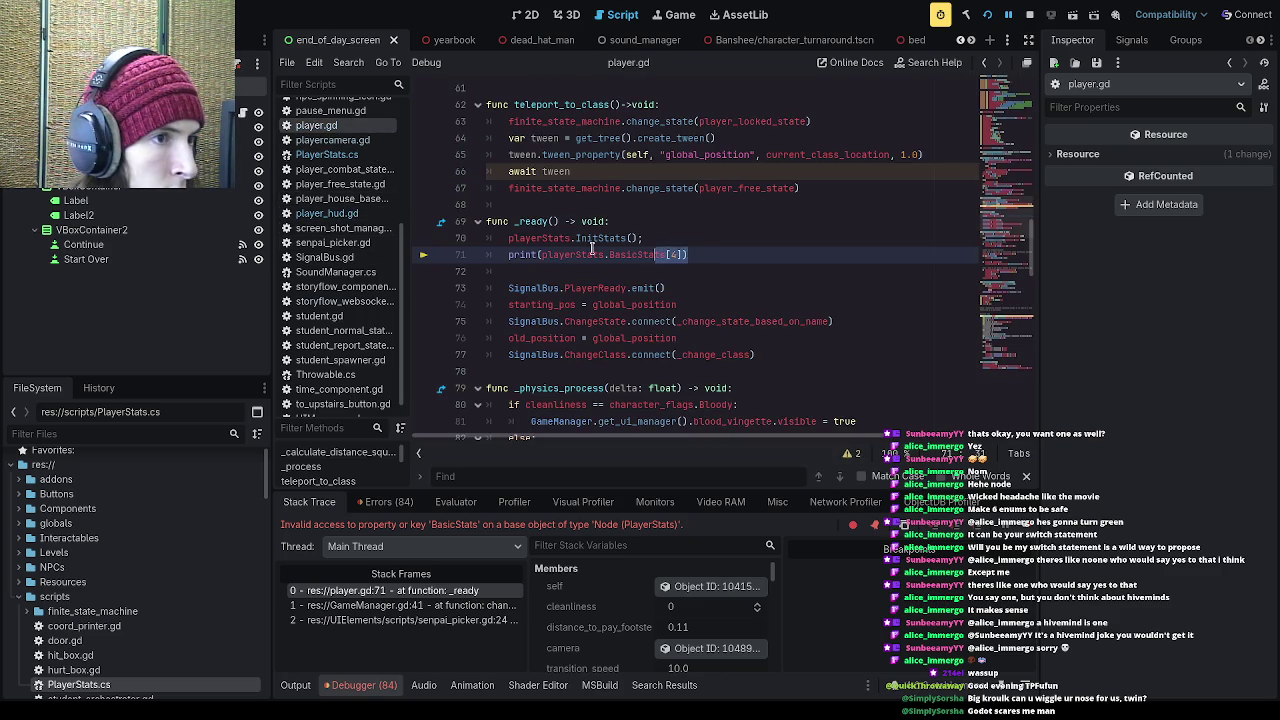
{"action": "left_click_drag", "start_coordinate": [688, 255], "coordinate": [497, 255]}
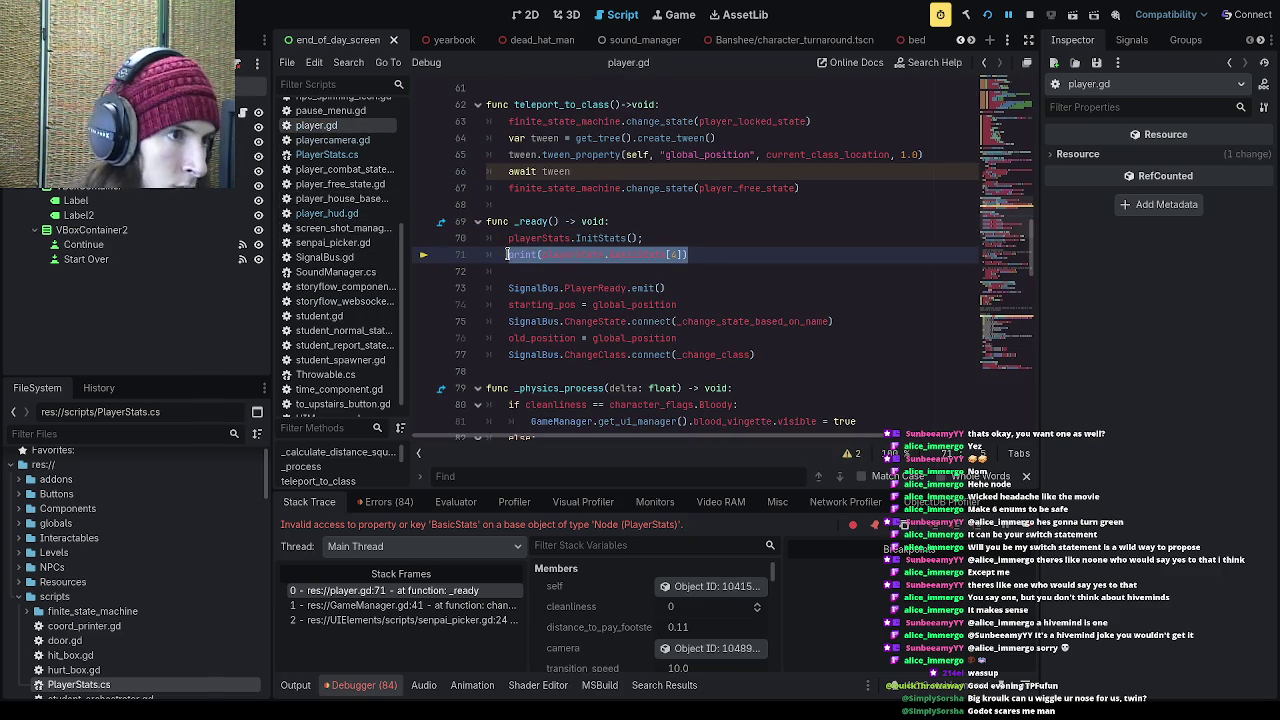
{"action": "type", "text": "playerStats"}
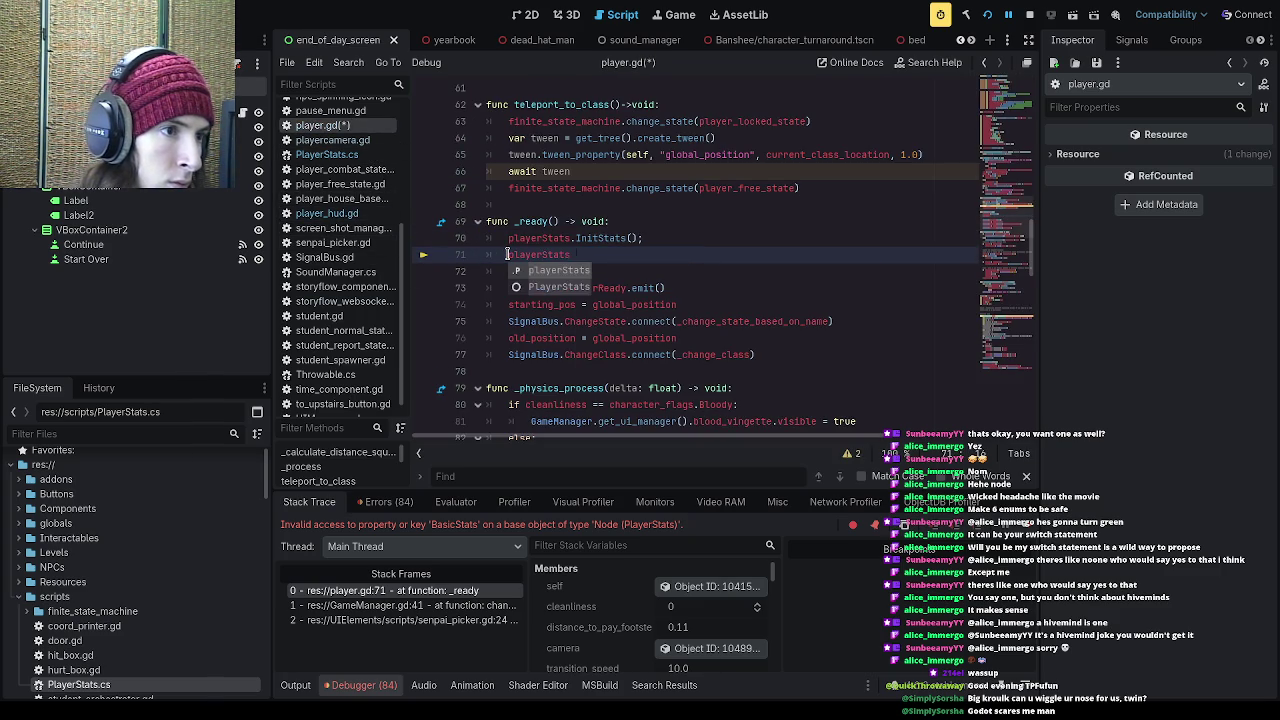
{"action": "type", "text": ".PrintSta"}
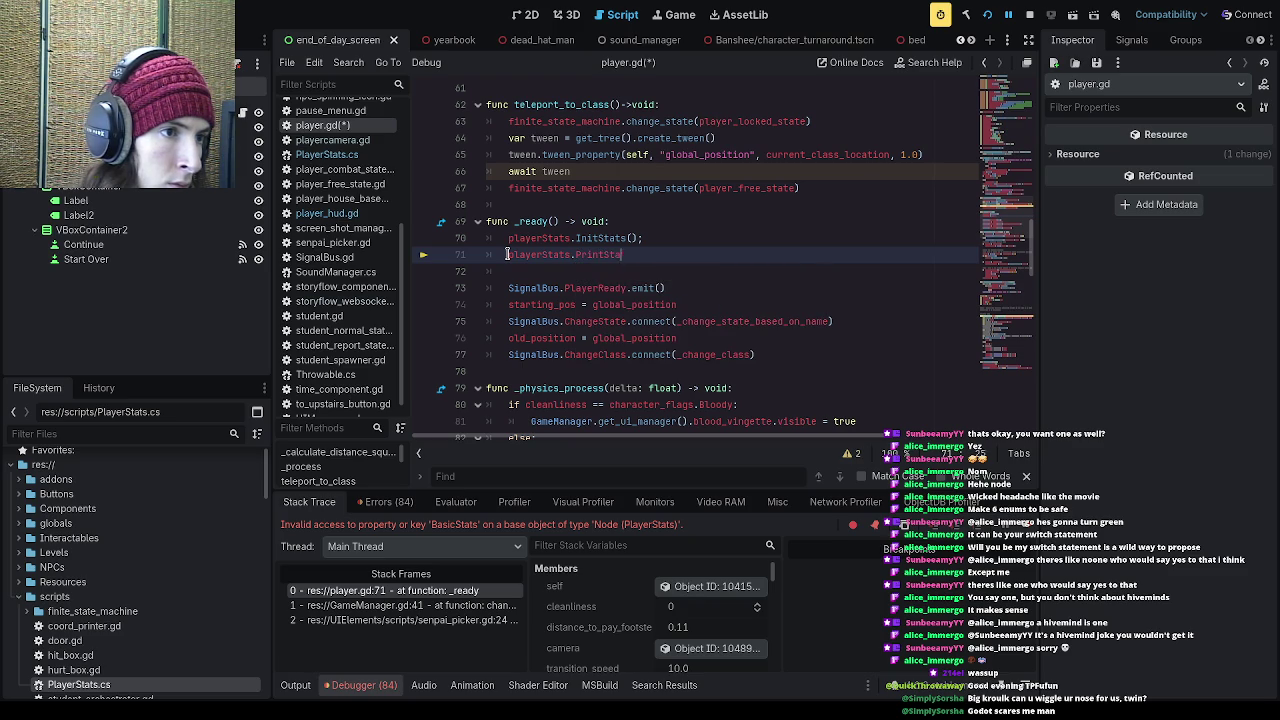
{"action": "key", "text": "Return"}
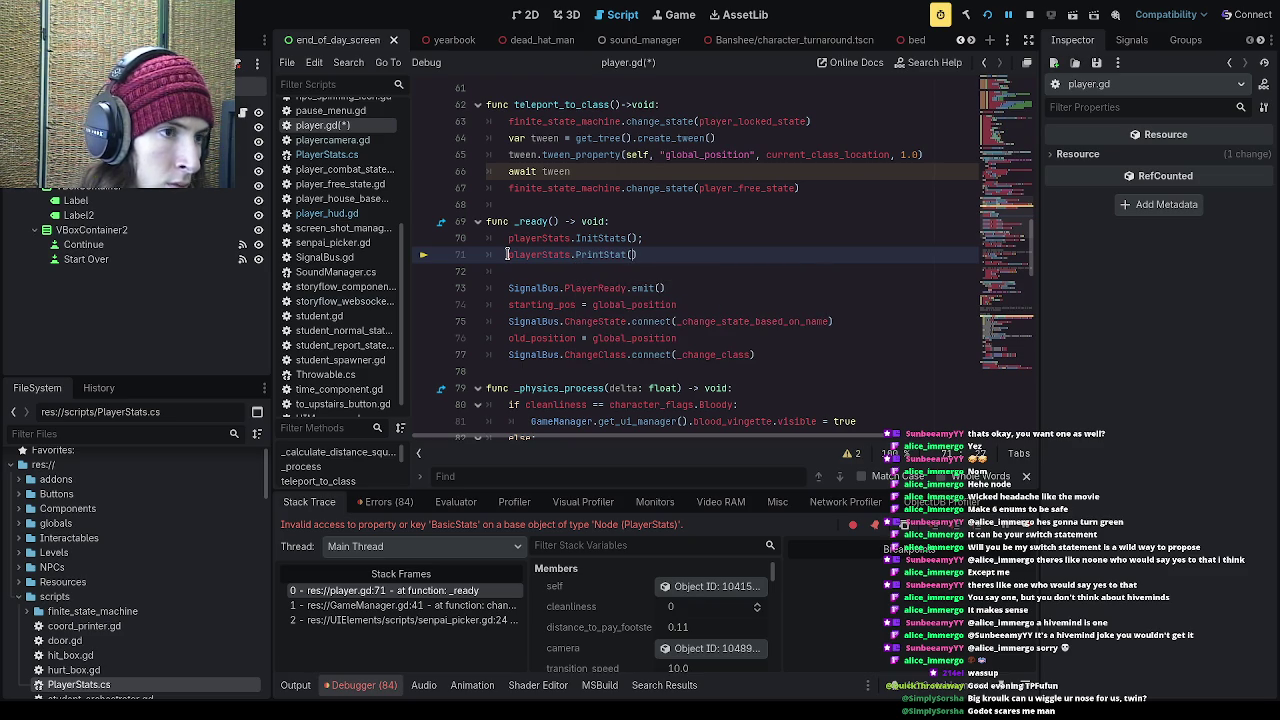
{"action": "type", "text": "4"}
{"action": "key", "text": "ctrl+s"}
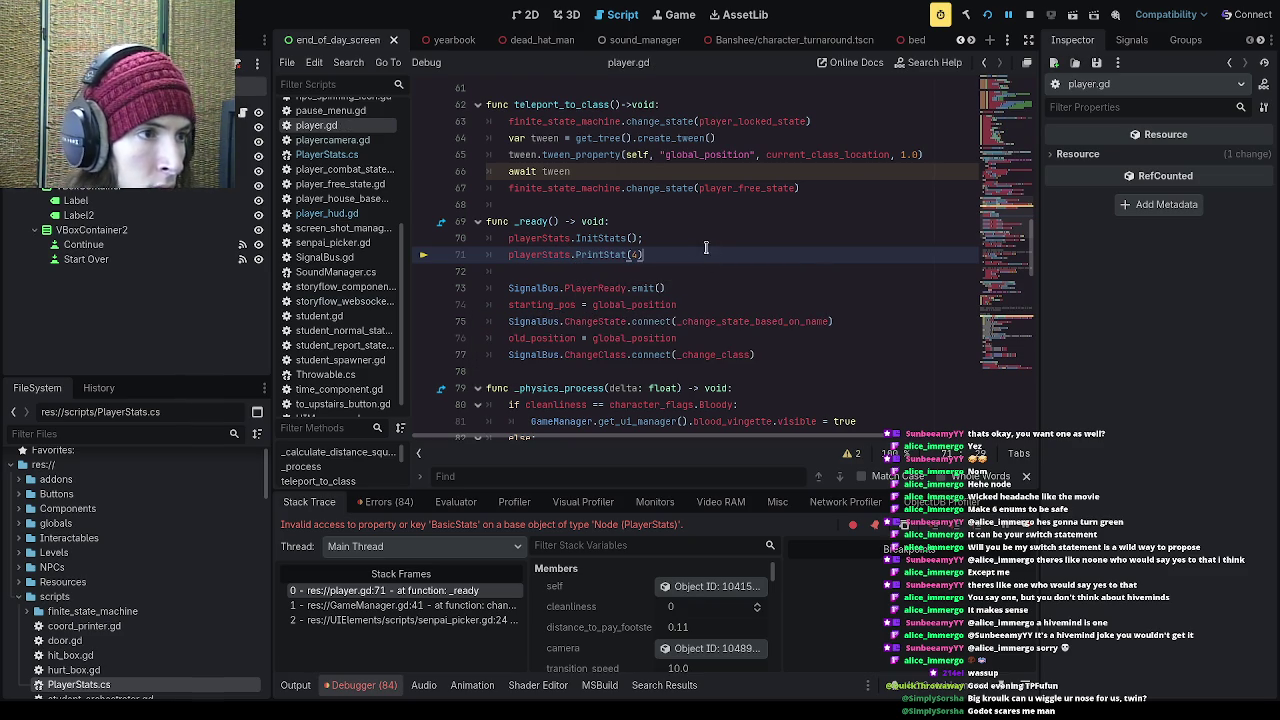
Step: Delete the semicolon after InitStats() and run the project
{"action": "left_click", "coordinate": [695, 237]}
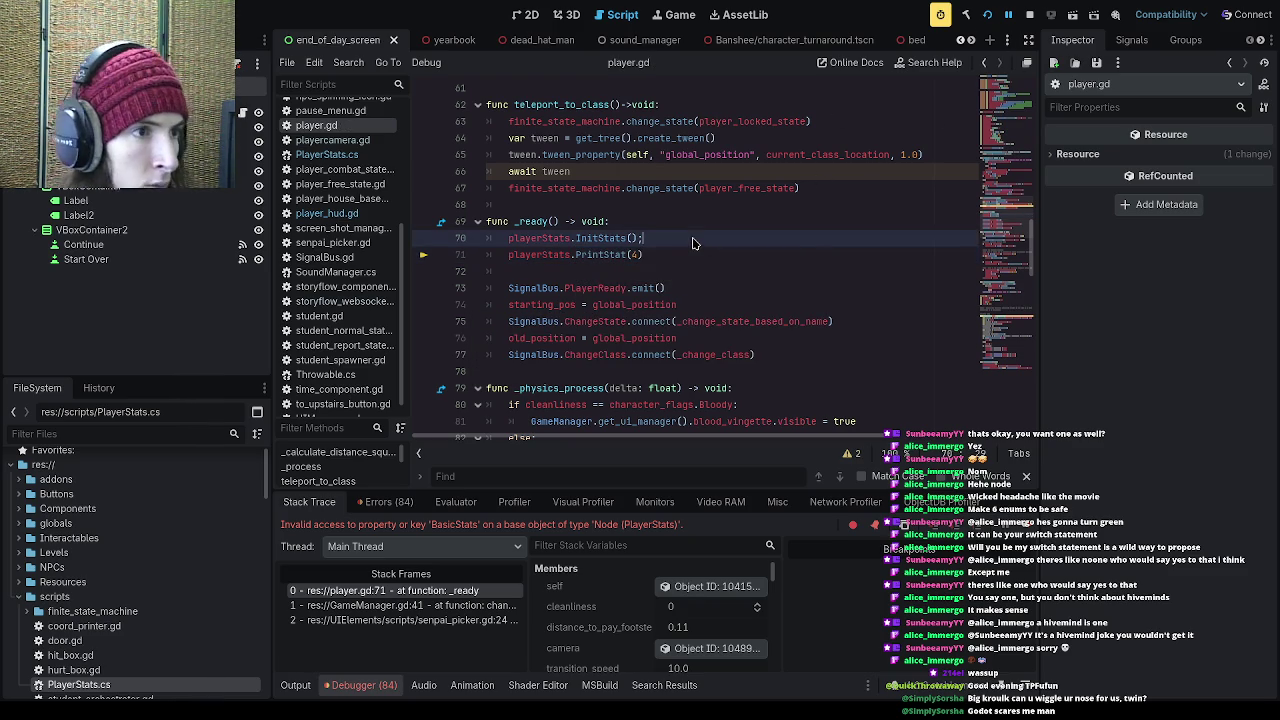
{"action": "key", "text": "BackSpace"}
{"action": "left_click", "coordinate": [987, 16]}
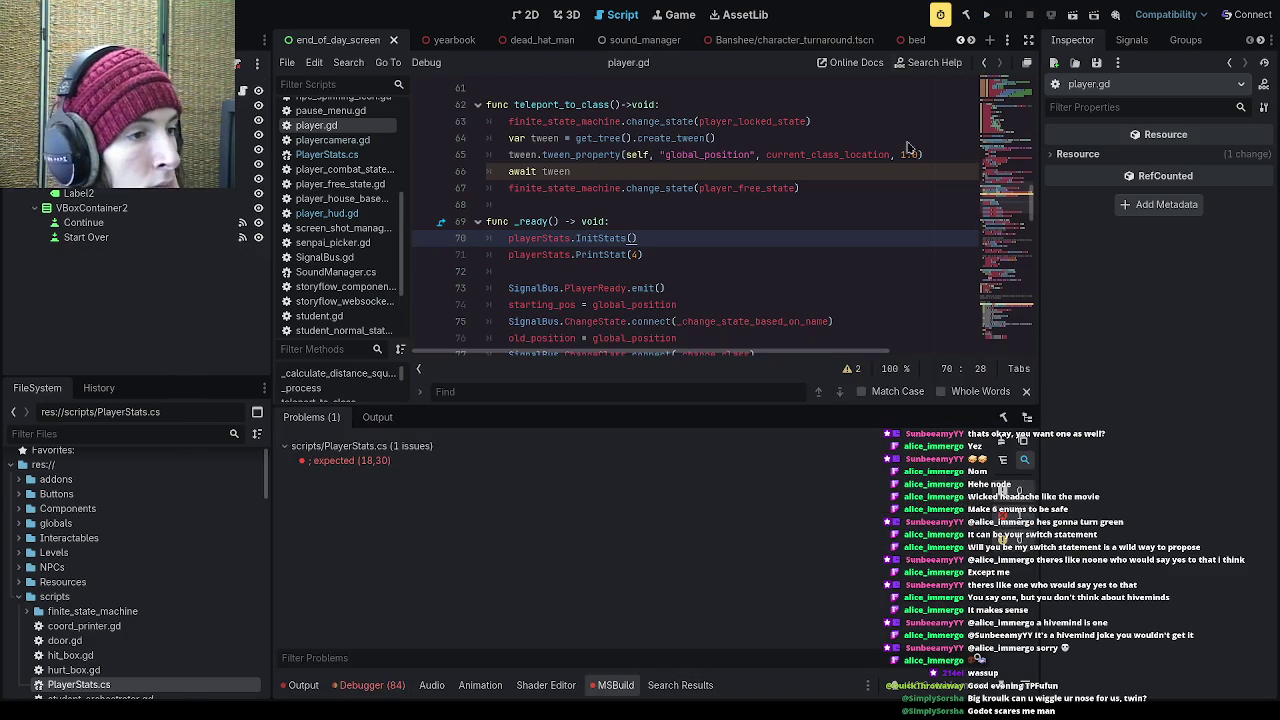
Step: Fix the ';' expected error on line 18 of PlayerStats.cs, rerun the project, and reopen player.gd
{"action": "double_click", "coordinate": [449, 460]}
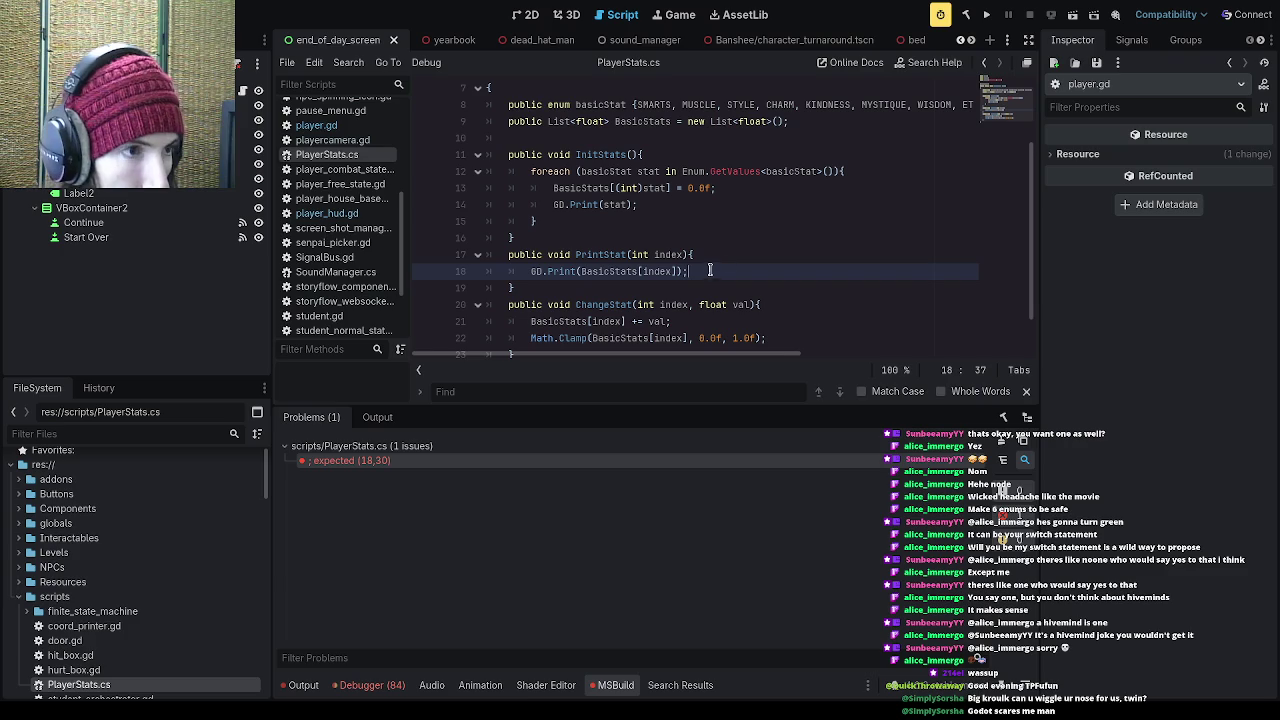
{"action": "left_click", "coordinate": [986, 15]}
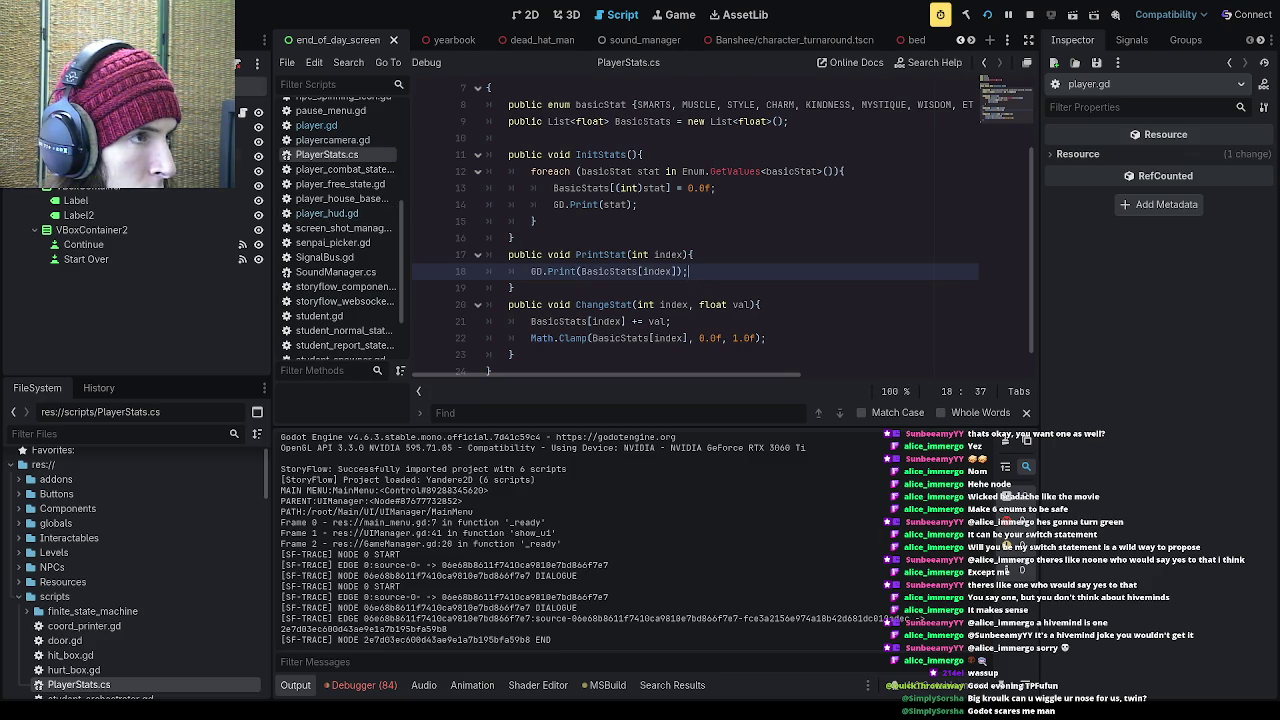
{"action": "left_click", "coordinate": [316, 125]}
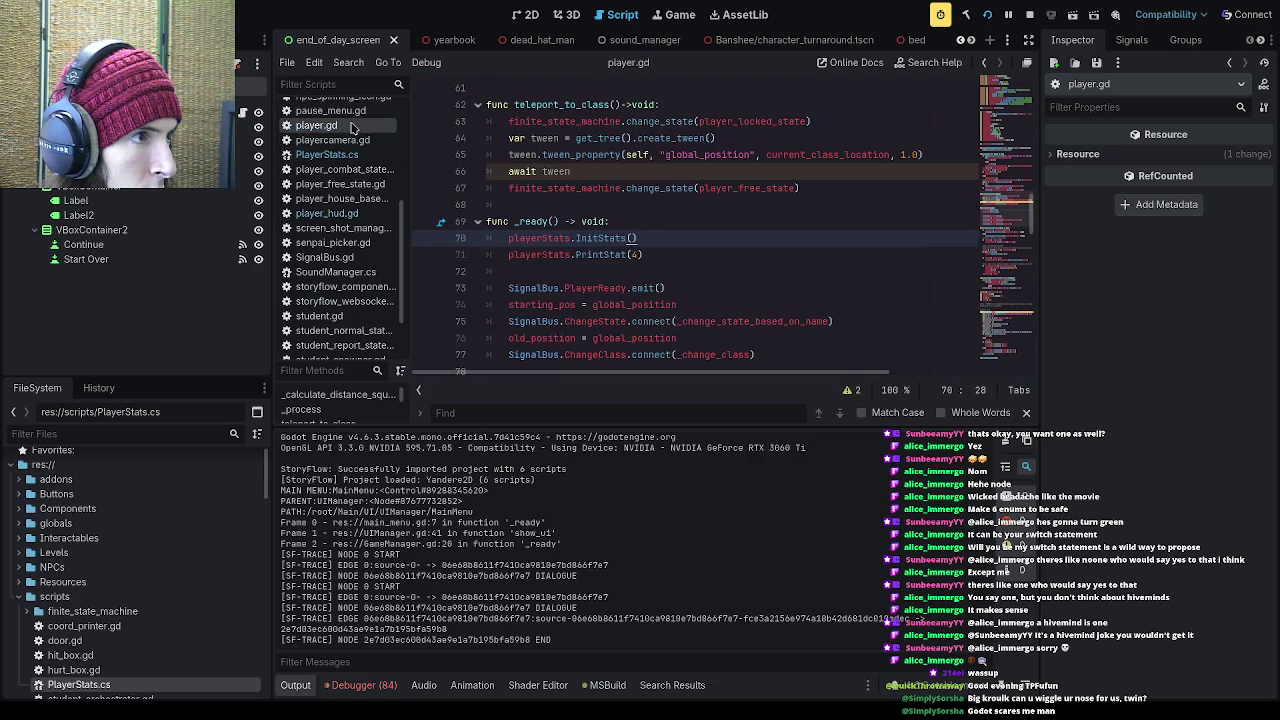
Step: Insert print("the stat is bababla") as the first line of _ready, save, and rerun the game
{"action": "left_click", "coordinate": [656, 221]}
{"action": "key", "text": "Return"}
{"action": "type", "text": "print(\""}
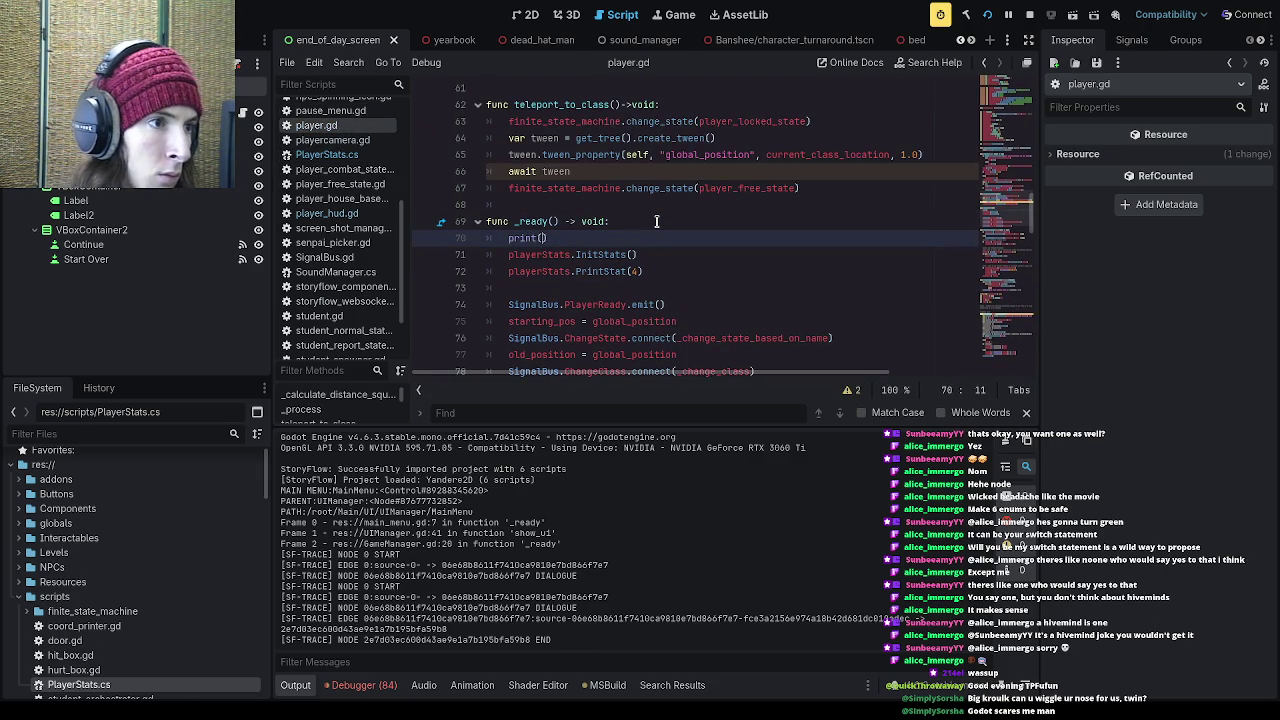
{"action": "type", "text": "the s"}
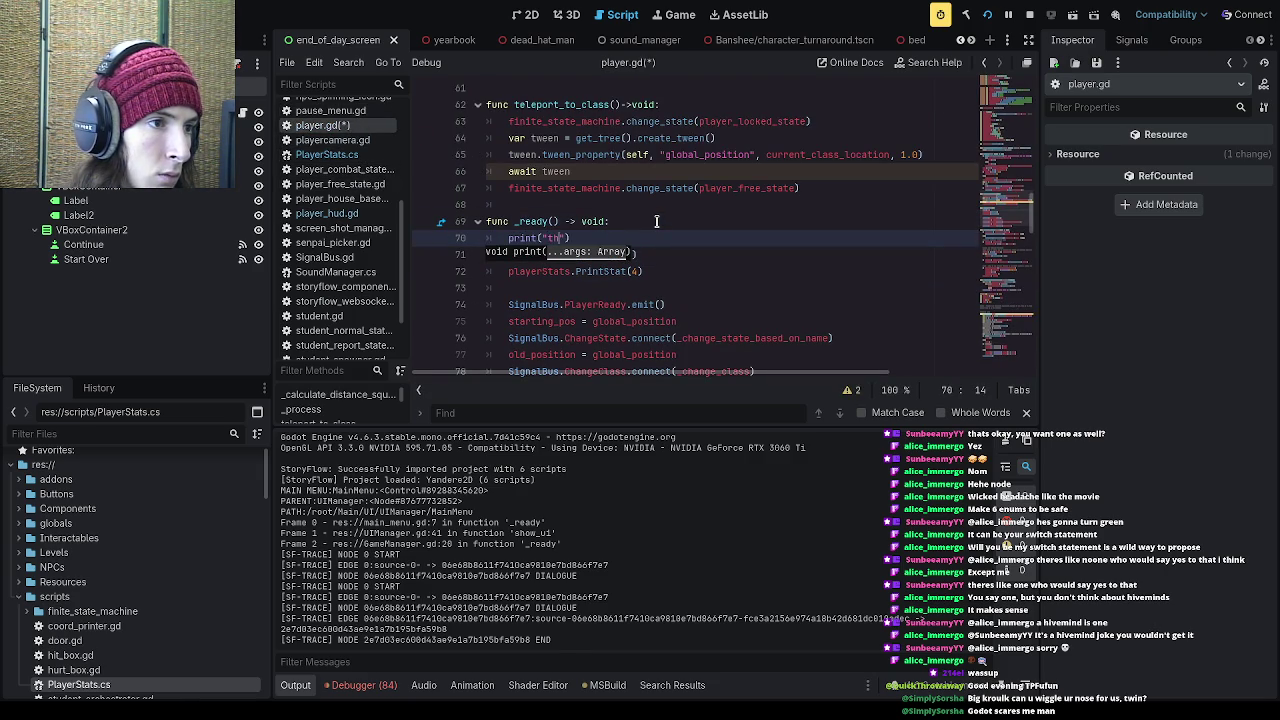
{"action": "type", "text": "tat is bababla"}
{"action": "key", "text": "ctrl+s"}
{"action": "key", "text": "F5"}
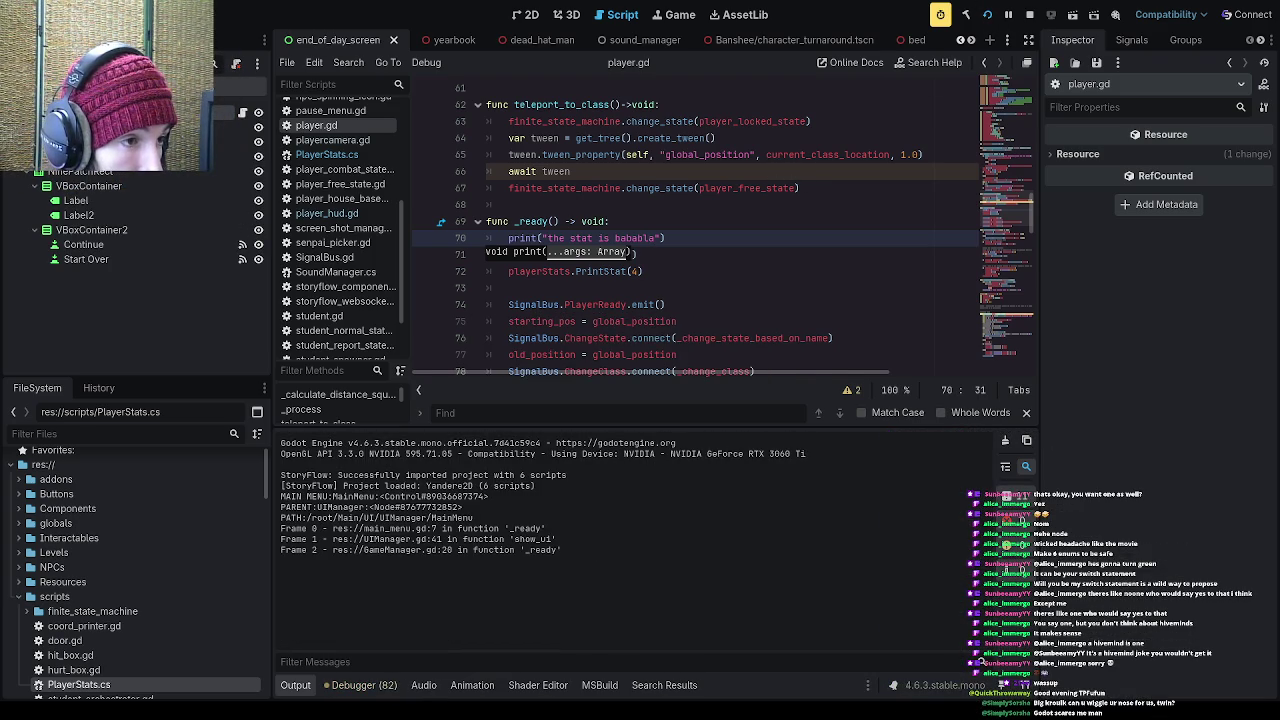
Step: Highlight the new message in the output log and select the PrintStat(4) call line
{"action": "left_click_drag", "start_coordinate": [384, 544], "coordinate": [253, 556]}
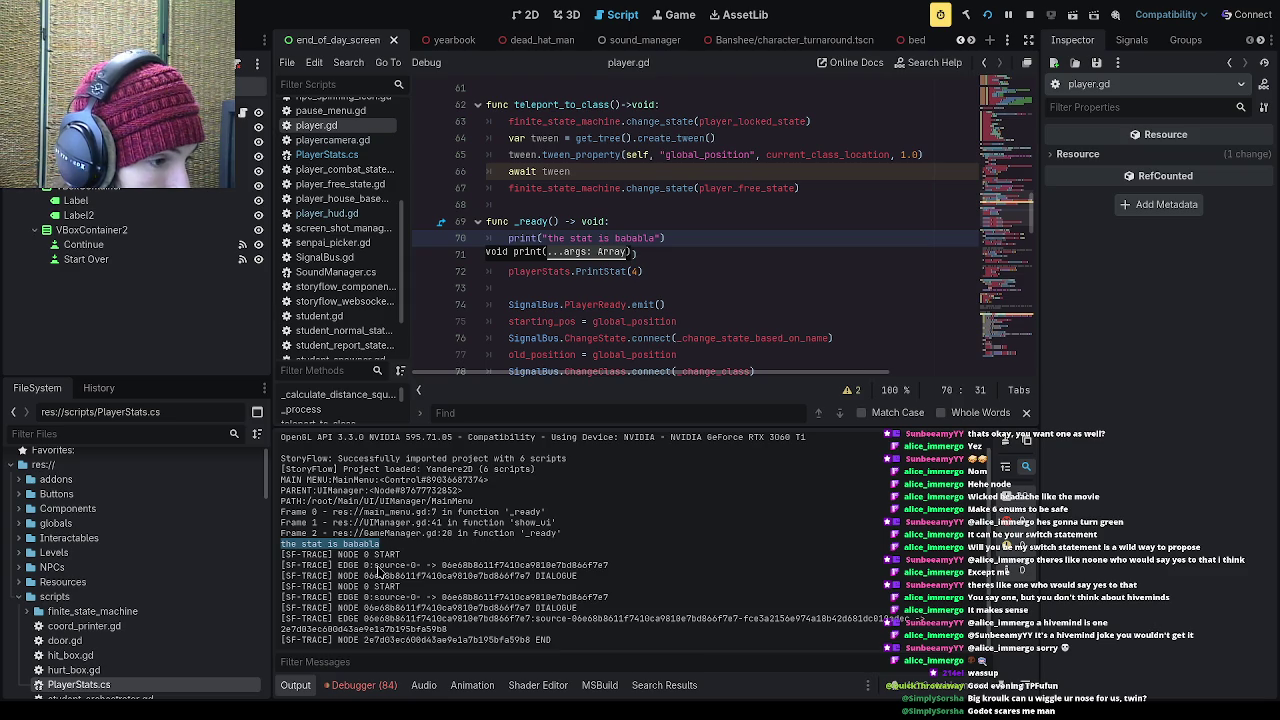
{"action": "left_click", "coordinate": [642, 288]}
{"action": "left_click", "coordinate": [650, 271]}
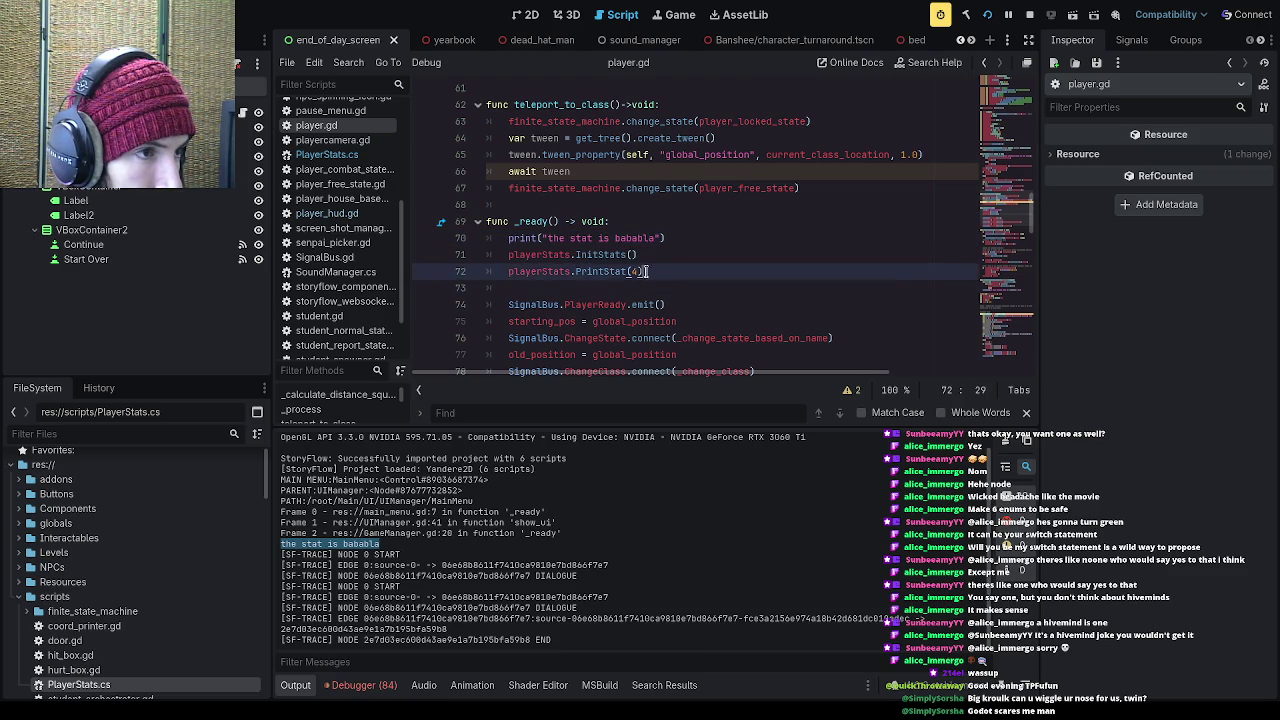
{"action": "left_click_drag", "start_coordinate": [650, 271], "coordinate": [473, 272]}
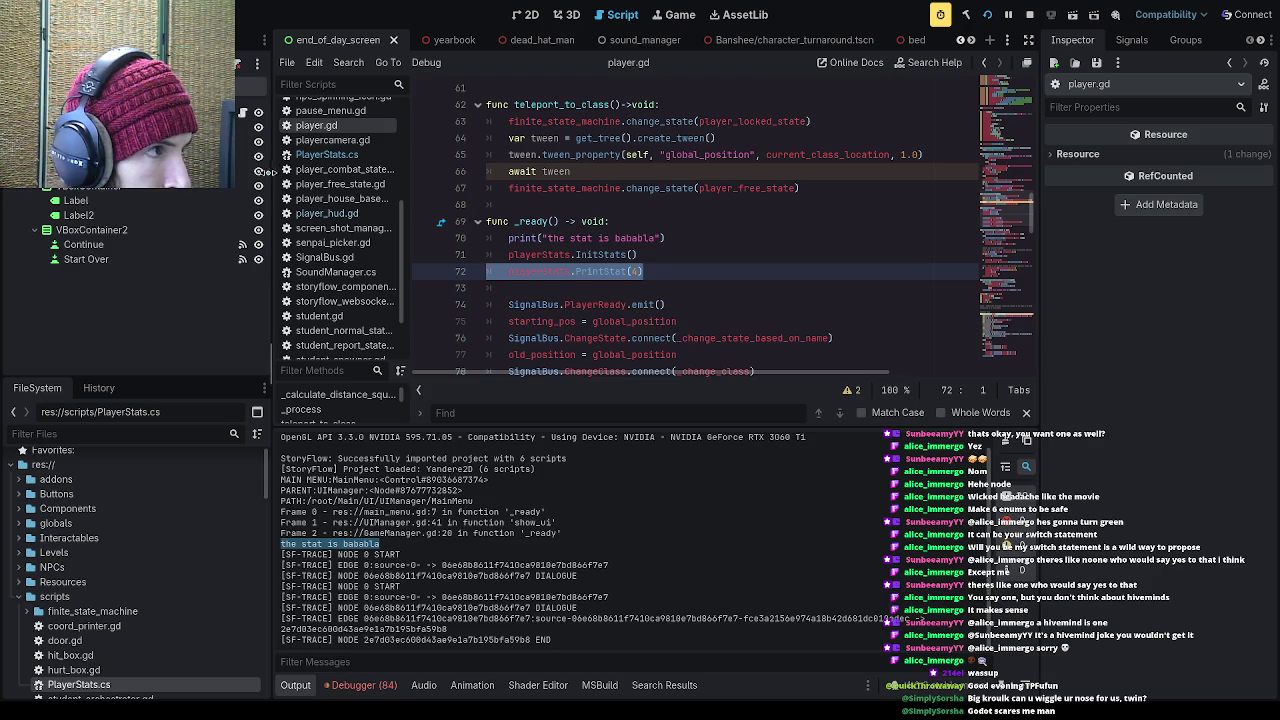
{"action": "left_click", "coordinate": [352, 157]}
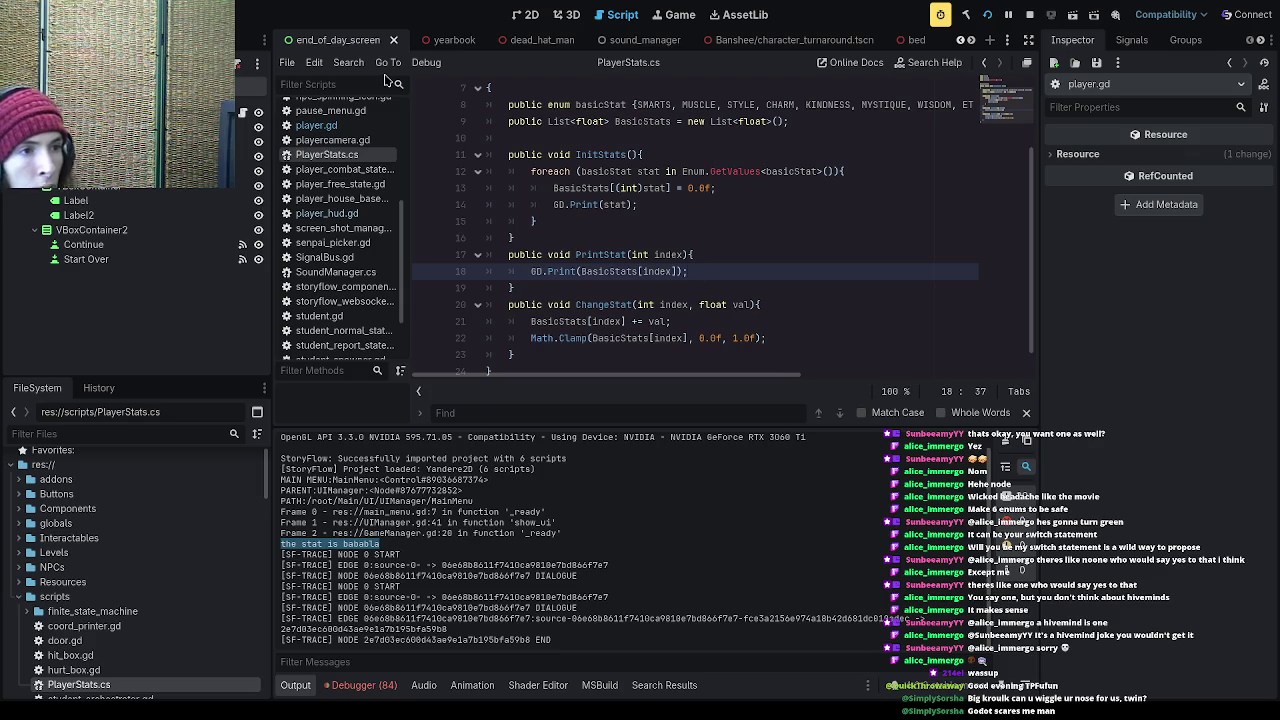
Step: Comment out the BasicStats assignment on line 13 and the GD.Print on line 18
{"action": "left_click", "coordinate": [553, 188]}
{"action": "type", "text": "//"}
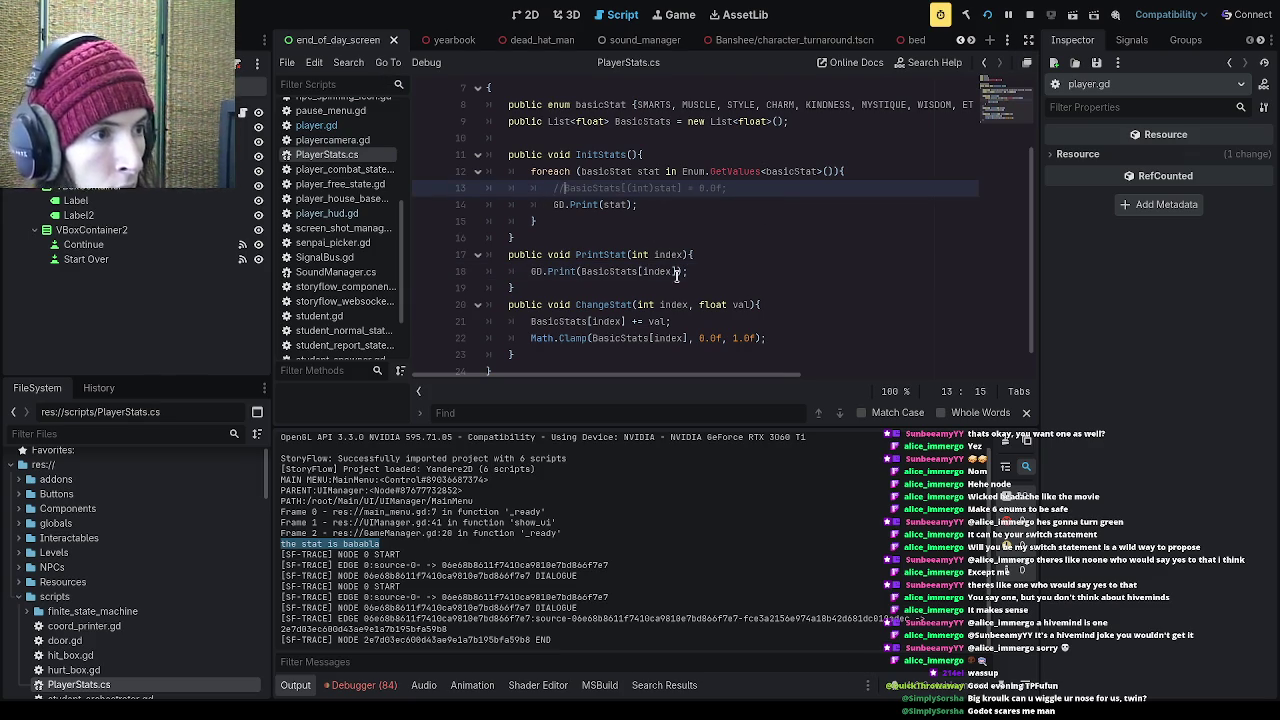
{"action": "left_click", "coordinate": [528, 274]}
{"action": "type", "text": "//"}
Step: Rerun the project and inspect the printed stat names SMARTS through CONFIDENCE in the Output panel
{"action": "left_click", "coordinate": [987, 16]}
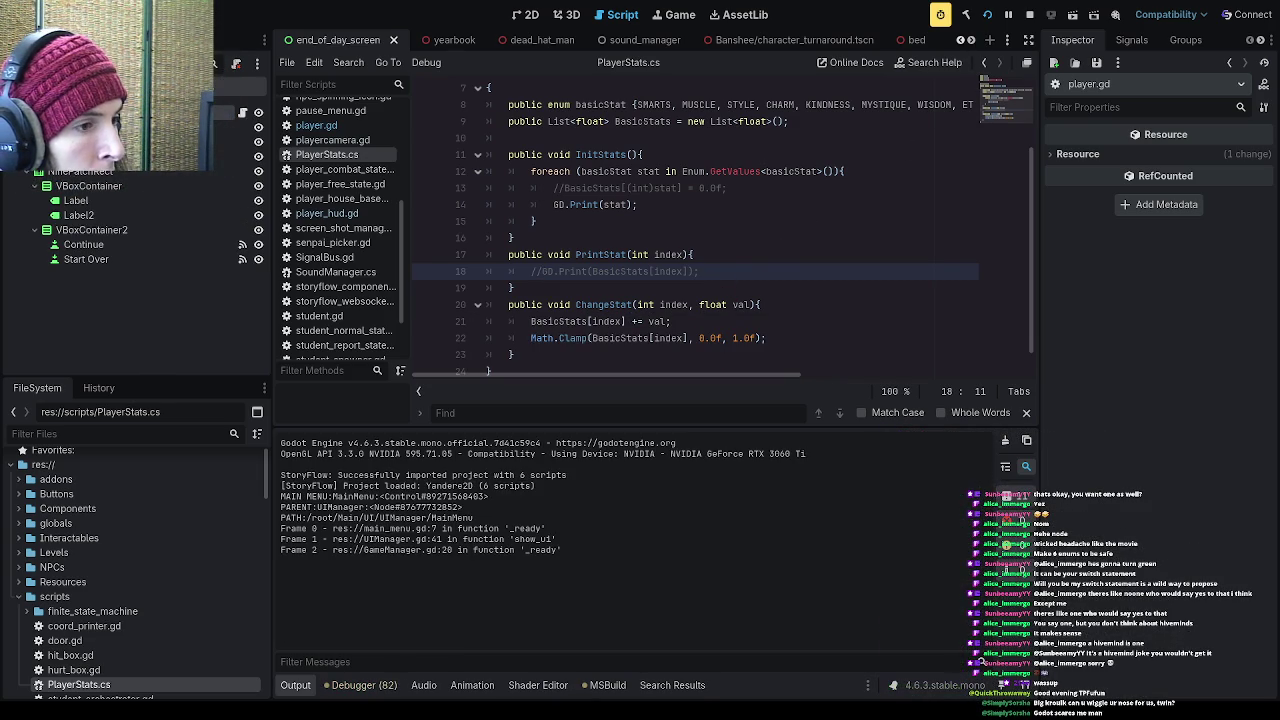
{"action": "mouse_move", "coordinate": [335, 585]}
{"action": "left_mouse_down"}
{"action": "mouse_move", "coordinate": [290, 560]}
{"action": "mouse_move", "coordinate": [280, 477]}
{"action": "left_mouse_up"}
{"action": "left_click", "coordinate": [335, 520]}
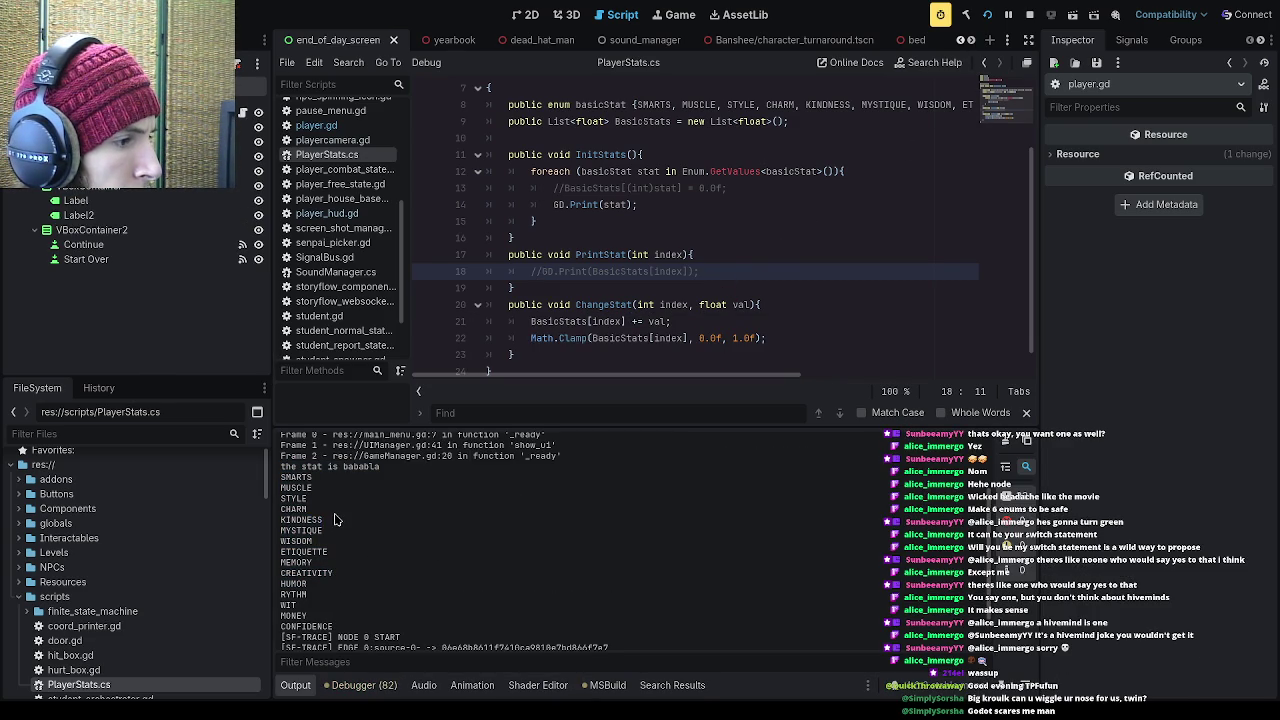
{"action": "left_click", "coordinate": [658, 208]}
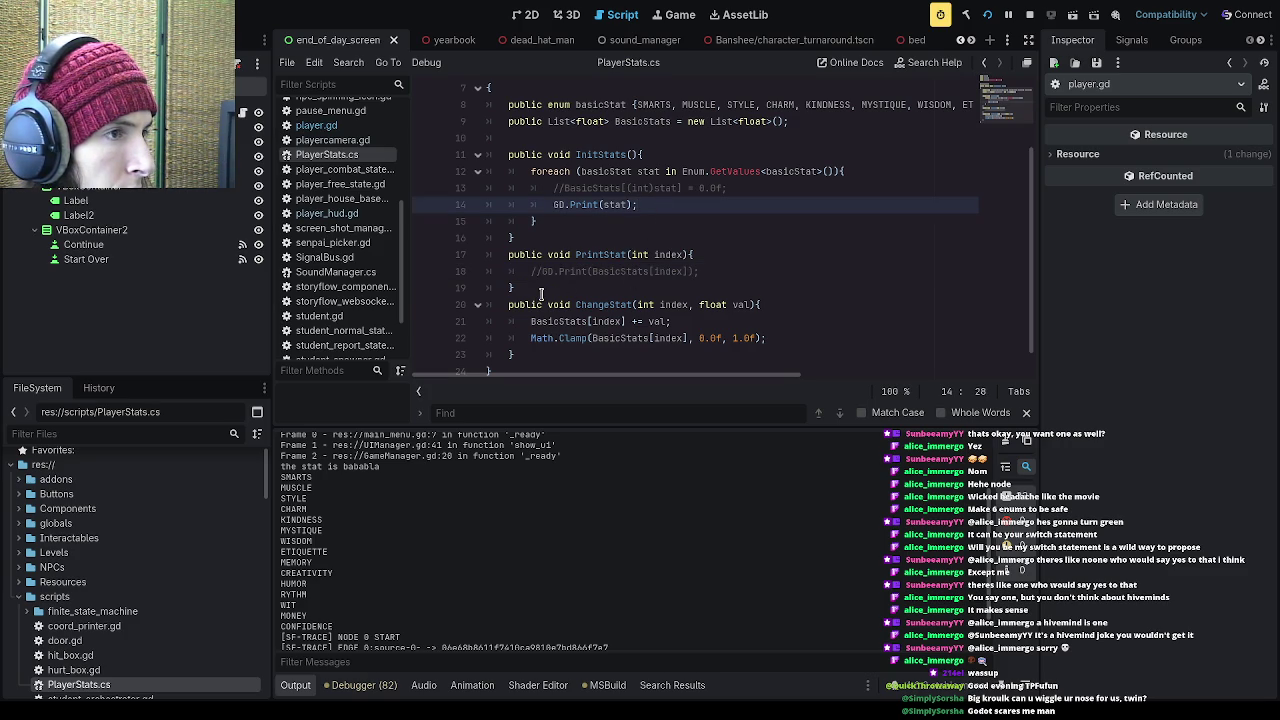
{"action": "scroll", "coordinate": [545, 293], "scroll_direction": "up", "scroll_amount": 1}
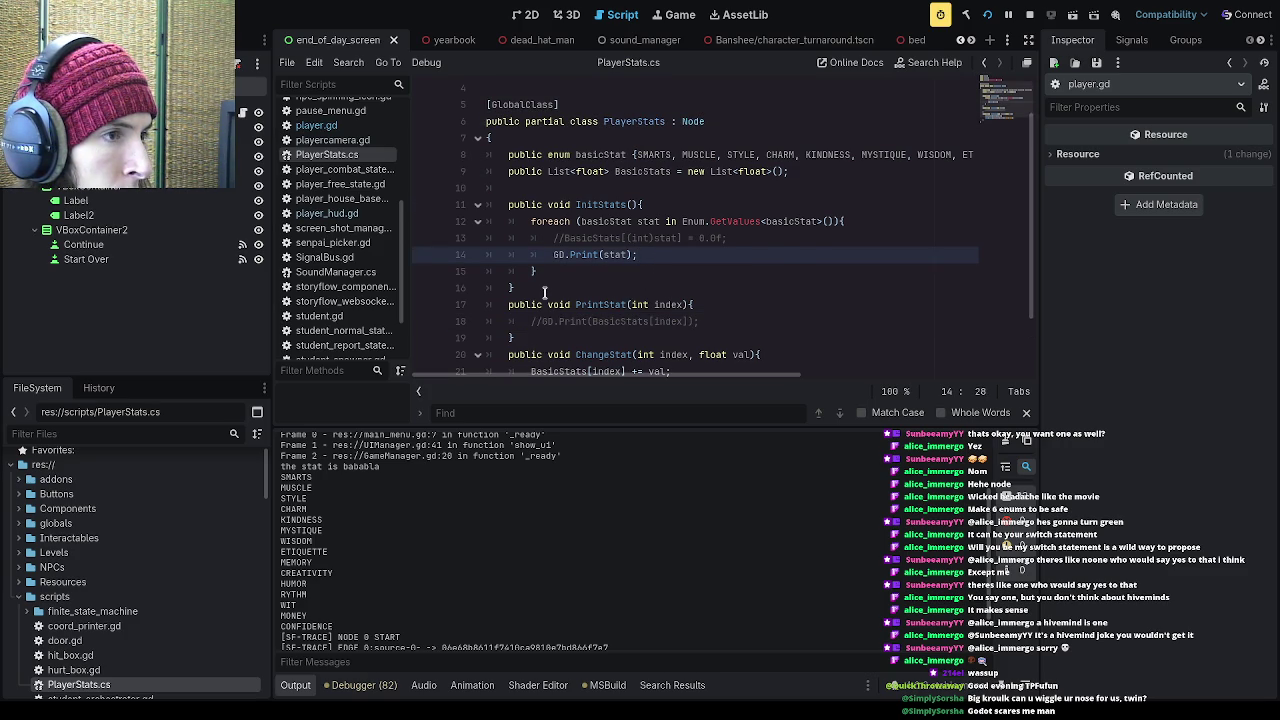
Step: Uncomment the line 13 assignment and PrintStat's print line with Ctrl+K
{"action": "key", "text": "Down"}
{"action": "key", "text": "Down"}
{"action": "key", "text": "Down"}
{"action": "key", "text": "ctrl+k"}
{"action": "key", "text": "Up"}
{"action": "key", "text": "Up"}
{"action": "key", "text": "Up"}
{"action": "key", "text": "ctrl+k"}
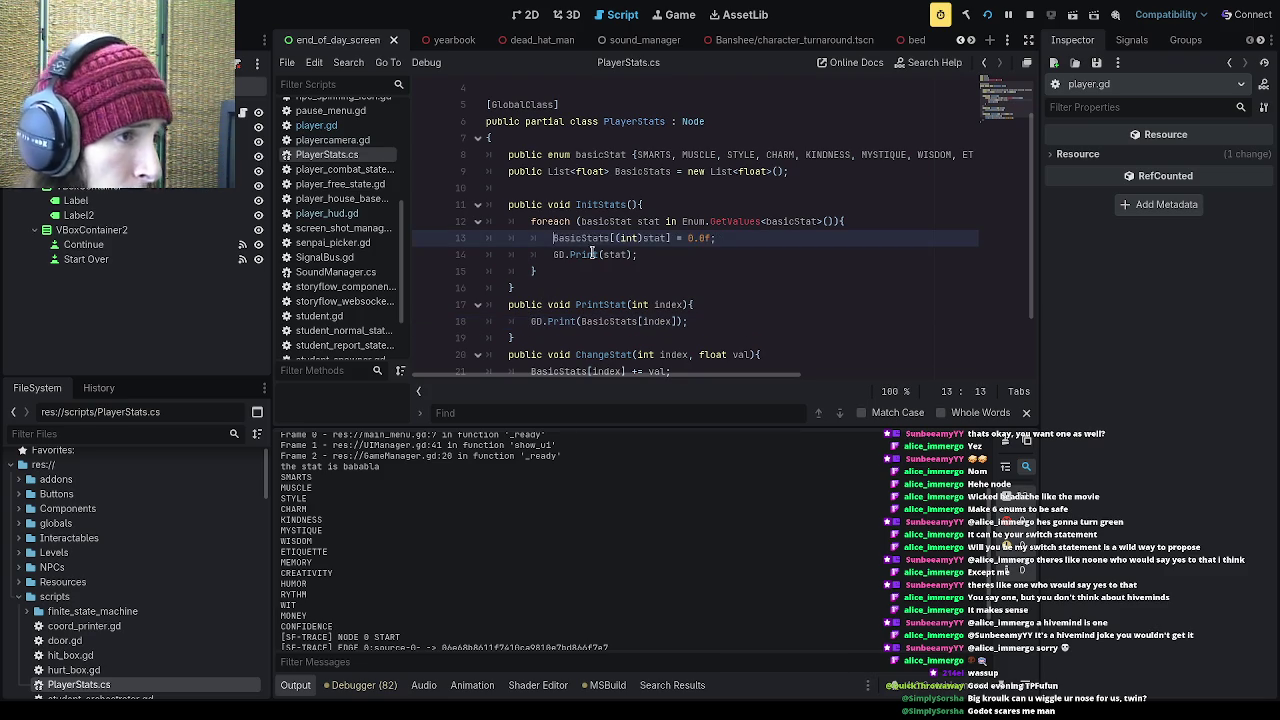
Step: Rewrite line 13 as BasicStats.Add(0.0f); and save PlayerStats.cs
{"action": "left_click_drag", "start_coordinate": [714, 237], "coordinate": [634, 237]}
{"action": "left_click", "coordinate": [690, 237]}
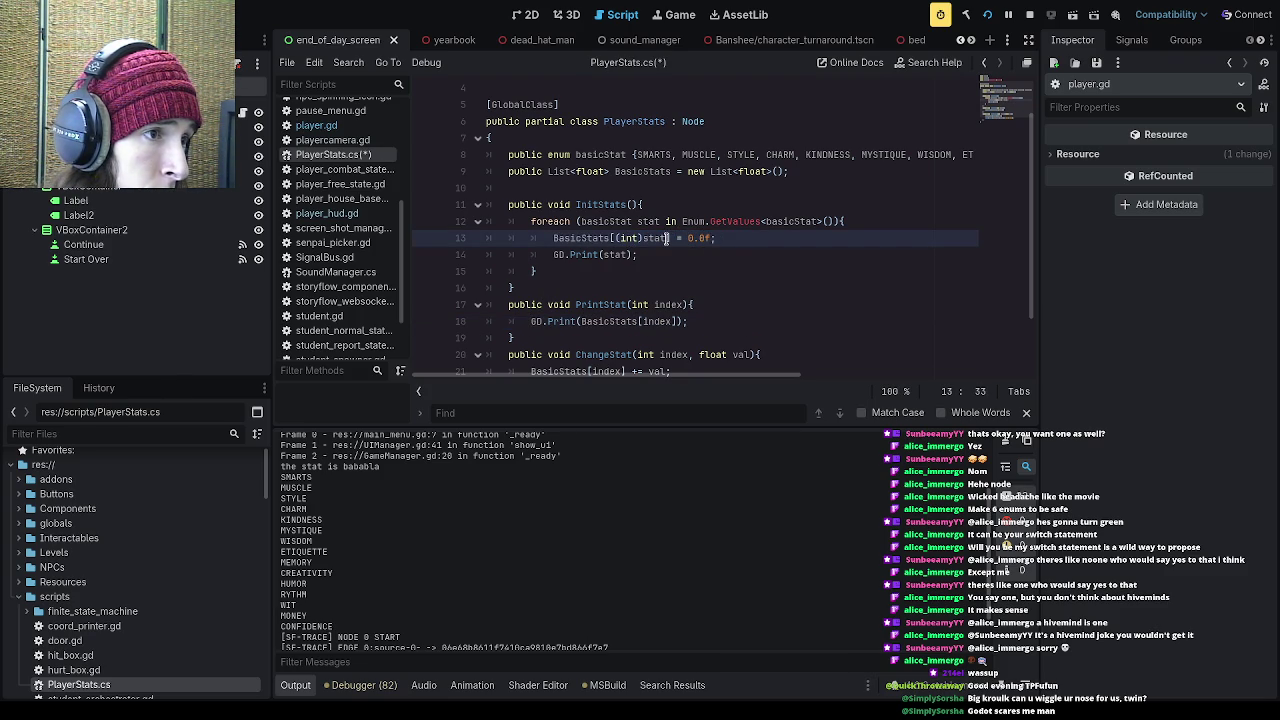
{"action": "left_click_drag", "start_coordinate": [668, 238], "coordinate": [610, 238]}
{"action": "type", "text": ".Add"}
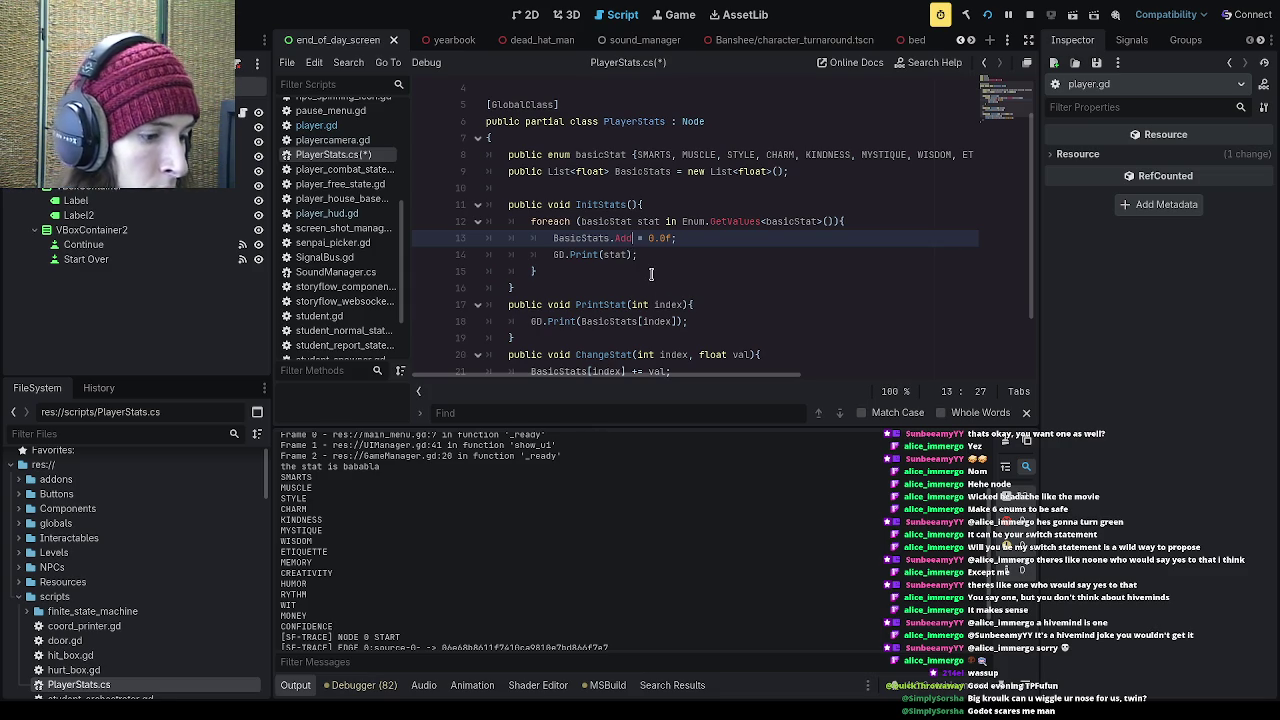
{"action": "left_click_drag", "start_coordinate": [678, 238], "coordinate": [633, 241]}
{"action": "type", "text": "("}
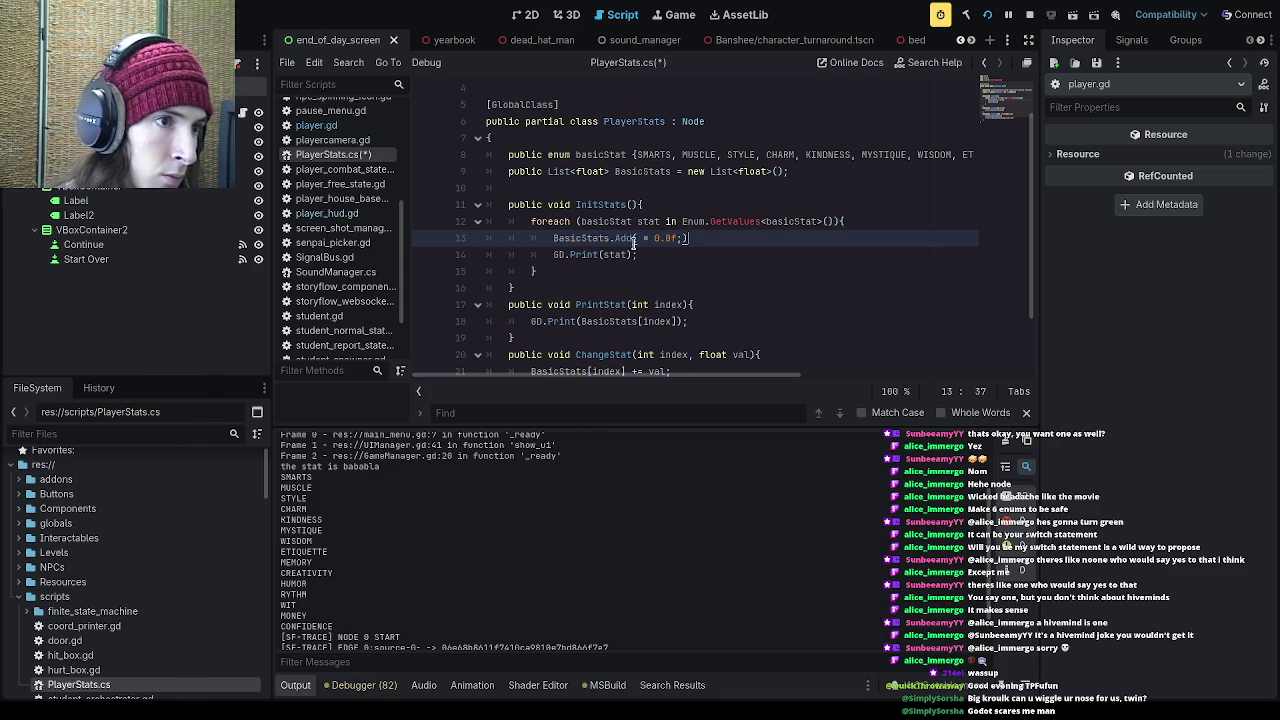
{"action": "key", "text": "Left"}
{"action": "key", "text": "Left"}
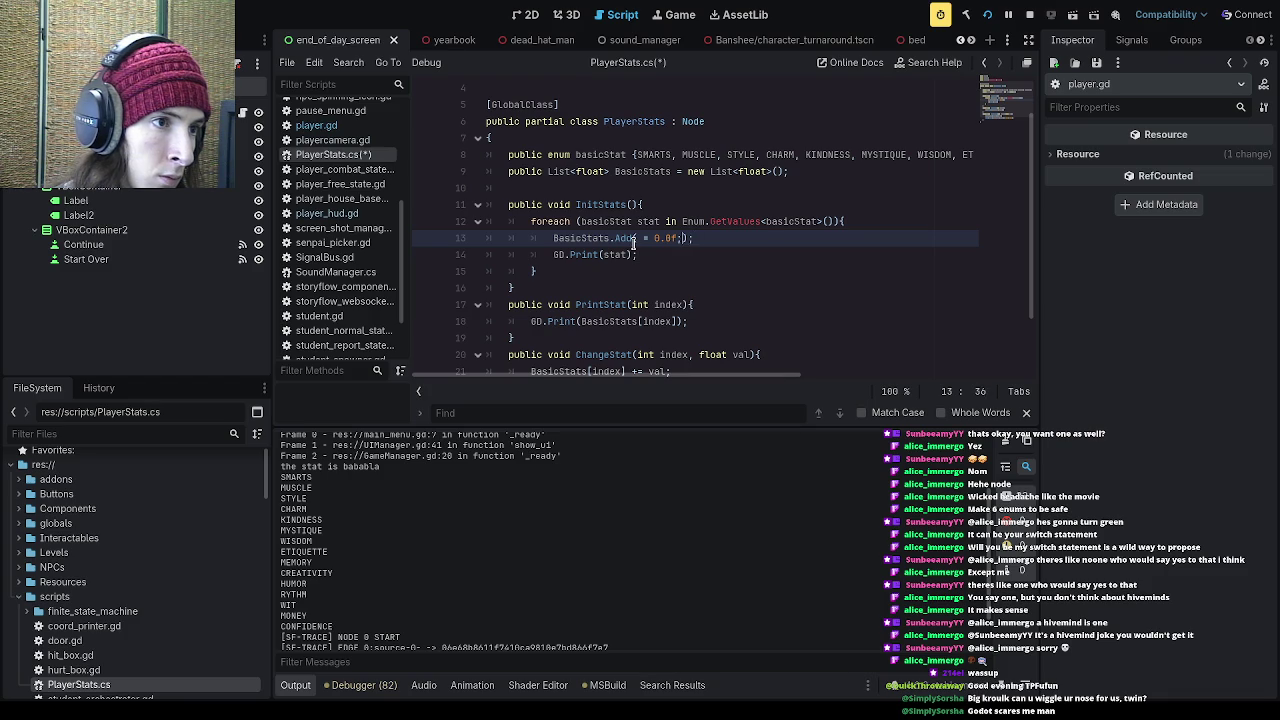
{"action": "key", "text": "Left"}
{"action": "key", "text": "Left"}
{"action": "key", "text": "BackSpace"}
{"action": "key", "text": "BackSpace"}
{"action": "key", "text": "BackSpace"}
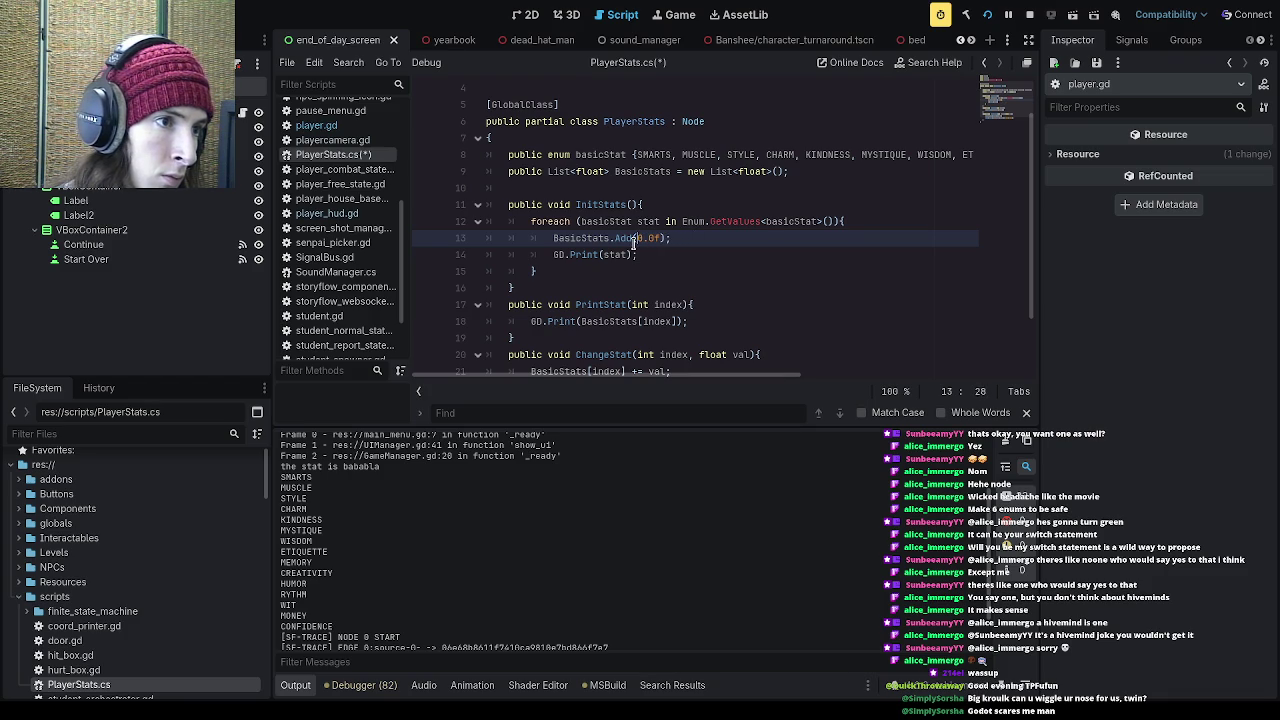
{"action": "key", "text": "ctrl+s"}
Step: Run the game and confirm the output shows 0 after CONFIDENCE
{"action": "key", "text": "Down"}
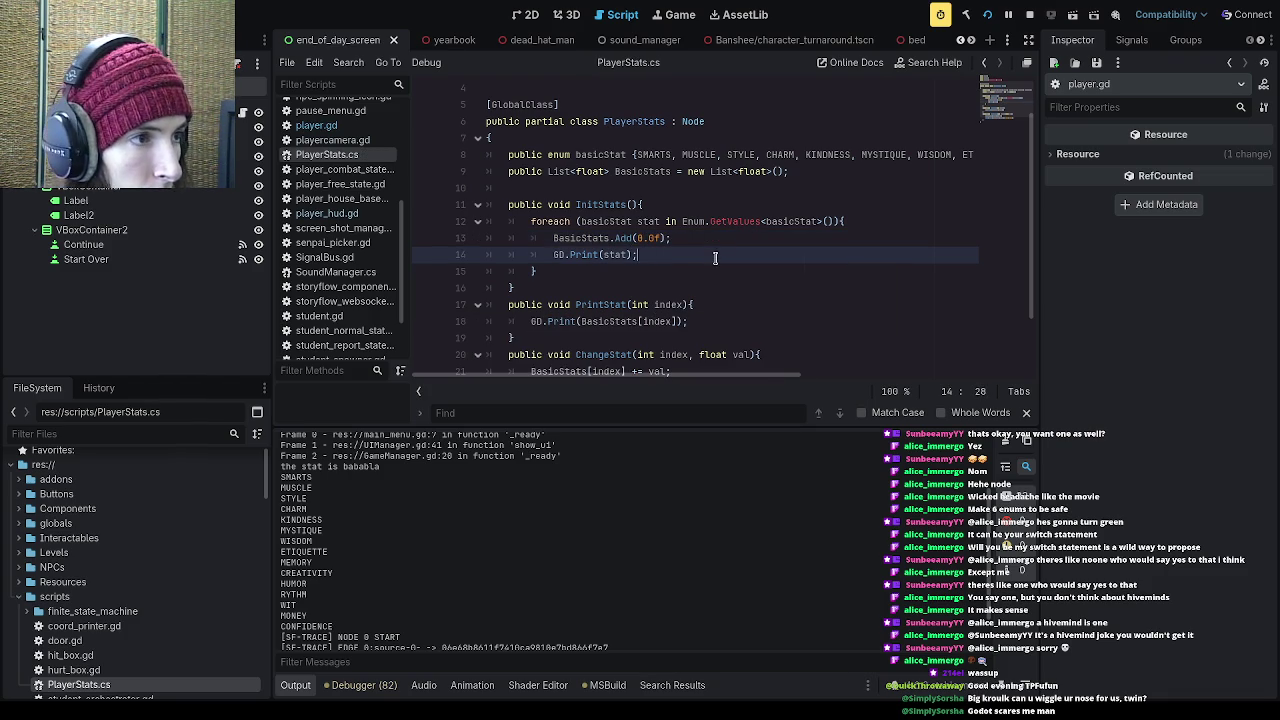
{"action": "left_click", "coordinate": [986, 14]}
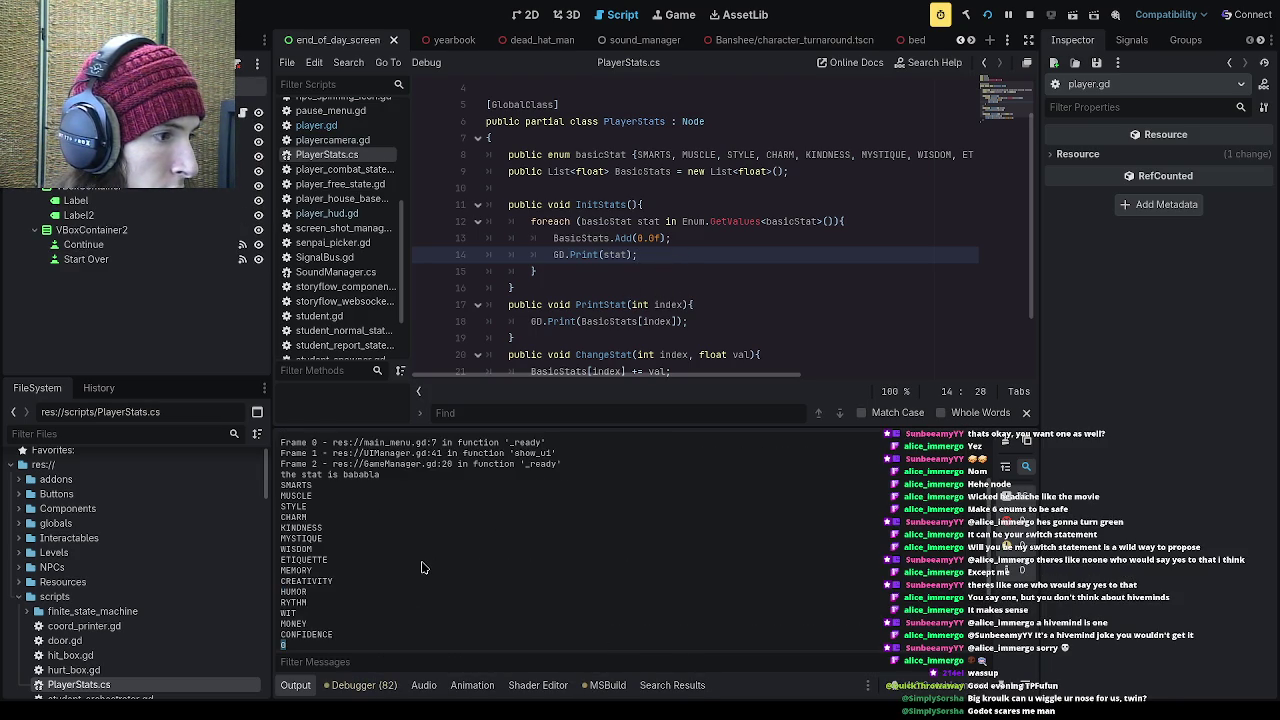
{"action": "left_click", "coordinate": [604, 268]}
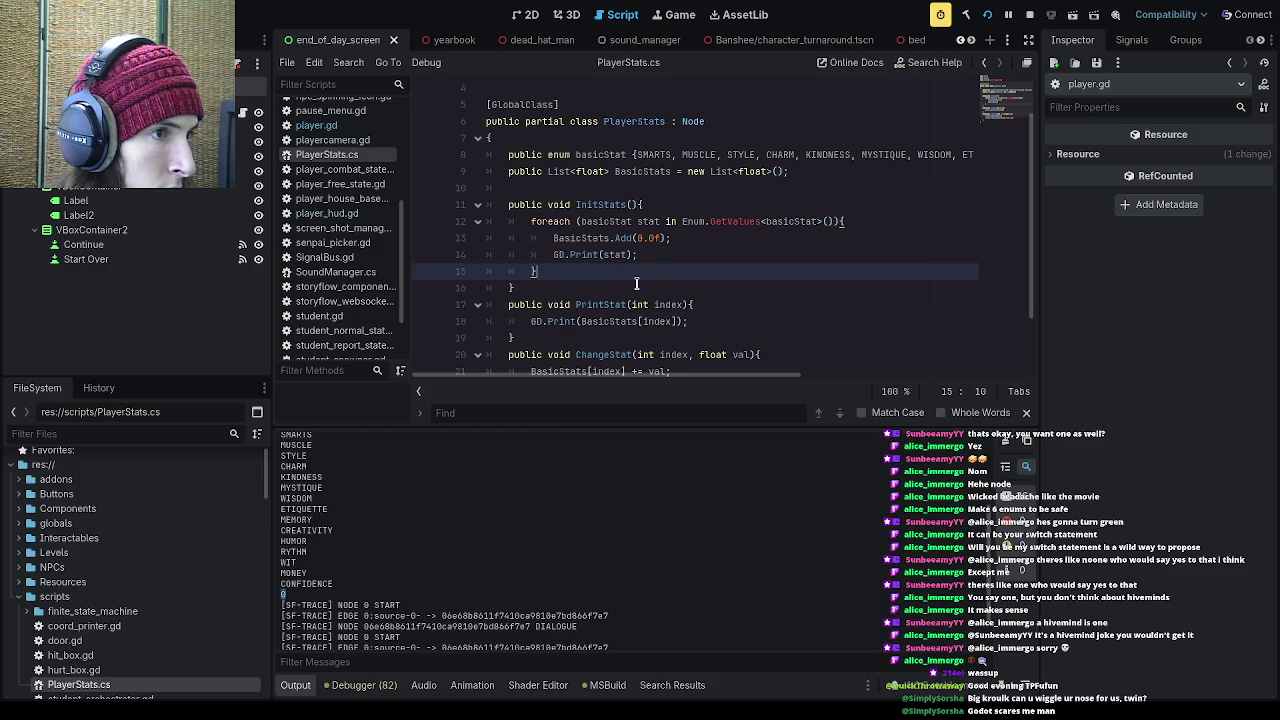
Step: Add GD.Print(BasicStats[(int)stat]); below GD.Print(stat); in InitStats and save
{"action": "left_click_drag", "start_coordinate": [640, 254], "coordinate": [553, 254]}
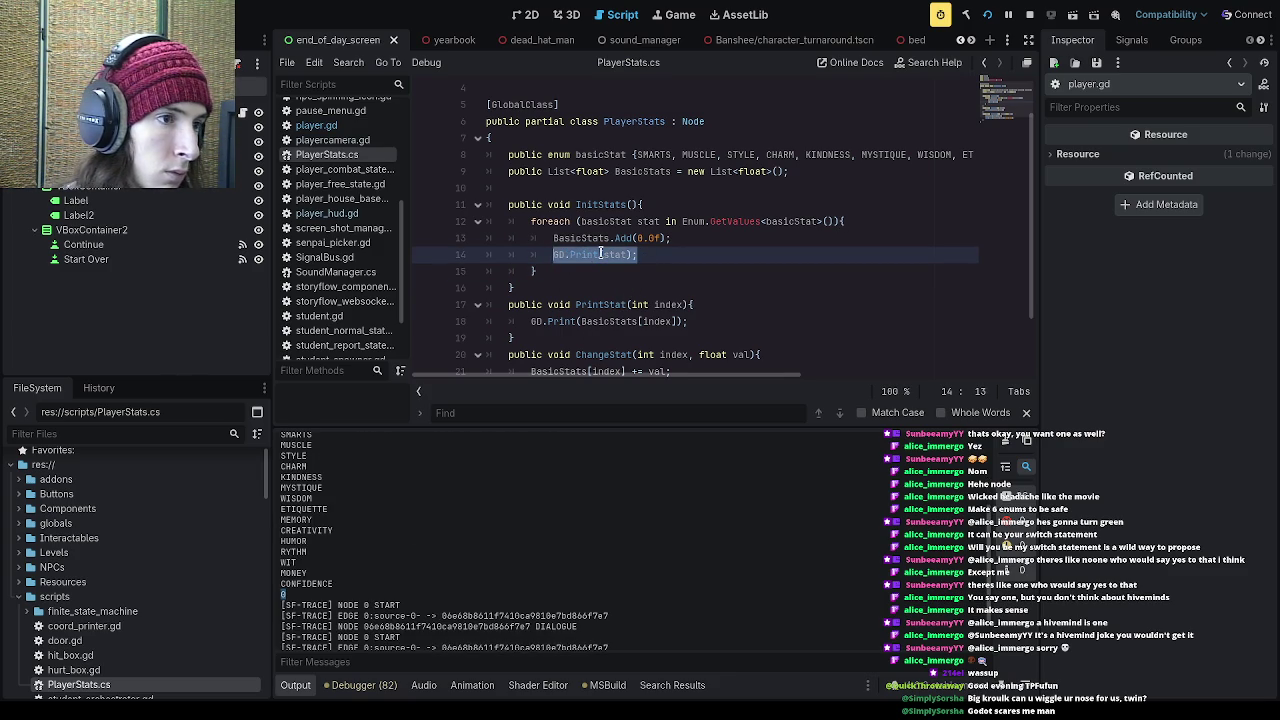
{"action": "key", "text": "End"}
{"action": "key", "text": "Return"}
{"action": "type", "text": "GD.Print"}
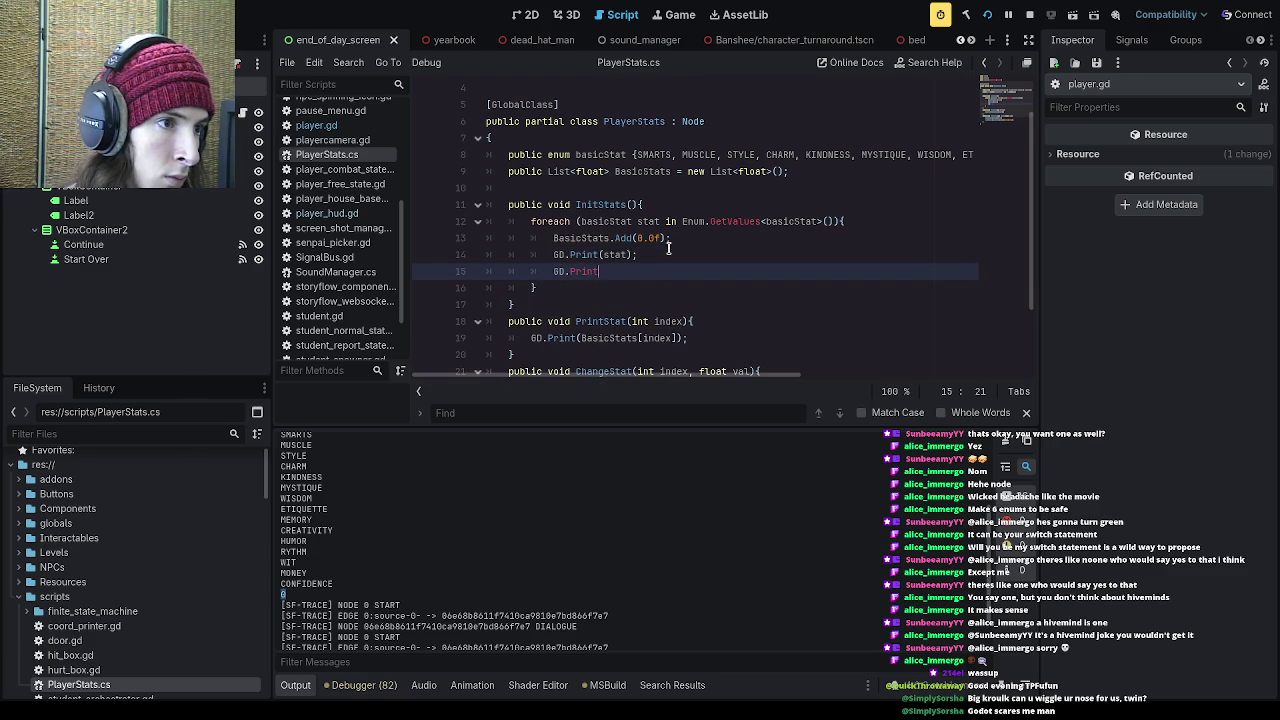
{"action": "type", "text": "(Basi"}
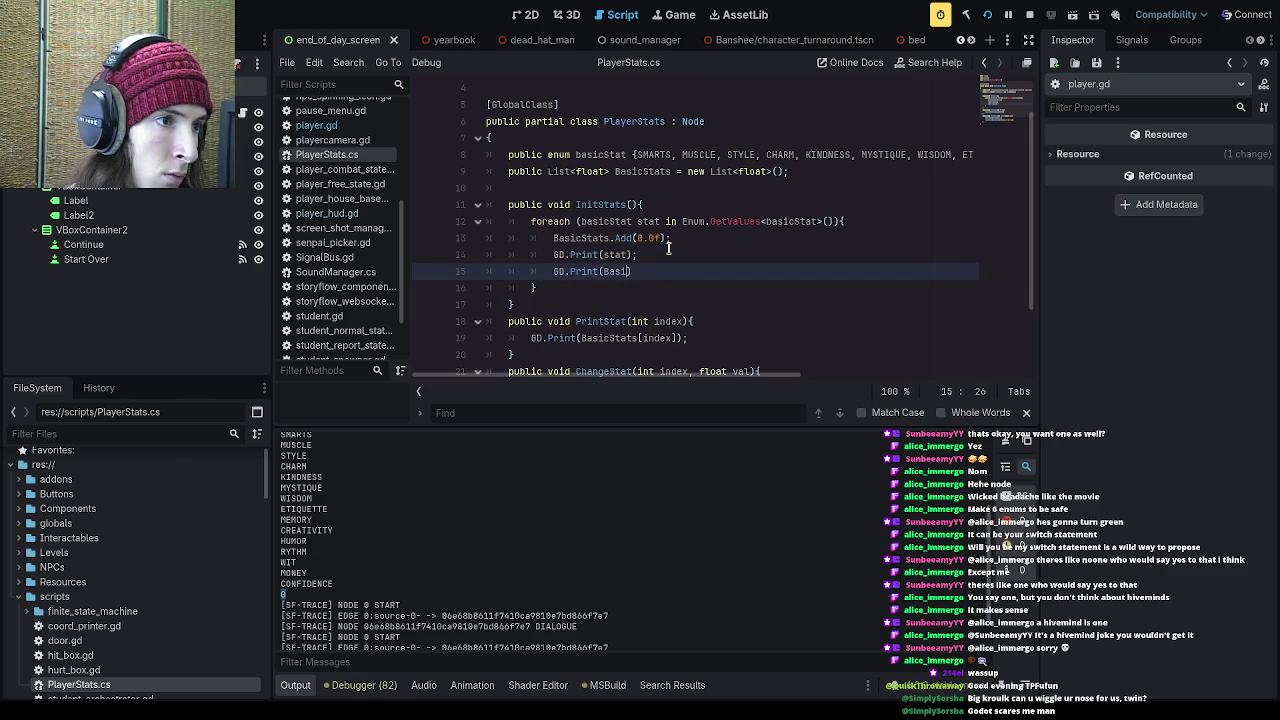
{"action": "type", "text": "cStats[(int"}
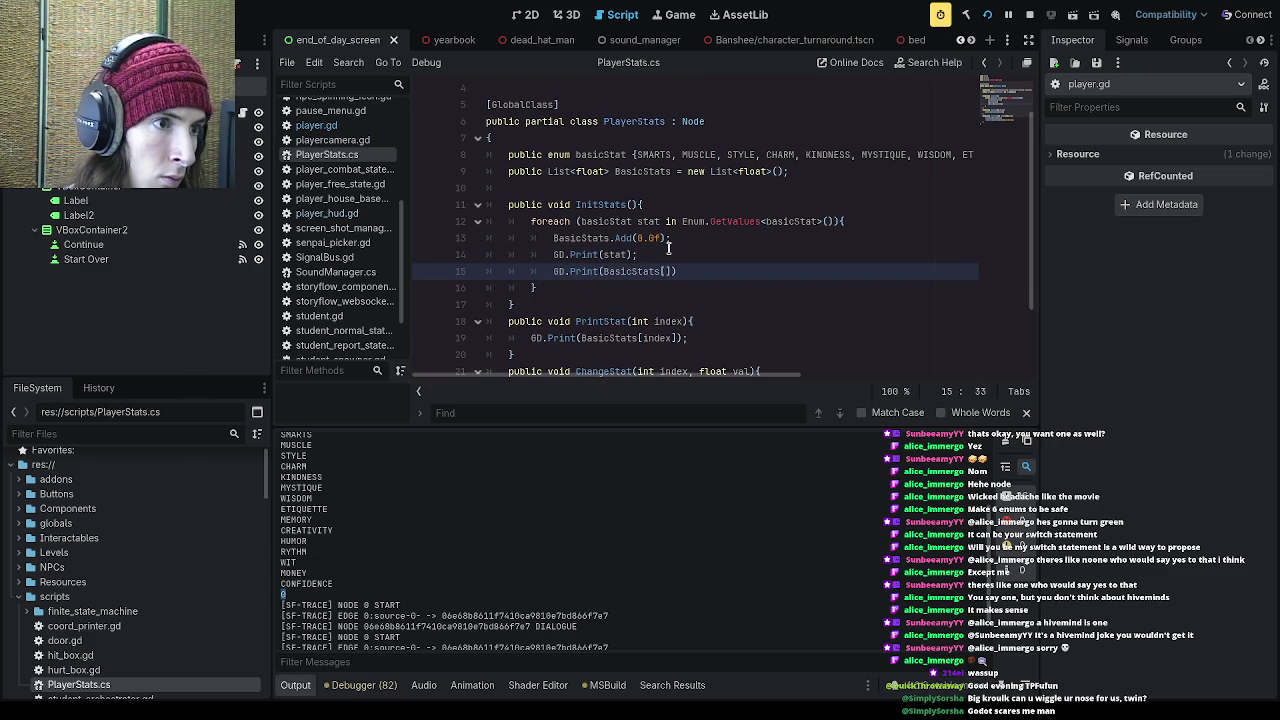
{"action": "type", "text": ")stat"}
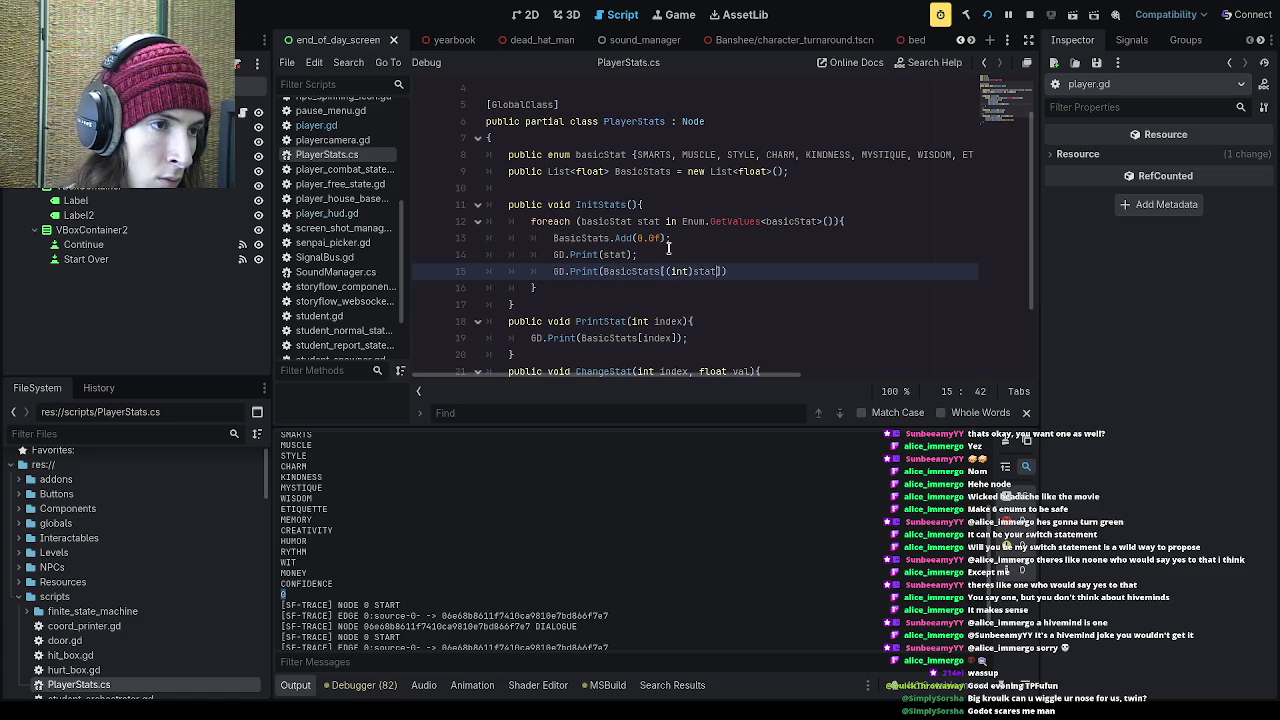
{"action": "type", "text": "]);"}
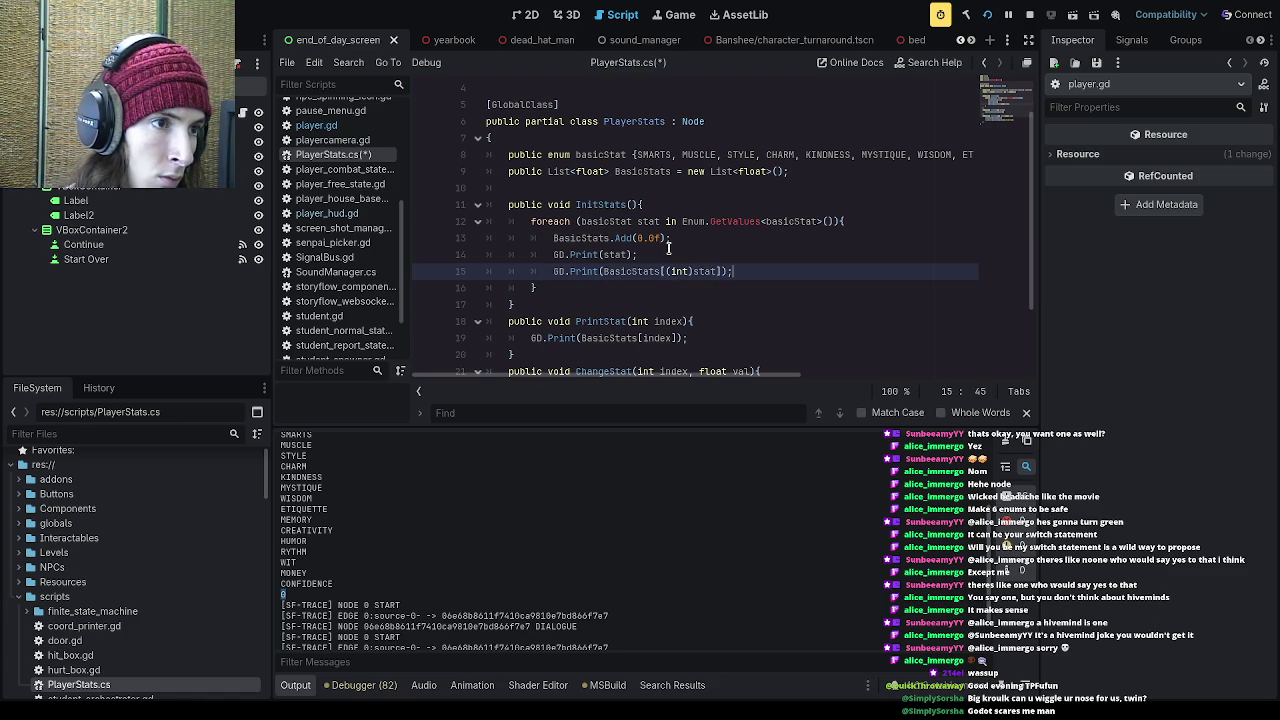
{"action": "key", "text": "ctrl+s"}
Step: Rerun the game and check the output lists 0 under each stat, such as MUSCLE
{"action": "left_click", "coordinate": [987, 14]}
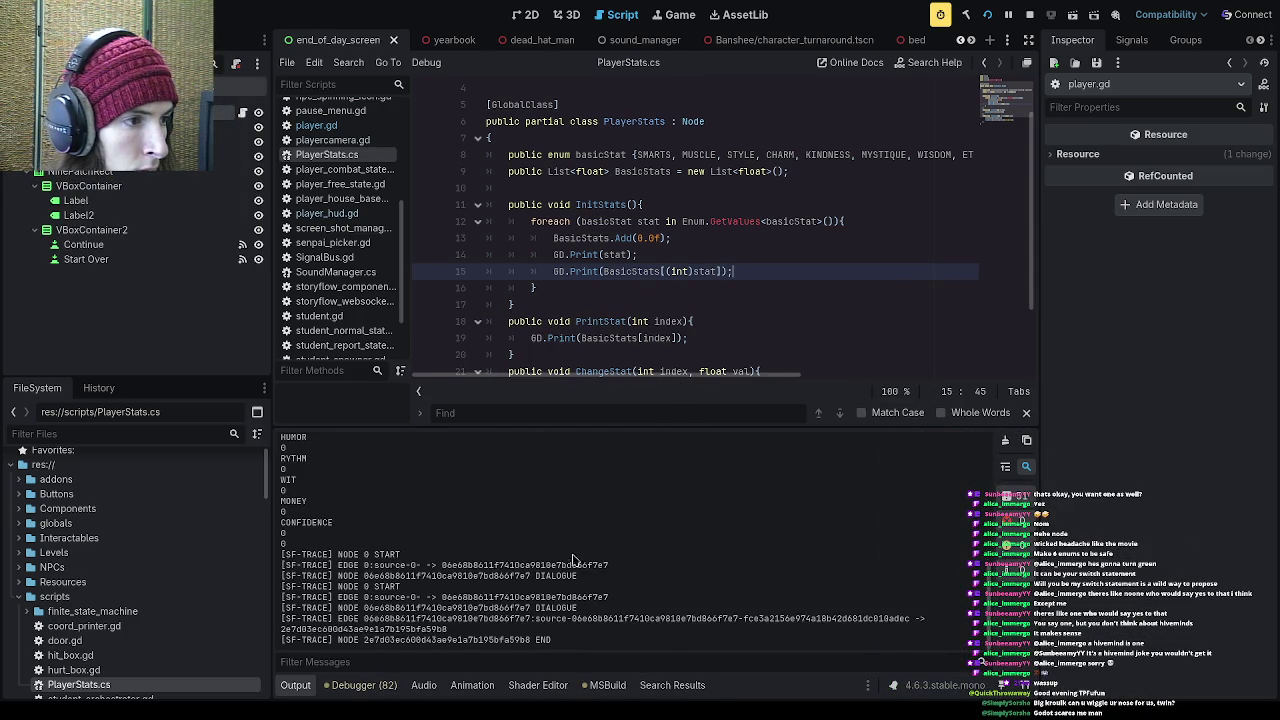
{"action": "scroll", "coordinate": [323, 485], "scroll_direction": "up", "scroll_amount": 5}
{"action": "left_click_drag", "start_coordinate": [281, 495], "coordinate": [319, 512]}
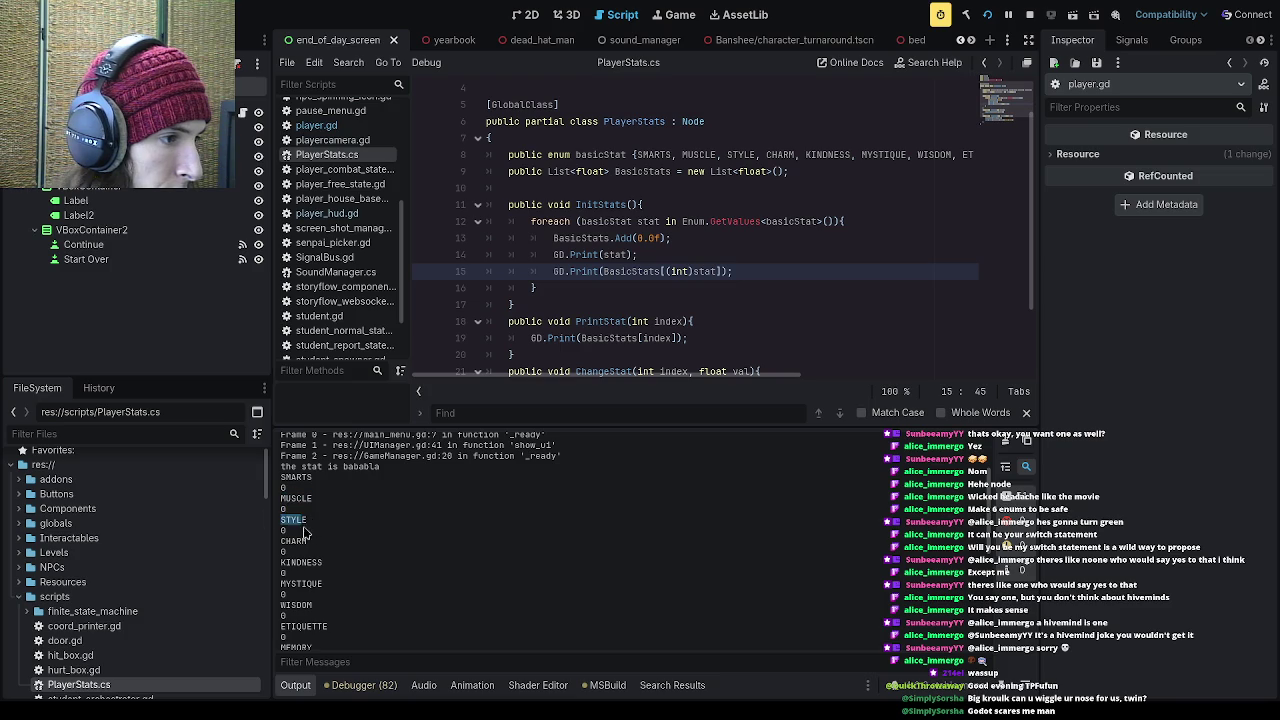
{"action": "scroll", "coordinate": [305, 527], "scroll_direction": "down", "scroll_amount": 5}
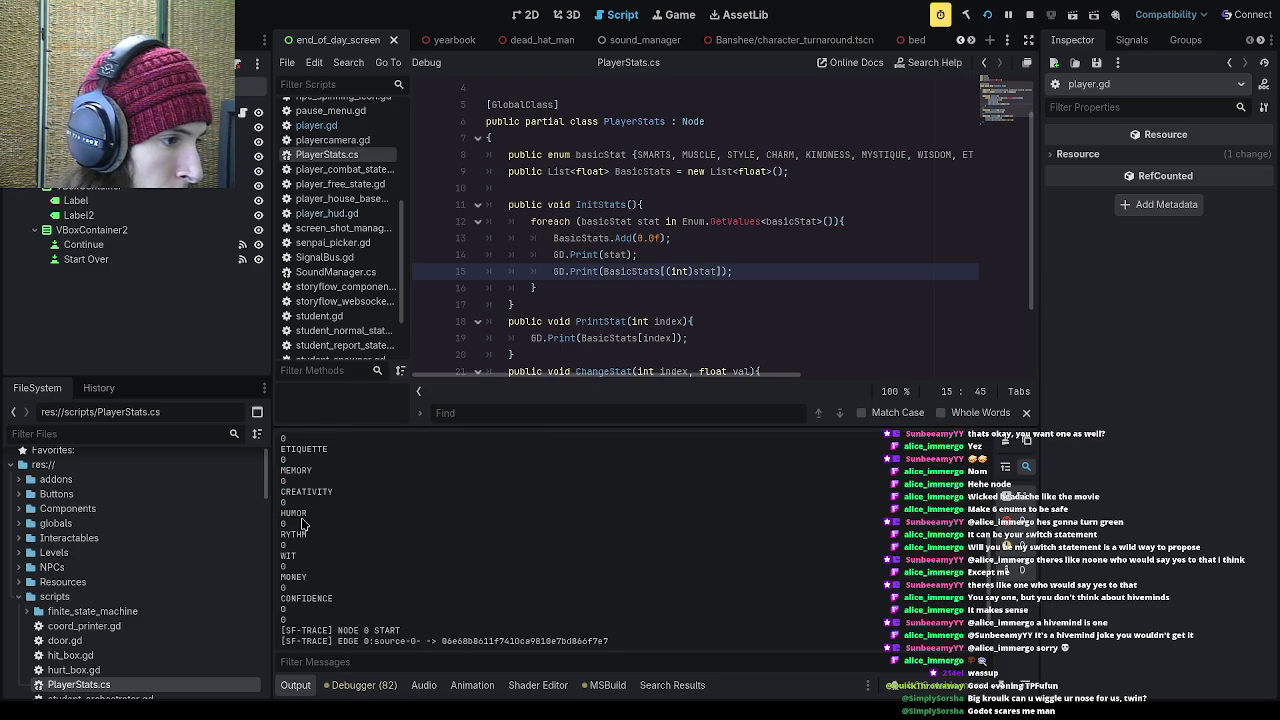
{"action": "scroll", "coordinate": [343, 525], "scroll_direction": "up", "scroll_amount": 3}
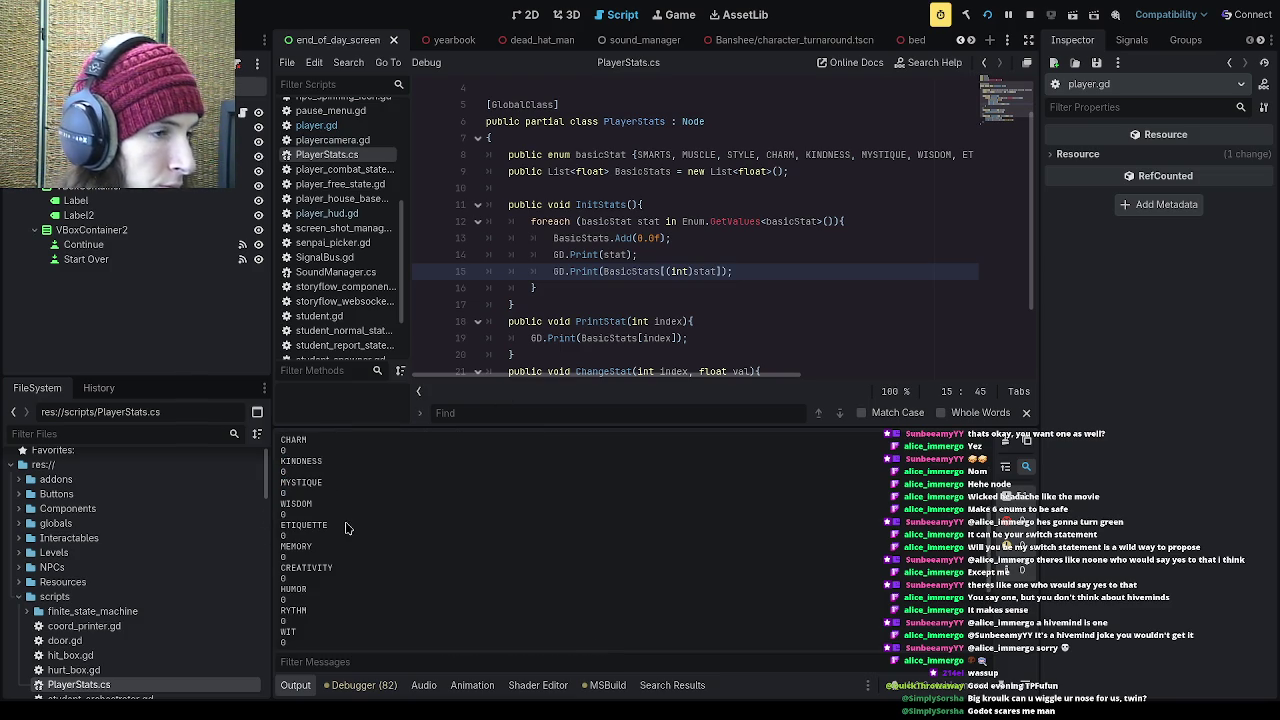
{"action": "left_click_drag", "start_coordinate": [742, 271], "coordinate": [497, 254]}
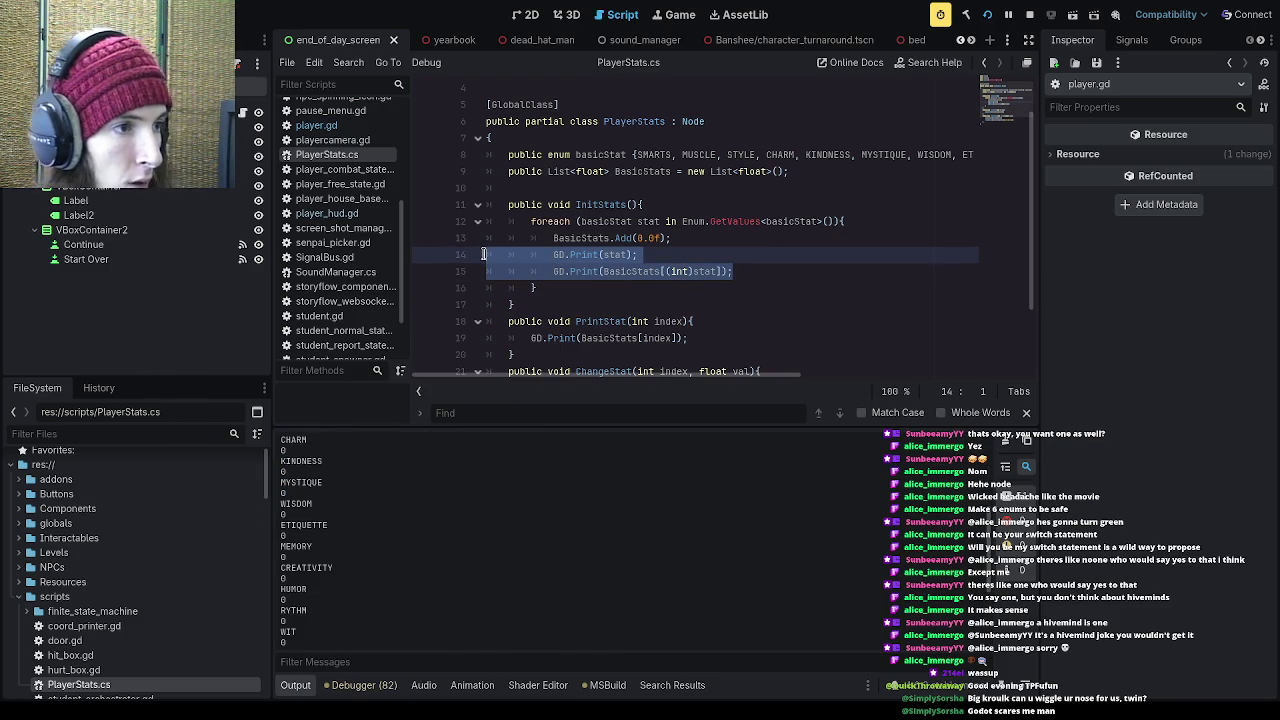
Step: Delete the two GD.Print lines in InitStats, then check the loop and surrounding code
{"action": "key", "text": "BackSpace"}
{"action": "key", "text": "BackSpace"}
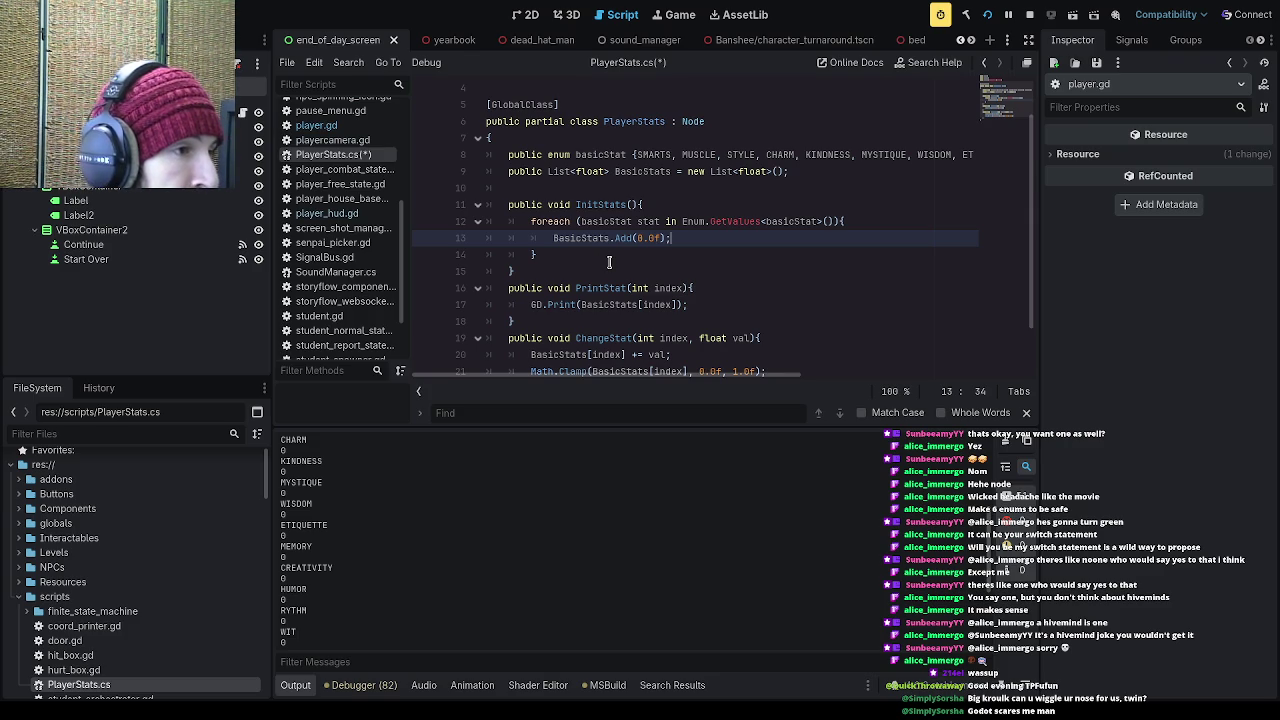
{"action": "left_click", "coordinate": [609, 262]}
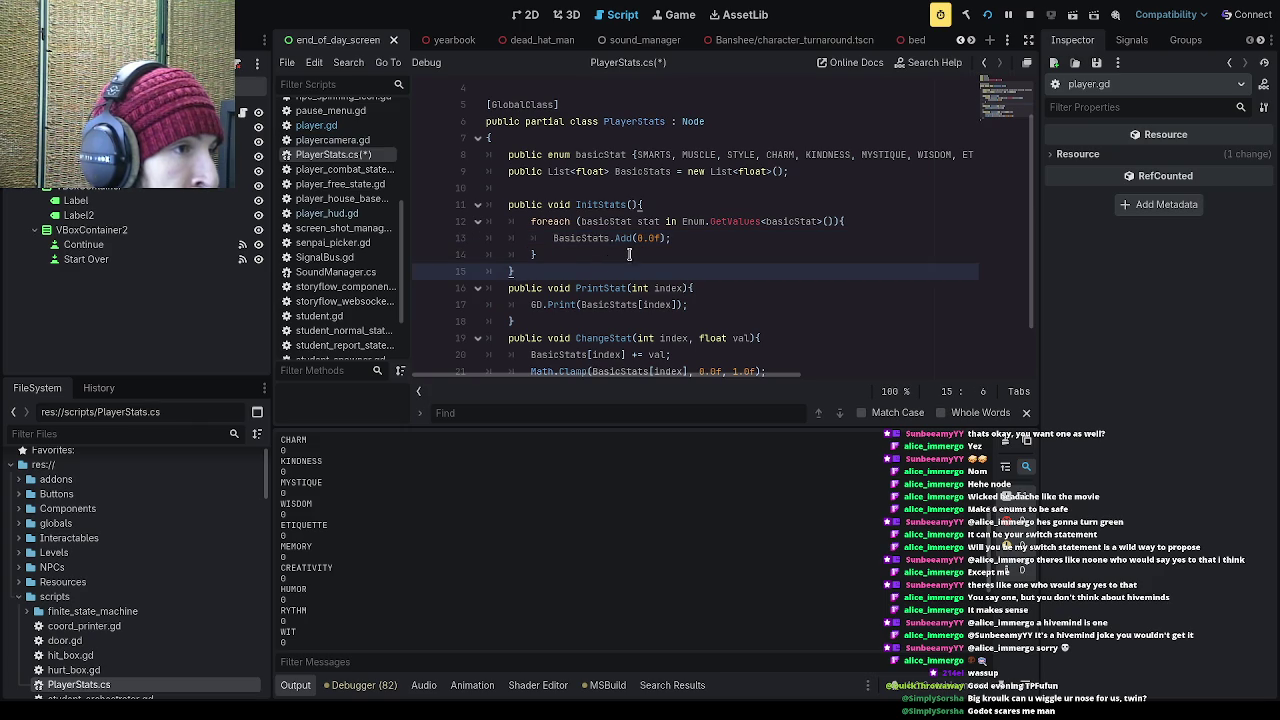
{"action": "left_click", "coordinate": [630, 254]}
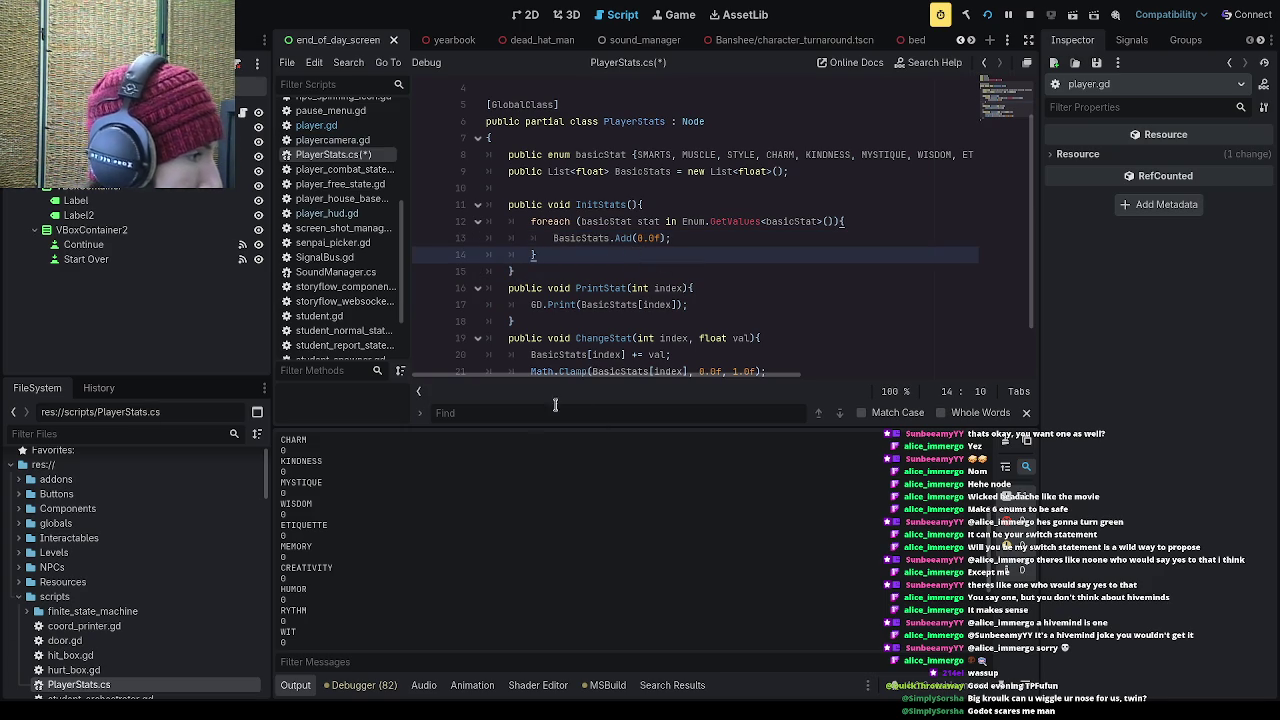
{"action": "scroll", "coordinate": [631, 287], "scroll_direction": "up", "scroll_amount": 2}
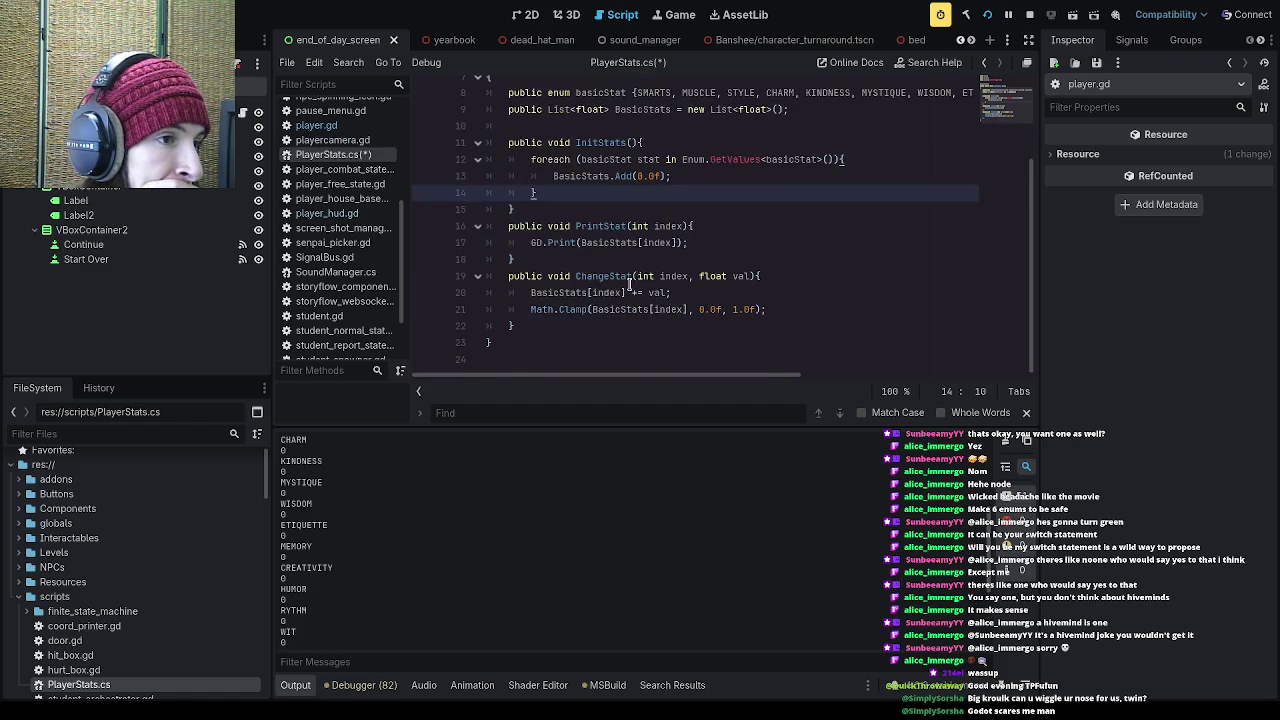
{"action": "left_click", "coordinate": [641, 238]}
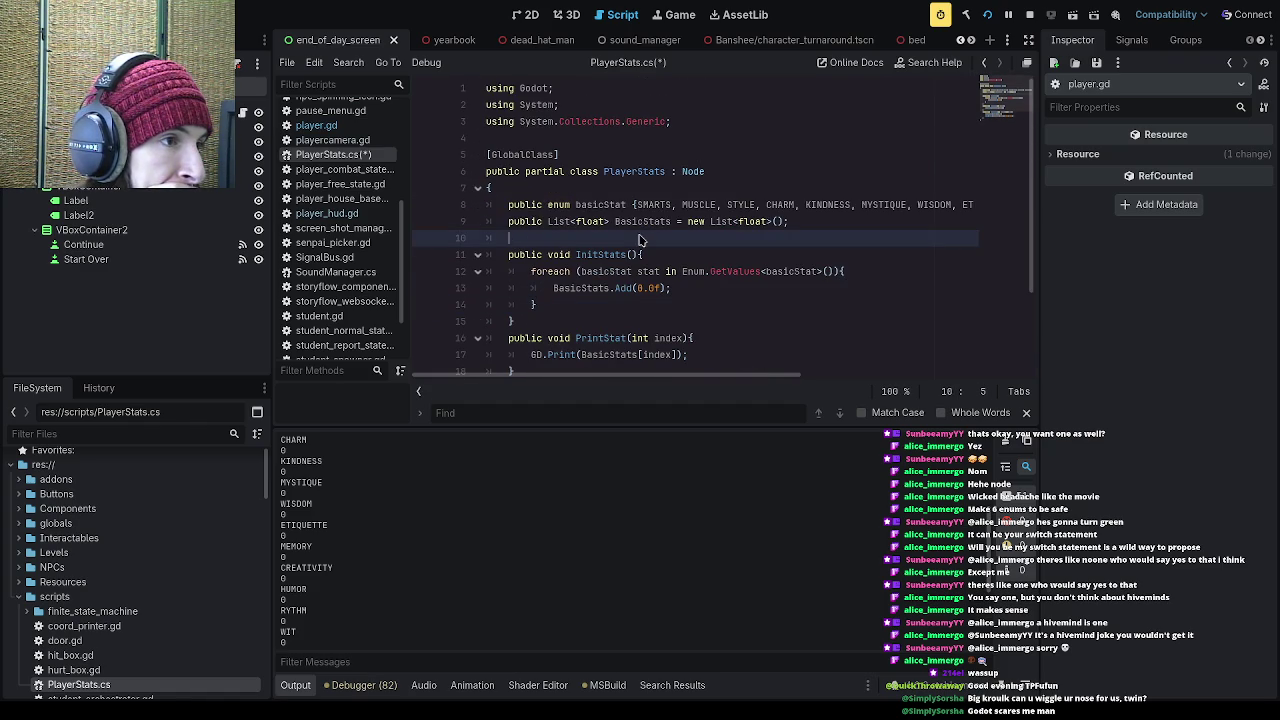
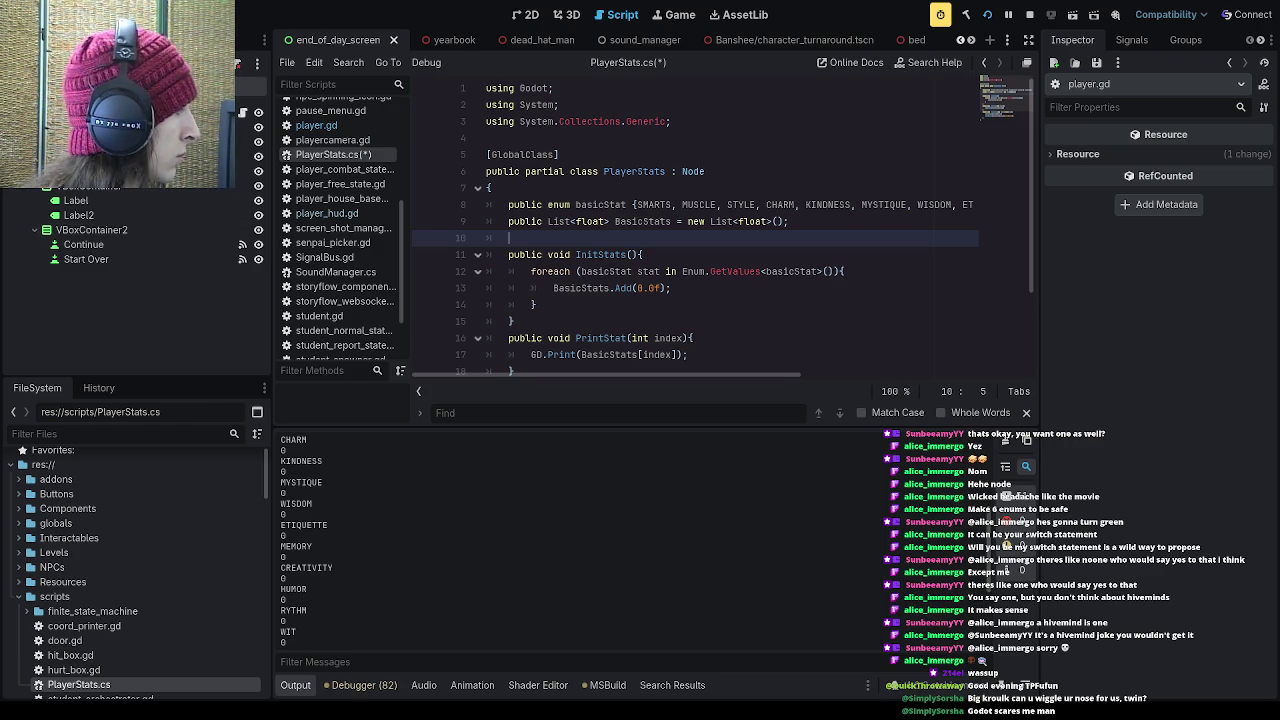
Step: Review the InitStats and PrintStat methods in PlayerStats.cs
{"action": "left_click", "coordinate": [578, 256]}
{"action": "left_click", "coordinate": [616, 256]}
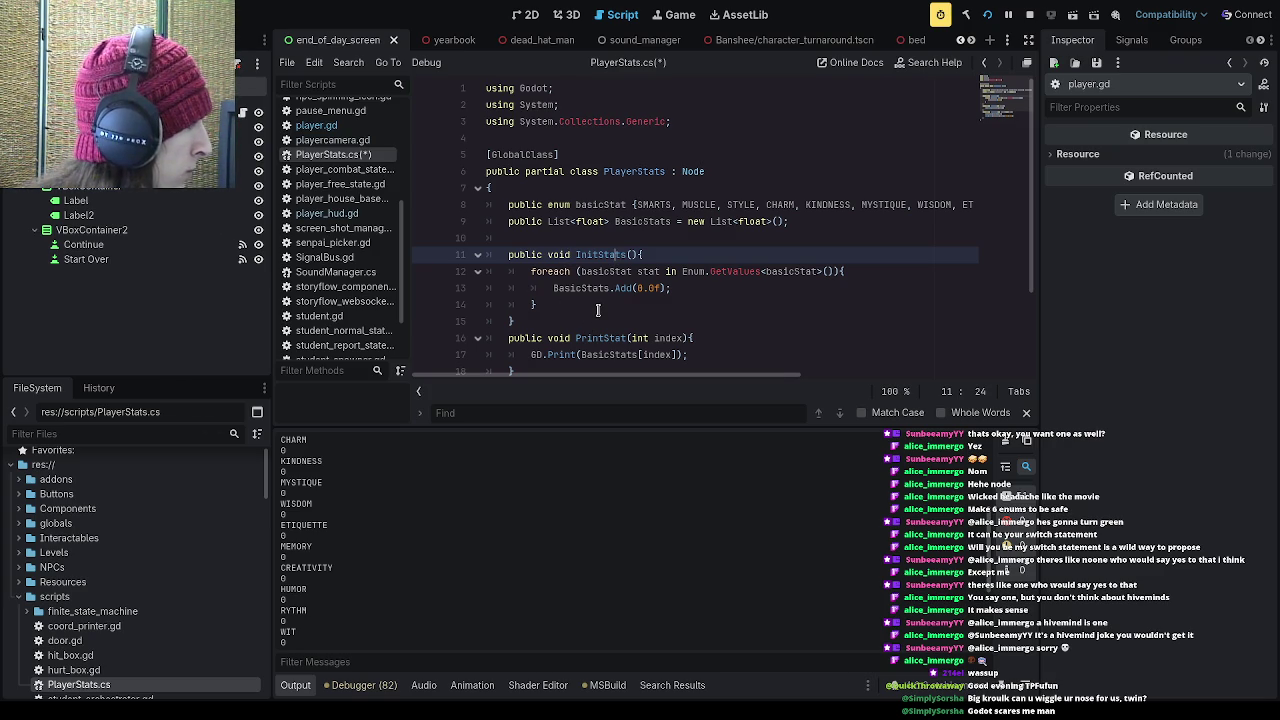
{"action": "left_click", "coordinate": [647, 301]}
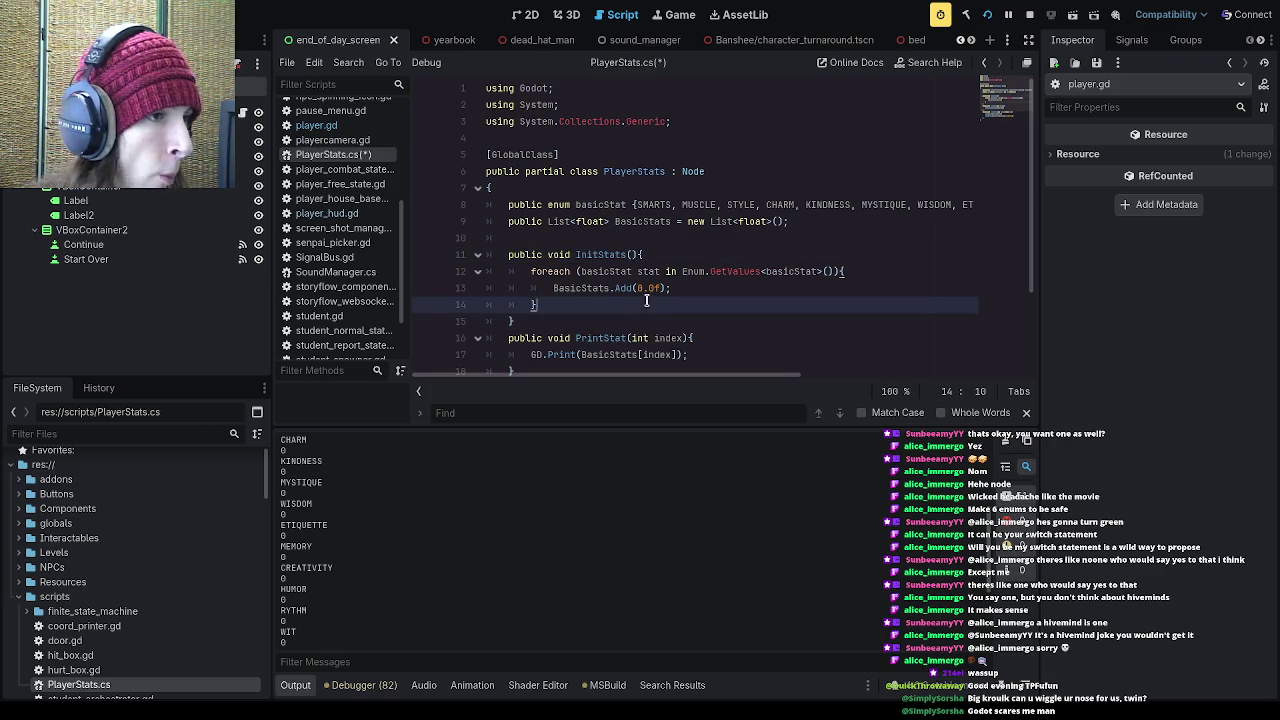
{"action": "left_click", "coordinate": [629, 318]}
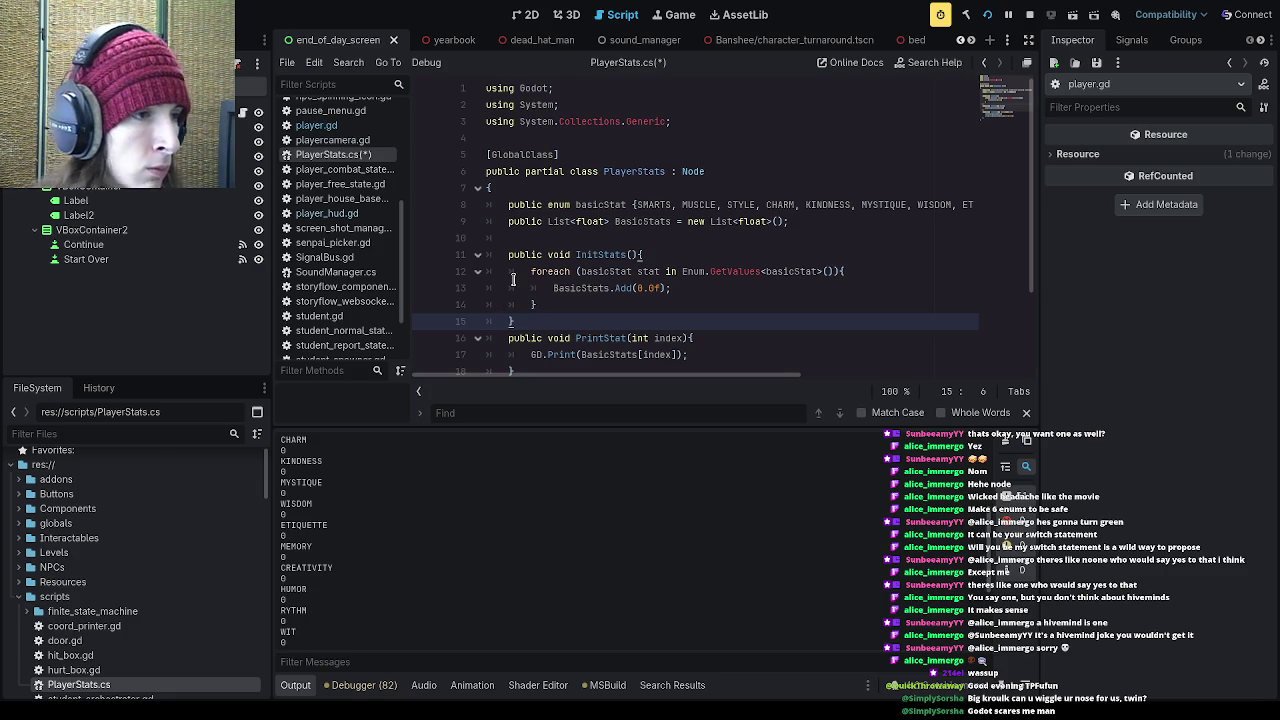
{"action": "scroll", "coordinate": [513, 279], "scroll_direction": "down", "scroll_amount": 2}
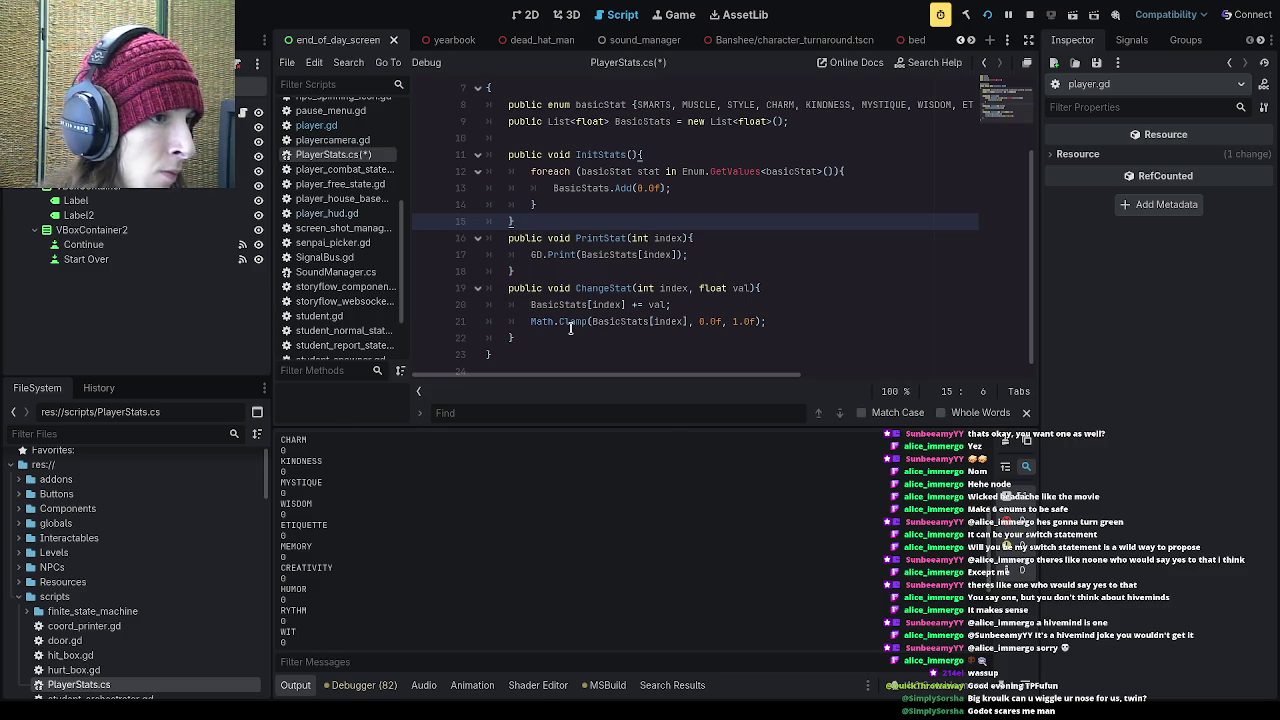
{"action": "scroll", "coordinate": [563, 300], "scroll_direction": "up", "scroll_amount": 1}
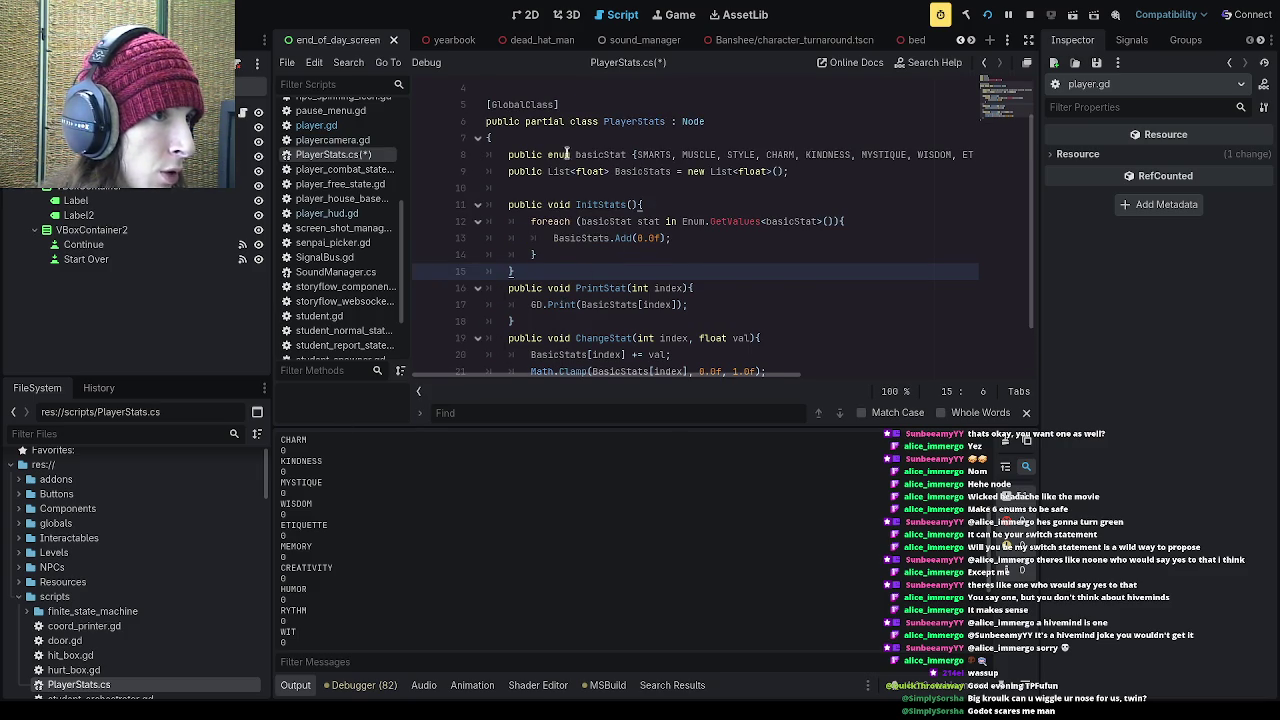
{"action": "left_click", "coordinate": [631, 288]}
{"action": "left_click", "coordinate": [687, 288]}
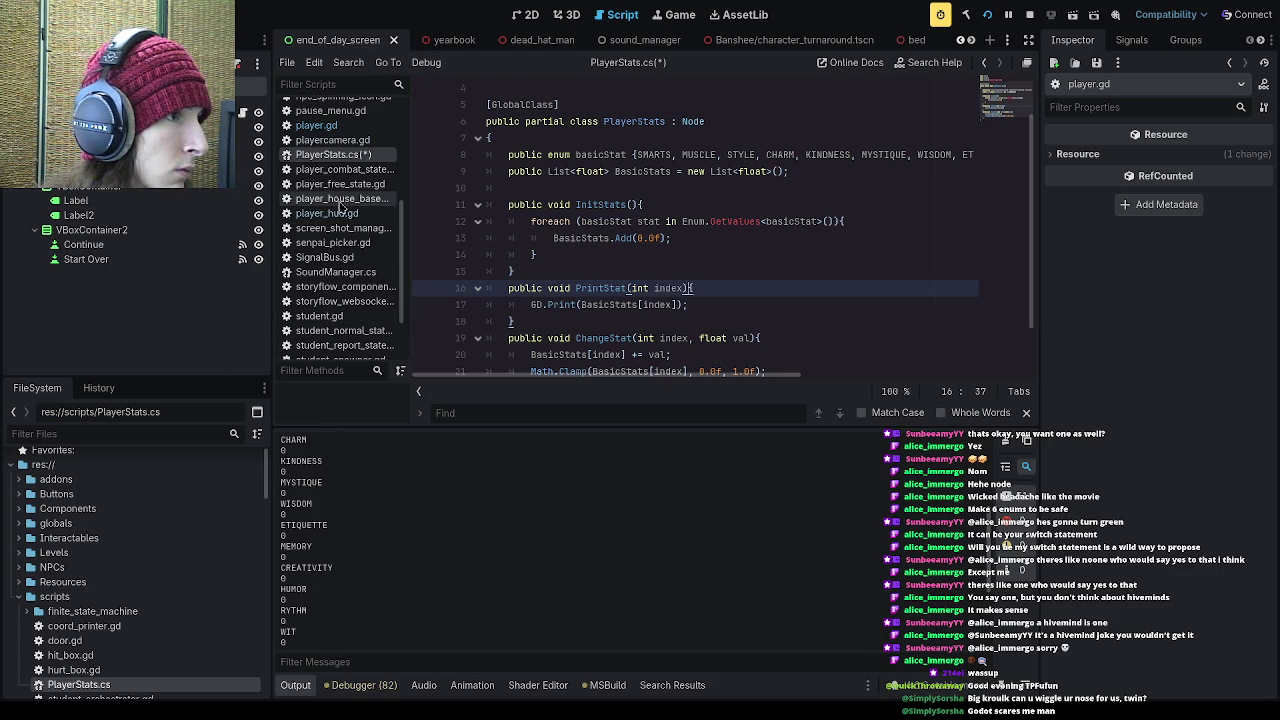
Step: In player.gd, change PrintStat(4) on line 72 to PrintStat(playerStats.basicStat.WIT) and save
{"action": "left_click", "coordinate": [333, 127]}
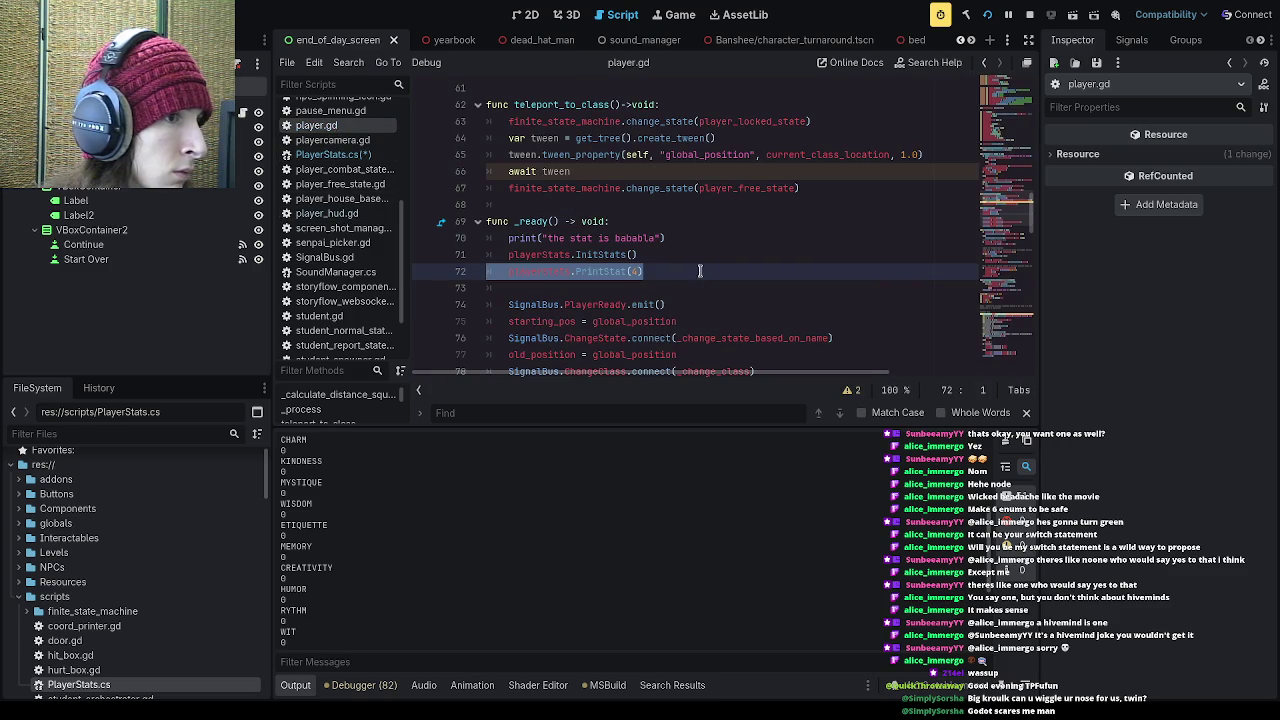
{"action": "double_click", "coordinate": [636, 271]}
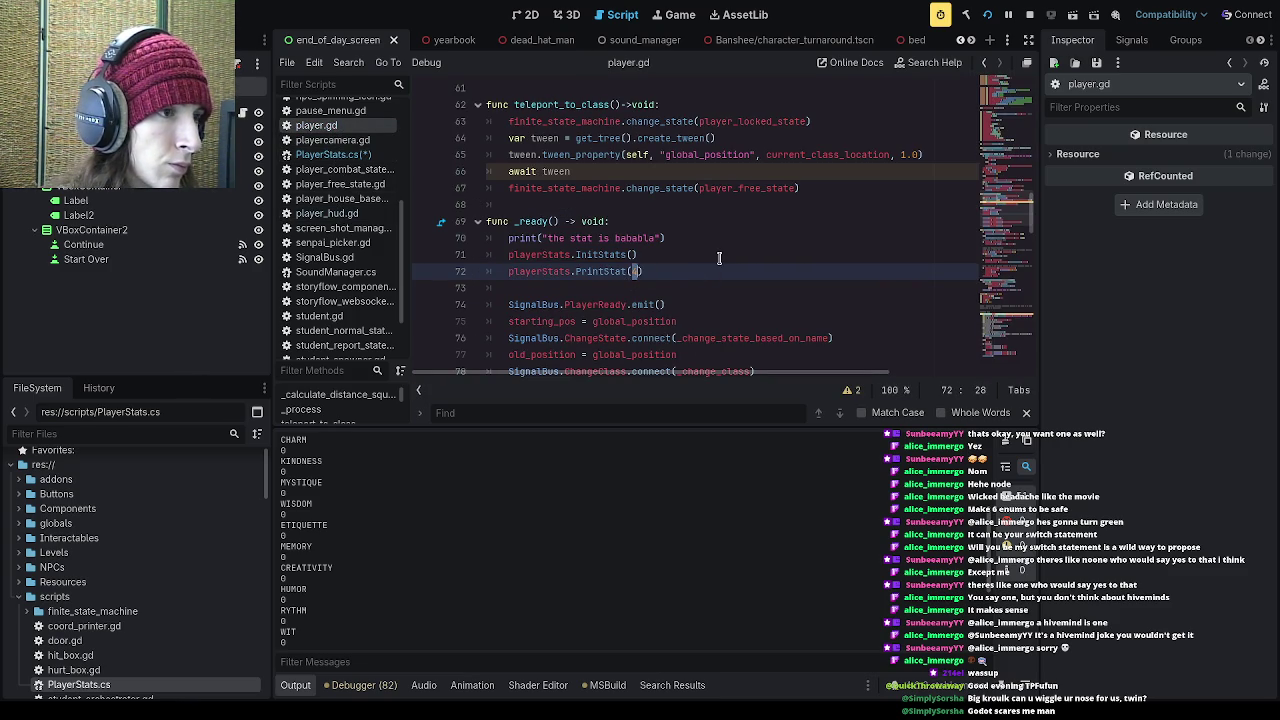
{"action": "type", "text": "player"}
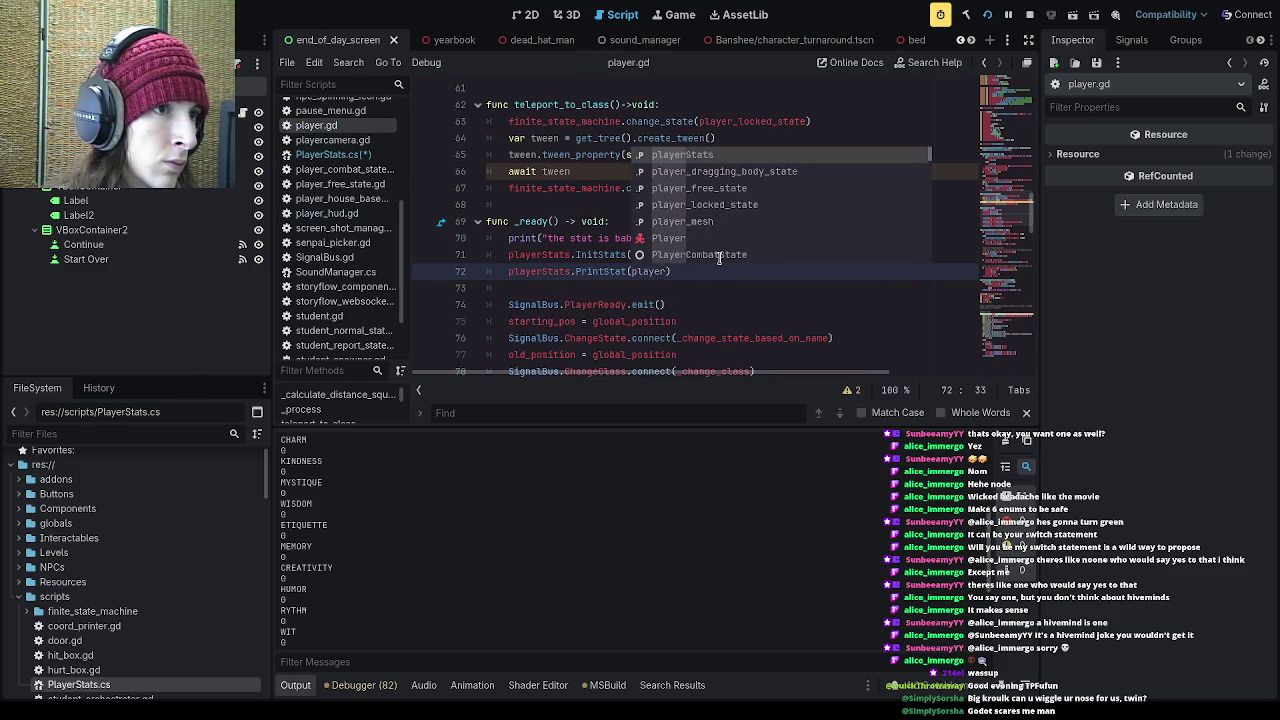
{"action": "key", "text": "Return"}
{"action": "type", "text": "."}
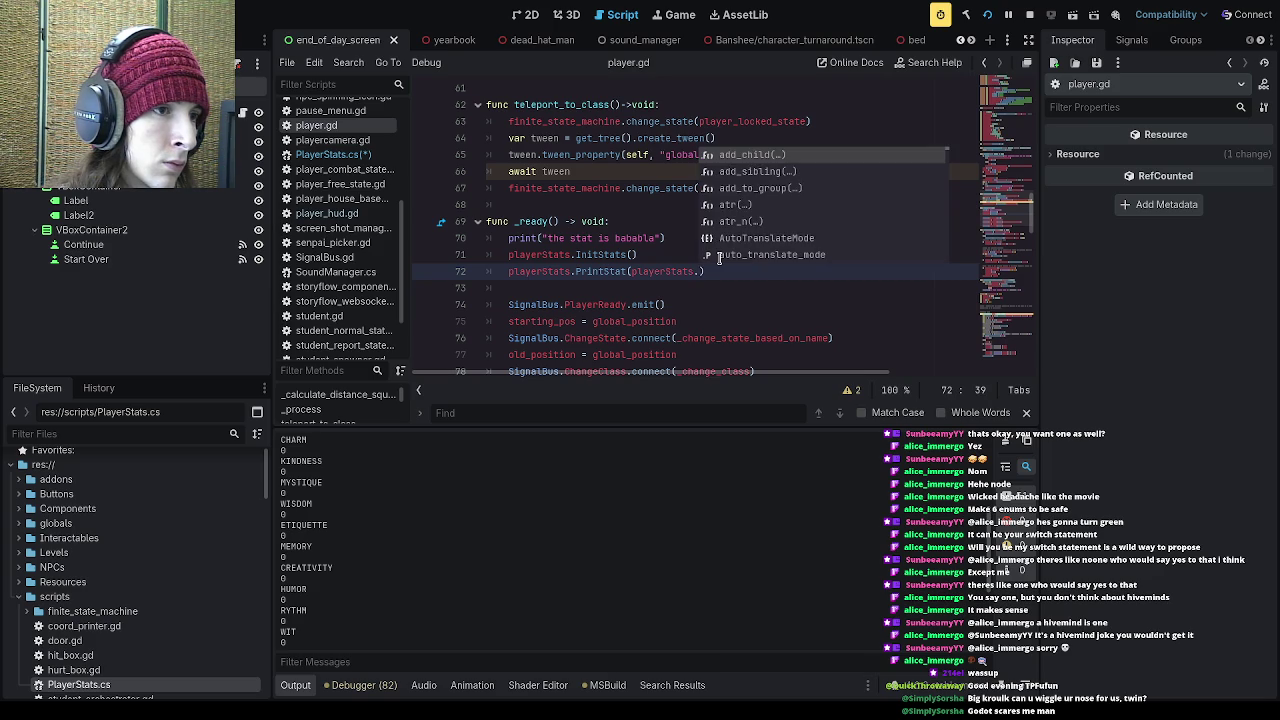
{"action": "type", "text": "ba"}
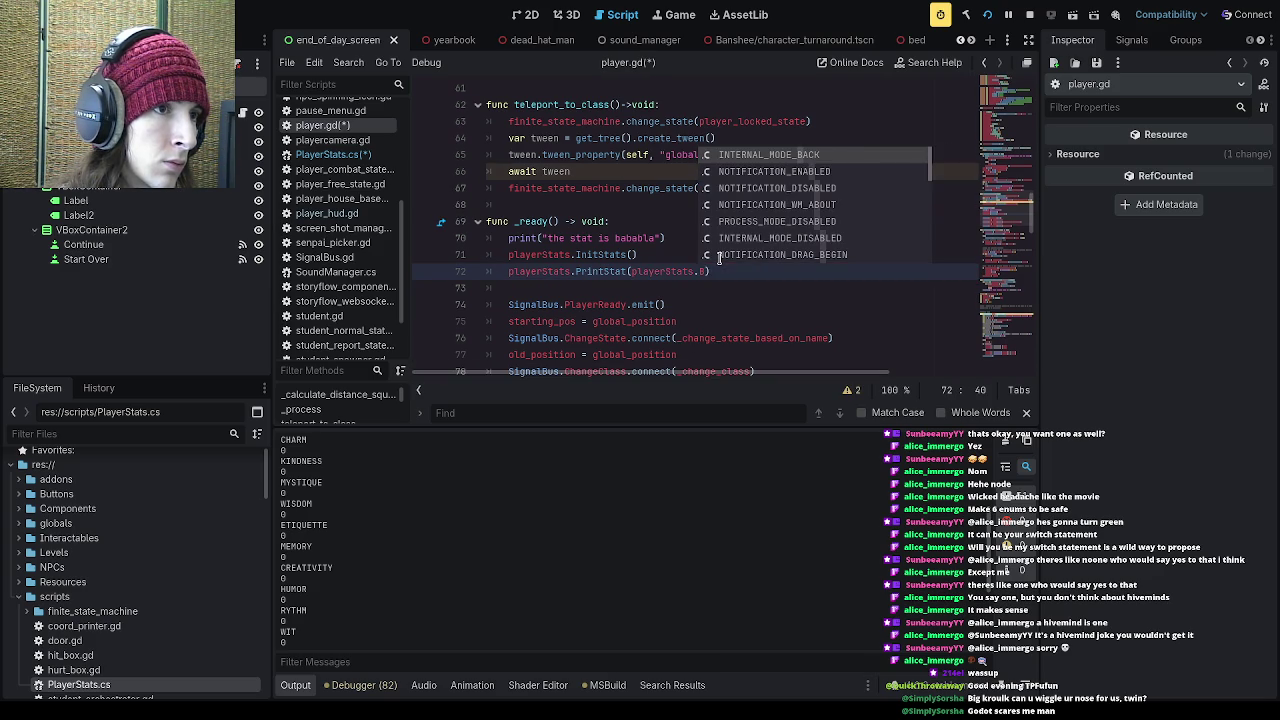
{"action": "type", "text": "sicStat."}
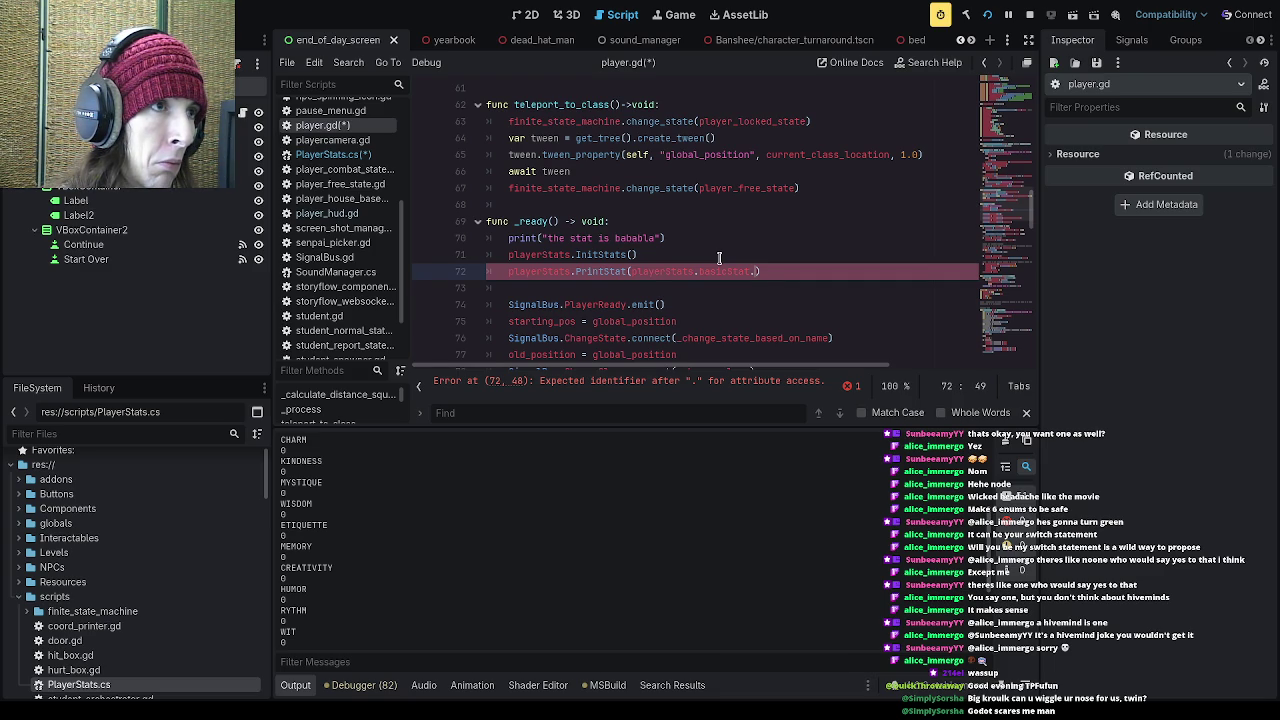
{"action": "type", "text": "WIT"}
{"action": "key", "text": "ctrl+s"}
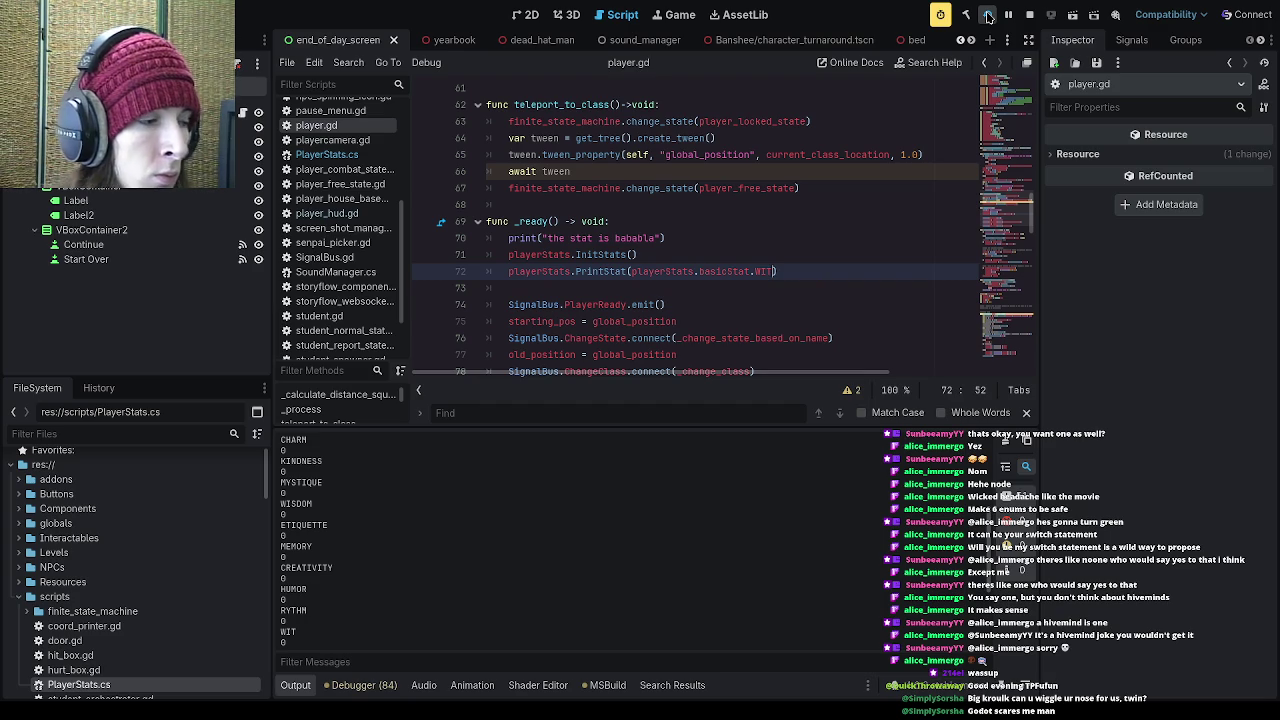
{"action": "left_click", "coordinate": [988, 17]}
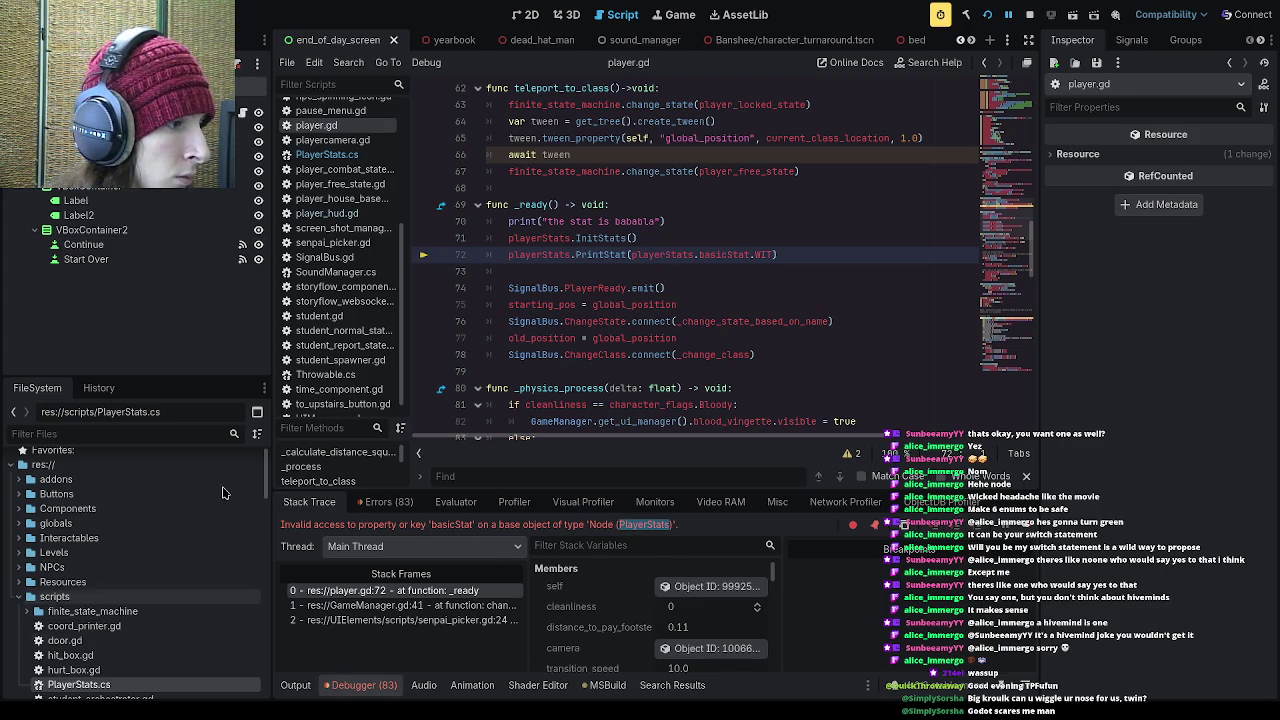
Step: Compare the basicStat enum in PlayerStats.cs with the playerStats.basicStat.WIT call on player.gd line 72
{"action": "scroll", "coordinate": [340, 228], "scroll_direction": "up", "scroll_amount": 2}
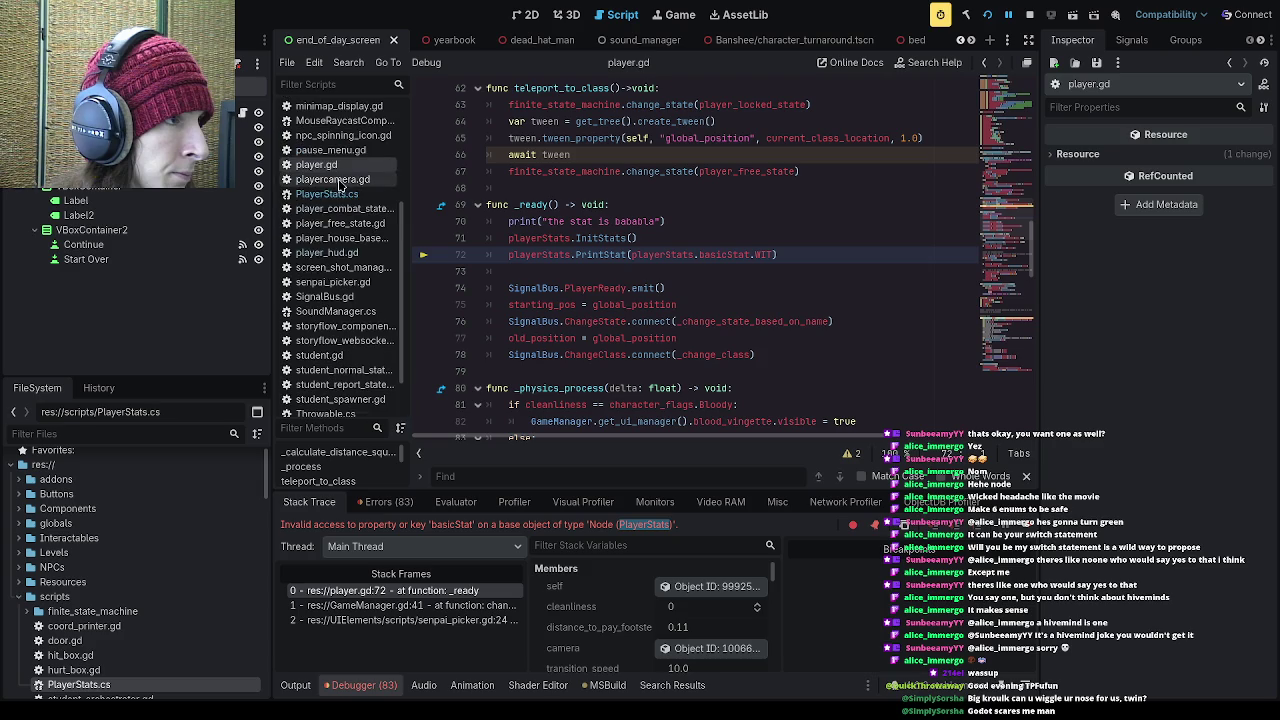
{"action": "left_click", "coordinate": [327, 194]}
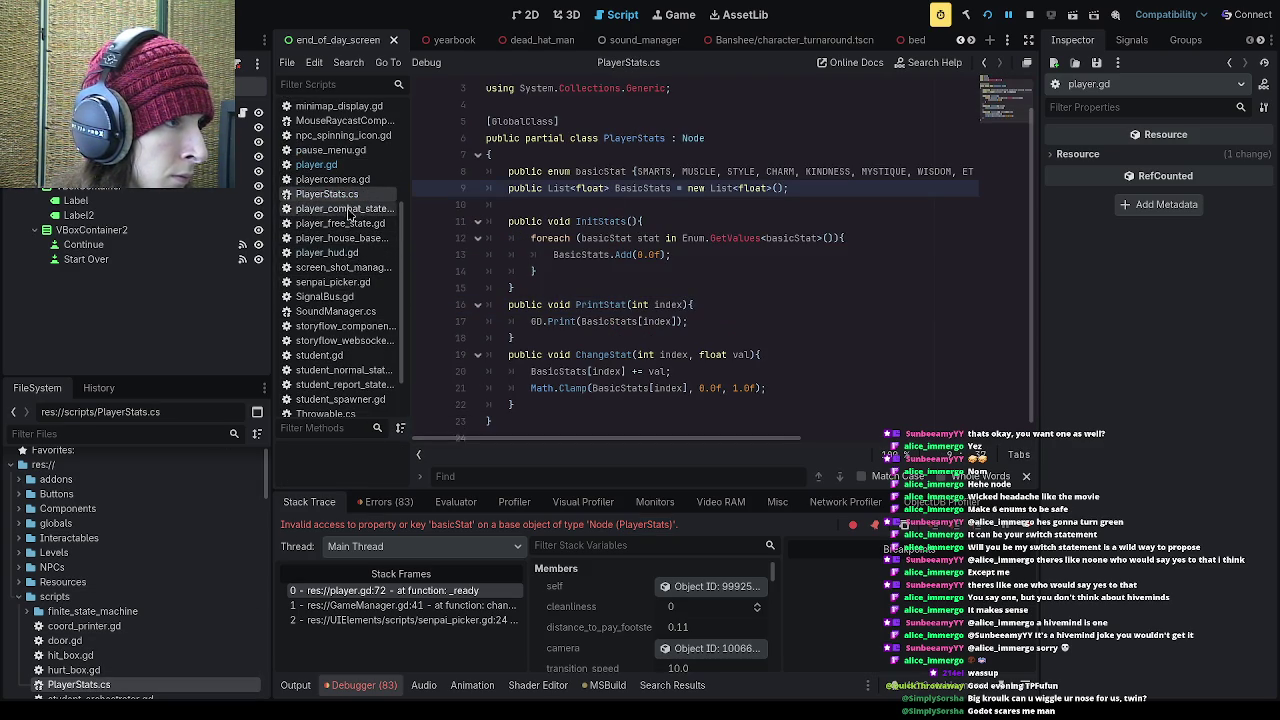
{"action": "left_click", "coordinate": [362, 165]}
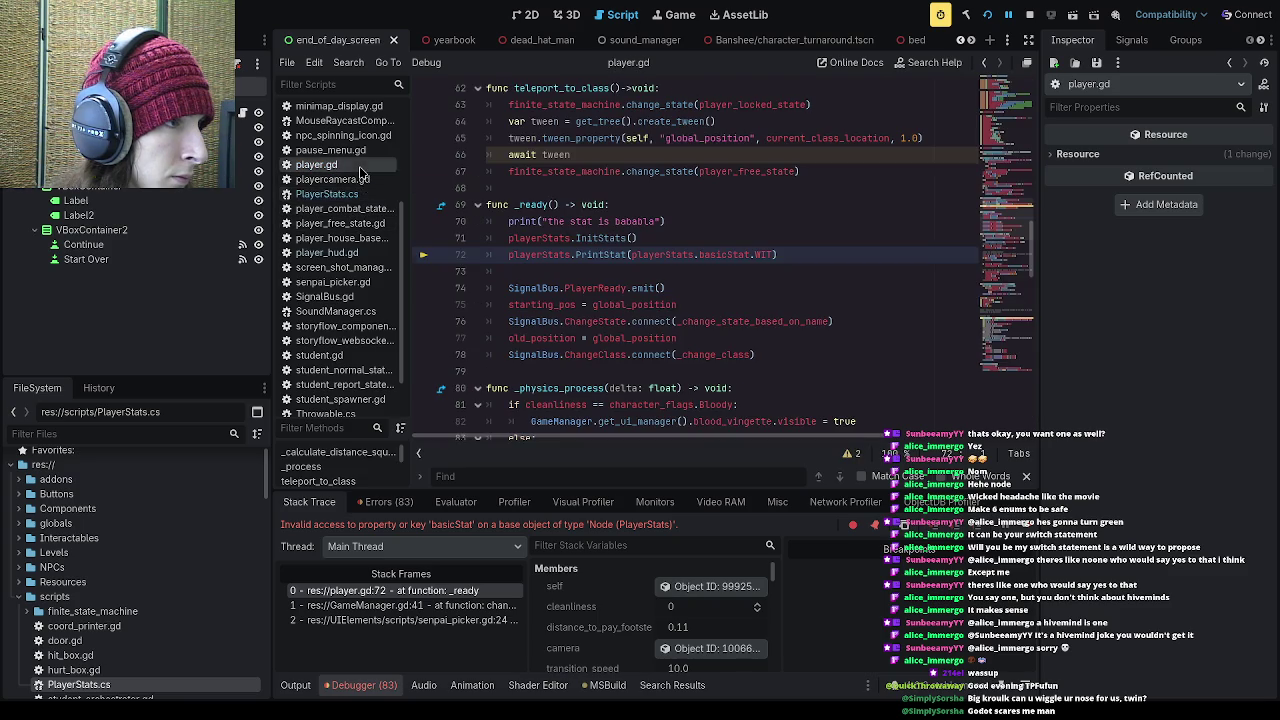
{"action": "double_click", "coordinate": [745, 256]}
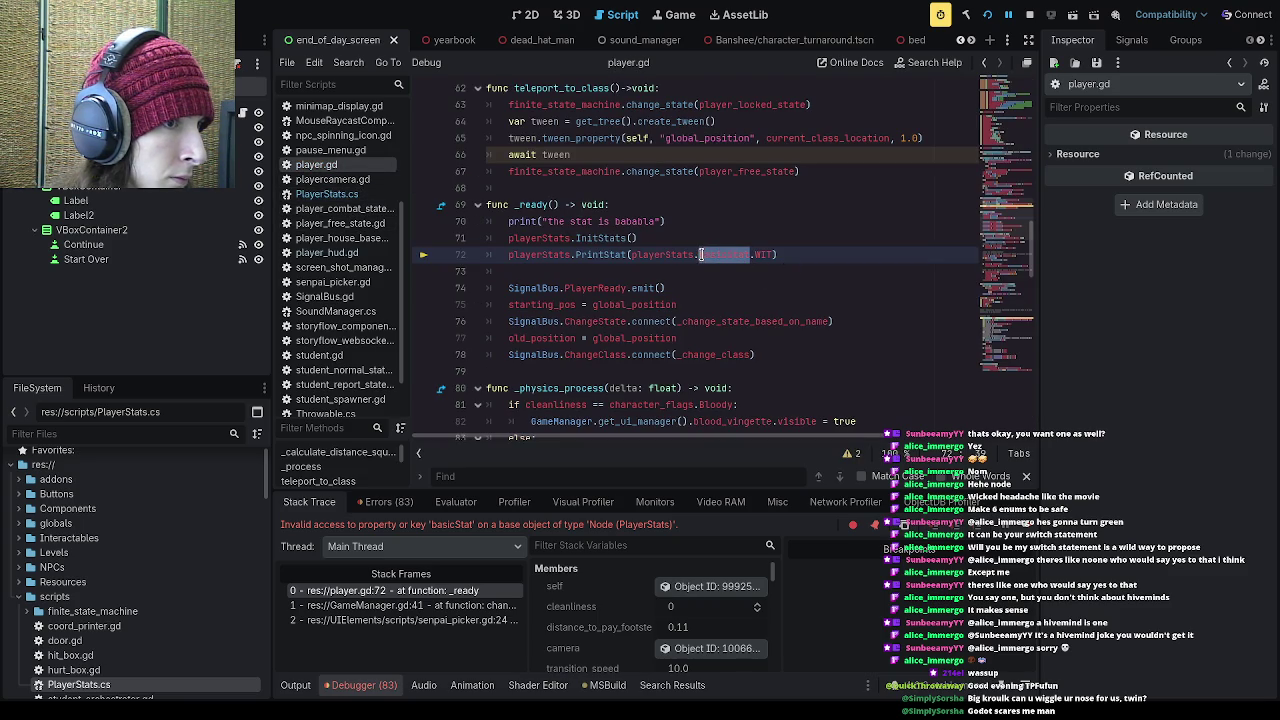
{"action": "left_click", "coordinate": [345, 195]}
{"action": "left_click", "coordinate": [629, 171]}
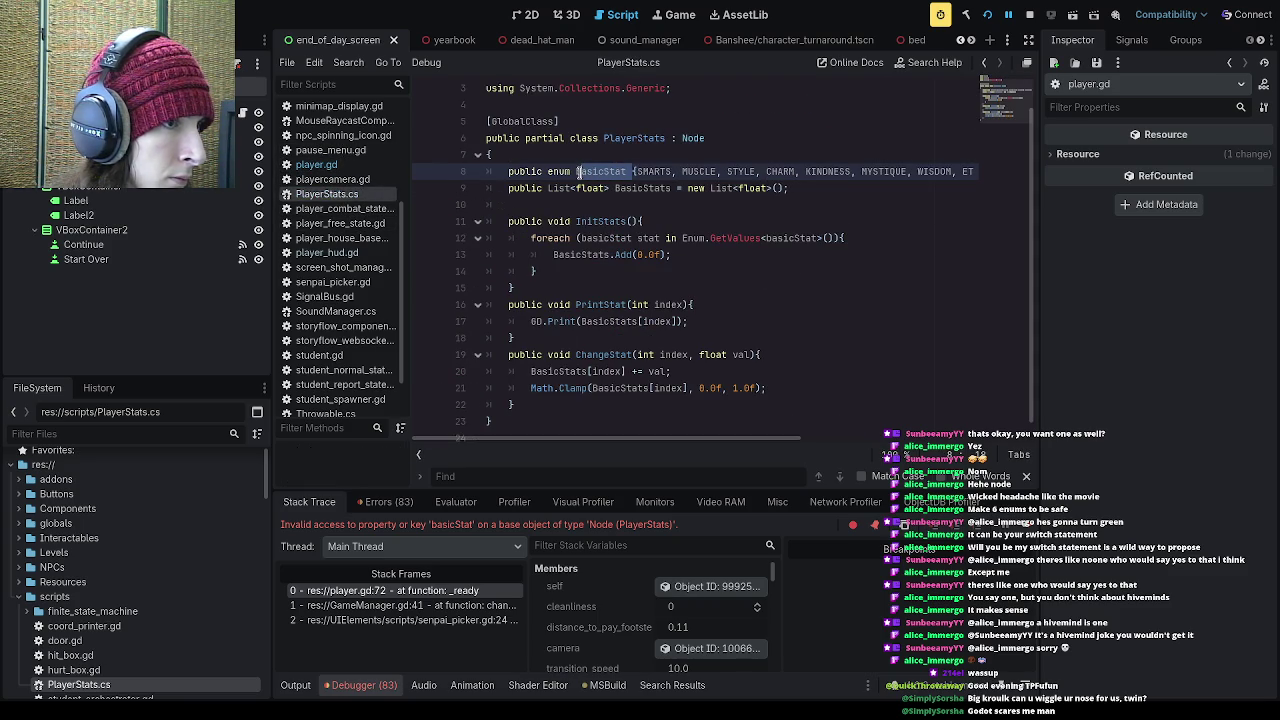
{"action": "double_click", "coordinate": [619, 171]}
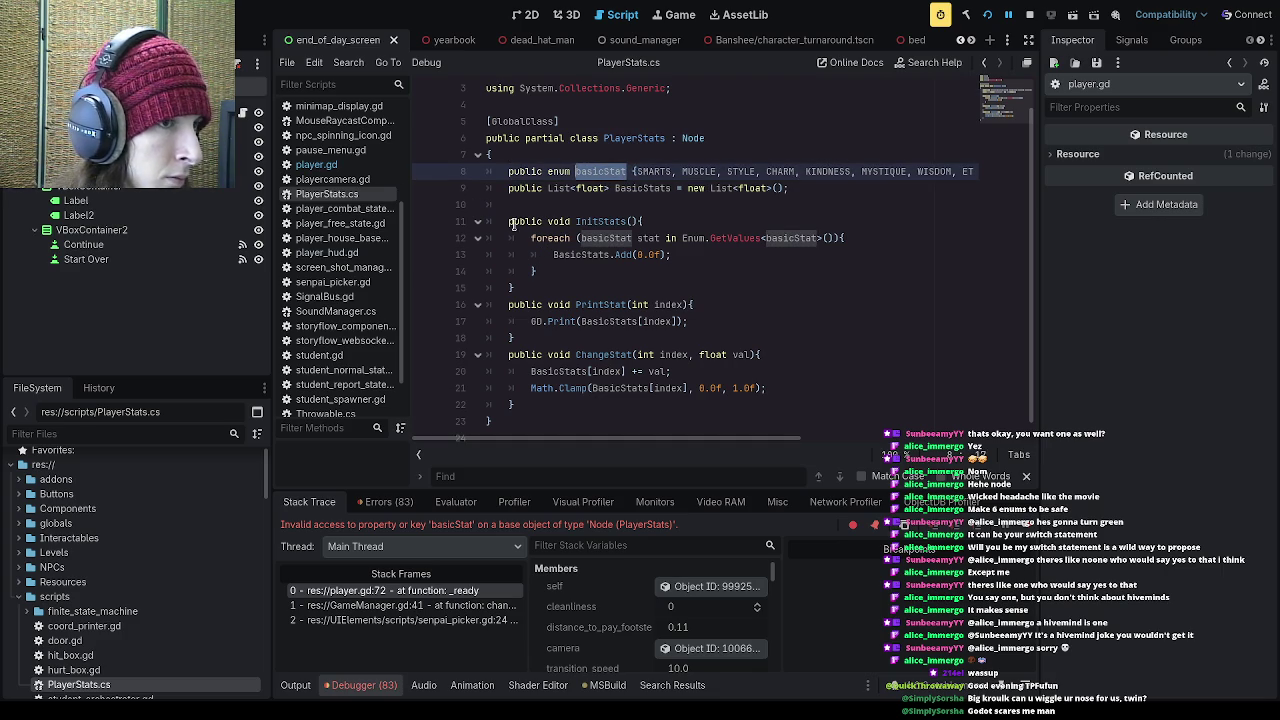
{"action": "left_click", "coordinate": [316, 164]}
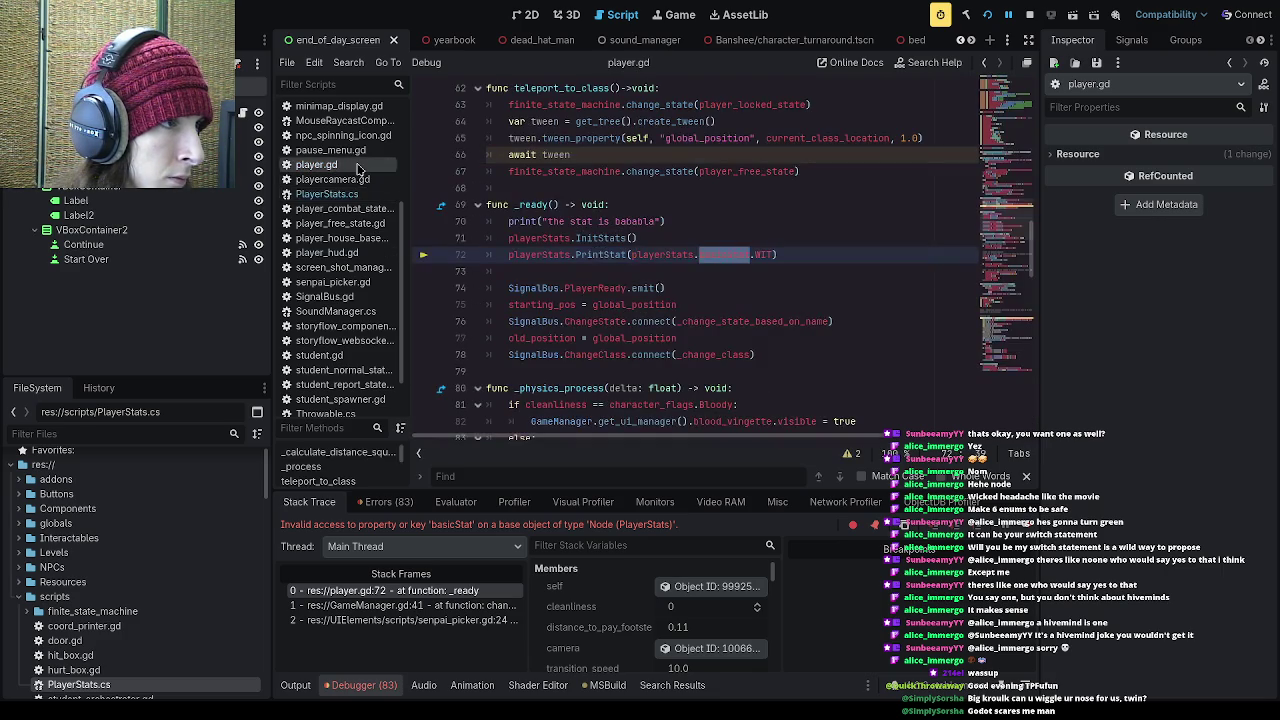
{"action": "double_click", "coordinate": [749, 255]}
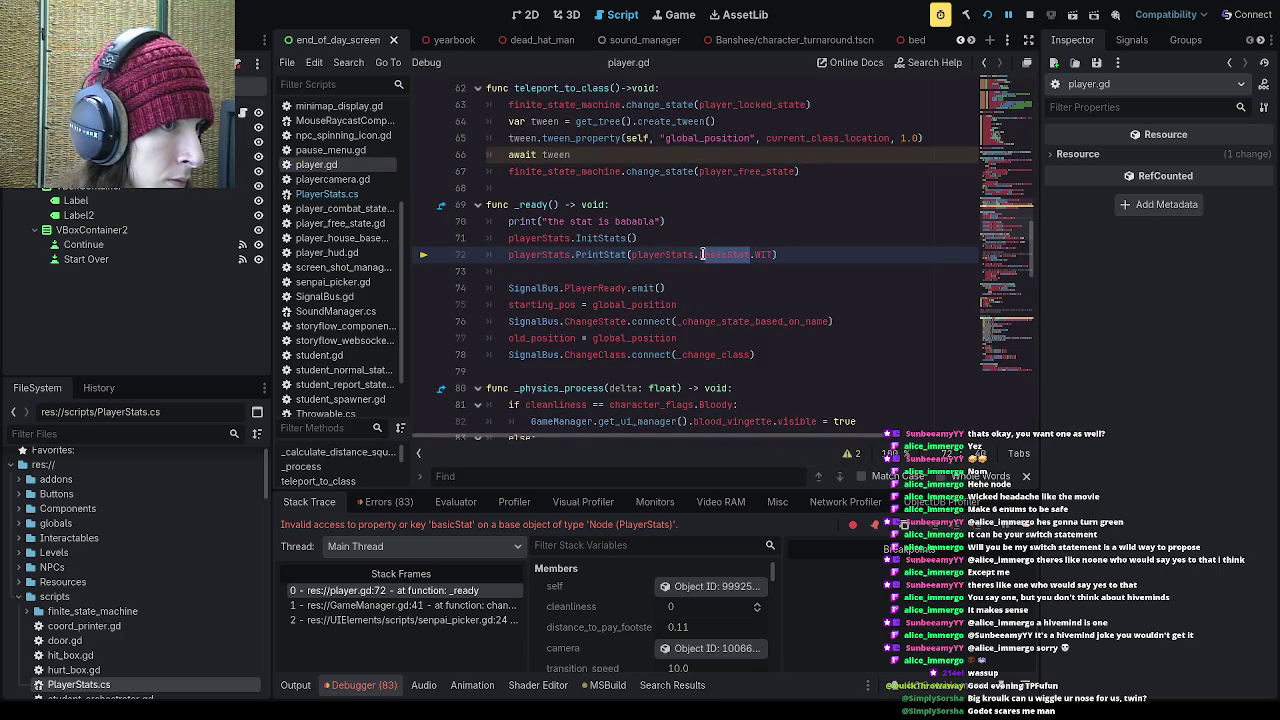
Step: Paste over the stat reference on player.gd line 72, then review both scripts, ending on PlayerStats.cs
{"action": "left_click", "coordinate": [749, 255]}
{"action": "key", "text": "ctrl+v"}
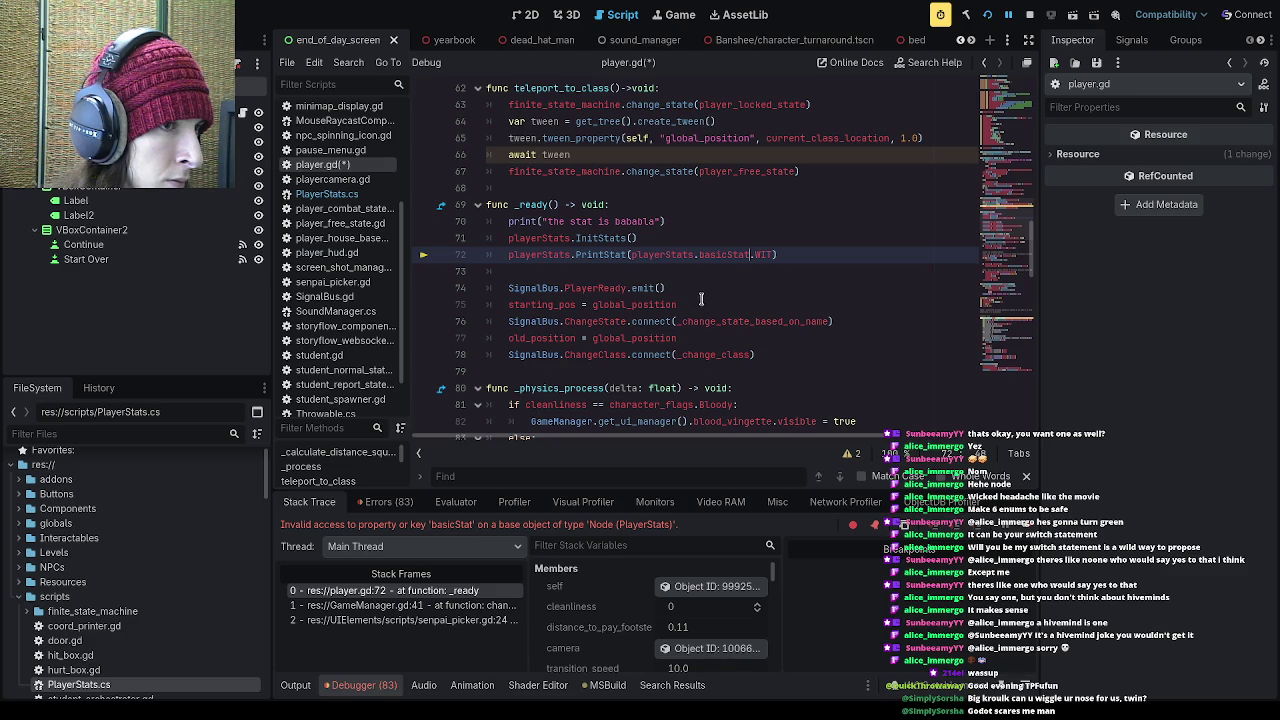
{"action": "left_click", "coordinate": [368, 194]}
{"action": "mouse_move", "coordinate": [711, 444]}
{"action": "left_mouse_down"}
{"action": "mouse_move", "coordinate": [948, 444]}
{"action": "mouse_move", "coordinate": [726, 443]}
{"action": "left_mouse_up"}
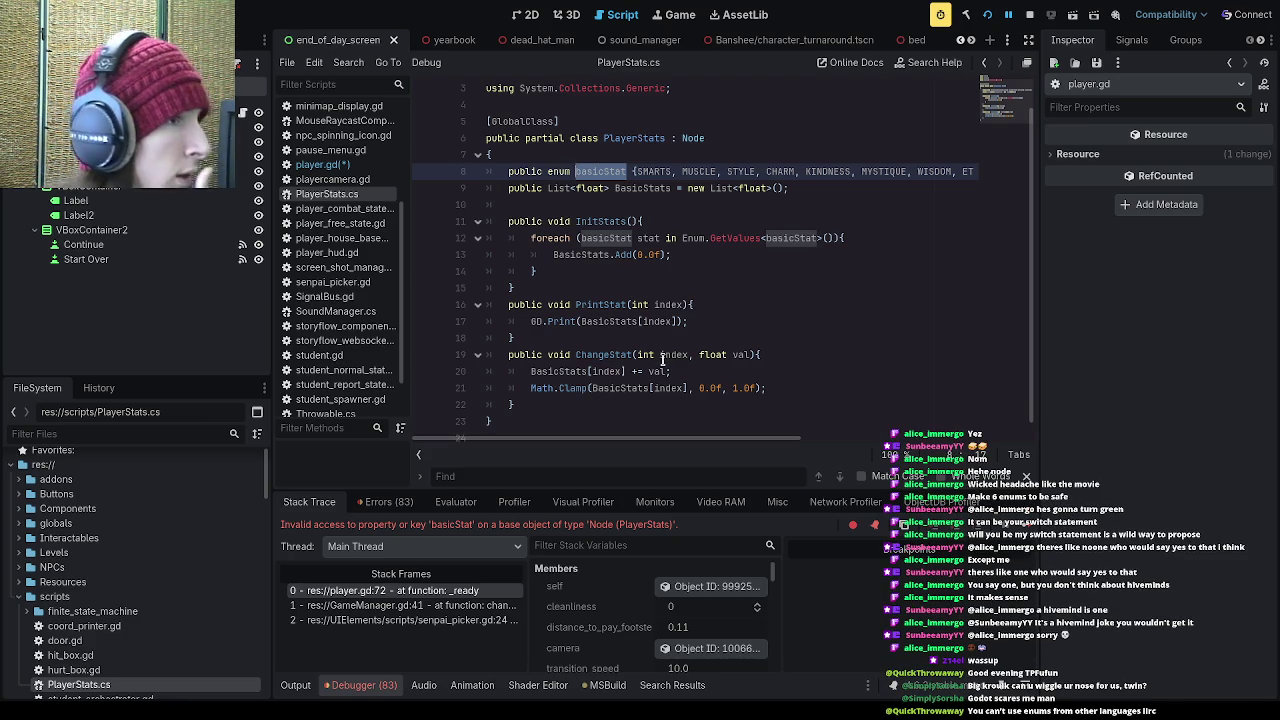
{"action": "left_click", "coordinate": [624, 205]}
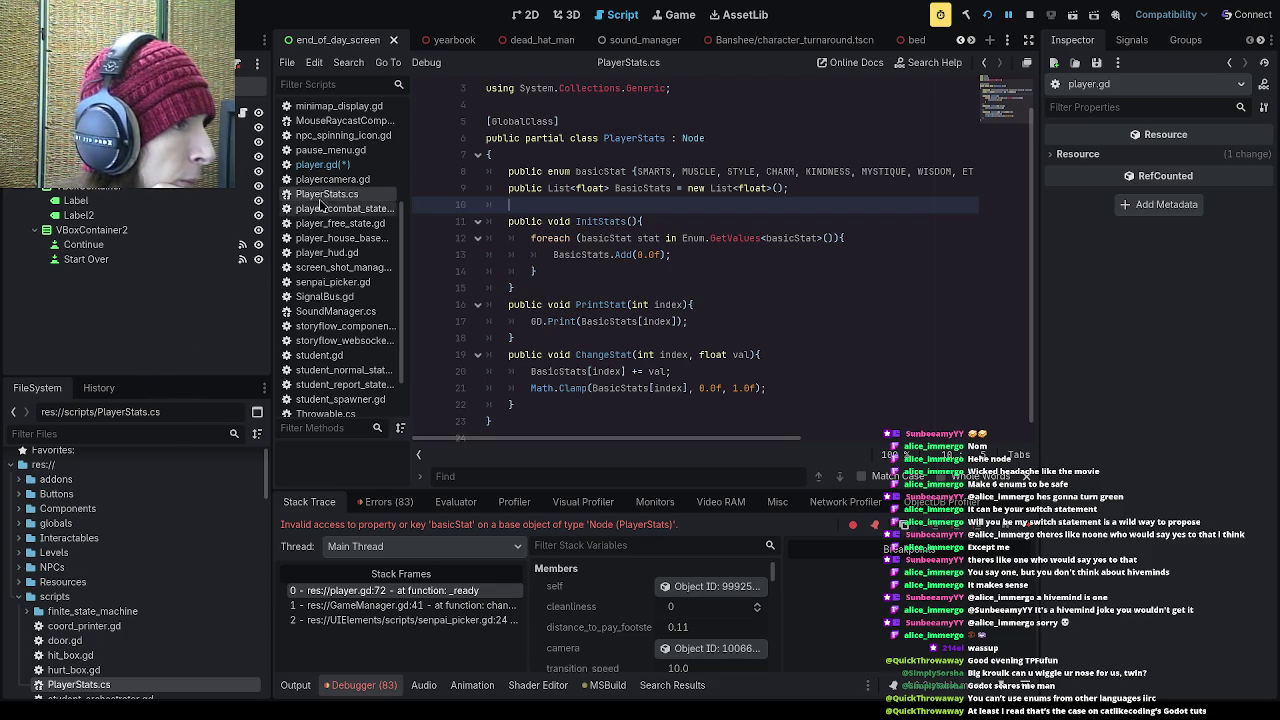
{"action": "left_click", "coordinate": [320, 164]}
{"action": "scroll", "coordinate": [652, 372], "scroll_direction": "up", "scroll_amount": 5}
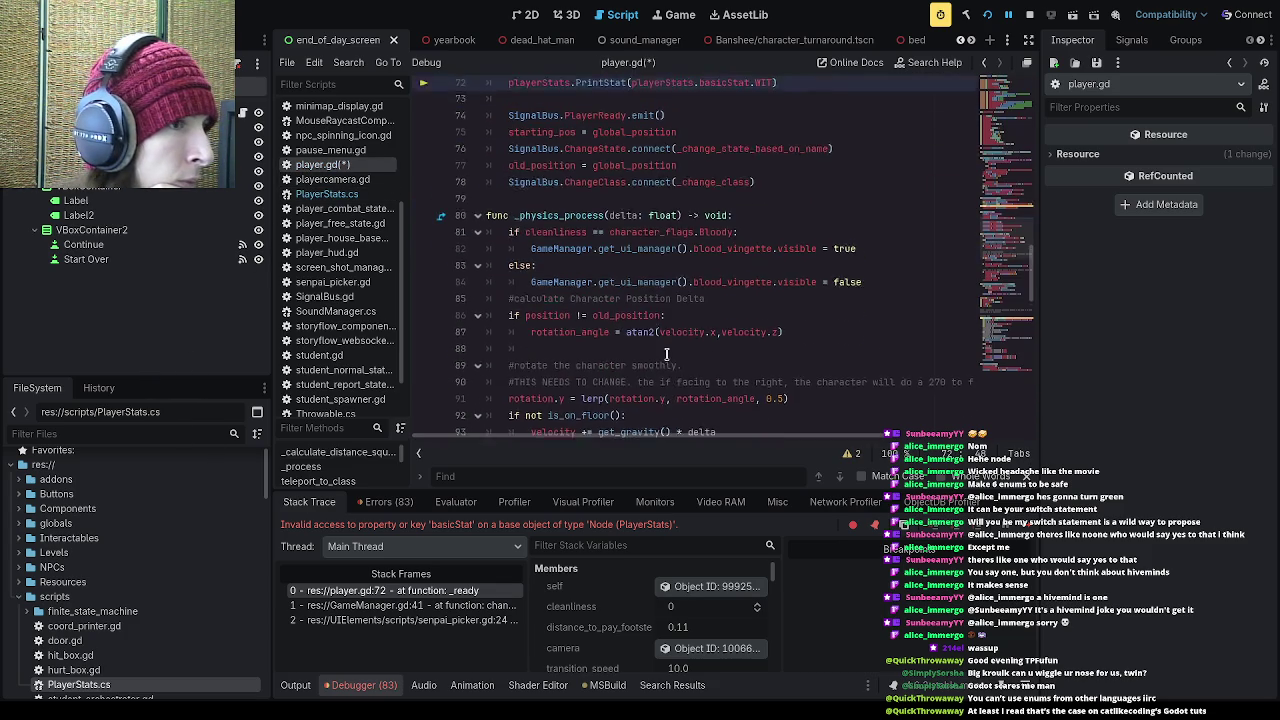
{"action": "scroll", "coordinate": [652, 372], "scroll_direction": "up", "scroll_amount": 15}
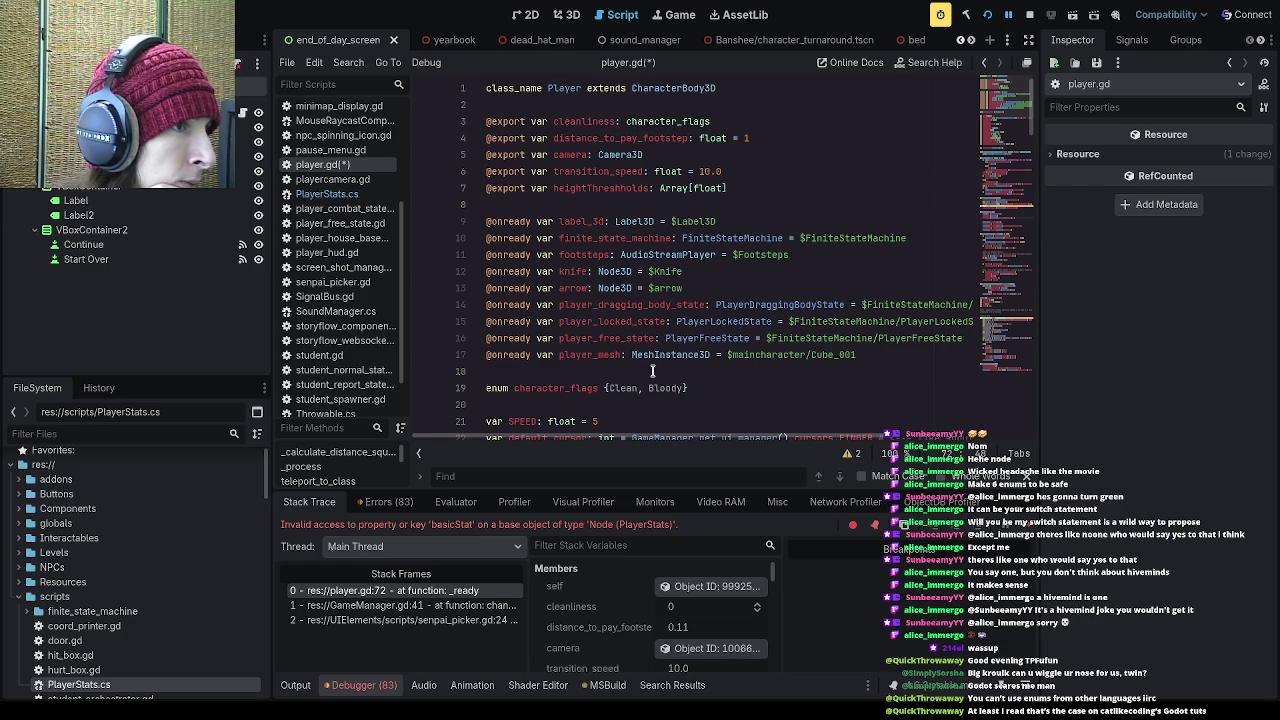
{"action": "scroll", "coordinate": [652, 372], "scroll_direction": "down", "scroll_amount": 15}
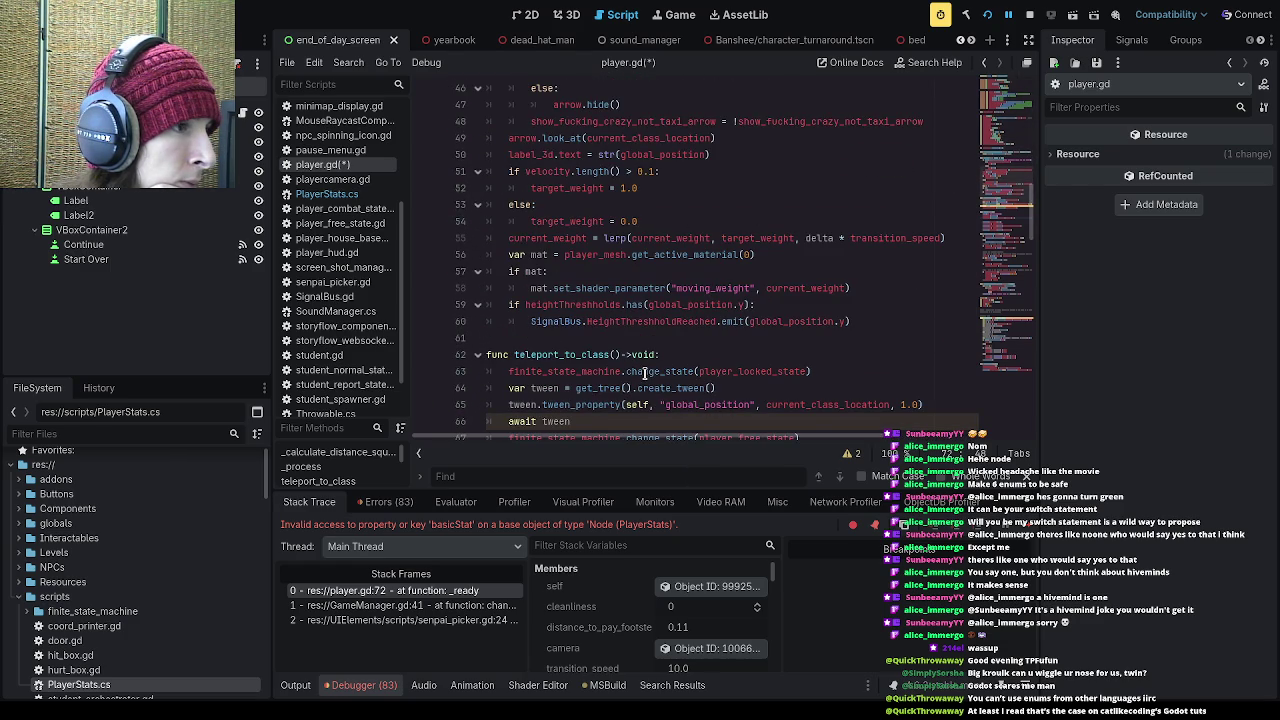
{"action": "left_click", "coordinate": [326, 194]}
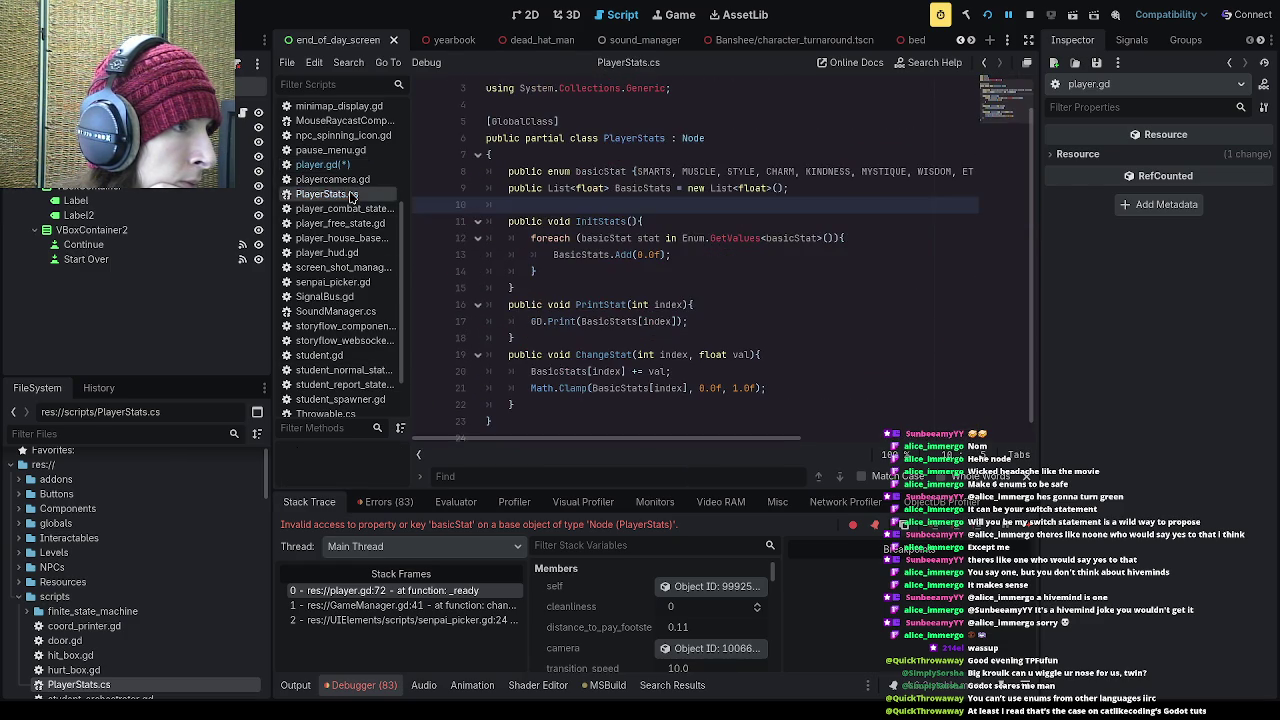
Step: Copy the basicStat enum declaration from PlayerStats.cs onto empty line 36 of player.gd
{"action": "left_click_drag", "start_coordinate": [547, 171], "coordinate": [987, 171]}
{"action": "key", "text": "ctrl+c"}
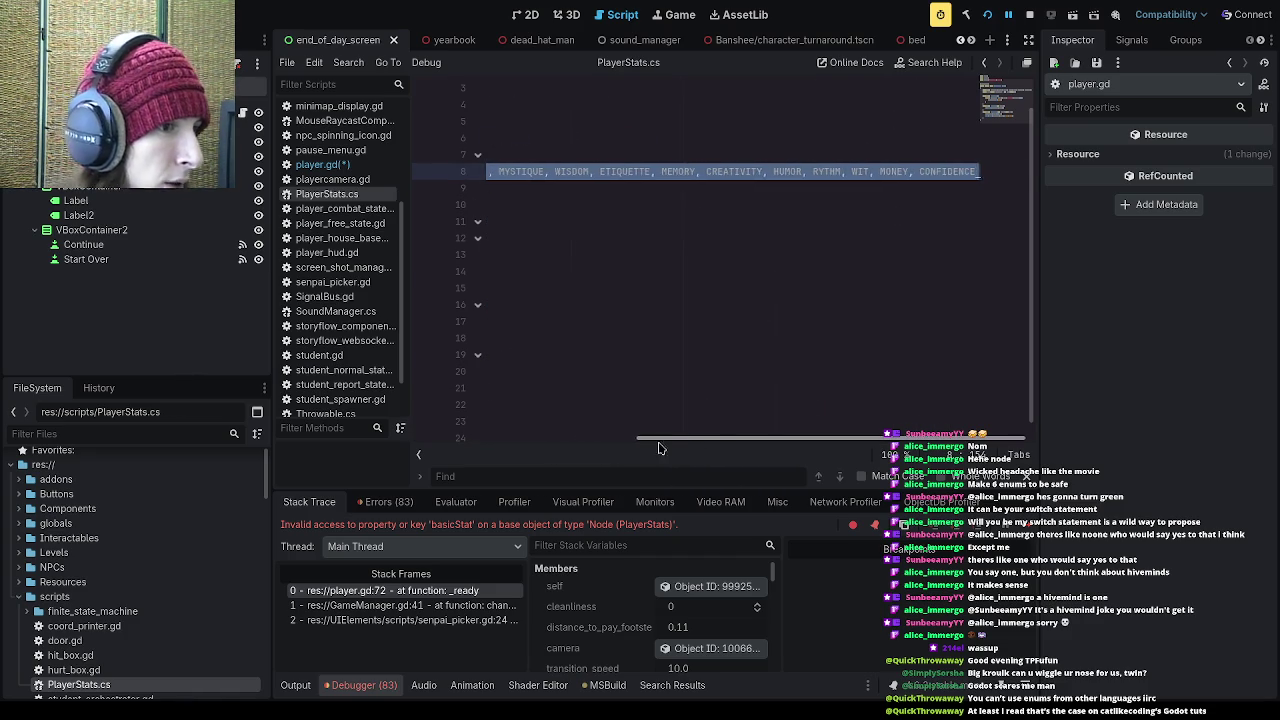
{"action": "left_click_drag", "start_coordinate": [683, 443], "coordinate": [497, 443]}
{"action": "left_click", "coordinate": [322, 164]}
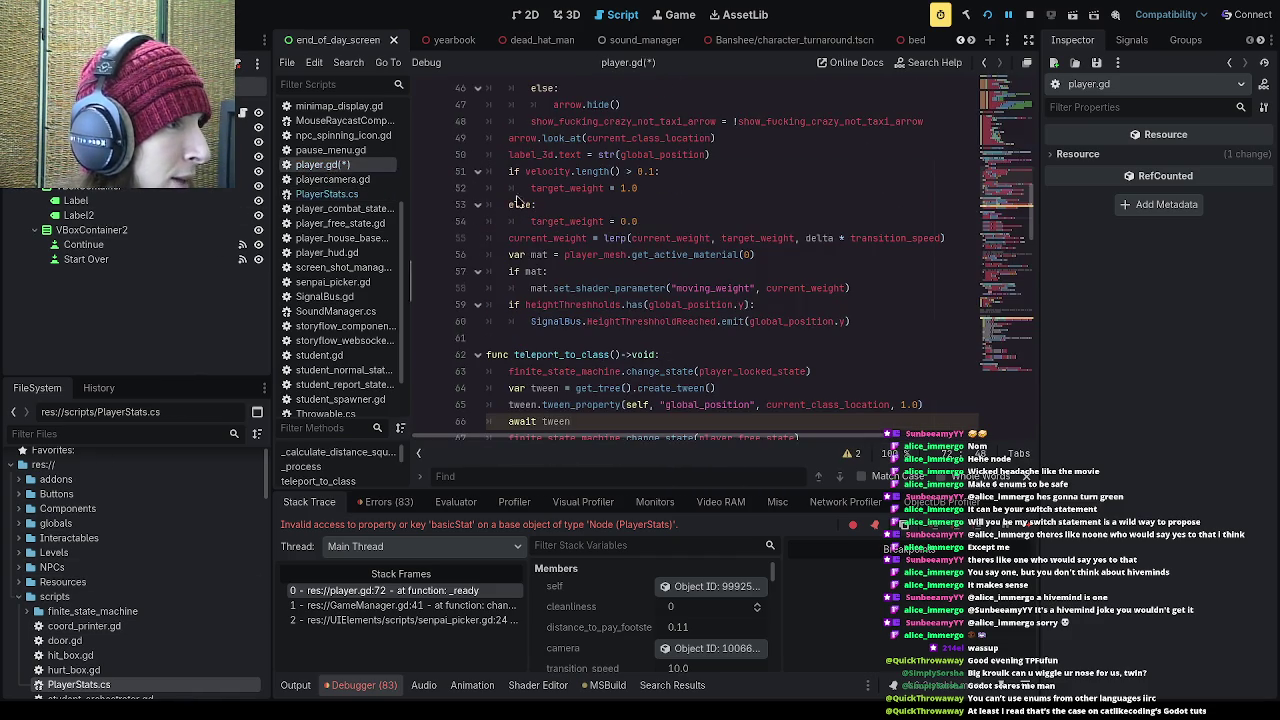
{"action": "scroll", "coordinate": [613, 340], "scroll_direction": "up", "scroll_amount": 10}
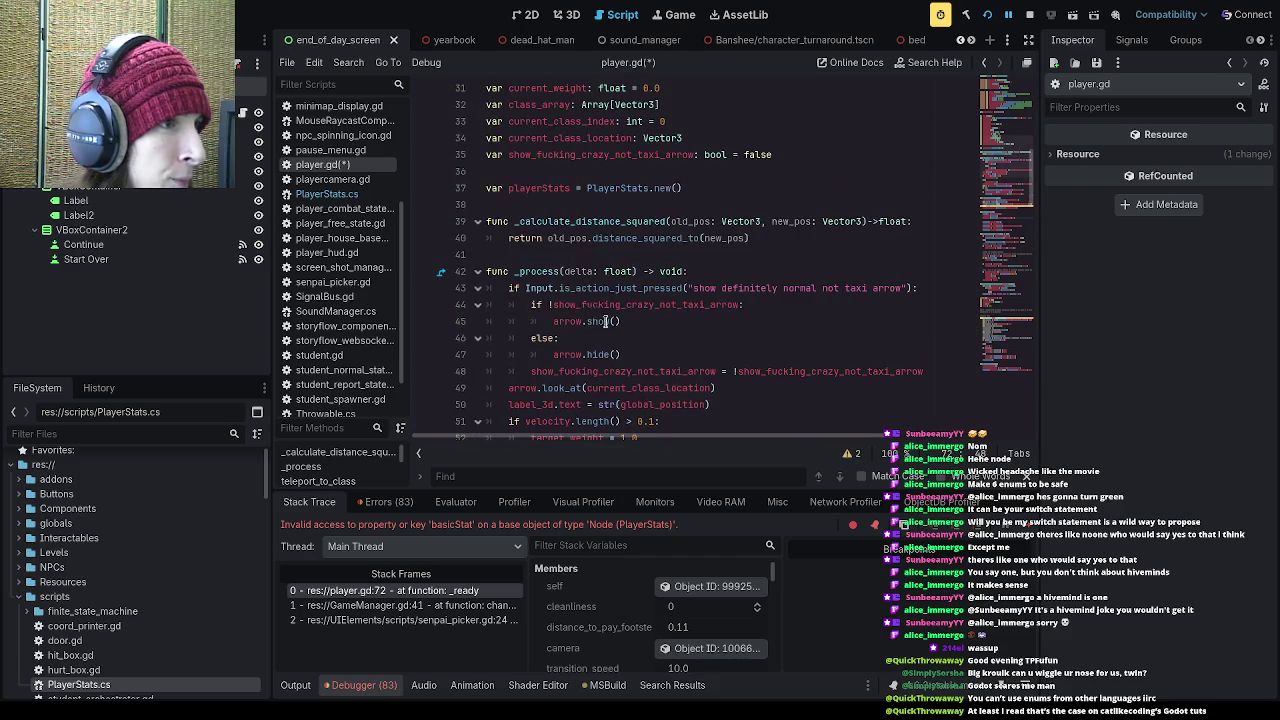
{"action": "left_click", "coordinate": [533, 172]}
{"action": "type", "text": "var"}
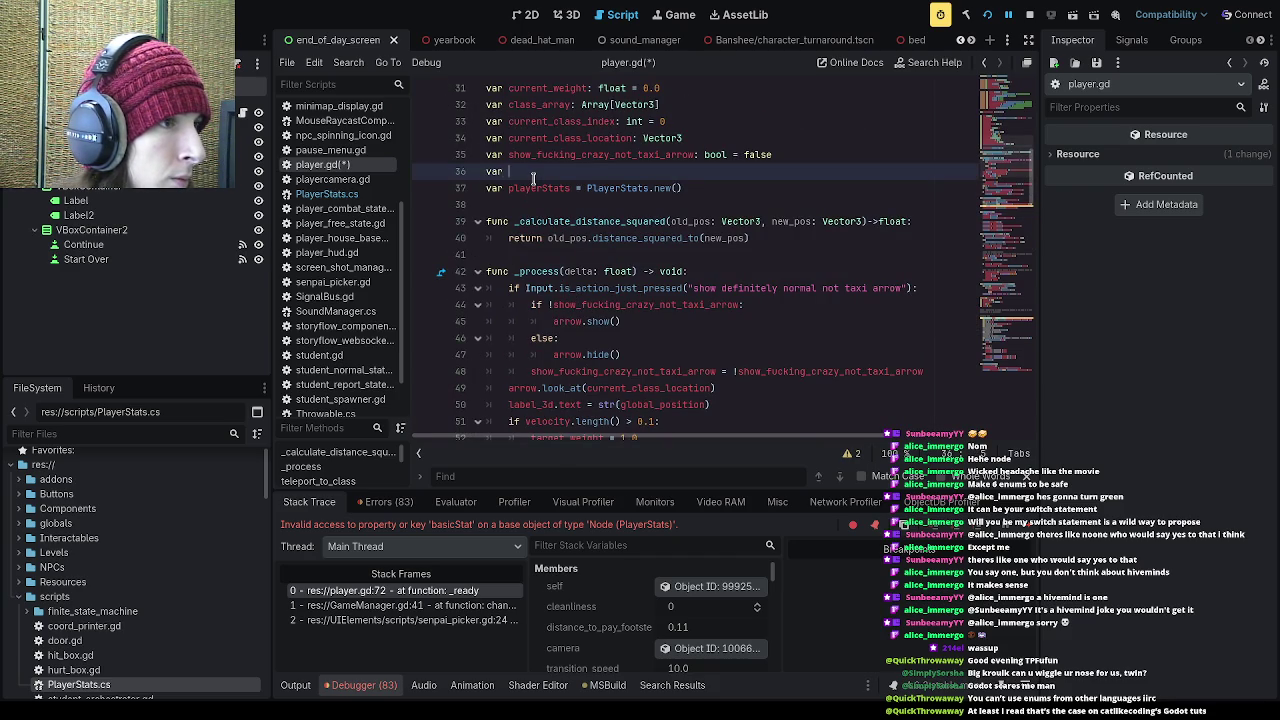
{"action": "key", "text": "ctrl+v"}
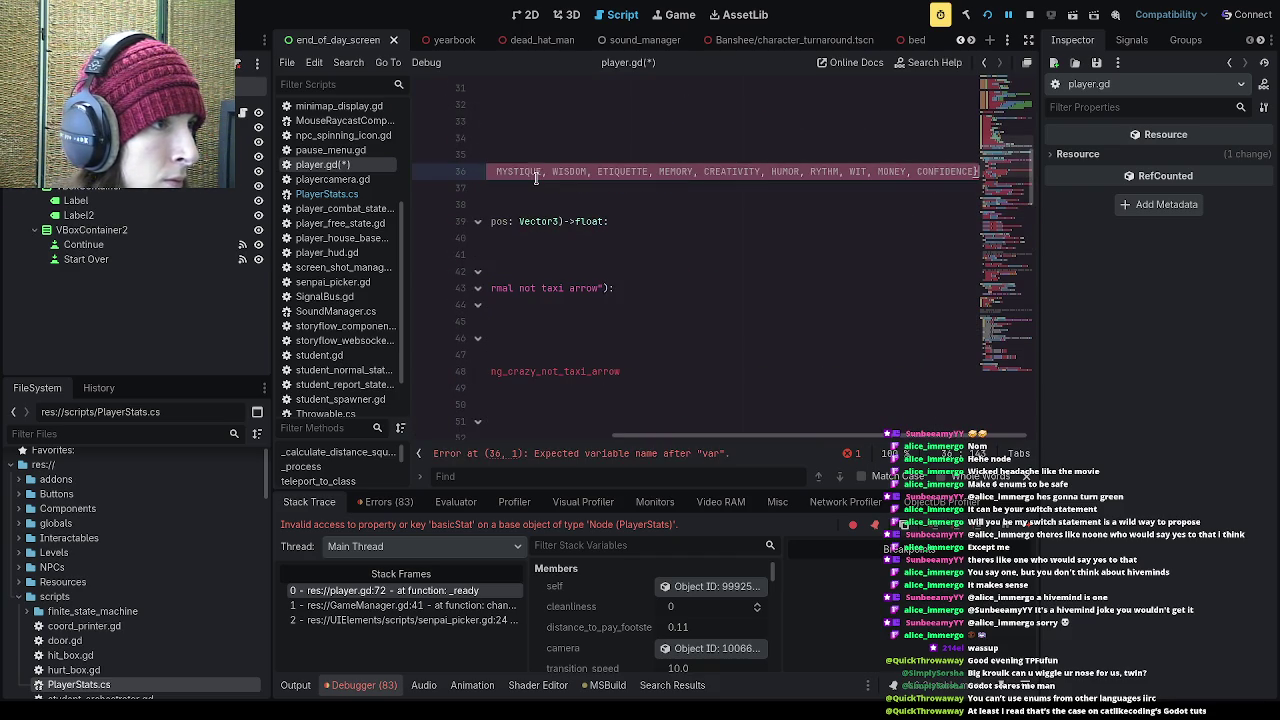
Step: Rename the pasted enum to BASICSTAT and save player.gd
{"action": "left_click_drag", "start_coordinate": [659, 437], "coordinate": [459, 437]}
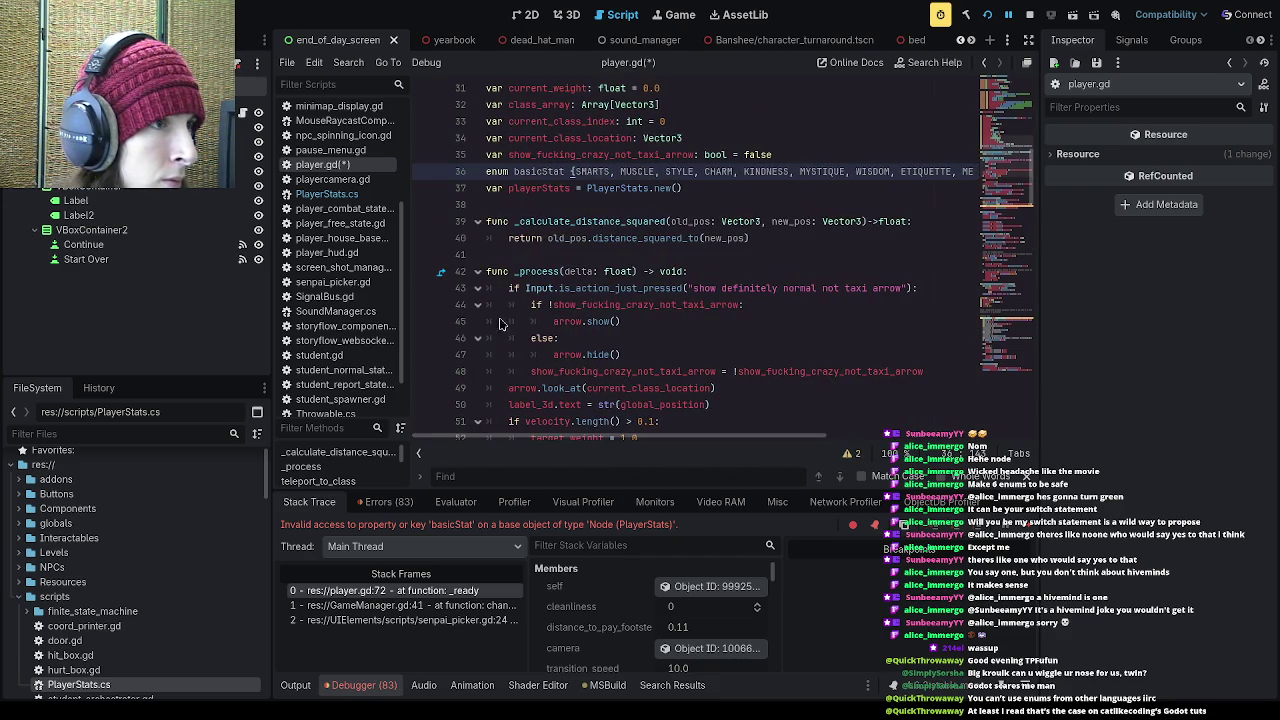
{"action": "double_click", "coordinate": [564, 172]}
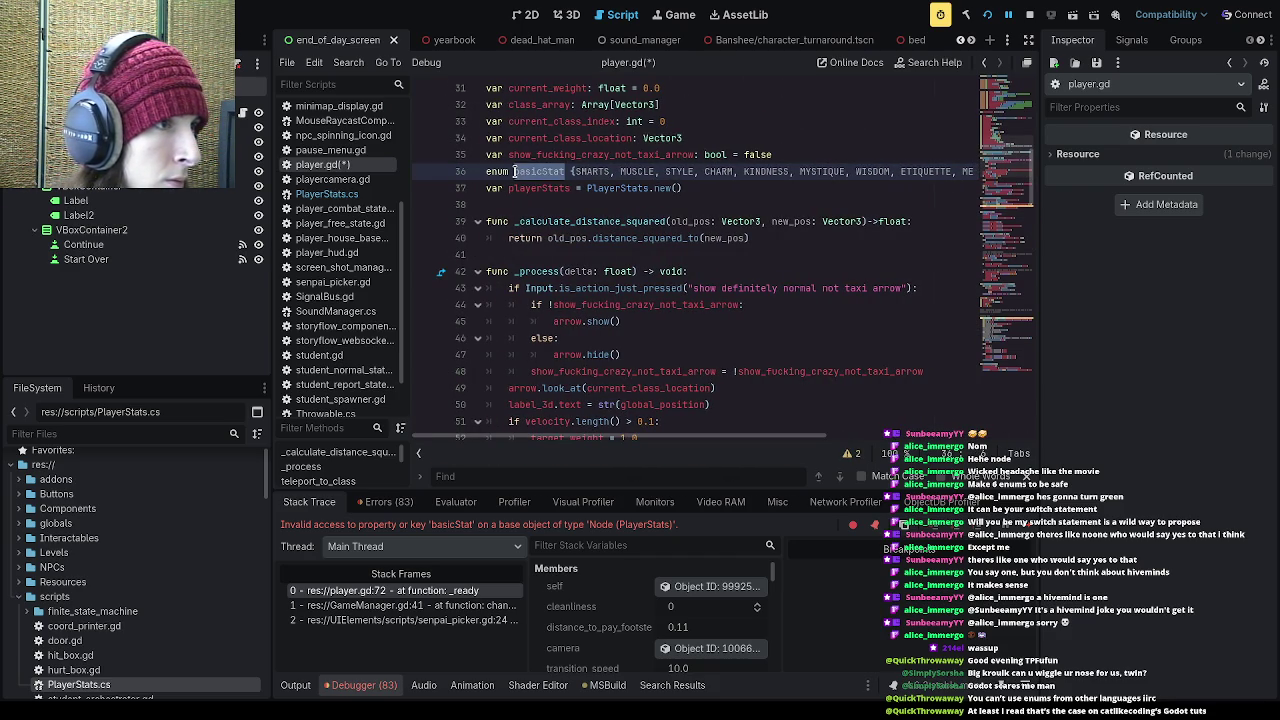
{"action": "type", "text": "BASICSTATS"}
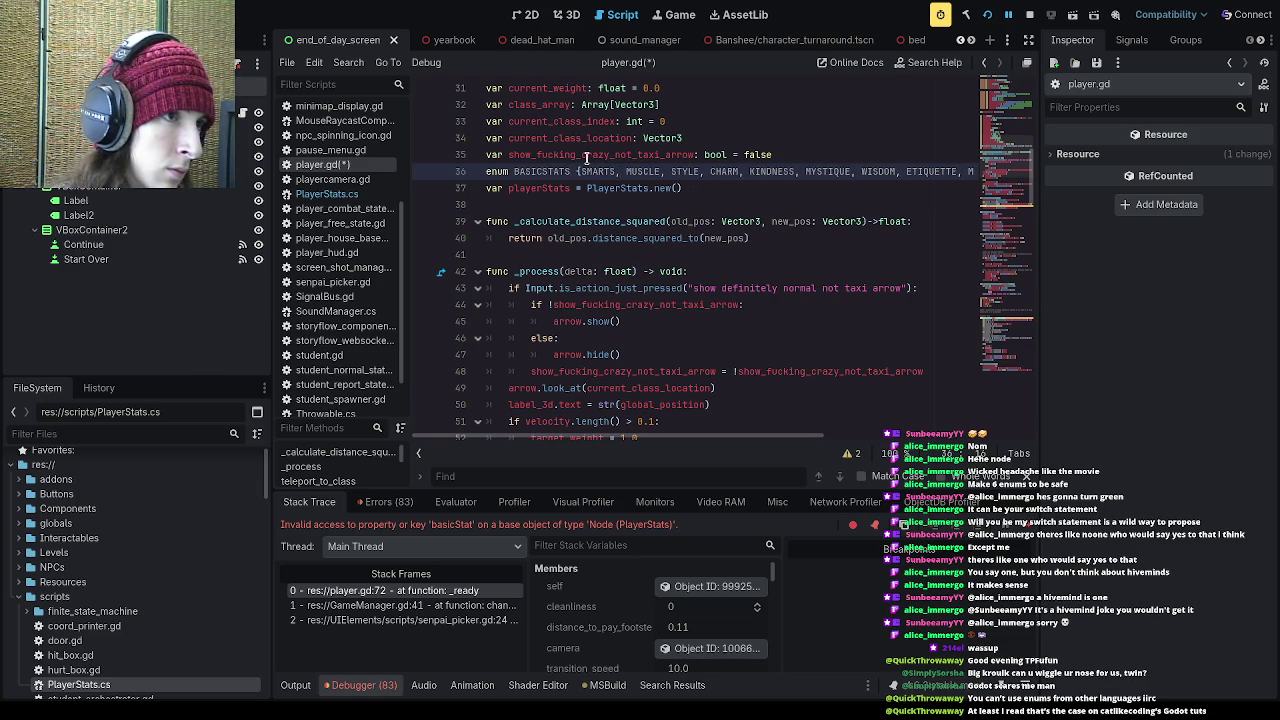
{"action": "left_click", "coordinate": [618, 188]}
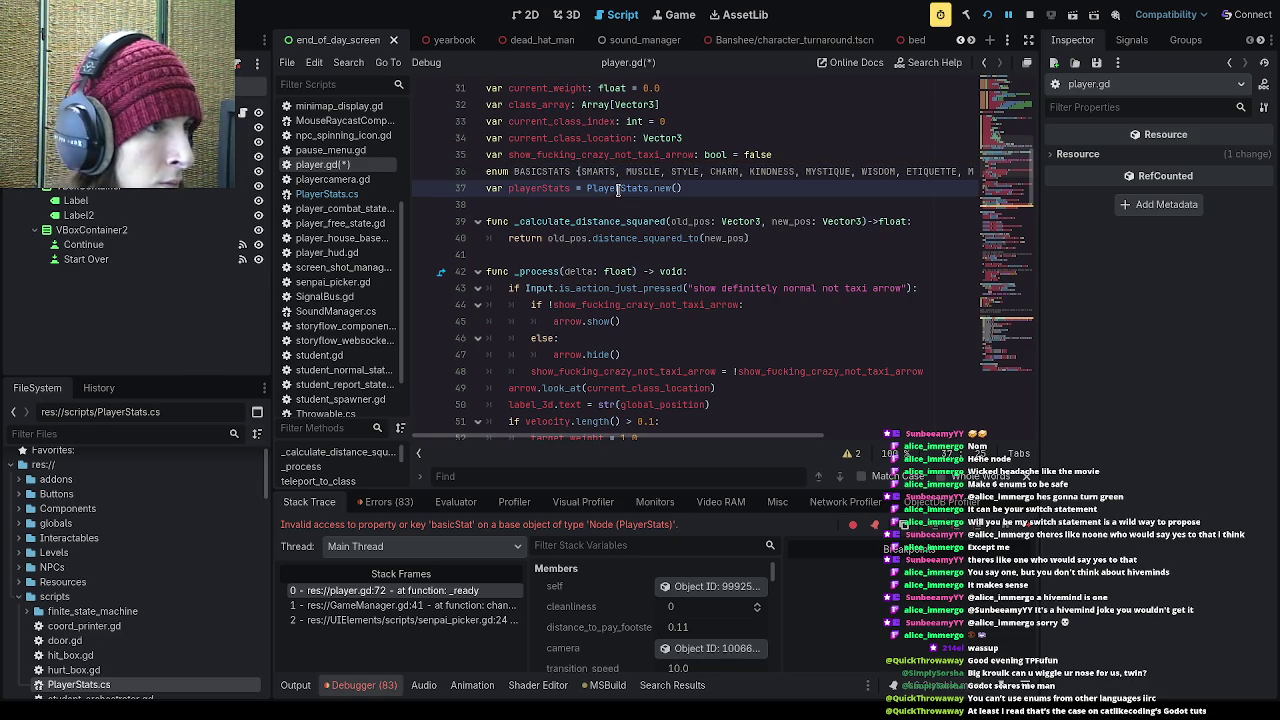
{"action": "left_click", "coordinate": [572, 171]}
{"action": "key", "text": "BackSpace"}
{"action": "key", "text": "ctrl+s"}
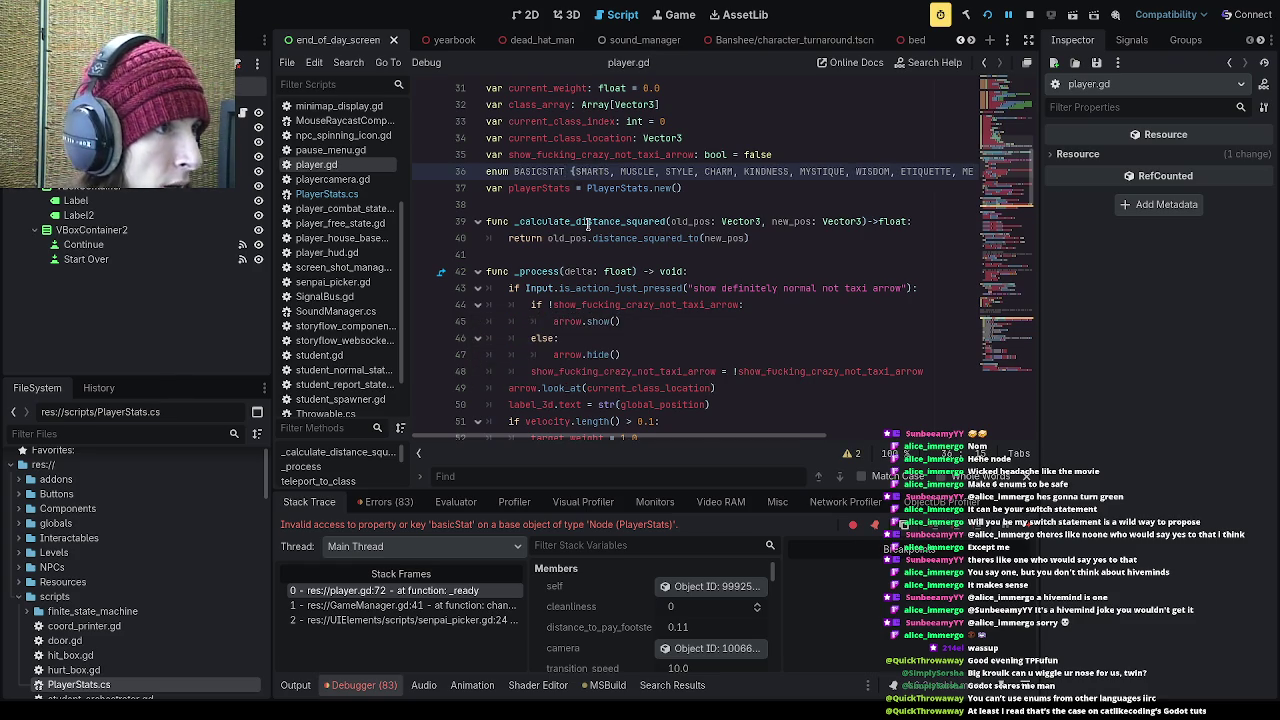
Step: Locate the basicStat.WIT argument in the PrintStat call on line 72
{"action": "scroll", "coordinate": [588, 224], "scroll_direction": "down", "scroll_amount": 10}
{"action": "left_click", "coordinate": [604, 176]}
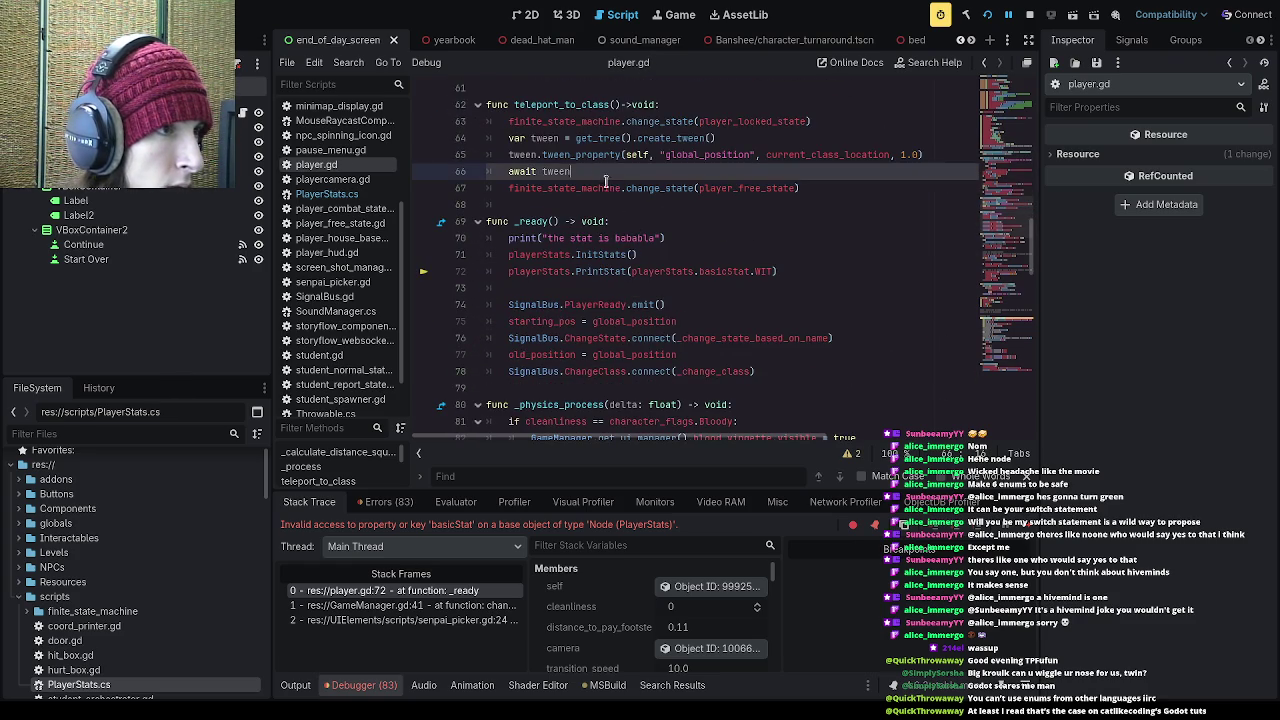
{"action": "scroll", "coordinate": [604, 176], "scroll_direction": "down", "scroll_amount": 1}
{"action": "scroll", "coordinate": [627, 203], "scroll_direction": "down", "scroll_amount": 3}
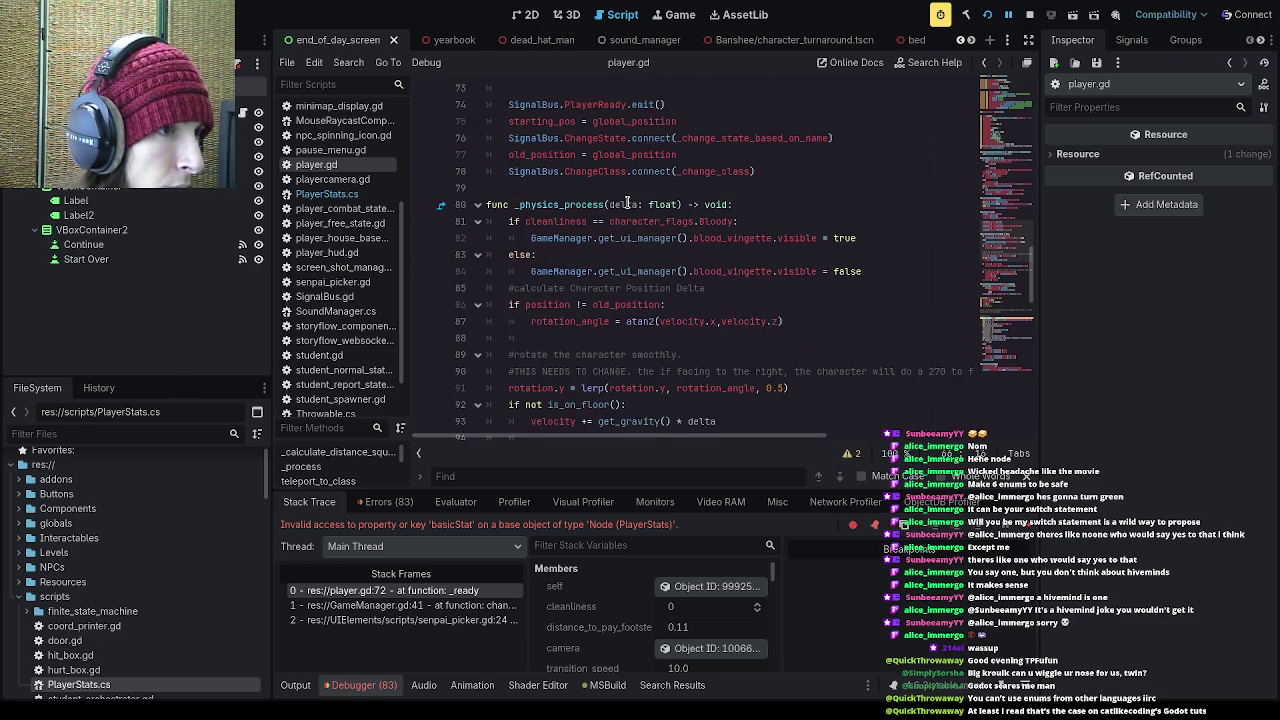
{"action": "scroll", "coordinate": [724, 312], "scroll_direction": "down", "scroll_amount": 6}
{"action": "scroll", "coordinate": [750, 310], "scroll_direction": "up", "scroll_amount": 6}
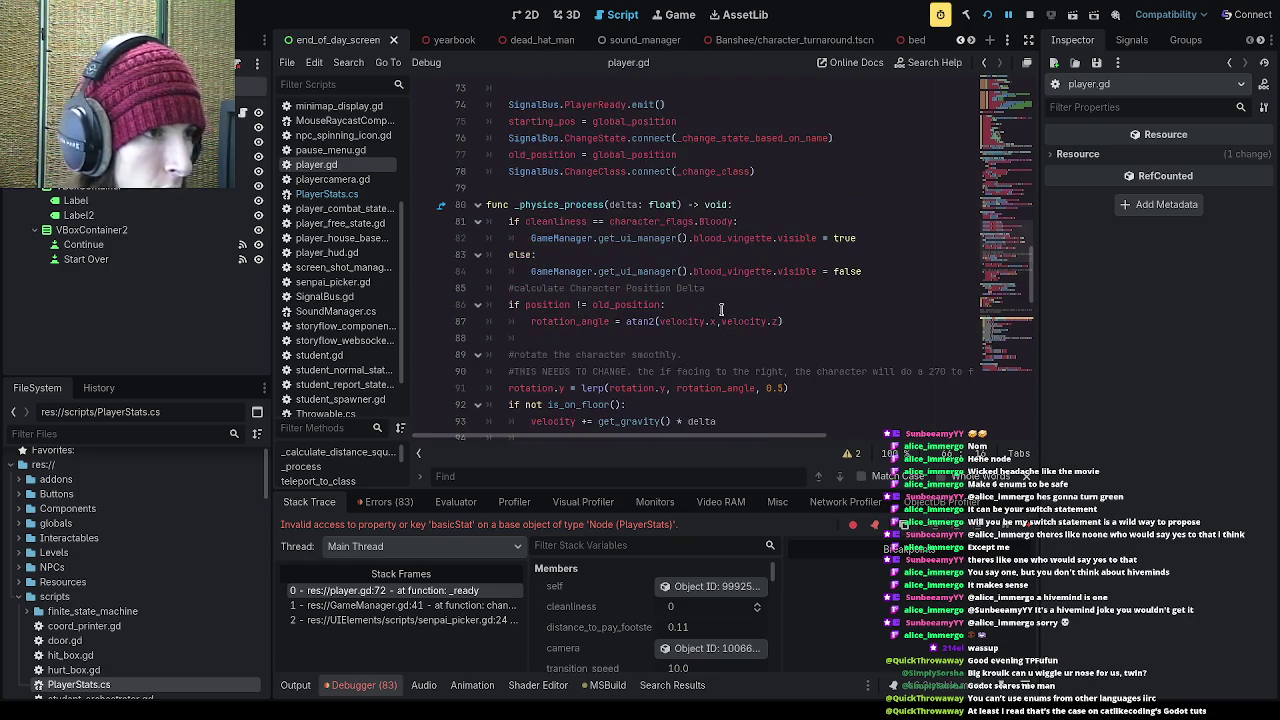
{"action": "scroll", "coordinate": [718, 310], "scroll_direction": "up", "scroll_amount": 5}
{"action": "left_click_drag", "start_coordinate": [776, 321], "coordinate": [633, 321]}
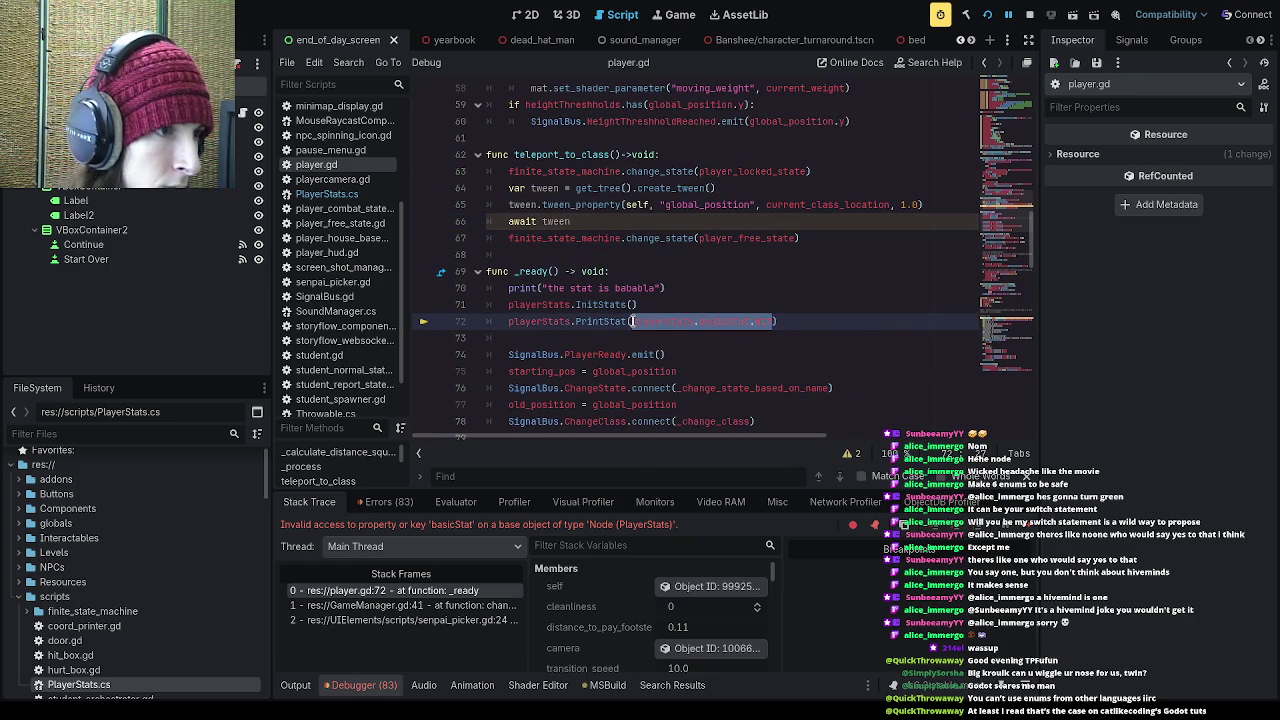
{"action": "scroll", "coordinate": [660, 318], "scroll_direction": "right", "scroll_amount": 5}
{"action": "scroll", "coordinate": [671, 316], "scroll_direction": "left", "scroll_amount": 3}
{"action": "left_click", "coordinate": [612, 322]}
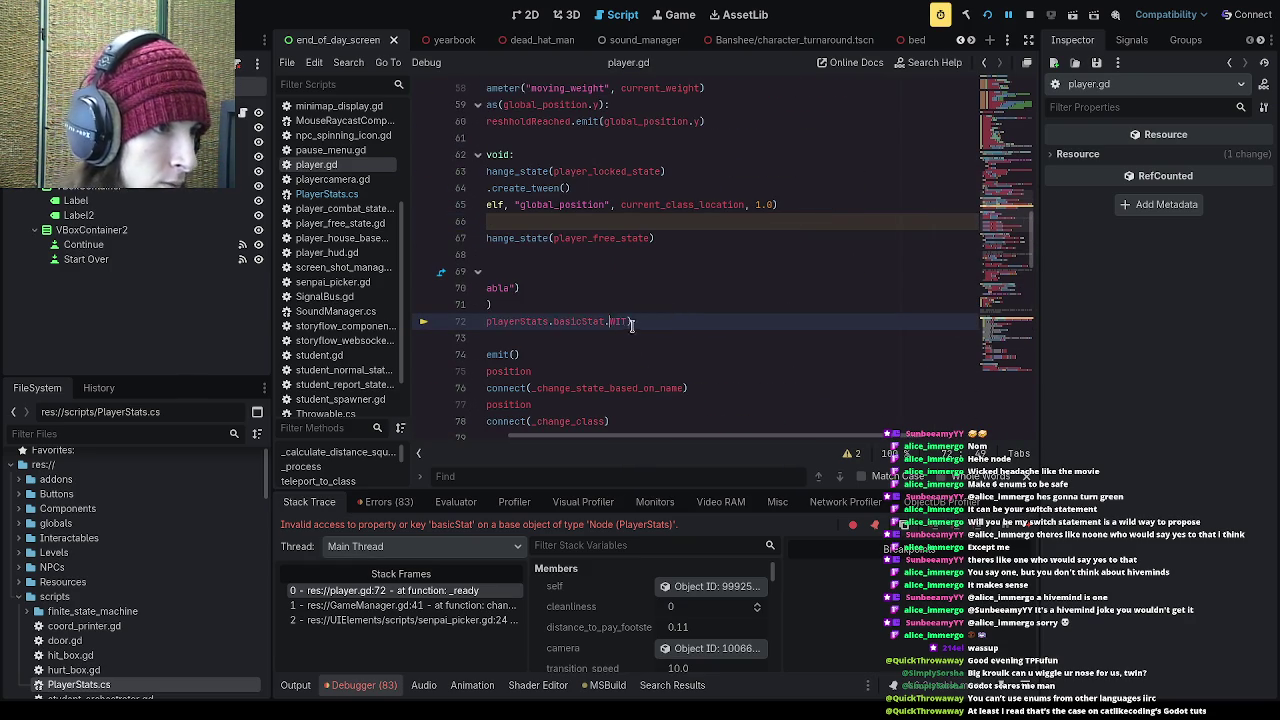
Step: Replace the PrintStat argument on line 72 with 'BA', the start of the BASICSTAT enum name
{"action": "scroll", "coordinate": [630, 350], "scroll_direction": "down", "scroll_amount": 3}
{"action": "scroll", "coordinate": [602, 440], "scroll_direction": "up", "scroll_amount": 3}
{"action": "scroll", "coordinate": [602, 440], "scroll_direction": "left", "scroll_amount": 4}
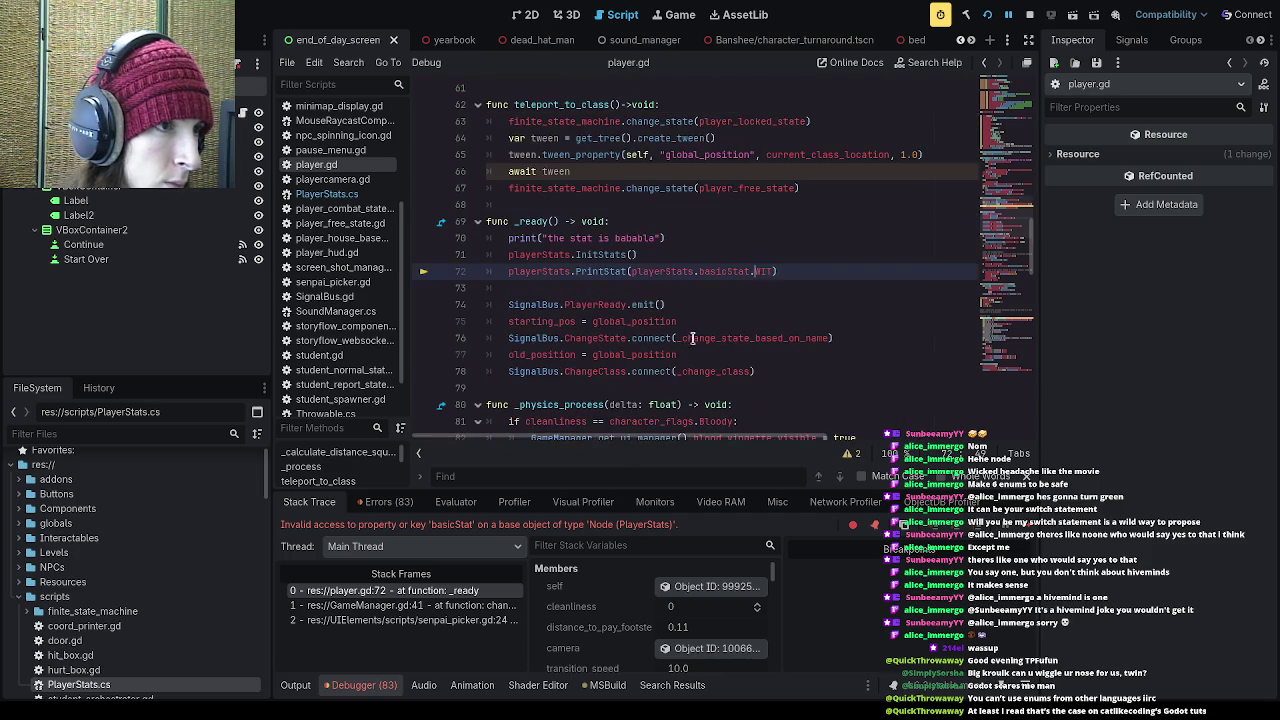
{"action": "left_click_drag", "start_coordinate": [773, 271], "coordinate": [630, 272]}
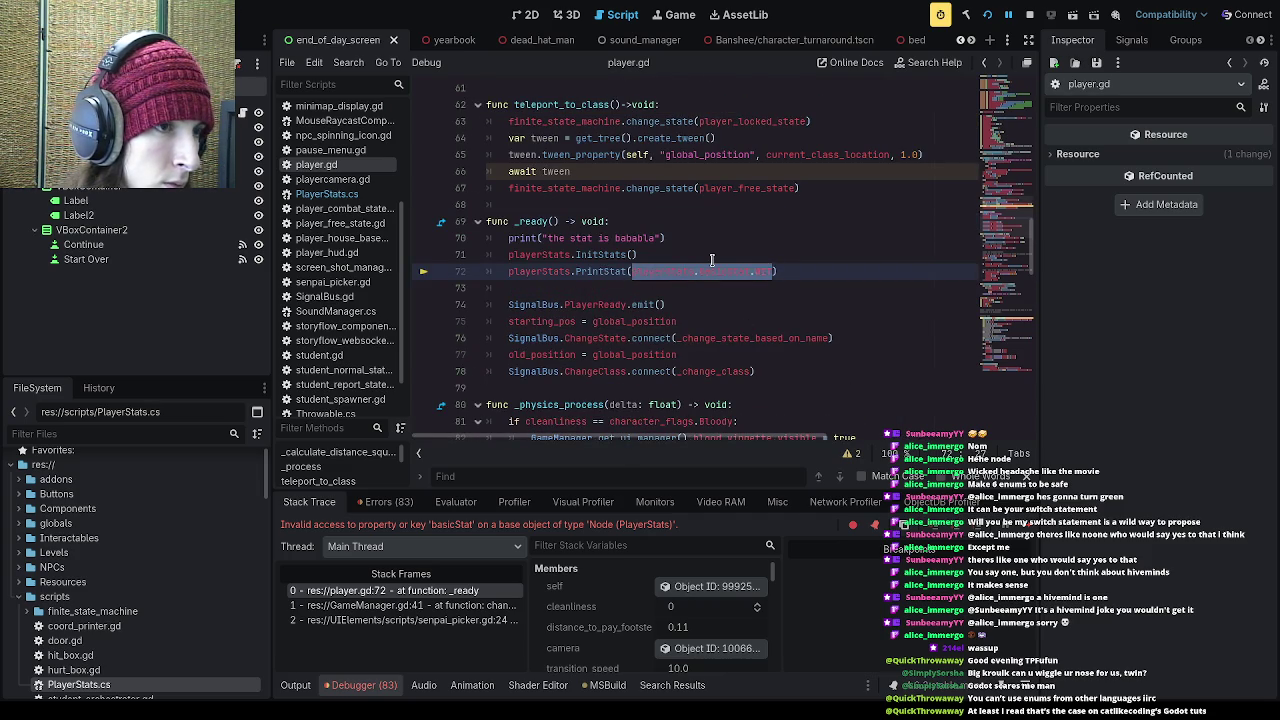
{"action": "type", "text": "Ba"}
{"action": "key", "text": "BackSpace"}
{"action": "type", "text": "A"}
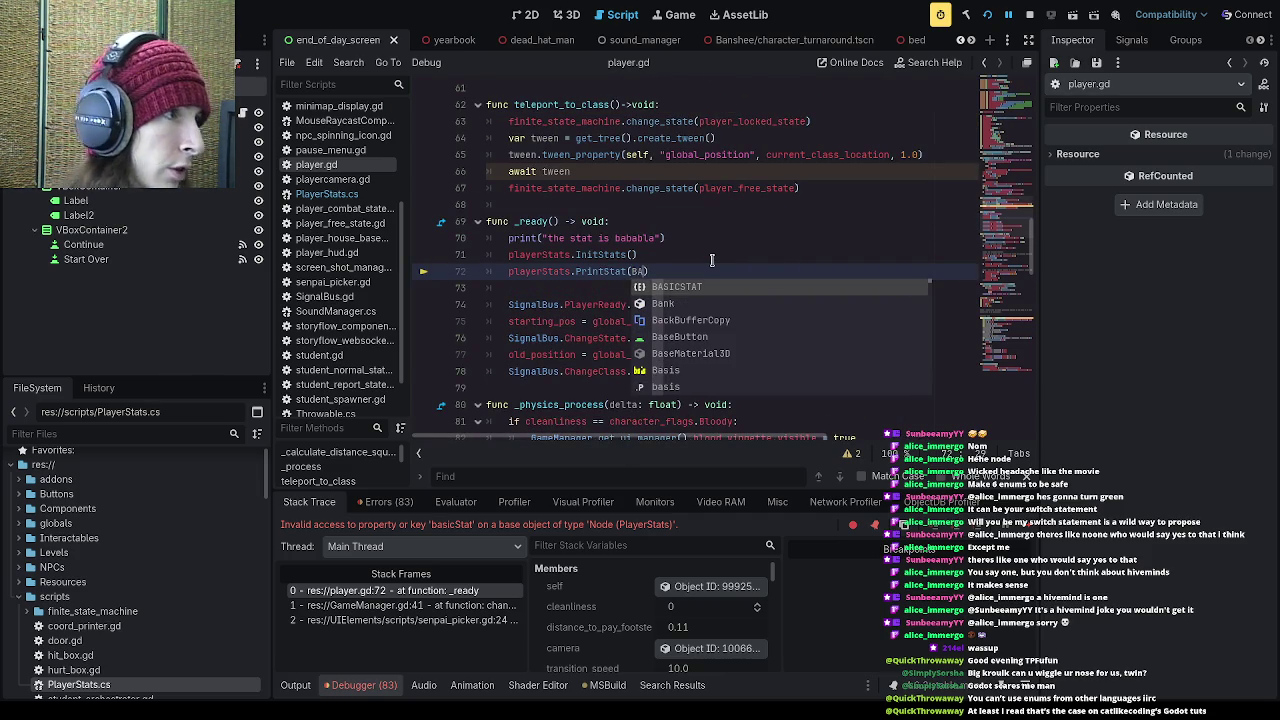
{"action": "left_click", "coordinate": [326, 193]}
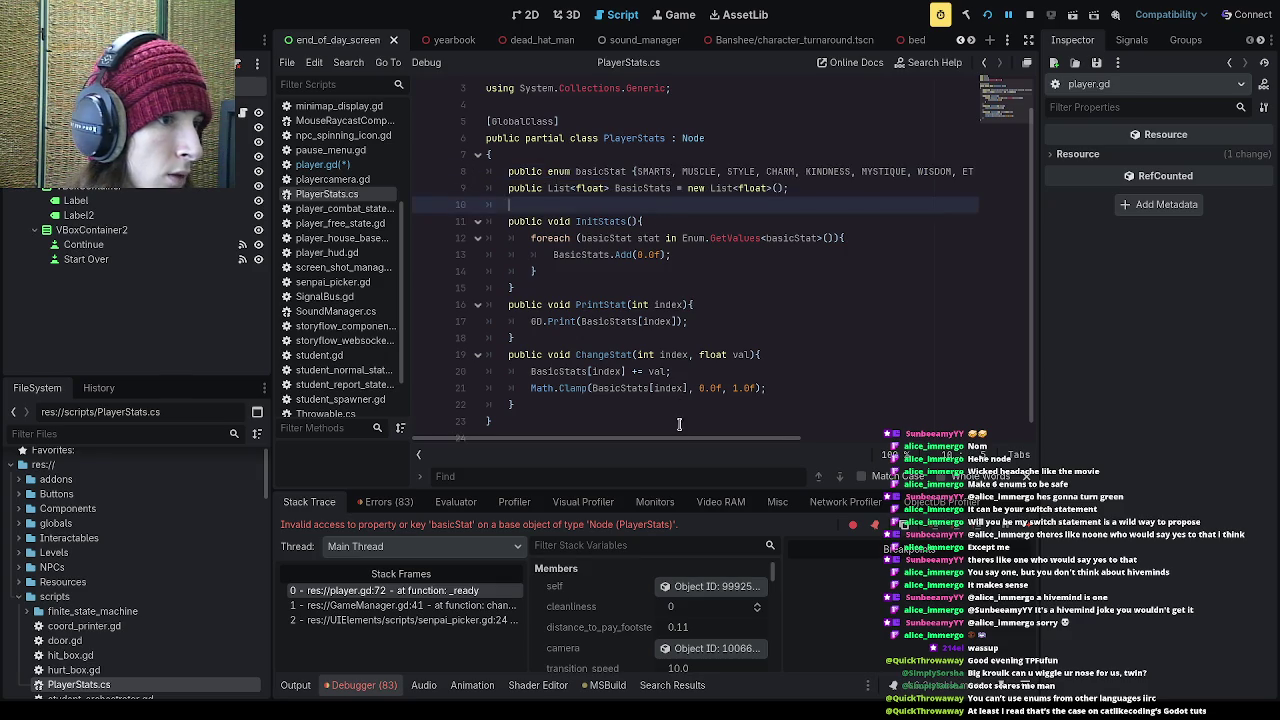
Step: Add a commented-out '//public int GetEnumValue()' line below PrintStat in PlayerStats.cs and save
{"action": "left_click", "coordinate": [594, 341]}
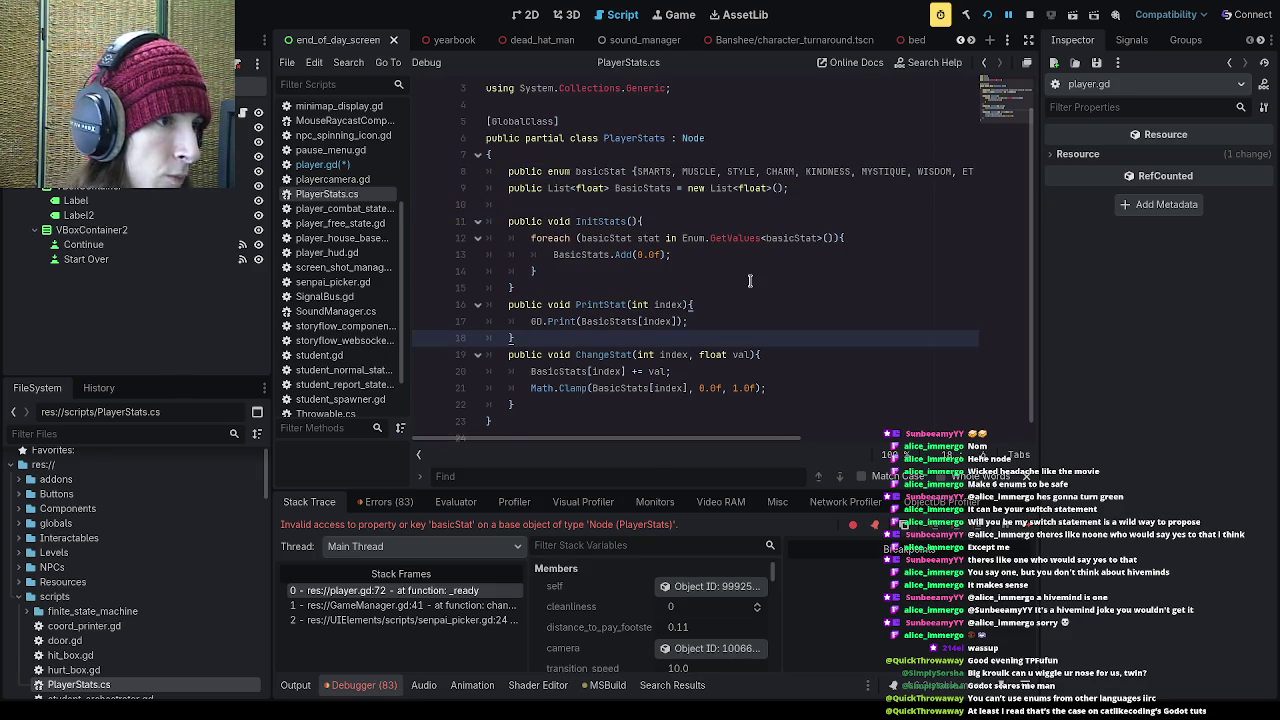
{"action": "key", "text": "Return"}
{"action": "key", "text": "Return"}
{"action": "left_click", "coordinate": [668, 360]}
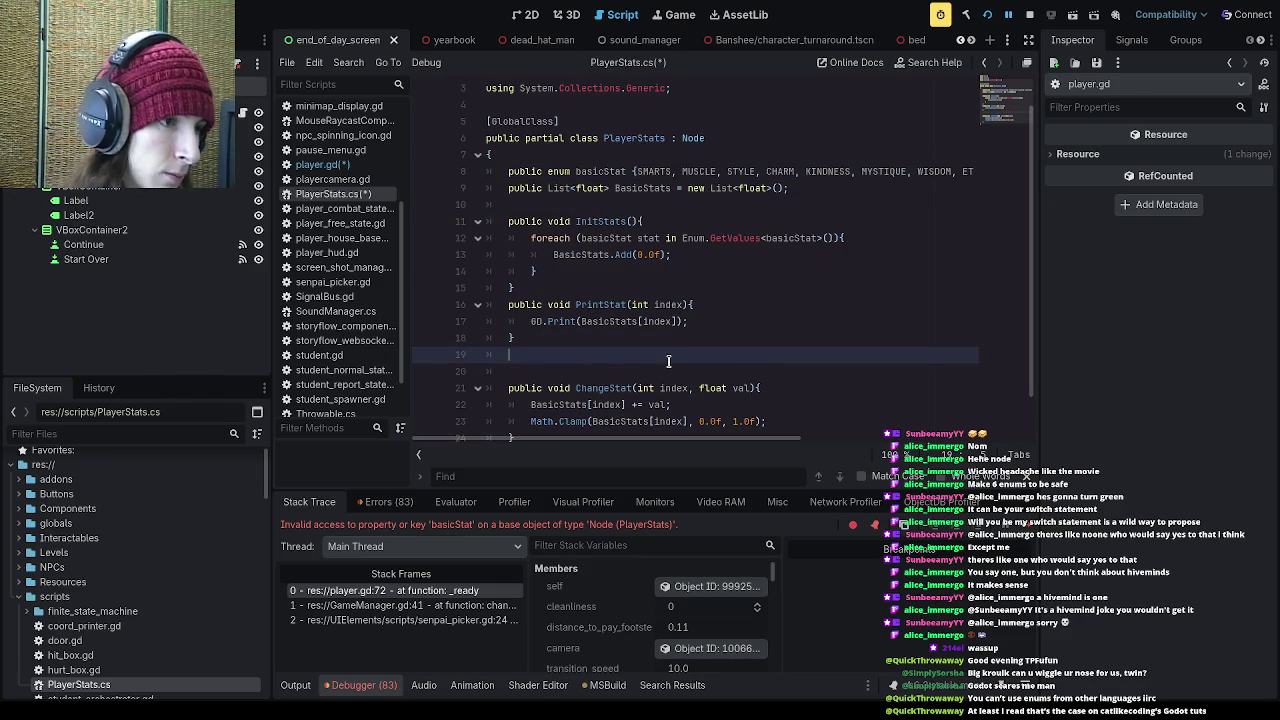
{"action": "key", "text": "Return"}
{"action": "type", "text": "public "}
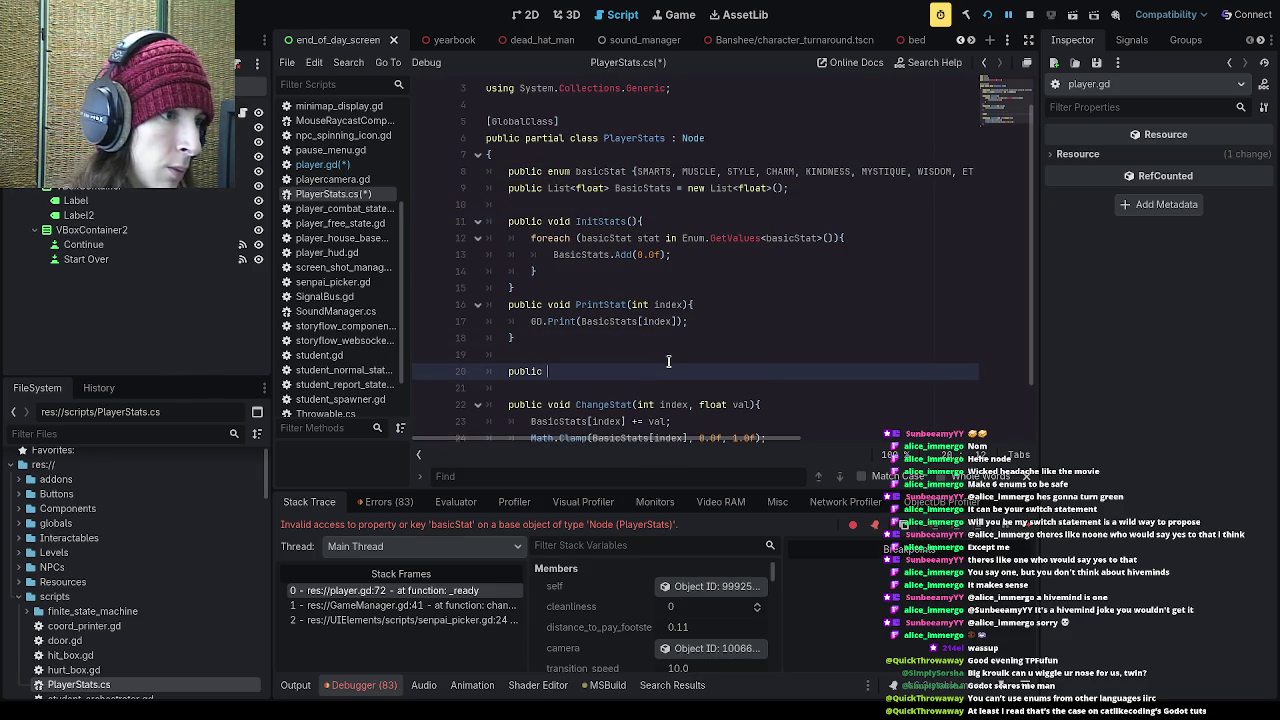
{"action": "type", "text": "int GetEnumValue("}
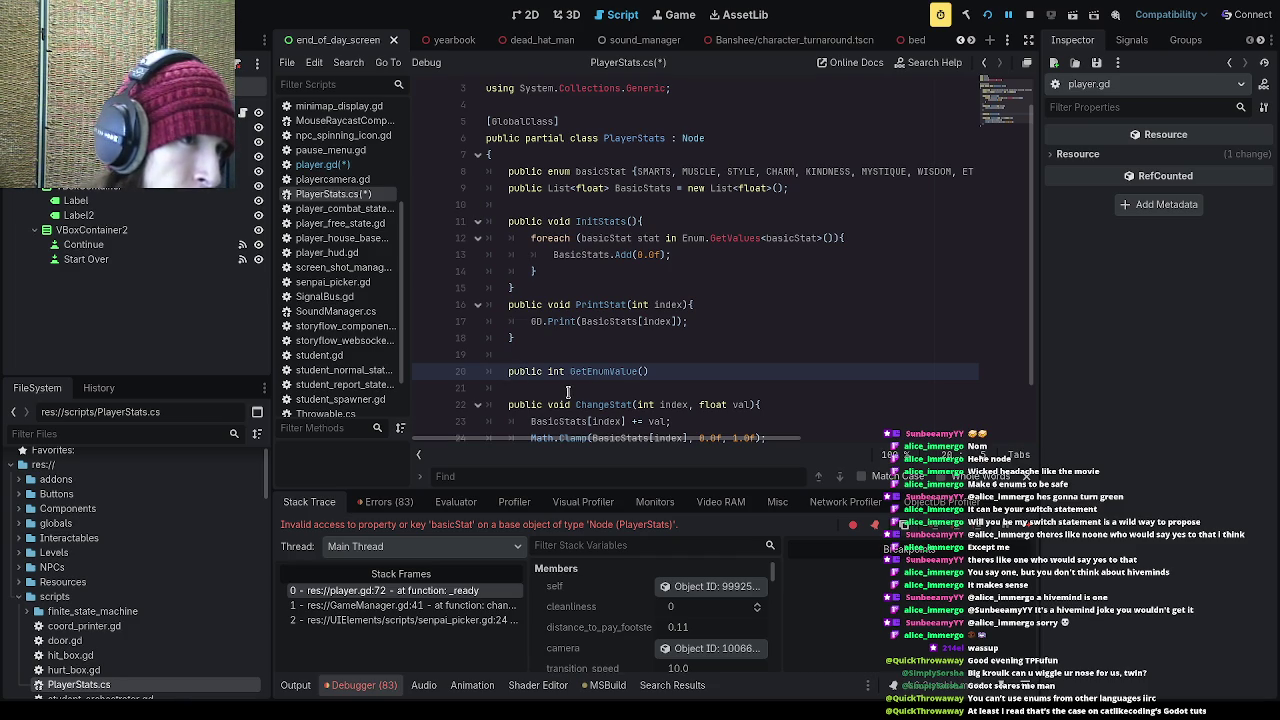
{"action": "type", "text": "//"}
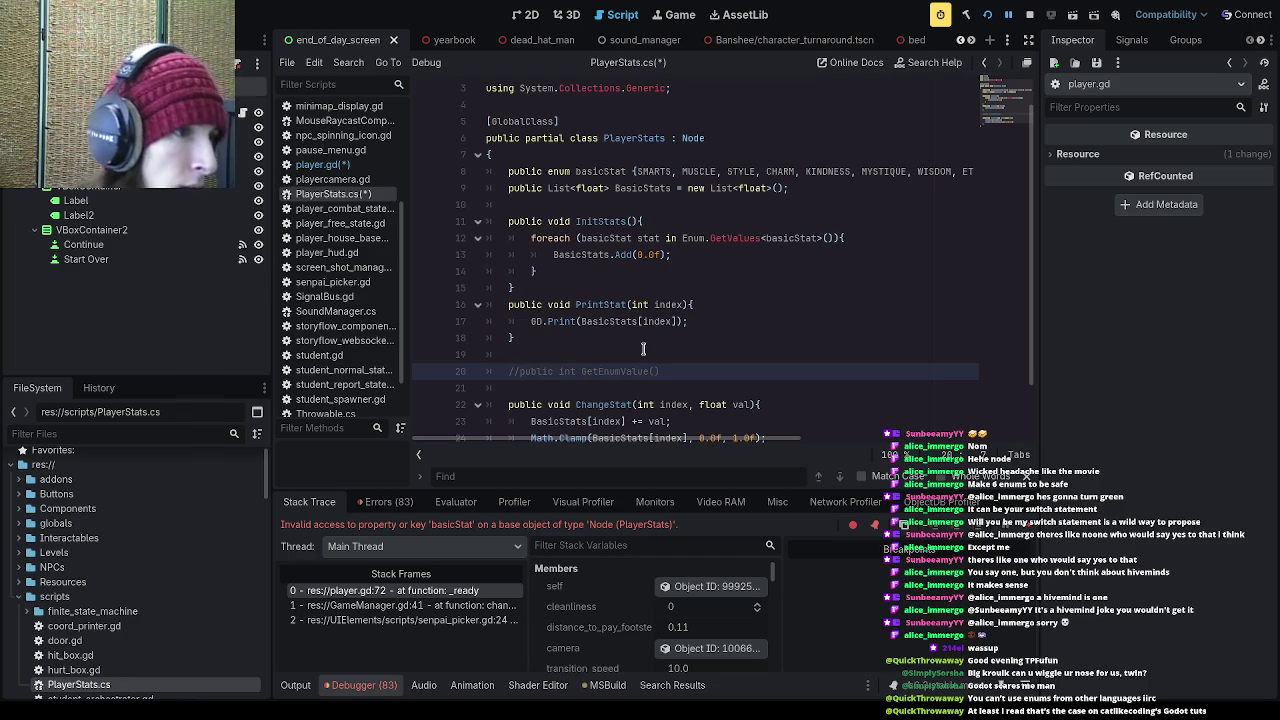
{"action": "key", "text": "ctrl+s"}
{"action": "left_click_drag", "start_coordinate": [650, 371], "coordinate": [606, 371]}
{"action": "left_click", "coordinate": [584, 362]}
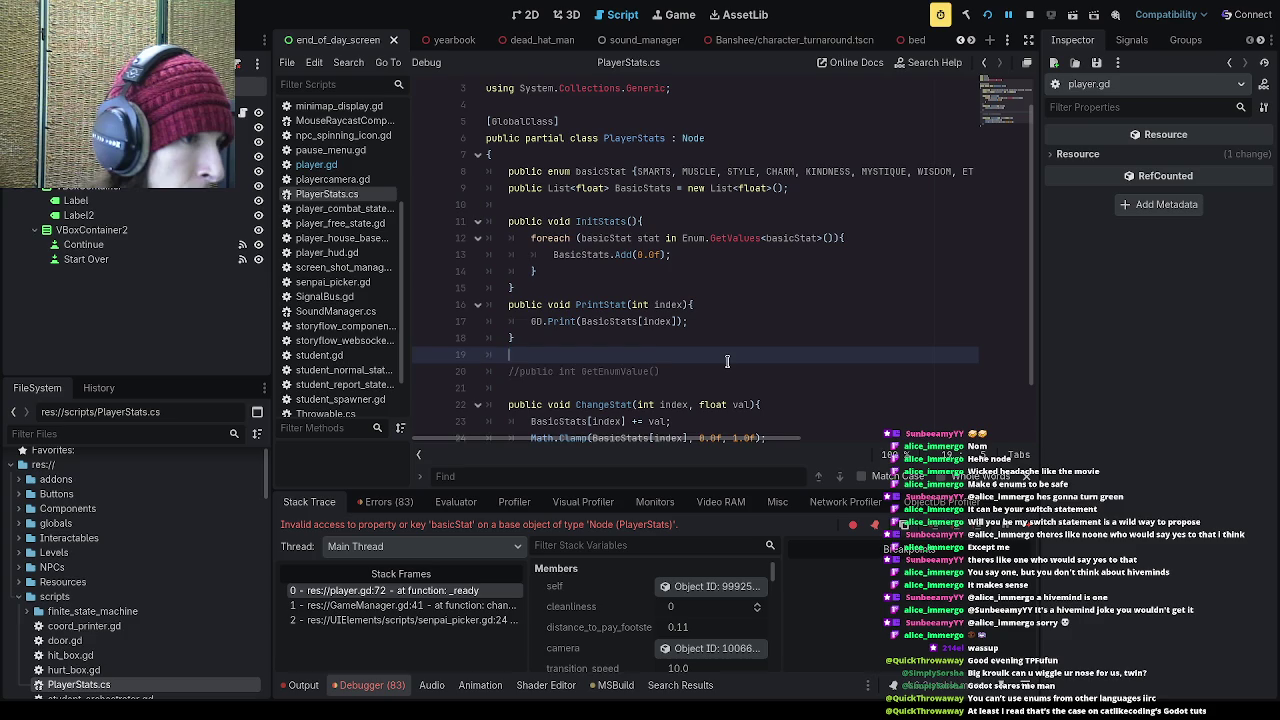
{"action": "left_click", "coordinate": [698, 370]}
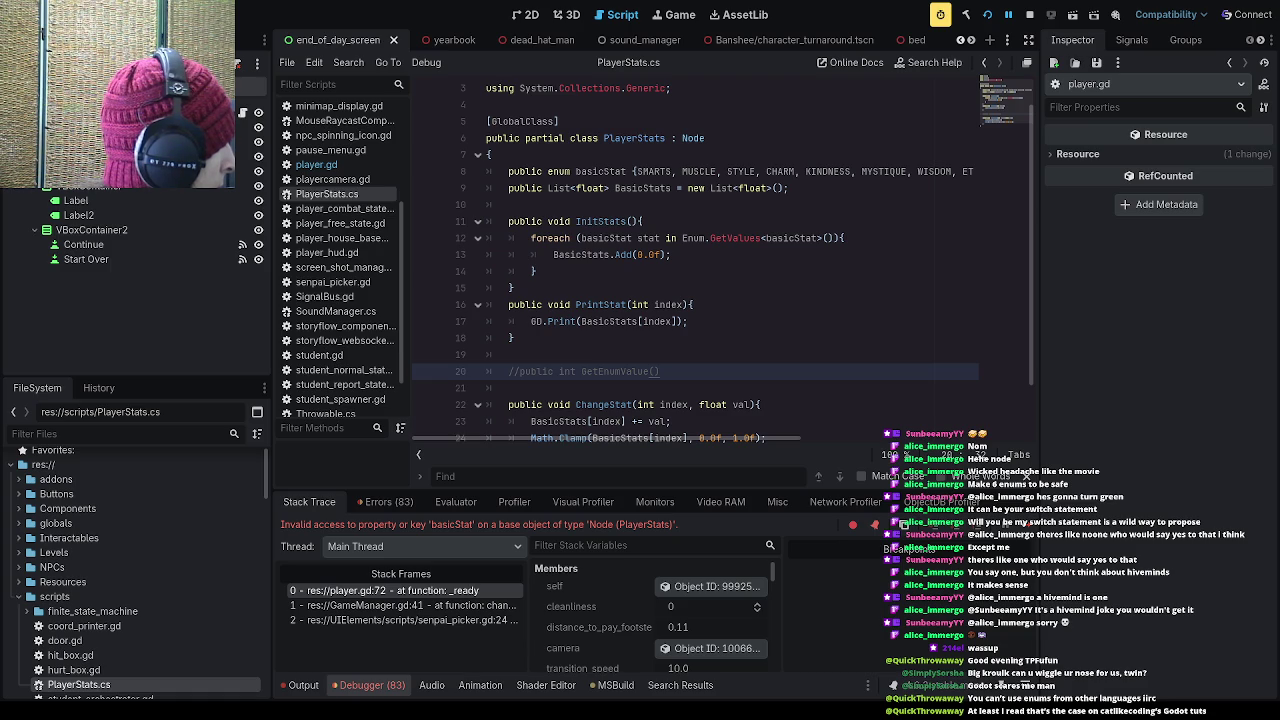
Step: Delete the GD.Print statement in PrintStat, then restore it with undo
{"action": "mouse_move", "coordinate": [716, 320]}
{"action": "left_mouse_down"}
{"action": "mouse_move", "coordinate": [508, 320]}
{"action": "mouse_move", "coordinate": [533, 320]}
{"action": "left_mouse_up"}
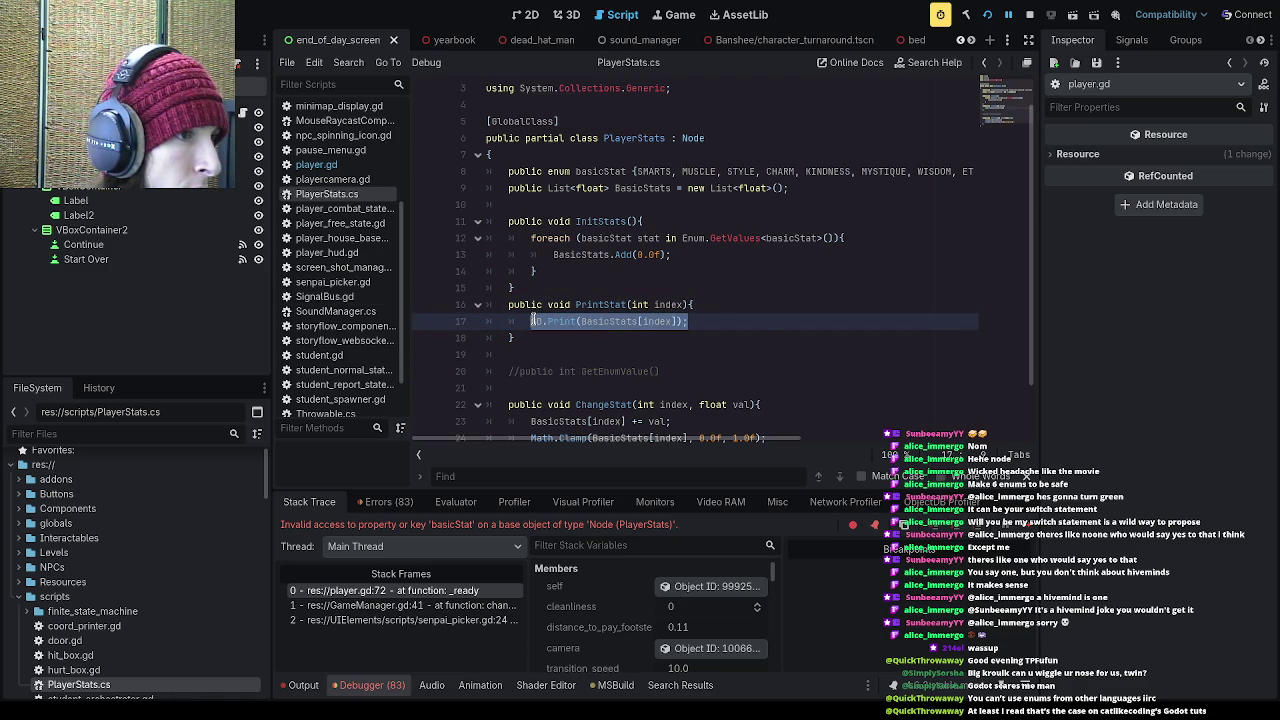
{"action": "left_click", "coordinate": [760, 325]}
{"action": "left_click_drag", "start_coordinate": [709, 320], "coordinate": [531, 320]}
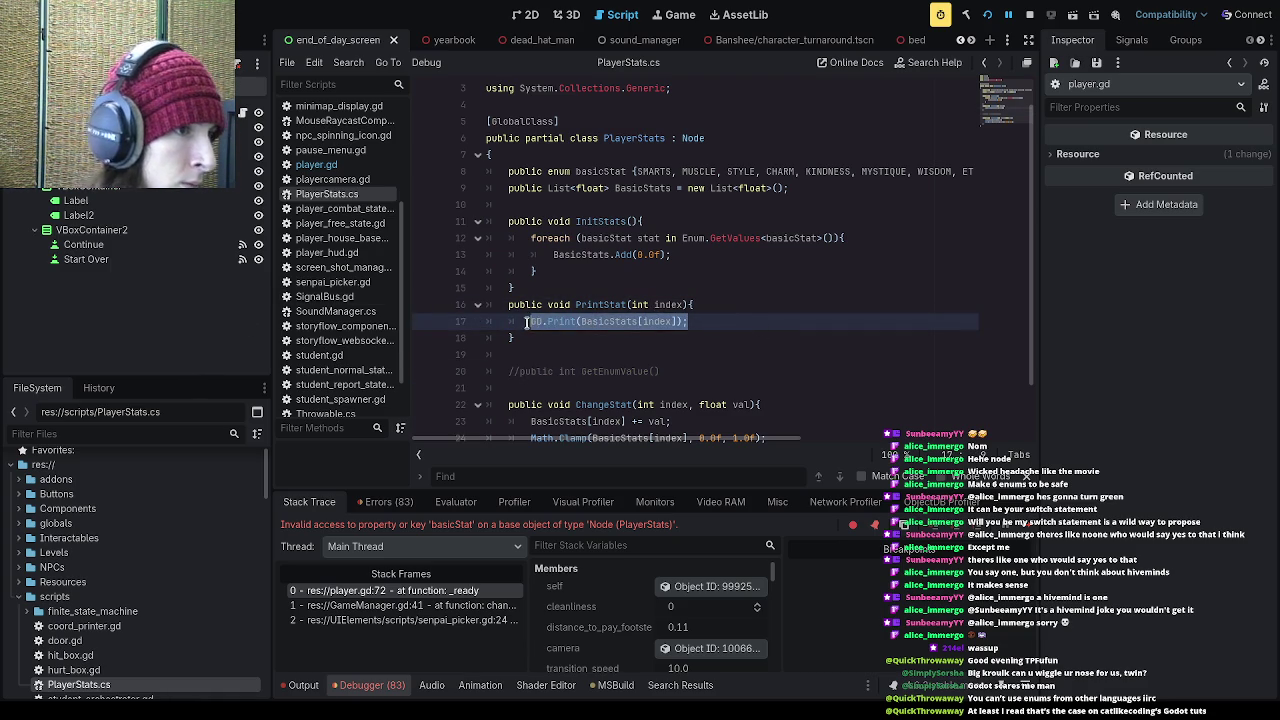
{"action": "key", "text": "BackSpace"}
{"action": "key", "text": "ctrl+z"}
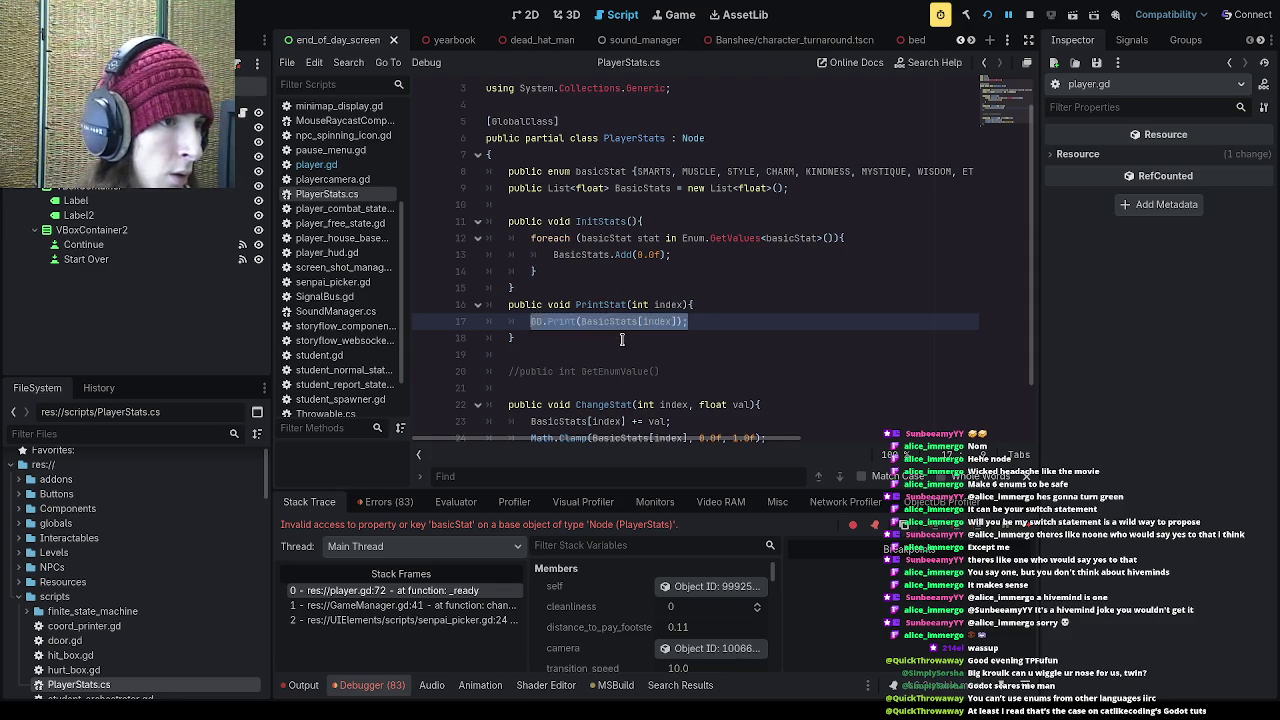
Step: Uncomment GetEnumValue and give it a string input parameter and an empty braced body
{"action": "left_click", "coordinate": [563, 375]}
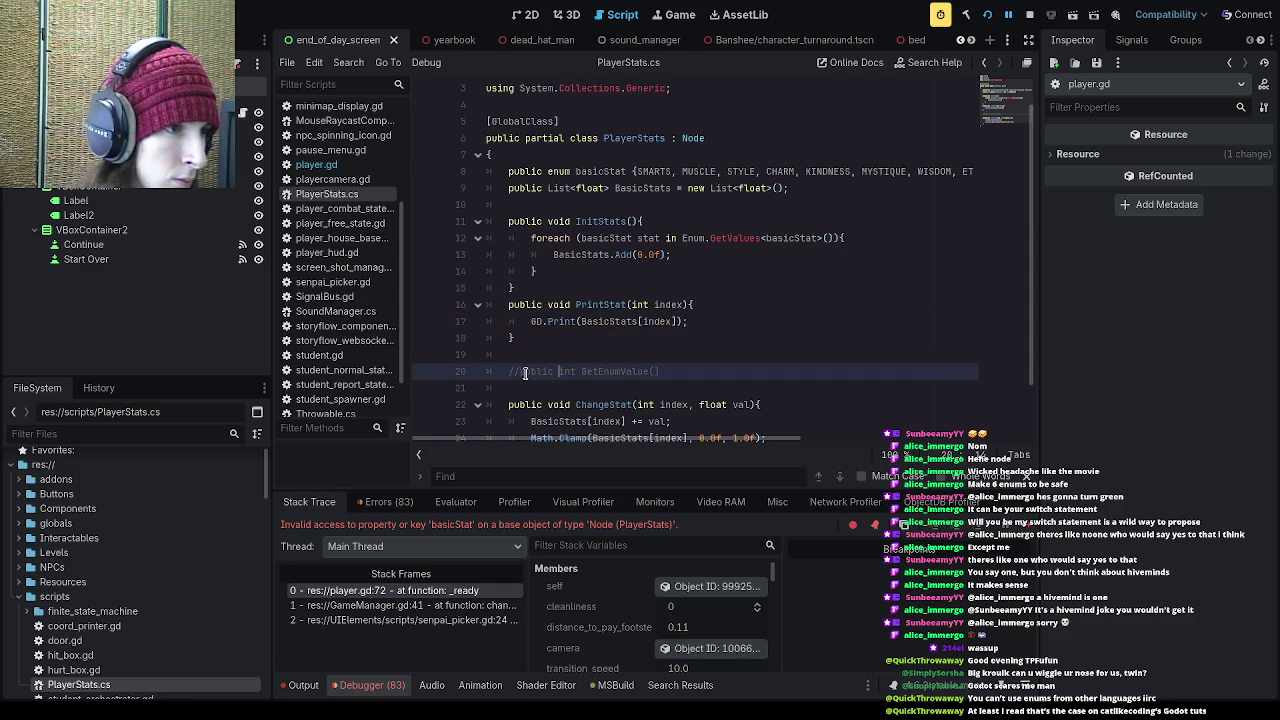
{"action": "left_click", "coordinate": [520, 371]}
{"action": "key", "text": "BackSpace"}
{"action": "key", "text": "BackSpace"}
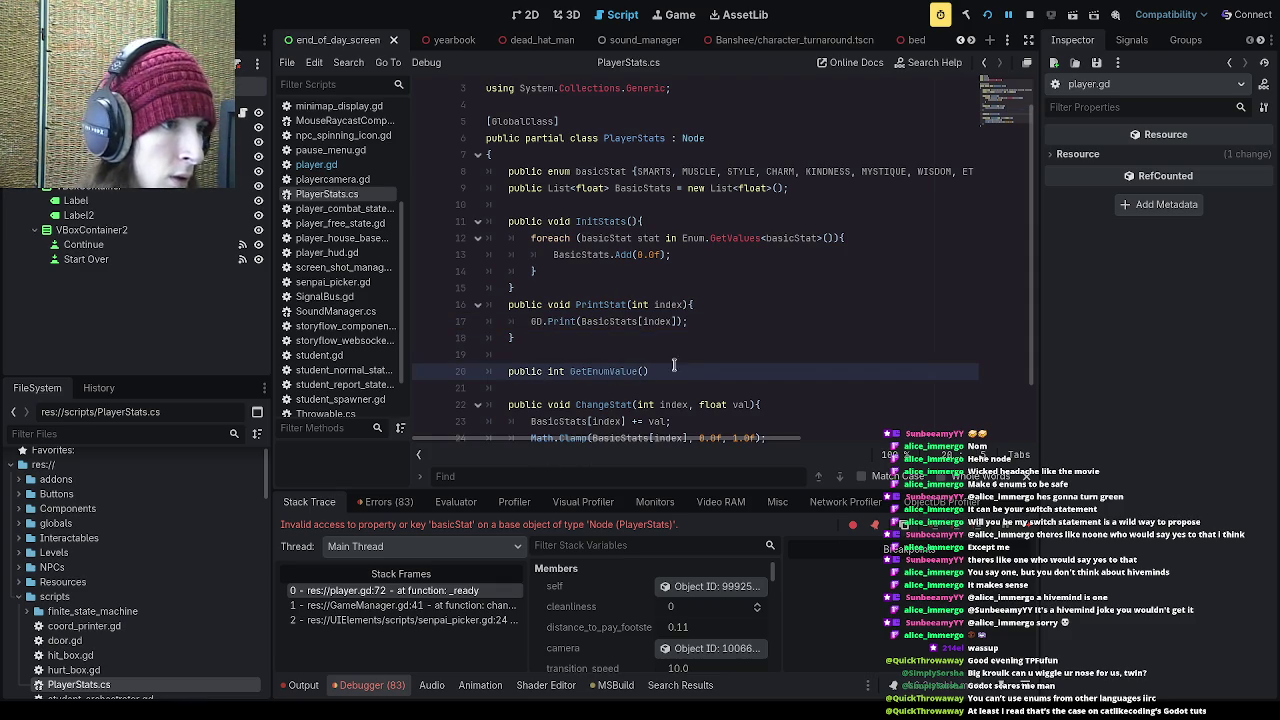
{"action": "type", "text": "{"}
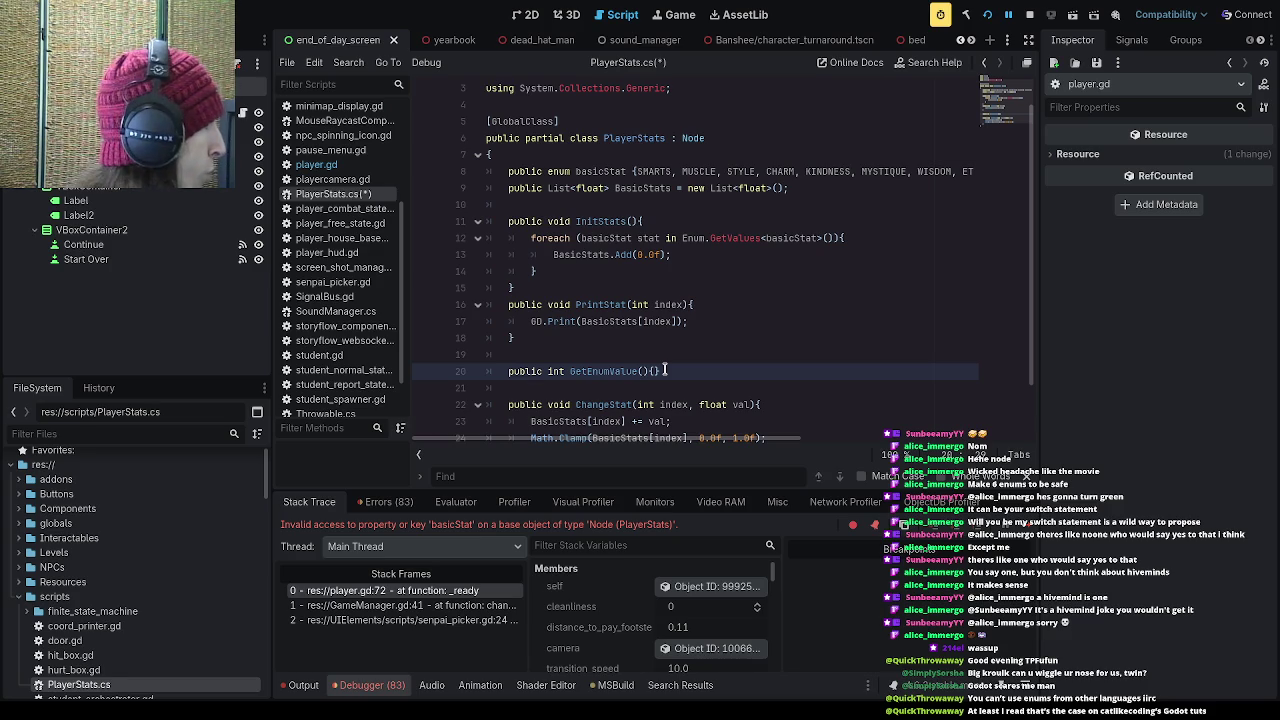
{"action": "key", "text": "Left"}
{"action": "key", "text": "Left"}
{"action": "type", "text": "string"}
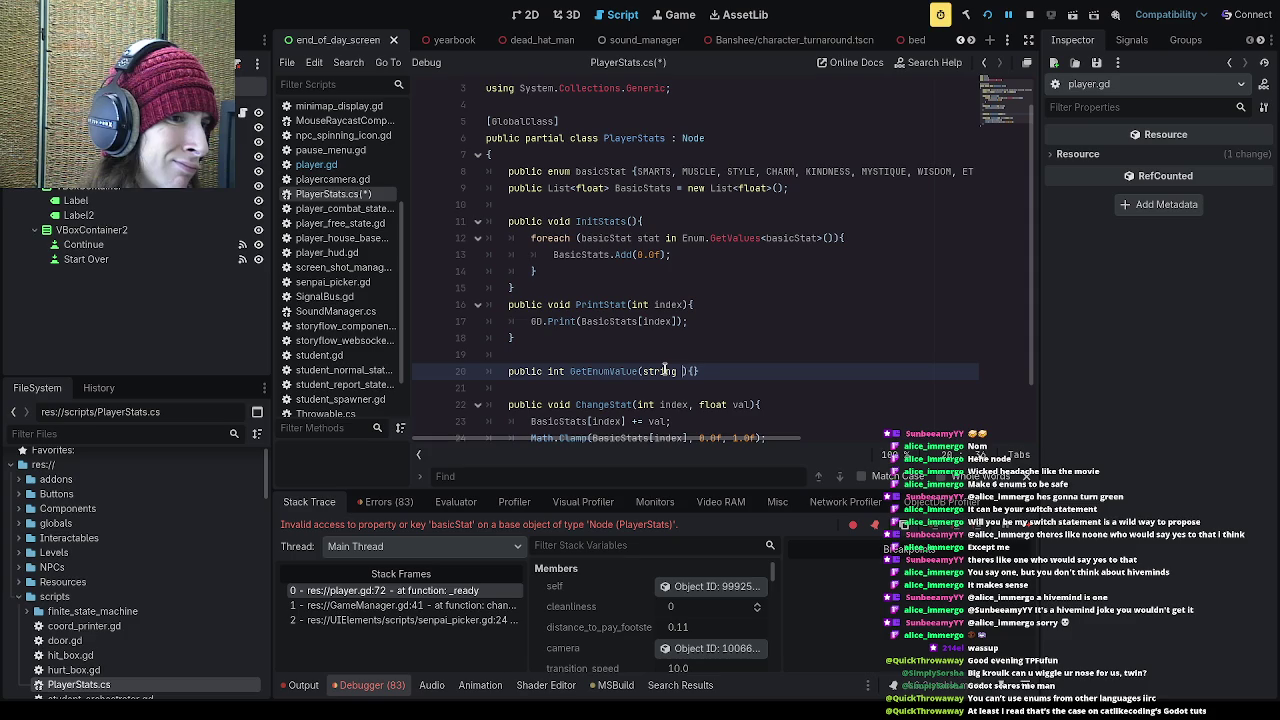
{"action": "type", "text": "input"}
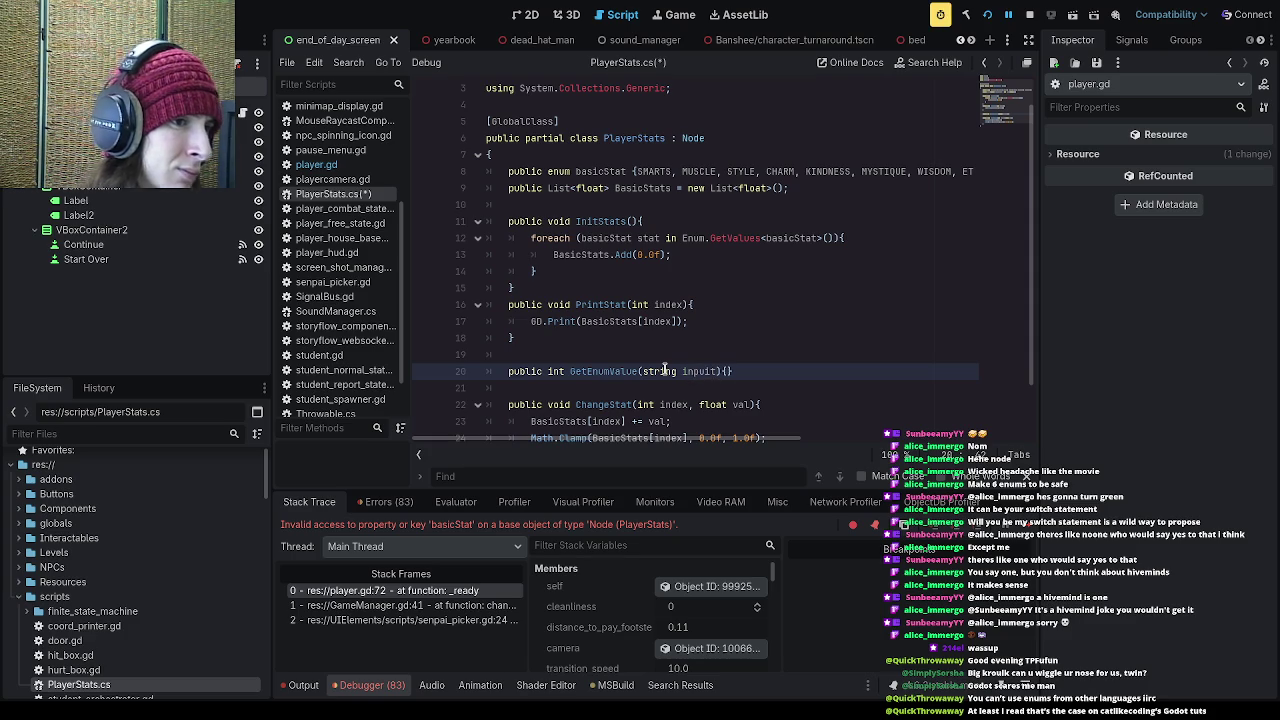
{"action": "type", "text": "y"}
{"action": "key", "text": "BackSpace"}
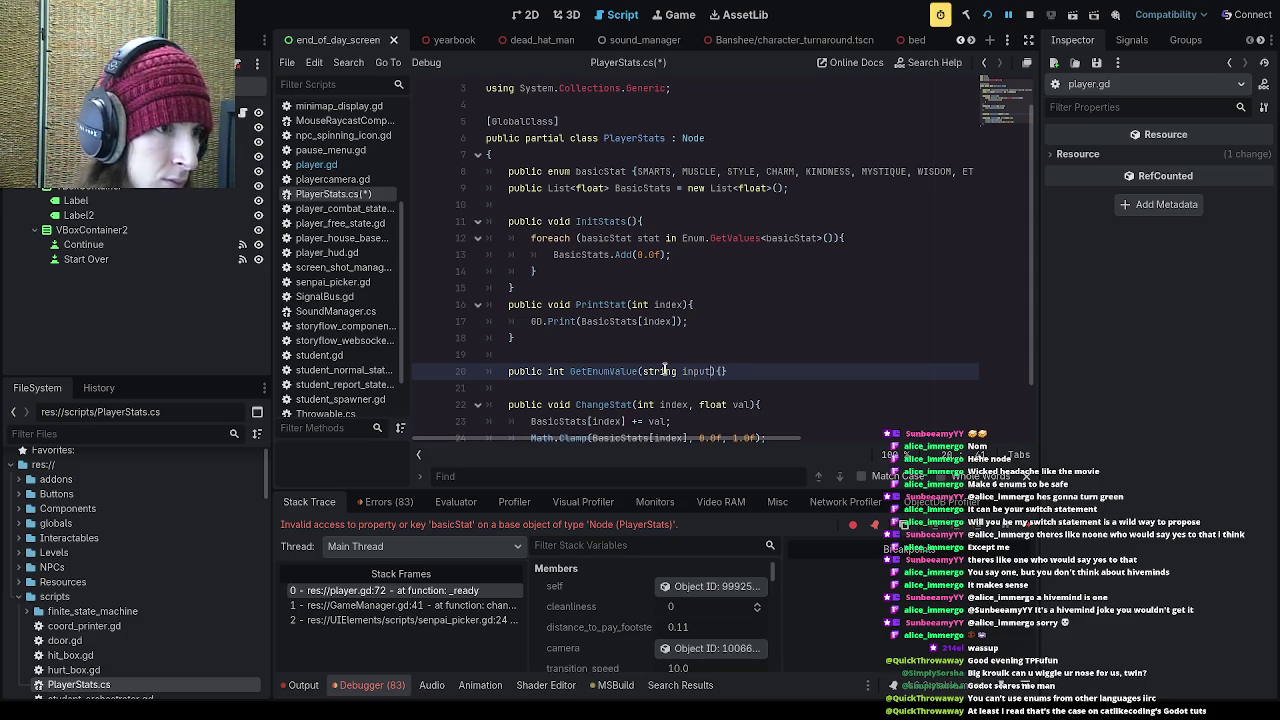
{"action": "type", "text": "{"}
{"action": "key", "text": "Return"}
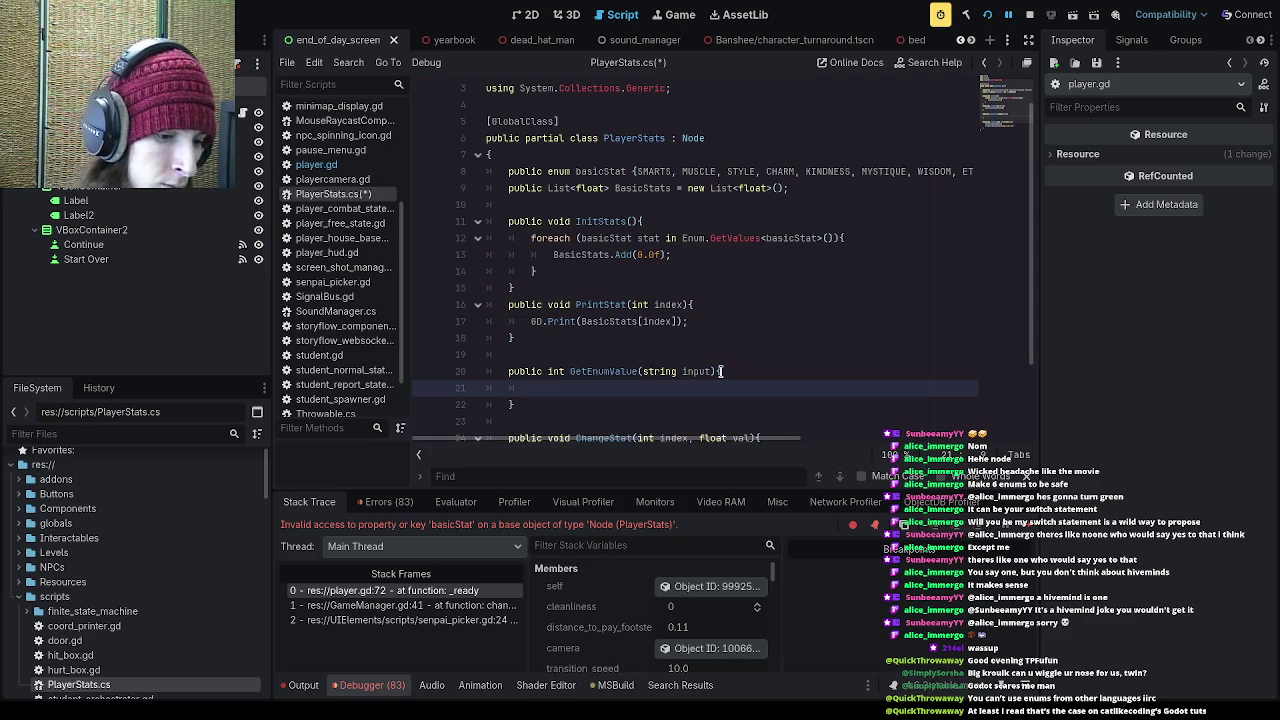
Step: Start GetEnumValue with if(Enum.TryParse<basicStat>(input, out basicStat result)) and an open block
{"action": "type", "text": "if"}
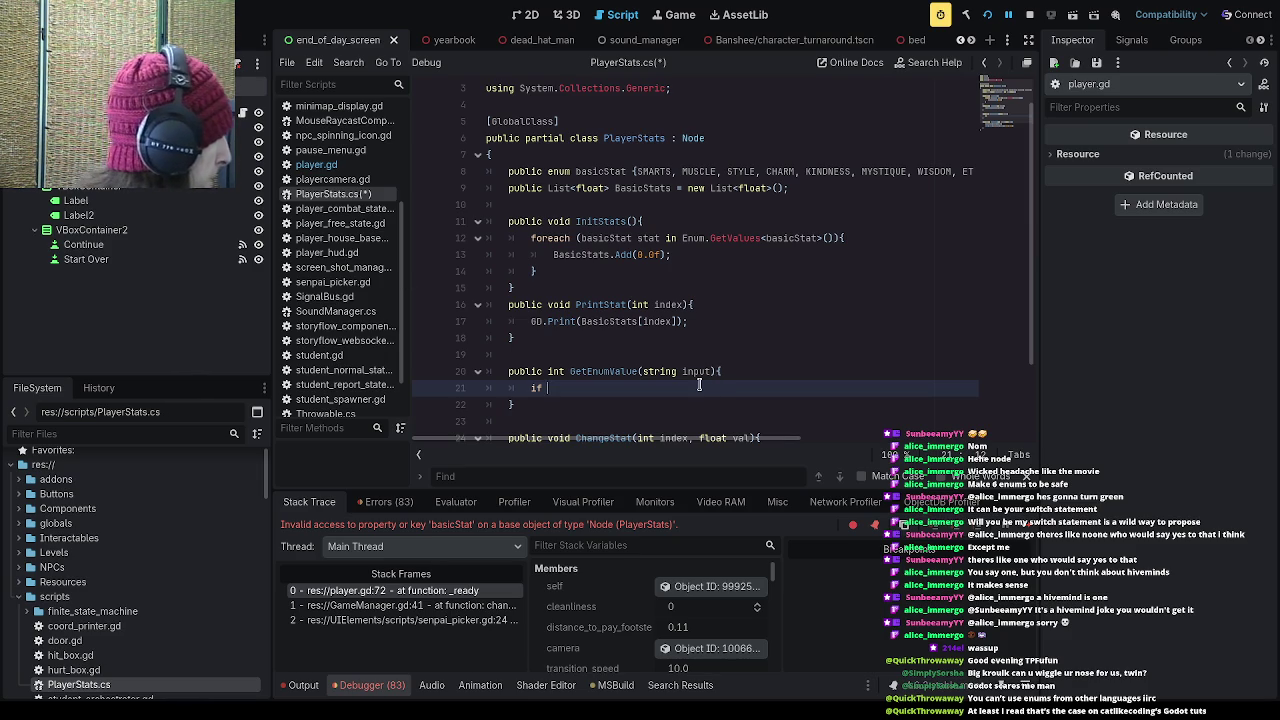
{"action": "type", "text": "("}
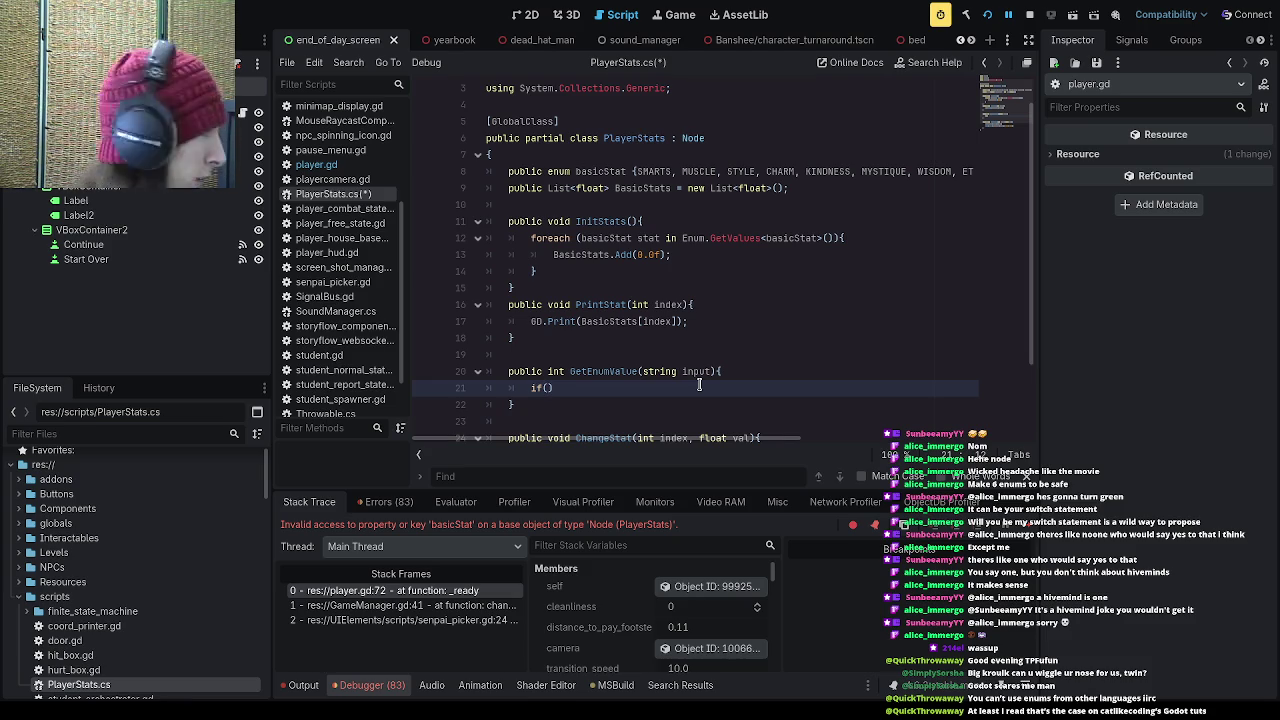
{"action": "type", "text": "Enum.TryP"}
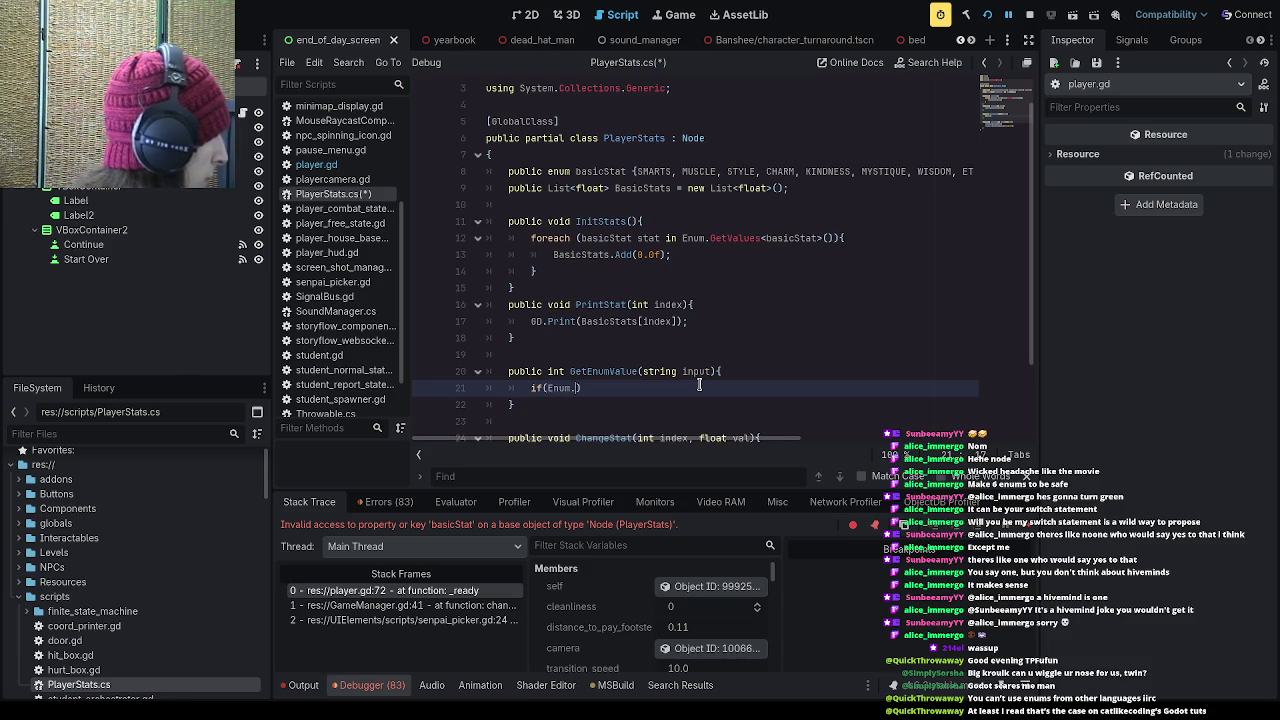
{"action": "type", "text": "arse<"}
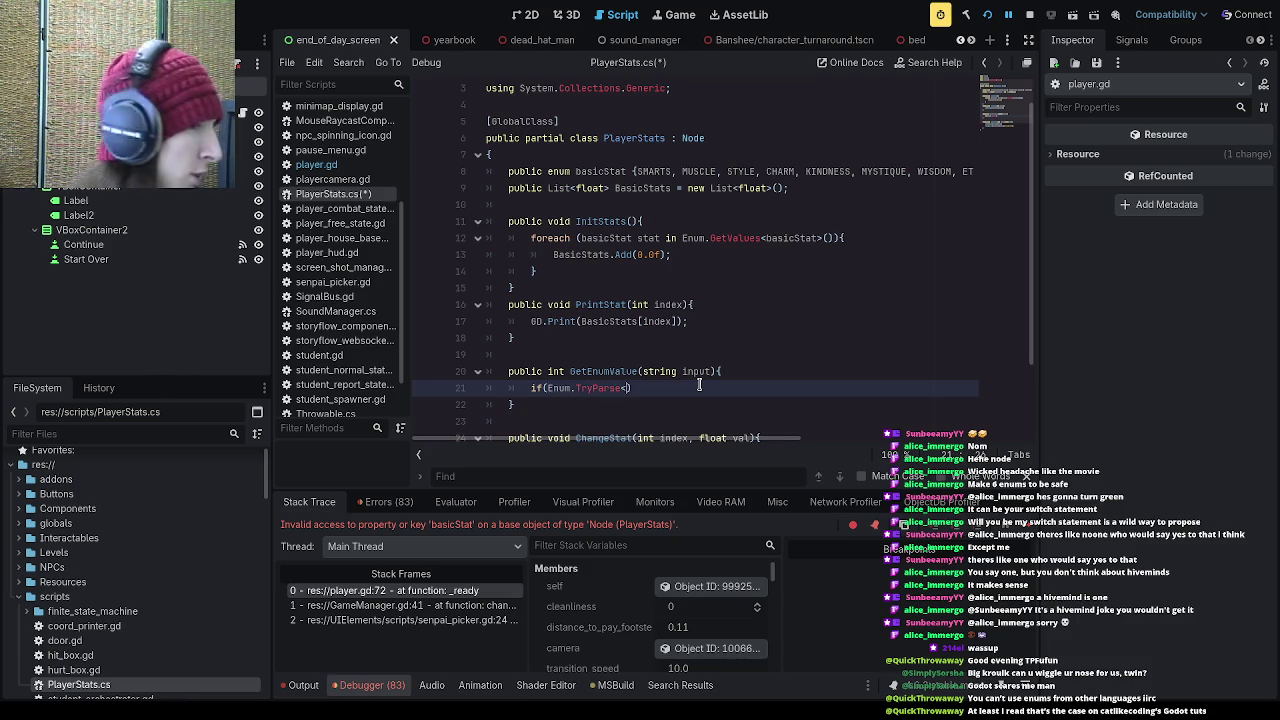
{"action": "type", "text": ">"}
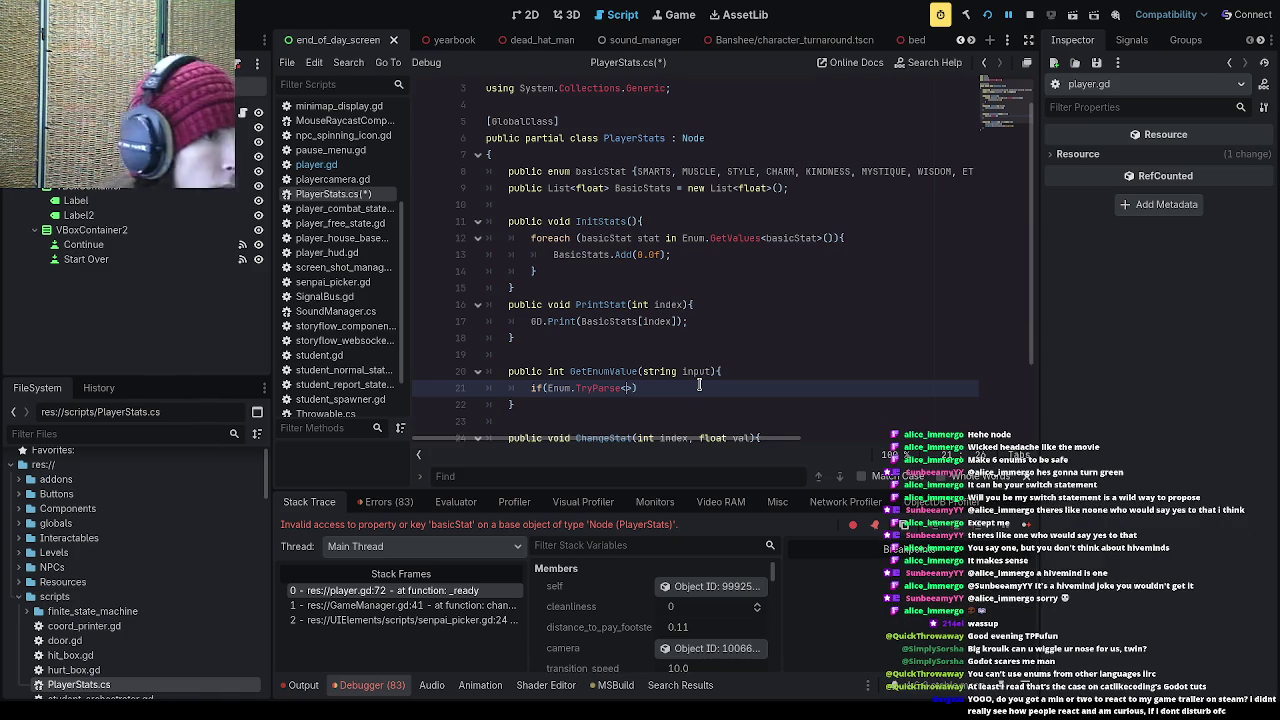
{"action": "type", "text": "basicStat"}
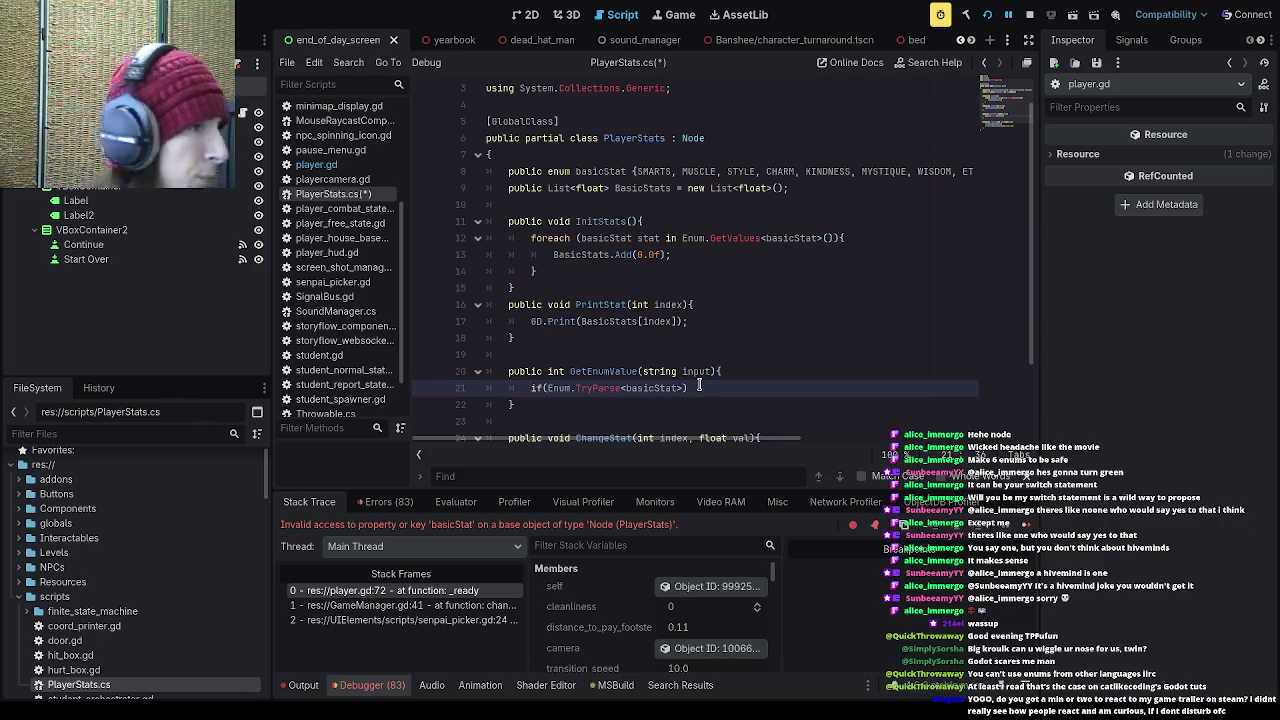
{"action": "type", "text": "(input), out"}
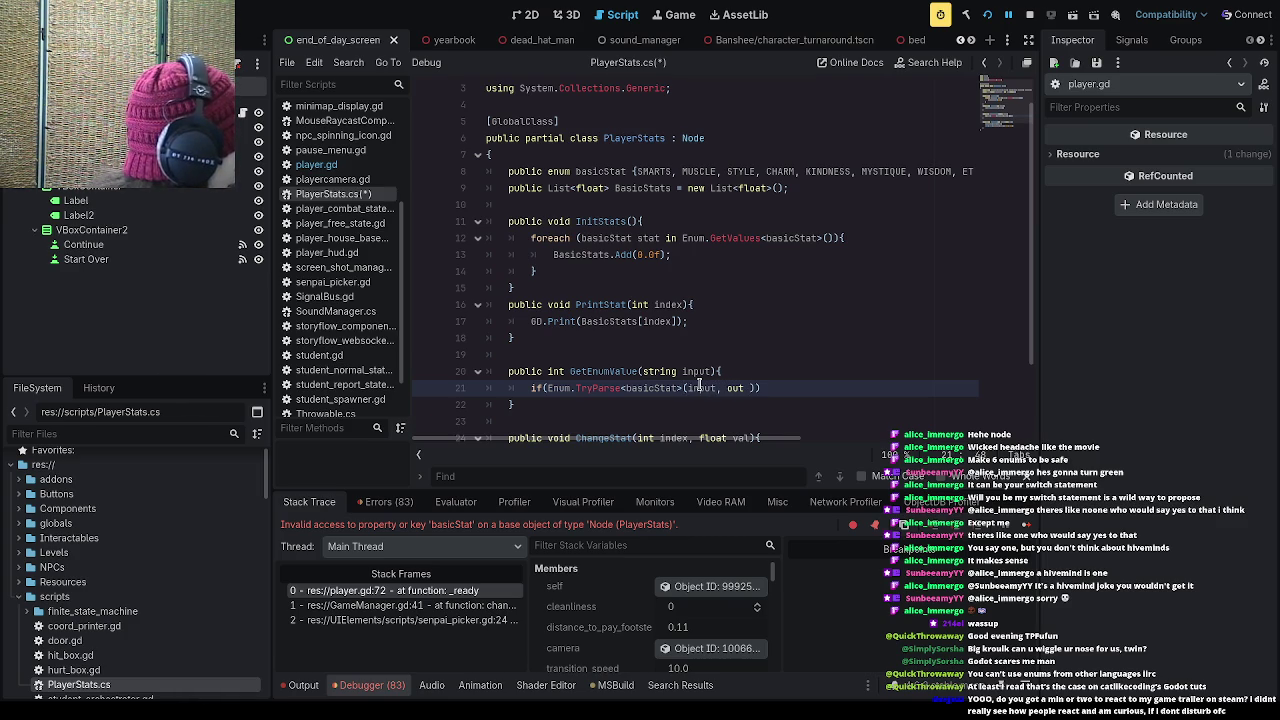
{"action": "type", "text": " basicStat"}
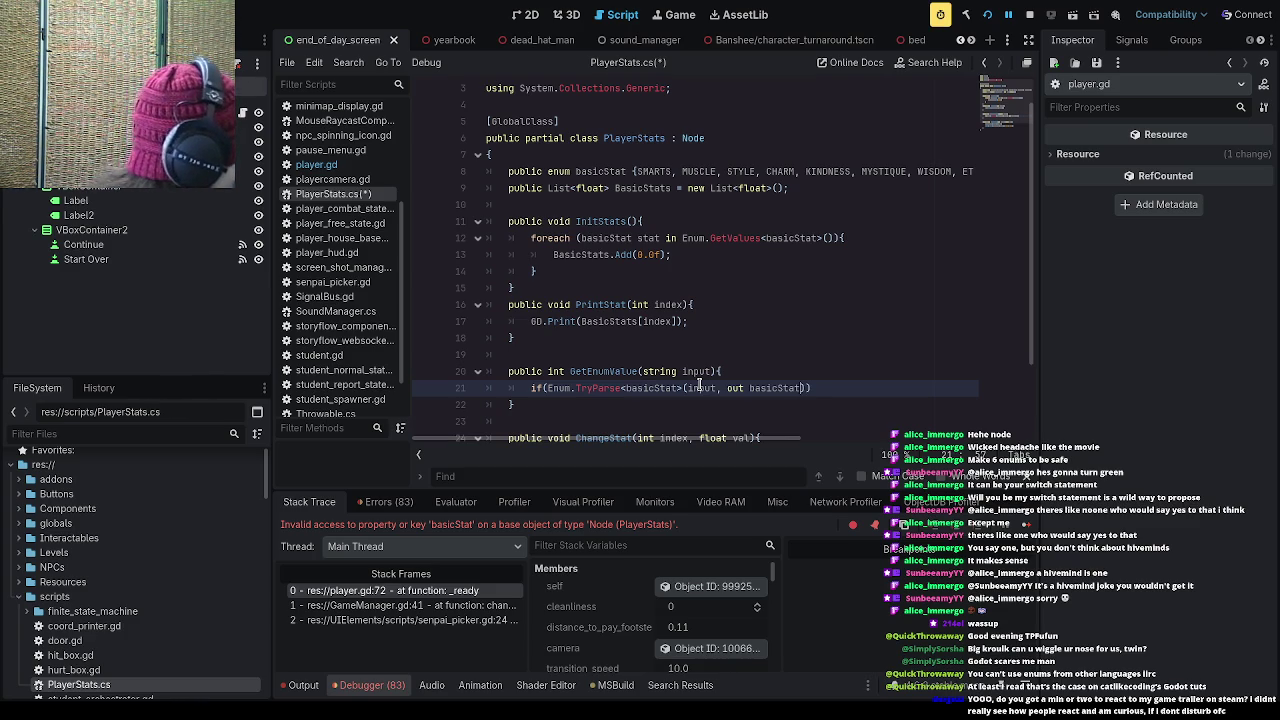
{"action": "type", "text": " result"}
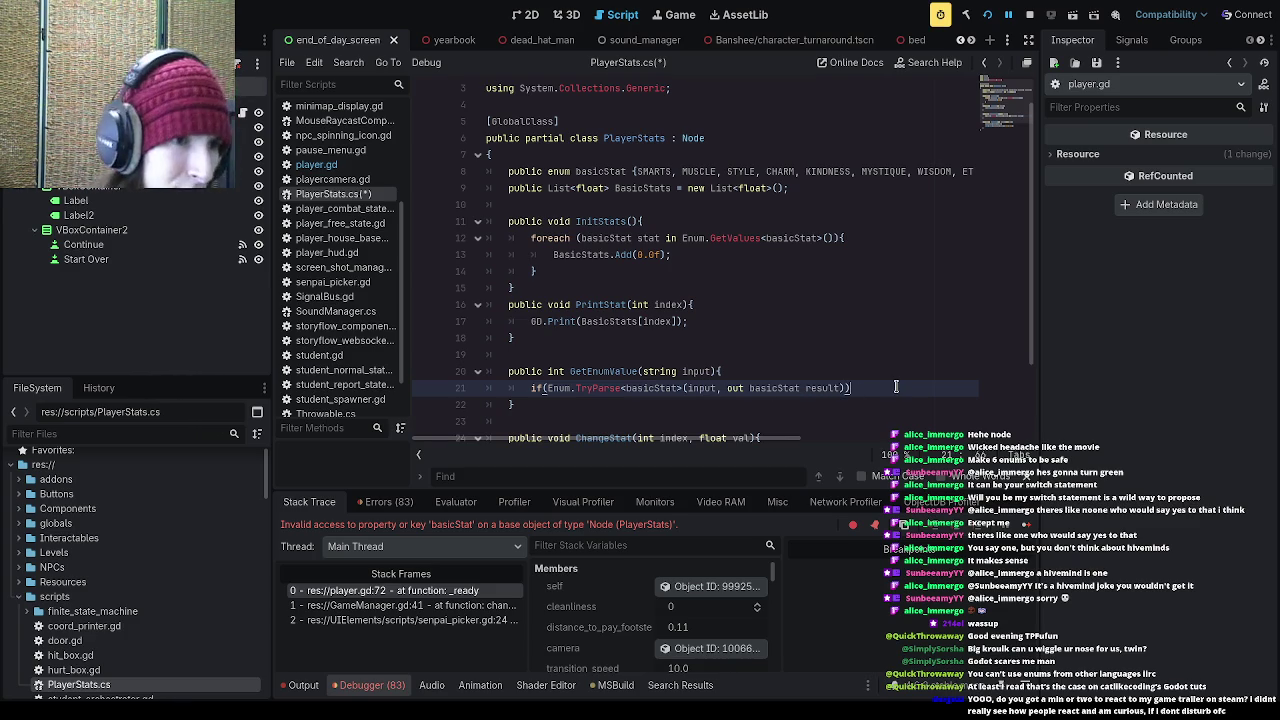
{"action": "type", "text": "{"}
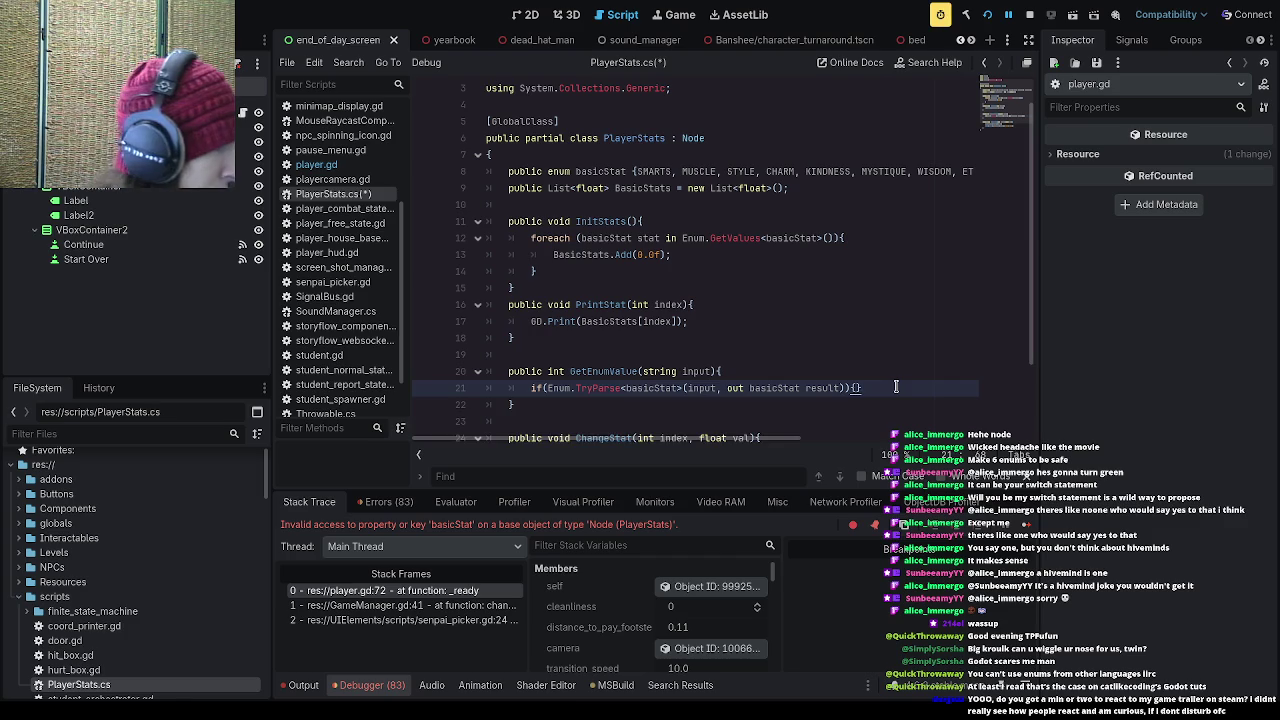
{"action": "key", "text": "Return"}
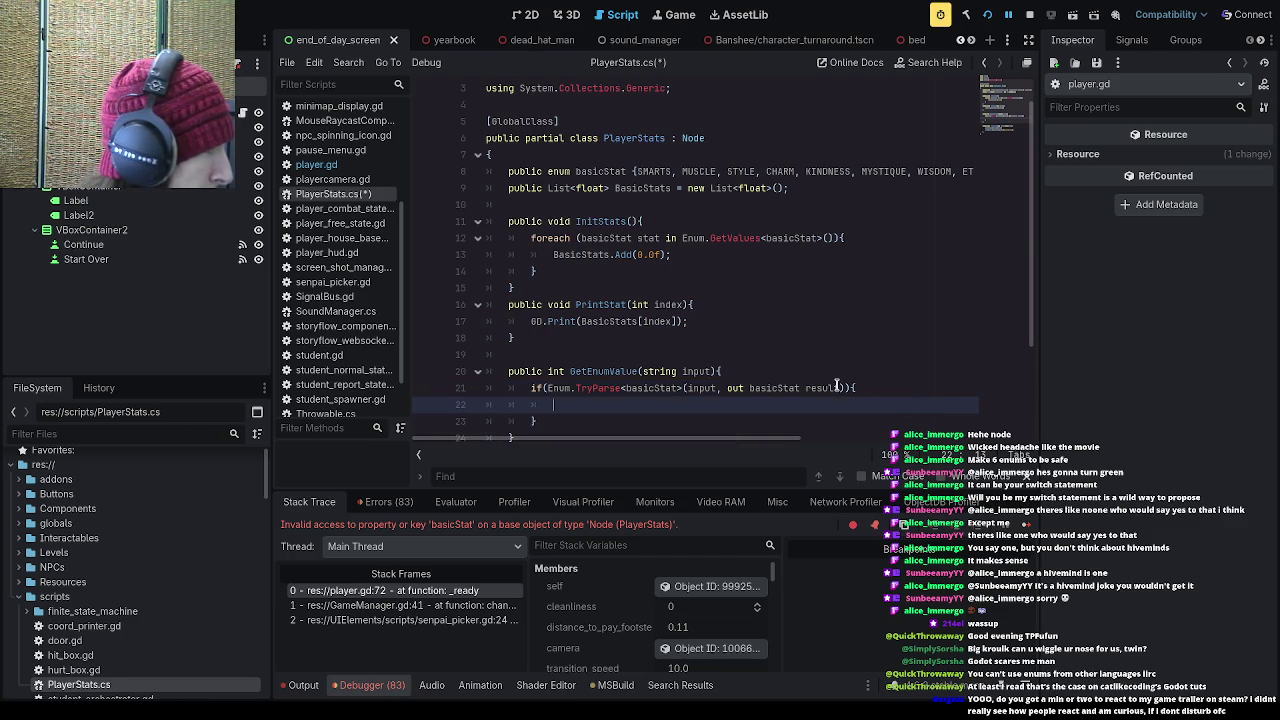
Step: Add an empty else{} branch after the TryParse if block
{"action": "scroll", "coordinate": [837, 387], "scroll_direction": "down", "scroll_amount": 1}
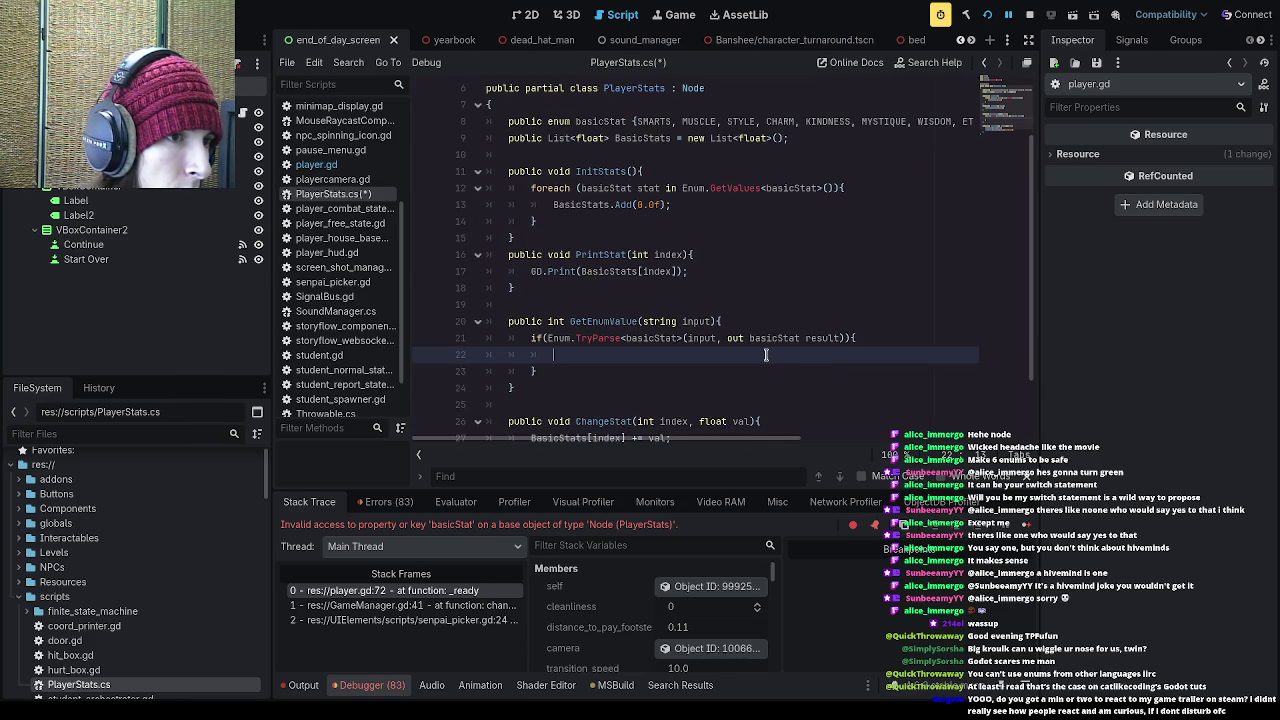
{"action": "scroll", "coordinate": [766, 354], "scroll_direction": "down", "scroll_amount": 1}
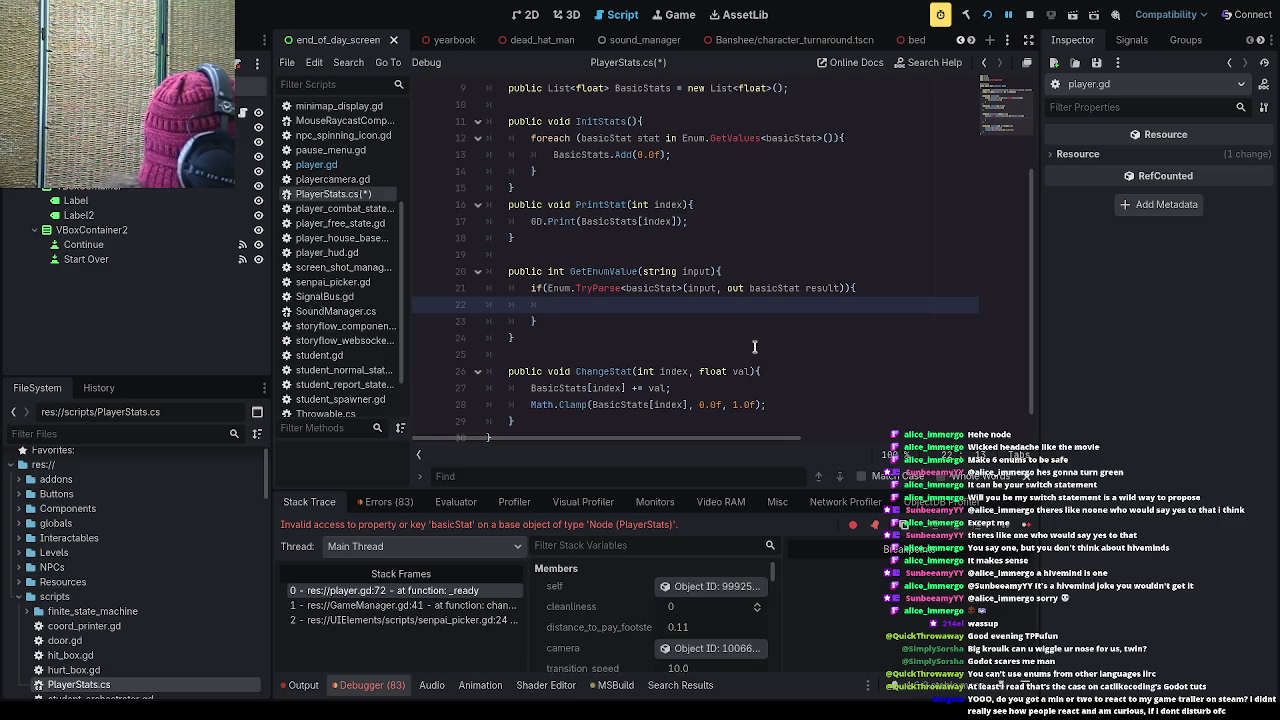
{"action": "left_click", "coordinate": [563, 309]}
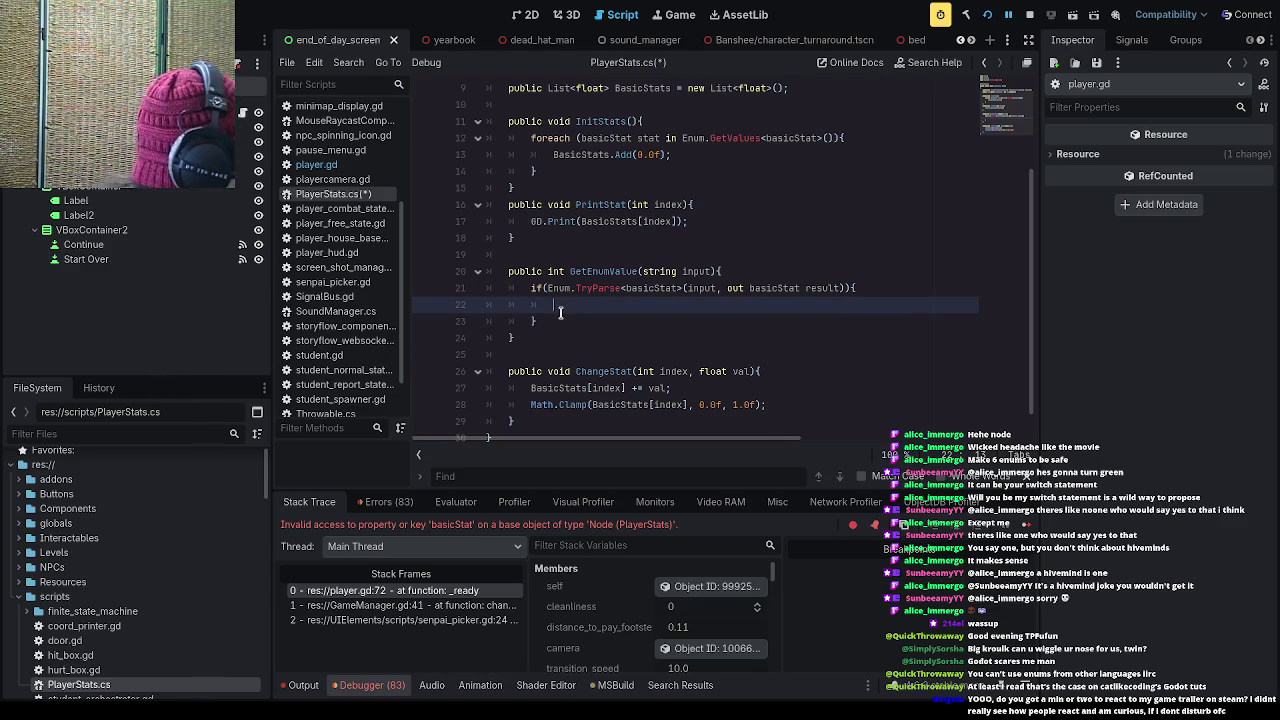
{"action": "left_click", "coordinate": [556, 326]}
{"action": "type", "text": "else{"}
{"action": "key", "text": "Return"}
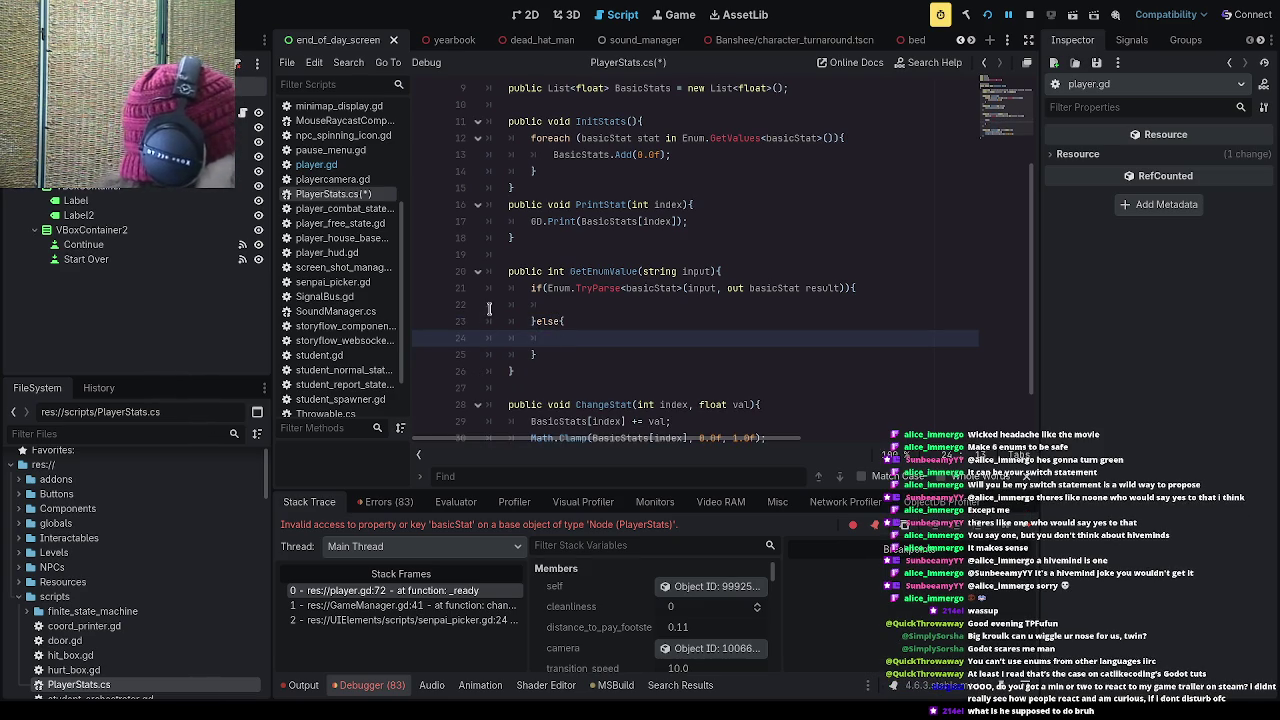
Step: Look up the basicStat enum's first value, SMARTS, at the top of PlayerStats.cs
{"action": "left_click", "coordinate": [570, 320]}
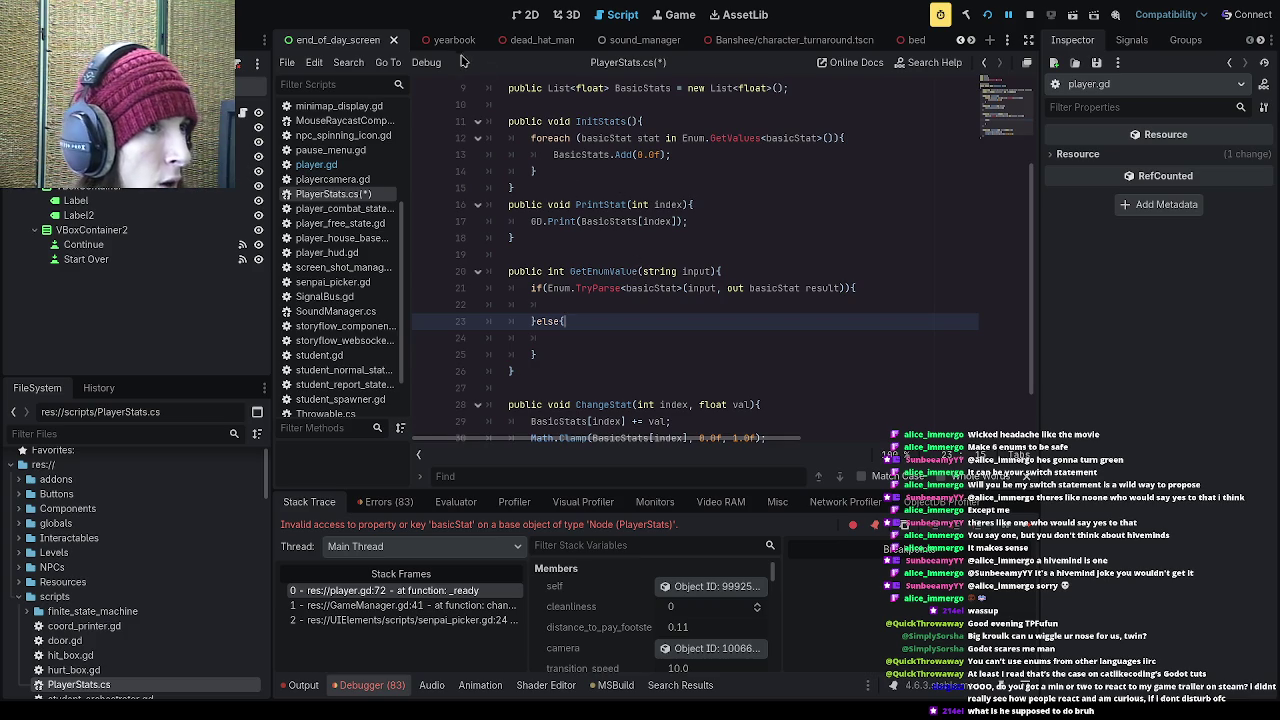
{"action": "scroll", "coordinate": [791, 197], "scroll_direction": "up", "scroll_amount": 3}
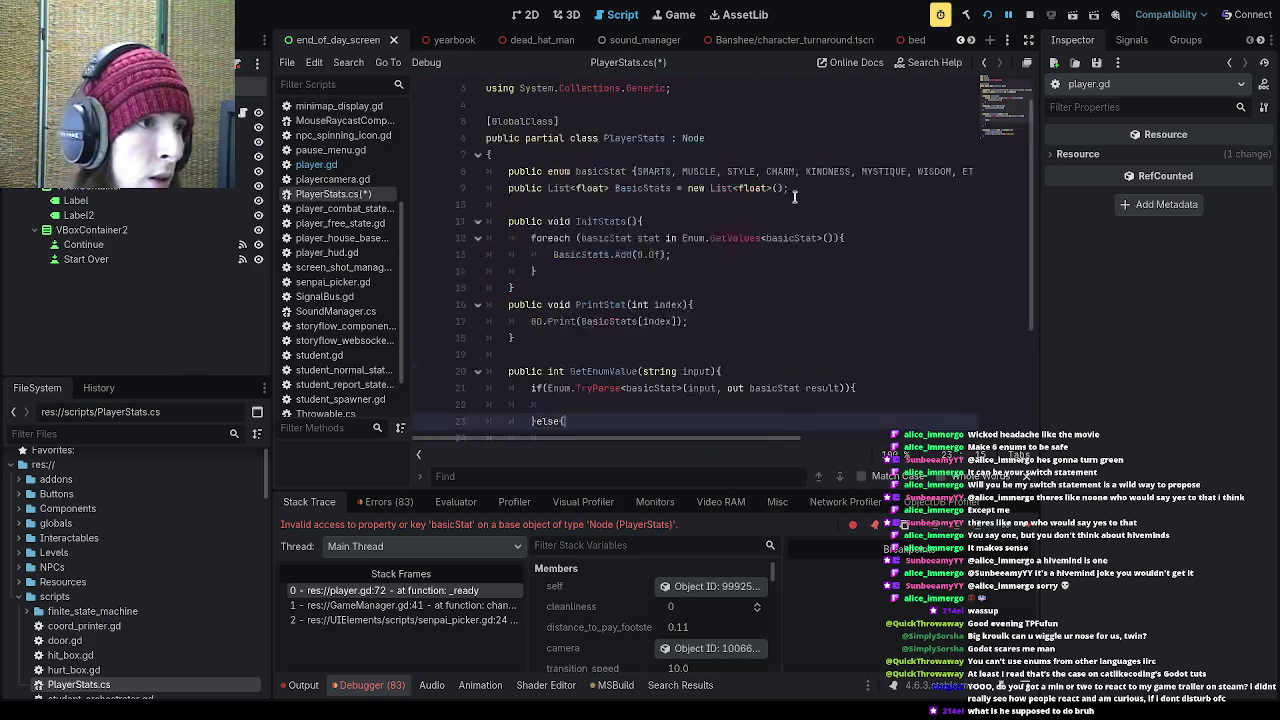
{"action": "left_click", "coordinate": [544, 204]}
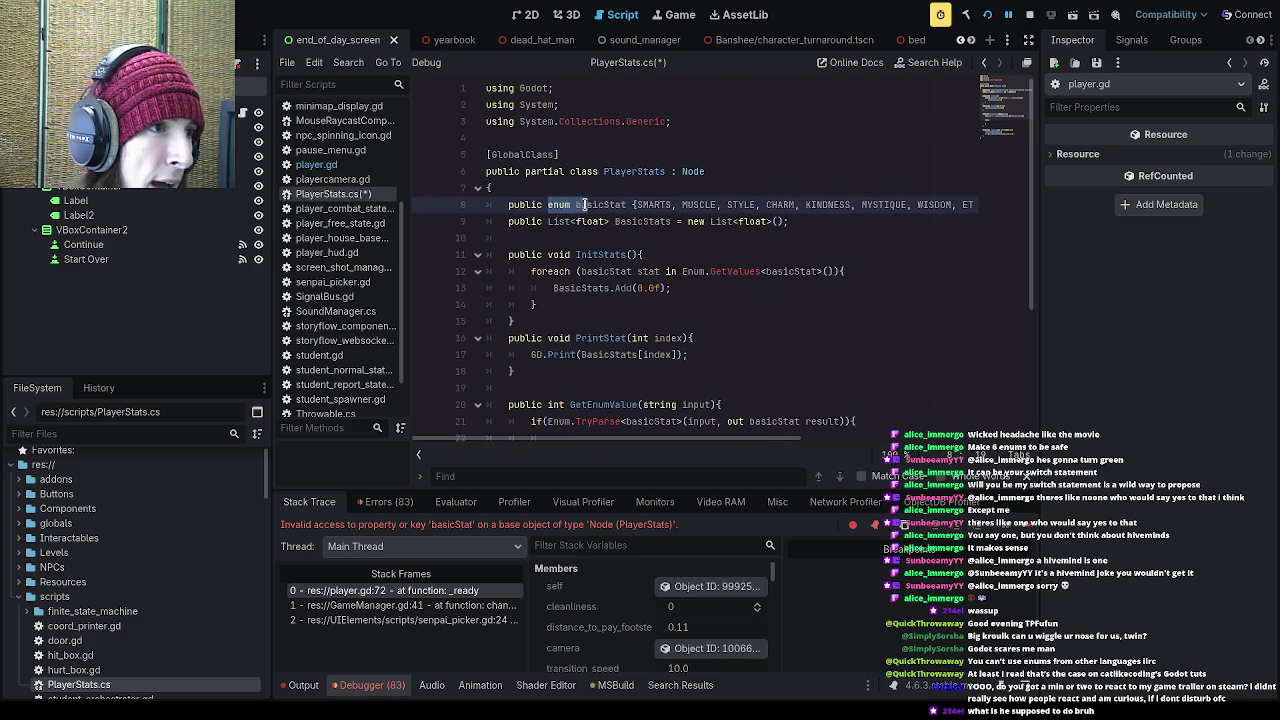
{"action": "left_click_drag", "start_coordinate": [631, 205], "coordinate": [676, 207]}
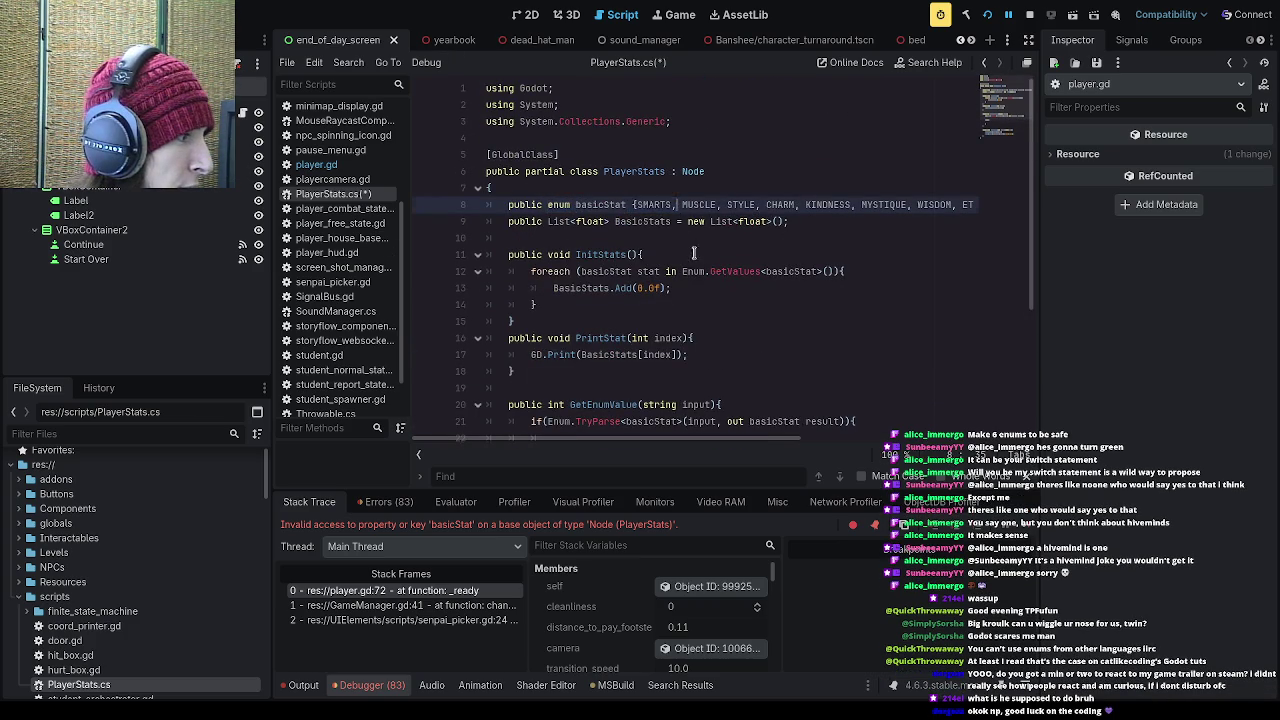
{"action": "scroll", "coordinate": [706, 265], "scroll_direction": "down", "scroll_amount": 3}
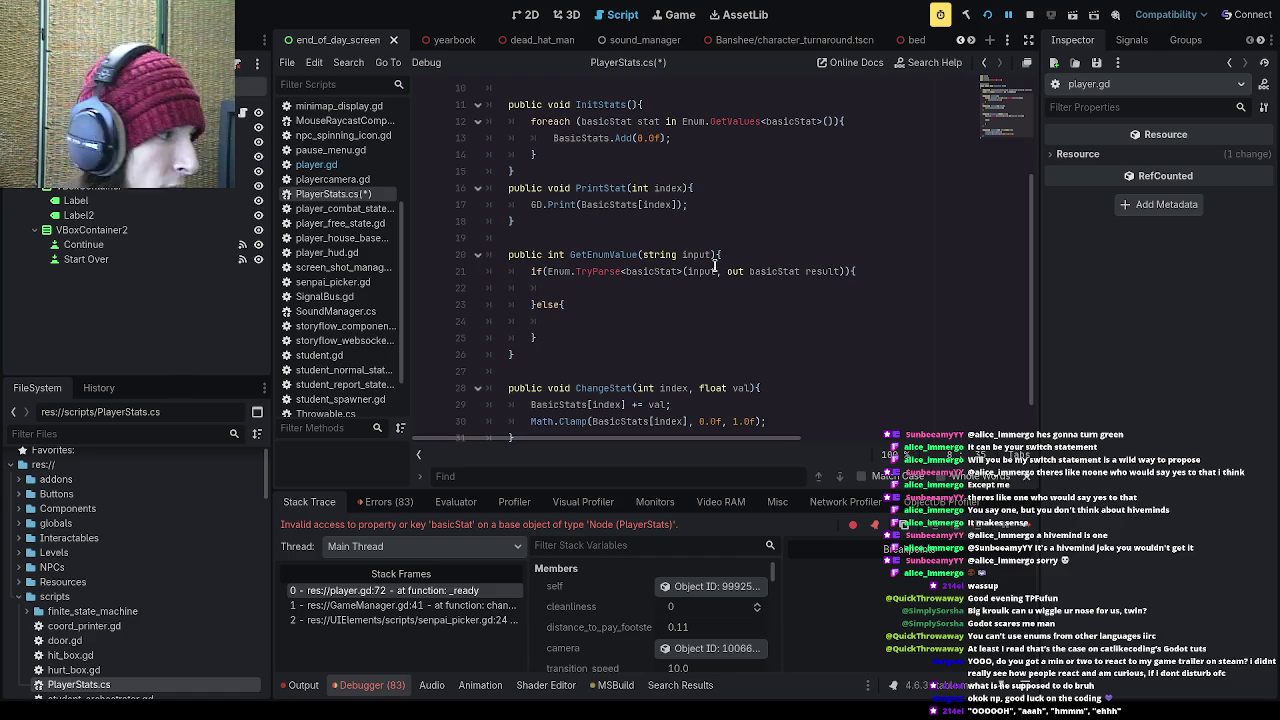
{"action": "scroll", "coordinate": [716, 264], "scroll_direction": "down", "scroll_amount": 1}
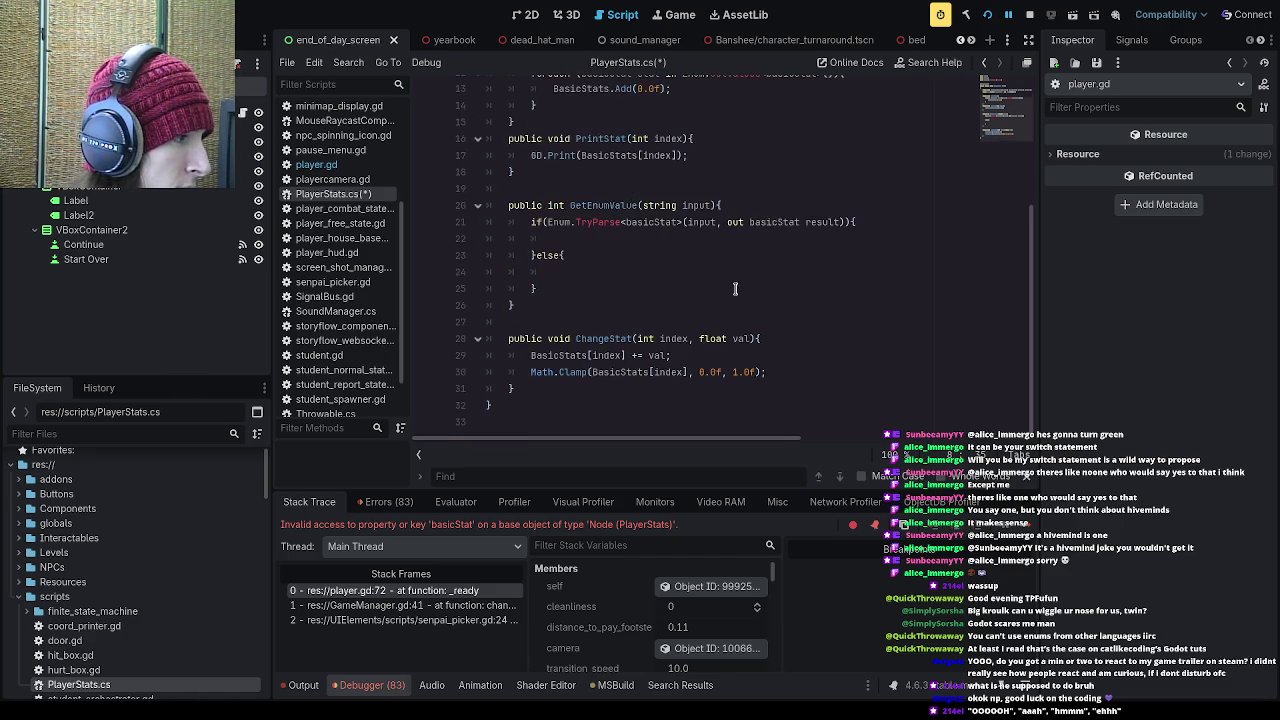
Step: Begin a return statement inside the empty if body
{"action": "left_click", "coordinate": [680, 293]}
{"action": "left_click", "coordinate": [650, 270]}
{"action": "left_click", "coordinate": [632, 240]}
{"action": "left_click", "coordinate": [623, 269]}
{"action": "left_click", "coordinate": [625, 240]}
{"action": "left_click", "coordinate": [632, 224]}
{"action": "left_click", "coordinate": [637, 239]}
{"action": "left_click", "coordinate": [641, 258]}
{"action": "left_click", "coordinate": [643, 246]}
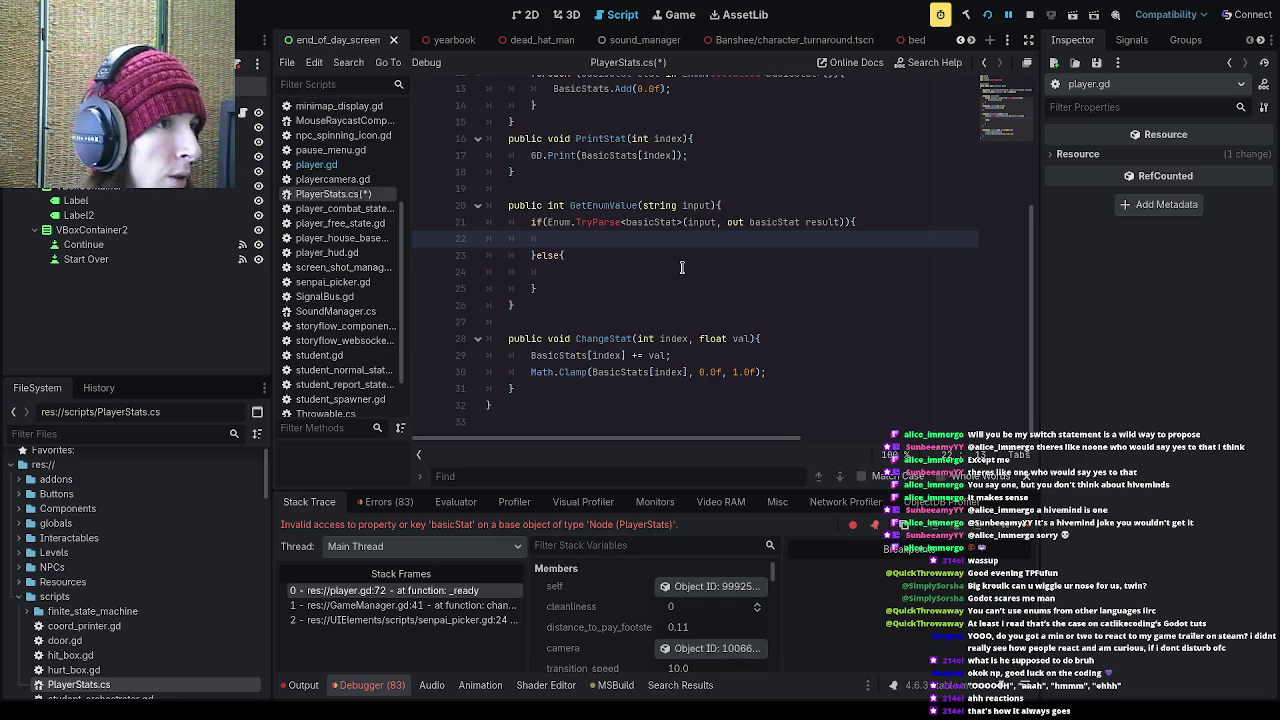
{"action": "type", "text": "return"}
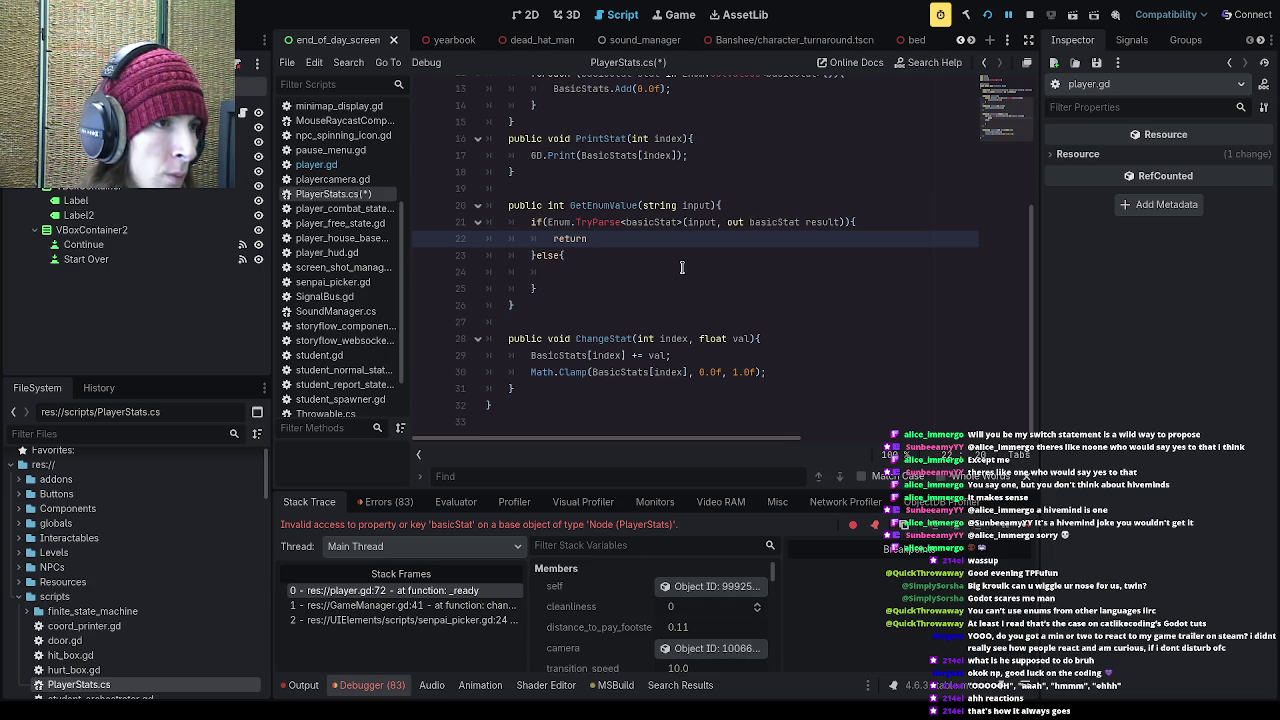
Step: Complete the if branch to return result, the parsed TryParse output
{"action": "scroll", "coordinate": [680, 275], "scroll_direction": "up", "scroll_amount": 1}
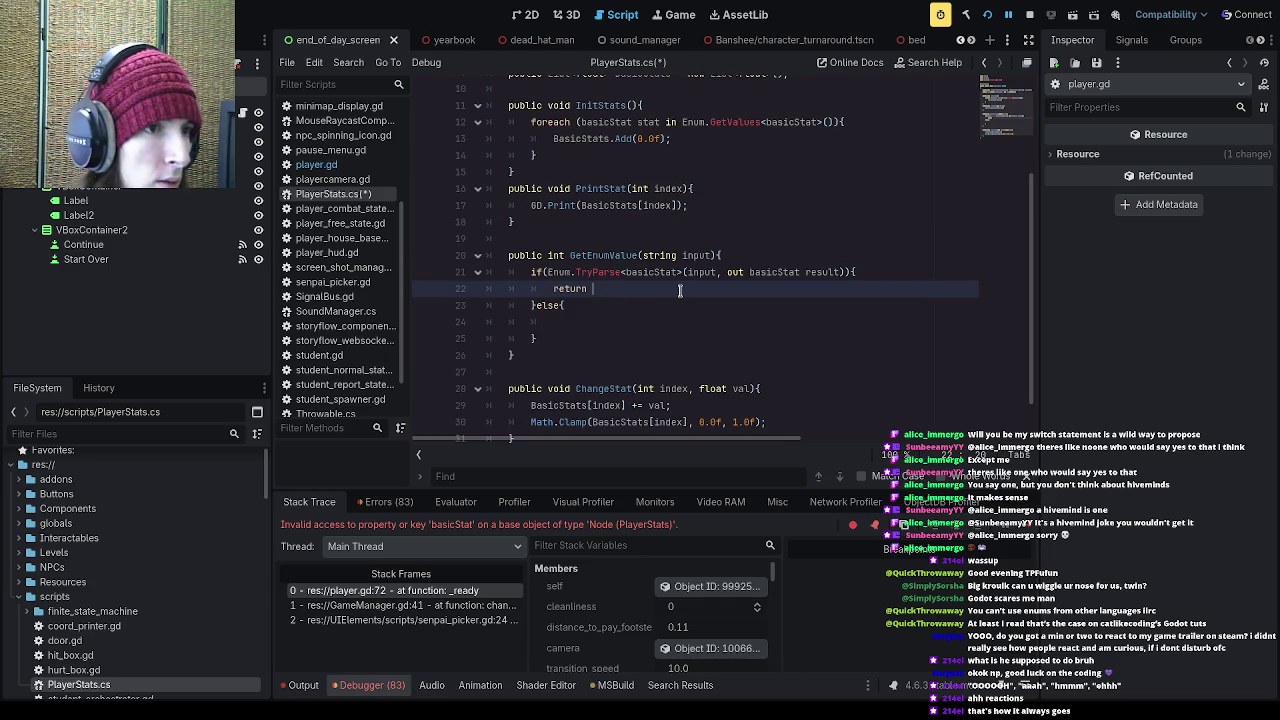
{"action": "left_click_drag", "start_coordinate": [808, 272], "coordinate": [841, 272]}
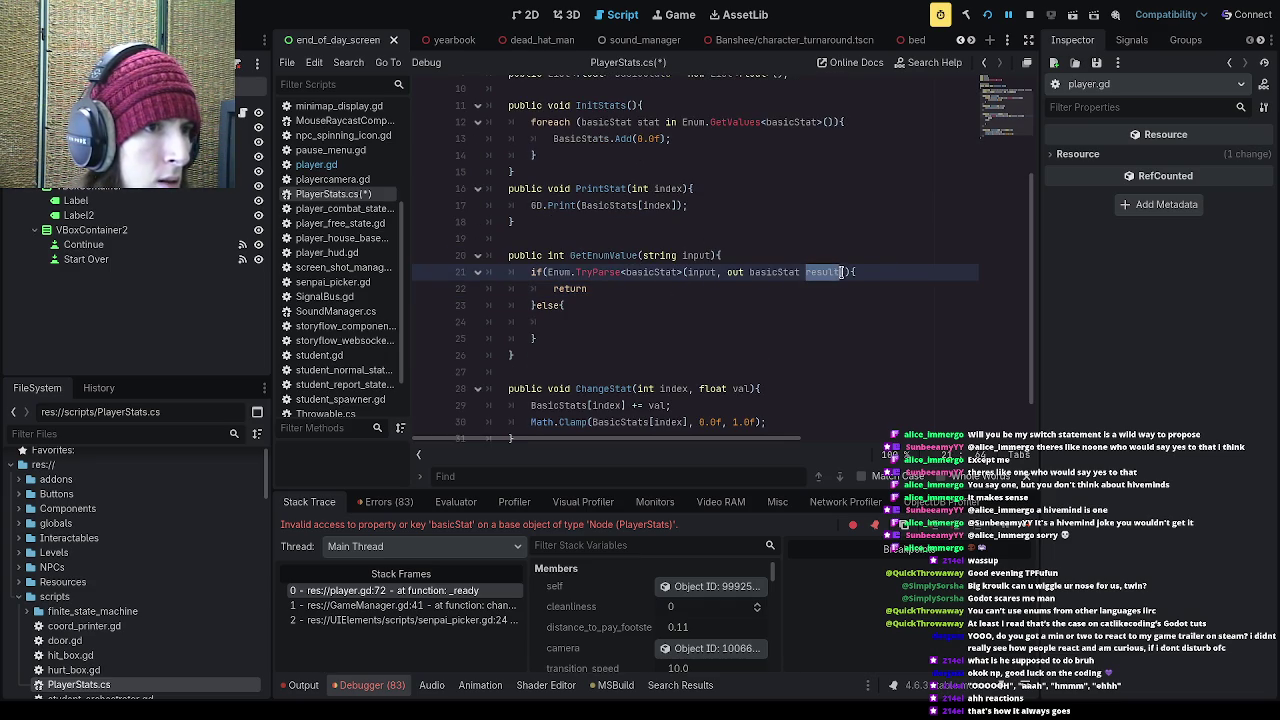
{"action": "left_click", "coordinate": [788, 289]}
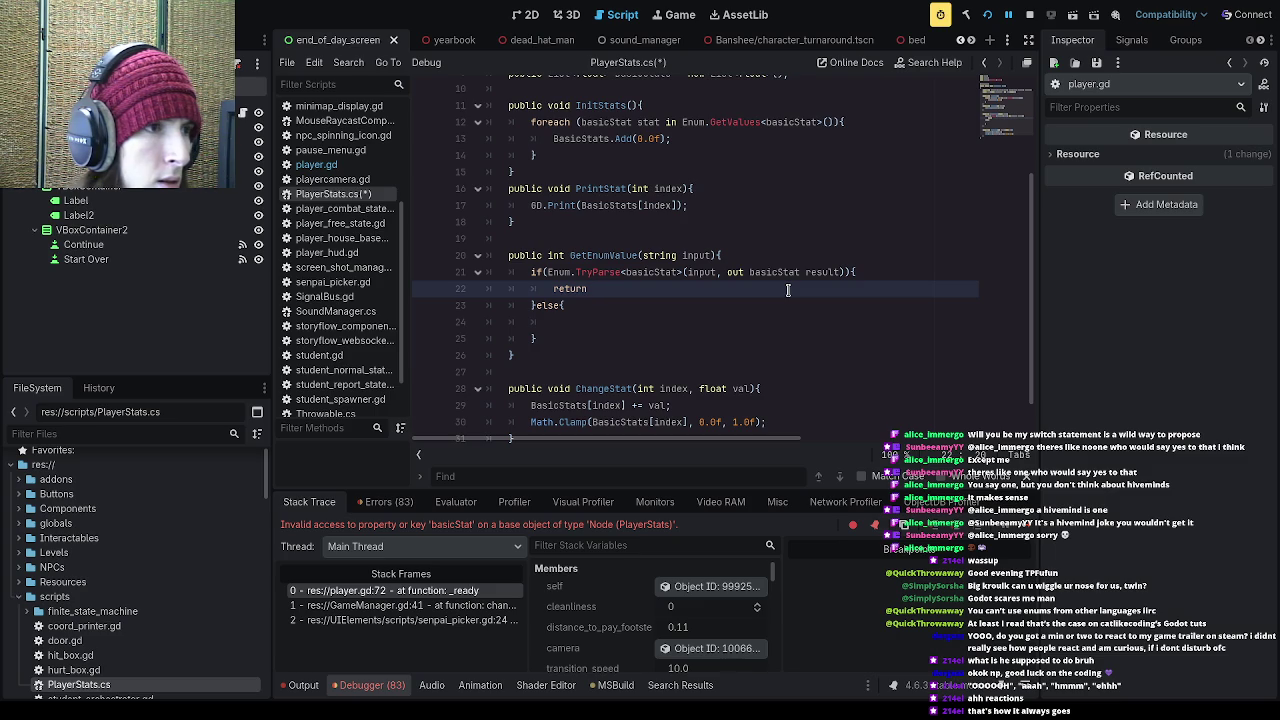
{"action": "mouse_move", "coordinate": [846, 272]}
{"action": "left_mouse_down"}
{"action": "mouse_move", "coordinate": [565, 258]}
{"action": "mouse_move", "coordinate": [549, 272]}
{"action": "left_mouse_up"}
{"action": "left_click", "coordinate": [624, 288]}
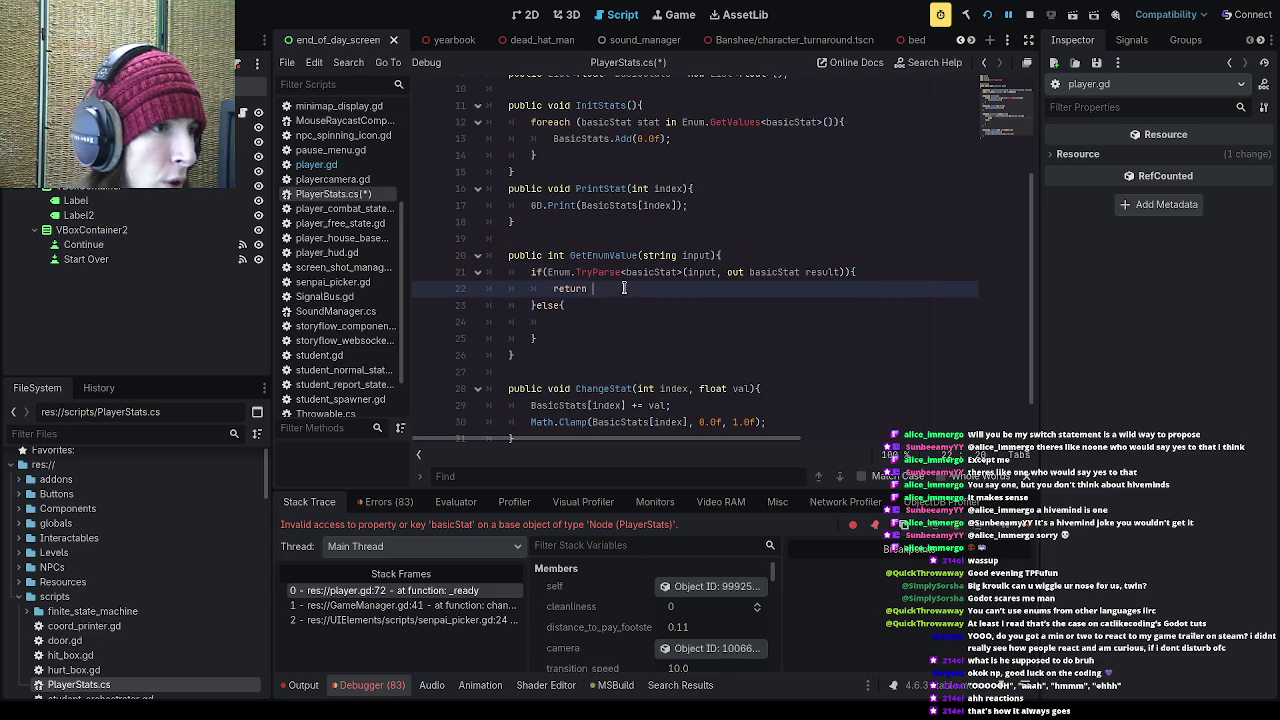
{"action": "scroll", "coordinate": [665, 290], "scroll_direction": "up", "scroll_amount": 1}
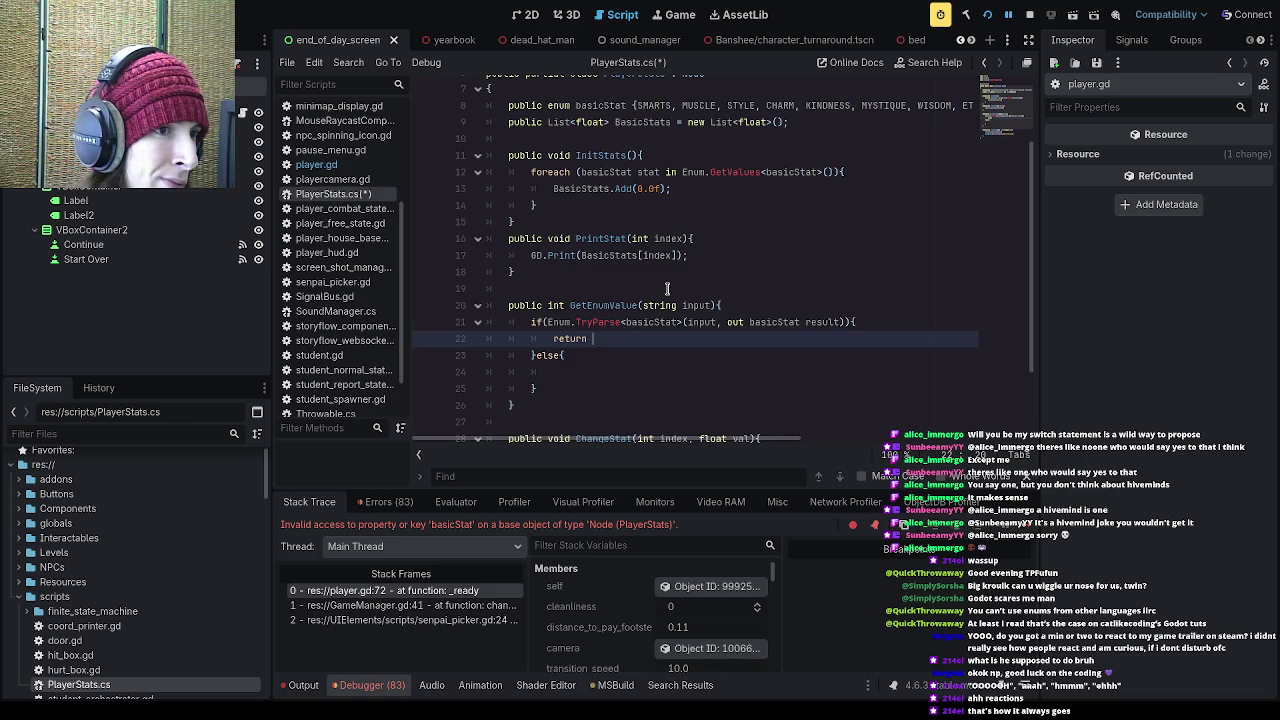
{"action": "type", "text": "result"}
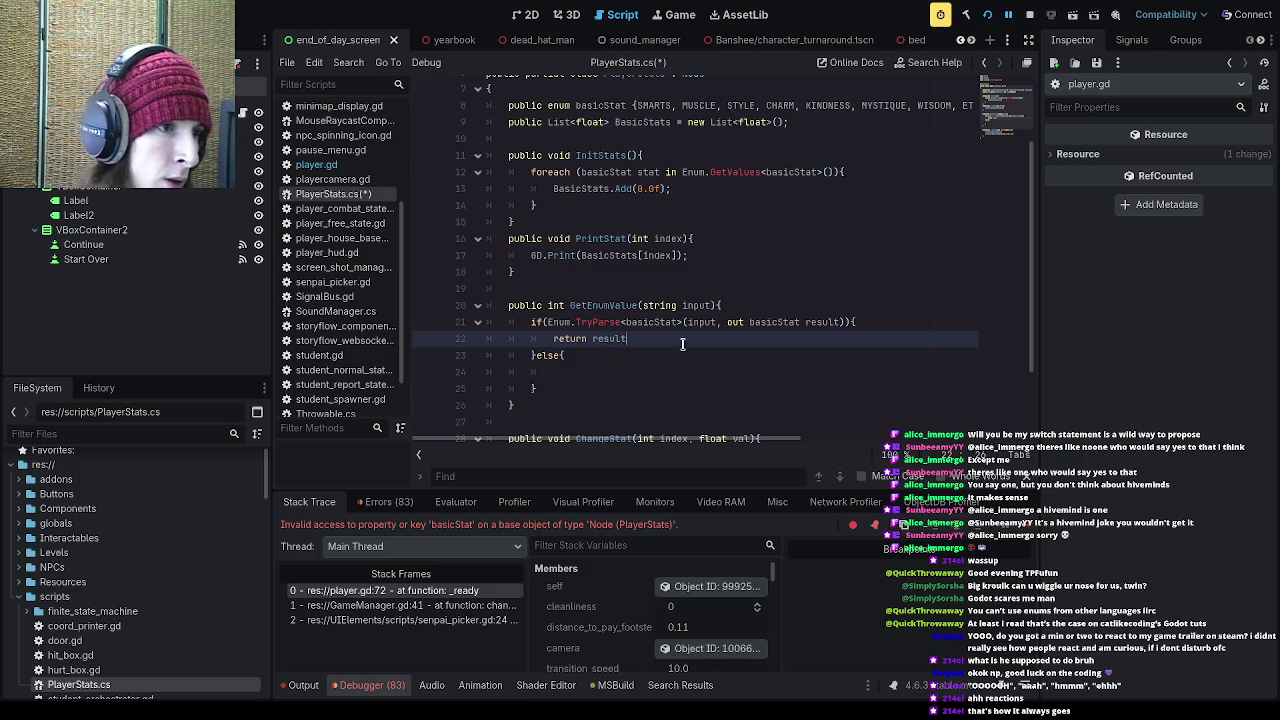
Step: Make the else branch return -1 and end return result with a semicolon
{"action": "left_click", "coordinate": [565, 374]}
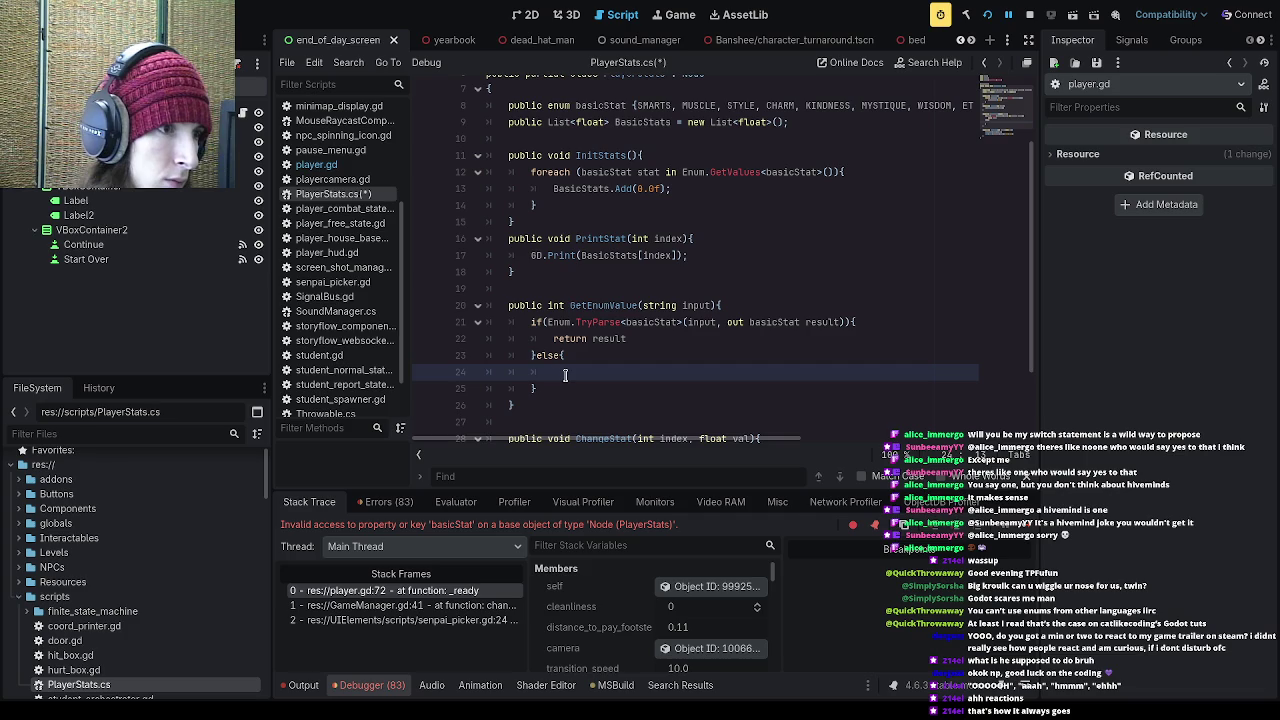
{"action": "type", "text": "return -1"}
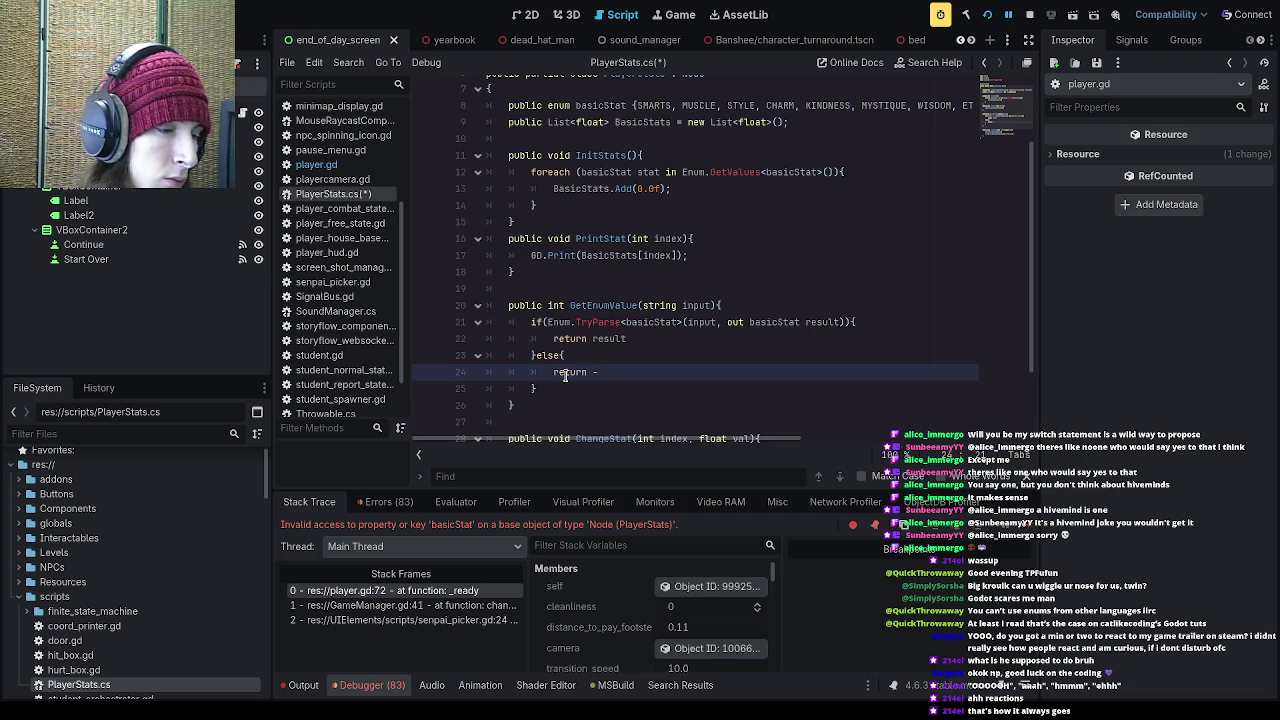
{"action": "type", "text": ";"}
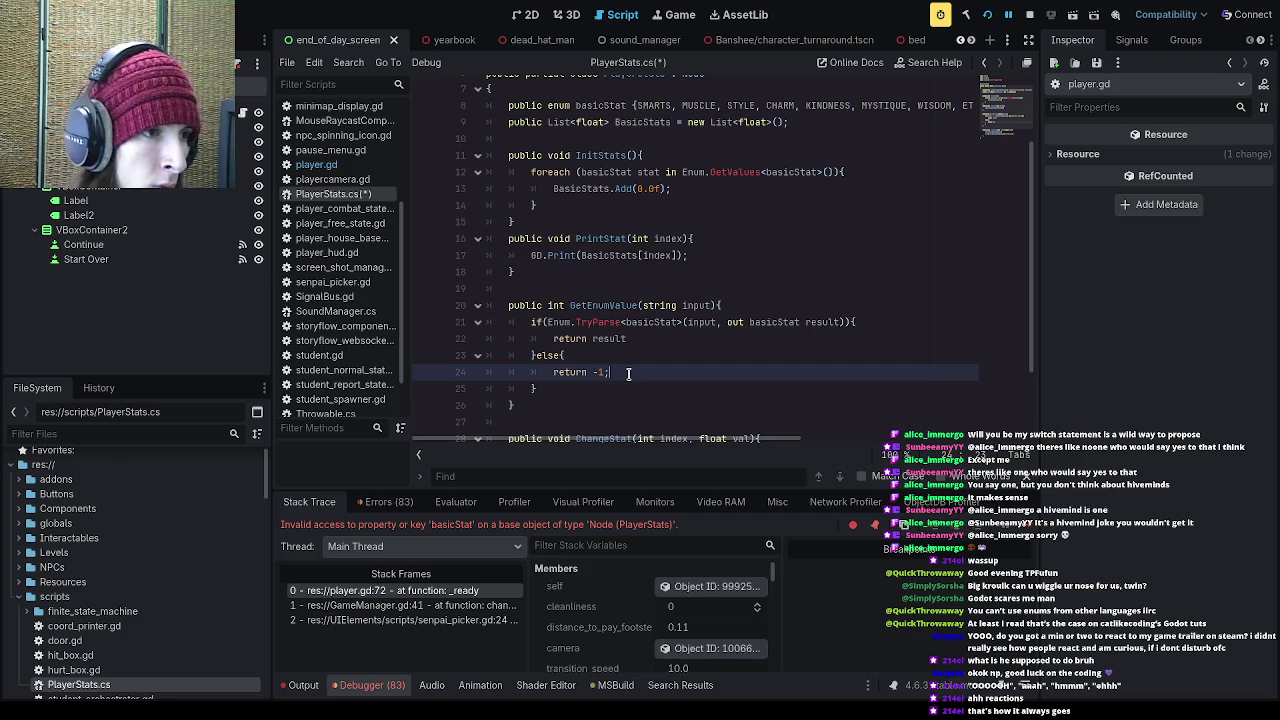
{"action": "left_click", "coordinate": [660, 337]}
{"action": "type", "text": ";"}
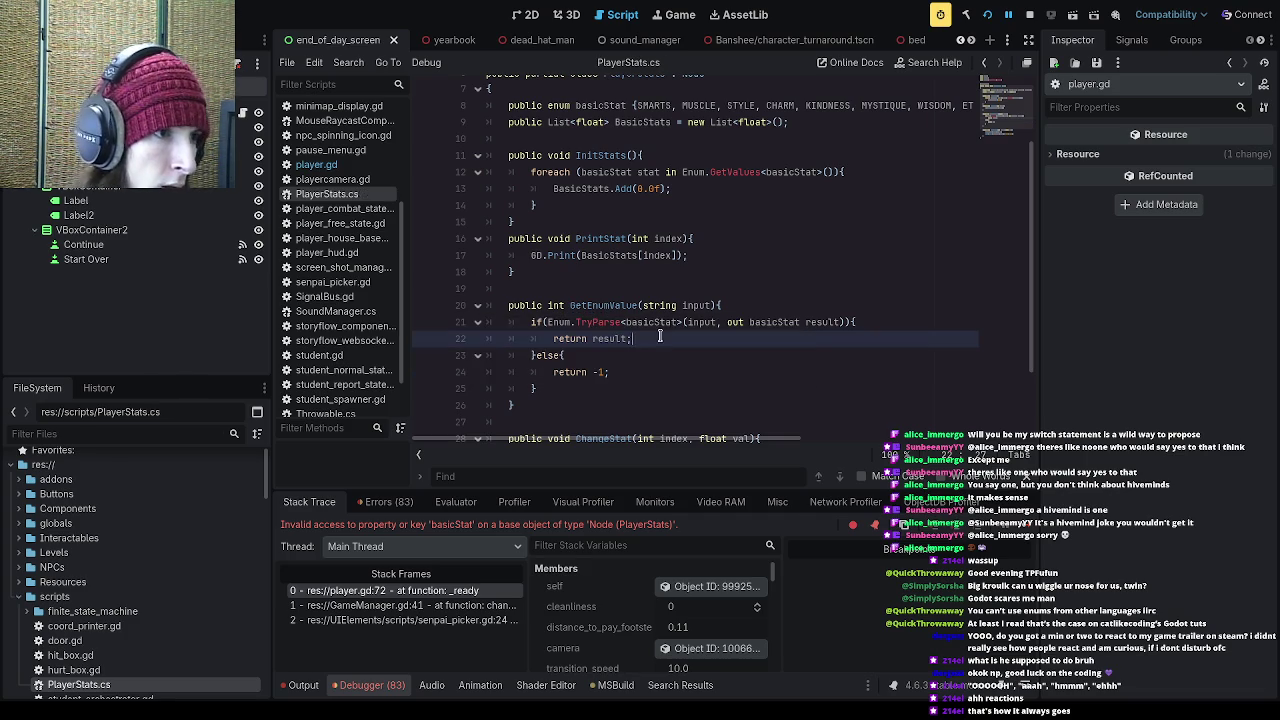
{"action": "mouse_move", "coordinate": [553, 338]}
{"action": "left_mouse_down"}
{"action": "mouse_move", "coordinate": [610, 372]}
{"action": "mouse_move", "coordinate": [644, 372]}
{"action": "left_mouse_up"}
{"action": "left_click", "coordinate": [644, 372]}
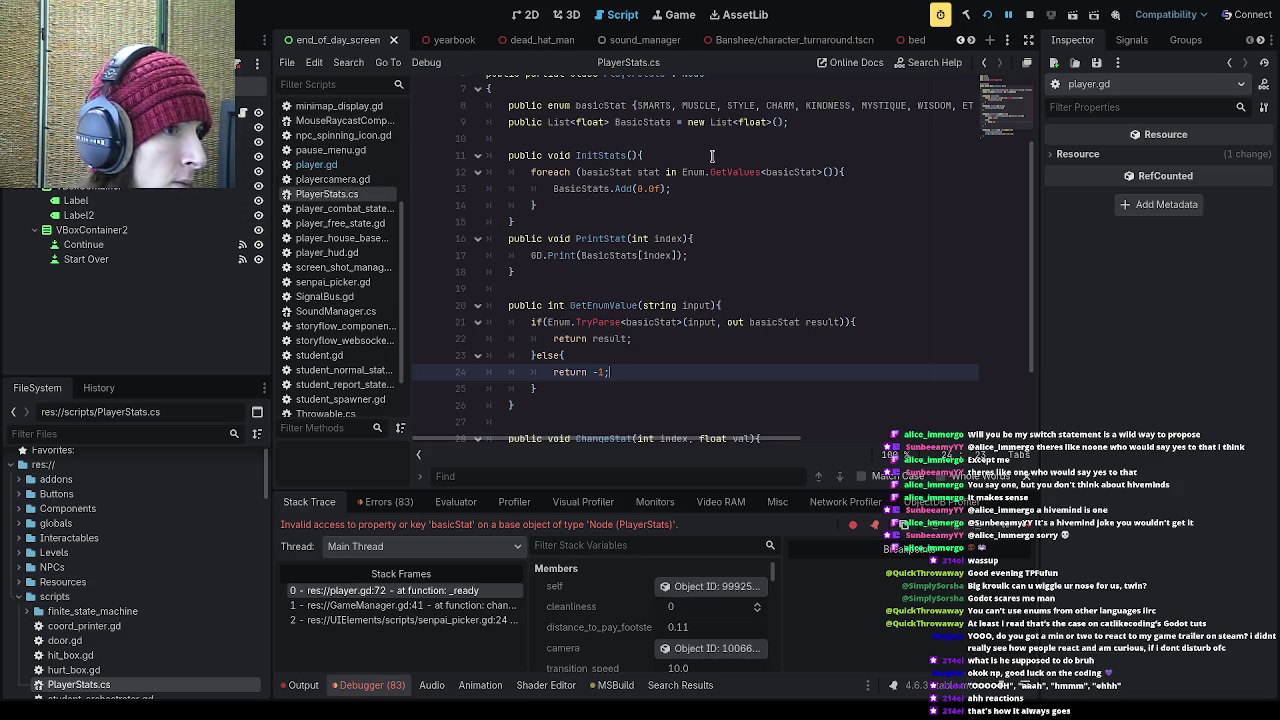
{"action": "left_click", "coordinate": [987, 14]}
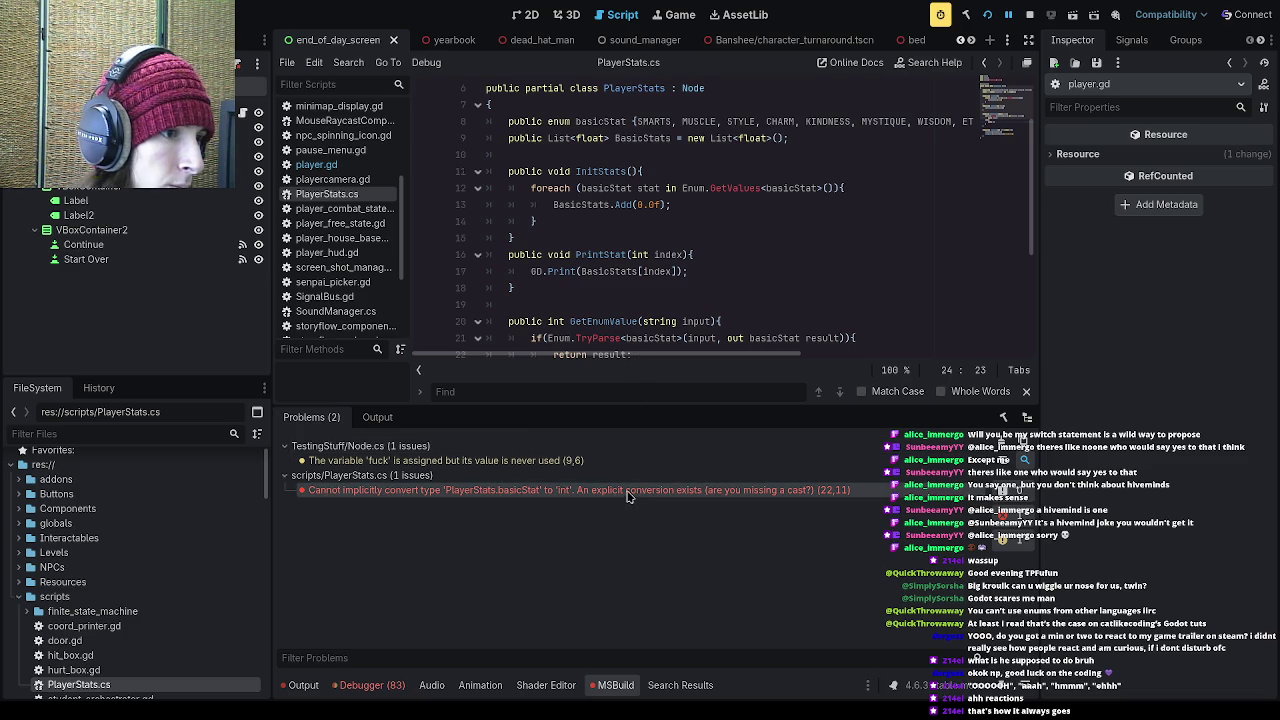
Step: Change line 22 to 'return (int)result;', save PlayerStats.cs, and rebuild to clear the conversion error
{"action": "left_click", "coordinate": [628, 492]}
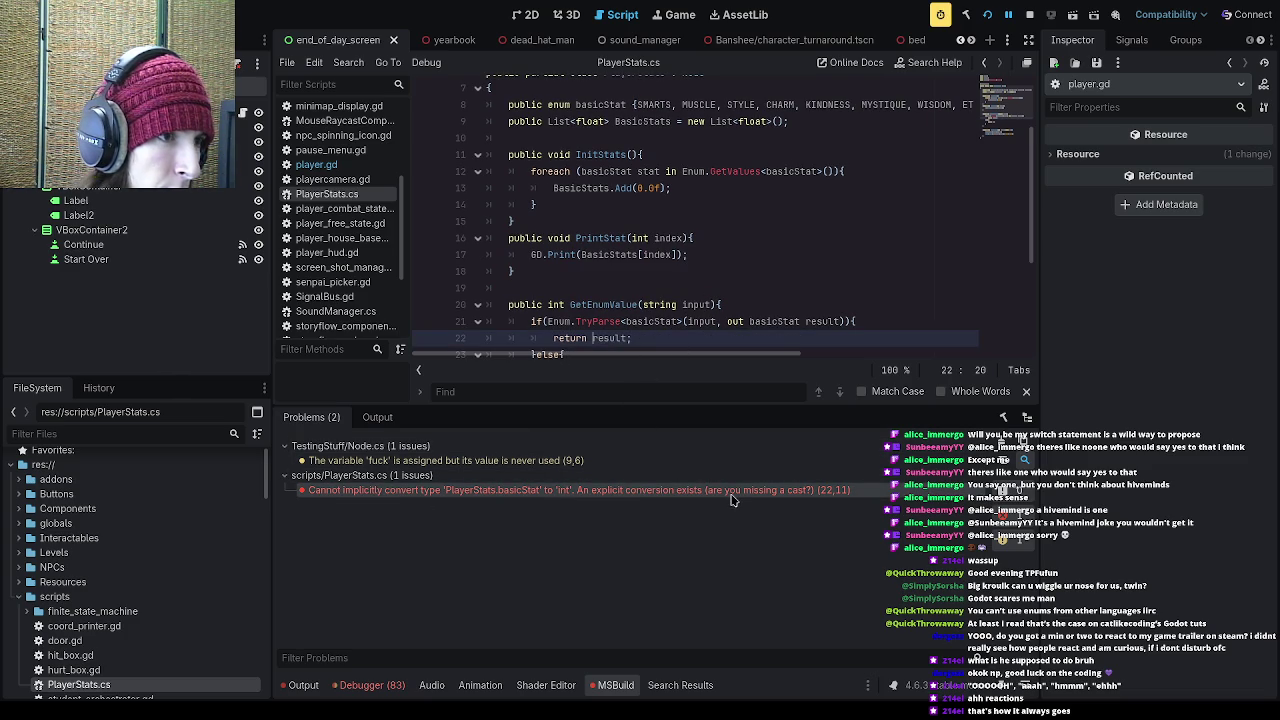
{"action": "scroll", "coordinate": [652, 291], "scroll_direction": "down", "scroll_amount": 1}
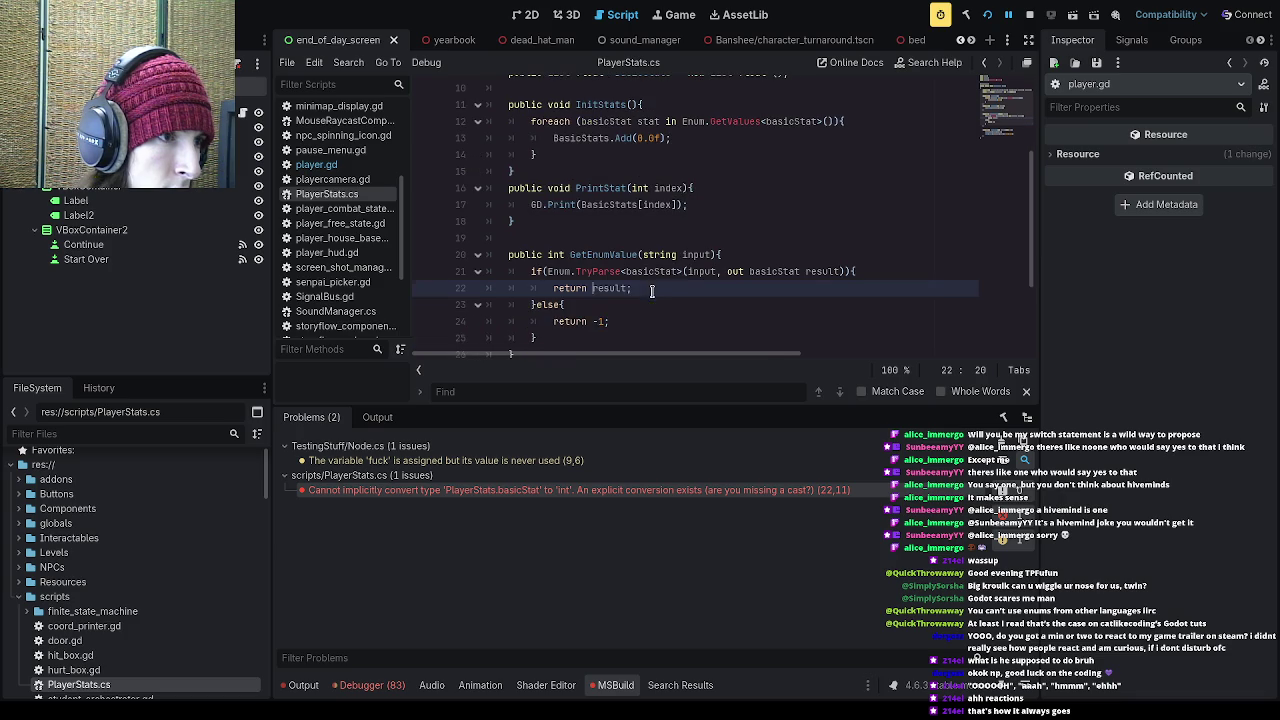
{"action": "type", "text": "(int)"}
{"action": "key", "text": "ctrl+s"}
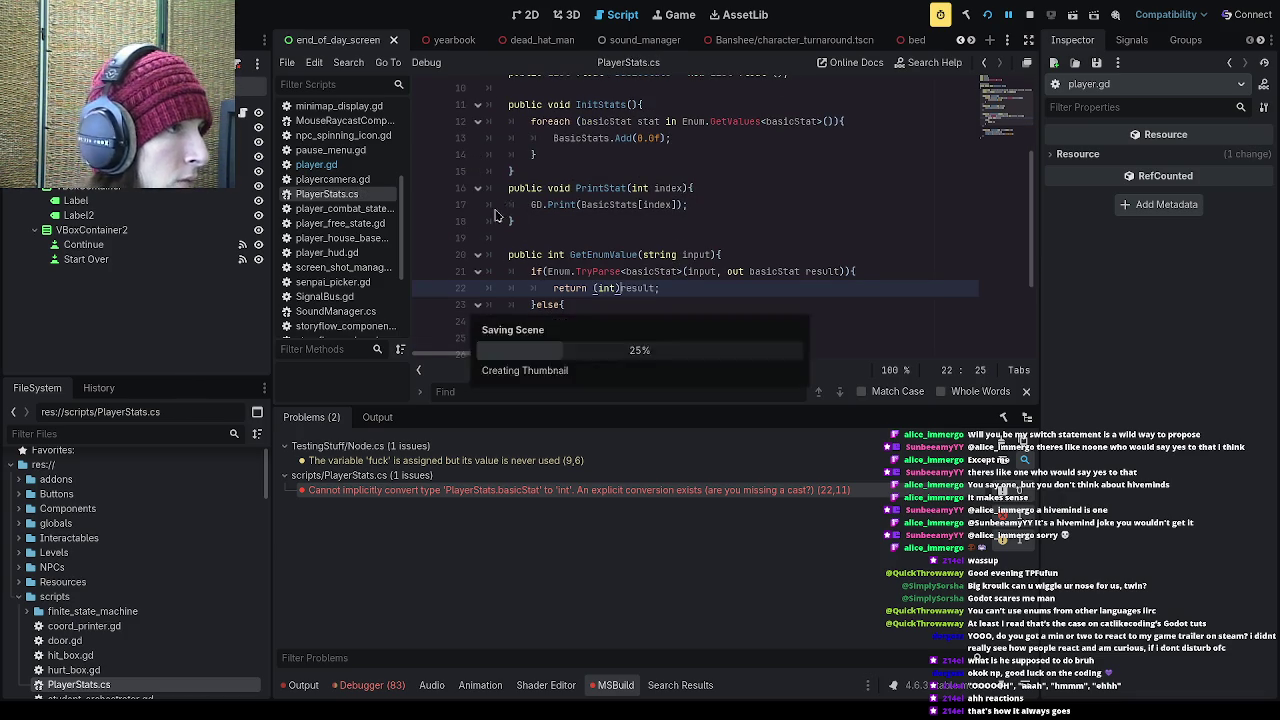
{"action": "left_click", "coordinate": [966, 16]}
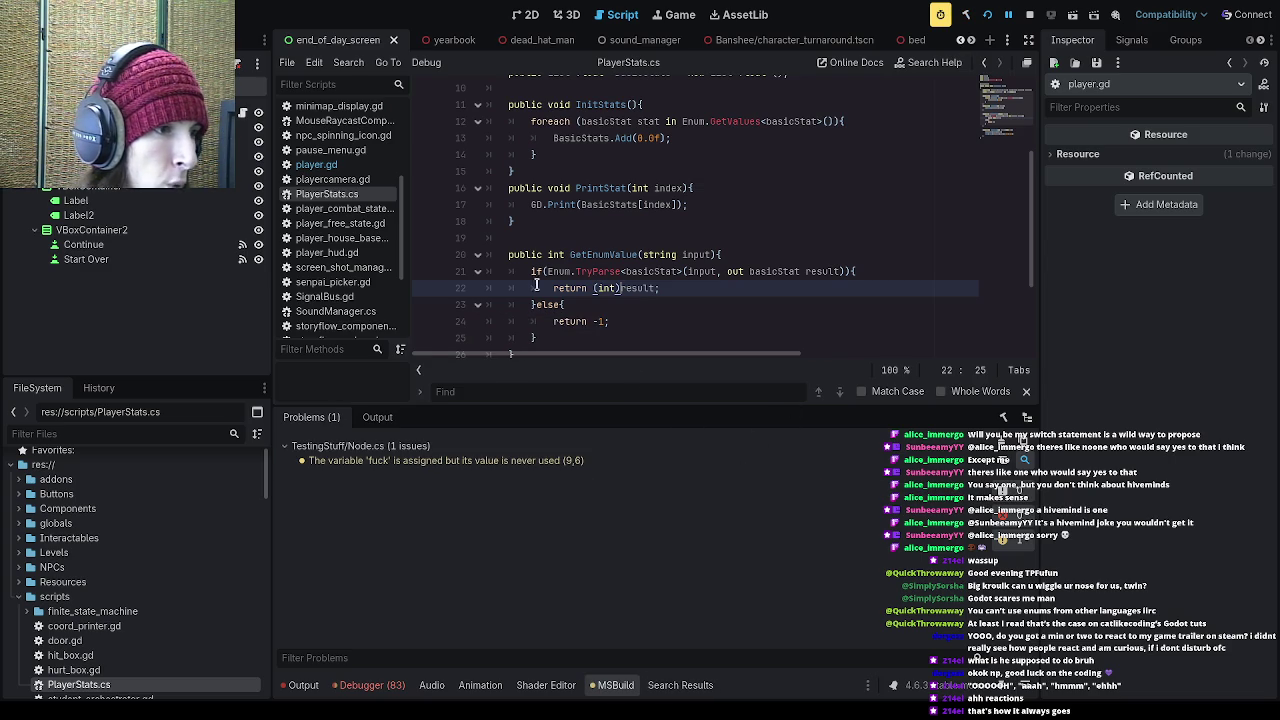
{"action": "scroll", "coordinate": [462, 190], "scroll_direction": "up", "scroll_amount": 1}
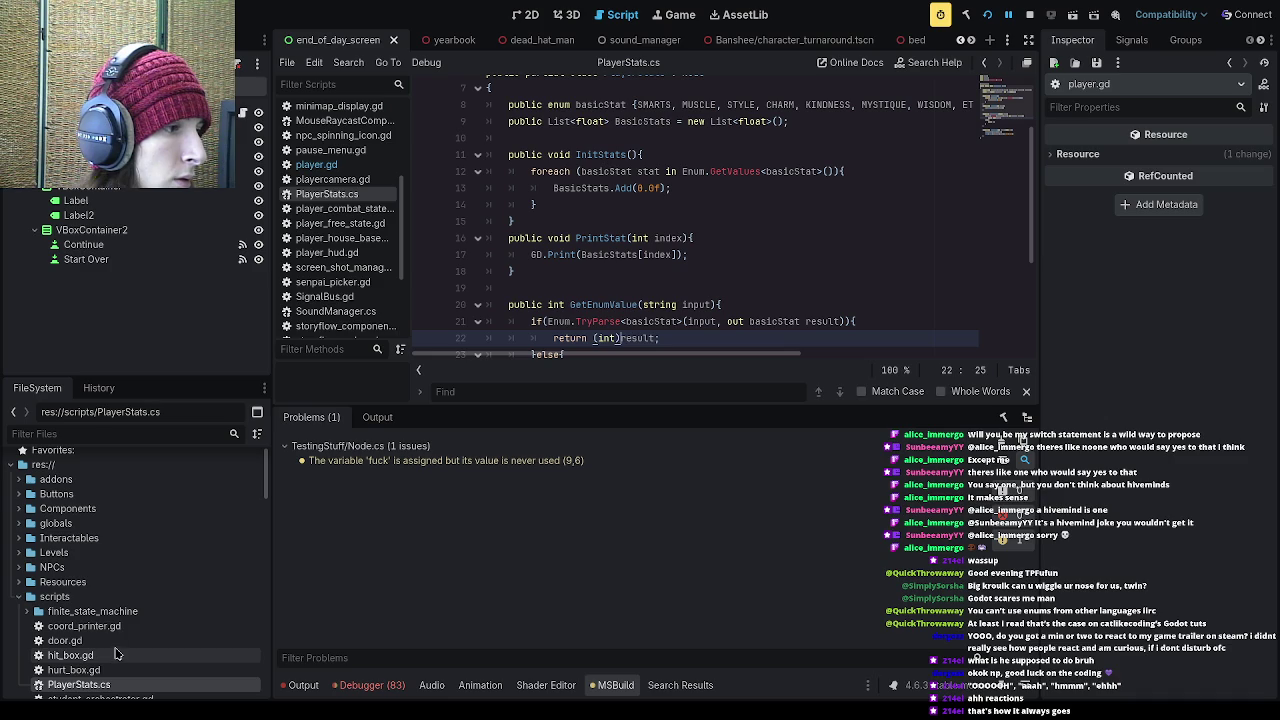
Step: In player.gd, add 'var balls: int = playerStats.GetEnumValue("WIT")' below the InitStats call
{"action": "left_click", "coordinate": [329, 162]}
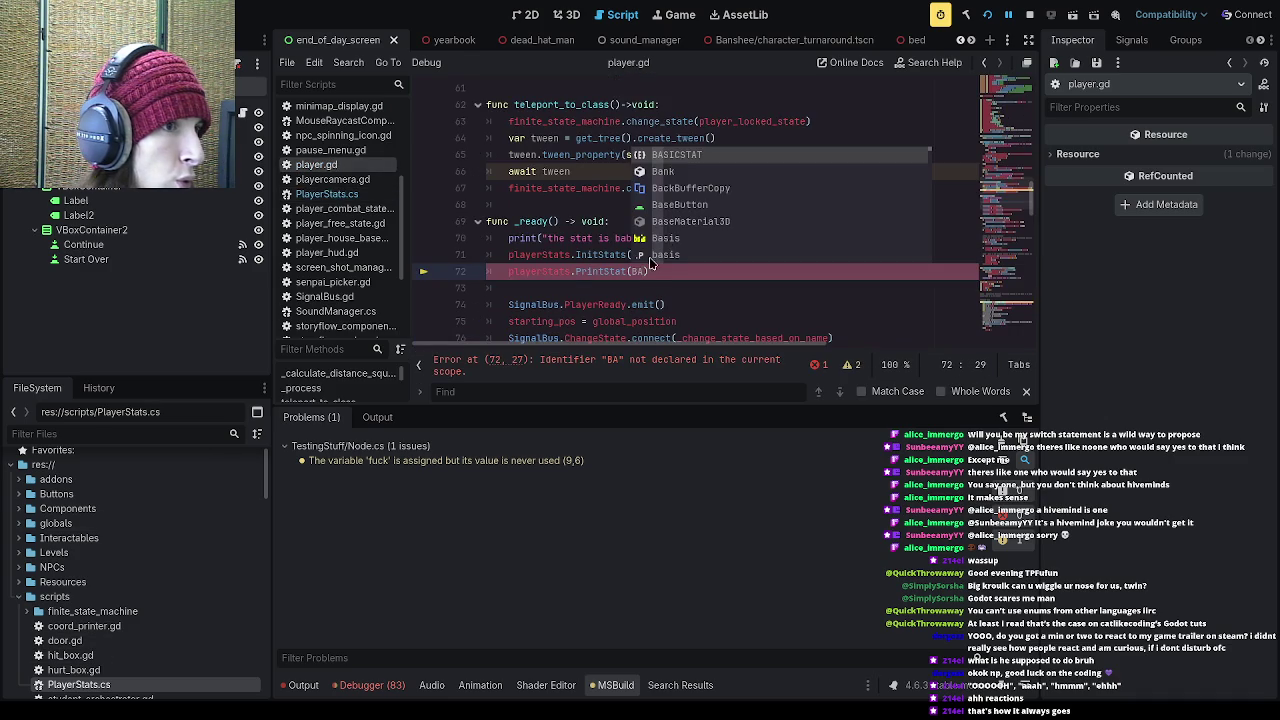
{"action": "left_click", "coordinate": [665, 304]}
{"action": "left_click", "coordinate": [673, 271]}
{"action": "left_click", "coordinate": [676, 254]}
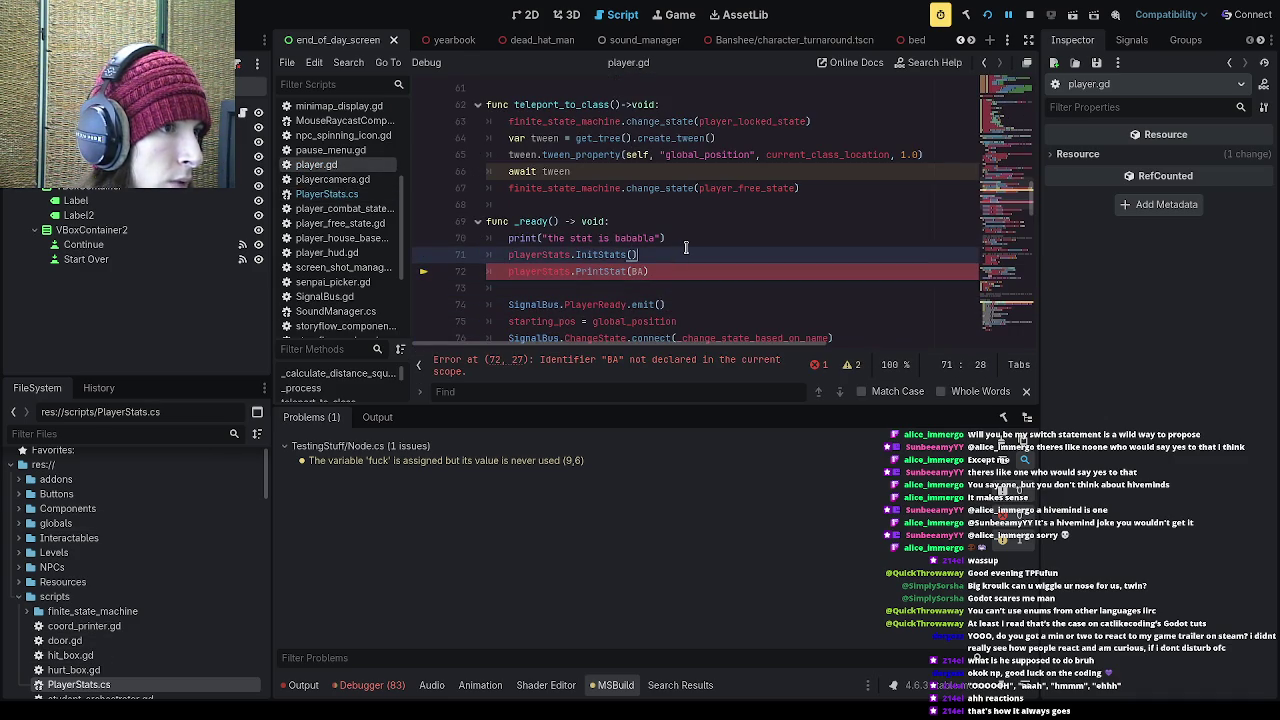
{"action": "key", "text": "Return"}
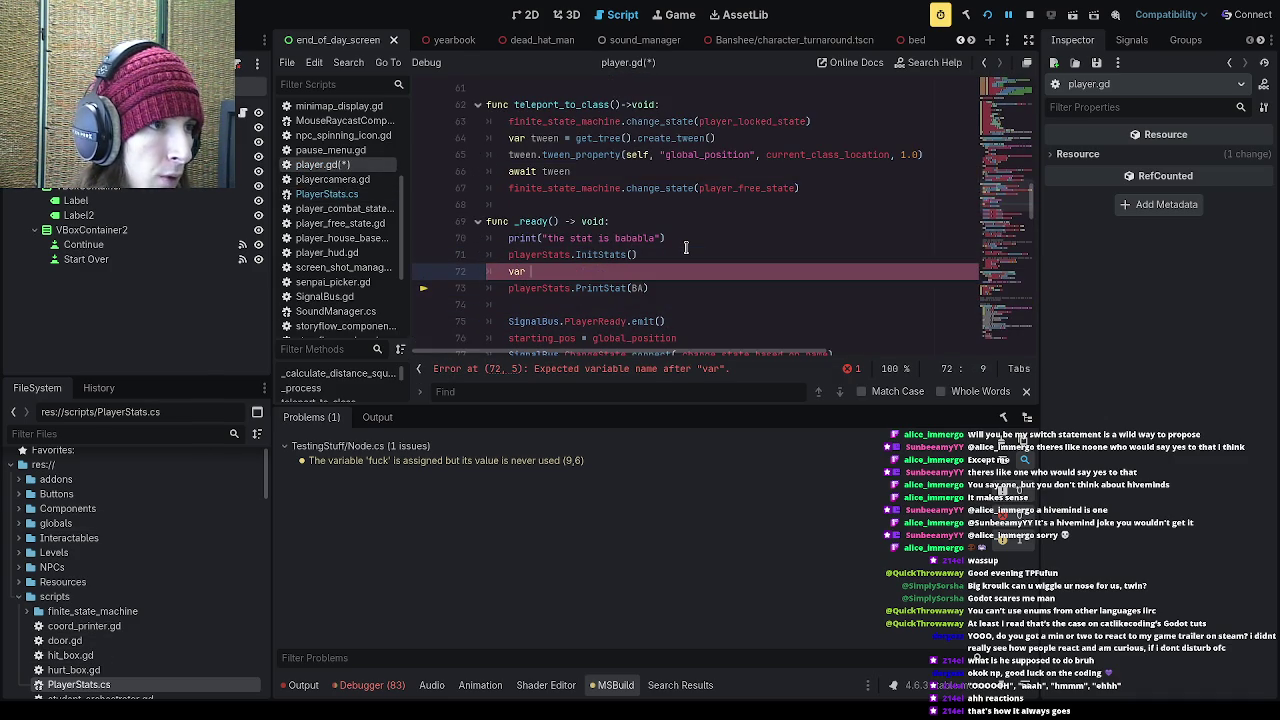
{"action": "type", "text": "var"}
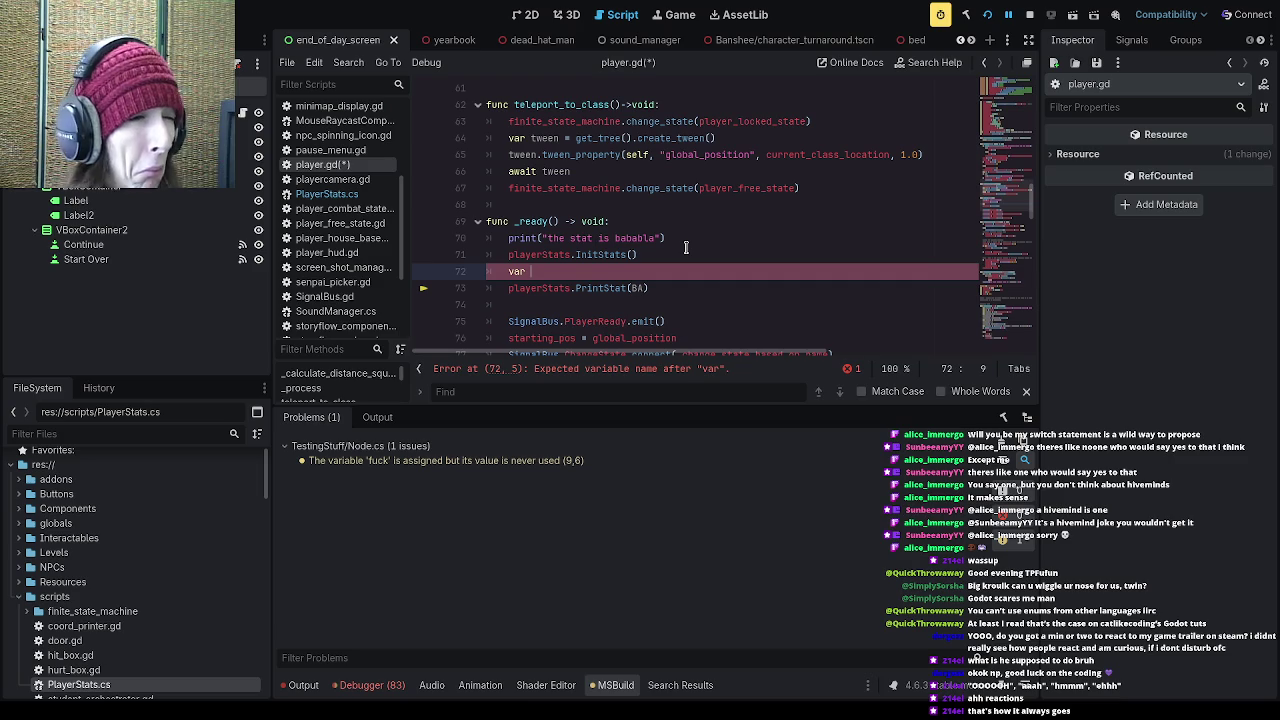
{"action": "type", "text": "balls: int "}
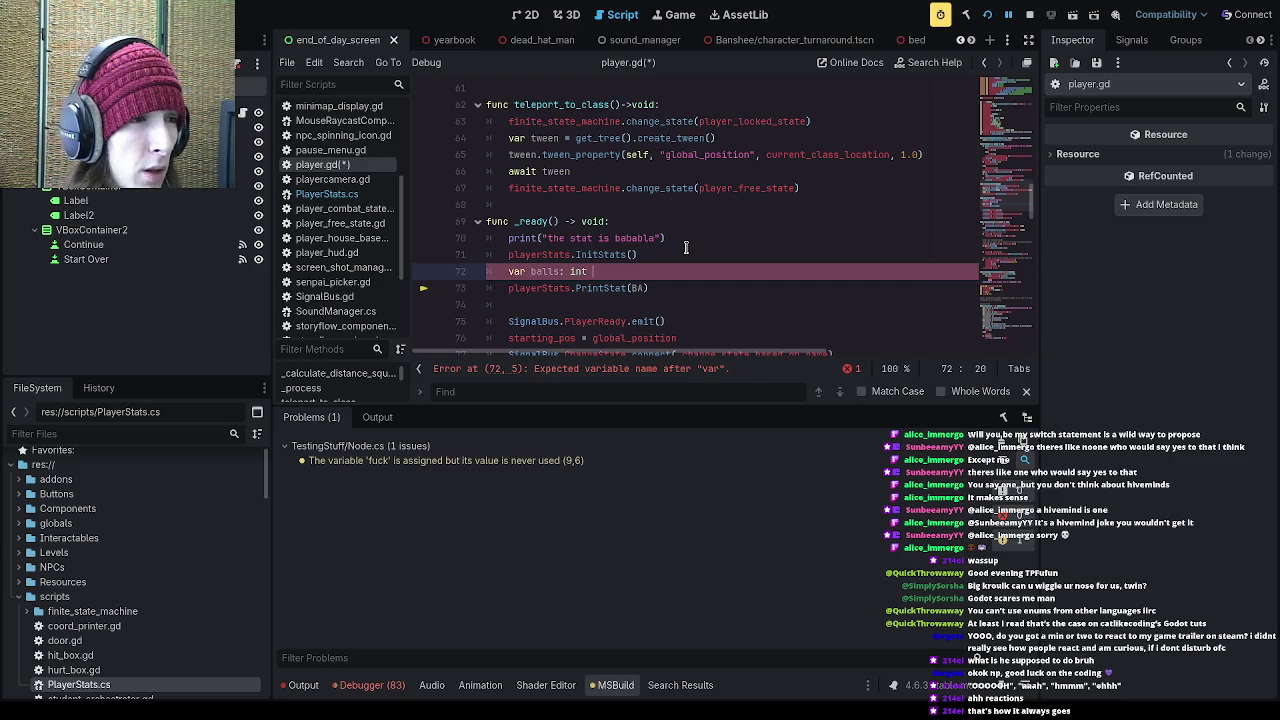
{"action": "type", "text": "= ply"}
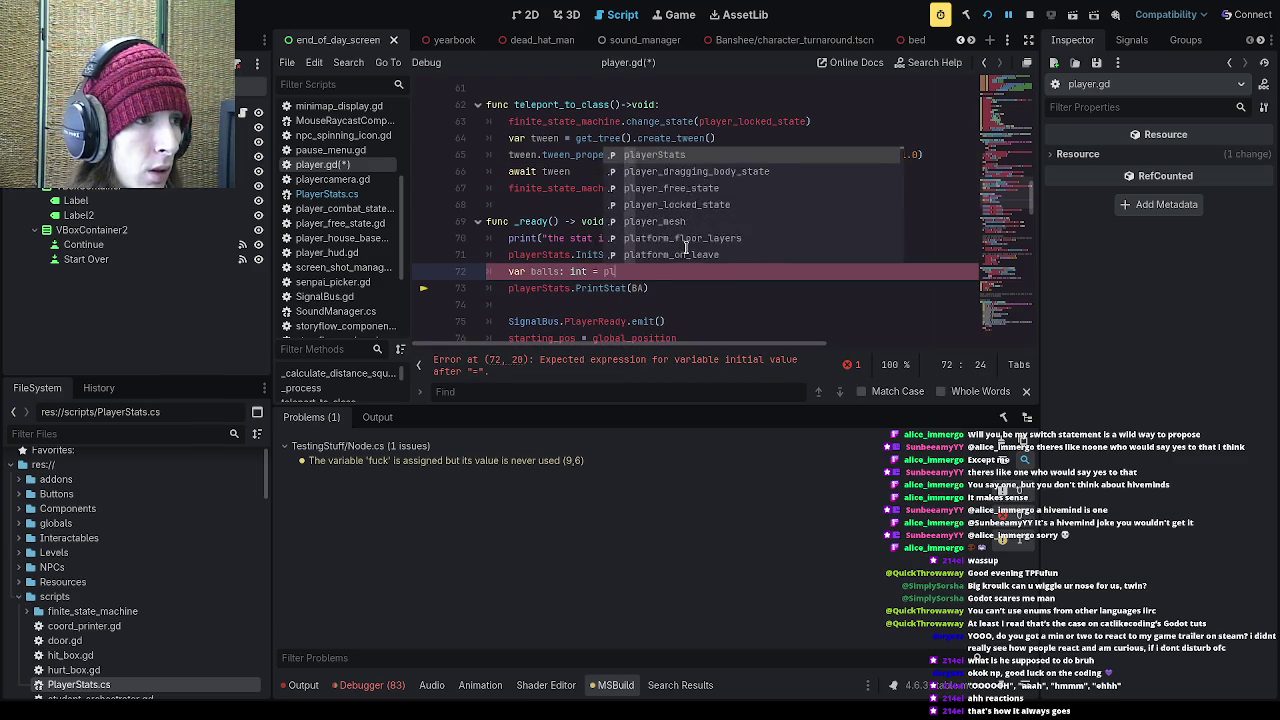
{"action": "key", "text": "BackSpace"}
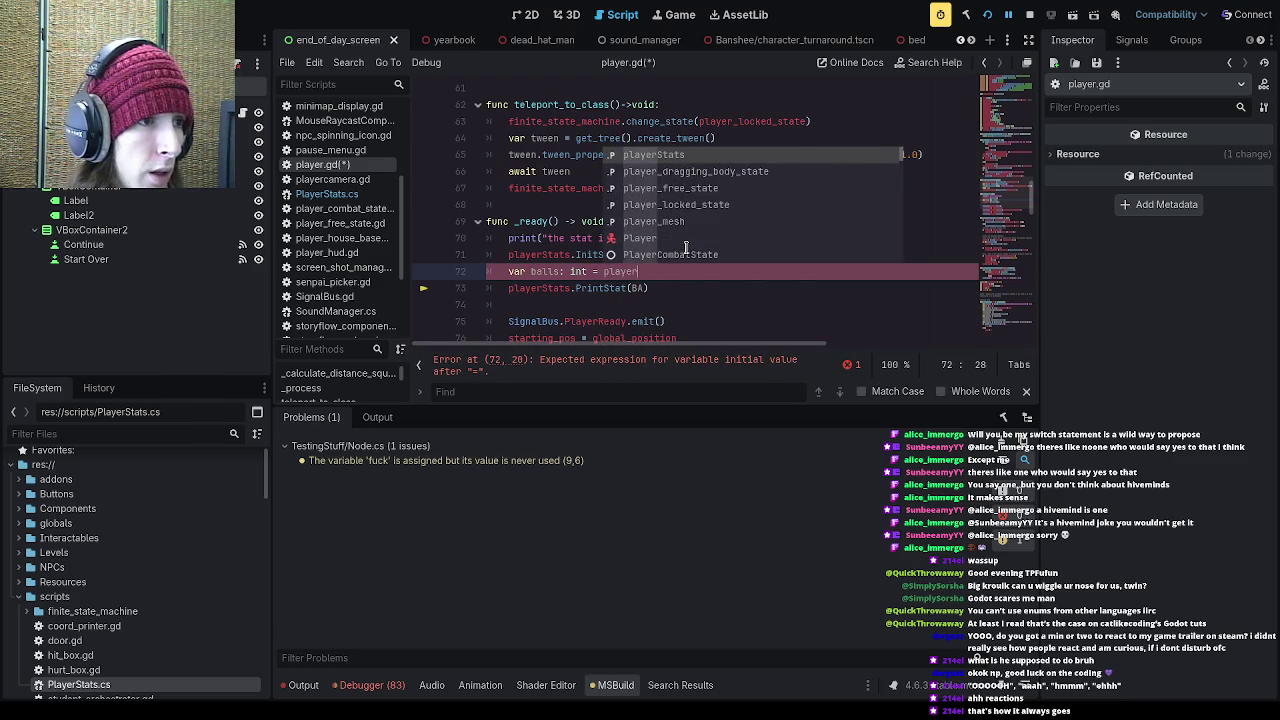
{"action": "type", "text": "ayerStats."}
{"action": "type", "text": "r"}
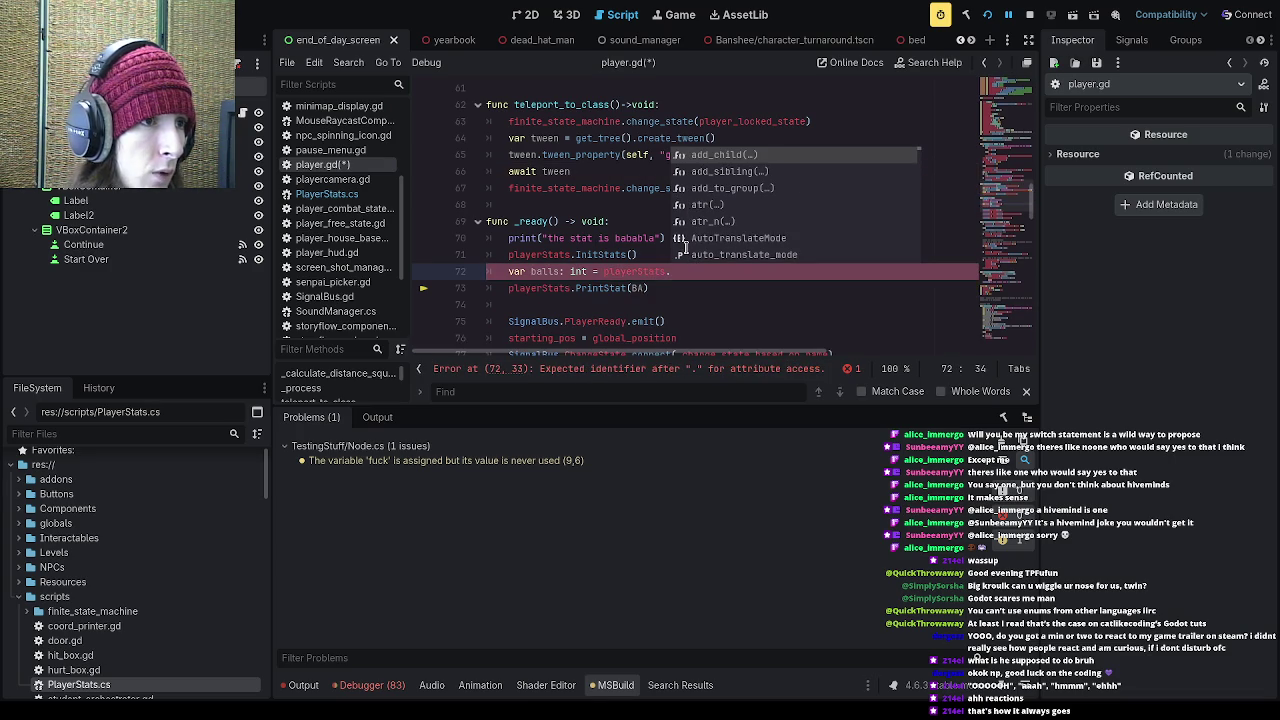
{"action": "left_click", "coordinate": [349, 196]}
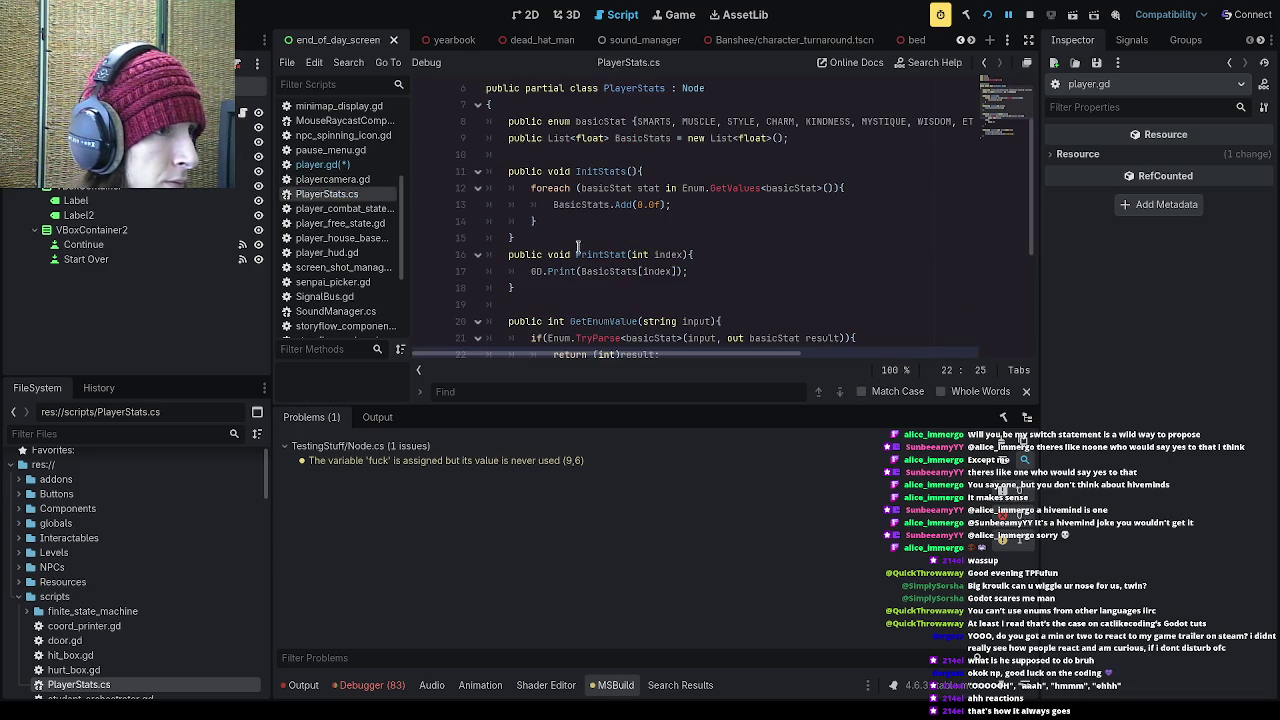
{"action": "mouse_move", "coordinate": [572, 321]}
{"action": "left_mouse_down"}
{"action": "mouse_move", "coordinate": [650, 321]}
{"action": "mouse_move", "coordinate": [638, 321]}
{"action": "left_mouse_up"}
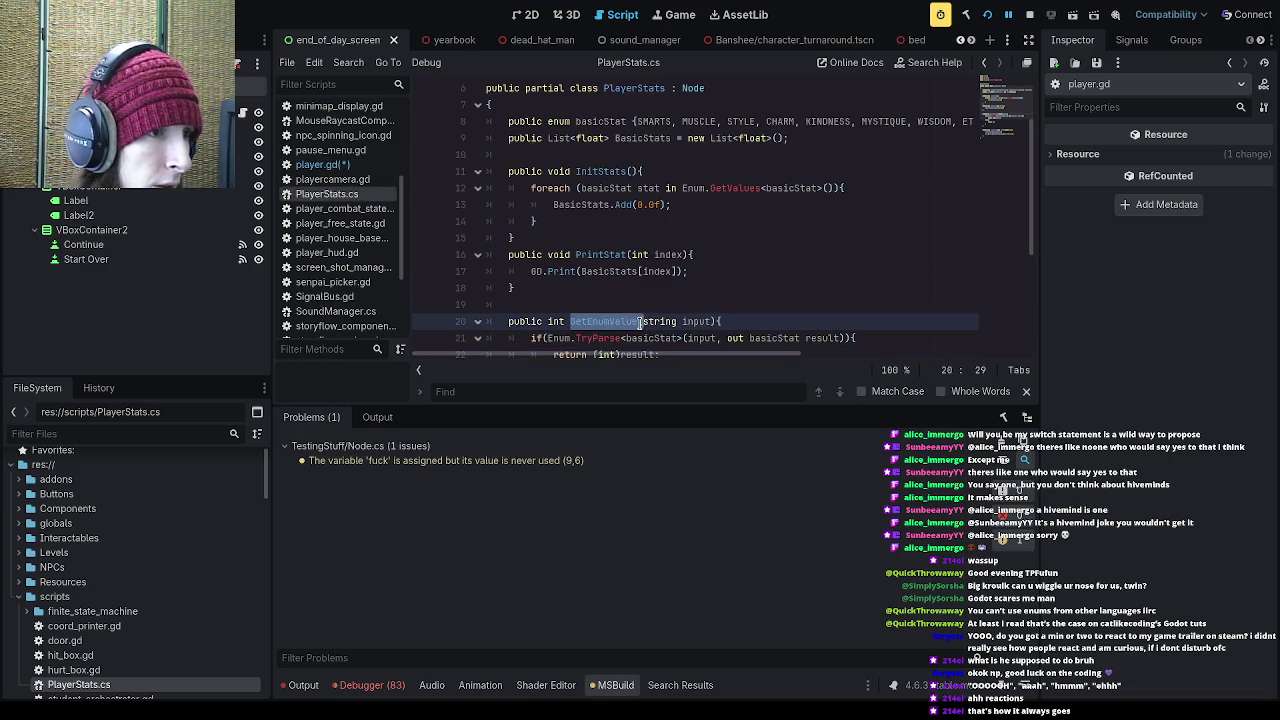
{"action": "left_click", "coordinate": [340, 164]}
{"action": "type", "text": "GetEnumValue"}
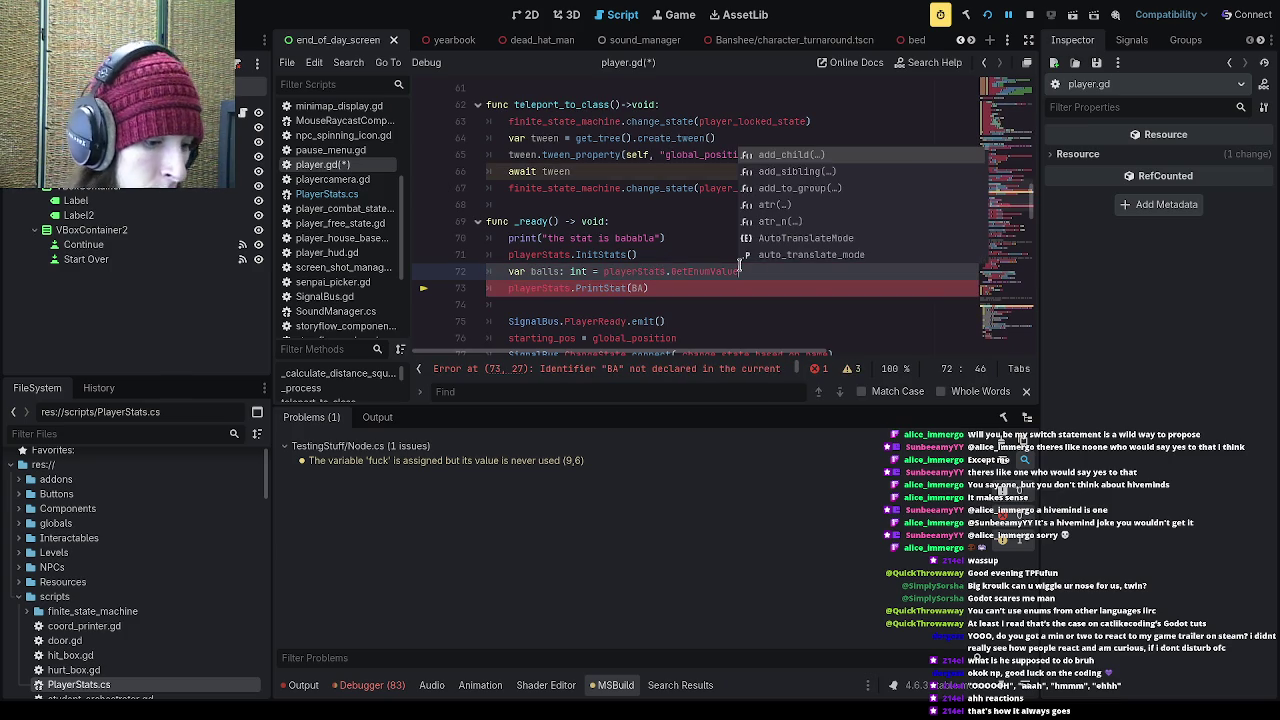
{"action": "type", "text": "(\"WIT"}
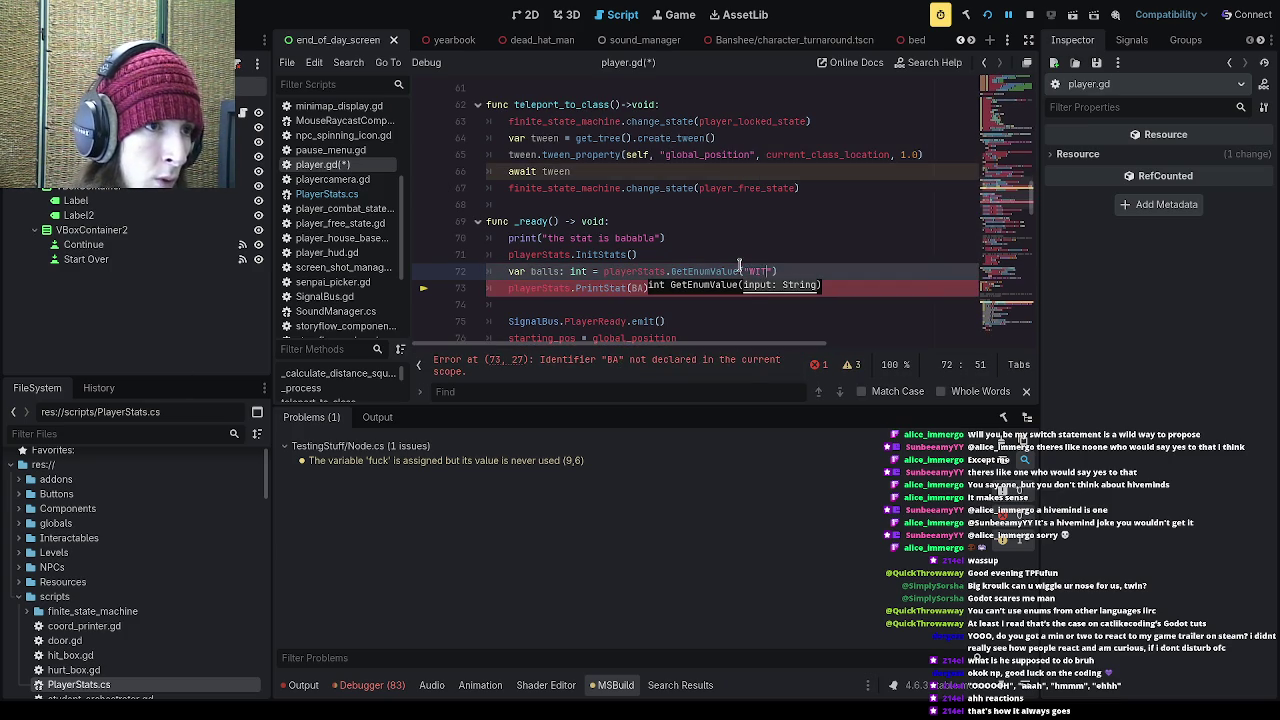
{"action": "type", "text": "\")"}
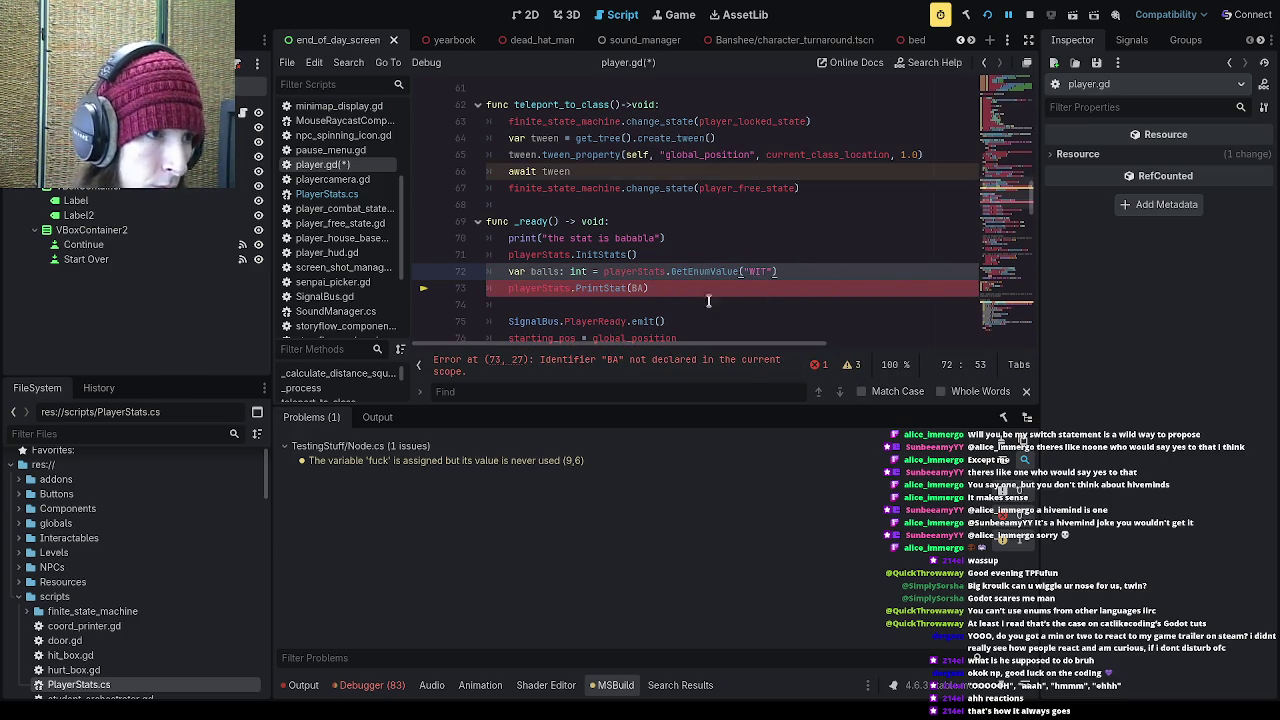
Step: Change PrintStat(BA) to PrintStat(balls)
{"action": "double_click", "coordinate": [642, 288]}
{"action": "type", "text": "balls"}
{"action": "left_click", "coordinate": [639, 298]}
{"action": "left_click", "coordinate": [676, 288]}
{"action": "left_click", "coordinate": [780, 276]}
{"action": "left_click", "coordinate": [674, 288]}
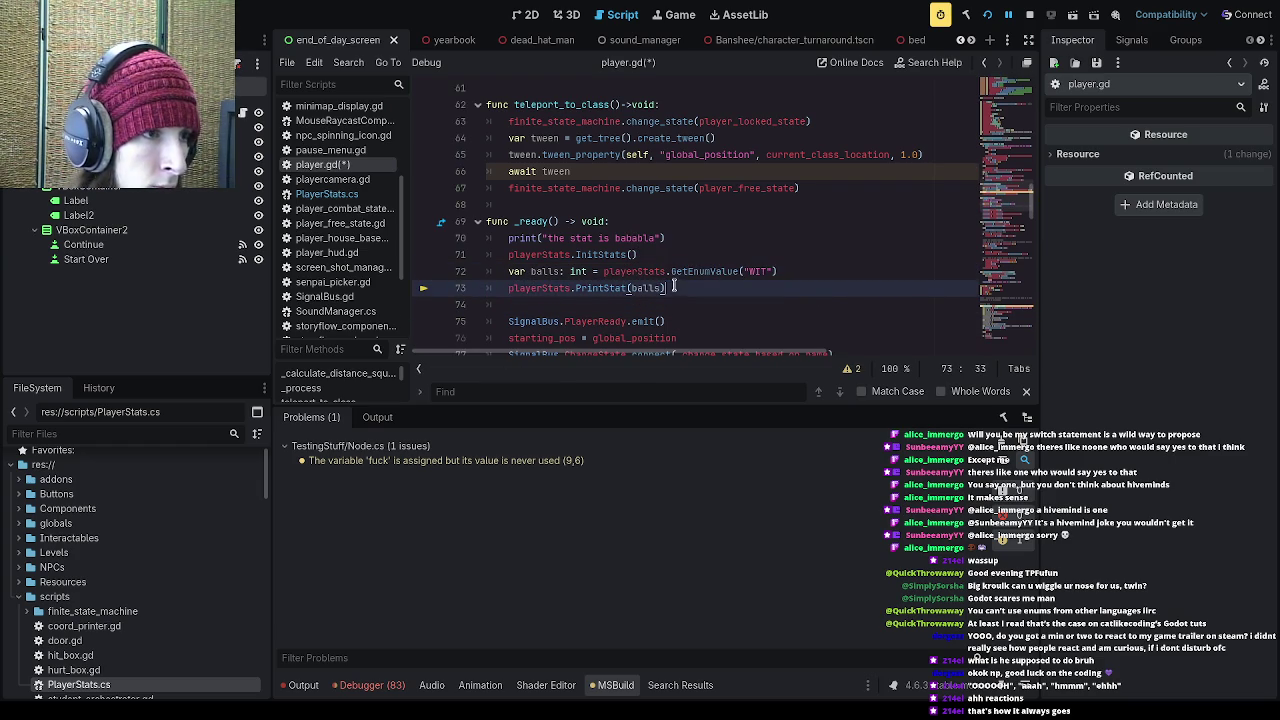
{"action": "double_click", "coordinate": [642, 289]}
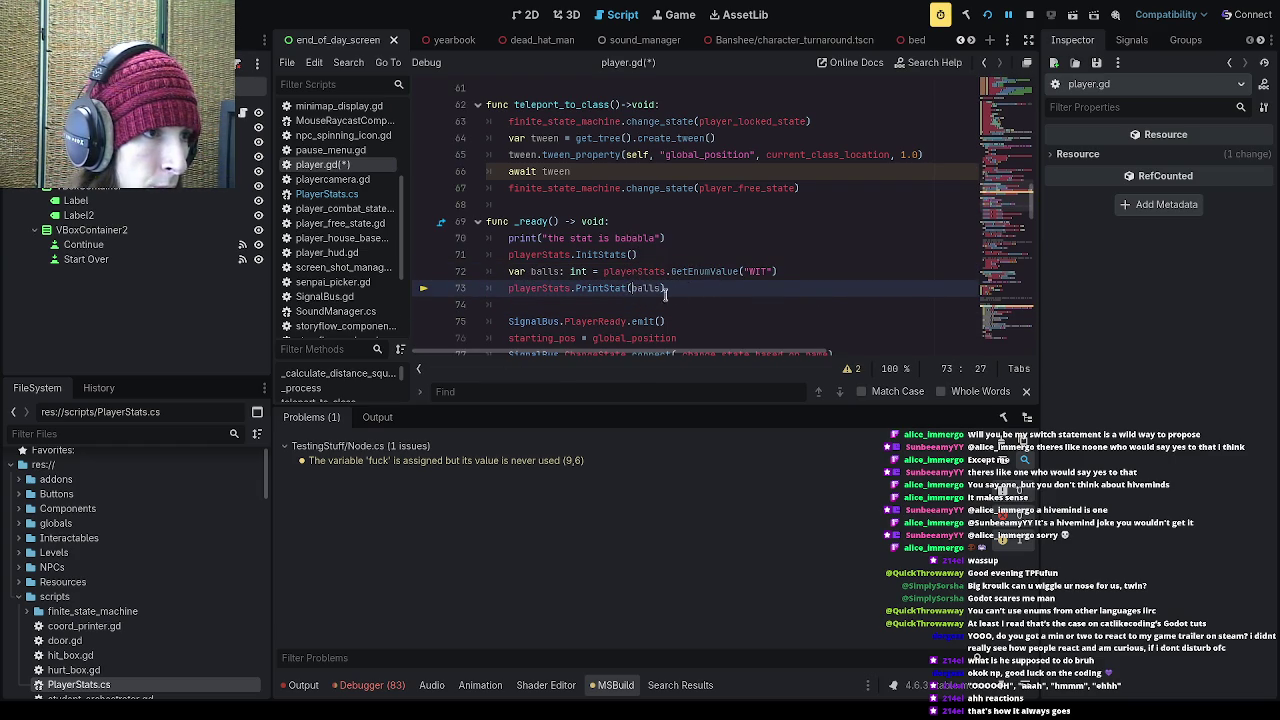
{"action": "left_click", "coordinate": [793, 273]}
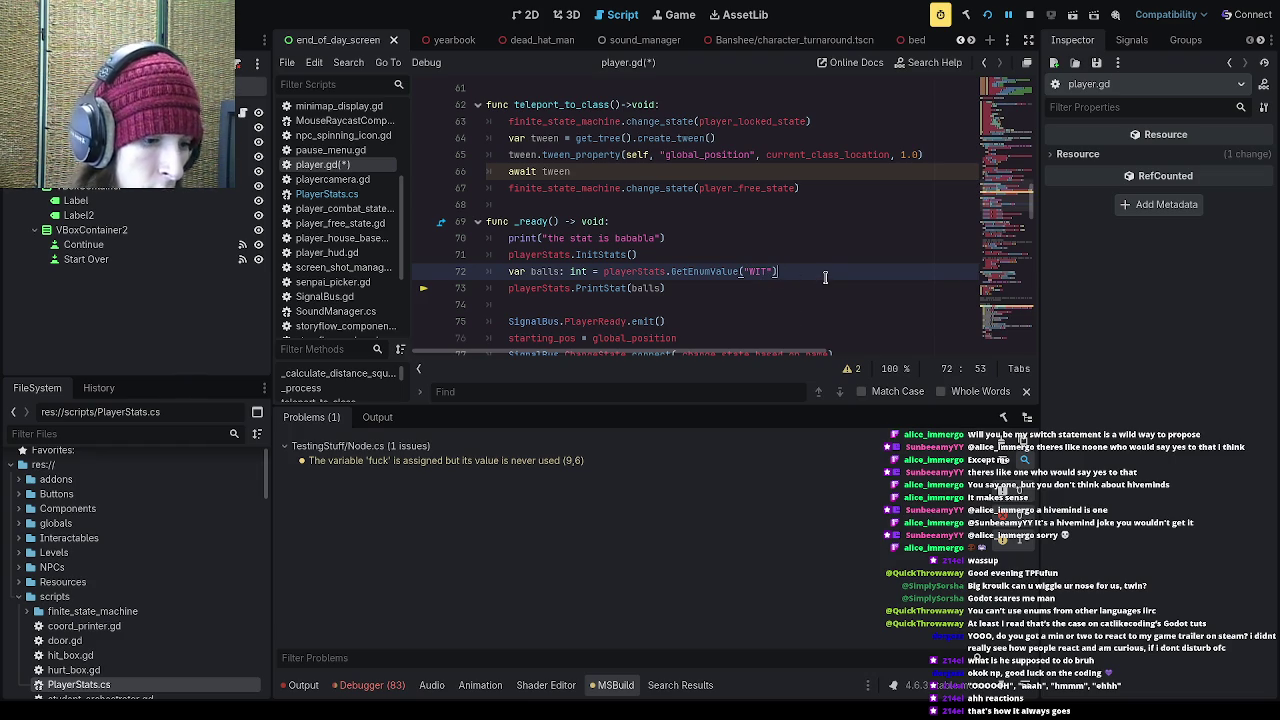
Step: Wrap the PrintStat(balls) call in an 'if balls >0:' condition
{"action": "key", "text": "Return"}
{"action": "type", "text": "if balls >0"}
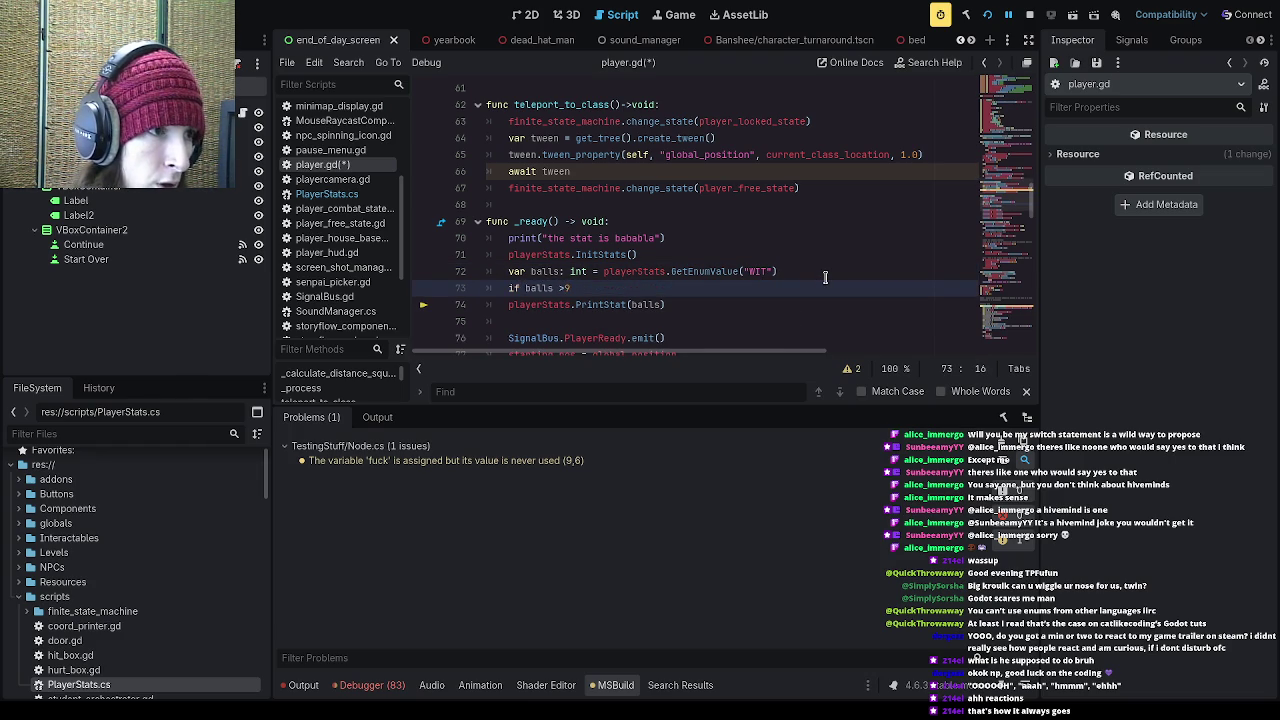
{"action": "type", "text": ":"}
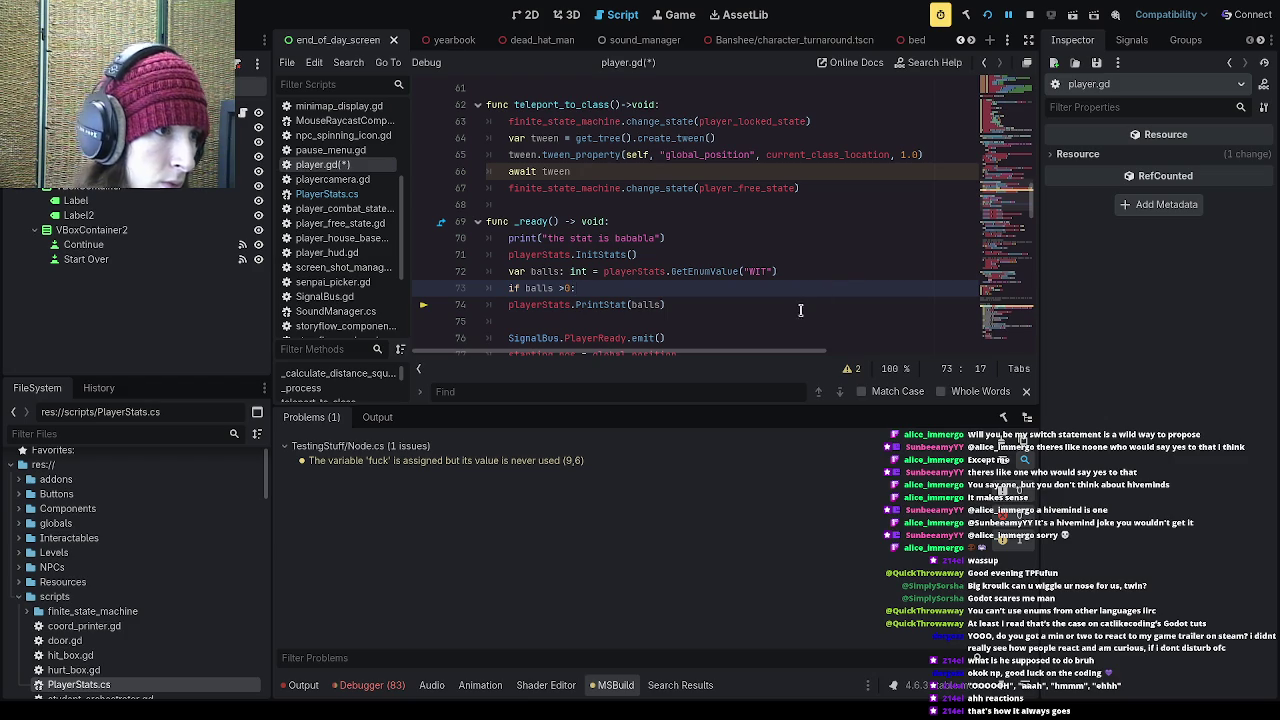
{"action": "left_click_drag", "start_coordinate": [506, 304], "coordinate": [690, 305]}
{"action": "key", "text": "Tab"}
Step: Add an else branch that prints a failure message, save player.gd, and run the game
{"action": "left_click", "coordinate": [718, 316]}
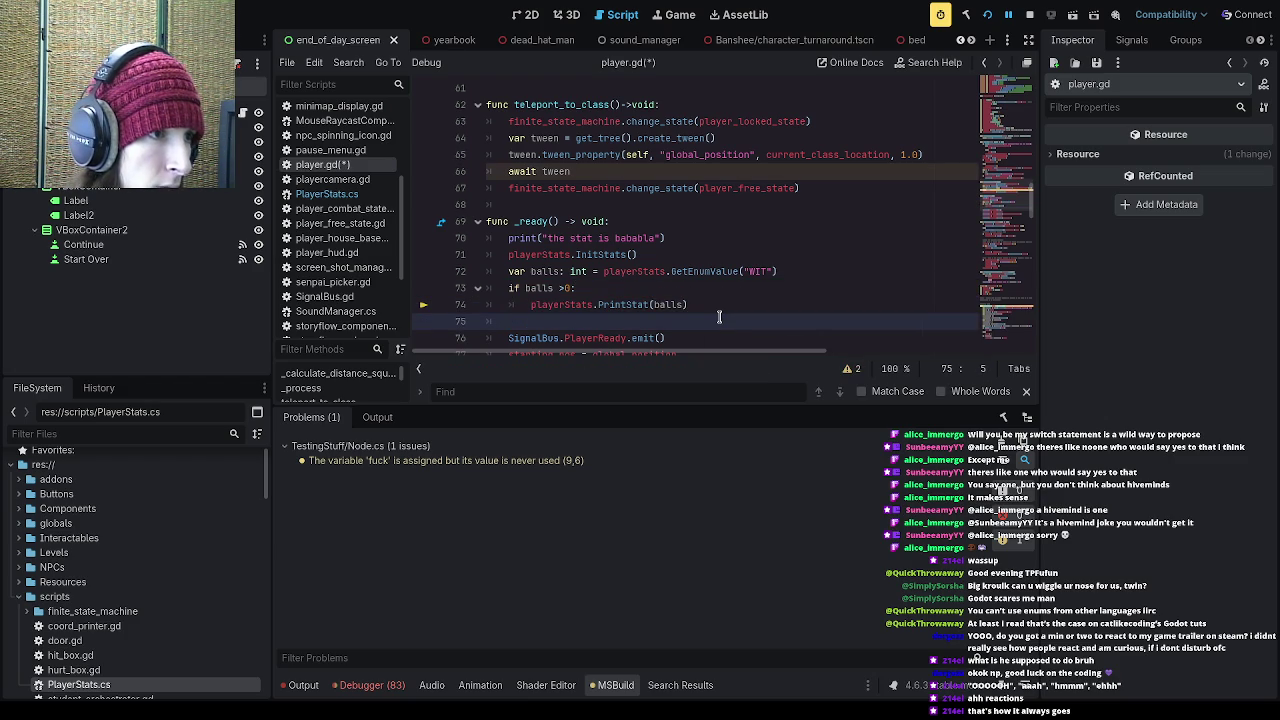
{"action": "type", "text": "else:"}
{"action": "key", "text": "Return"}
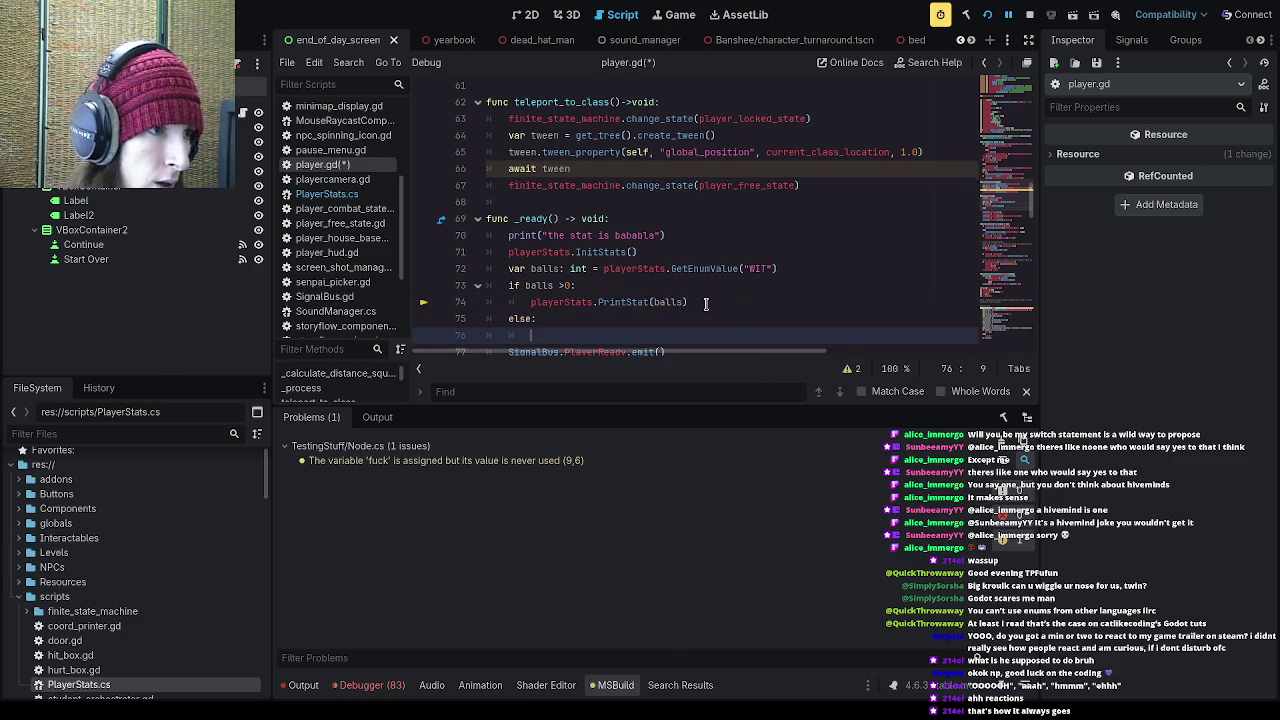
{"action": "type", "text": "print('"}
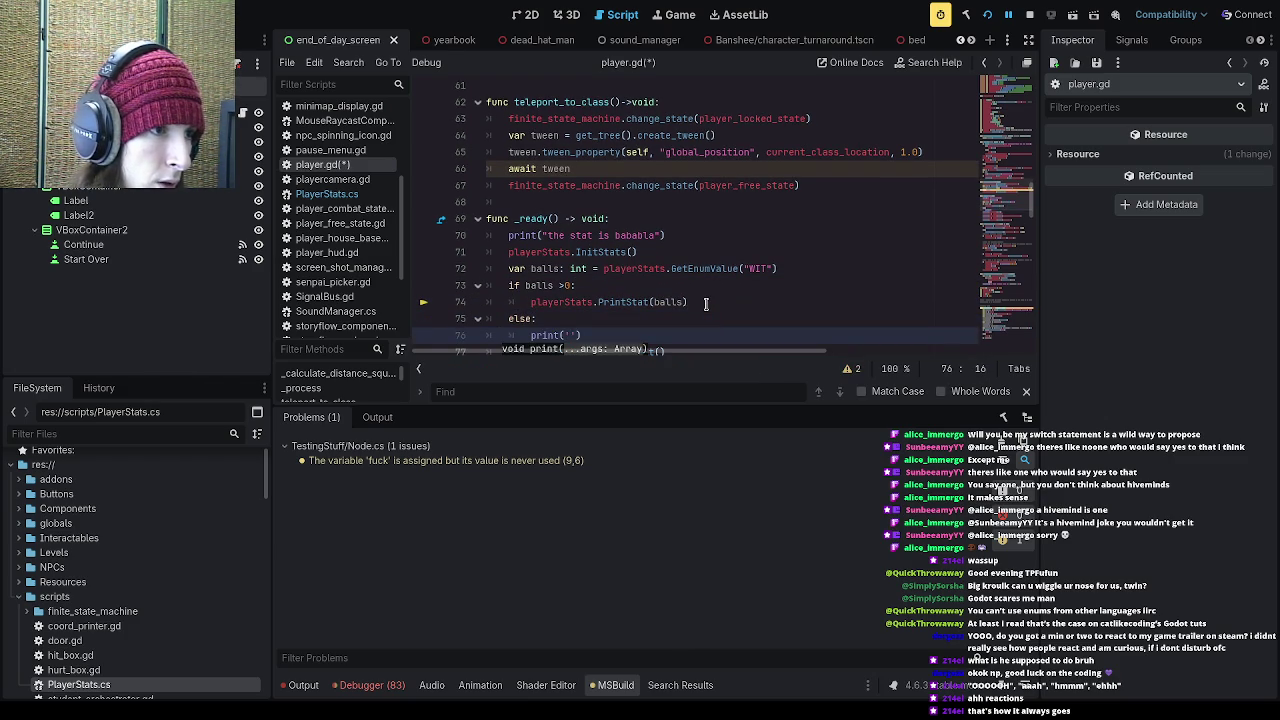
{"action": "type", "text": "\"WE FUC"}
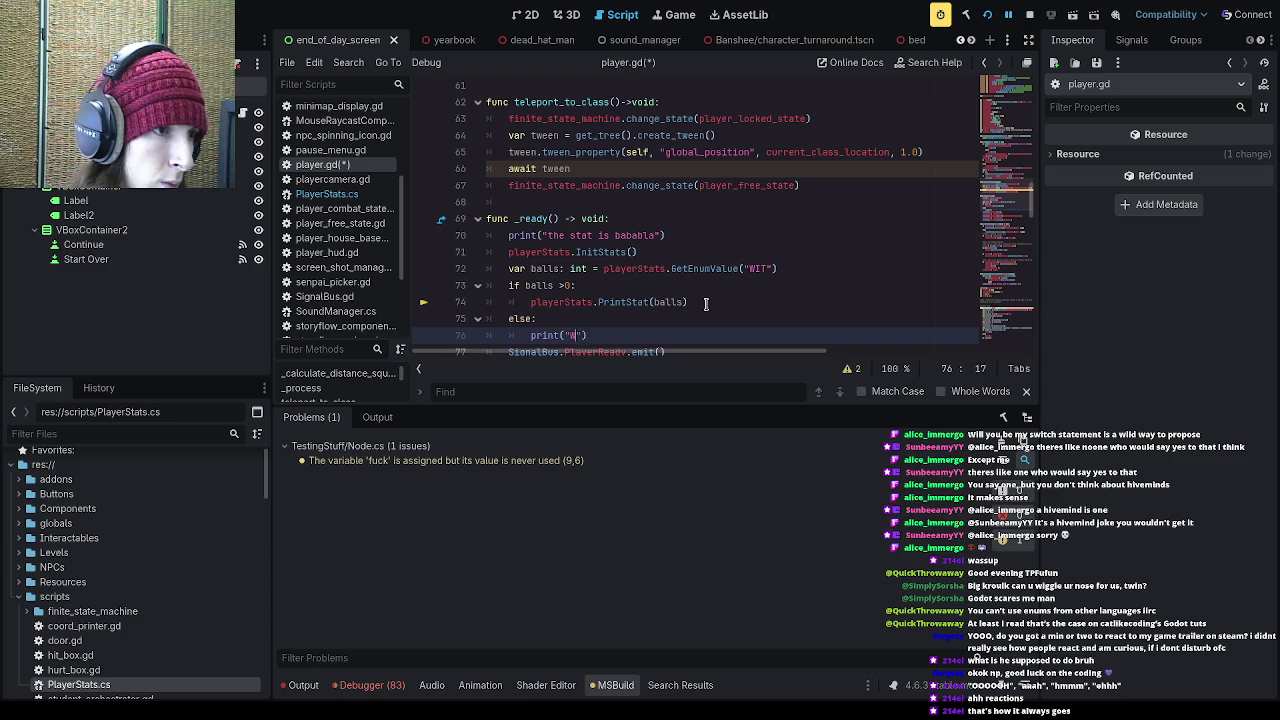
{"action": "type", "text": "KED UP CHEIF"}
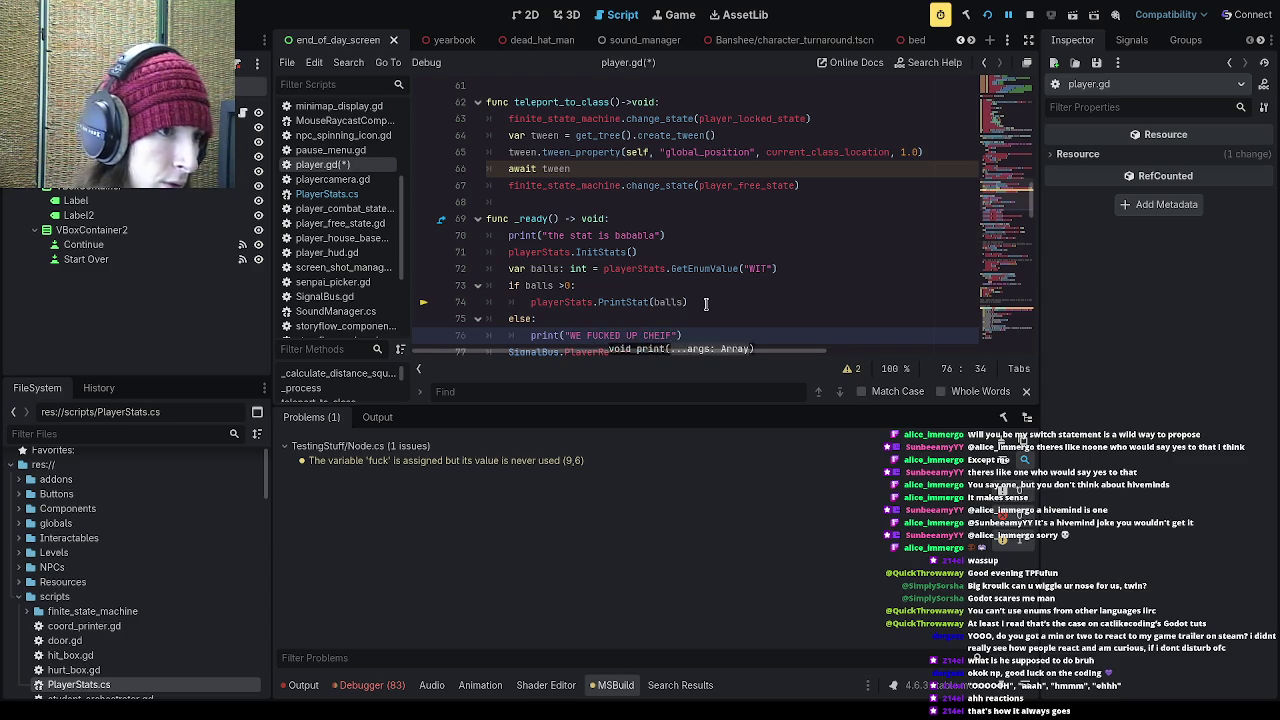
{"action": "key", "text": "ctrl+s"}
{"action": "left_click", "coordinate": [987, 15]}
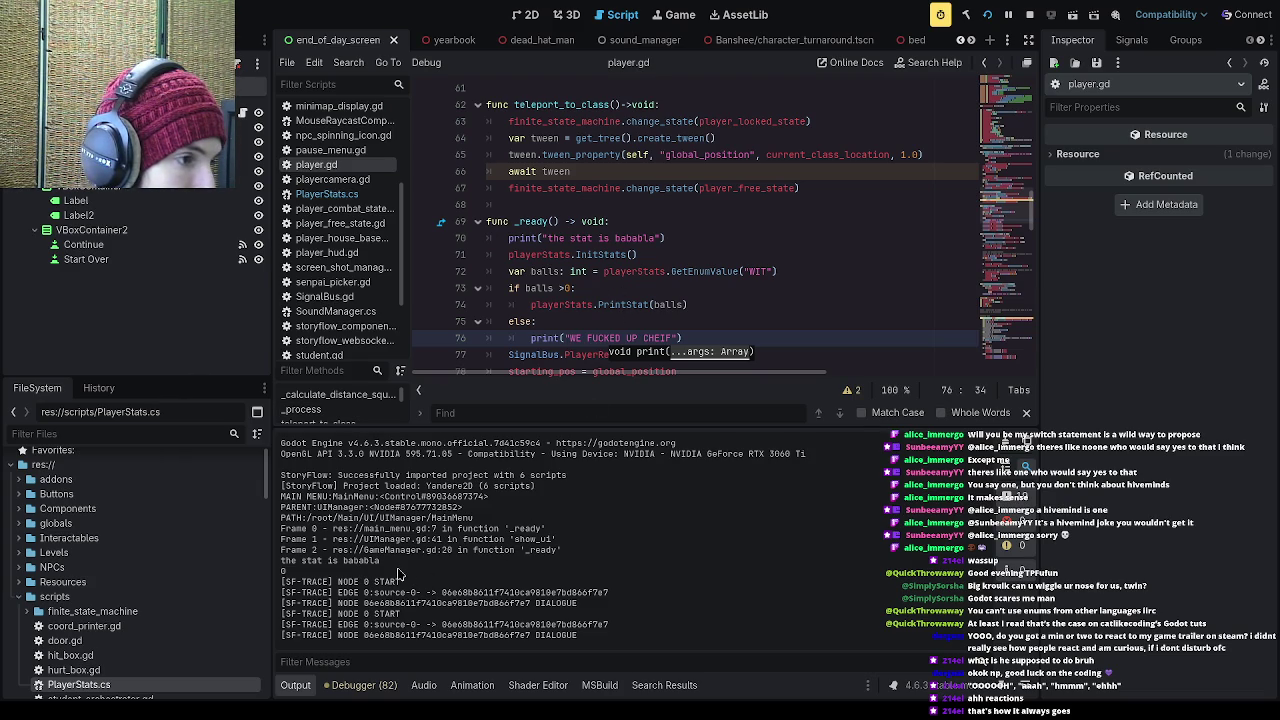
Step: Insert a blank line right after the 'var balls' declaration in _ready
{"action": "left_click", "coordinate": [733, 256]}
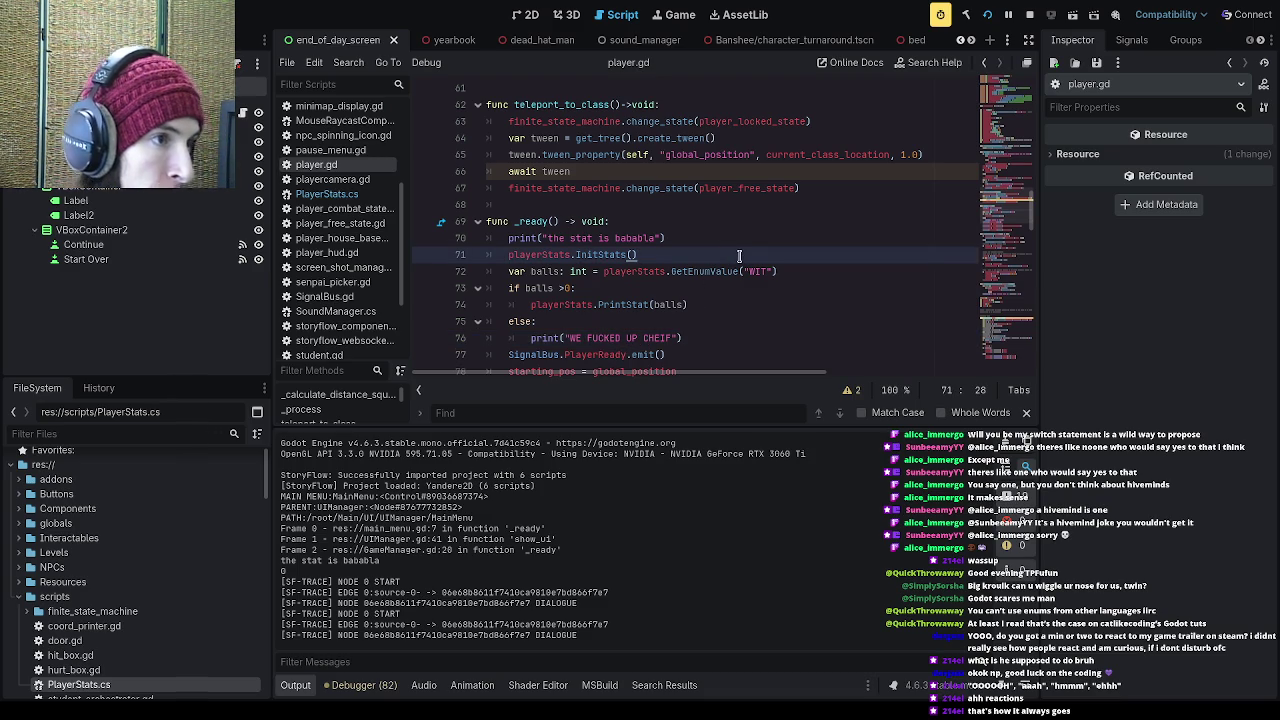
{"action": "key", "text": "Return"}
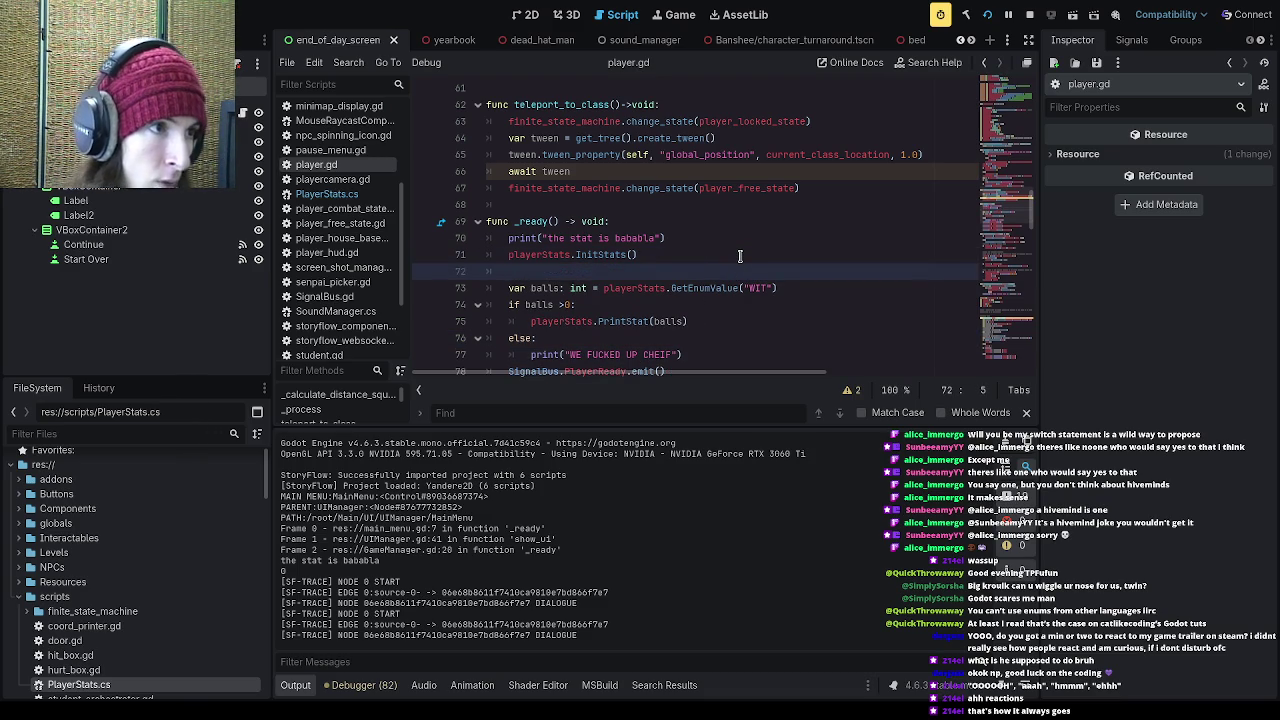
{"action": "key", "text": "BackSpace"}
{"action": "key", "text": "BackSpace"}
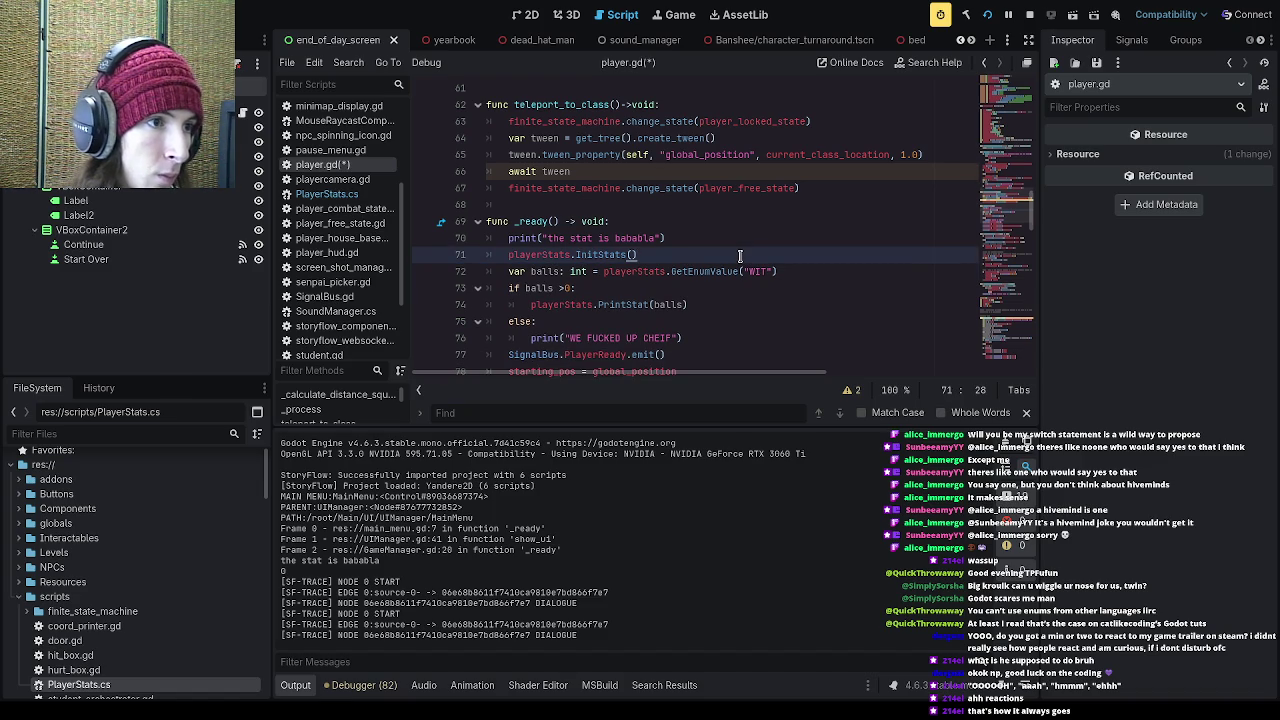
{"action": "left_click", "coordinate": [835, 268]}
{"action": "key", "text": "Return"}
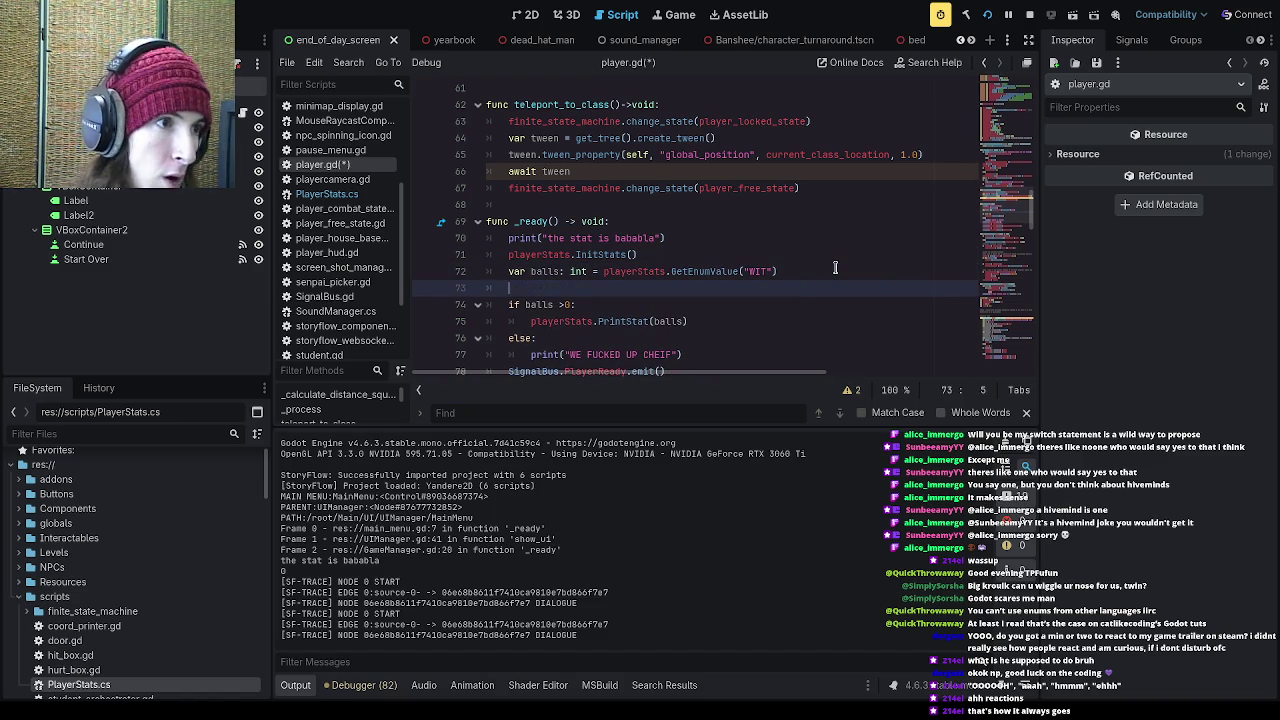
Step: Add 'playerStats.ChangeStat(balls, 5.3)' on line 73, save, and run the game again
{"action": "type", "text": "playerStats."}
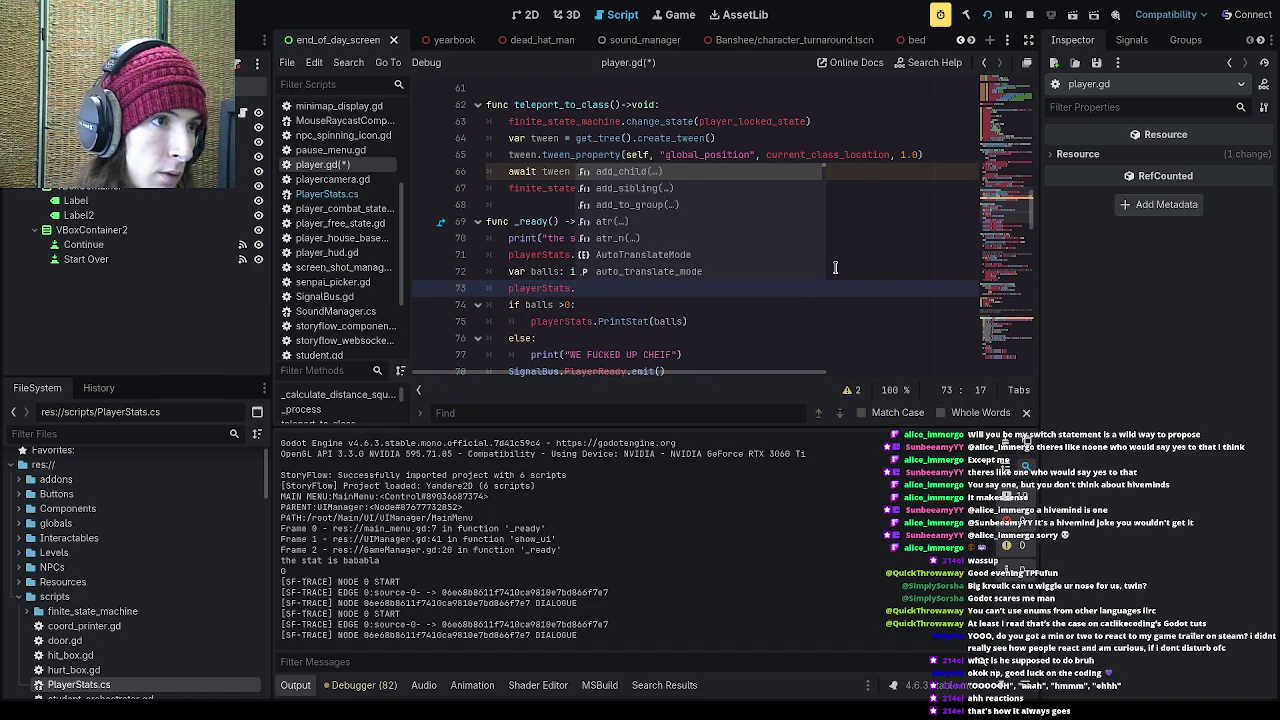
{"action": "type", "text": "set"}
{"action": "key", "text": "BackSpace"}
{"action": "key", "text": "BackSpace"}
{"action": "key", "text": "BackSpace"}
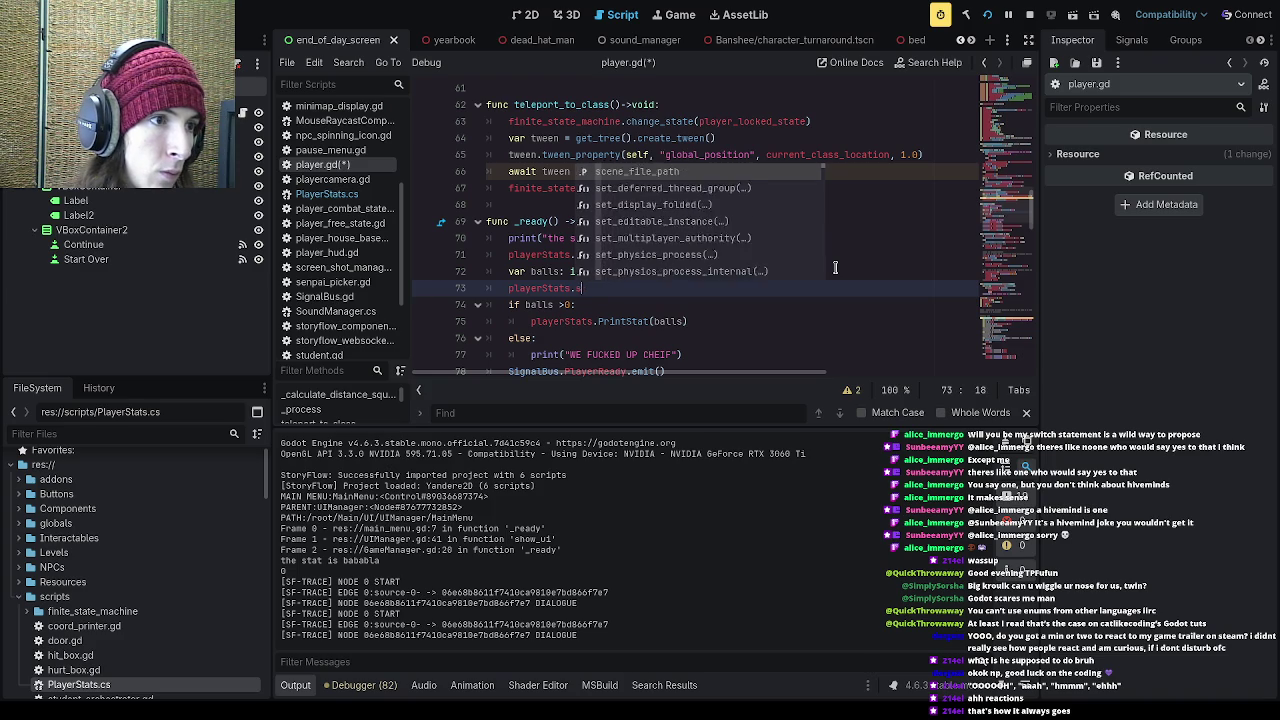
{"action": "type", "text": "cha"}
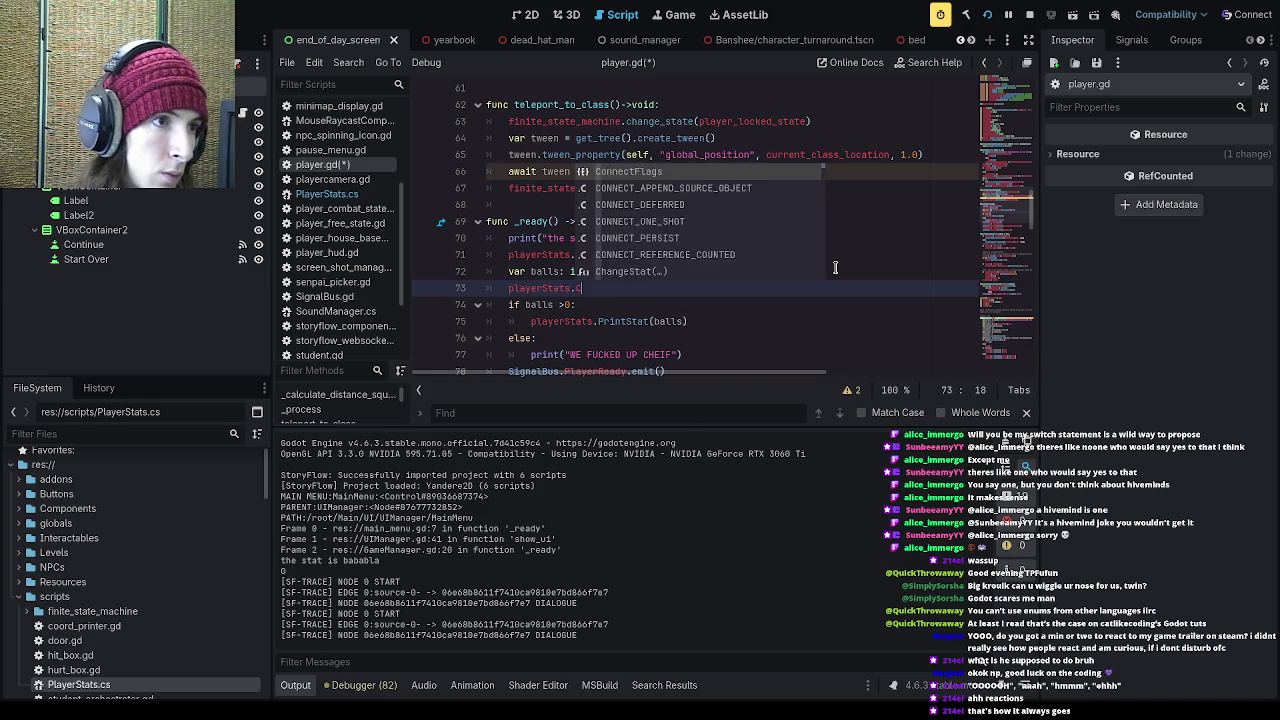
{"action": "key", "text": "Return"}
{"action": "type", "text": "balls, 5.3)"}
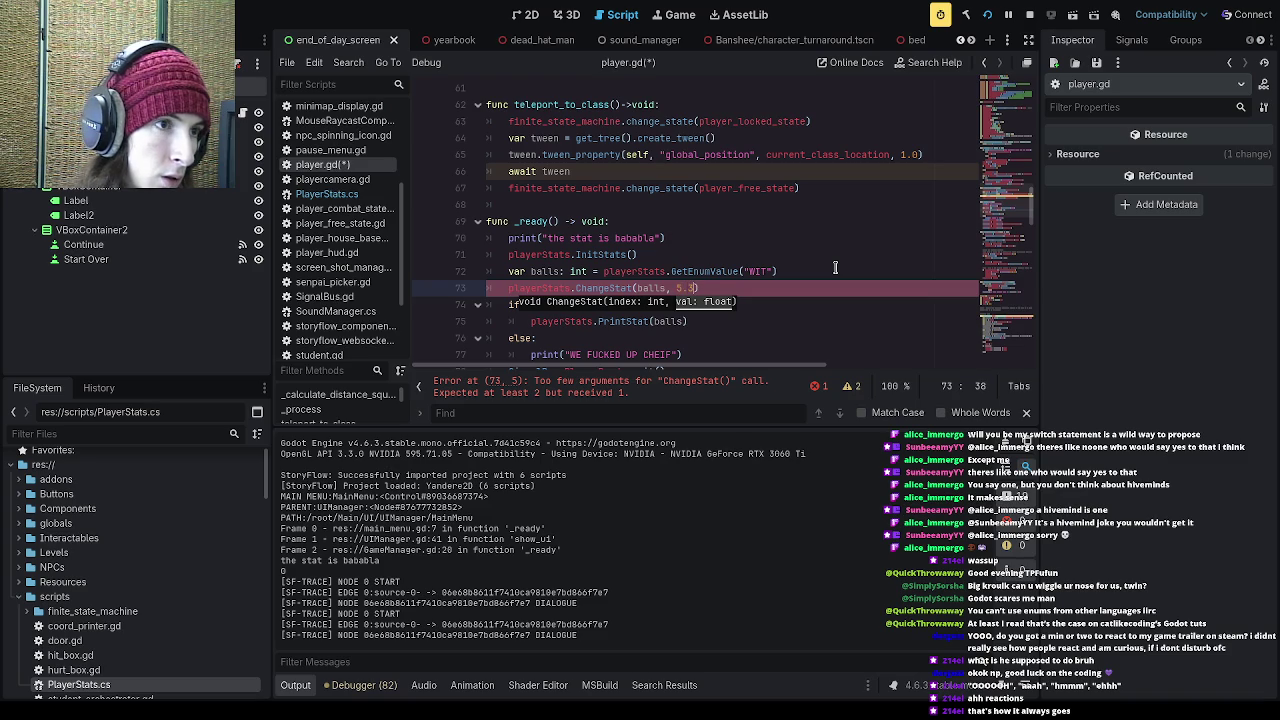
{"action": "key", "text": "ctrl+s"}
{"action": "left_click", "coordinate": [748, 288]}
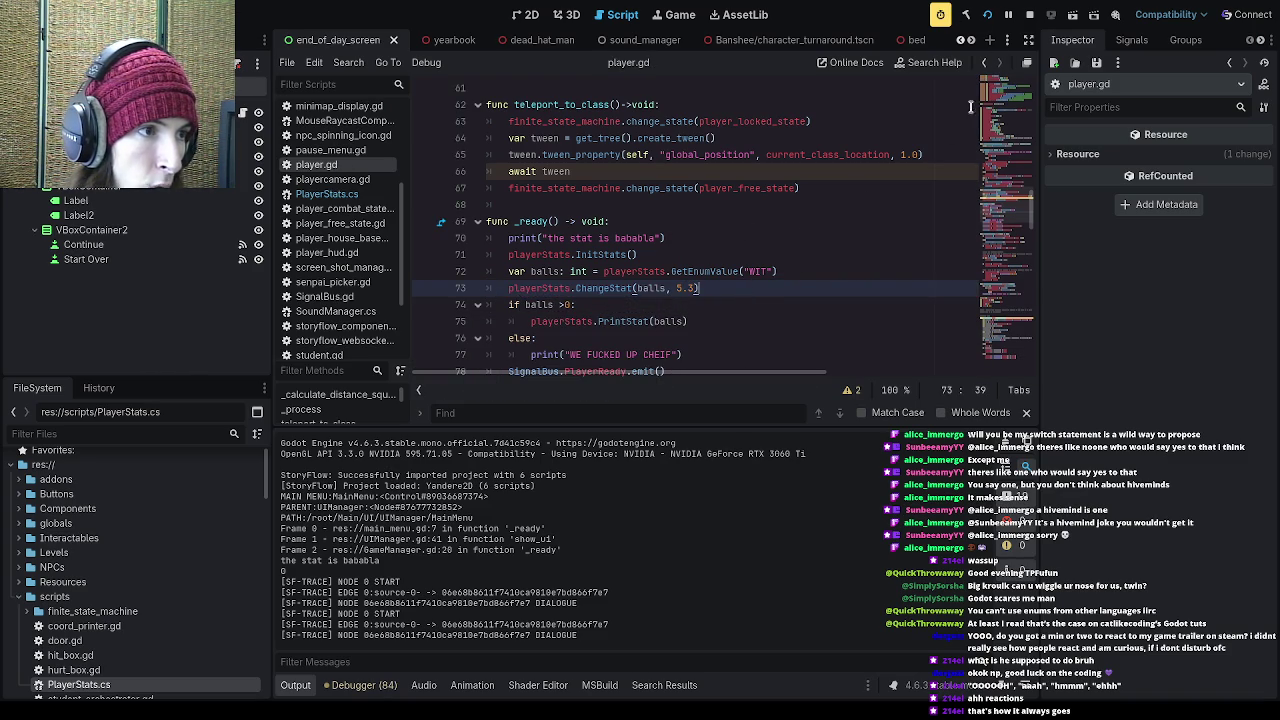
{"action": "left_click", "coordinate": [986, 16]}
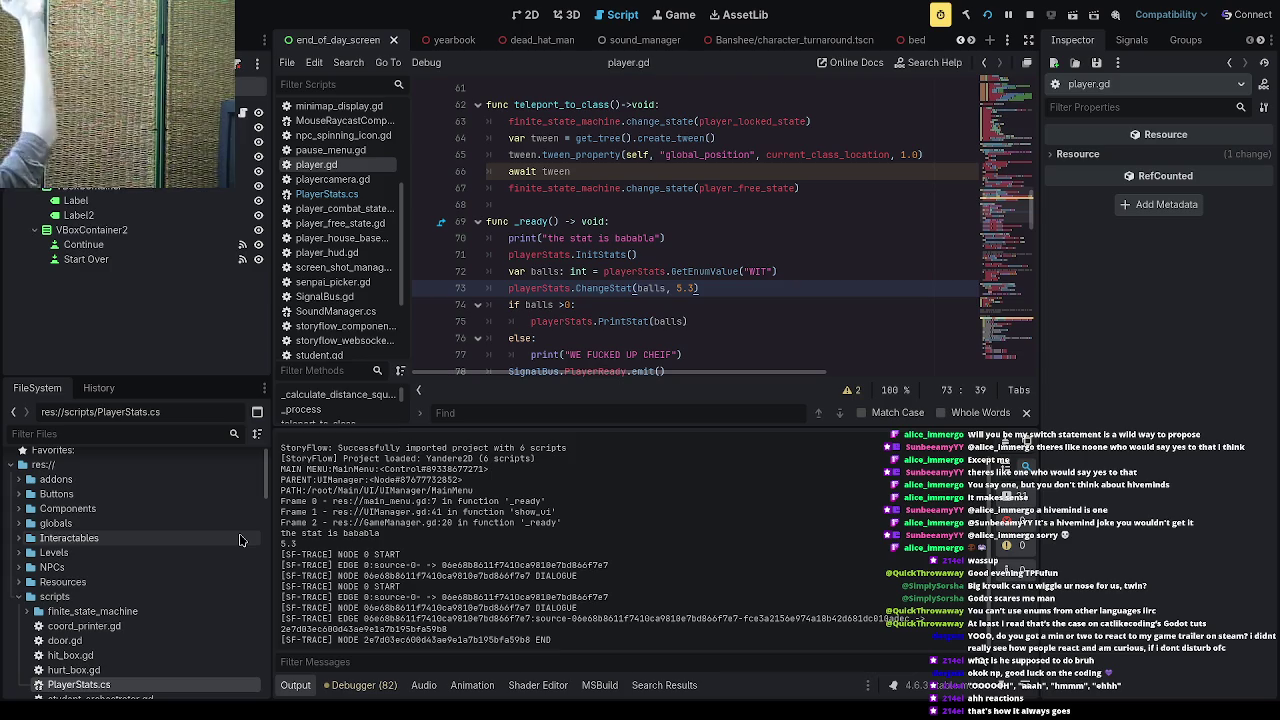
Step: Delete the unused BASICSTAT enum line from player.gd
{"action": "scroll", "coordinate": [763, 284], "scroll_direction": "up", "scroll_amount": 10}
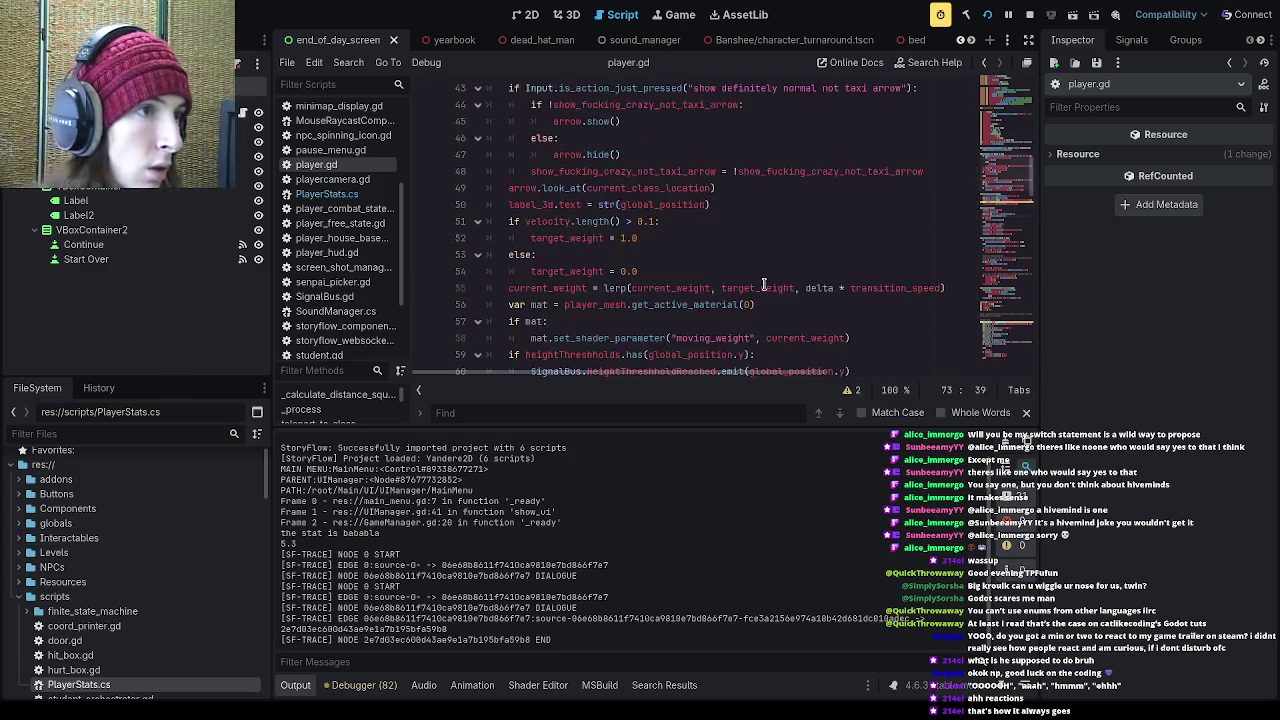
{"action": "left_click_drag", "start_coordinate": [484, 222], "coordinate": [484, 238]}
{"action": "key", "text": "Delete"}
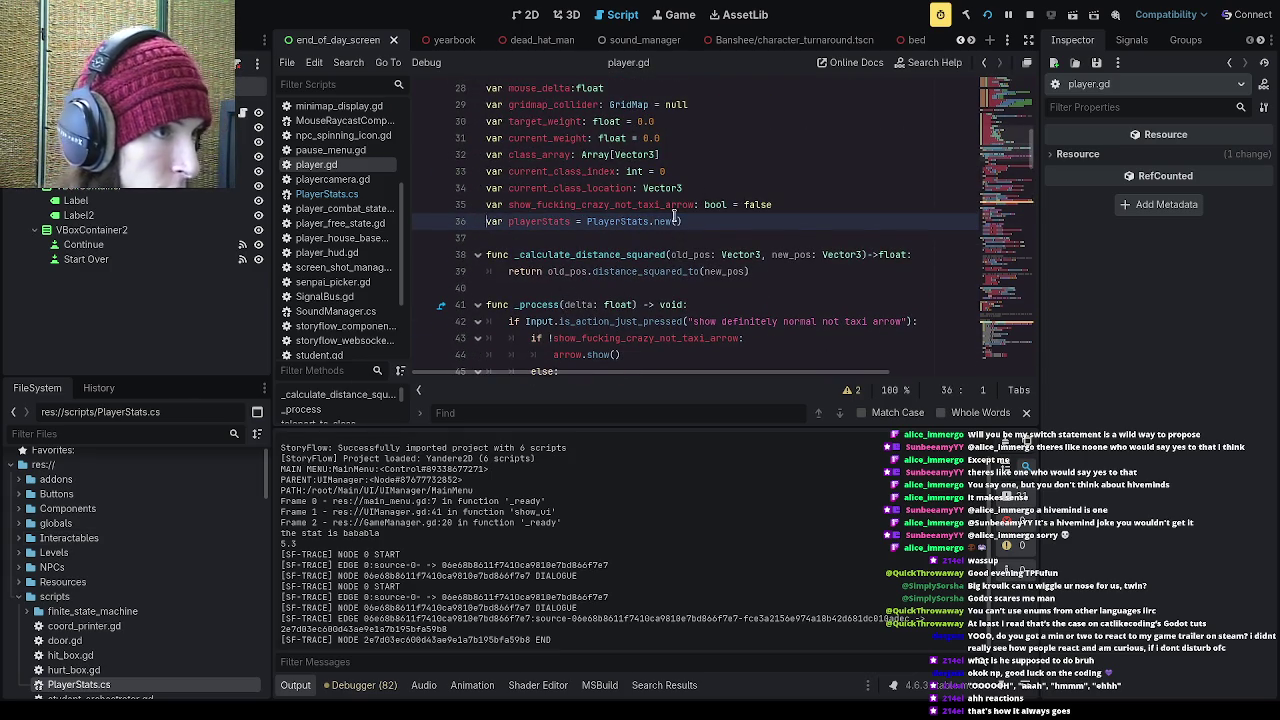
Step: Save player.gd and switch to PlayerStats.cs
{"action": "scroll", "coordinate": [674, 216], "scroll_direction": "down", "scroll_amount": 2}
{"action": "scroll", "coordinate": [659, 204], "scroll_direction": "down", "scroll_amount": 10}
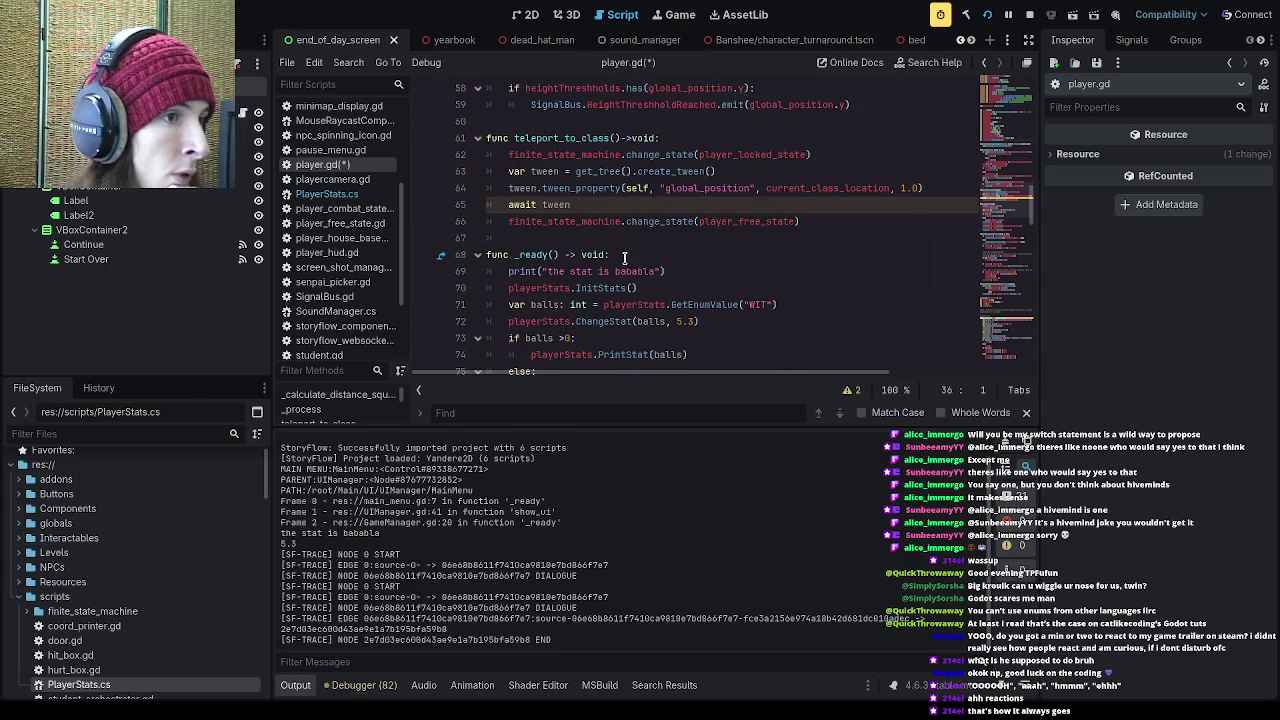
{"action": "left_click", "coordinate": [757, 207]}
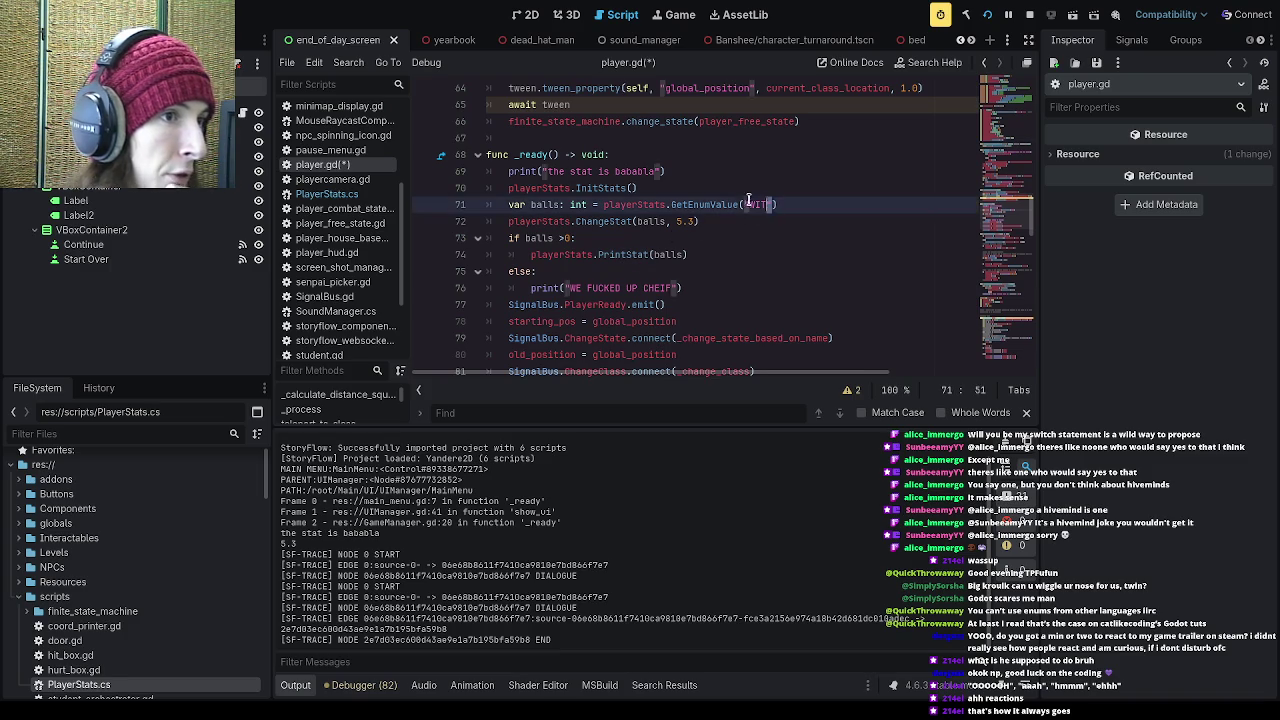
{"action": "left_click", "coordinate": [778, 225]}
{"action": "key", "text": "ctrl+s"}
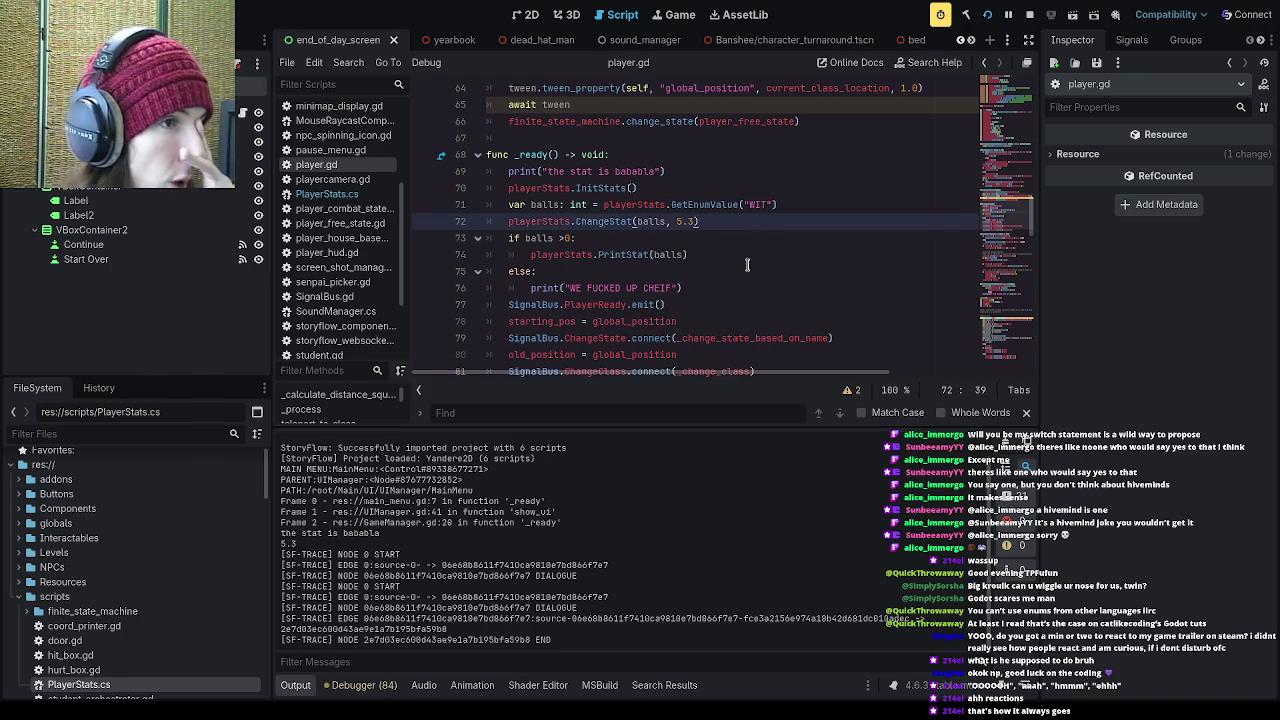
{"action": "left_click", "coordinate": [326, 193]}
{"action": "scroll", "coordinate": [609, 242], "scroll_direction": "down", "scroll_amount": 5}
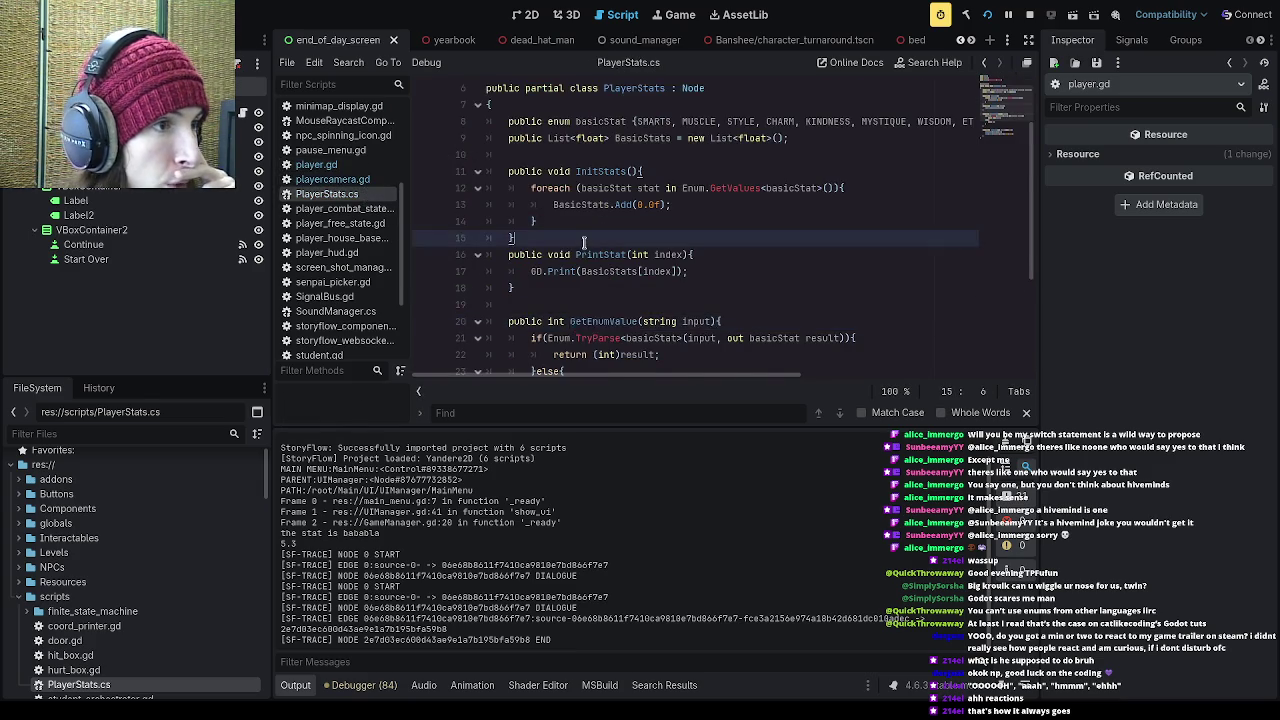
Step: Add comments above GetEnumValue explaining the enum-access workaround and that -1 means failure
{"action": "scroll", "coordinate": [612, 240], "scroll_direction": "up", "scroll_amount": 2}
{"action": "left_click", "coordinate": [625, 220]}
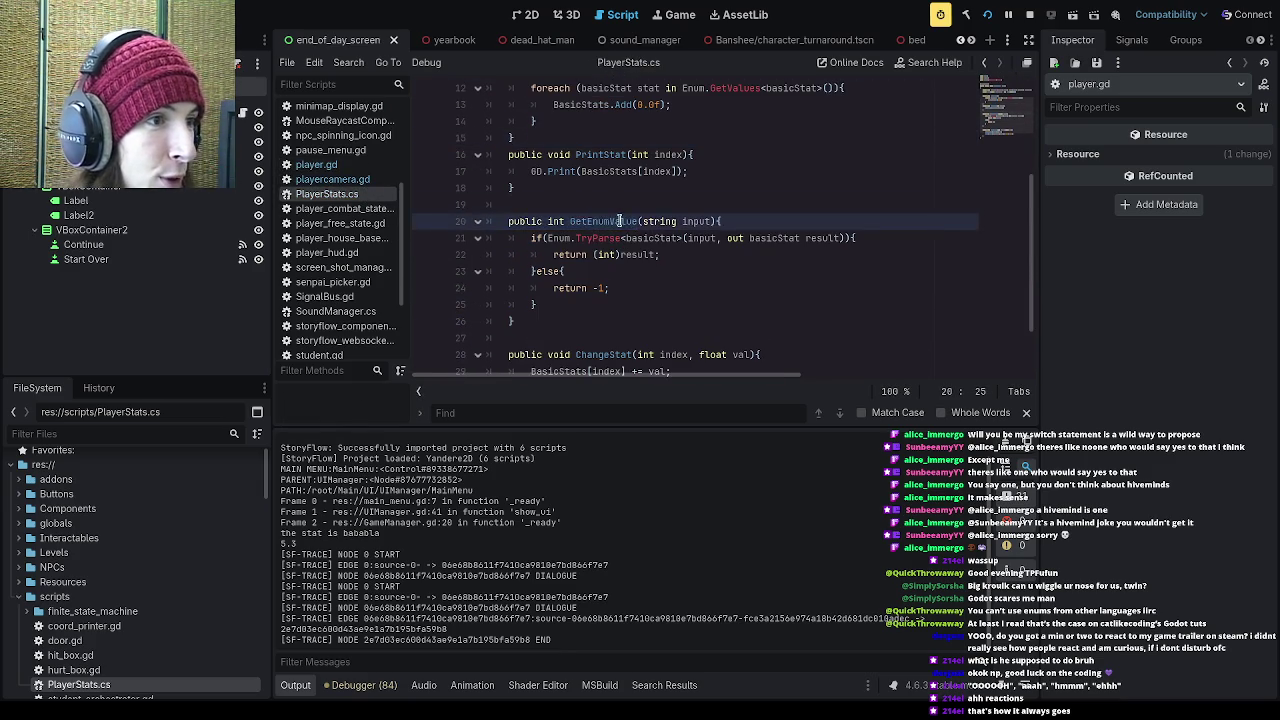
{"action": "scroll", "coordinate": [620, 222], "scroll_direction": "up", "scroll_amount": 2}
{"action": "left_click", "coordinate": [658, 252]}
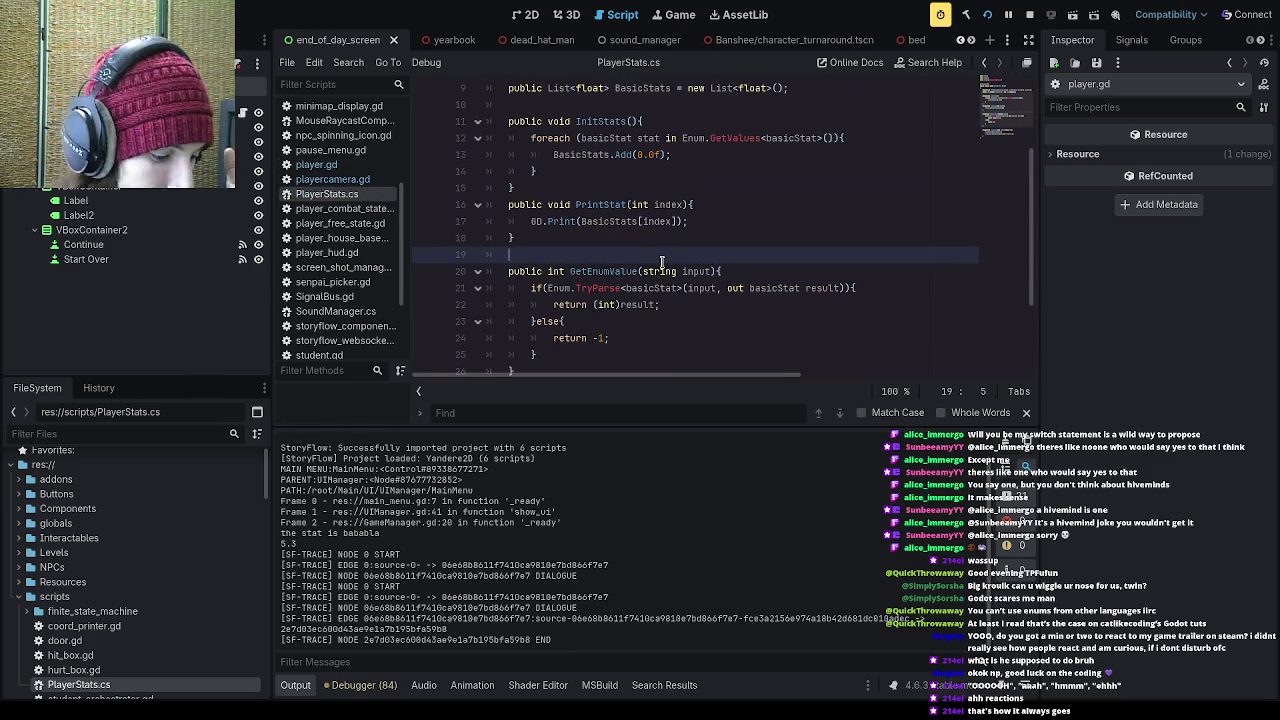
{"action": "key", "text": "Return"}
{"action": "type", "text": "//godot doesn't let me as"}
{"action": "type", "text": "cess the enum so I have to get the enum value like this"}
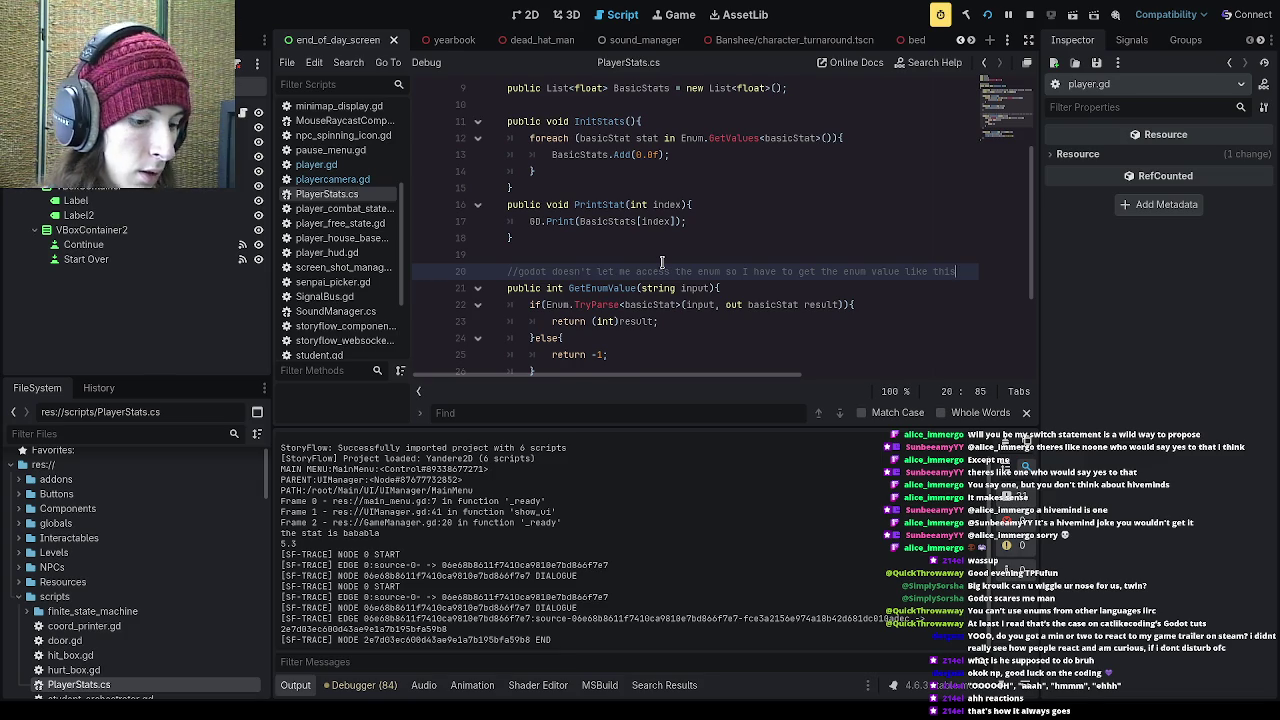
{"action": "key", "text": "Return"}
{"action": "type", "text": "//"}
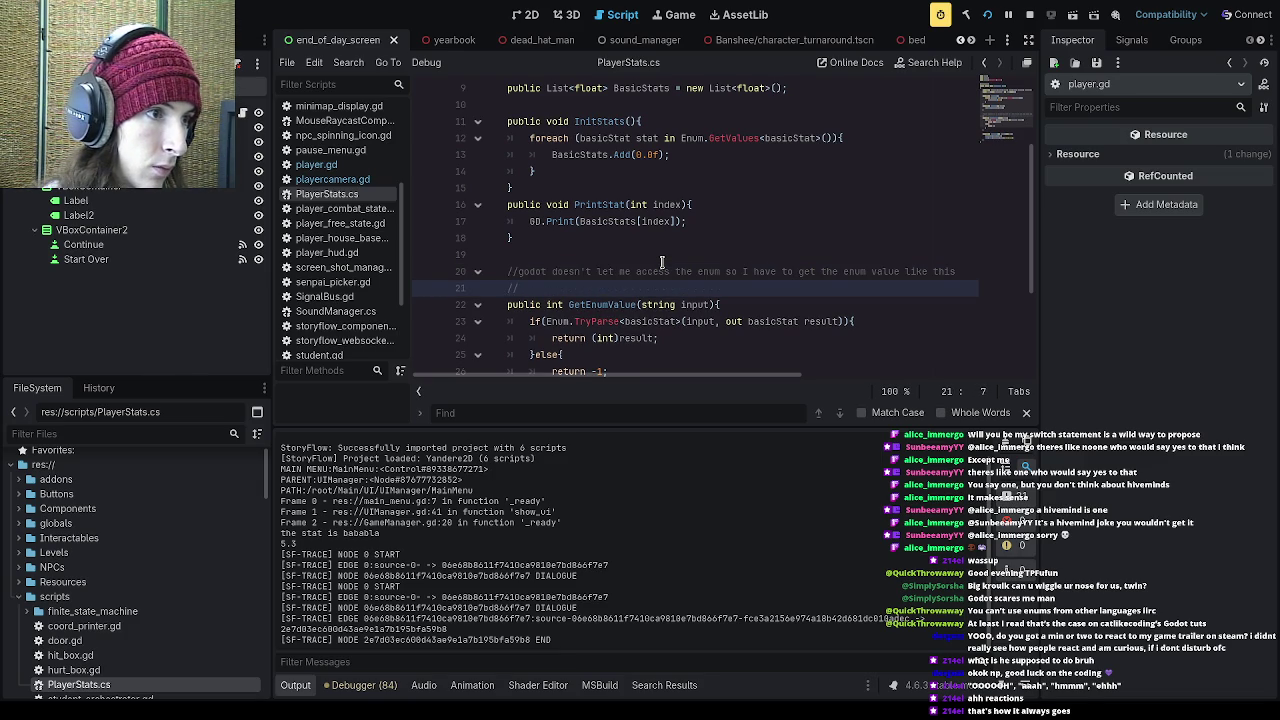
{"action": "type", "text": "-1 is fail"}
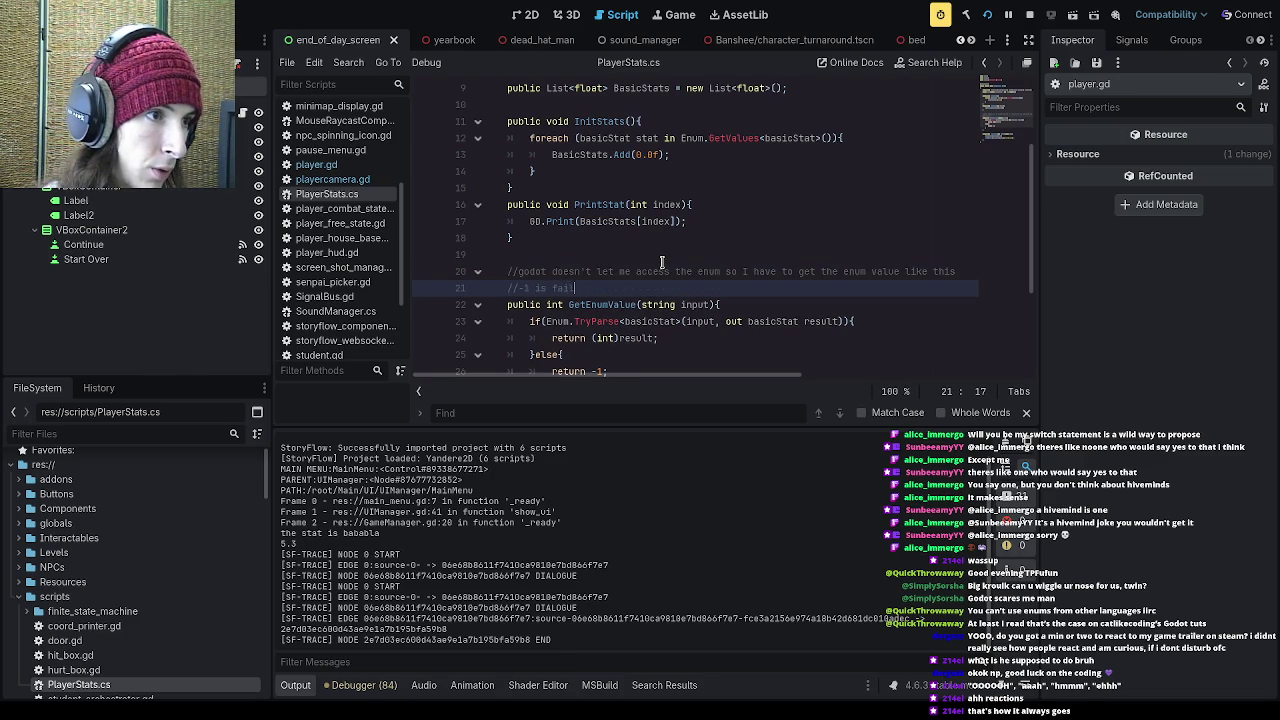
{"action": "type", "text": "ure so ch"}
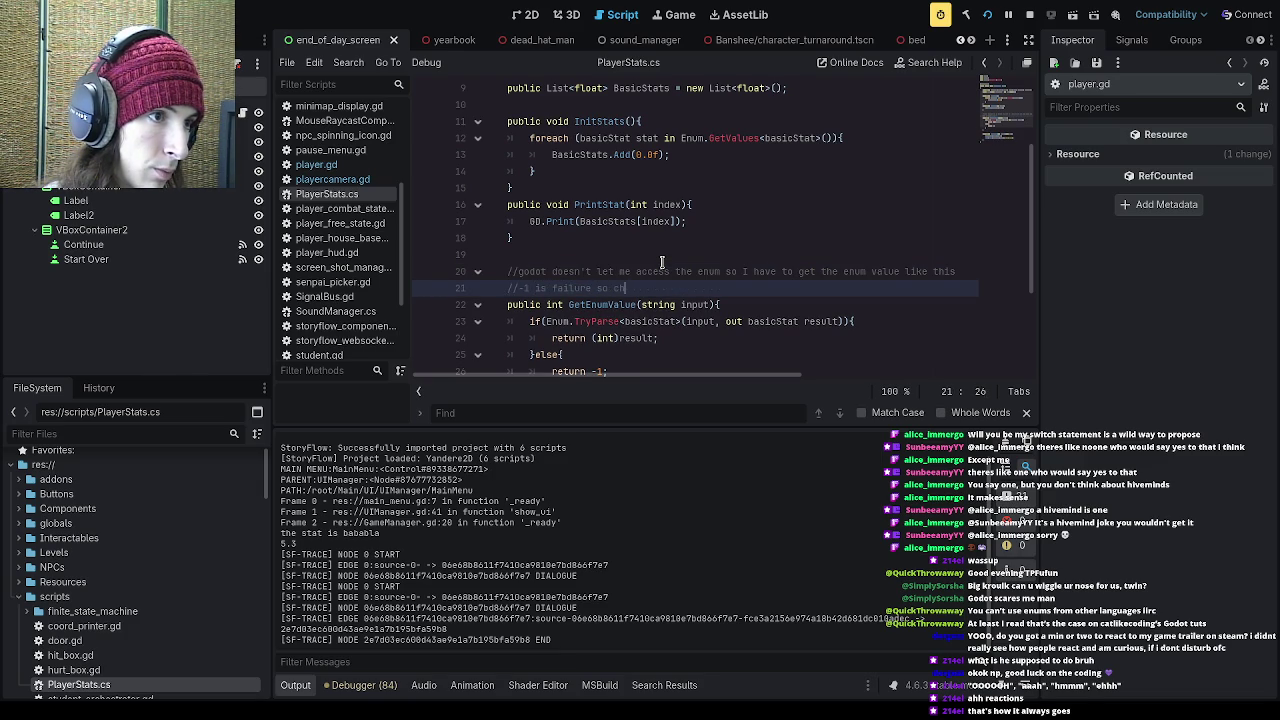
{"action": "key", "text": "BackSpace"}
{"action": "key", "text": "BackSpace"}
{"action": "type", "text": "when using check if "}
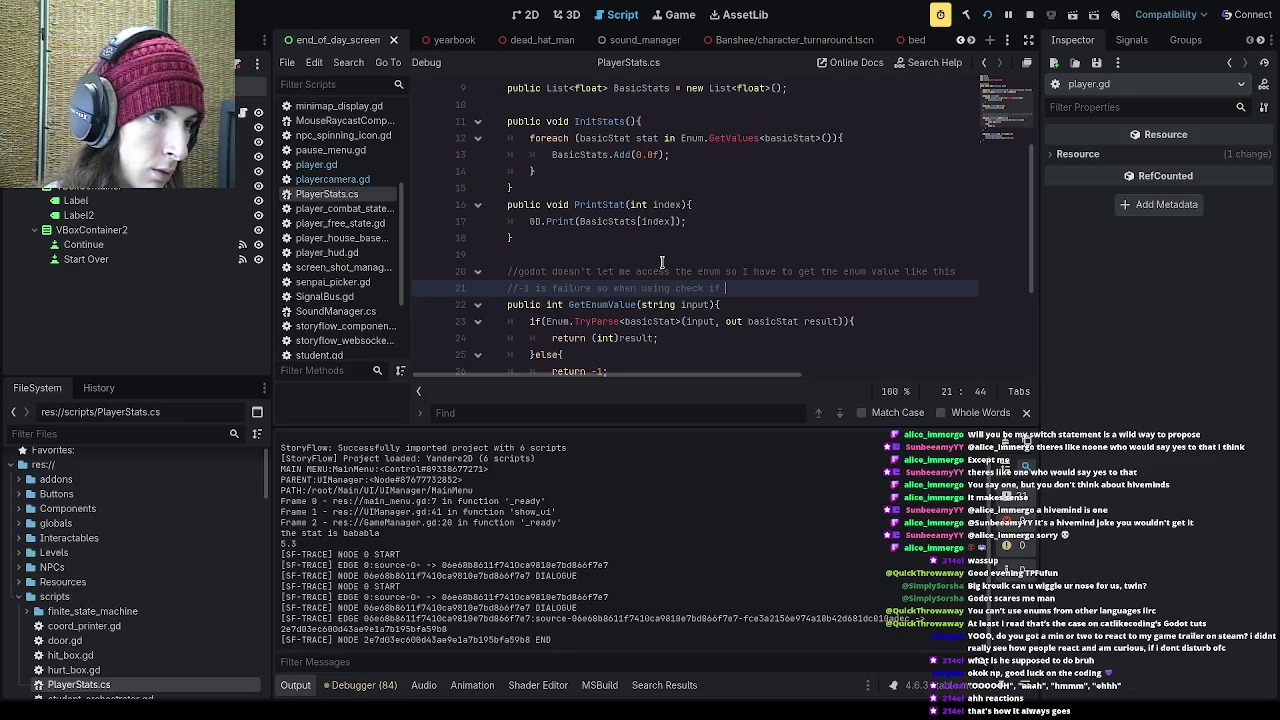
{"action": "type", "text": "return "}
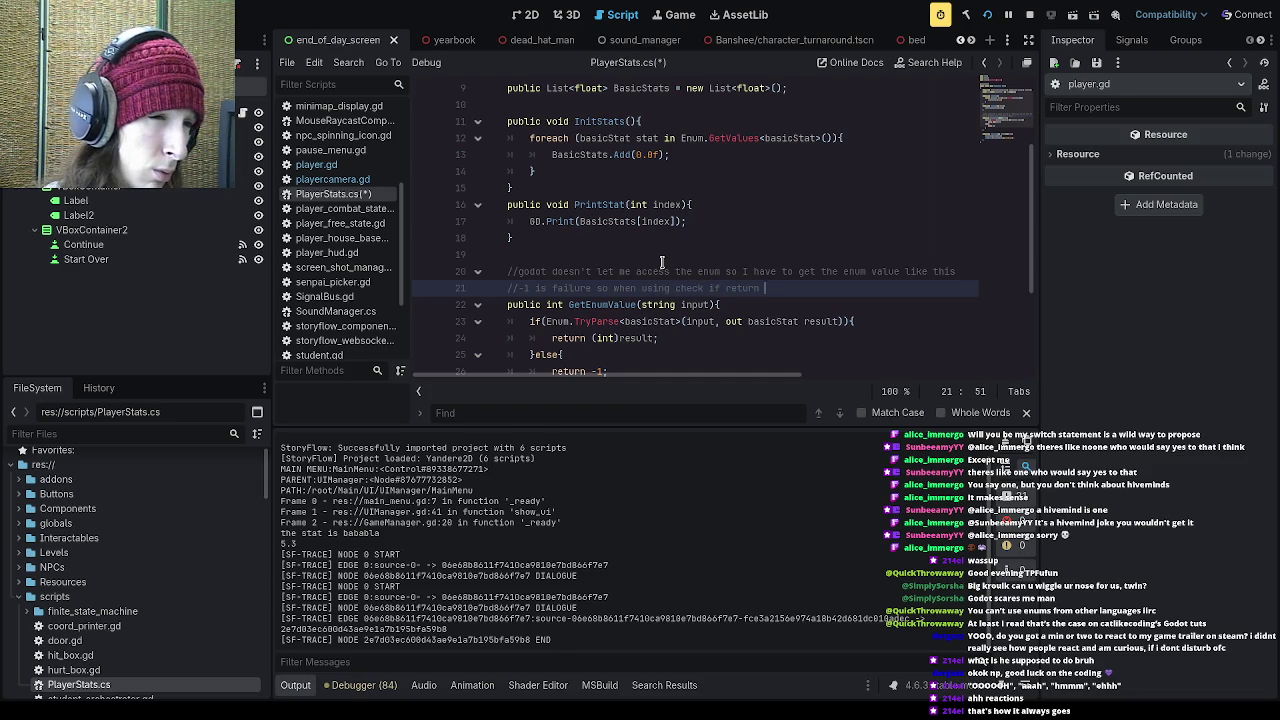
{"action": "type", "text": "is greater than 0"}
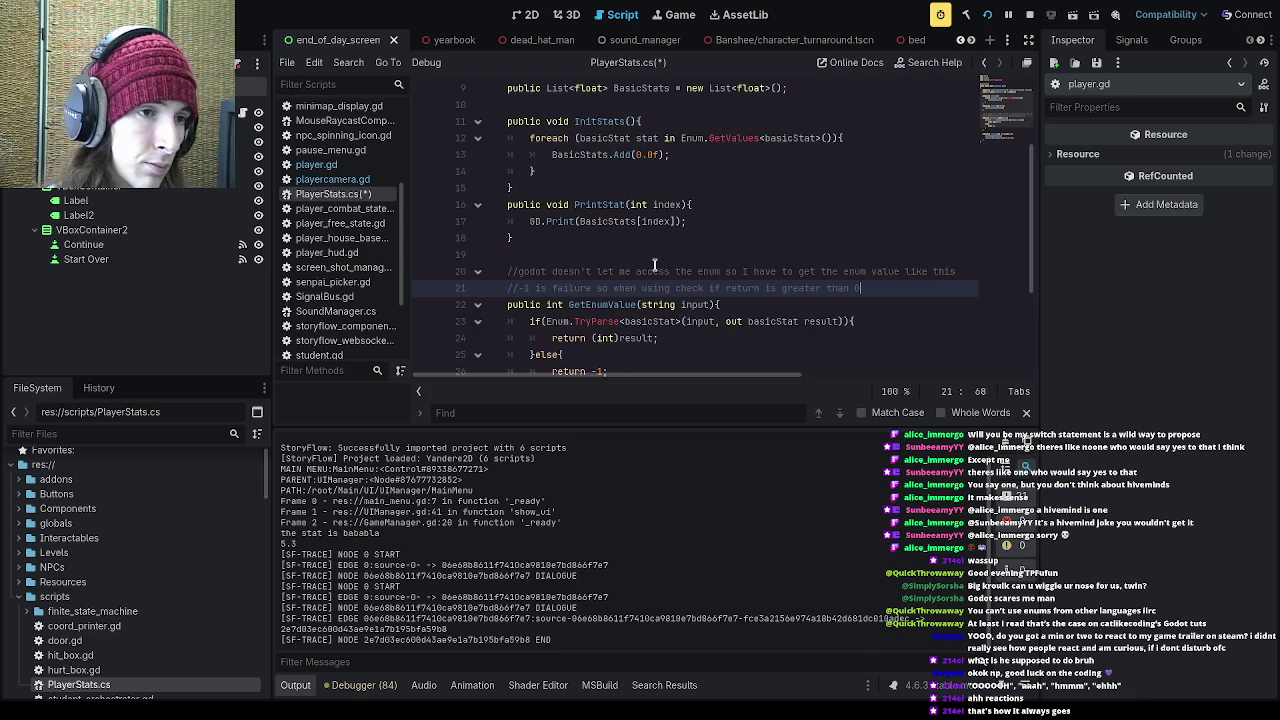
Step: Add the comment '//using -1 because index 0 is valid' and save PlayerStats.cs
{"action": "scroll", "coordinate": [658, 264], "scroll_direction": "down", "scroll_amount": 1}
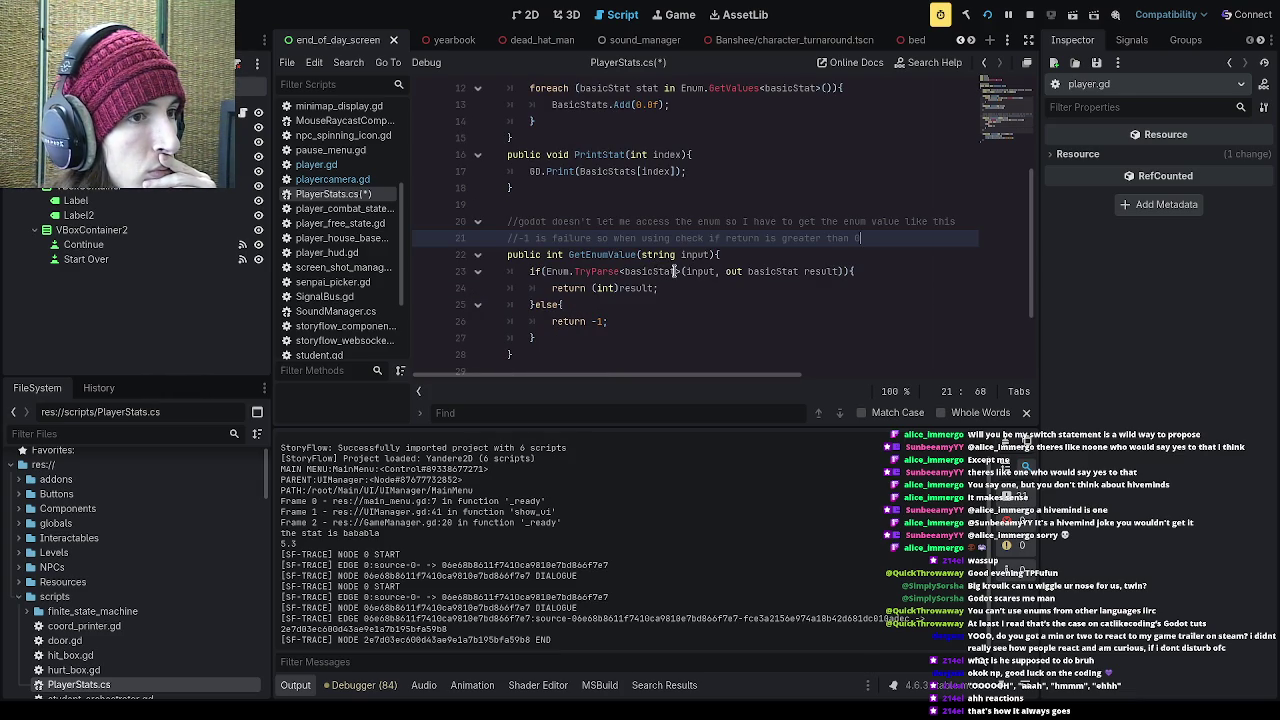
{"action": "key", "text": "Return"}
{"action": "type", "text": "//"}
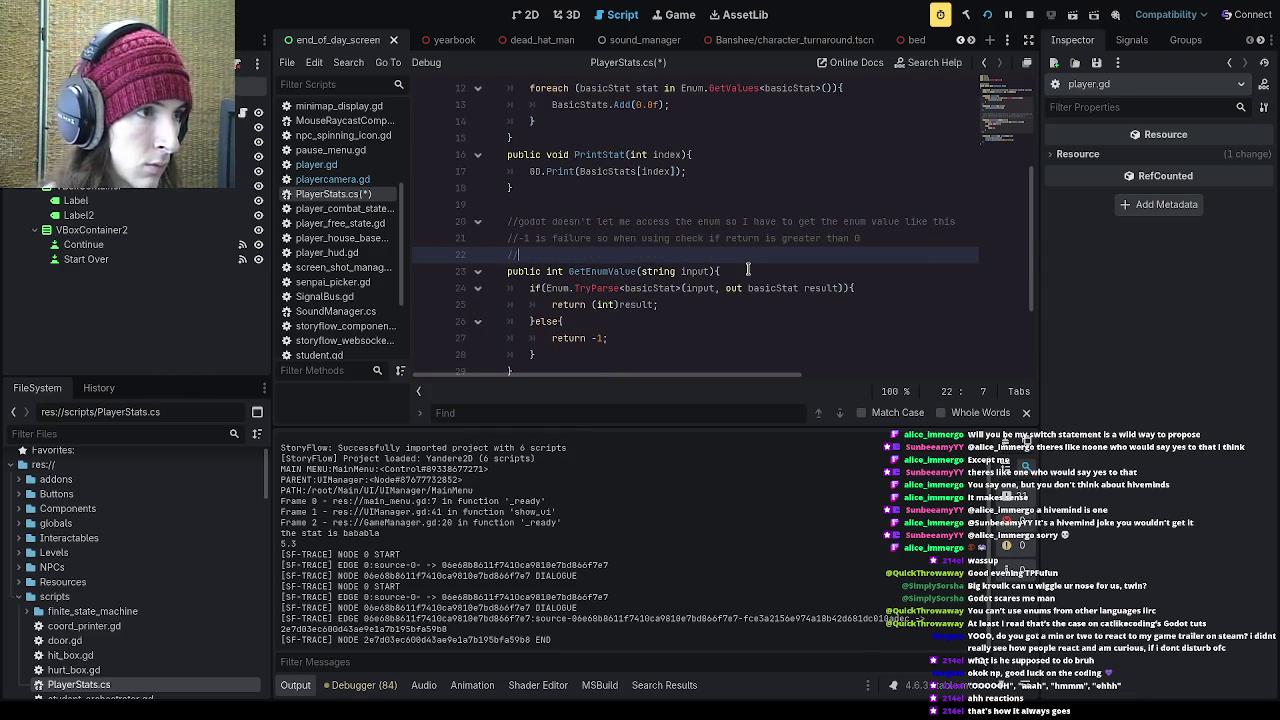
{"action": "type", "text": "using -1"}
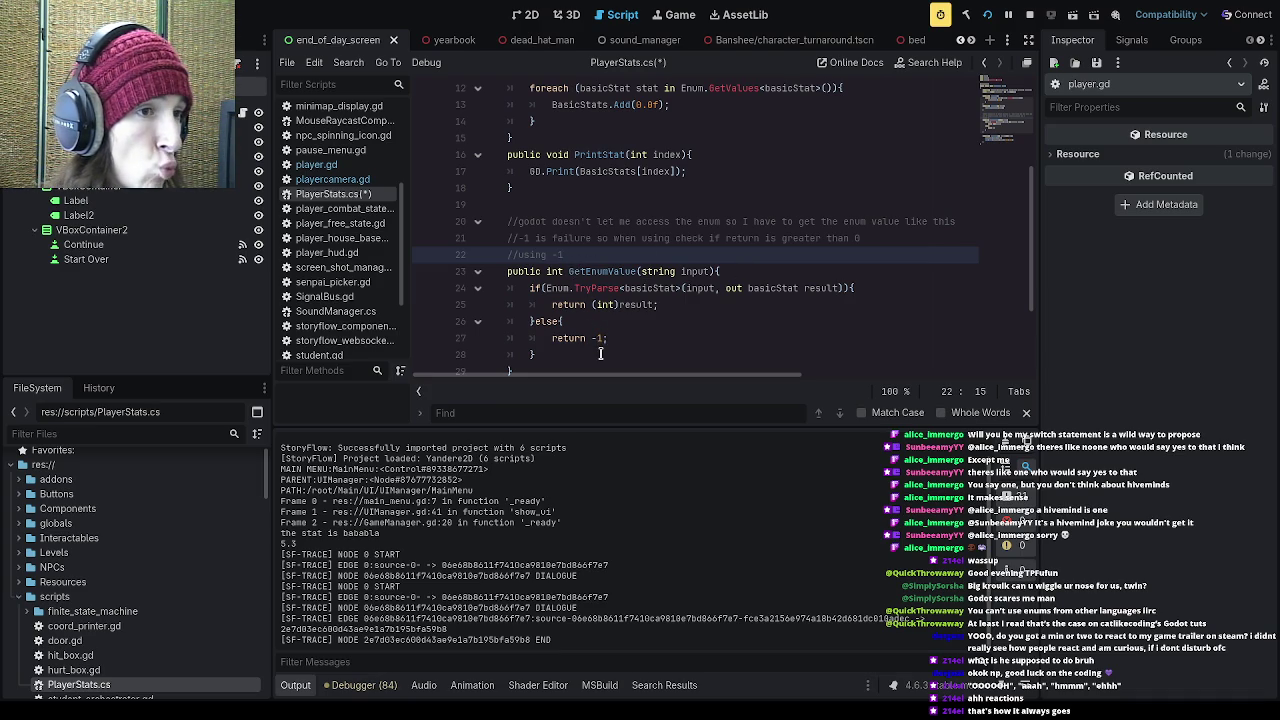
{"action": "left_click", "coordinate": [862, 239]}
{"action": "scroll", "coordinate": [800, 245], "scroll_direction": "up", "scroll_amount": 4}
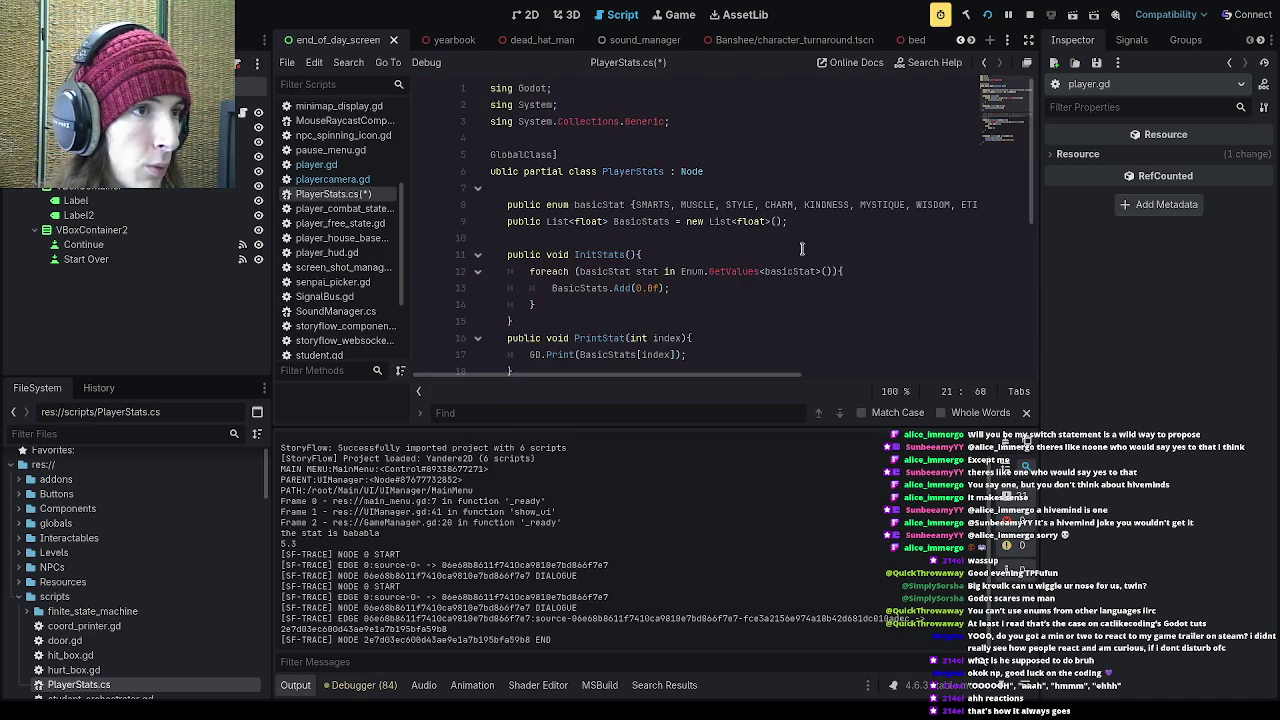
{"action": "left_click", "coordinate": [660, 205]}
{"action": "scroll", "coordinate": [685, 250], "scroll_direction": "down", "scroll_amount": 5}
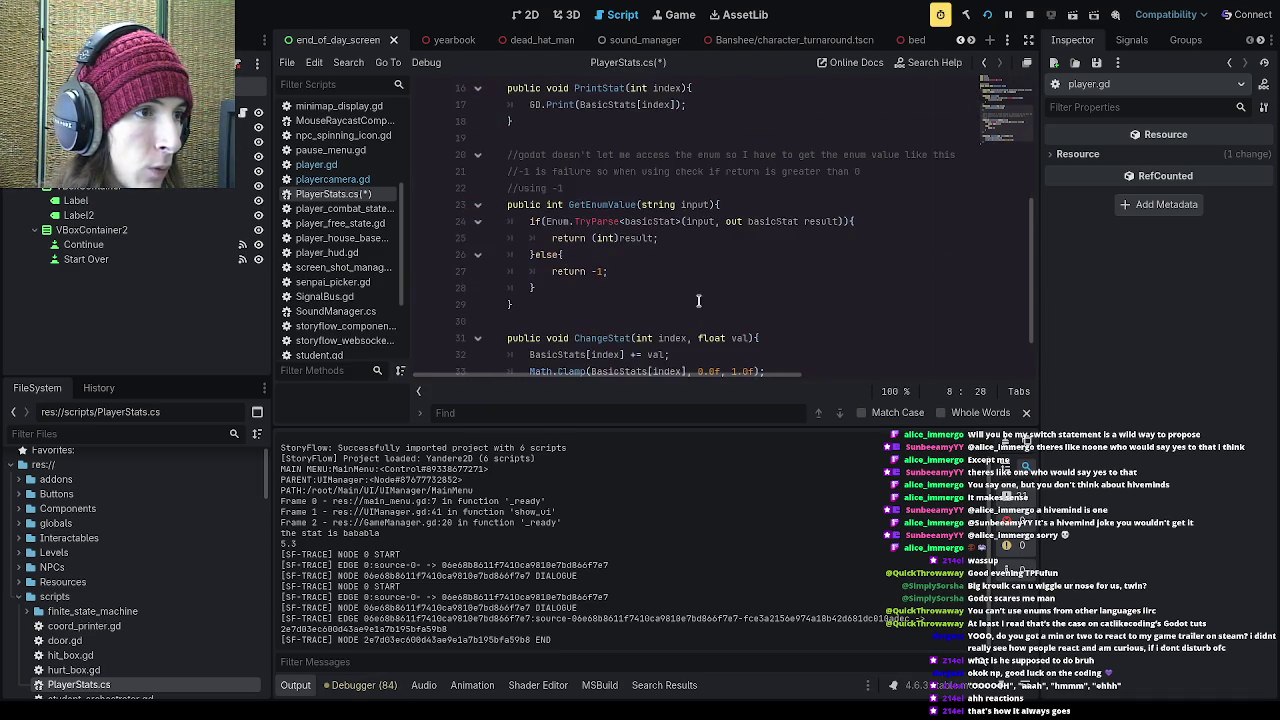
{"action": "left_click", "coordinate": [680, 242]}
{"action": "scroll", "coordinate": [667, 262], "scroll_direction": "up", "scroll_amount": 1}
{"action": "left_click", "coordinate": [645, 232]}
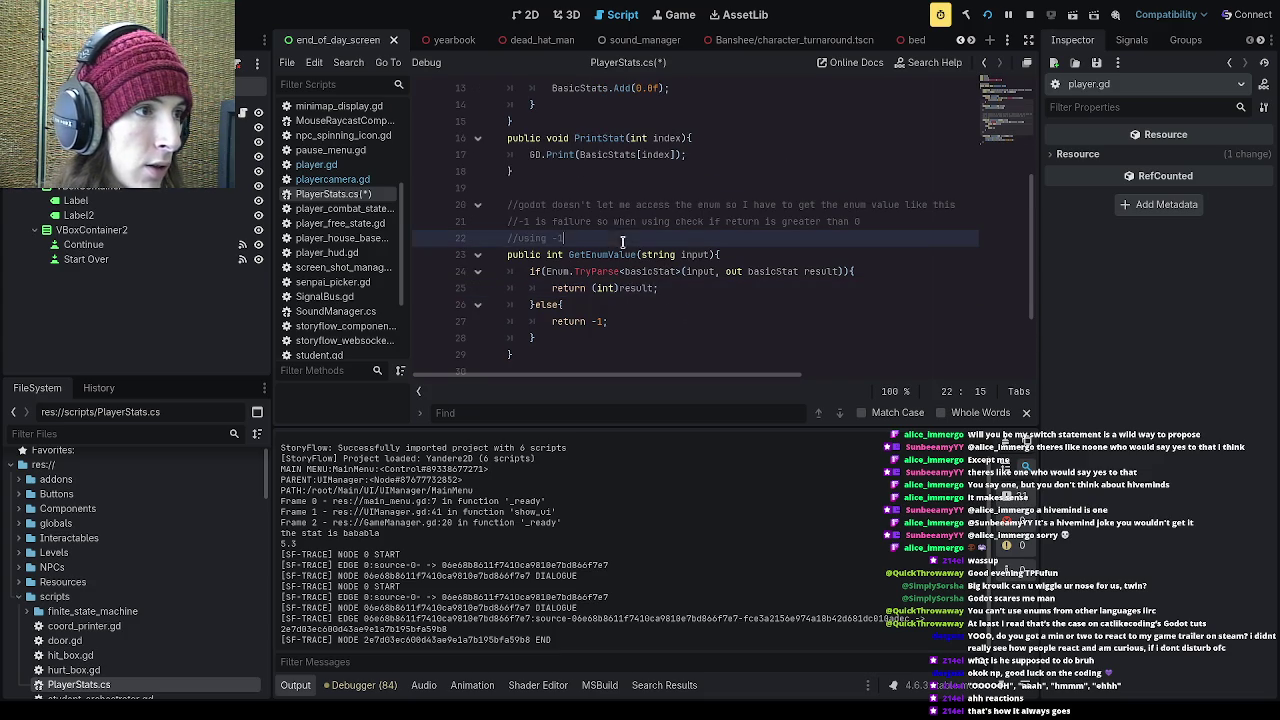
{"action": "type", "text": " because ind"}
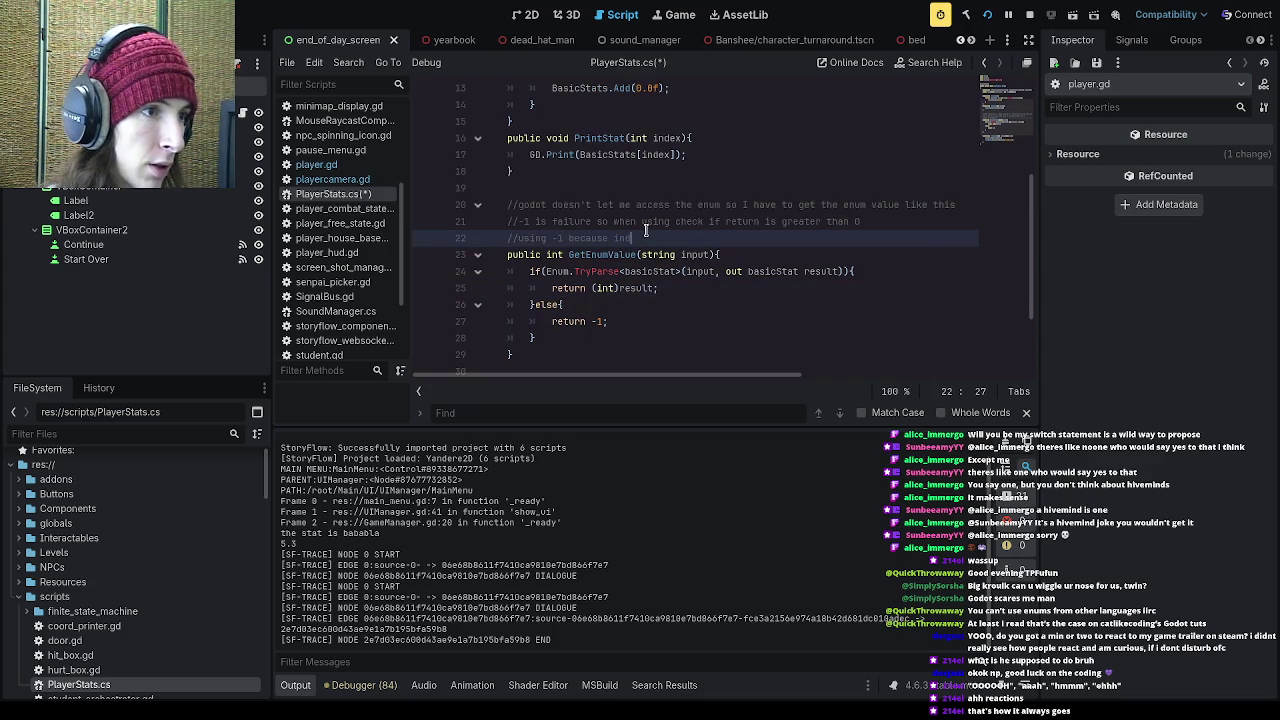
{"action": "type", "text": "ex 0 is valid"}
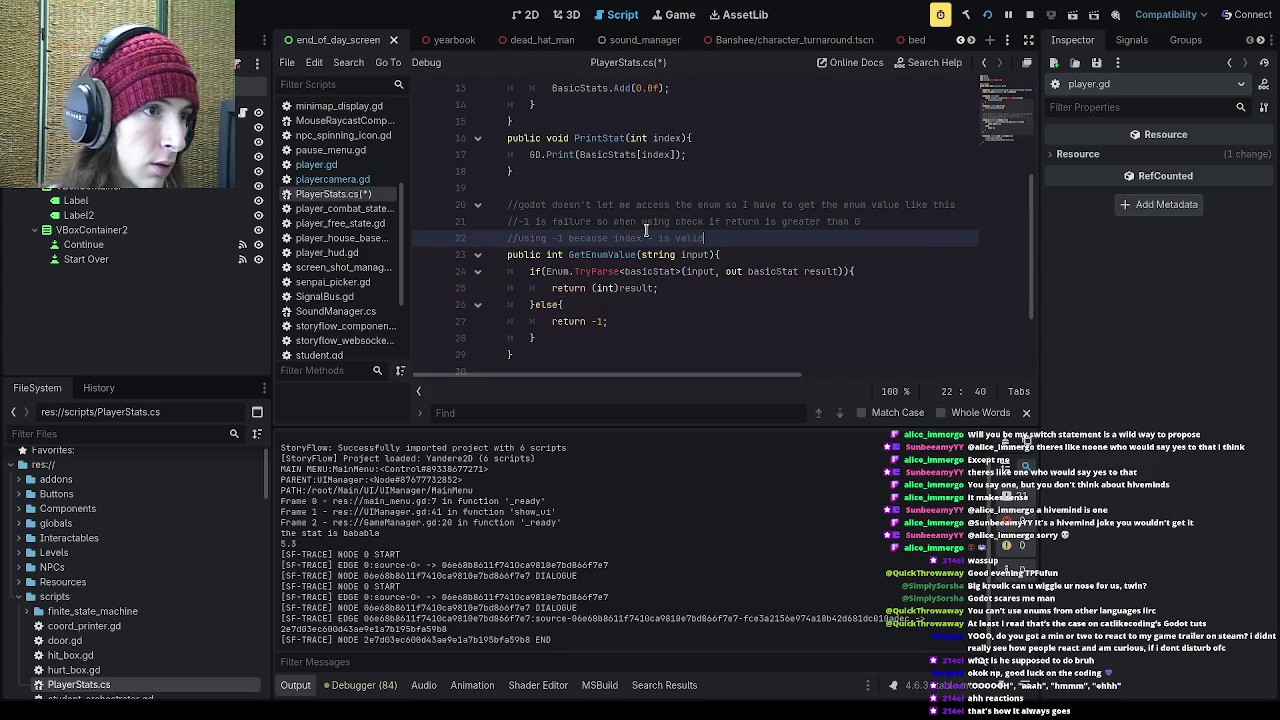
{"action": "left_click", "coordinate": [652, 238]}
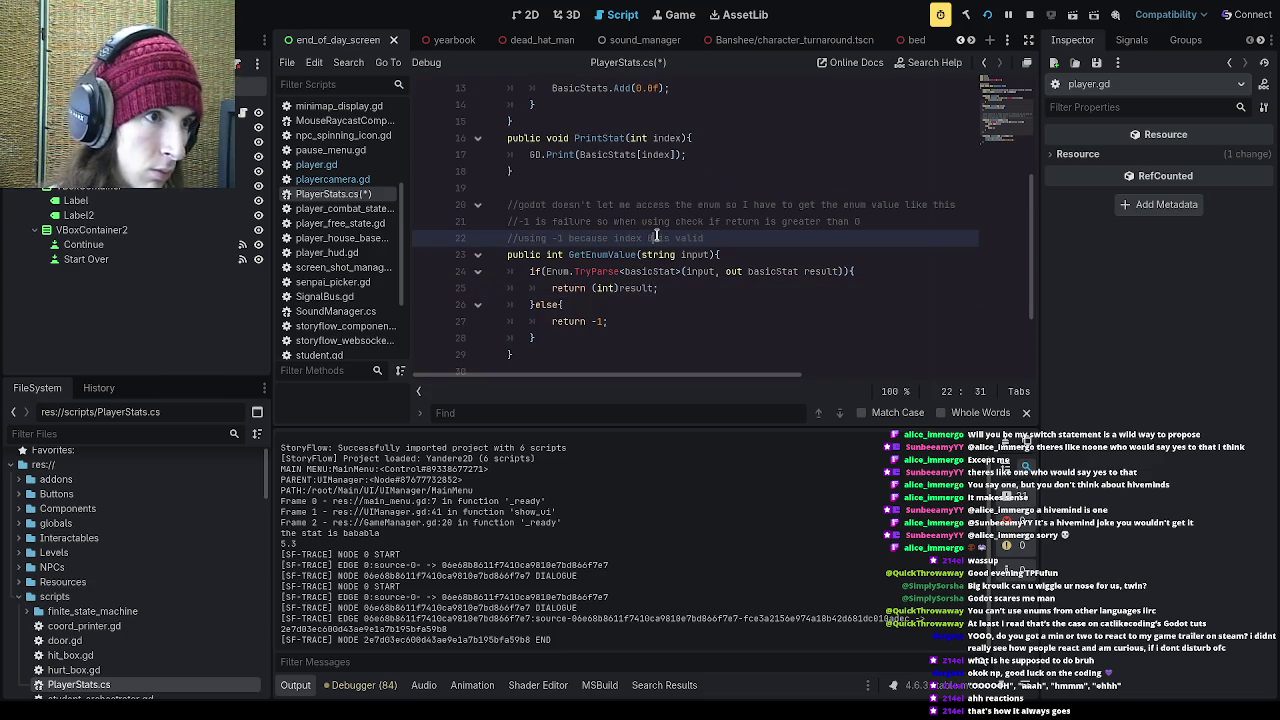
{"action": "key", "text": "ctrl+s"}
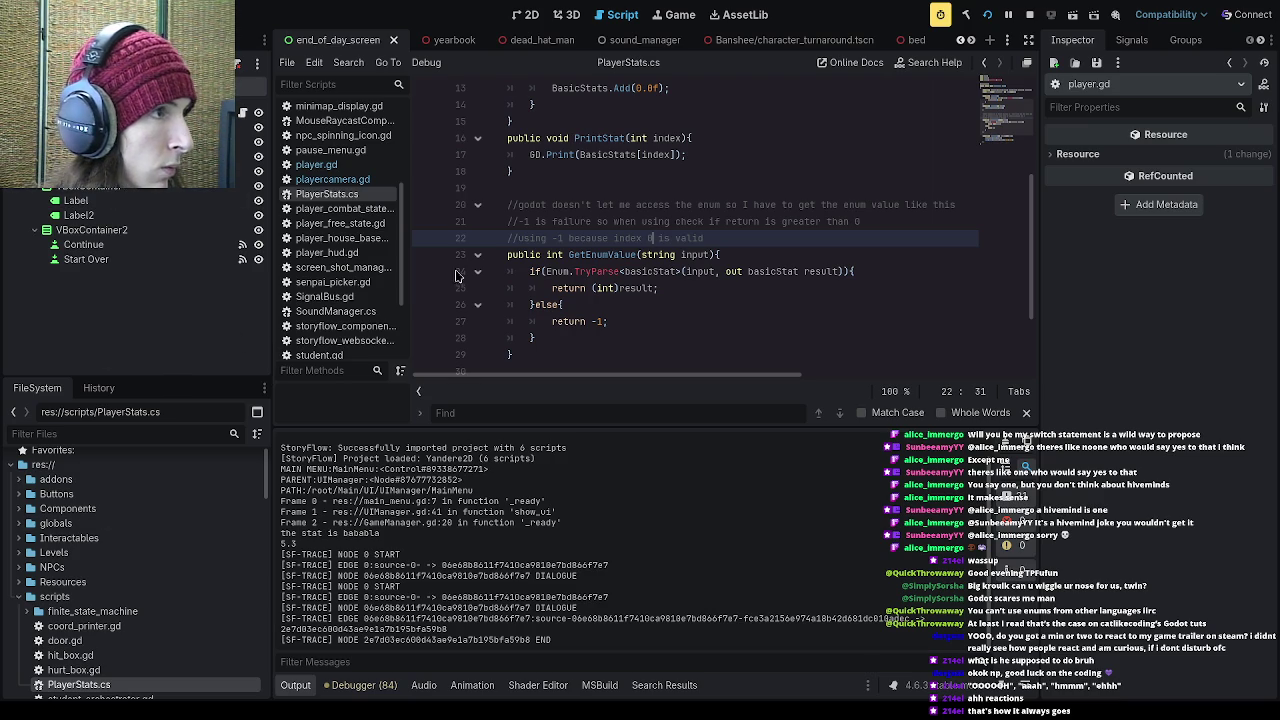
{"action": "left_click", "coordinate": [316, 164]}
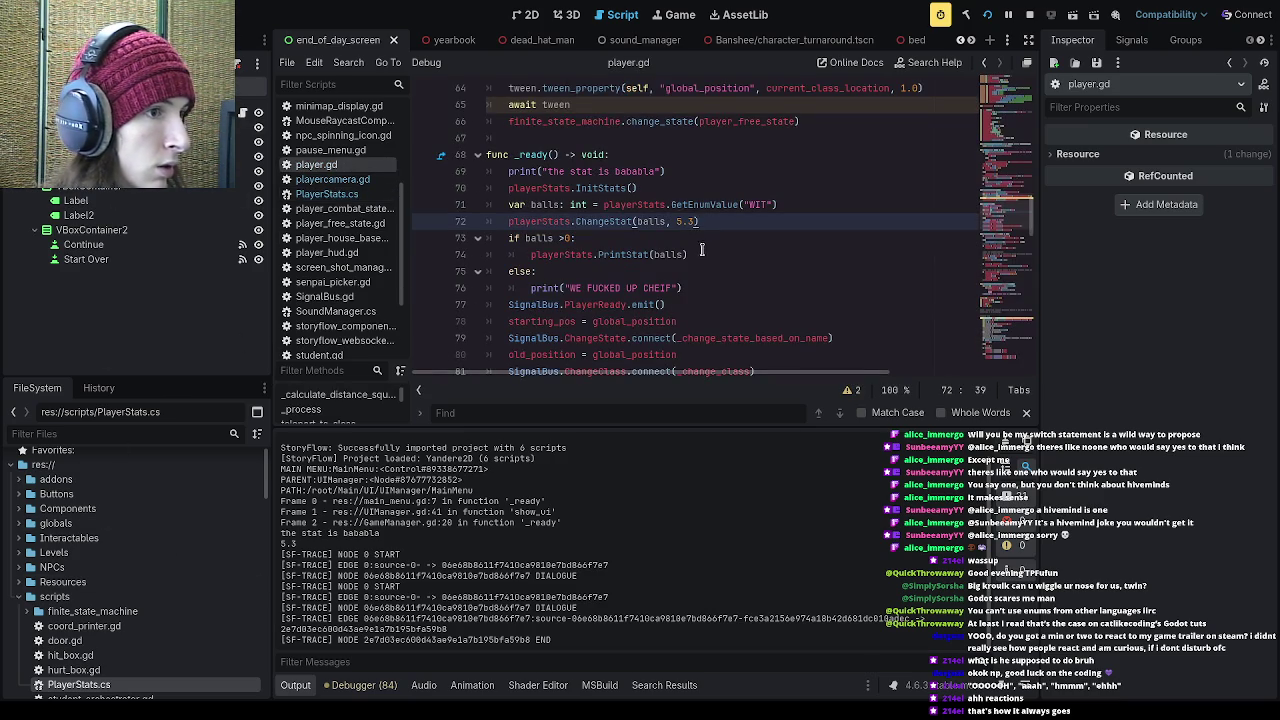
Step: Change the check on line 73 from 'if balls >0:' to 'if balls >=0:'
{"action": "left_click", "coordinate": [600, 238]}
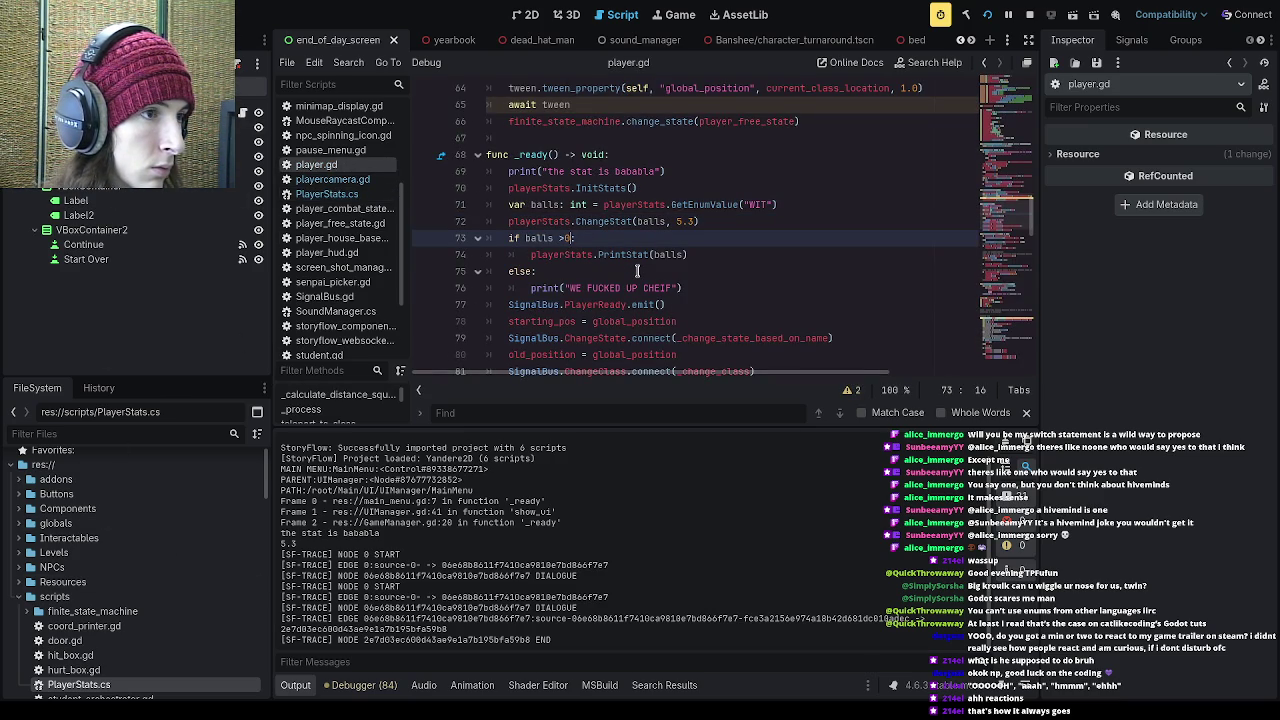
{"action": "left_click", "coordinate": [565, 238]}
{"action": "type", "text": "="}
{"action": "key", "text": "Home"}
{"action": "key", "text": "shift+End"}
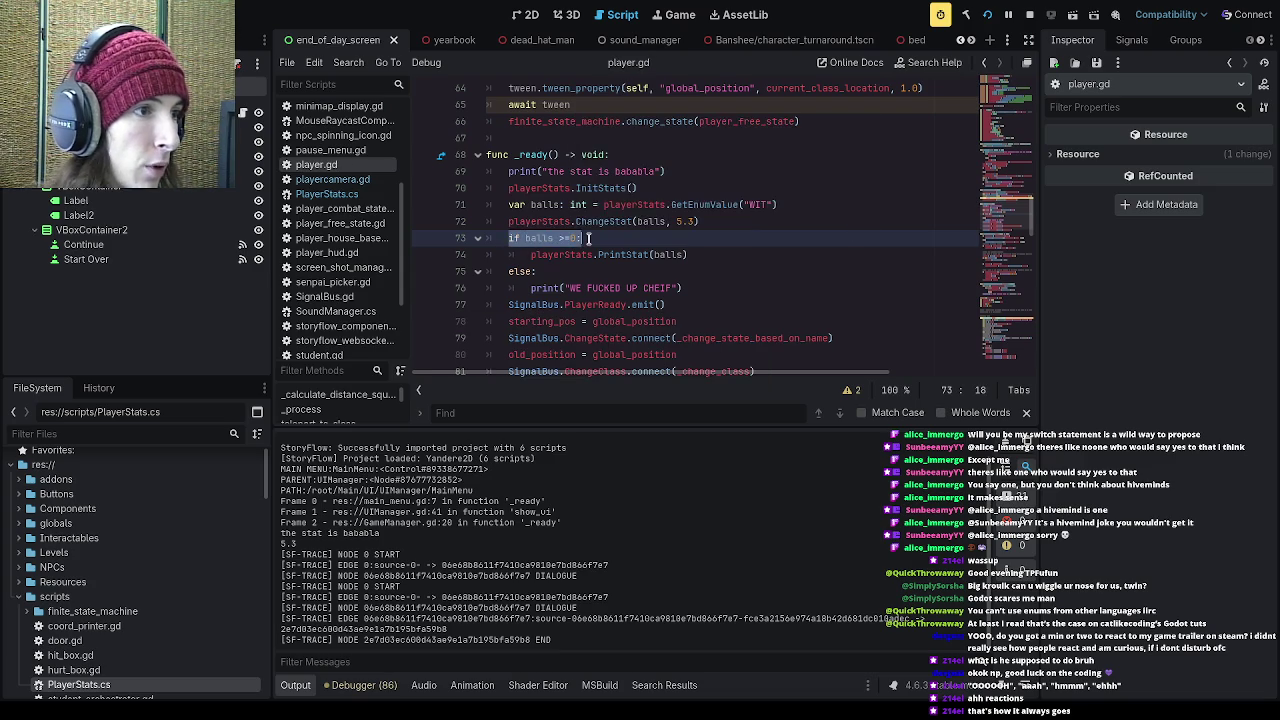
{"action": "left_click", "coordinate": [601, 240]}
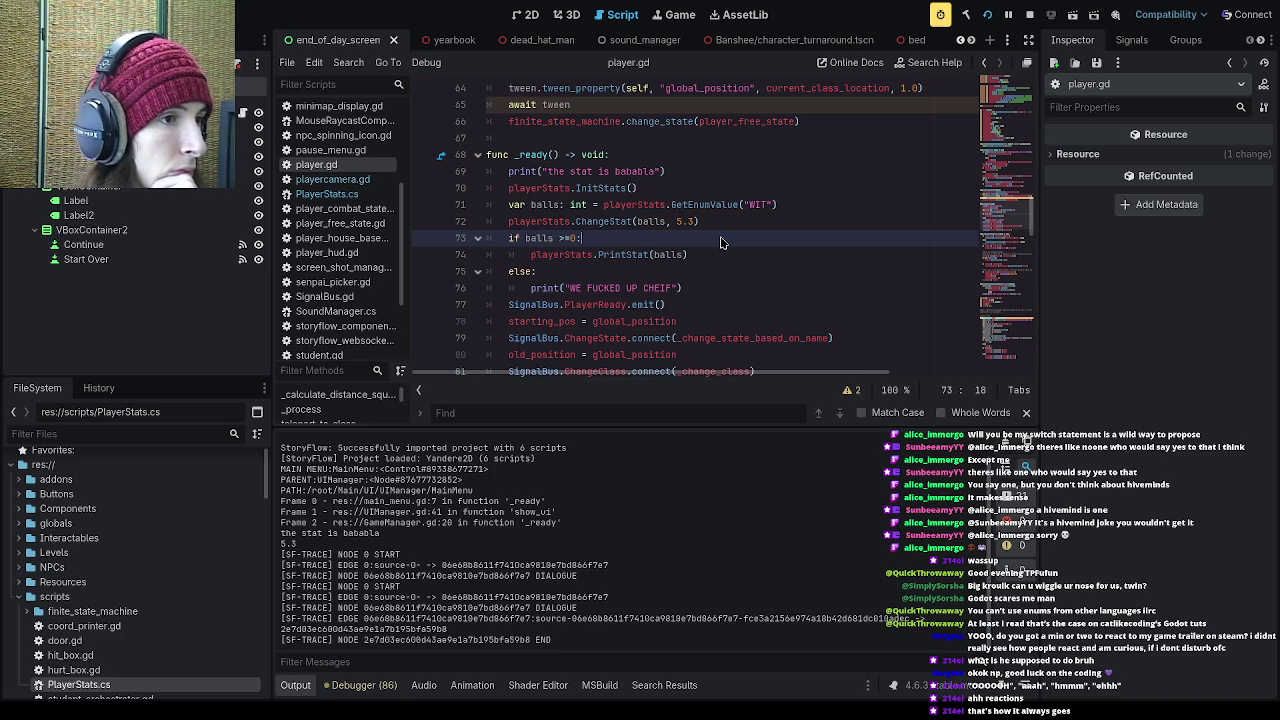
Step: Review the else branch, then return to PlayerStats.cs
{"action": "left_click", "coordinate": [708, 260]}
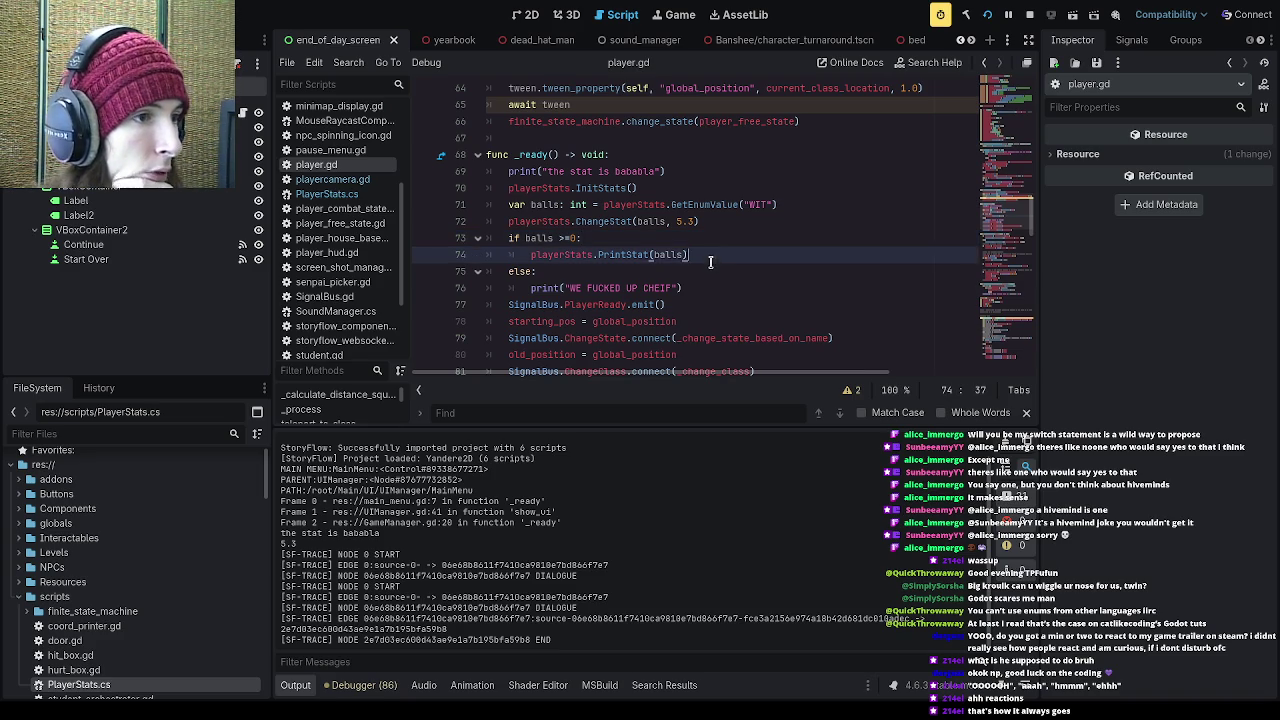
{"action": "left_click", "coordinate": [704, 265]}
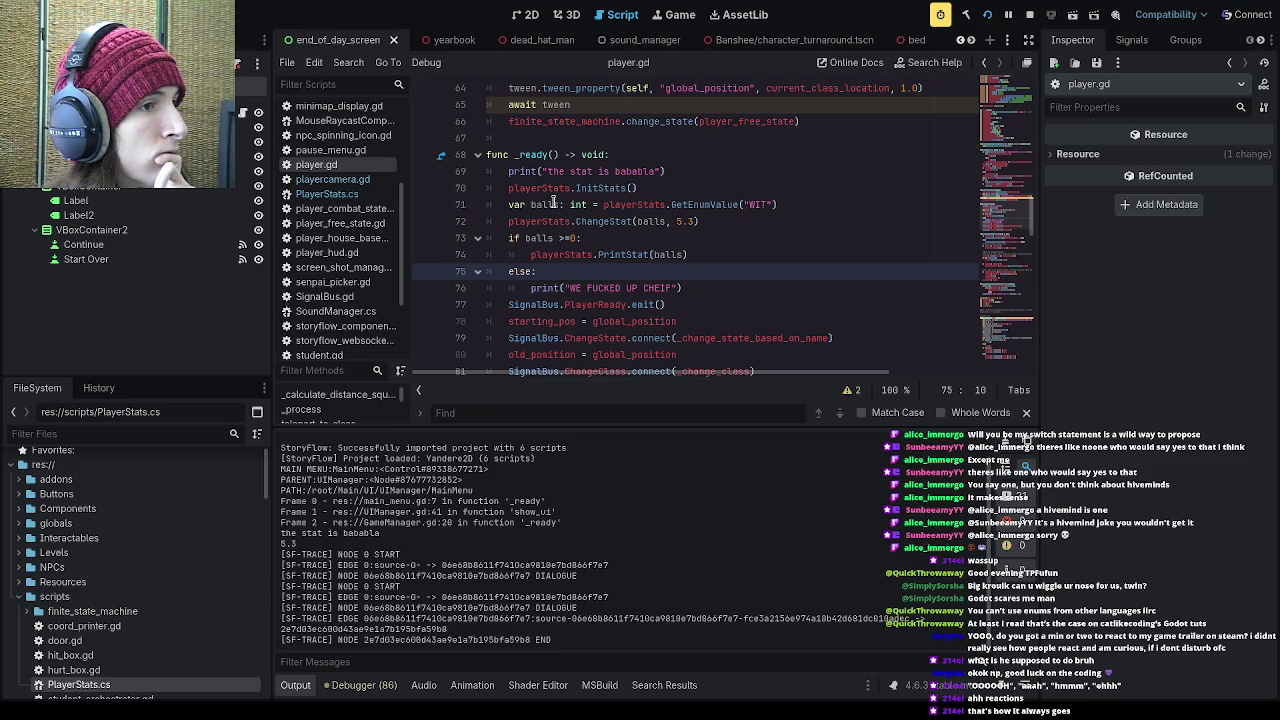
{"action": "scroll", "coordinate": [553, 203], "scroll_direction": "up", "scroll_amount": 6}
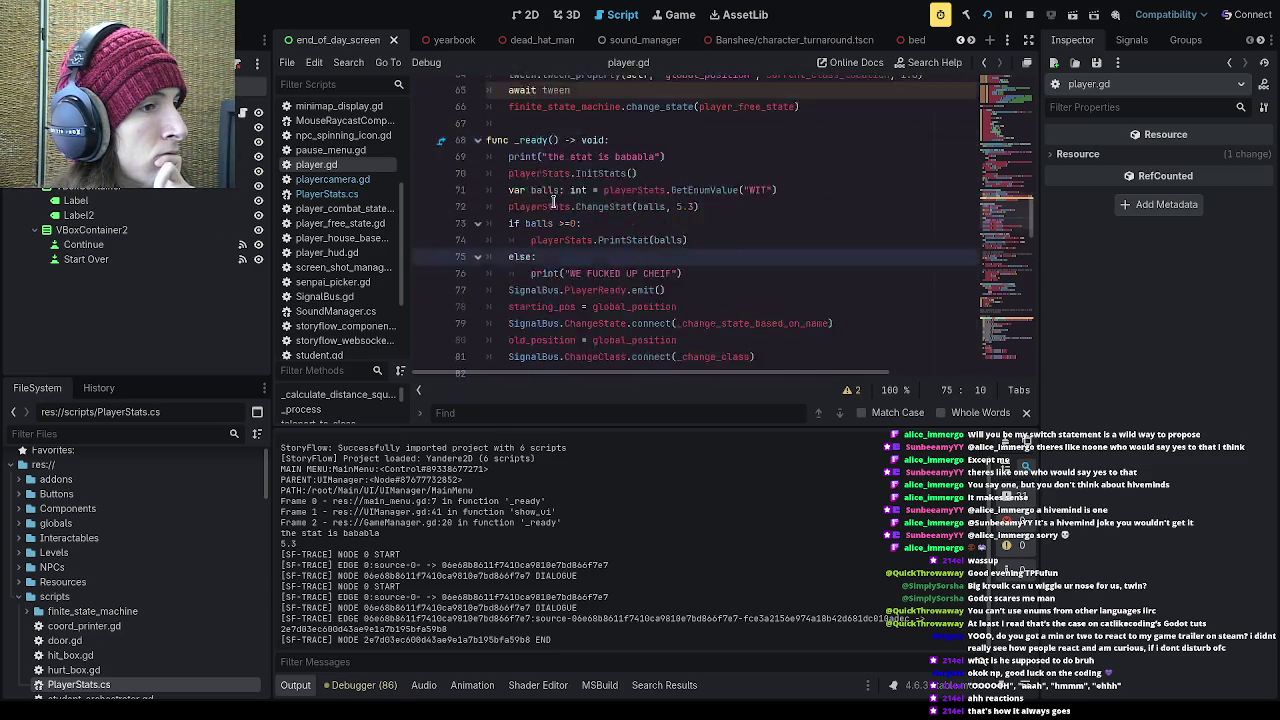
{"action": "scroll", "coordinate": [555, 203], "scroll_direction": "down", "scroll_amount": 5}
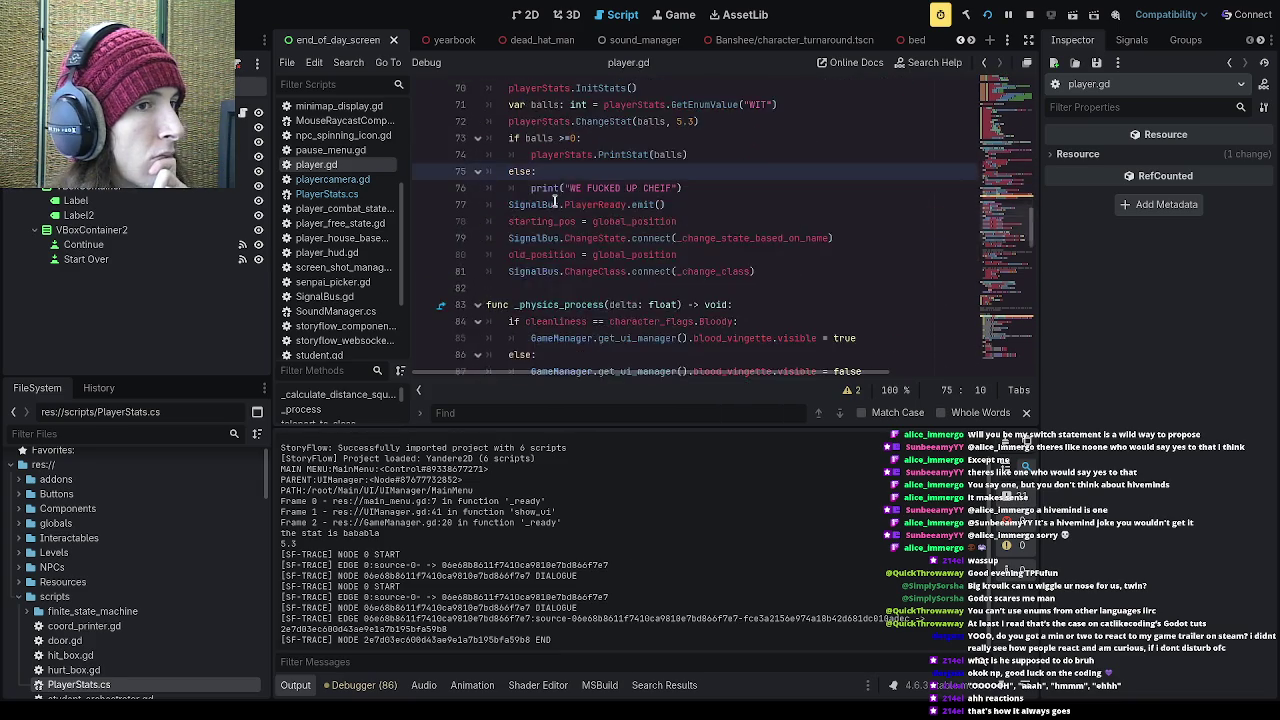
{"action": "scroll", "coordinate": [555, 203], "scroll_direction": "down", "scroll_amount": 2}
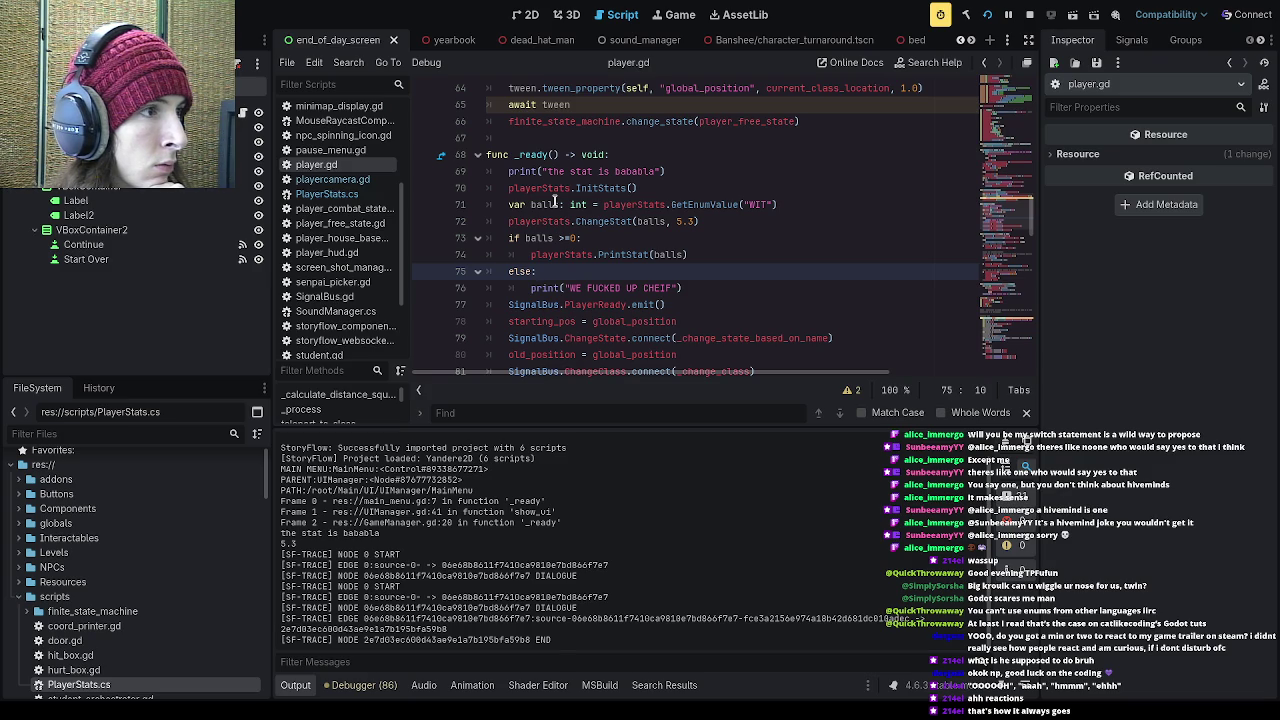
{"action": "left_click", "coordinate": [327, 193]}
{"action": "scroll", "coordinate": [660, 247], "scroll_direction": "up", "scroll_amount": 5}
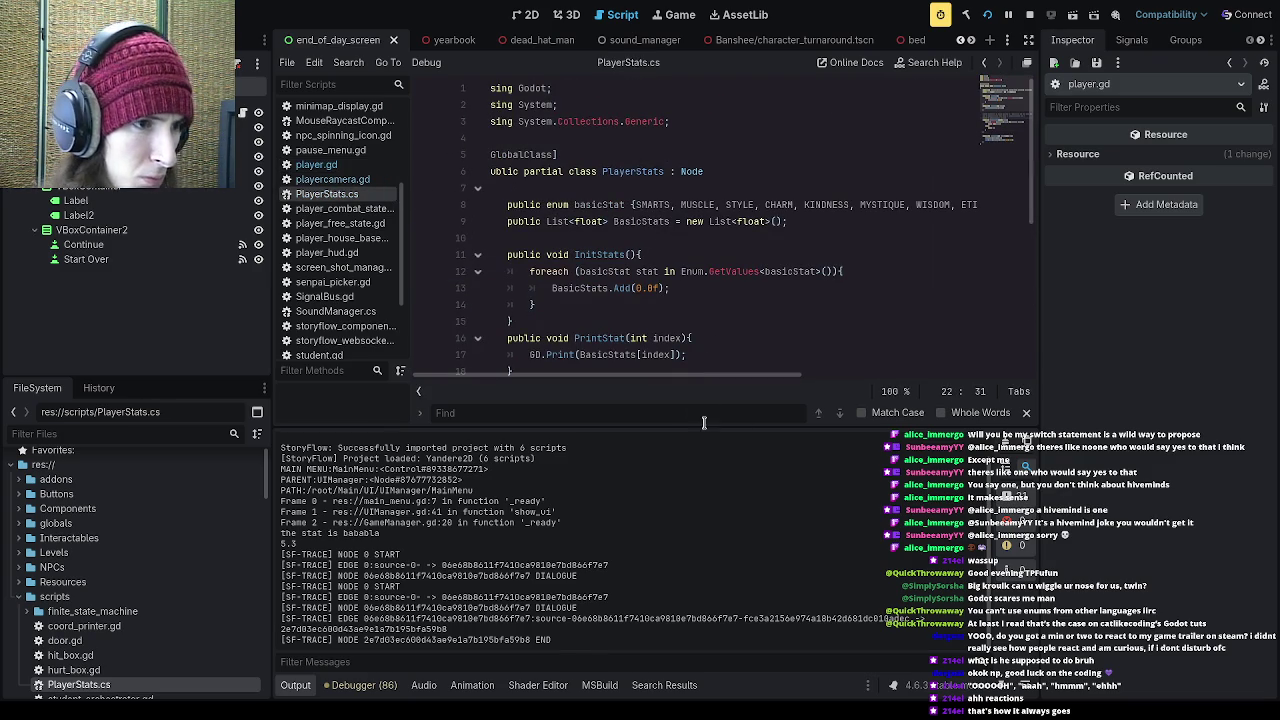
{"action": "left_click_drag", "start_coordinate": [704, 430], "coordinate": [704, 520]}
{"action": "scroll", "coordinate": [601, 355], "scroll_direction": "down", "scroll_amount": 1}
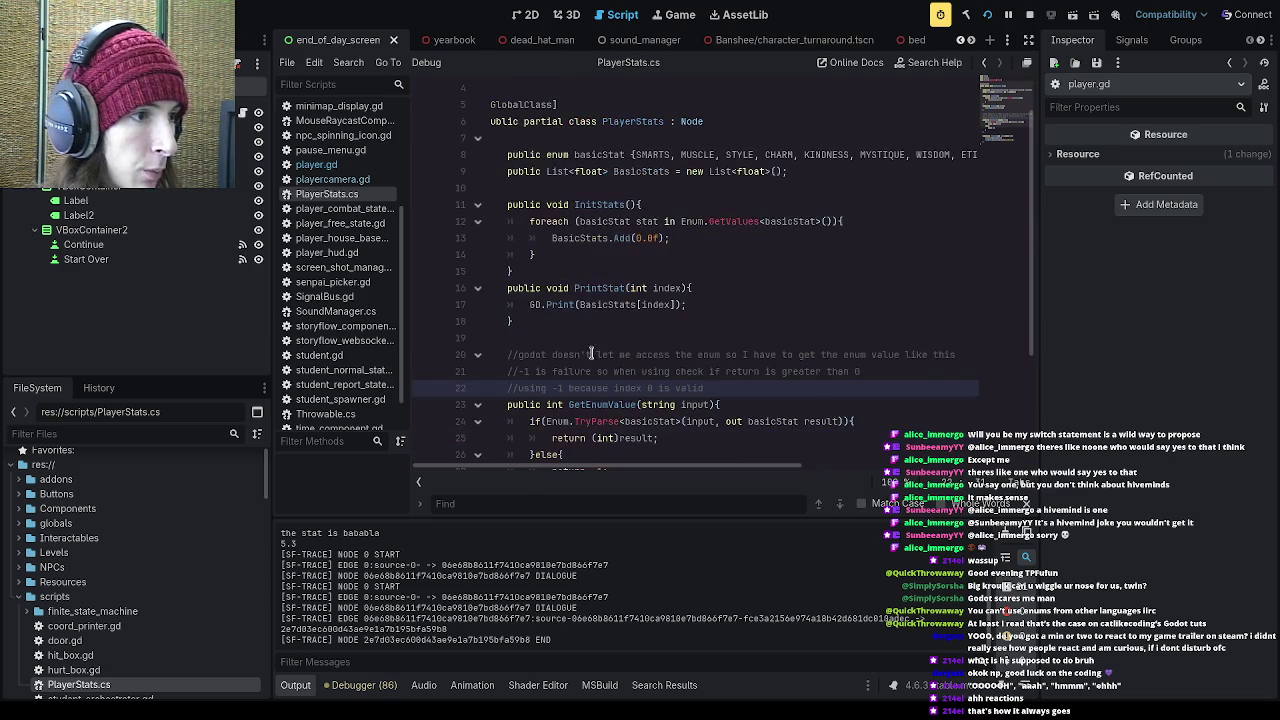
{"action": "left_click", "coordinate": [563, 340]}
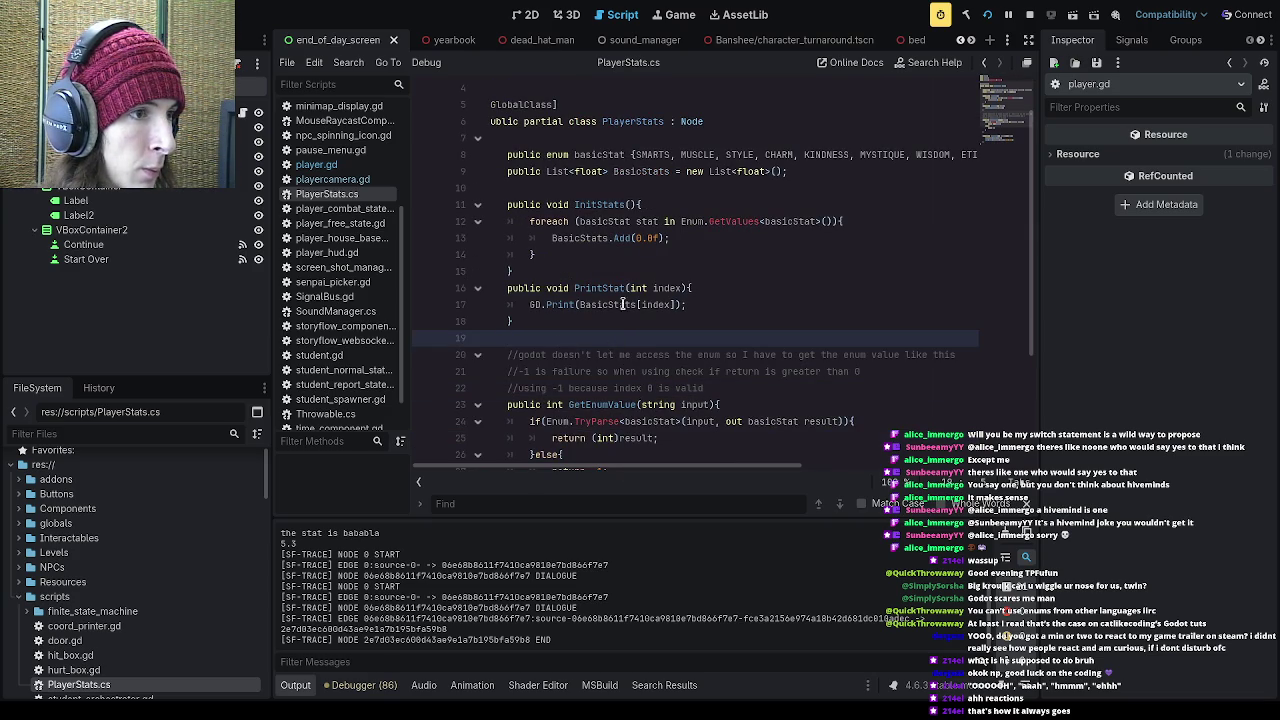
{"action": "left_click", "coordinate": [600, 273]}
{"action": "key", "text": "Return"}
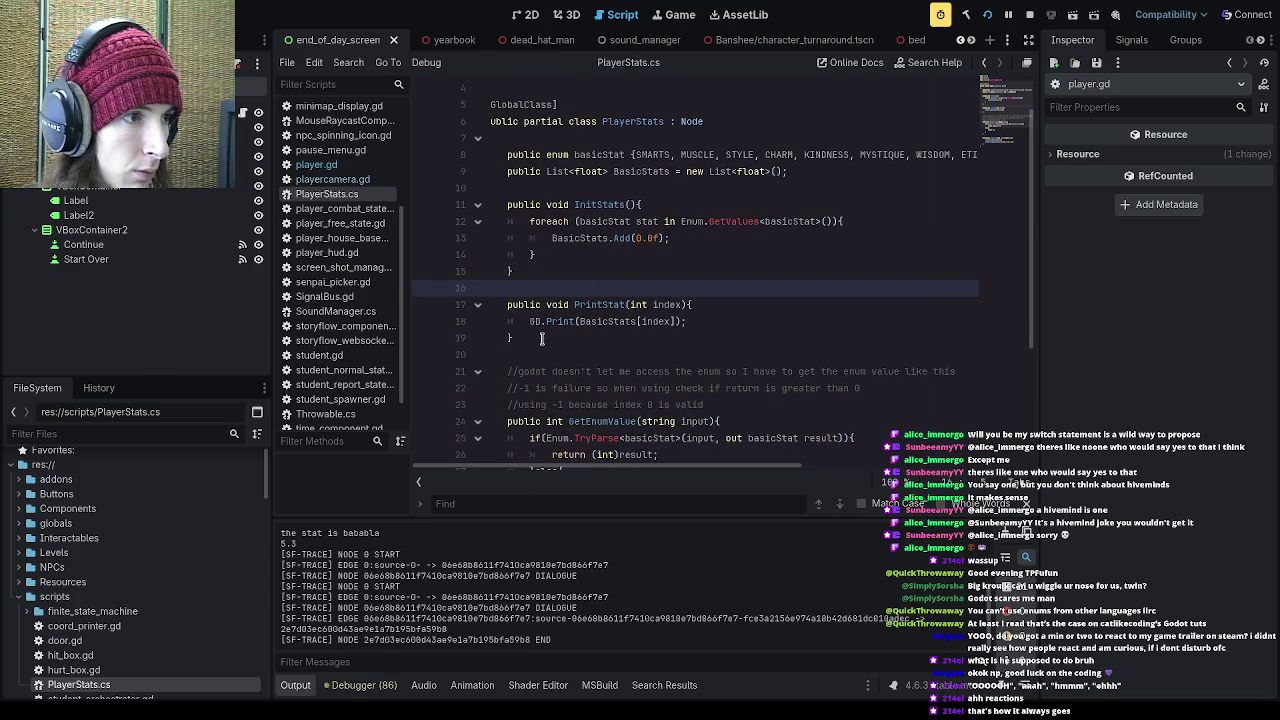
{"action": "left_click", "coordinate": [662, 205]}
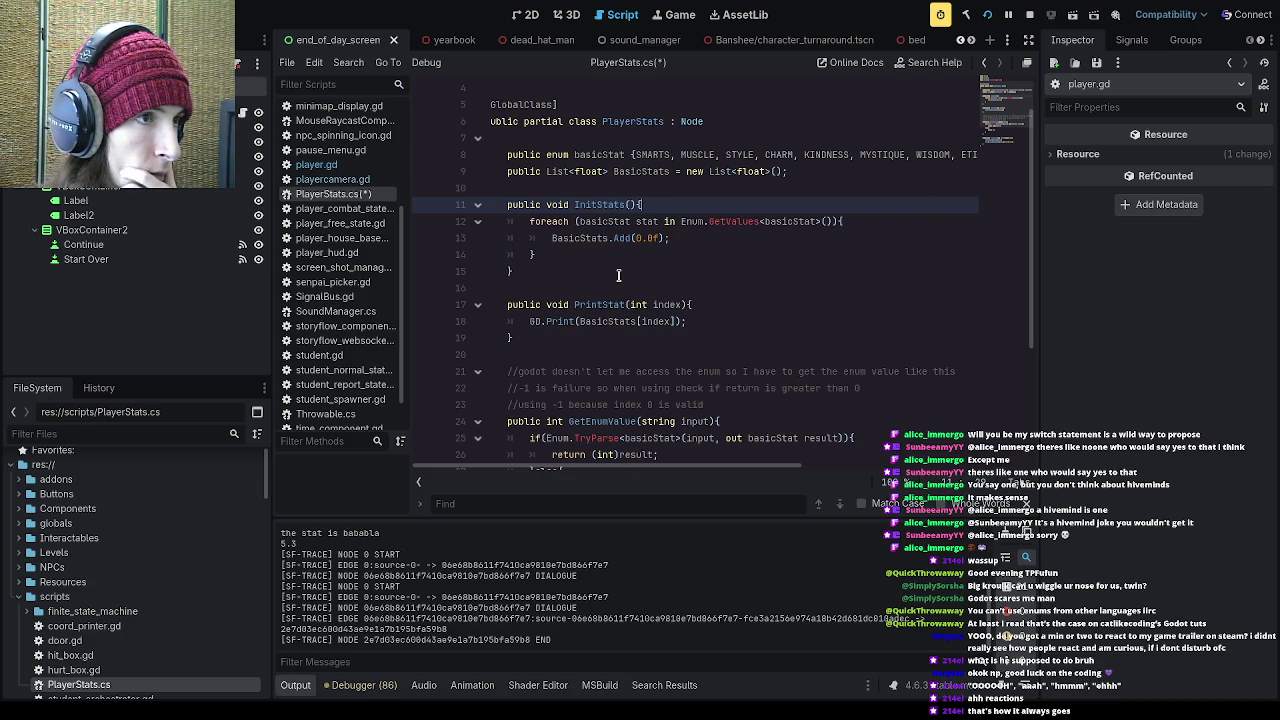
{"action": "scroll", "coordinate": [618, 275], "scroll_direction": "down", "scroll_amount": 4}
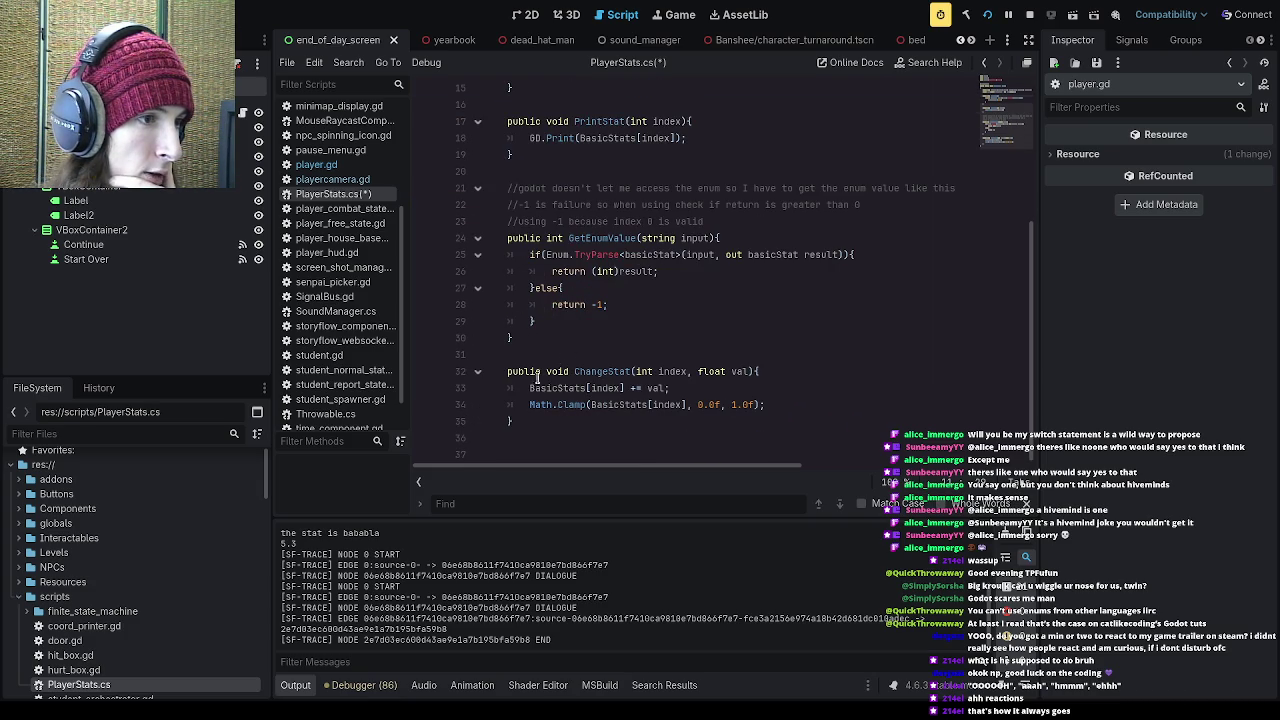
{"action": "left_click", "coordinate": [565, 371]}
{"action": "scroll", "coordinate": [665, 358], "scroll_direction": "up", "scroll_amount": 3}
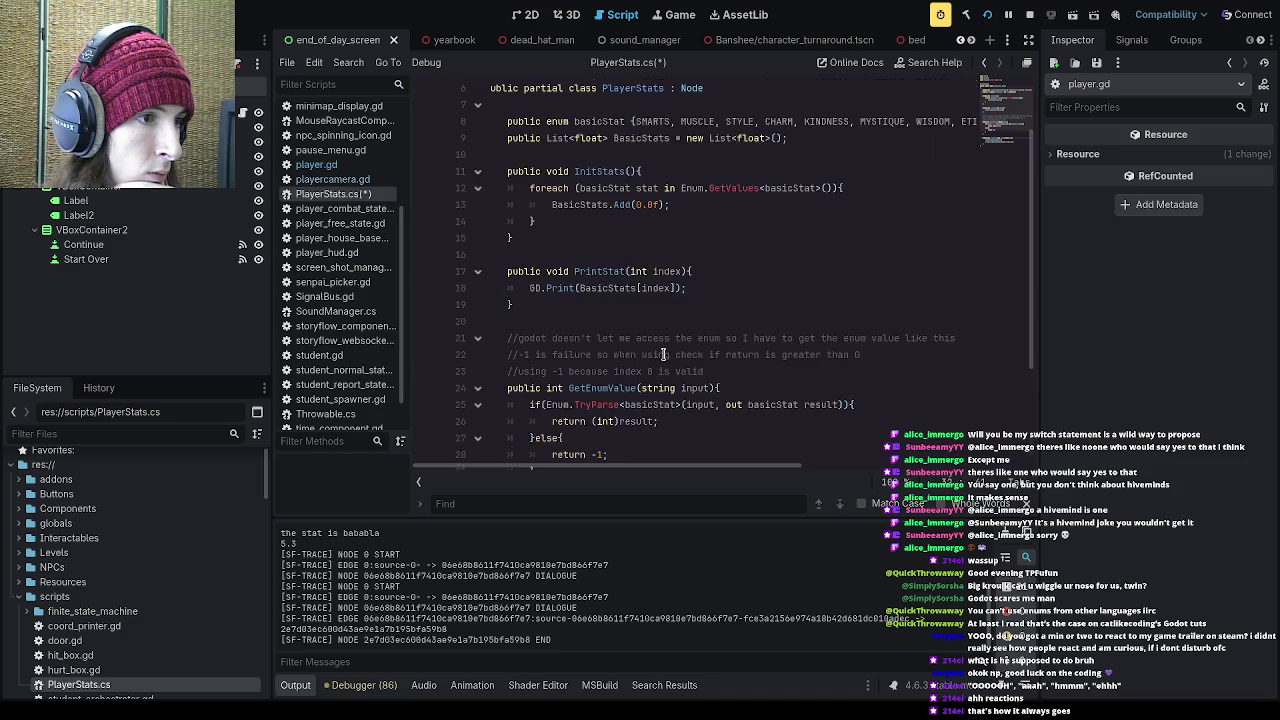
{"action": "scroll", "coordinate": [663, 354], "scroll_direction": "down", "scroll_amount": 3}
{"action": "left_click", "coordinate": [664, 353]}
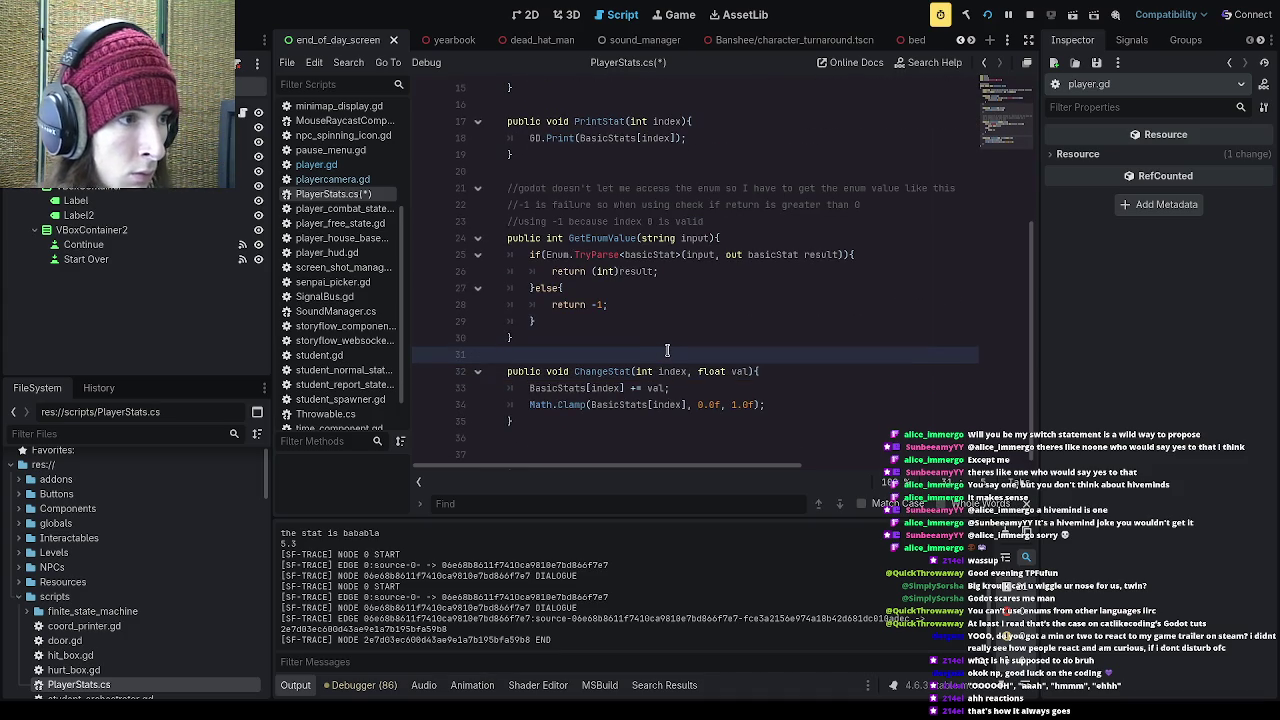
{"action": "scroll", "coordinate": [667, 350], "scroll_direction": "up", "scroll_amount": 5}
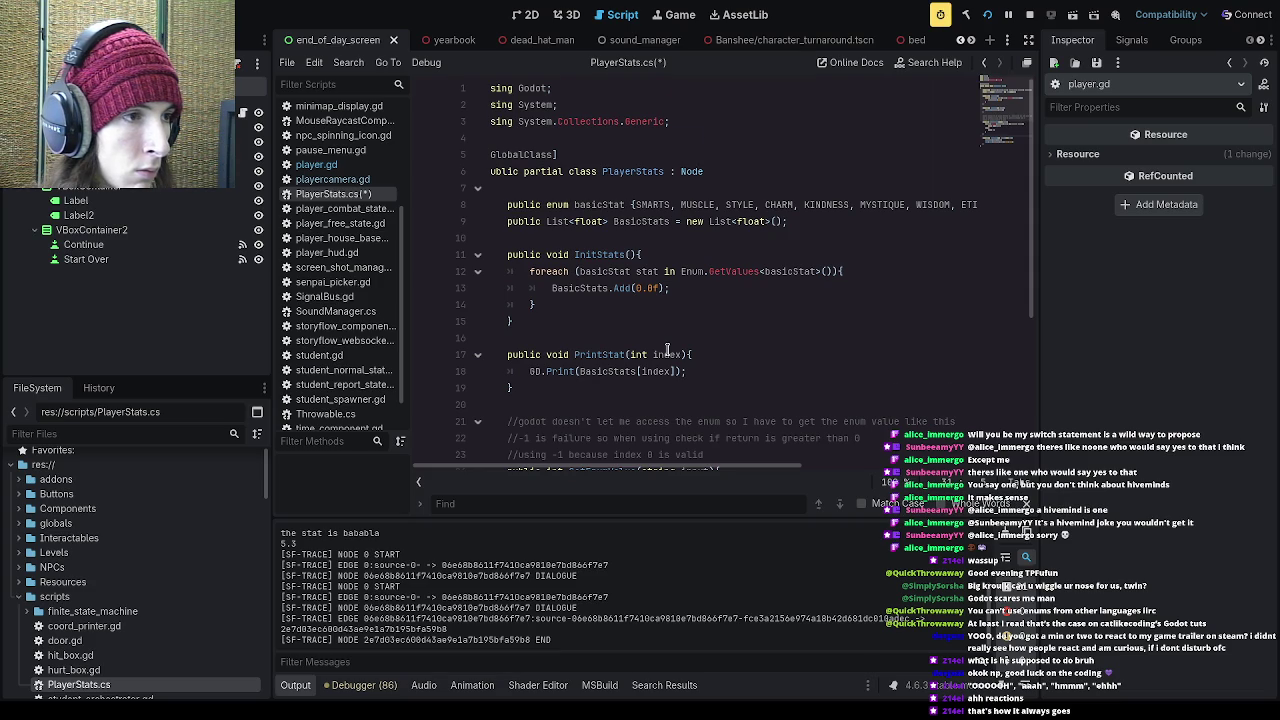
{"action": "scroll", "coordinate": [667, 350], "scroll_direction": "down", "scroll_amount": 4}
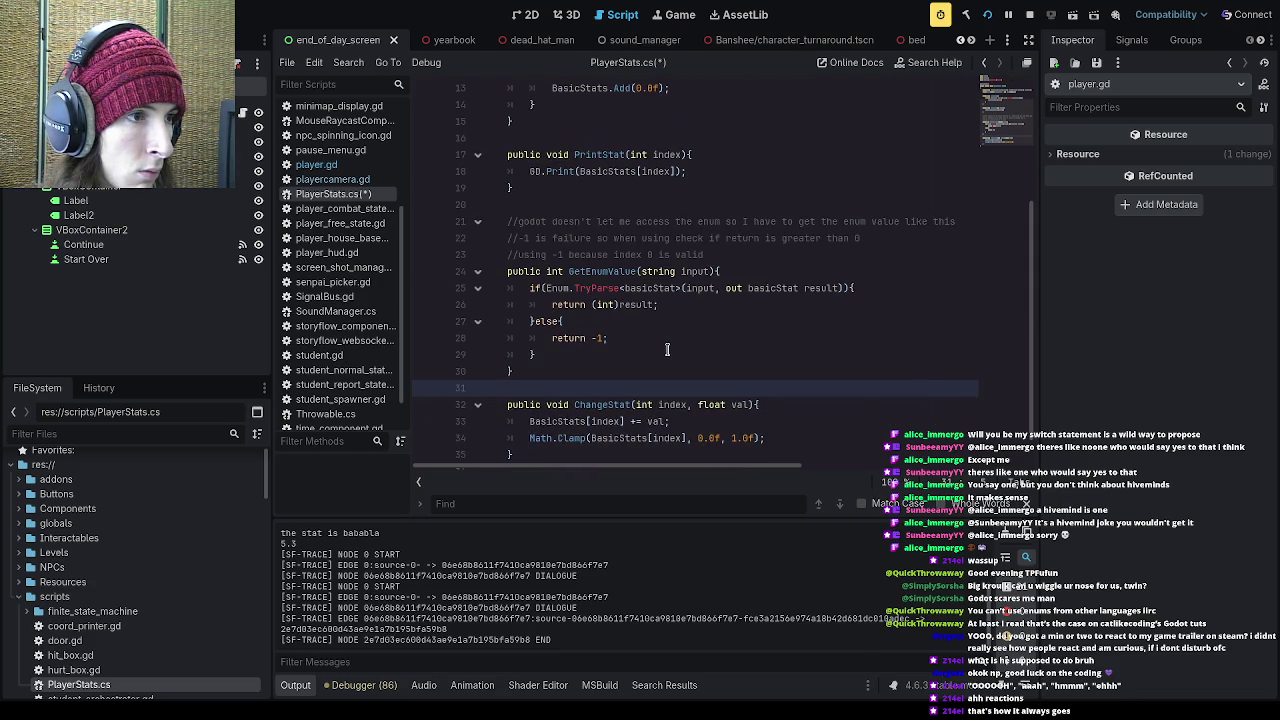
{"action": "scroll", "coordinate": [667, 350], "scroll_direction": "down", "scroll_amount": 1}
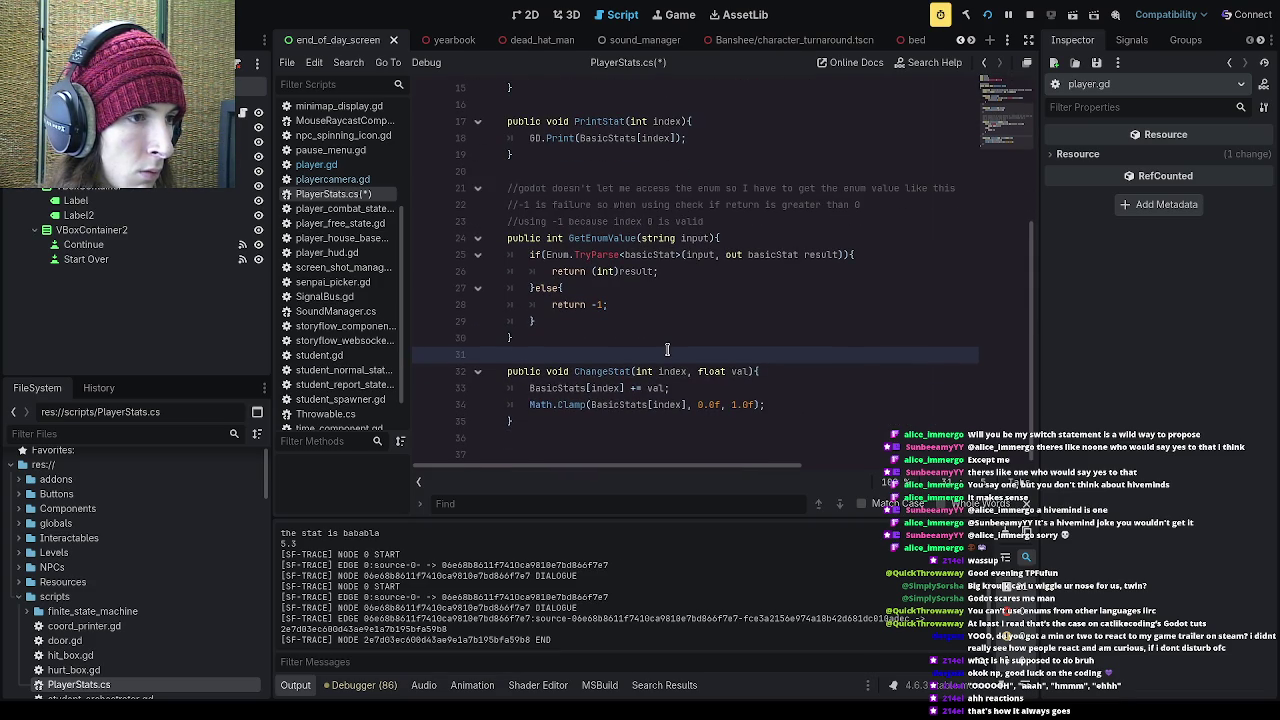
{"action": "scroll", "coordinate": [667, 350], "scroll_direction": "up", "scroll_amount": 5}
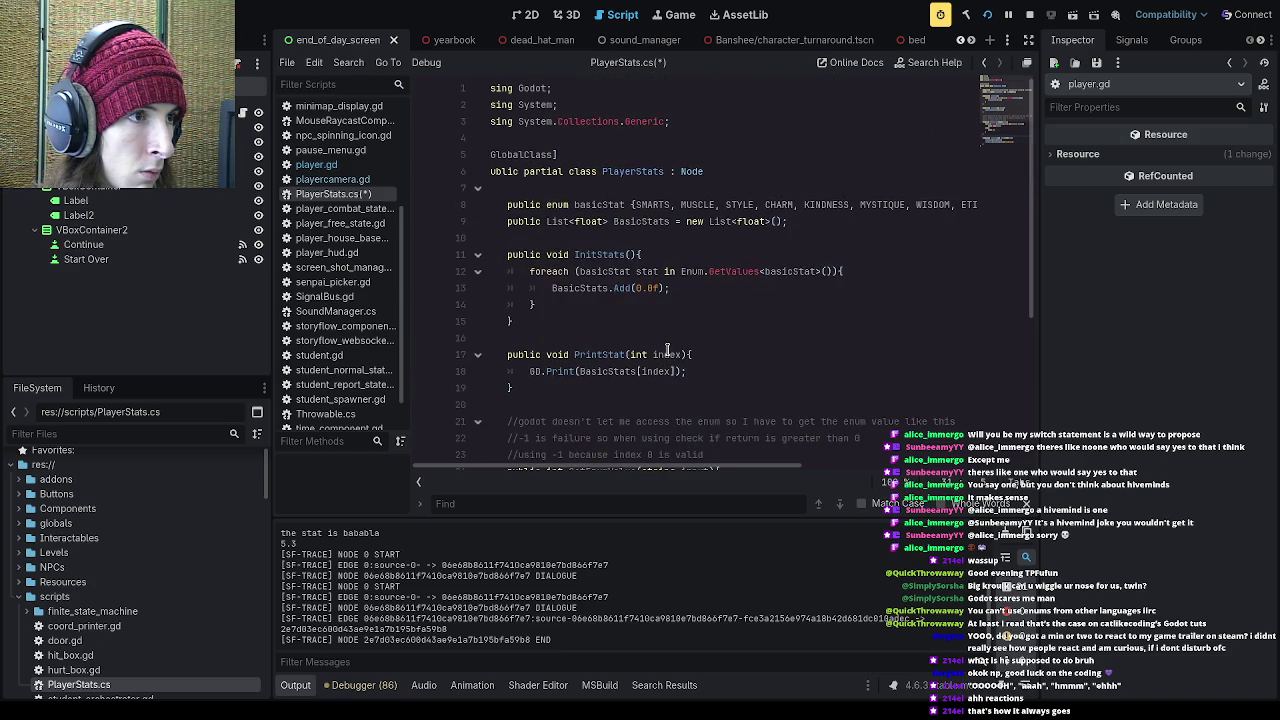
{"action": "scroll", "coordinate": [667, 350], "scroll_direction": "down", "scroll_amount": 5}
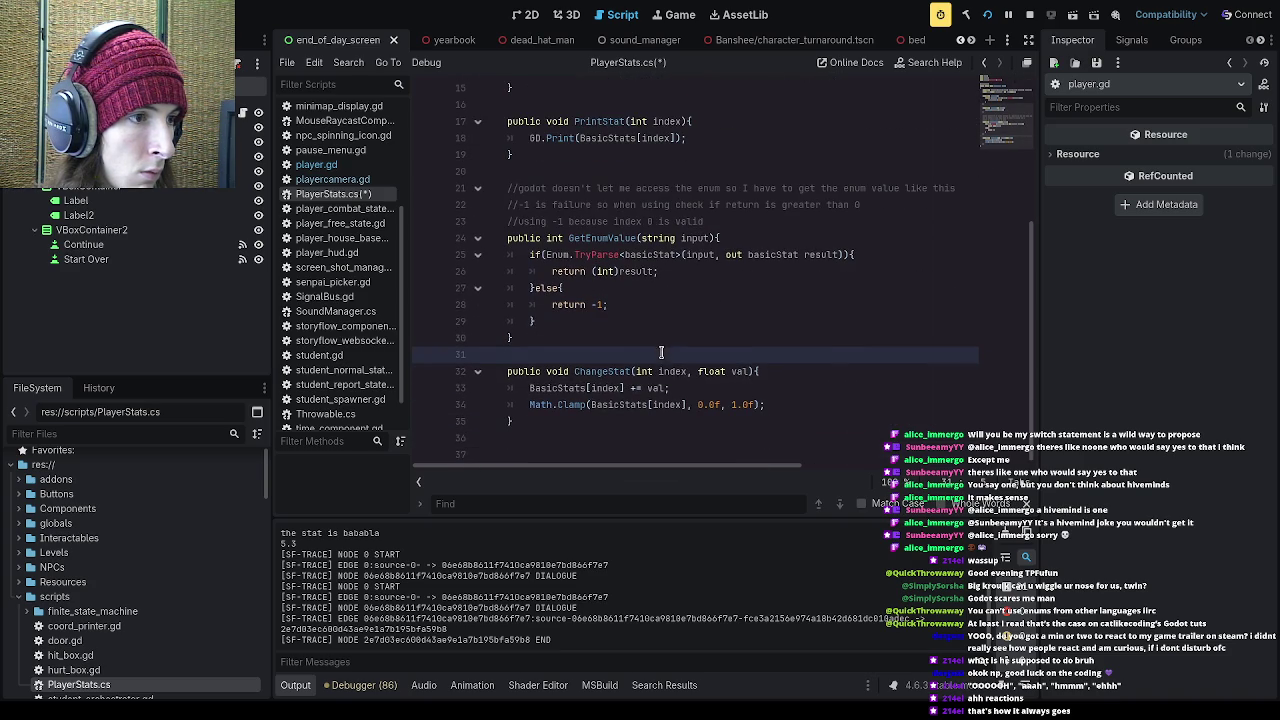
{"action": "left_click", "coordinate": [592, 418]}
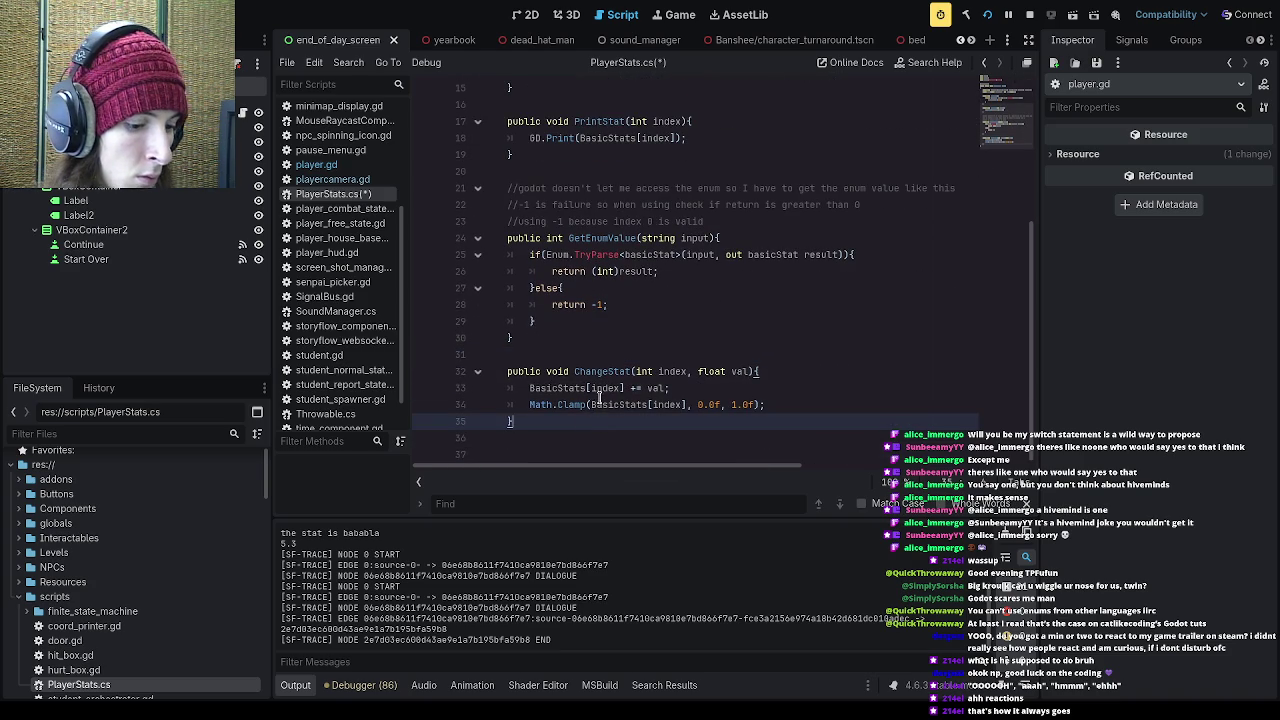
{"action": "key", "text": "Down"}
{"action": "key", "text": "Down"}
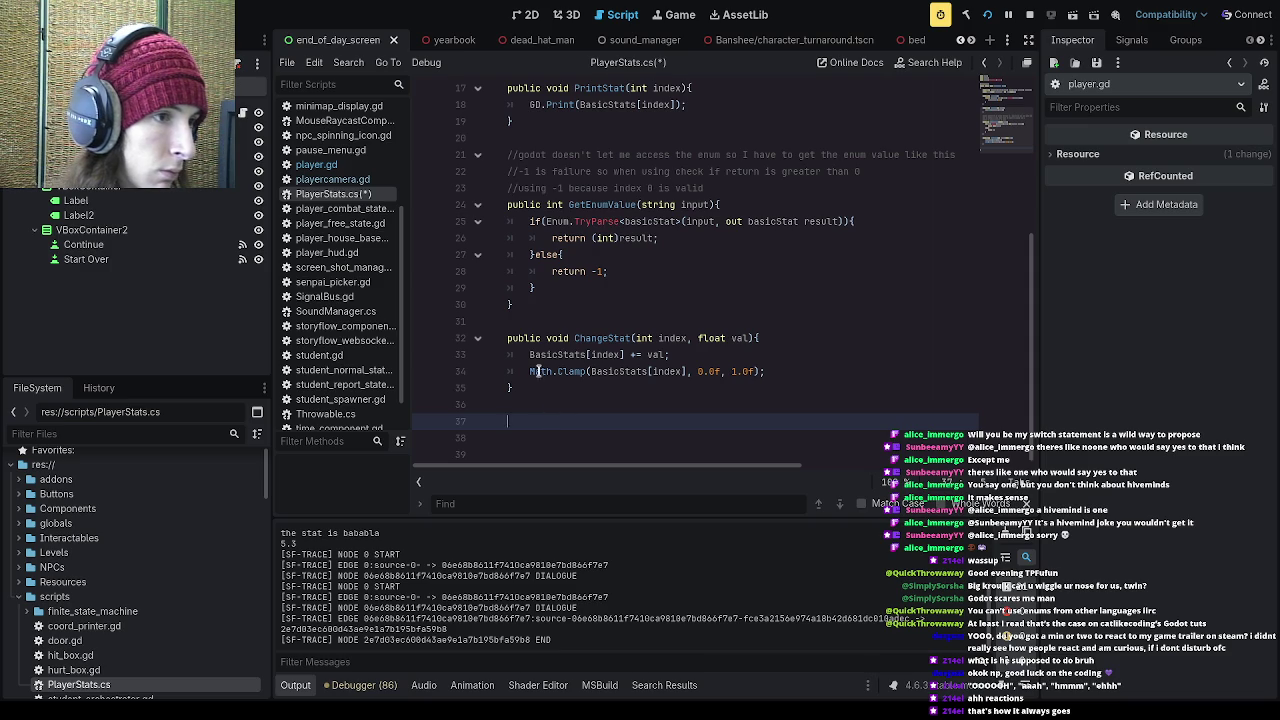
Step: Type 'public void SetStat(int index, float val){' on line 37 with an empty body
{"action": "left_click", "coordinate": [568, 322]}
{"action": "left_click", "coordinate": [542, 415]}
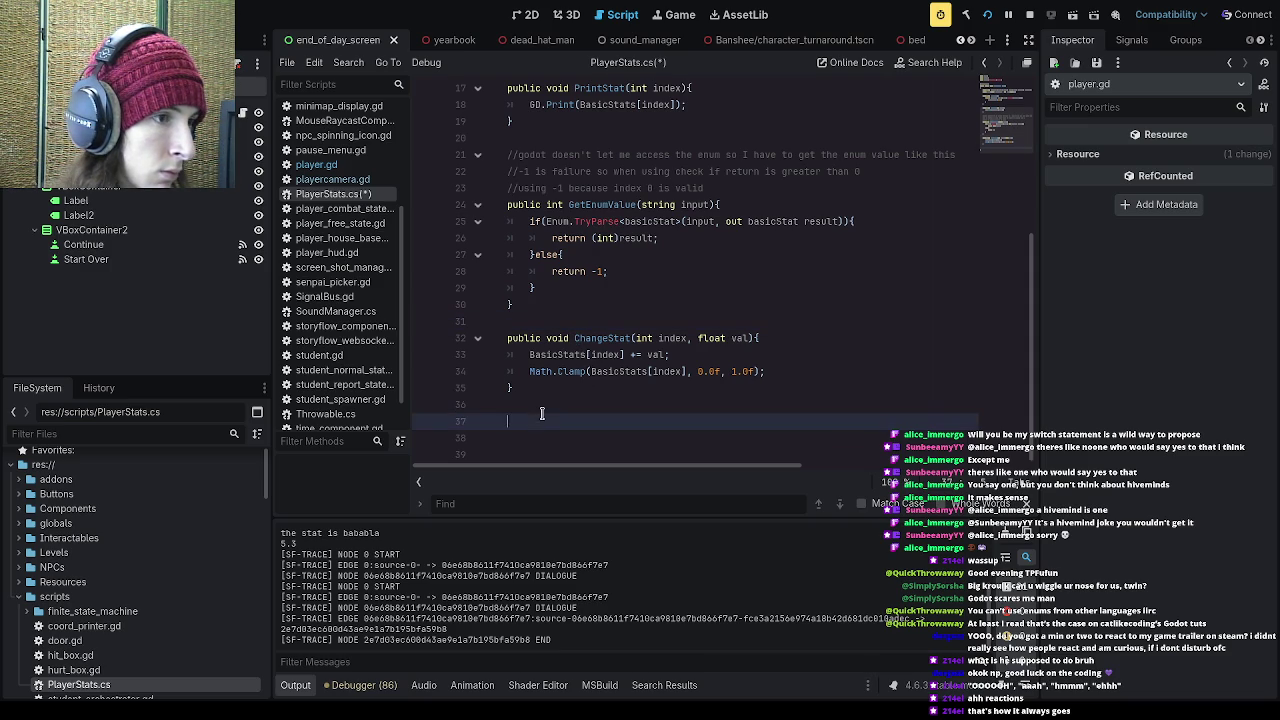
{"action": "left_click", "coordinate": [544, 409]}
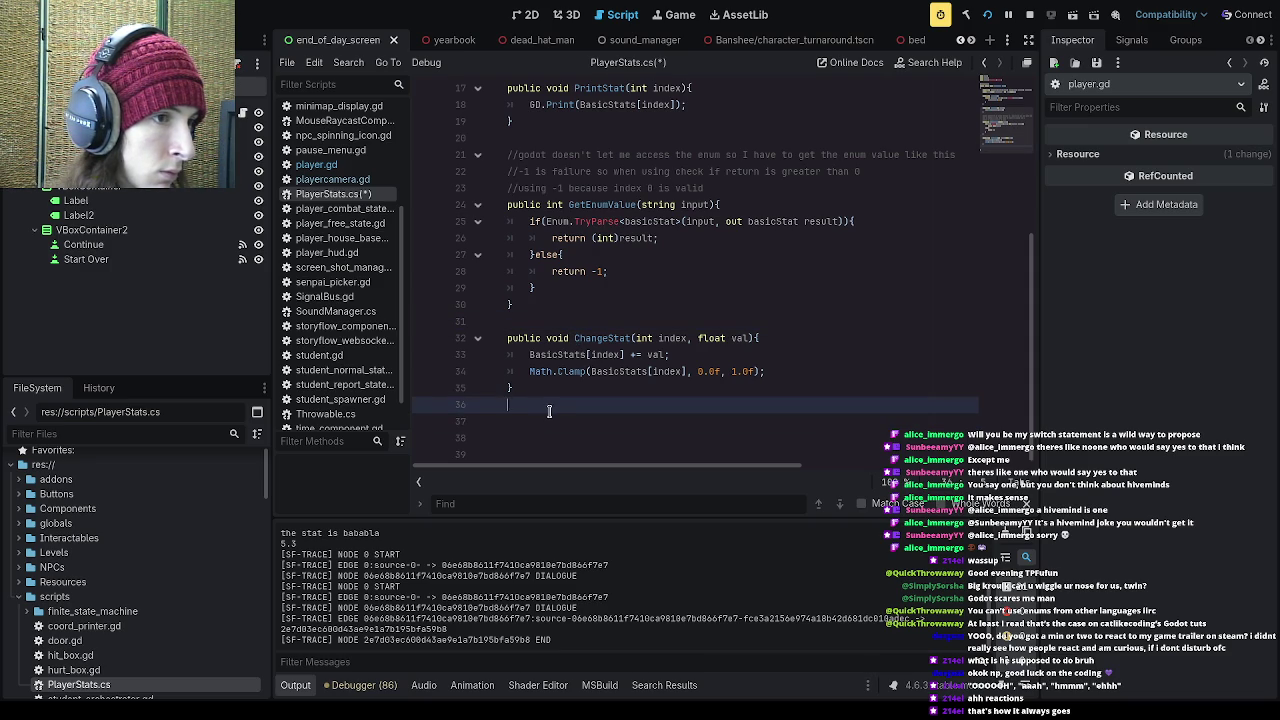
{"action": "key", "text": "Down"}
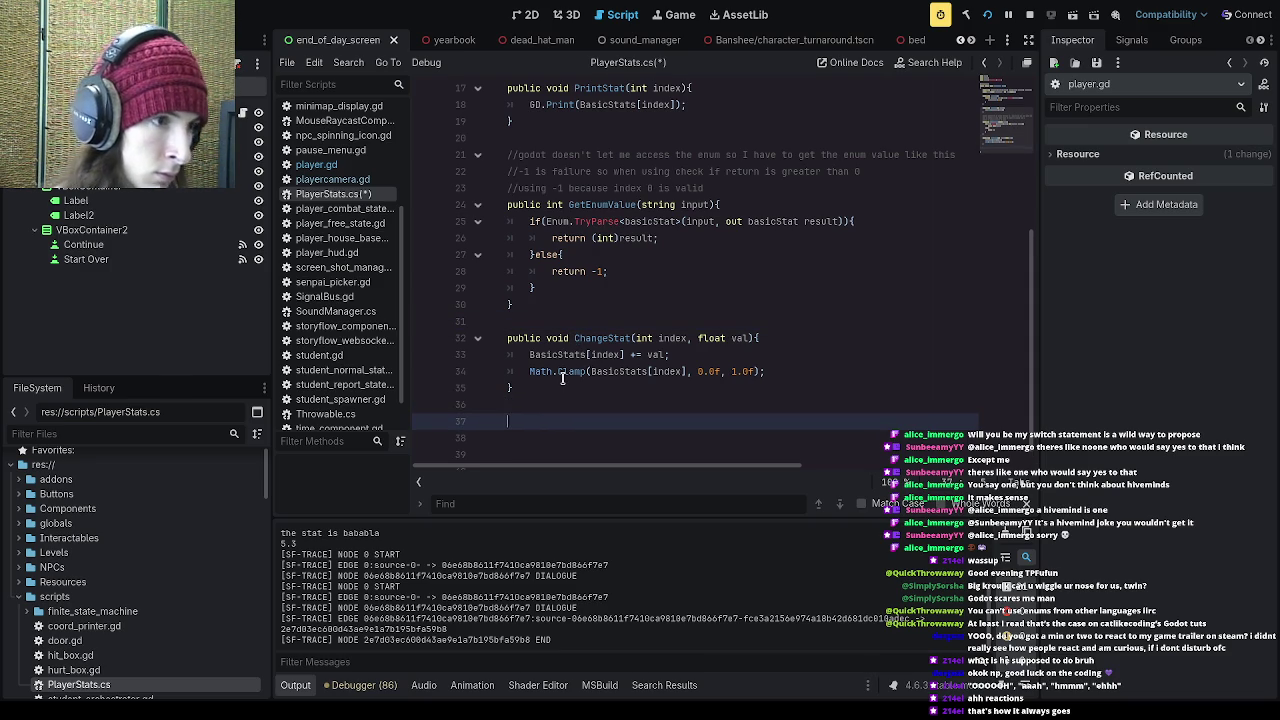
{"action": "type", "text": "public "}
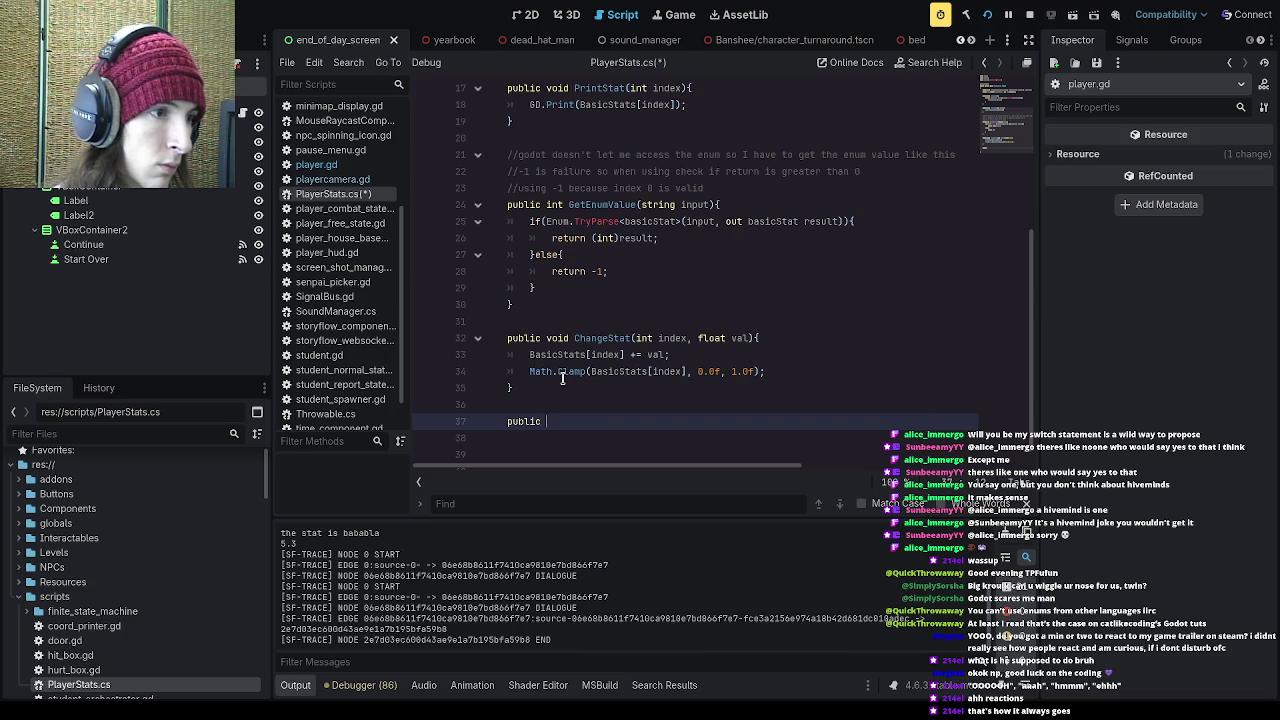
{"action": "type", "text": "void"}
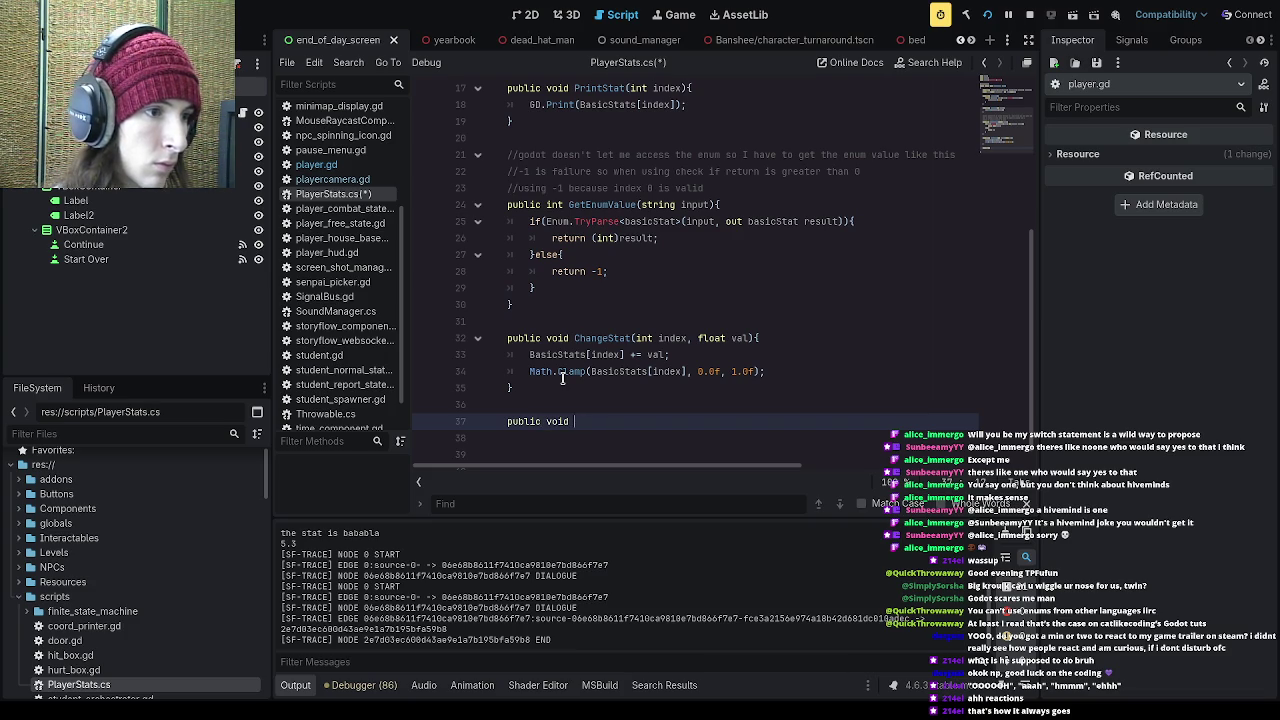
{"action": "type", "text": "etStat()int ind"}
{"action": "type", "text": "ex, float val)"}
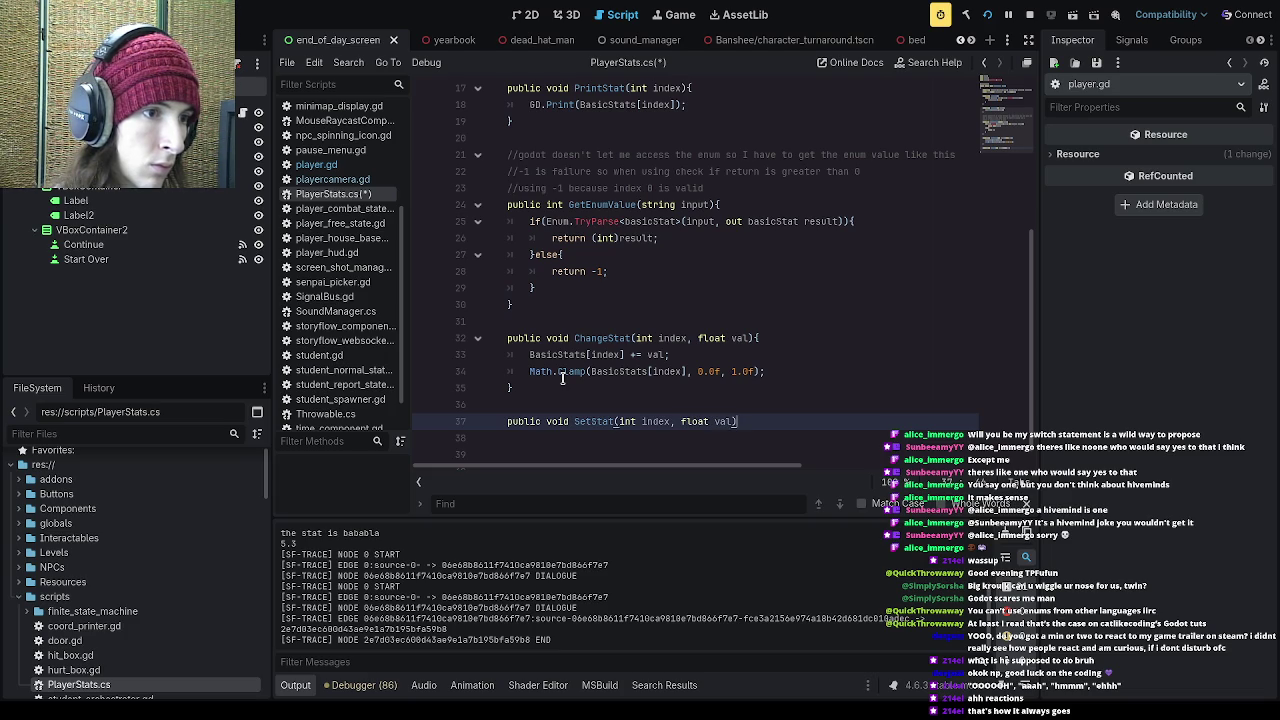
{"action": "type", "text": "{"}
{"action": "key", "text": "Return"}
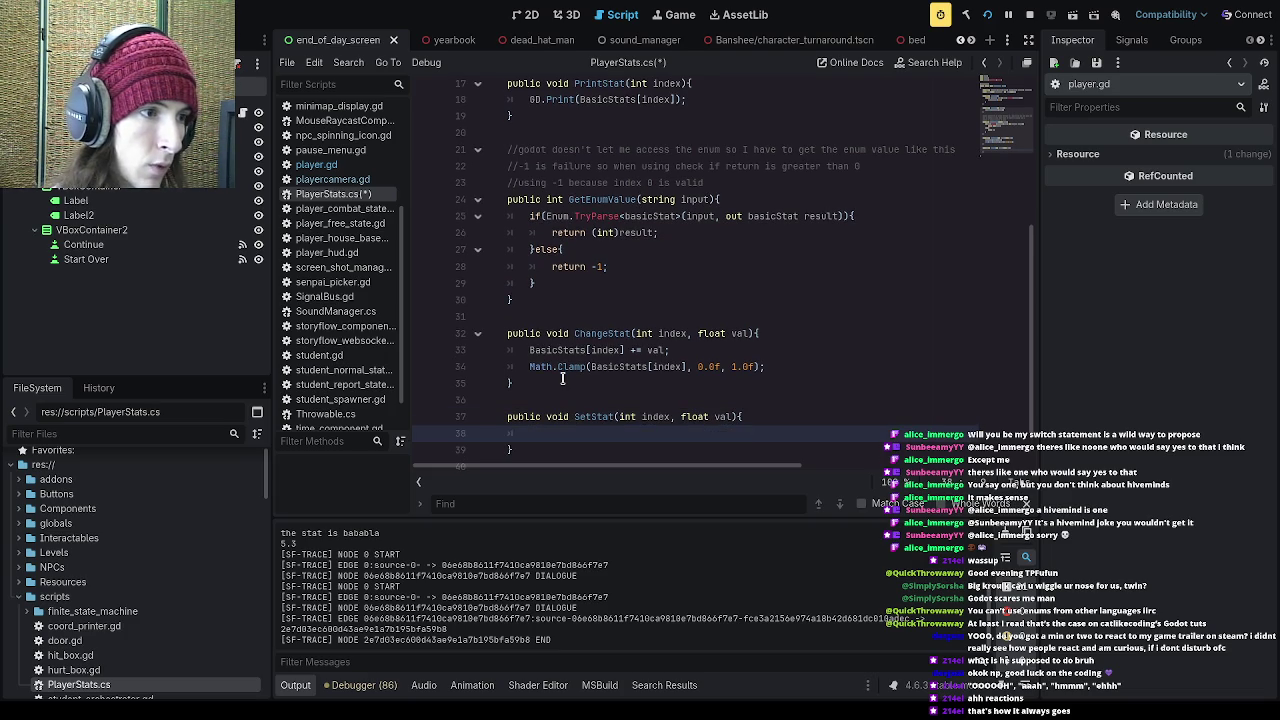
Step: Select and review the Math.Clamp statement in ChangeStat
{"action": "left_click", "coordinate": [768, 368]}
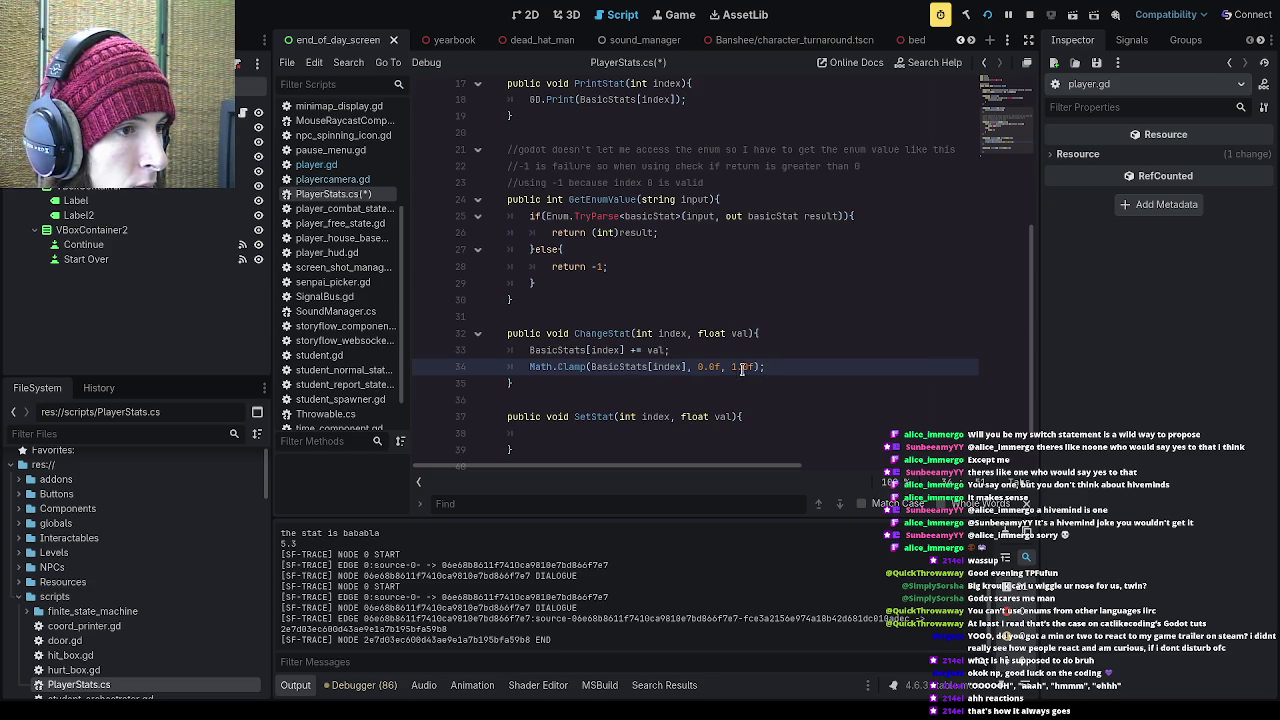
{"action": "left_click_drag", "start_coordinate": [755, 368], "coordinate": [590, 368]}
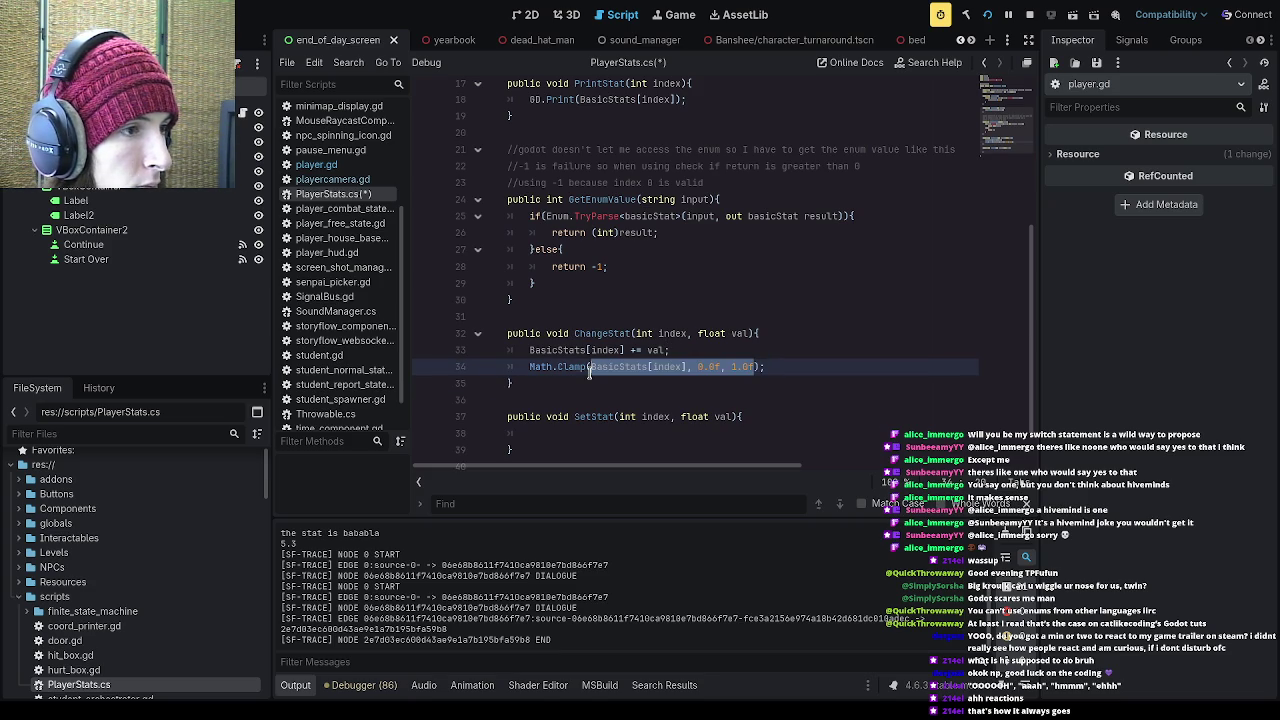
{"action": "left_click", "coordinate": [631, 392]}
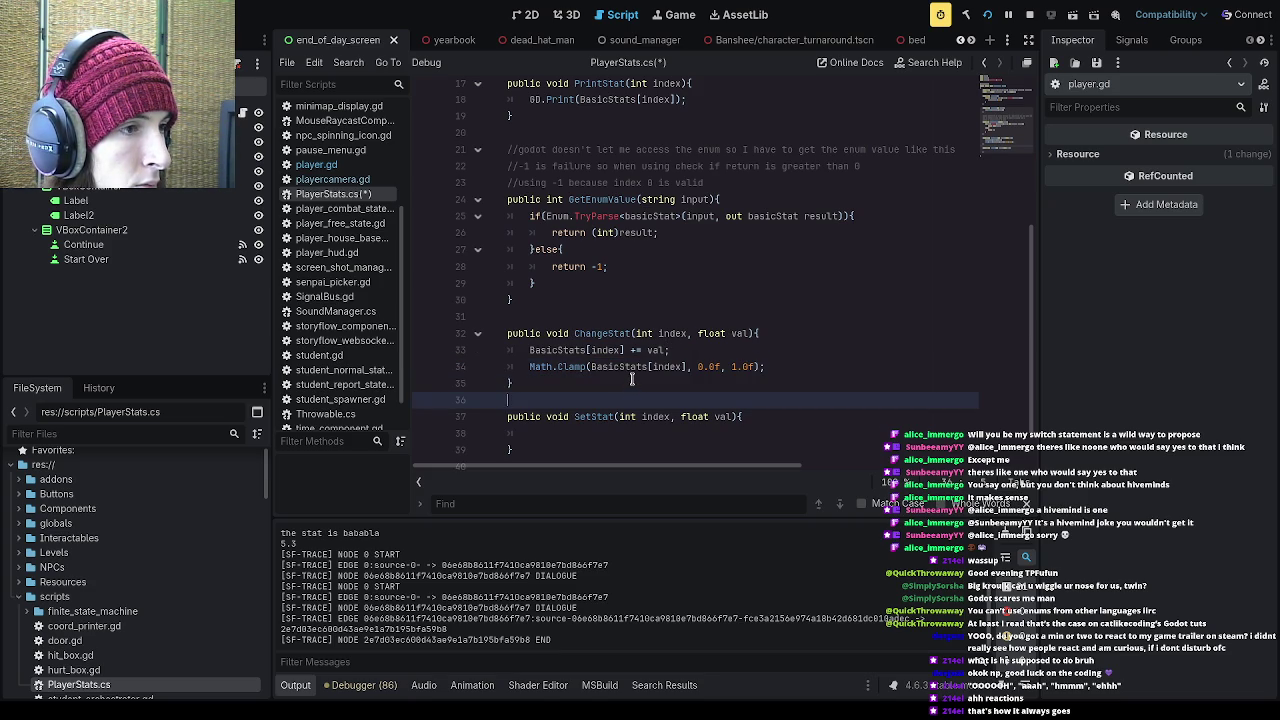
{"action": "left_click", "coordinate": [763, 367]}
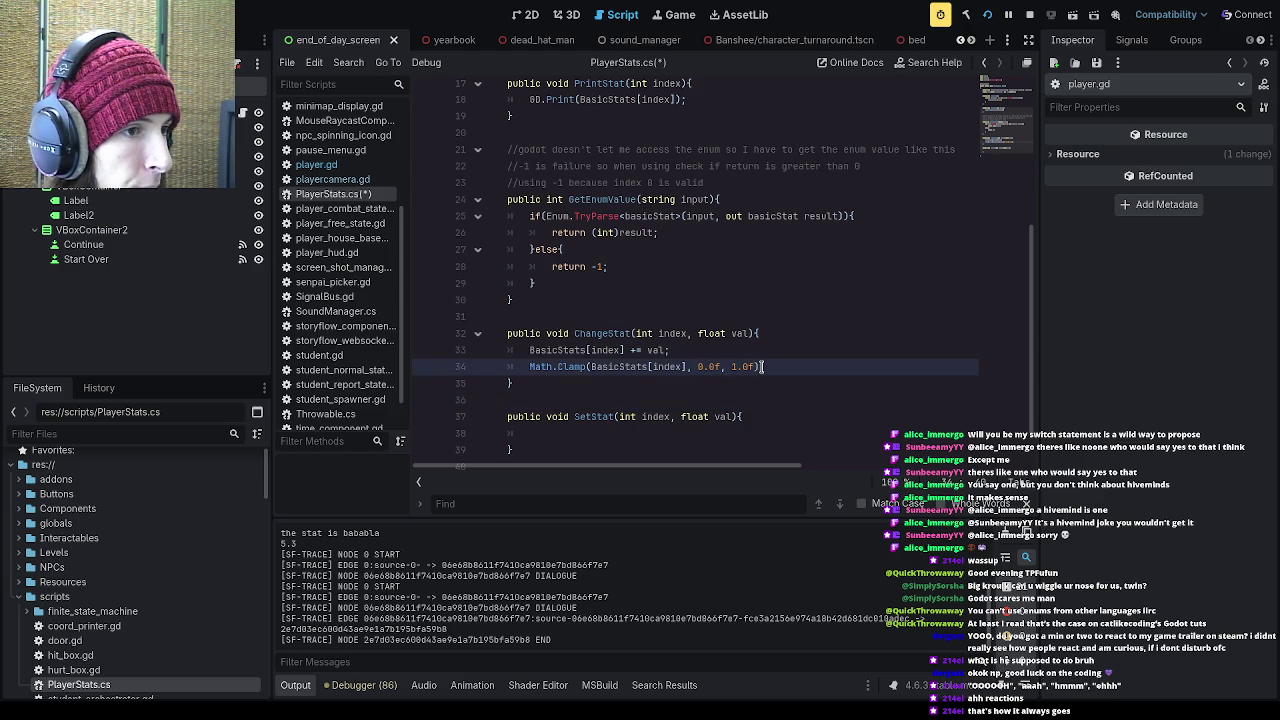
{"action": "type", "text": ";"}
{"action": "left_click_drag", "start_coordinate": [763, 367], "coordinate": [529, 367]}
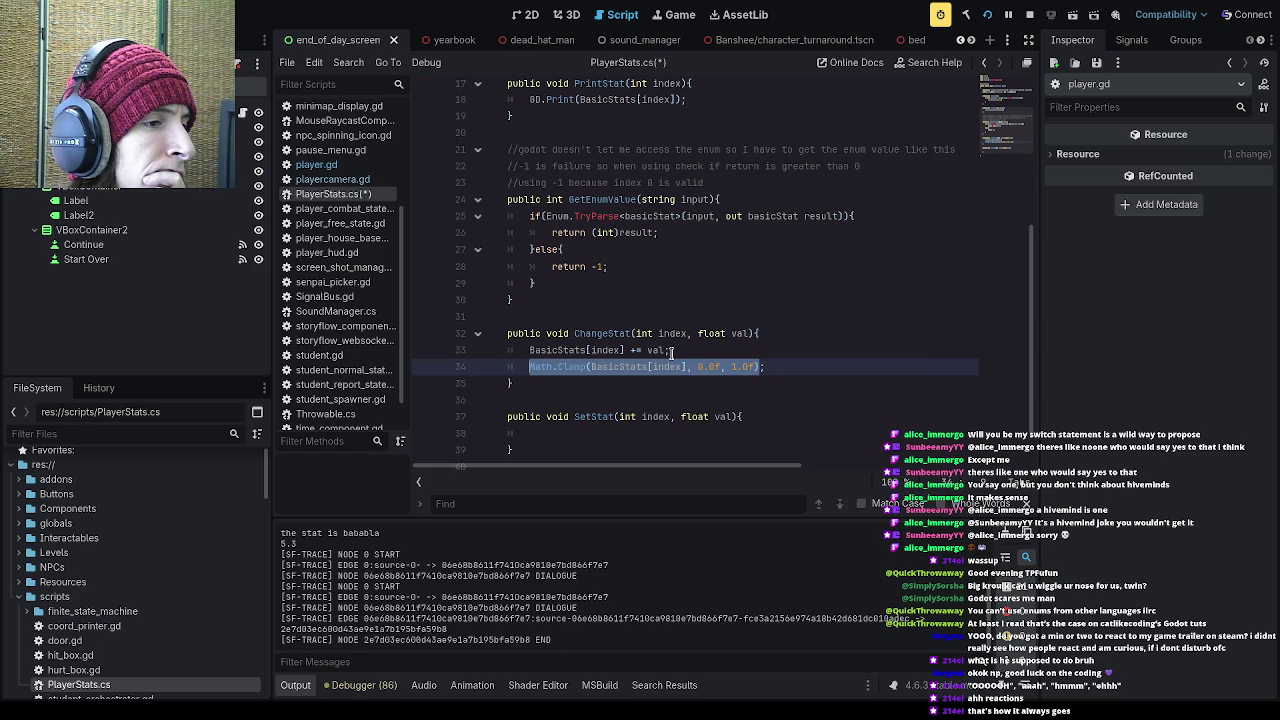
{"action": "left_click", "coordinate": [671, 352]}
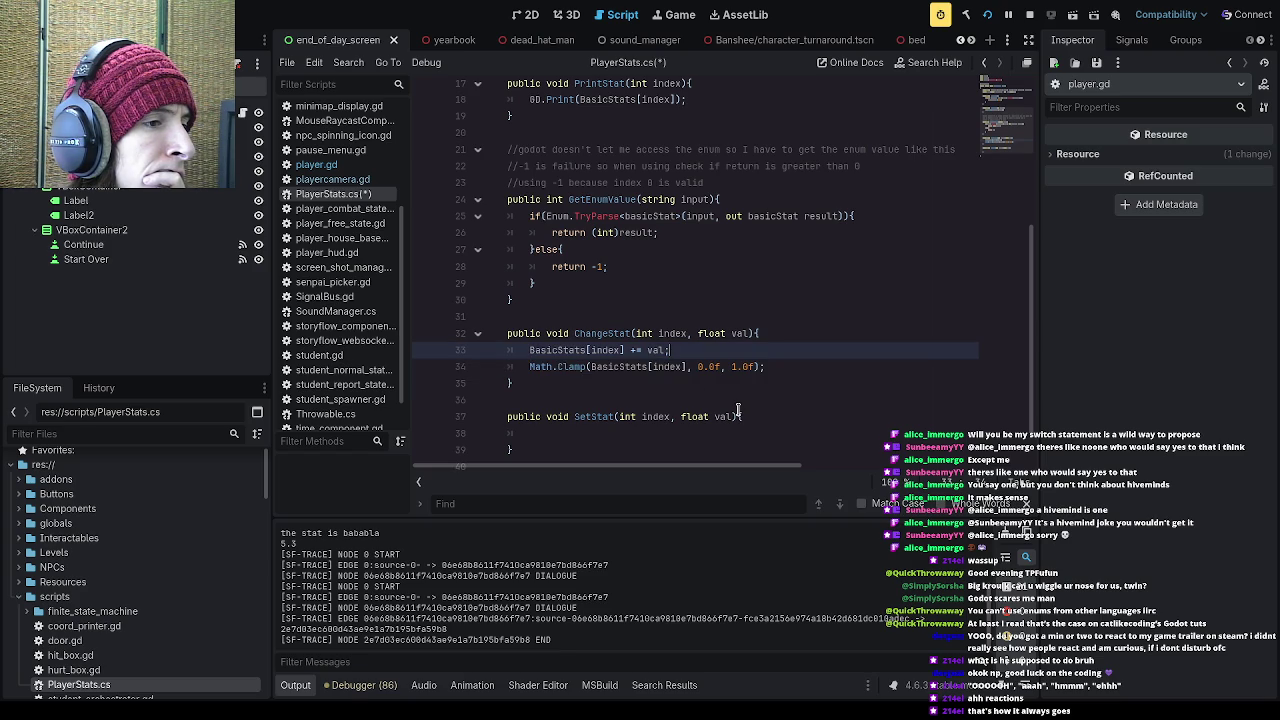
Step: Paste the BasicStats[index] += val line into SetStat and drop the '+' to assign directly
{"action": "scroll", "coordinate": [735, 408], "scroll_direction": "up", "scroll_amount": 5}
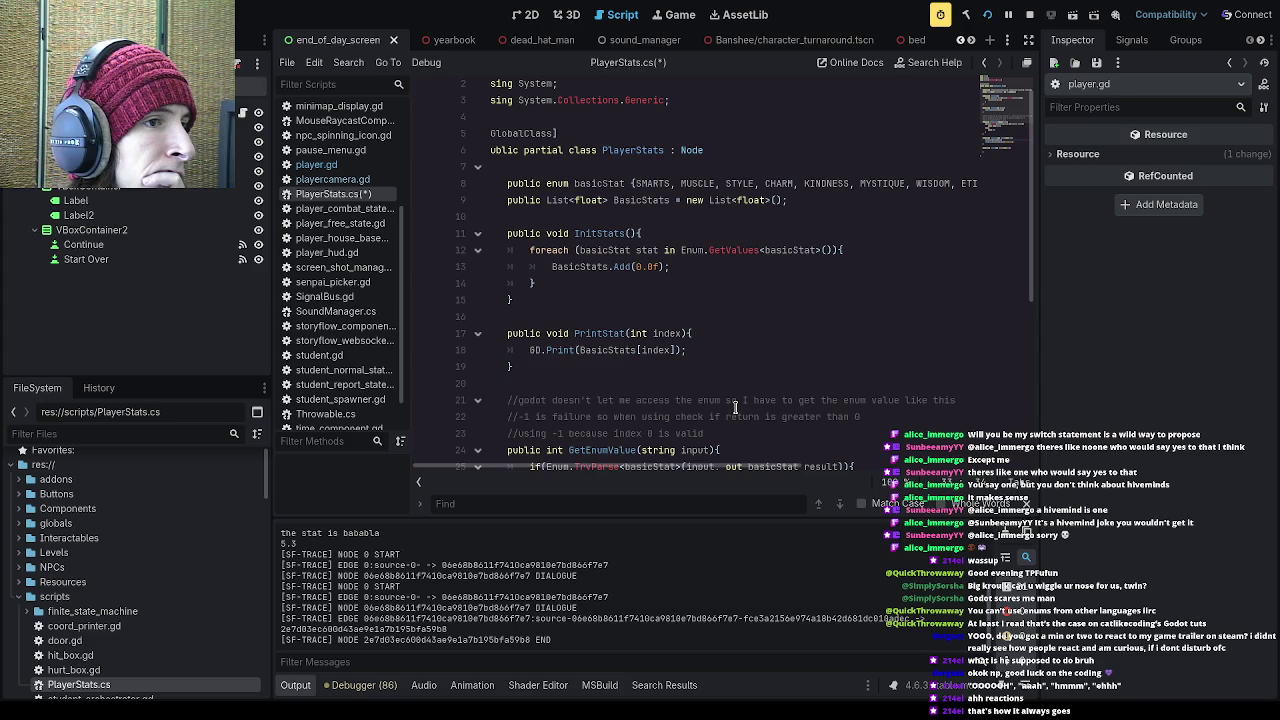
{"action": "scroll", "coordinate": [735, 408], "scroll_direction": "down", "scroll_amount": 6}
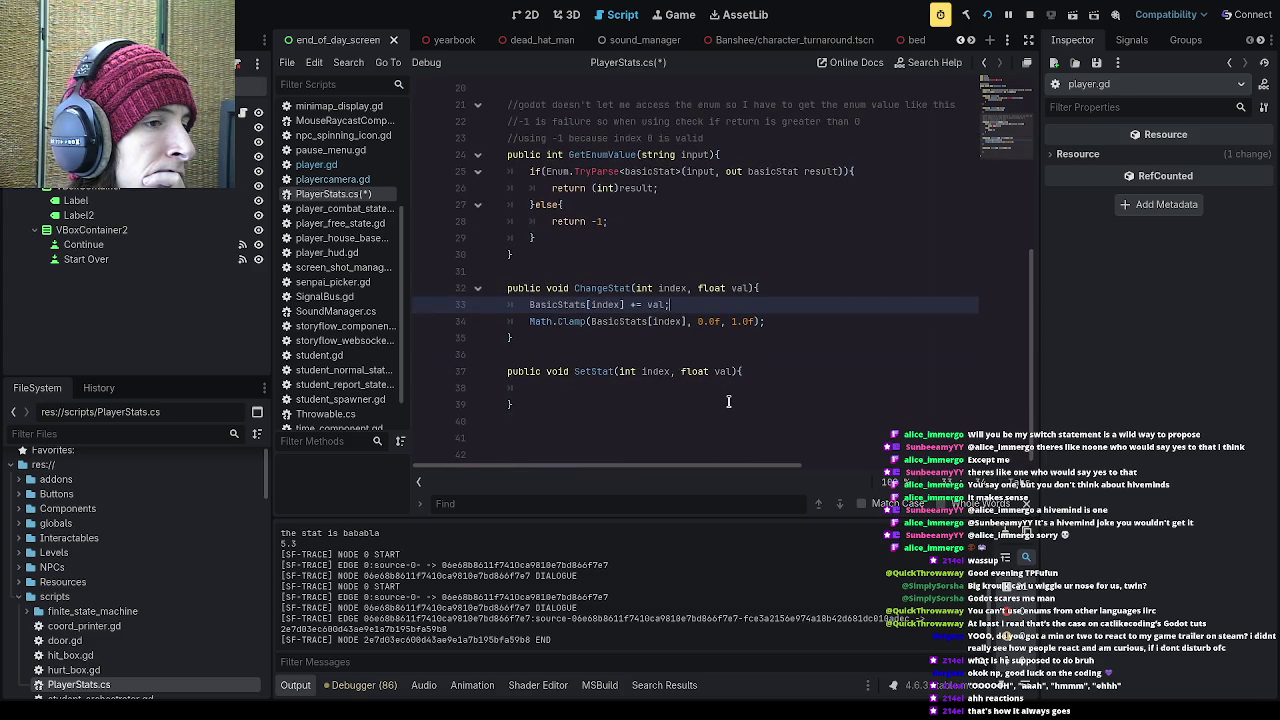
{"action": "scroll", "coordinate": [730, 402], "scroll_direction": "up", "scroll_amount": 1}
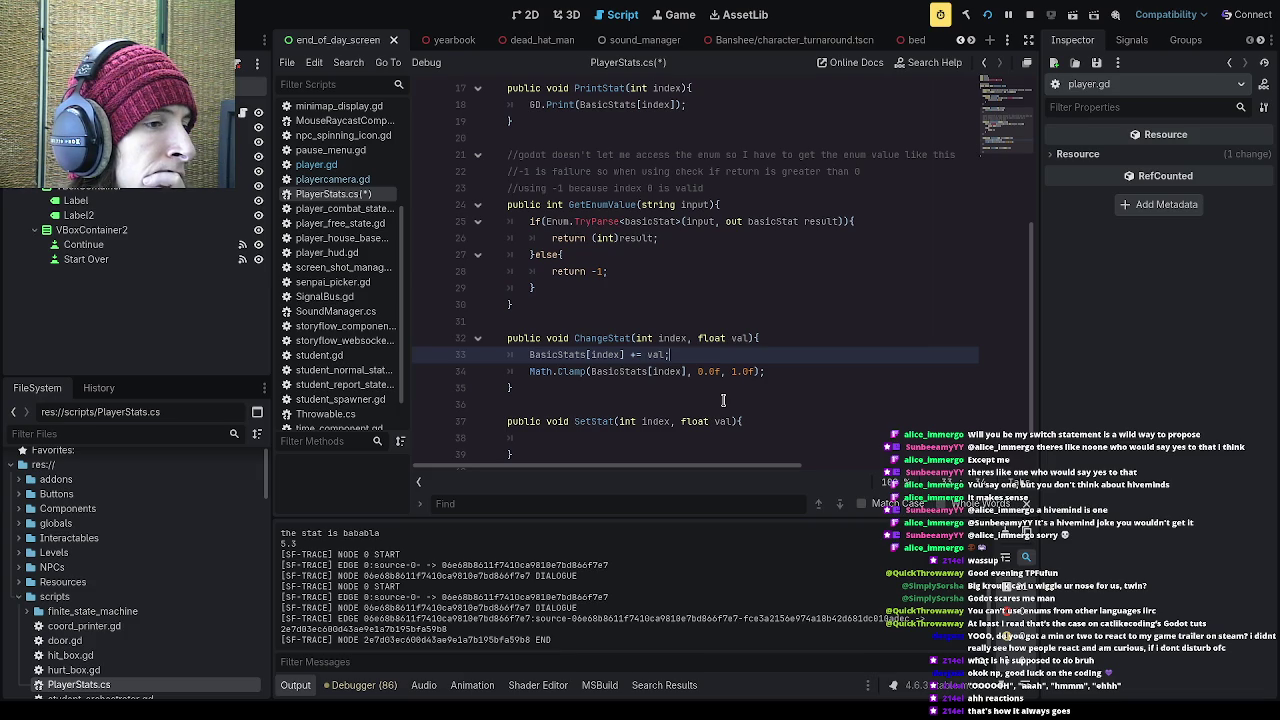
{"action": "scroll", "coordinate": [723, 400], "scroll_direction": "down", "scroll_amount": 1}
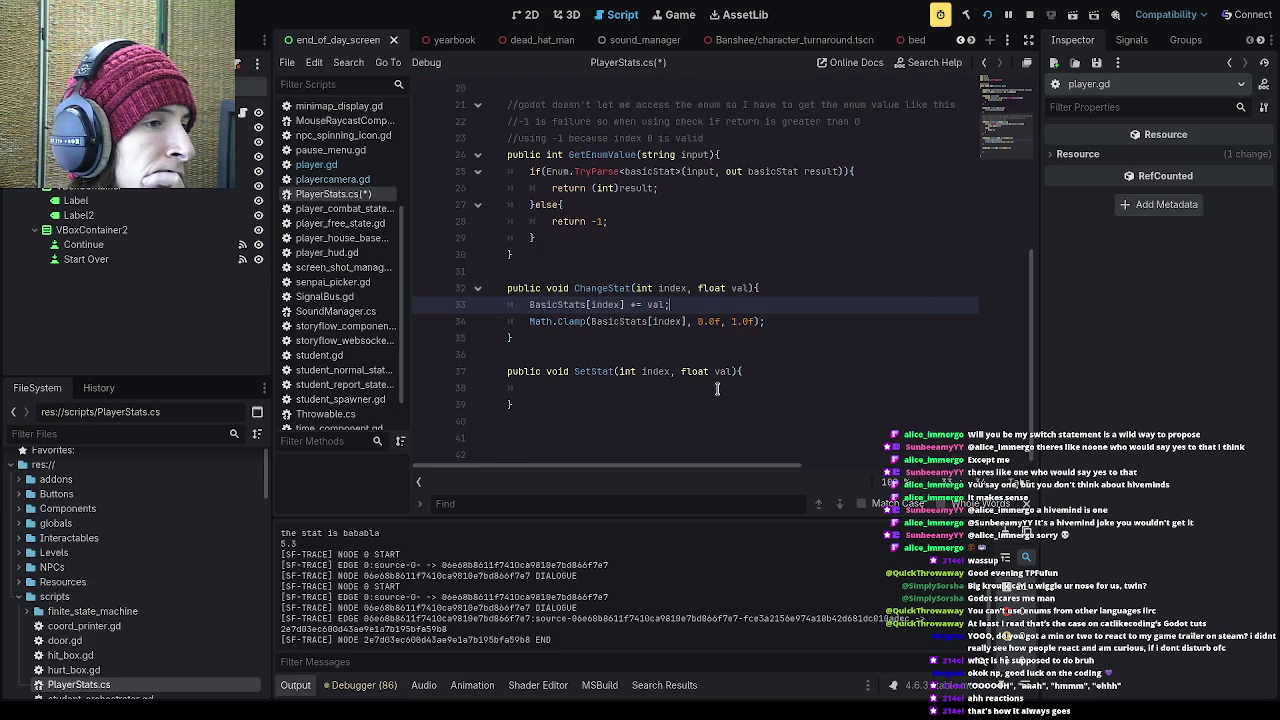
{"action": "left_click_drag", "start_coordinate": [670, 304], "coordinate": [529, 304]}
{"action": "key", "text": "ctrl+c"}
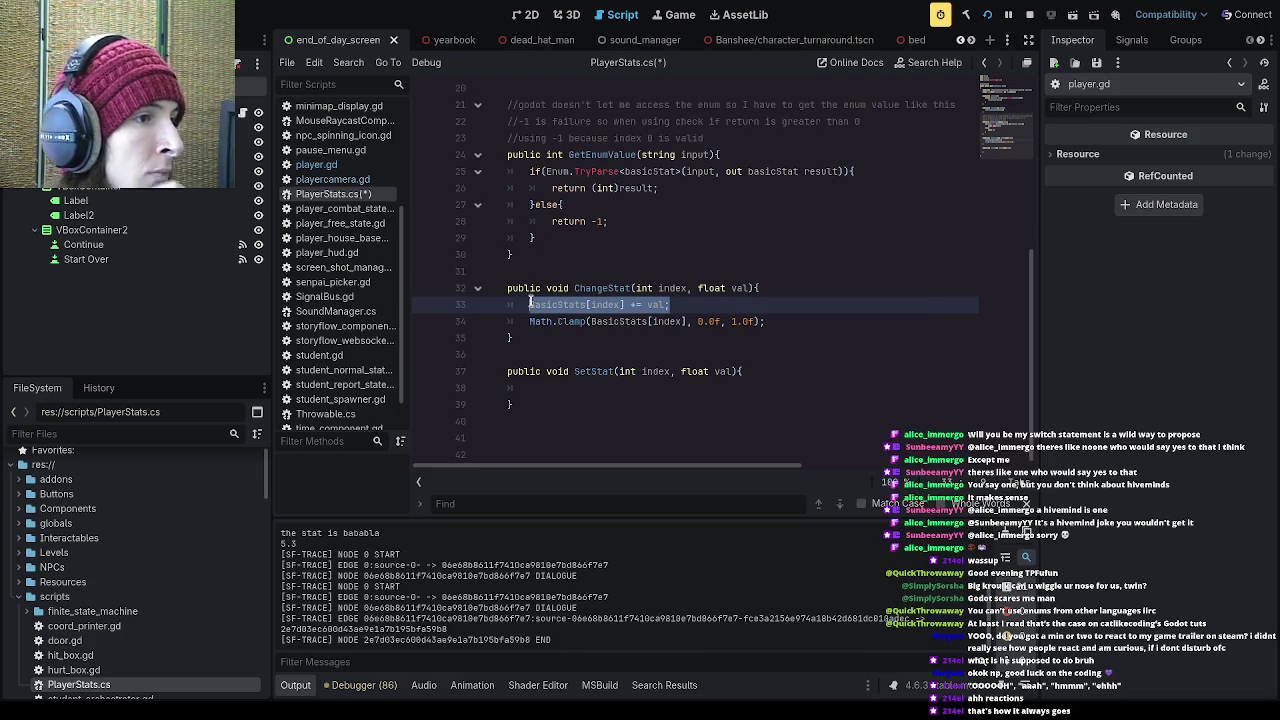
{"action": "left_click", "coordinate": [621, 392]}
{"action": "key", "text": "ctrl+v"}
{"action": "key", "text": "Left"}
{"action": "key", "text": "Left"}
{"action": "key", "text": "Left"}
{"action": "key", "text": "BackSpace"}
Step: Leave a single blank line below SetStat for the next method
{"action": "left_click", "coordinate": [666, 403]}
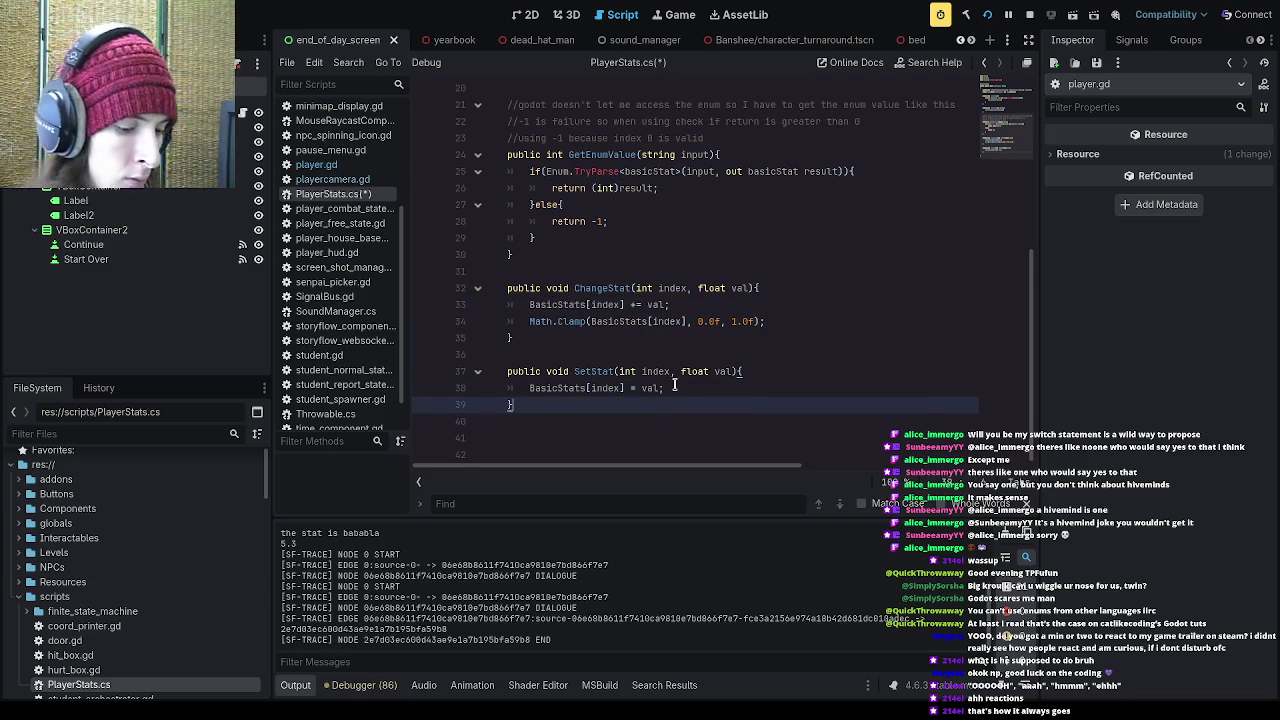
{"action": "key", "text": "Down"}
{"action": "key", "text": "Down"}
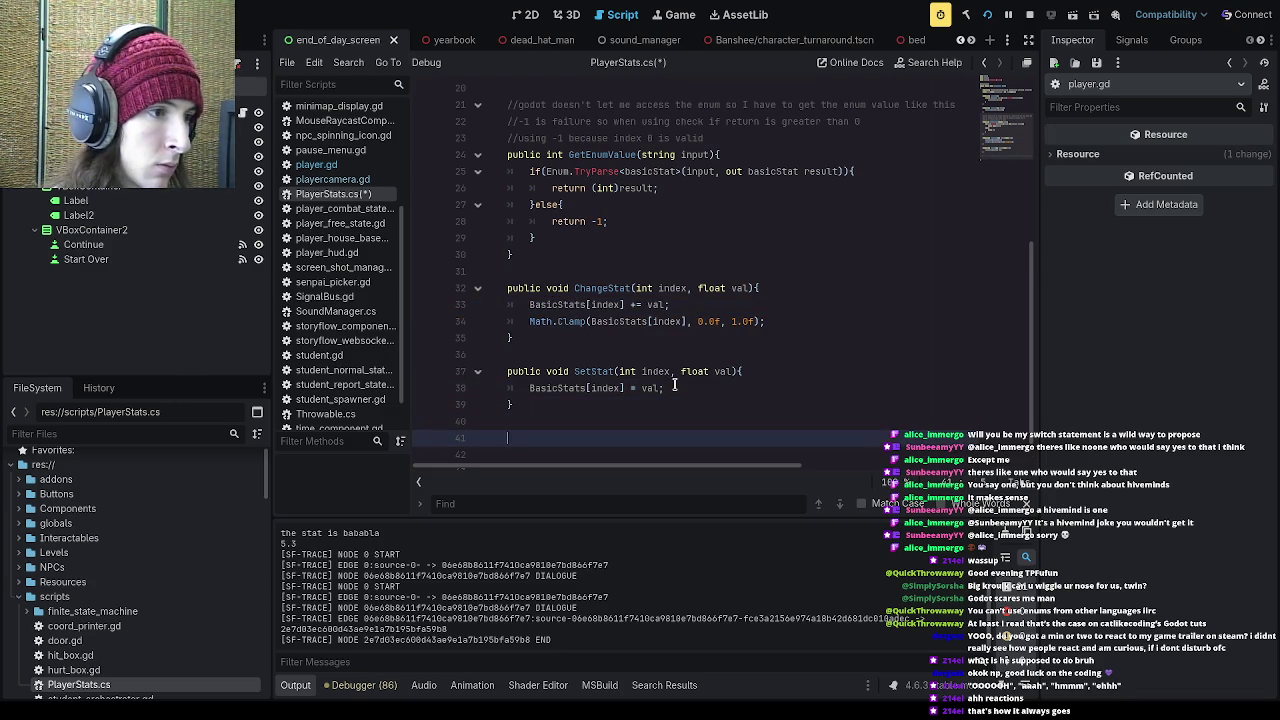
{"action": "key", "text": "Delete"}
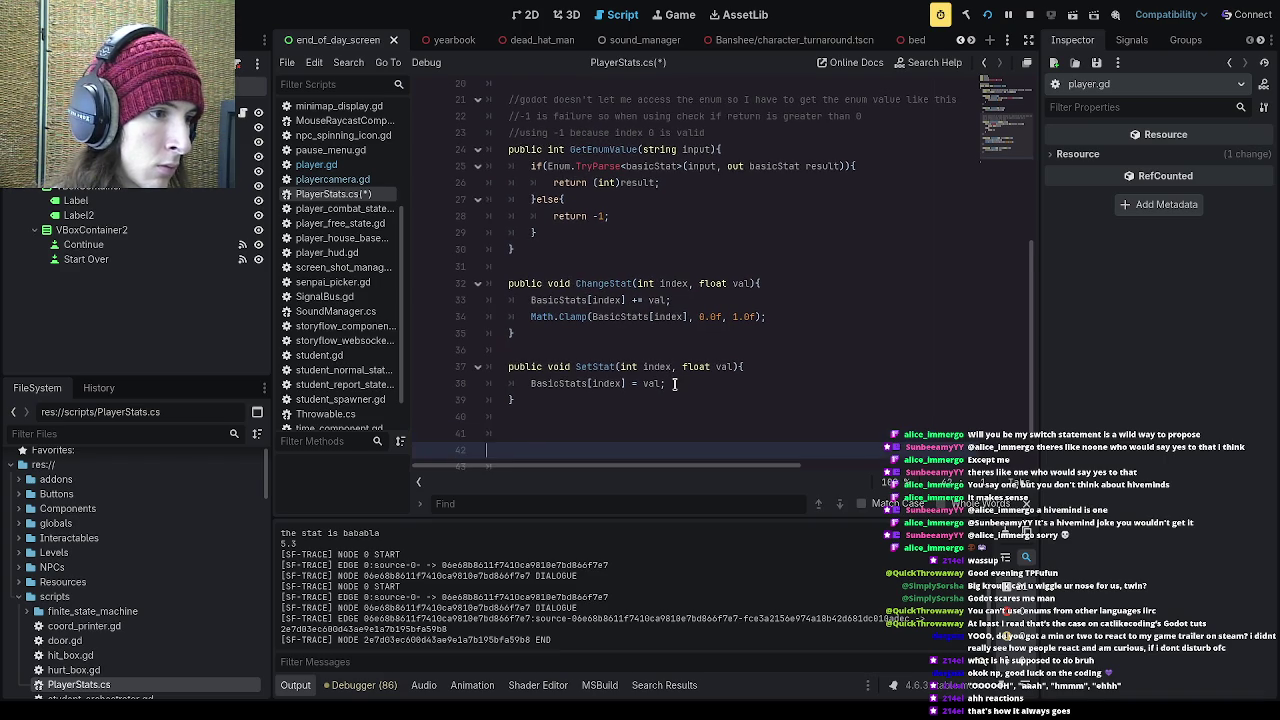
{"action": "key", "text": "Up"}
{"action": "key", "text": "Return"}
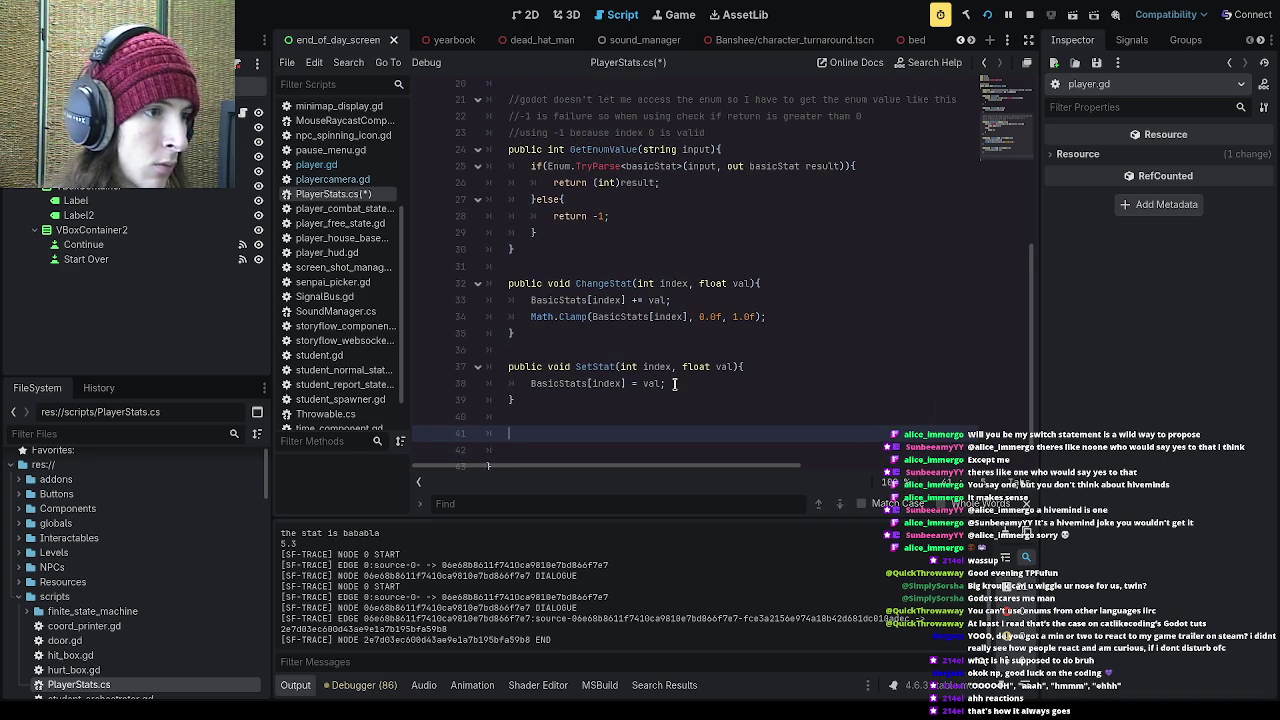
Step: Declare GetStat below SetStat with a pasted stat-access body and a float return type
{"action": "type", "text": "public void"}
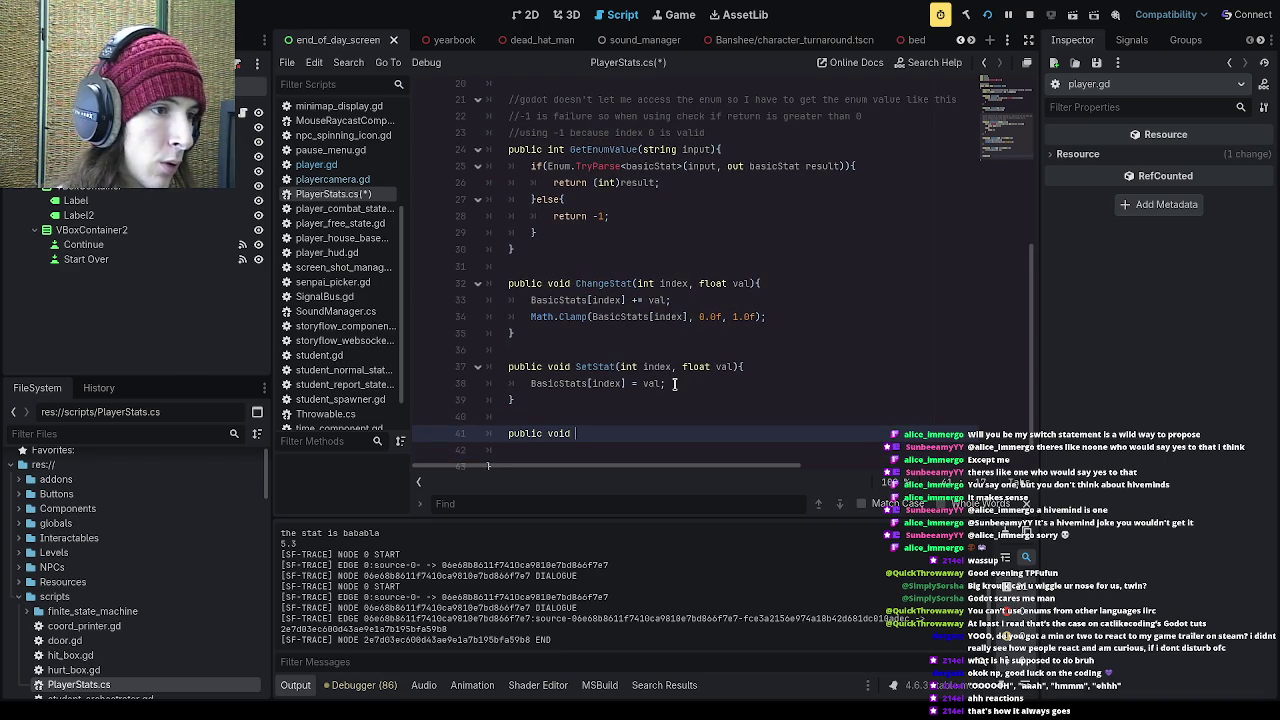
{"action": "type", "text": " GetStat("}
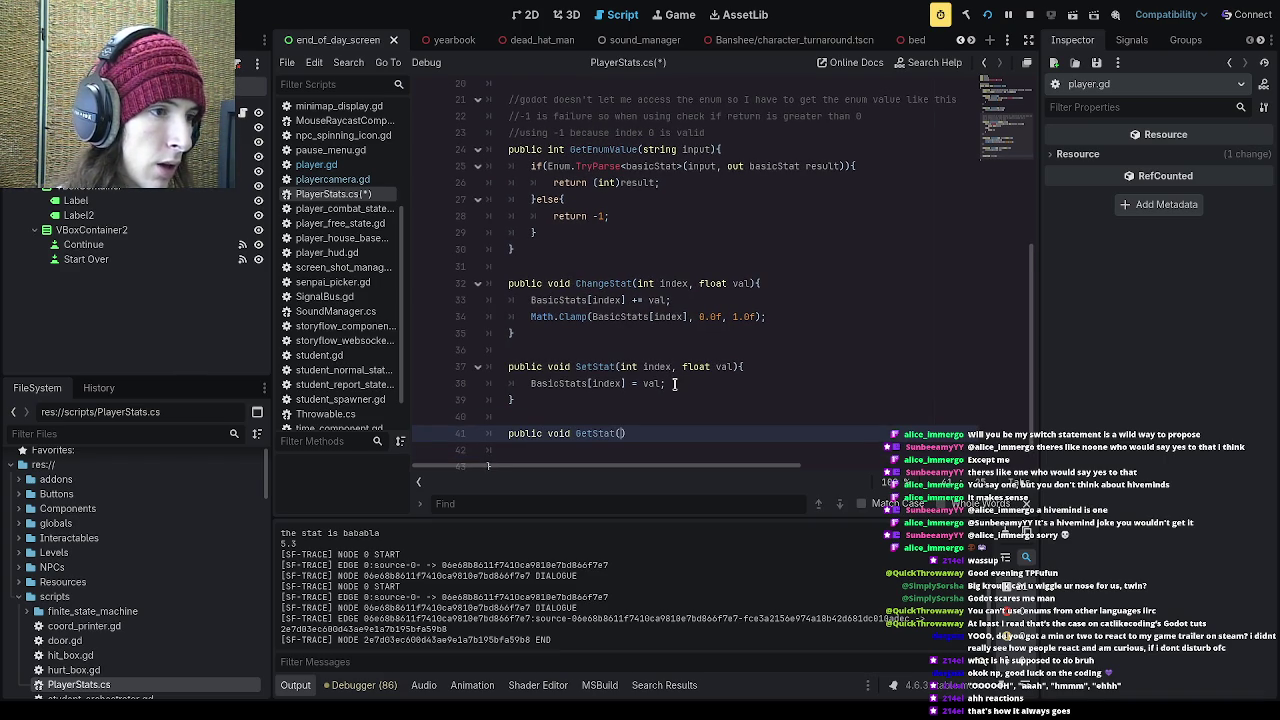
{"action": "type", "text": "int ind"}
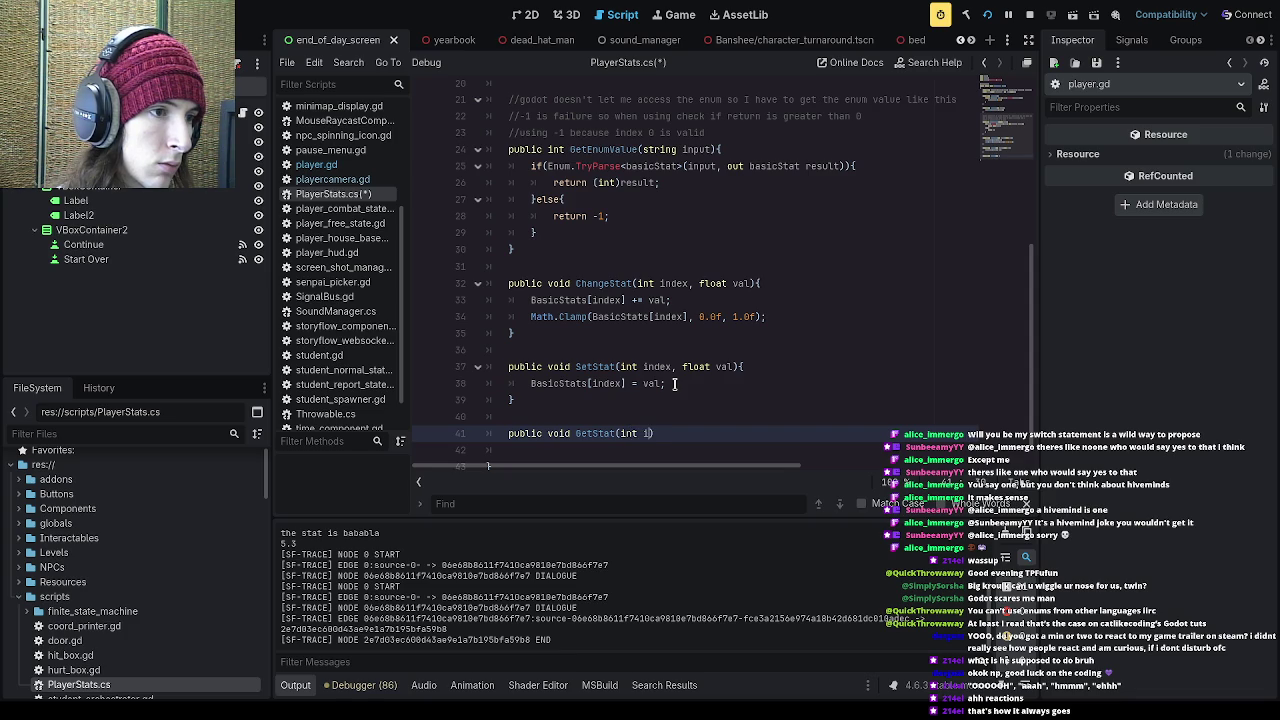
{"action": "type", "text": "ex, float val"}
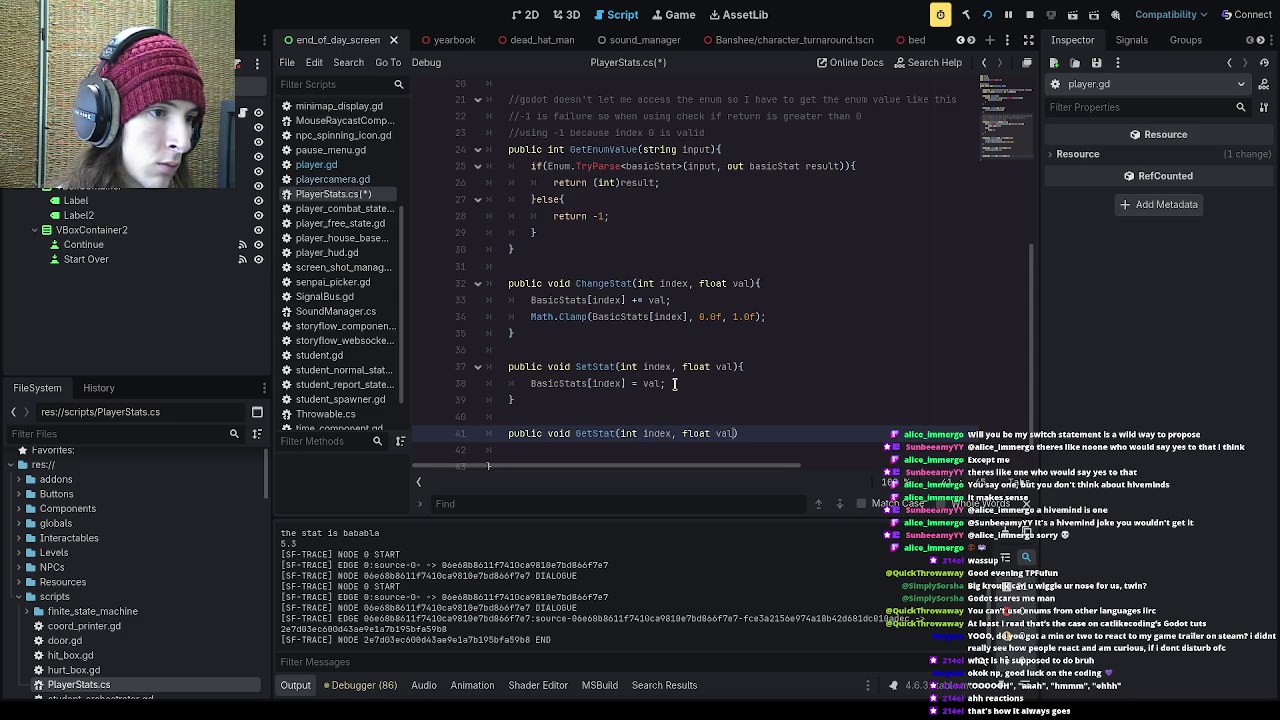
{"action": "type", "text": "){"}
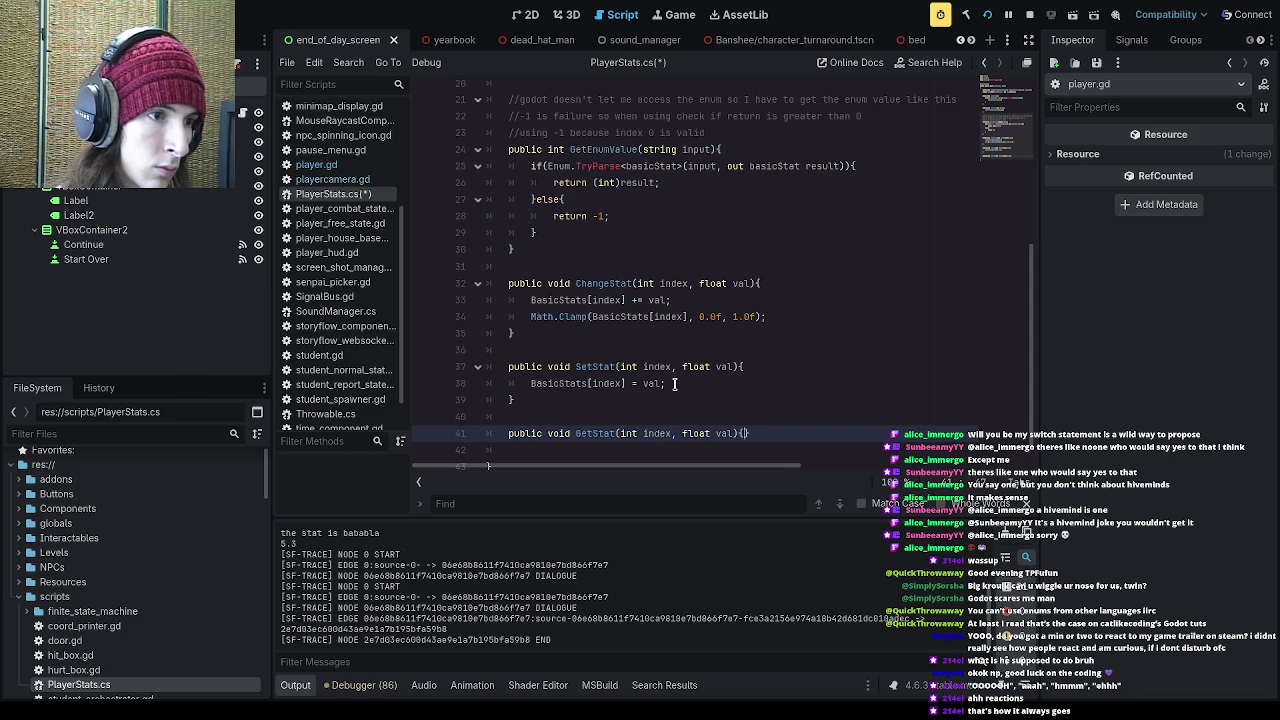
{"action": "key", "text": "Return"}
{"action": "key", "text": "ctrl+v"}
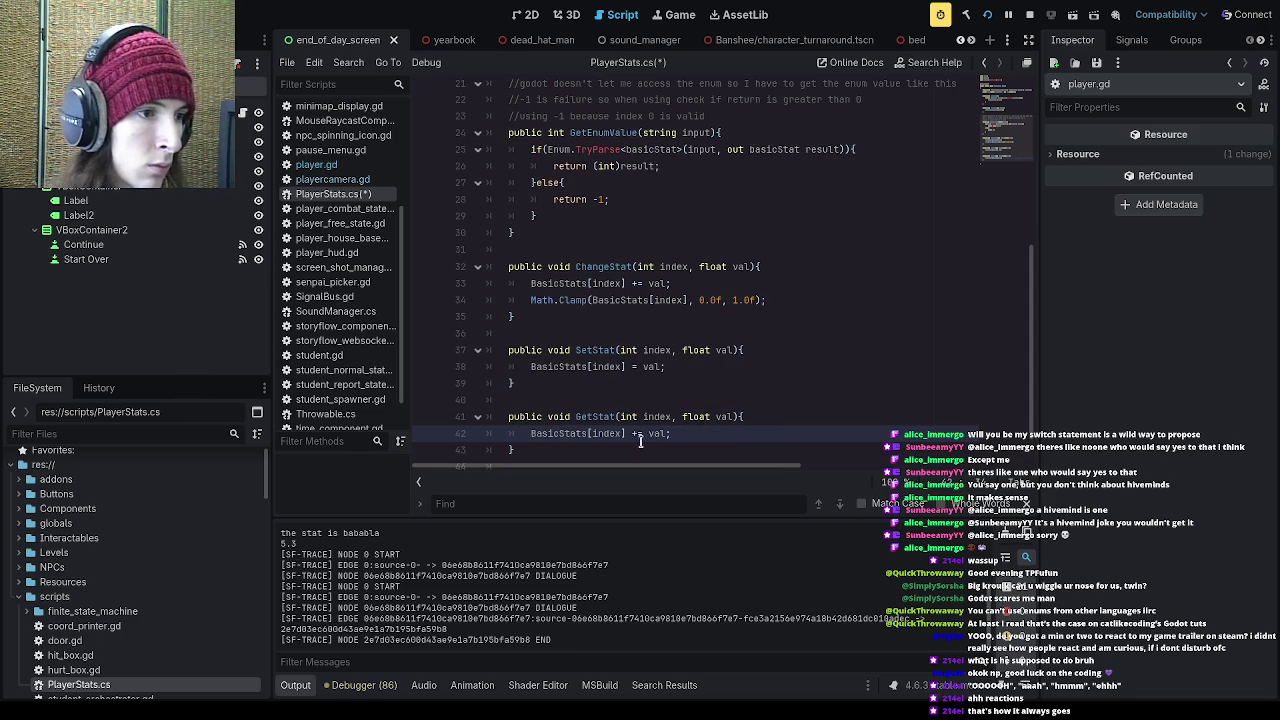
{"action": "left_click", "coordinate": [572, 420]}
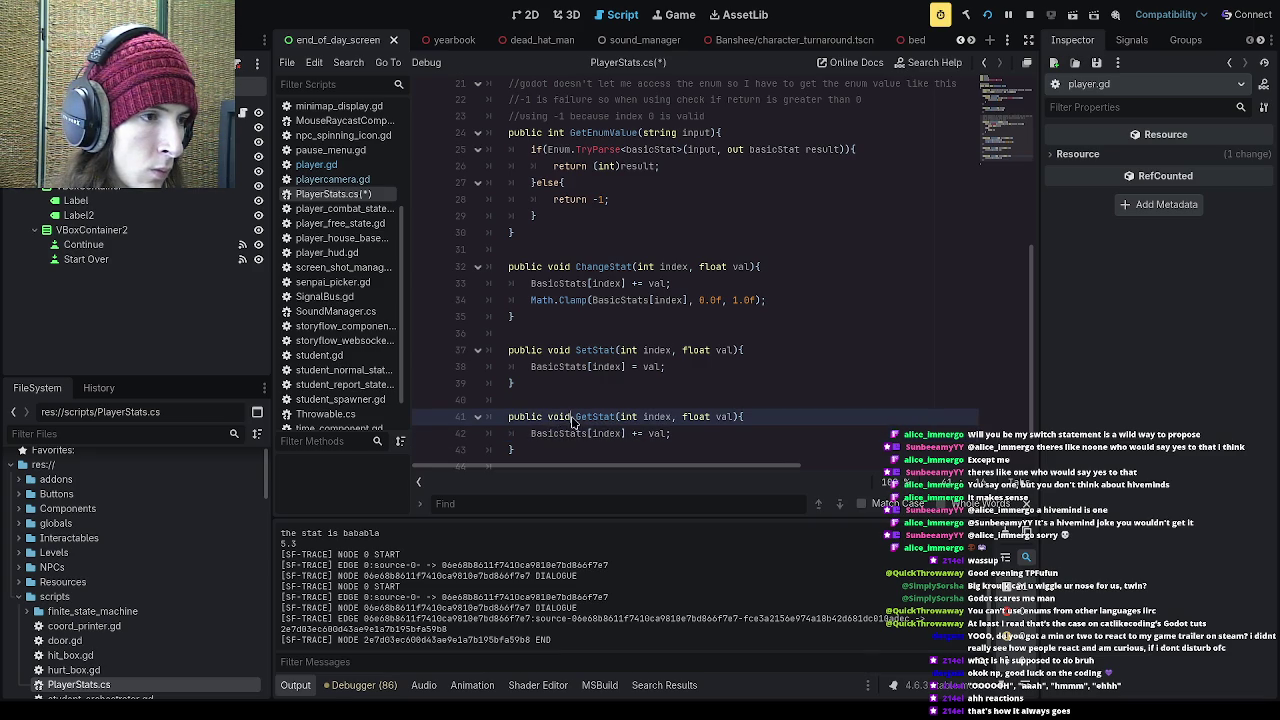
{"action": "double_click", "coordinate": [558, 418]}
{"action": "type", "text": "float"}
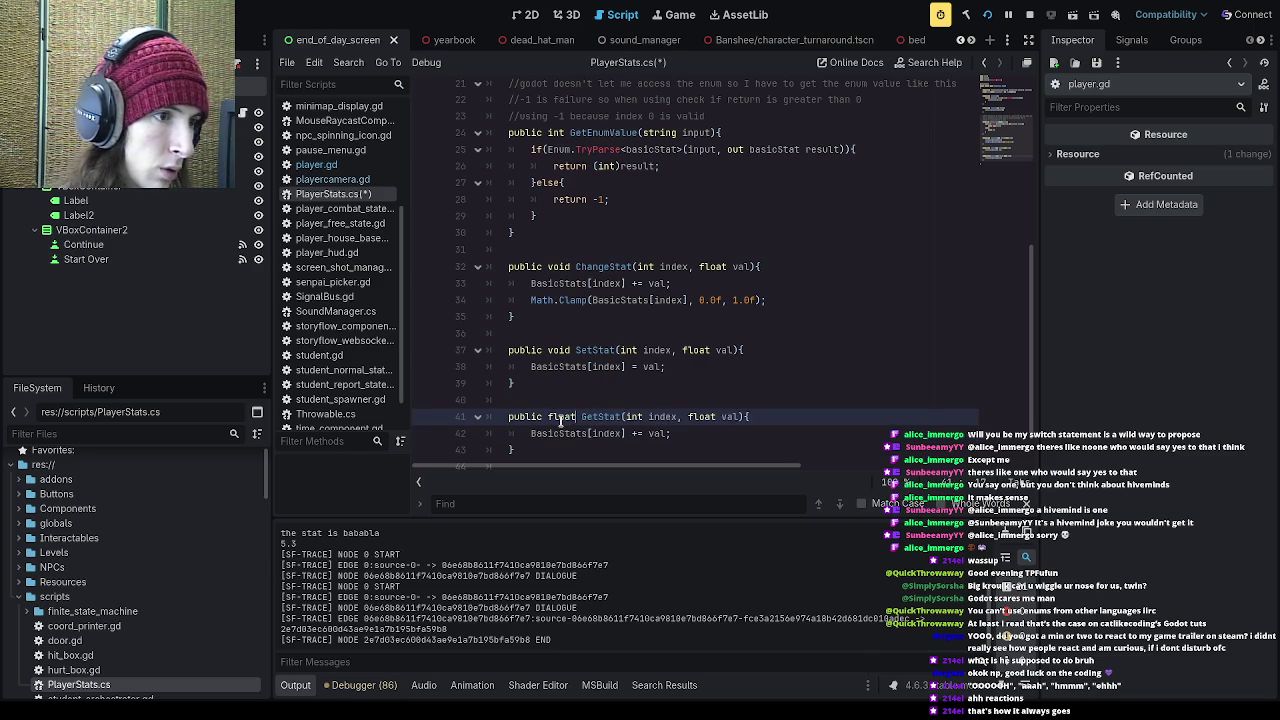
Step: Make GetStat's body return BasicStats[index] instead of adding val, and save
{"action": "left_click", "coordinate": [671, 433]}
{"action": "key", "text": "ctrl+shift+Left"}
{"action": "key", "text": "ctrl+shift+Left"}
{"action": "key", "text": "BackSpace"}
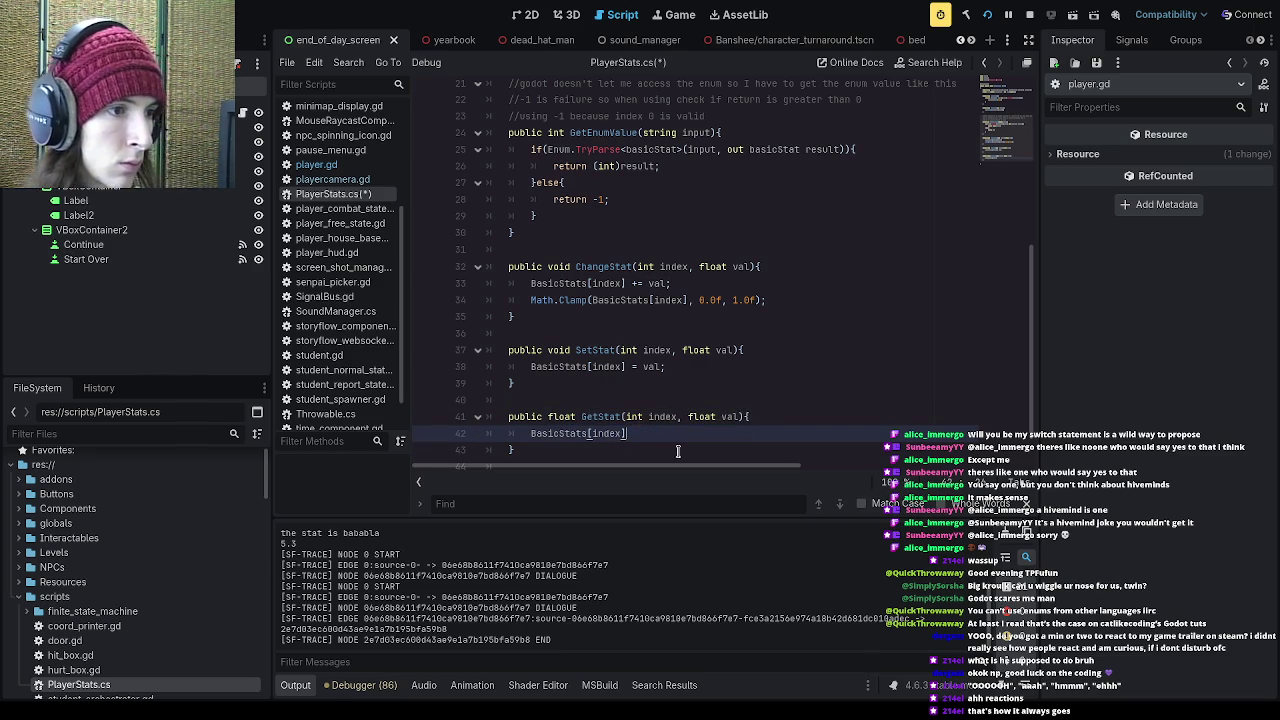
{"action": "type", "text": ";"}
{"action": "left_click", "coordinate": [531, 433]}
{"action": "type", "text": "return"}
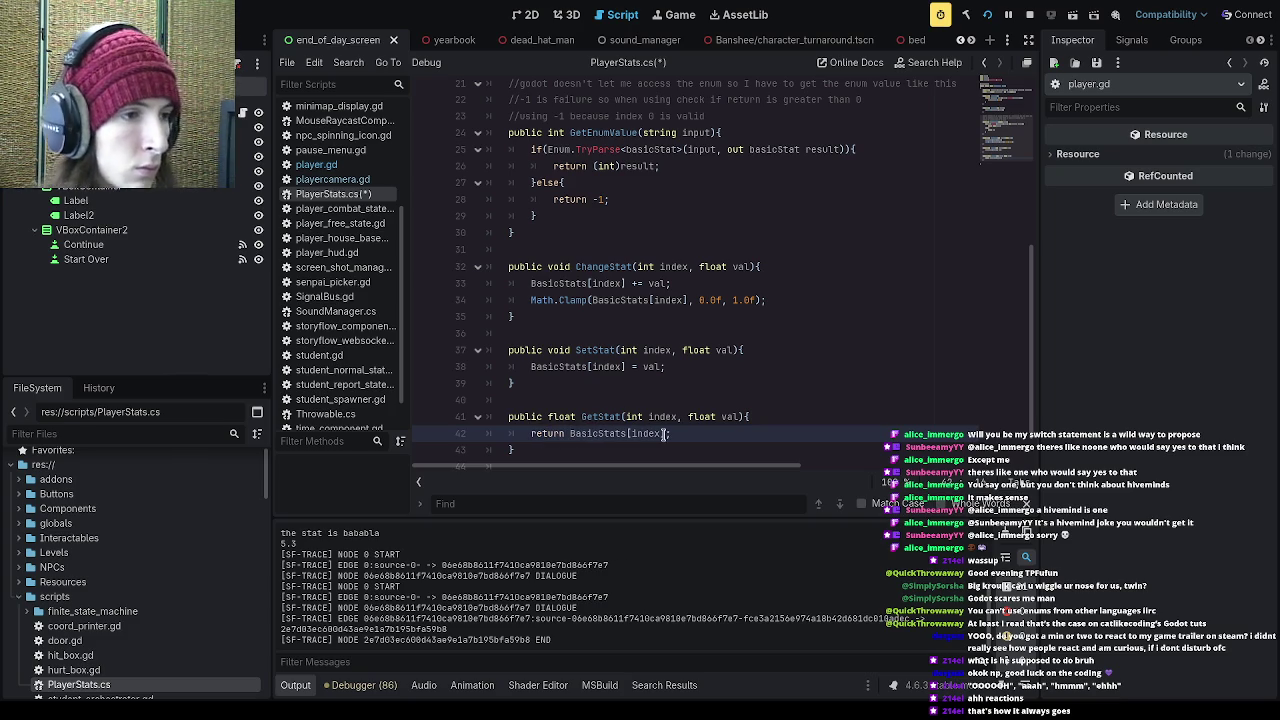
{"action": "key", "text": "ctrl+s"}
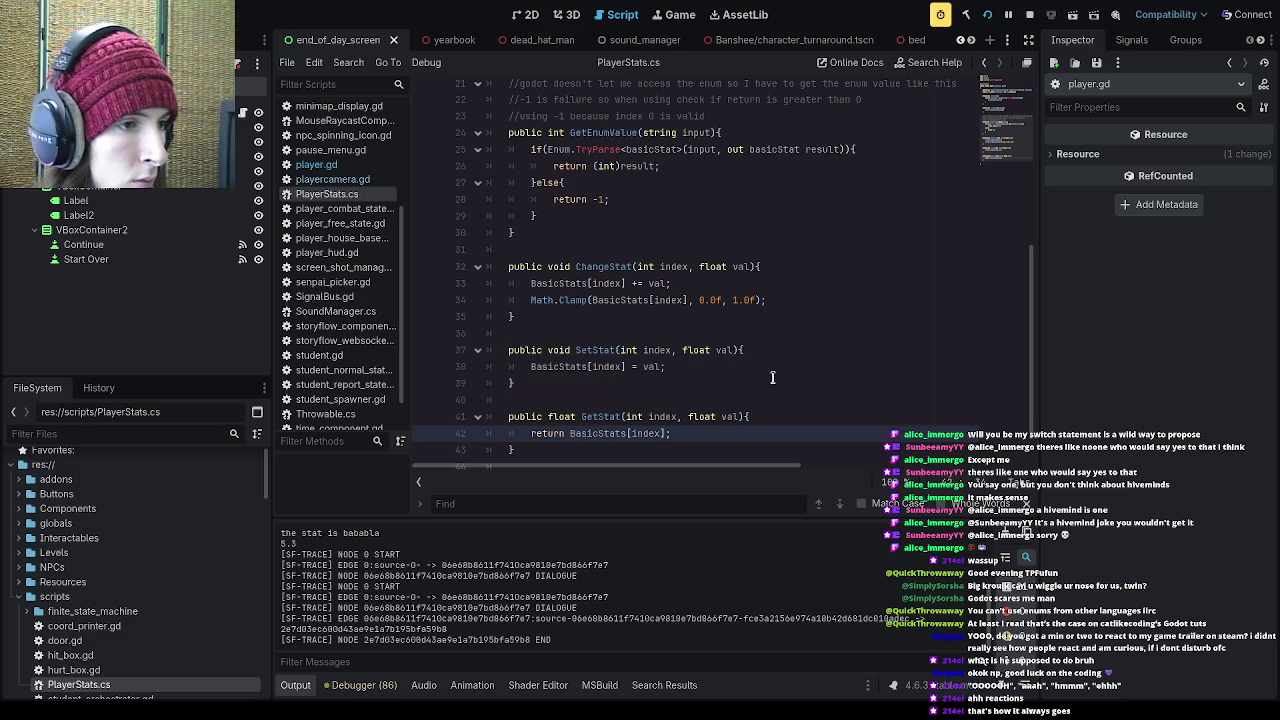
Step: Remove the float val parameter so GetStat takes only int index, and save
{"action": "left_click", "coordinate": [736, 416]}
{"action": "left_click_drag", "start_coordinate": [736, 416], "coordinate": [678, 416]}
{"action": "key", "text": "BackSpace"}
{"action": "key", "text": "ctrl+s"}
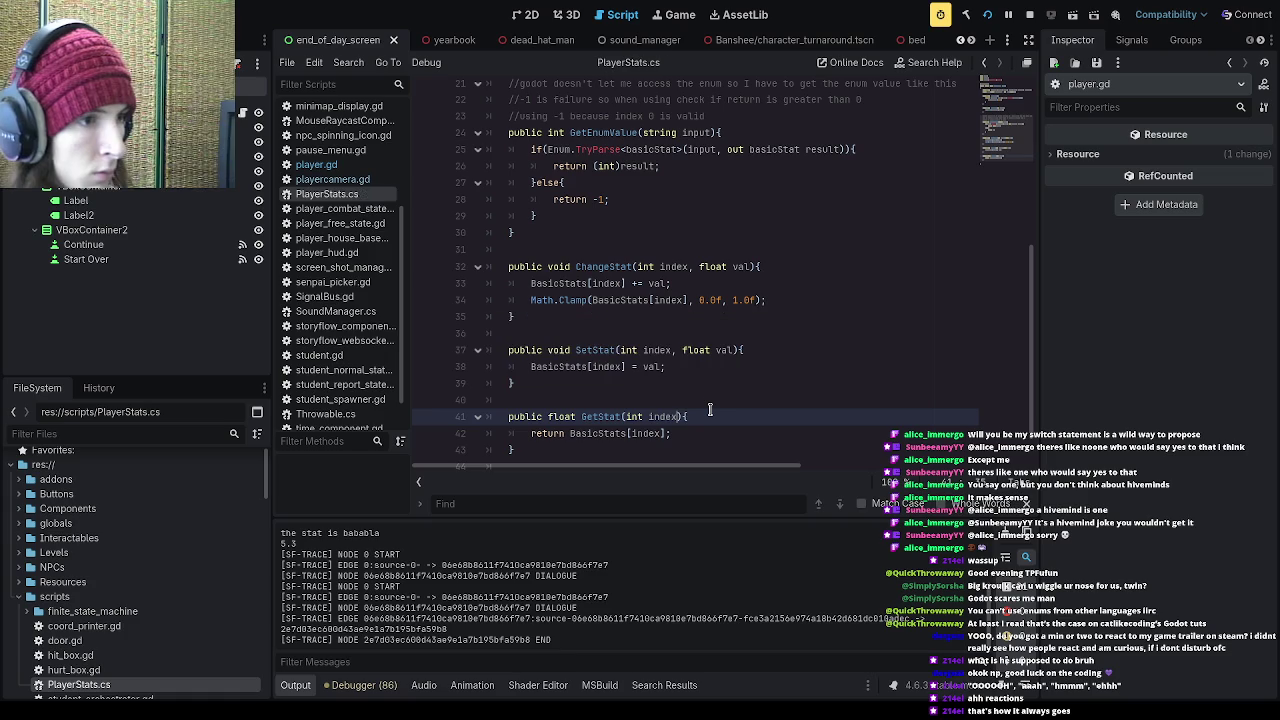
Step: Scroll through PlayerStats.cs to review it, then select the finite_state_machine folder
{"action": "left_click", "coordinate": [710, 406]}
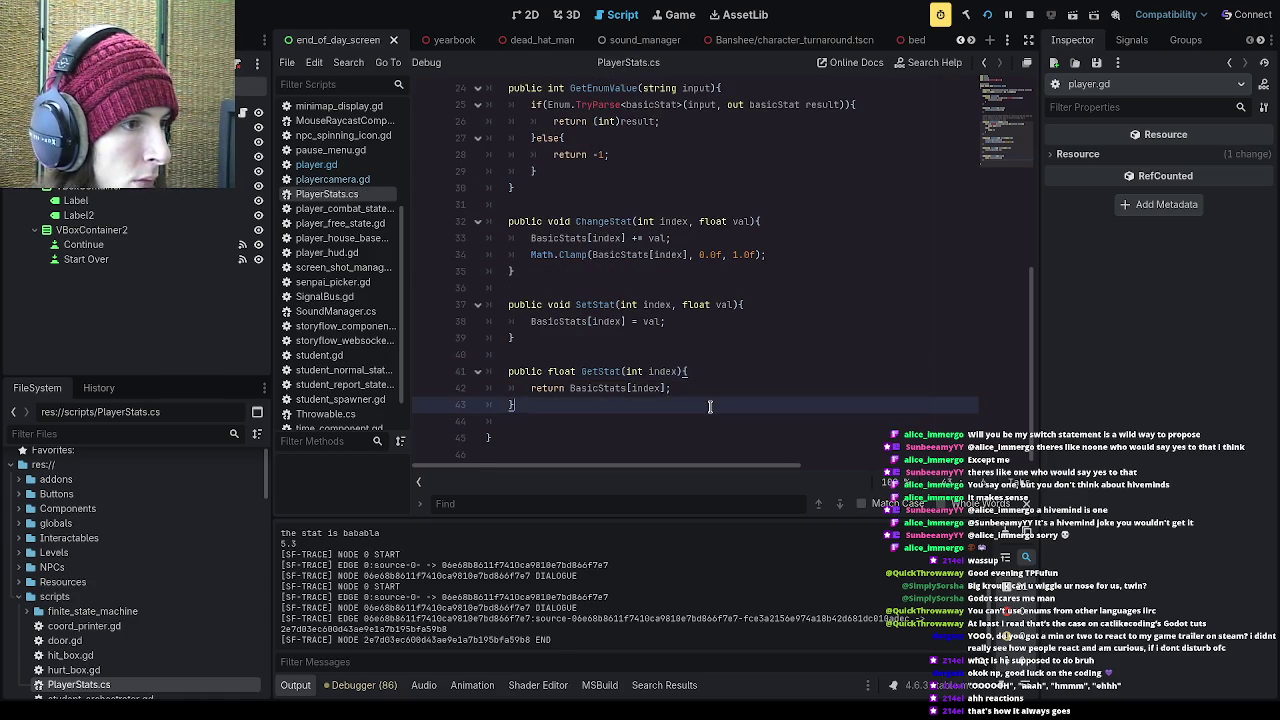
{"action": "scroll", "coordinate": [710, 406], "scroll_direction": "up", "scroll_amount": 5}
{"action": "scroll", "coordinate": [710, 406], "scroll_direction": "up", "scroll_amount": 2}
{"action": "left_click", "coordinate": [560, 337]}
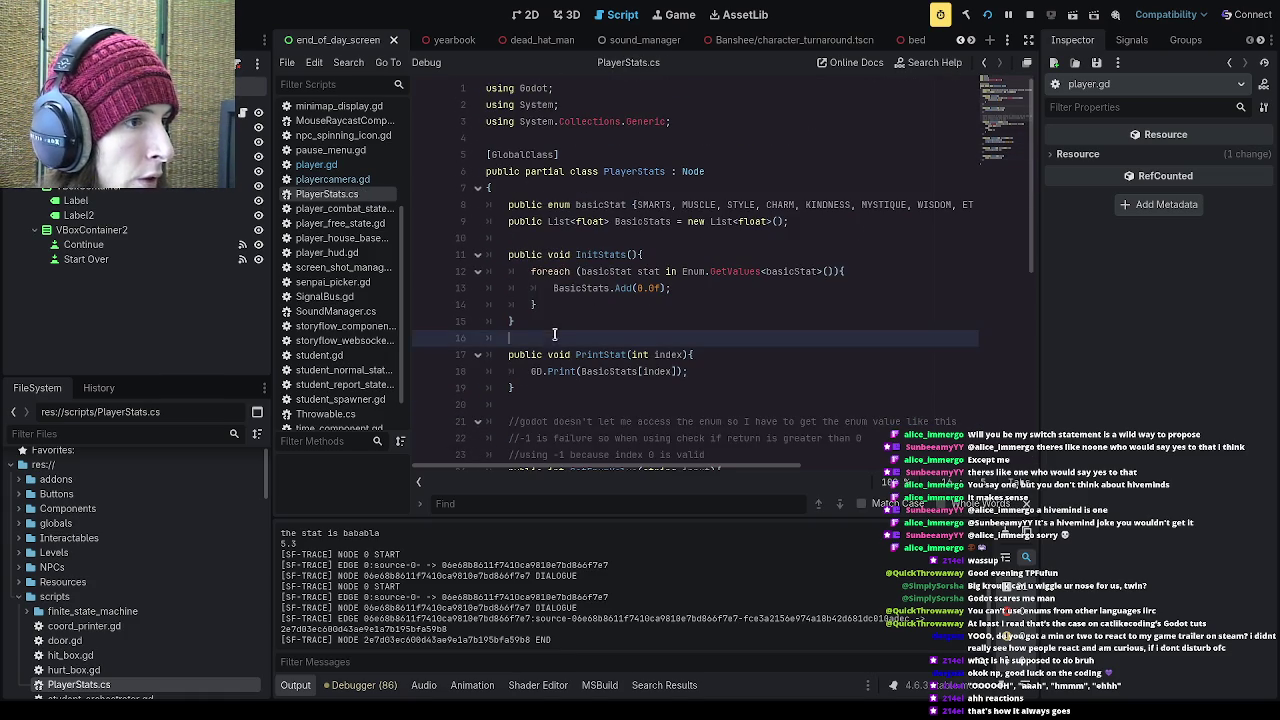
{"action": "scroll", "coordinate": [558, 340], "scroll_direction": "down", "scroll_amount": 3}
{"action": "scroll", "coordinate": [557, 343], "scroll_direction": "down", "scroll_amount": 2}
{"action": "scroll", "coordinate": [557, 343], "scroll_direction": "up", "scroll_amount": 5}
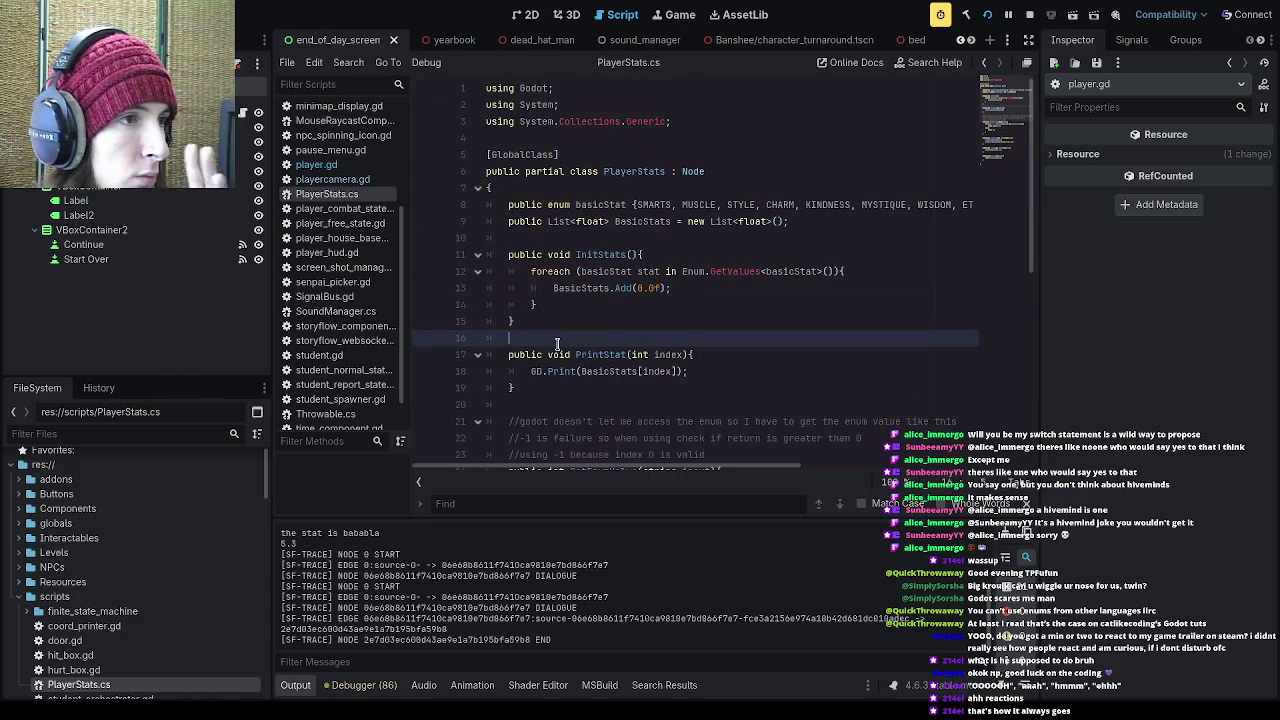
{"action": "scroll", "coordinate": [557, 343], "scroll_direction": "down", "scroll_amount": 5}
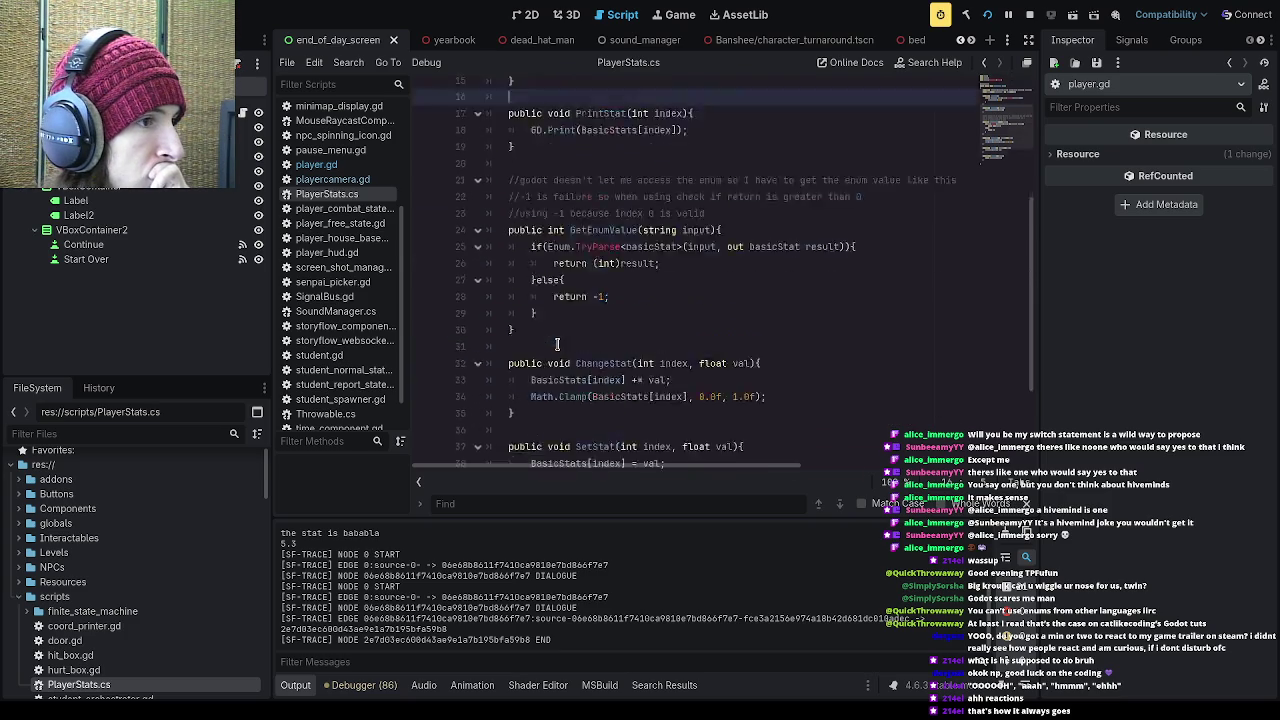
{"action": "scroll", "coordinate": [558, 343], "scroll_direction": "up", "scroll_amount": 5}
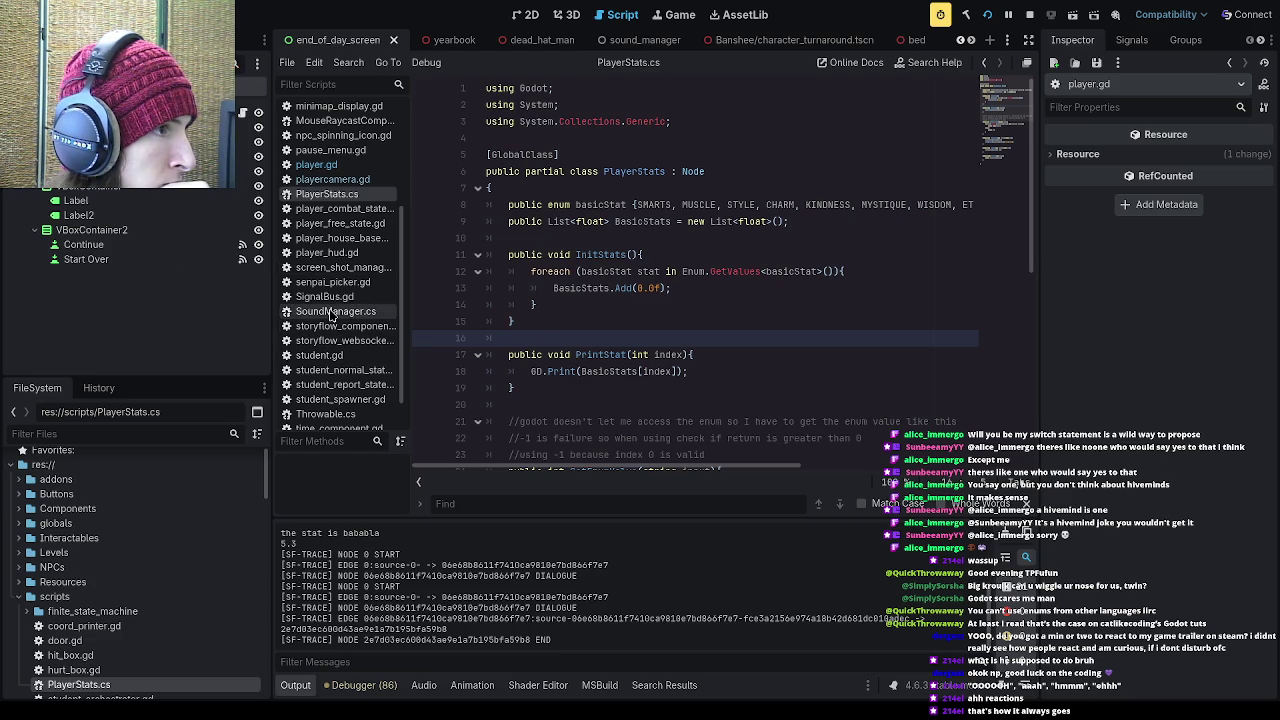
{"action": "scroll", "coordinate": [345, 300], "scroll_direction": "up", "scroll_amount": 4}
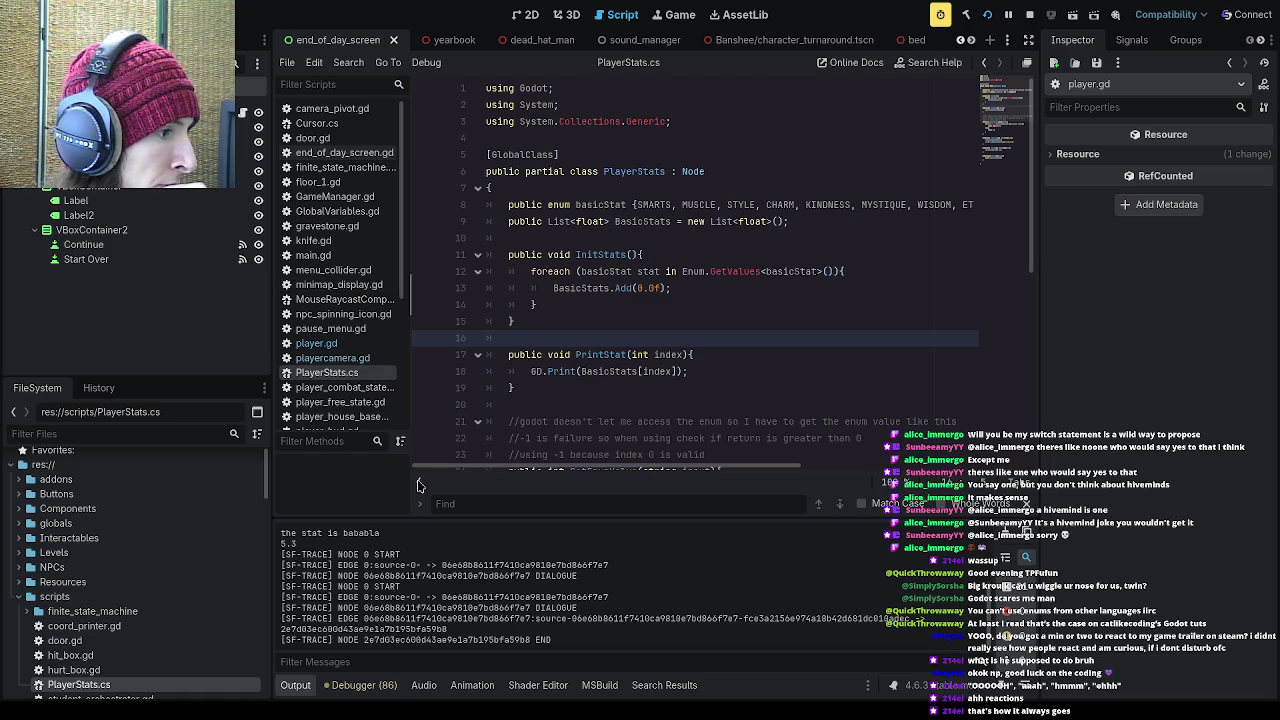
{"action": "scroll", "coordinate": [397, 323], "scroll_direction": "down", "scroll_amount": 2}
{"action": "scroll", "coordinate": [397, 330], "scroll_direction": "down", "scroll_amount": 2}
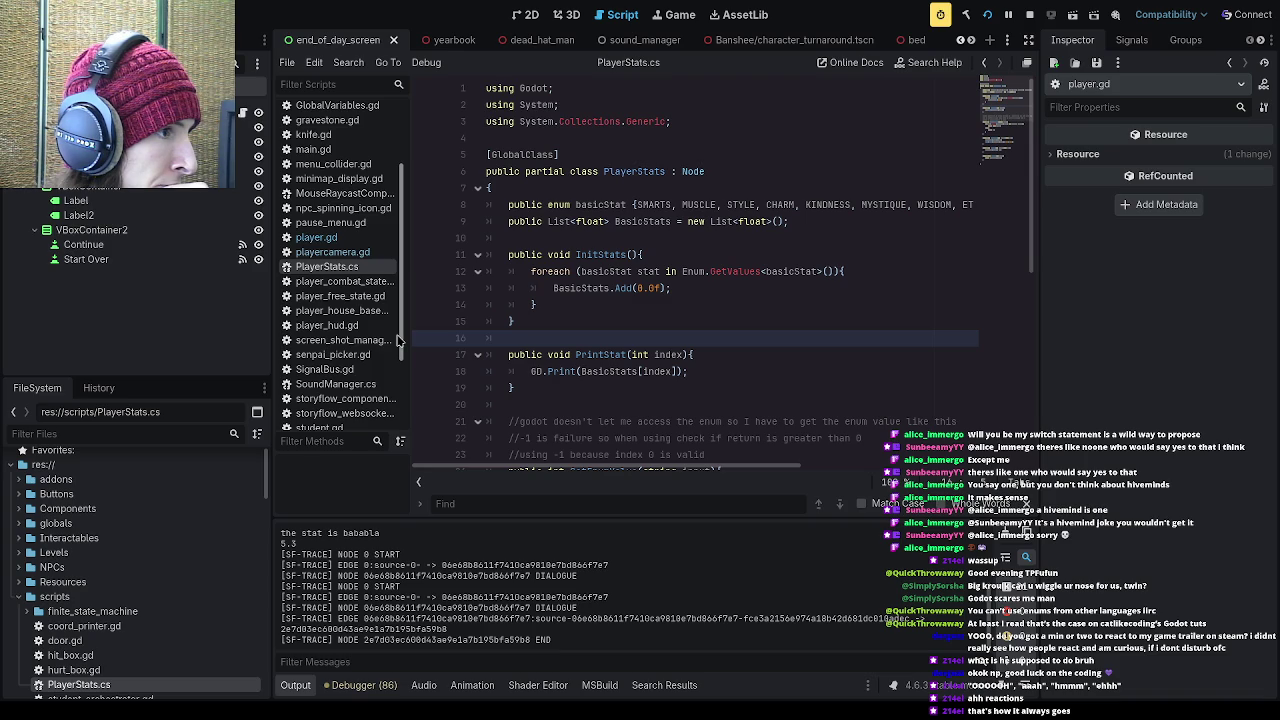
{"action": "scroll", "coordinate": [140, 555], "scroll_direction": "down", "scroll_amount": 2}
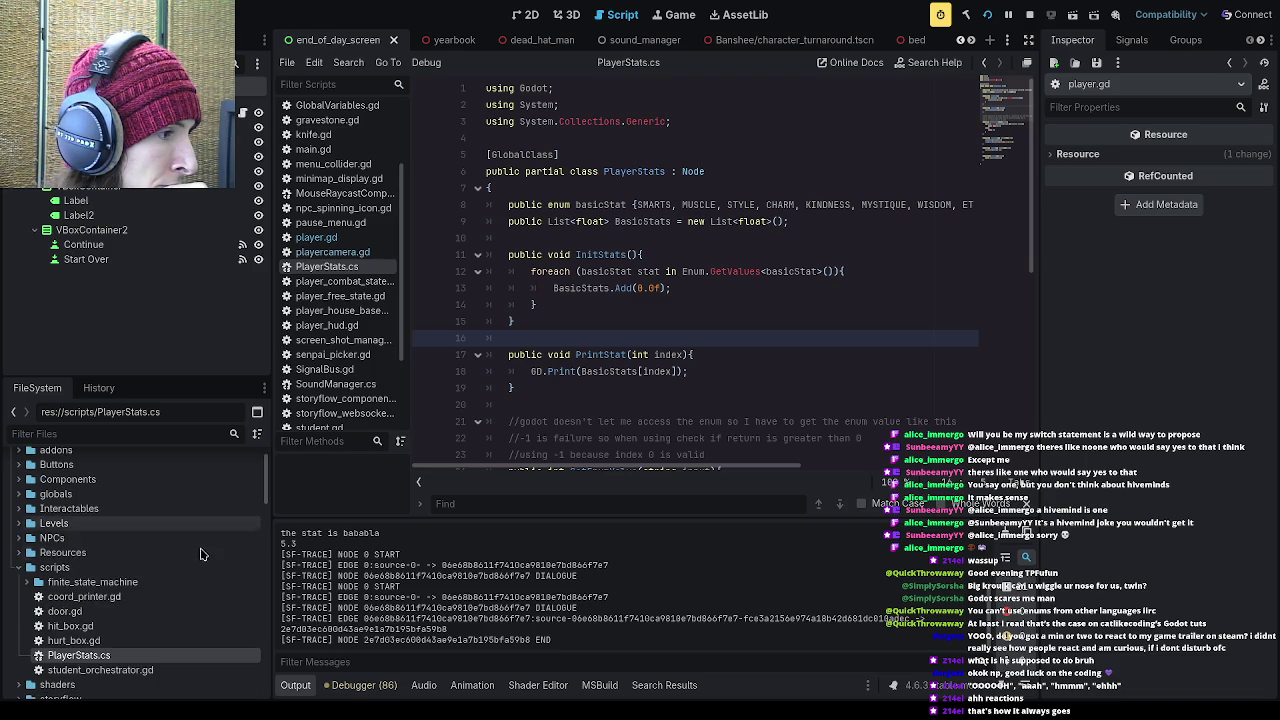
{"action": "left_click", "coordinate": [139, 585]}
Step: Expand the finite_state_machine folder, create the C# script finite_state_machine.cs, and edit its class declaration
{"action": "left_click", "coordinate": [26, 582]}
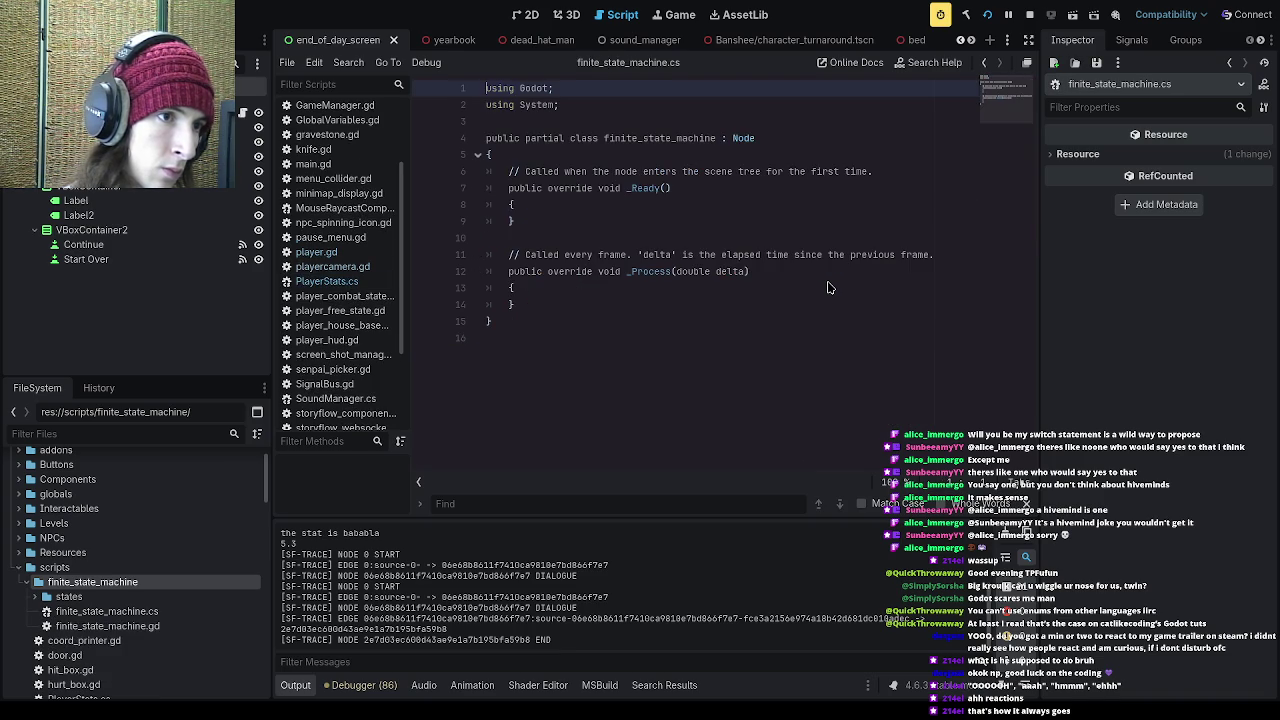
{"action": "left_click", "coordinate": [621, 133]}
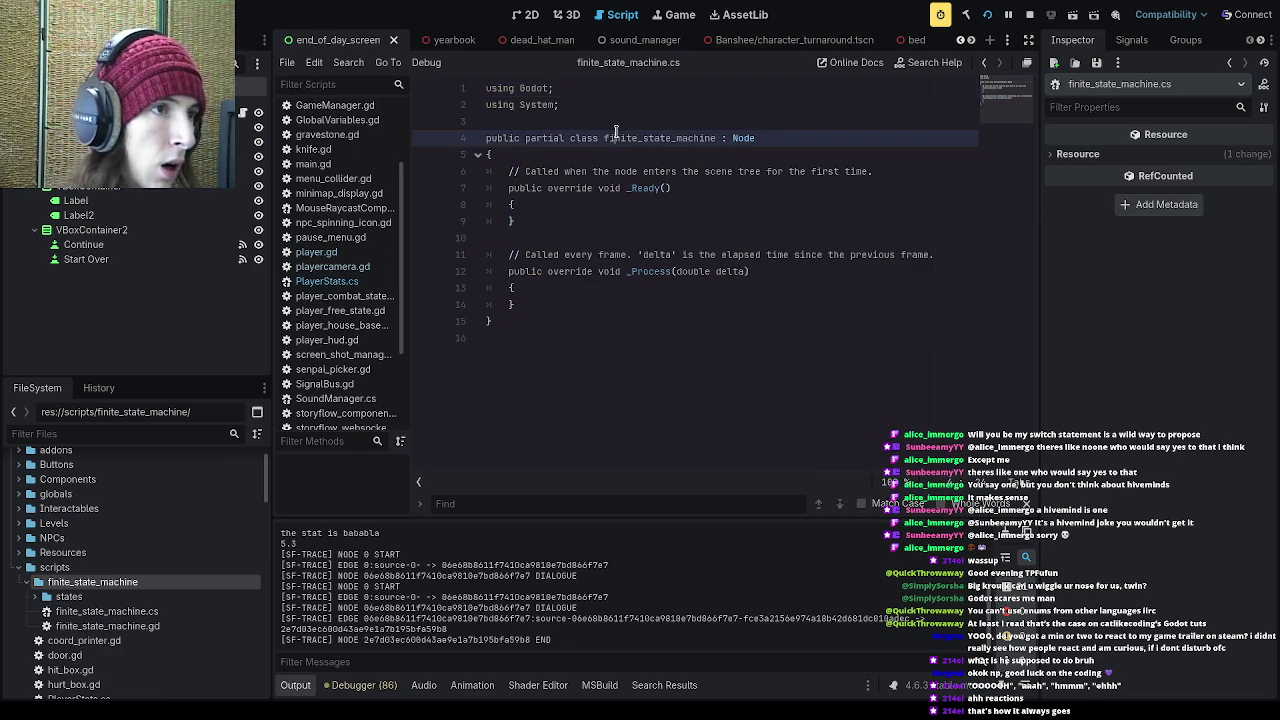
Step: Add a [GlobalClass] attribute above the finite_state_machine class and save
{"action": "left_click", "coordinate": [634, 122]}
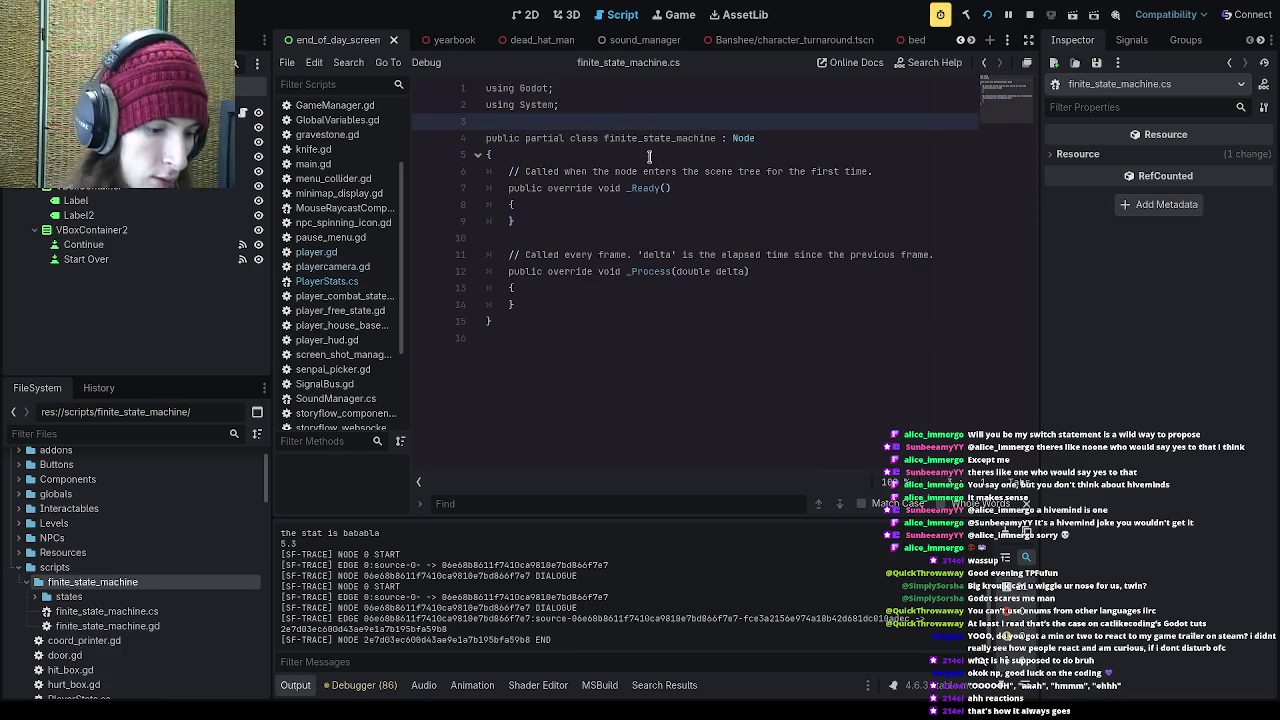
{"action": "key", "text": "Return"}
{"action": "type", "text": ","}
{"action": "key", "text": "BackSpace"}
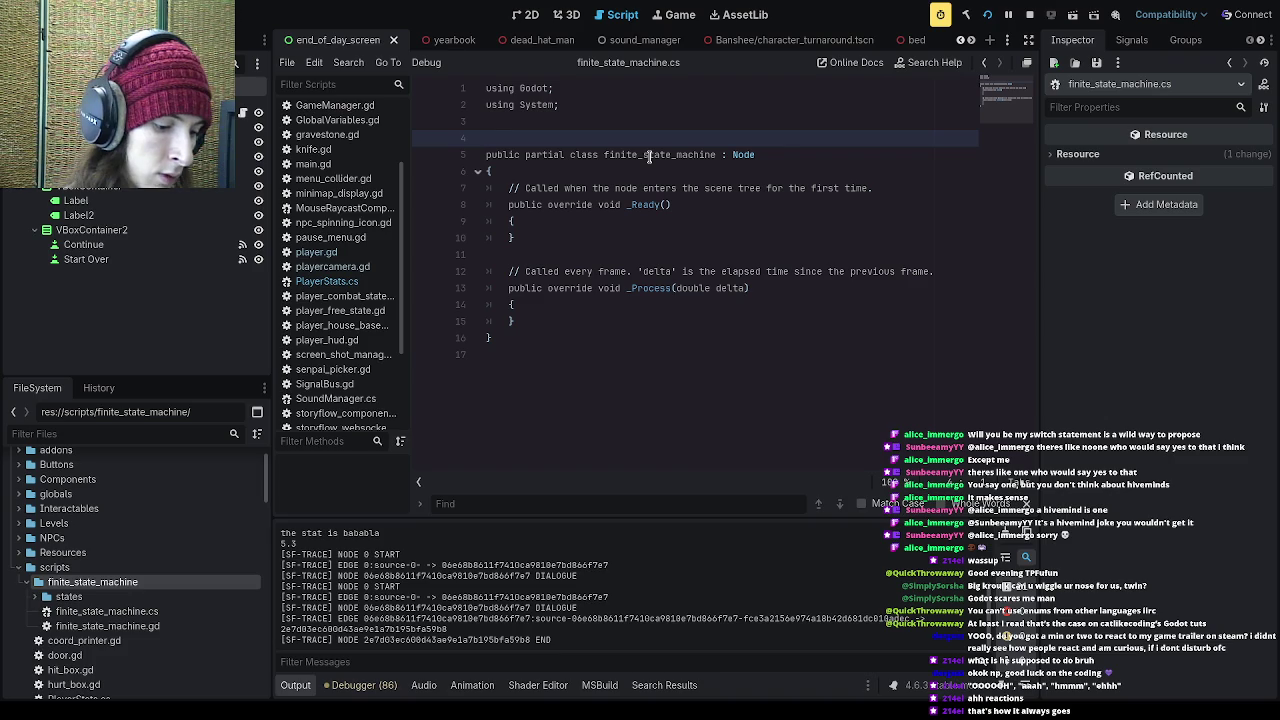
{"action": "type", "text": "[Global]"}
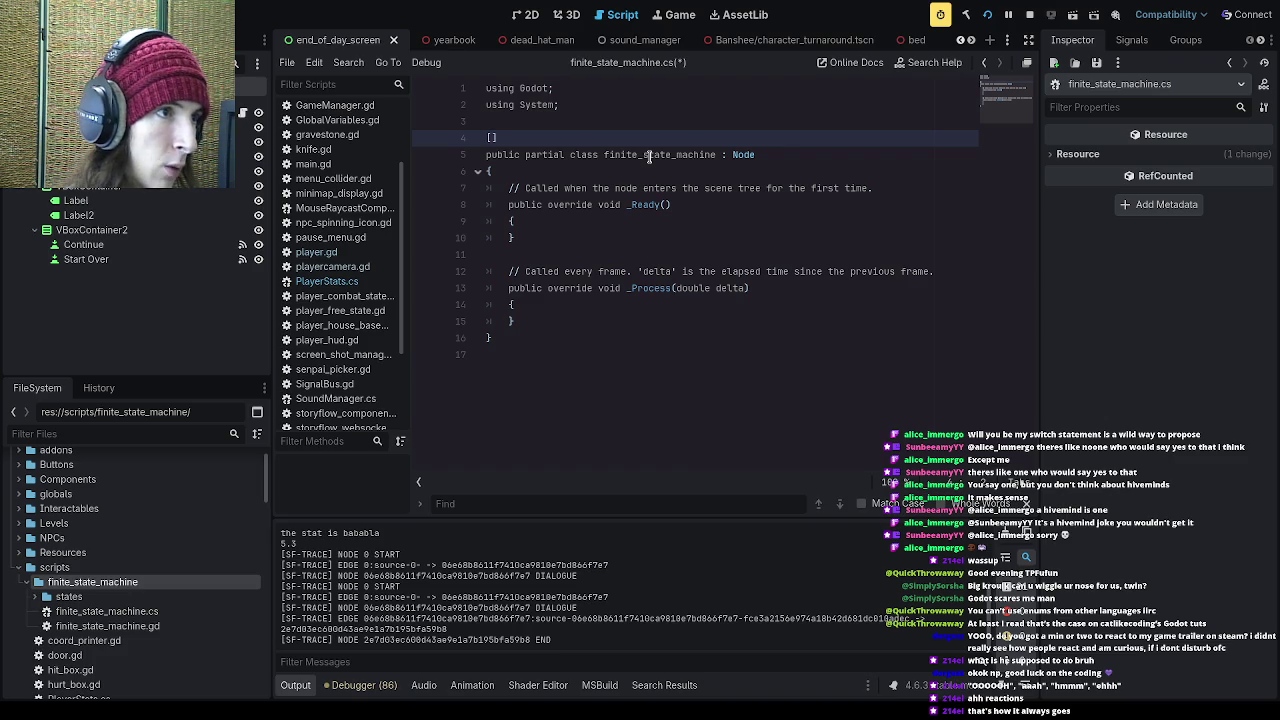
{"action": "type", "text": "Class"}
{"action": "key", "text": "ctrl+s"}
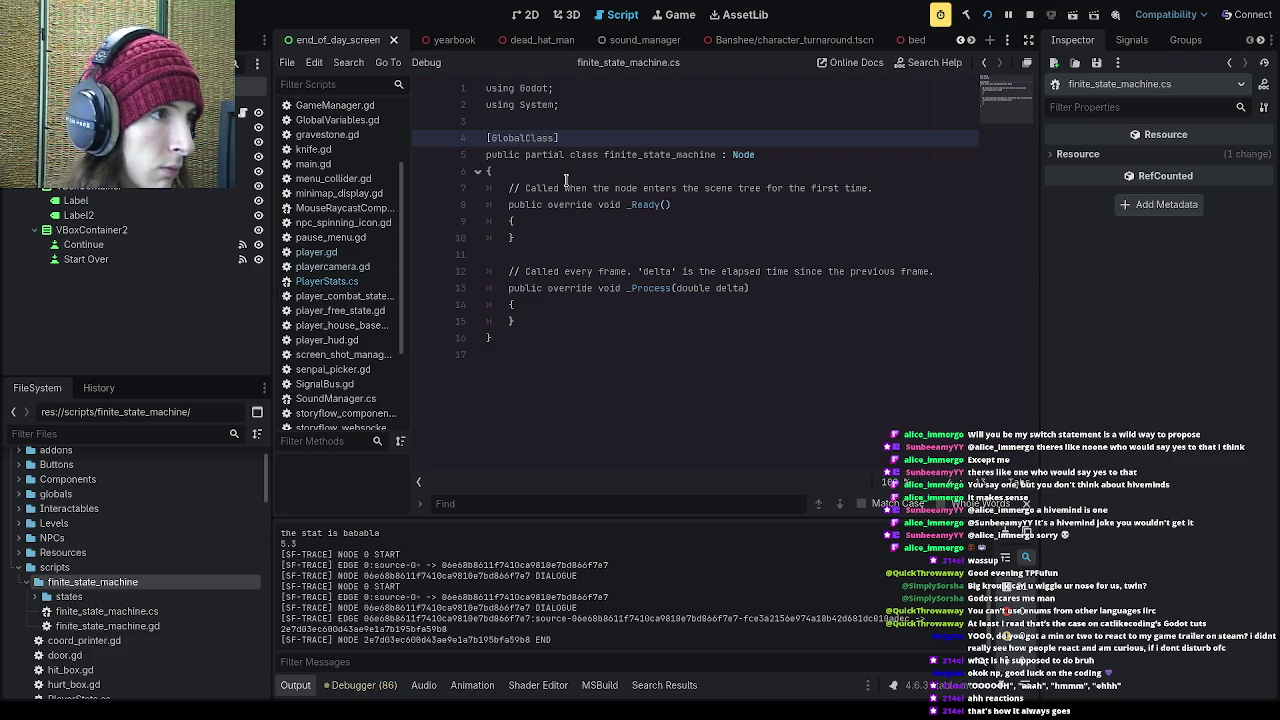
Step: Compare with finite_state_machine.gd, then close and reopen finite_state_machine.cs
{"action": "scroll", "coordinate": [348, 312], "scroll_direction": "down", "scroll_amount": 1}
{"action": "scroll", "coordinate": [350, 250], "scroll_direction": "up", "scroll_amount": 3}
{"action": "left_click", "coordinate": [352, 182]}
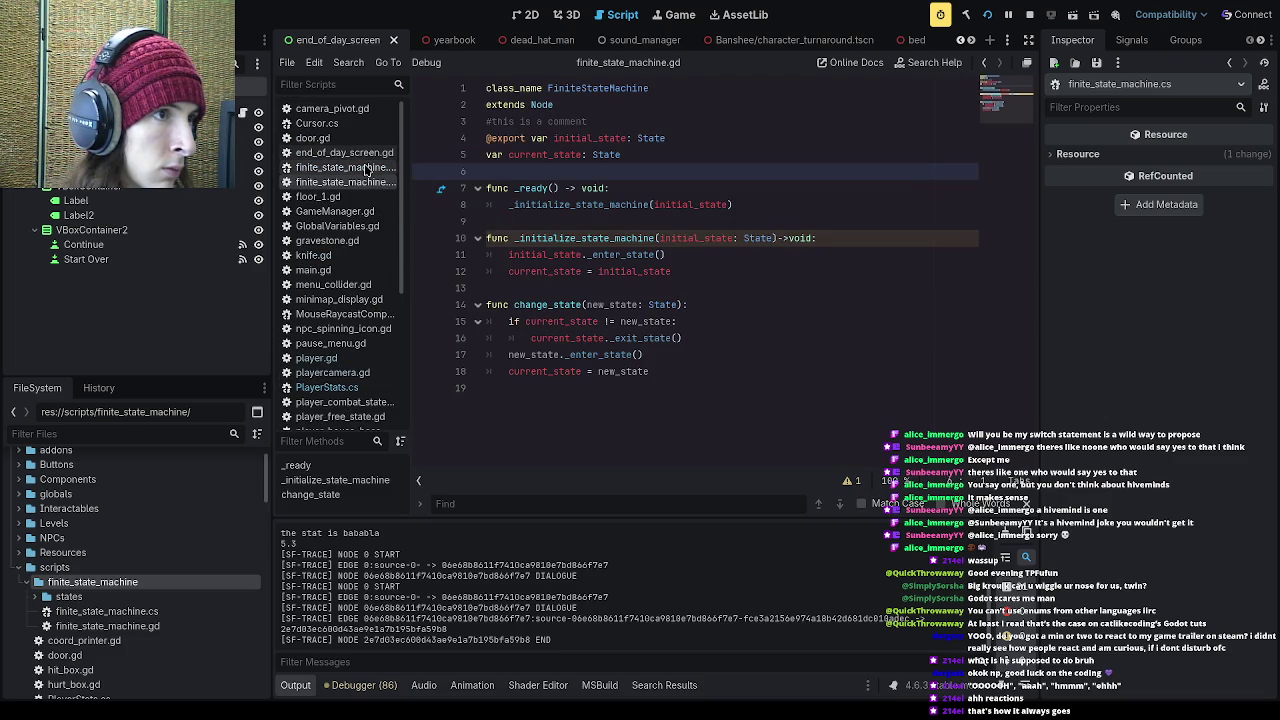
{"action": "left_click", "coordinate": [350, 153]}
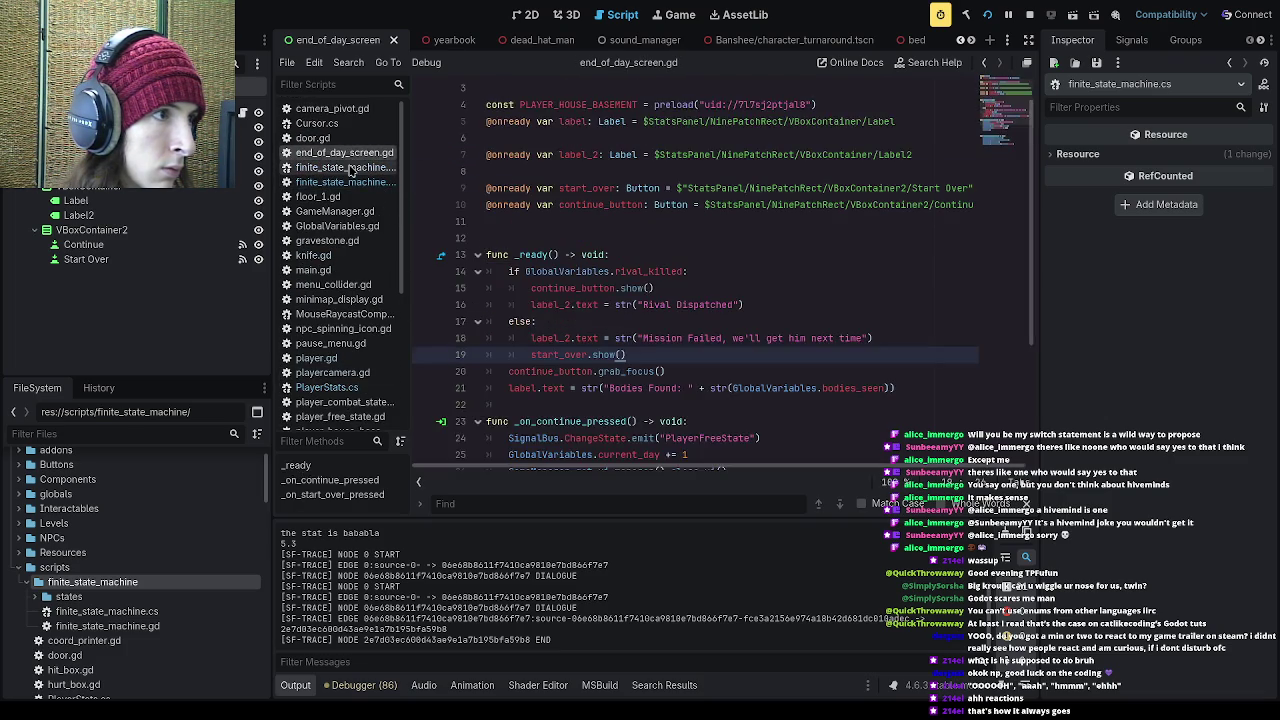
{"action": "left_click", "coordinate": [345, 167]}
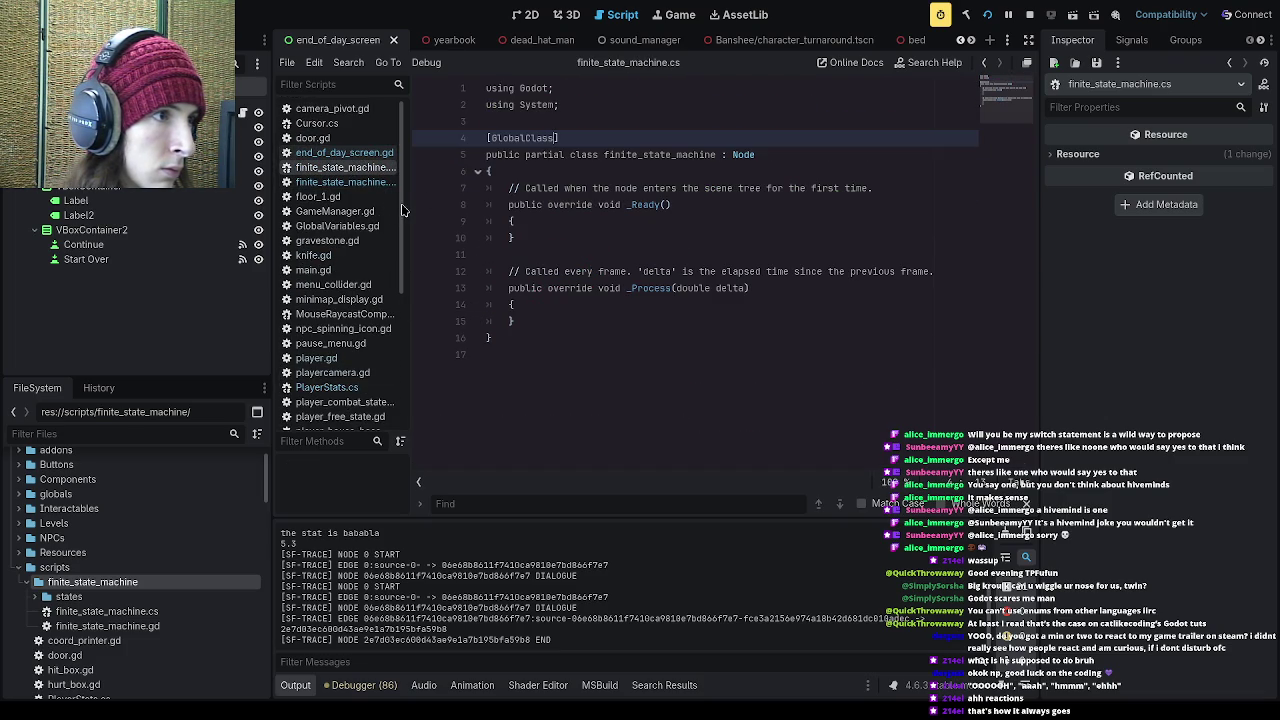
{"action": "key", "text": "ctrl+w"}
{"action": "double_click", "coordinate": [85, 611]}
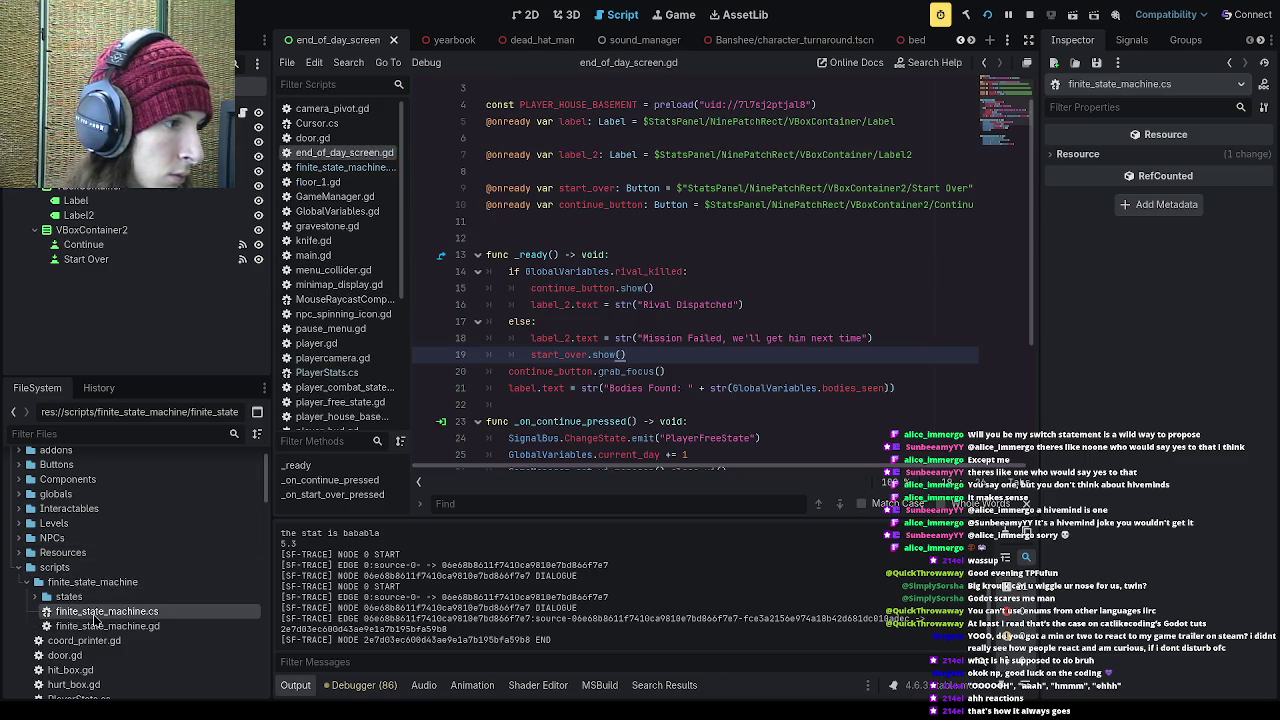
Step: Insert an empty line after the class's opening brace in finite_state_machine.cs
{"action": "left_click", "coordinate": [608, 200]}
{"action": "left_click", "coordinate": [600, 131]}
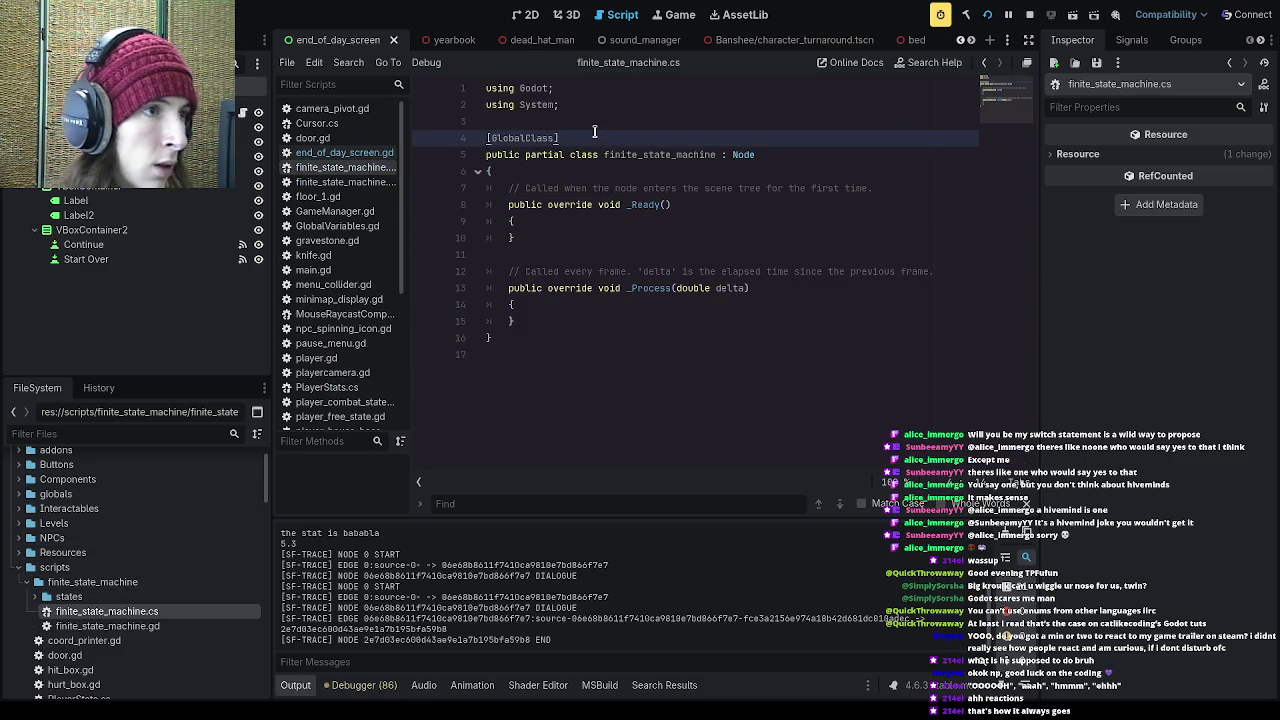
{"action": "left_click", "coordinate": [620, 175]}
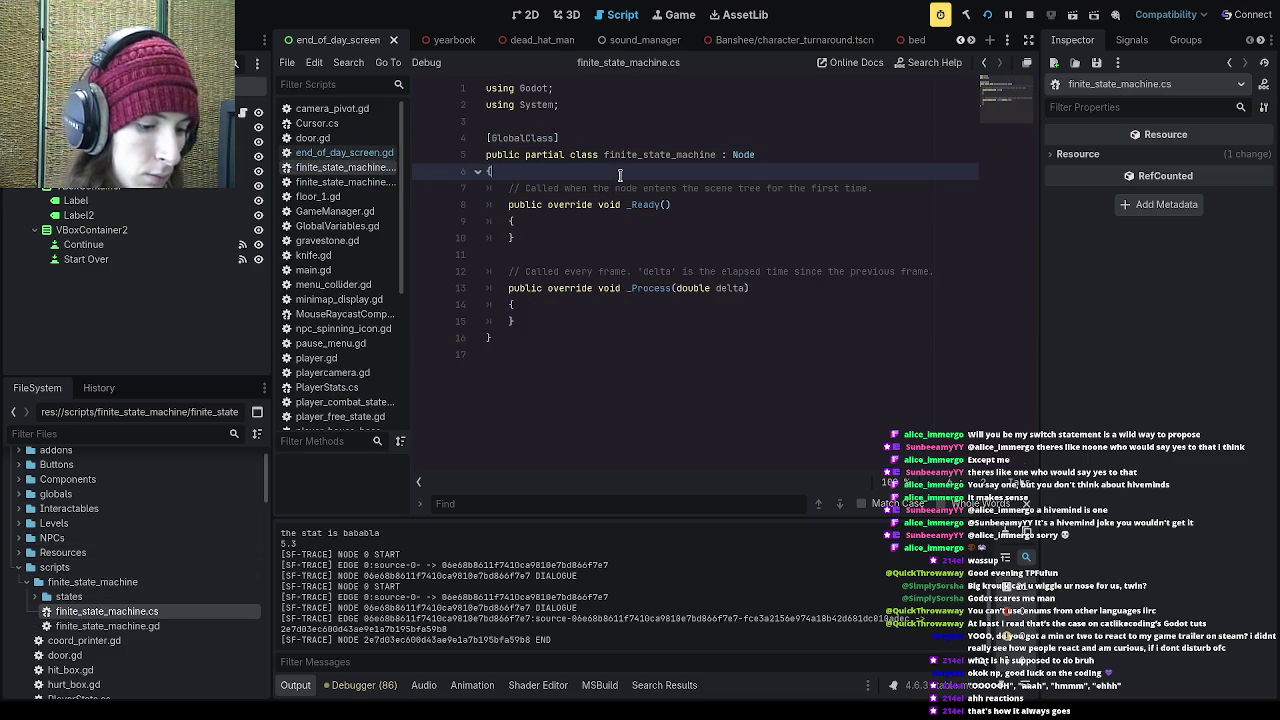
{"action": "key", "text": "Return"}
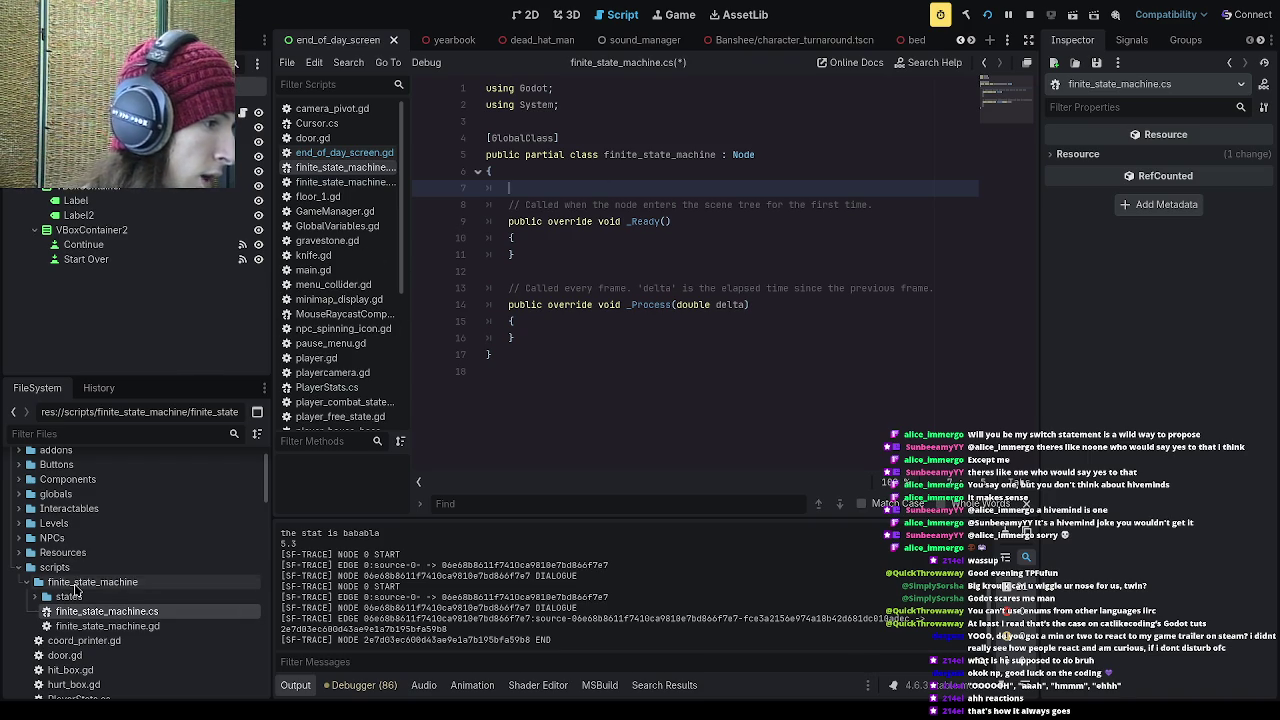
{"action": "left_click", "coordinate": [75, 586]}
{"action": "scroll", "coordinate": [75, 590], "scroll_direction": "down", "scroll_amount": 1}
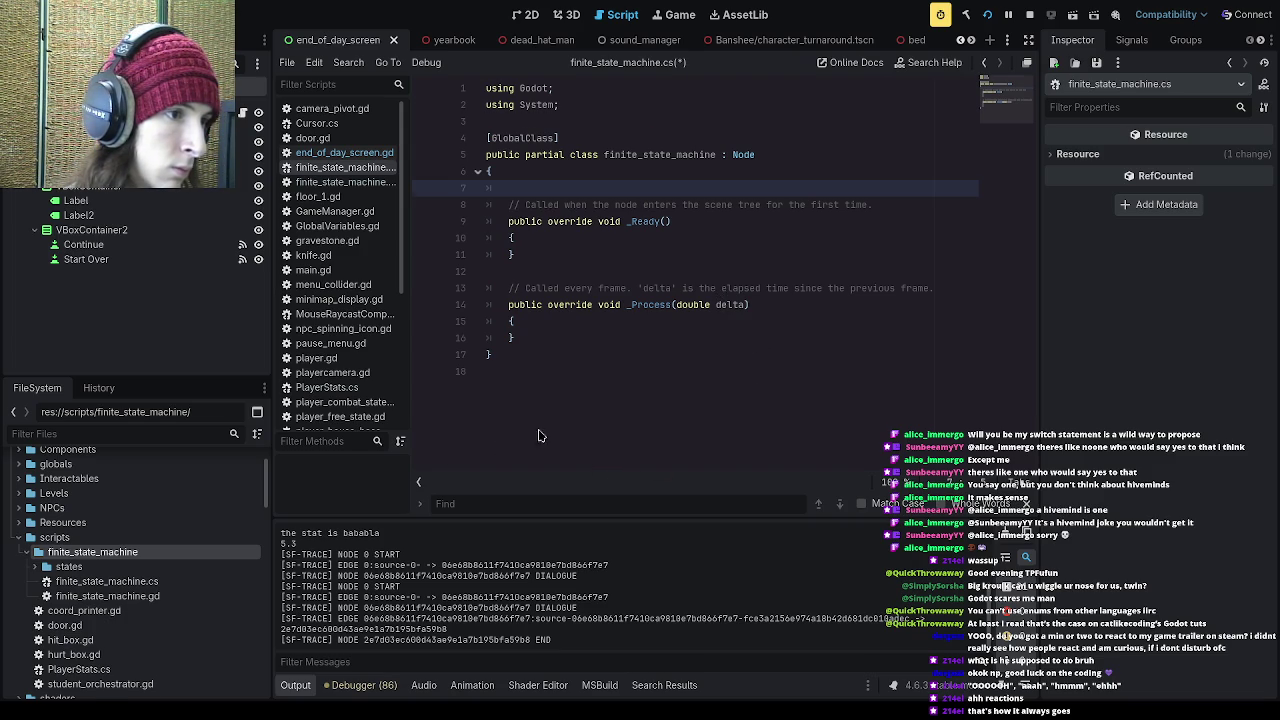
Step: Write [GlobalClass] on a new line above the state class declaration
{"action": "left_click", "coordinate": [637, 123]}
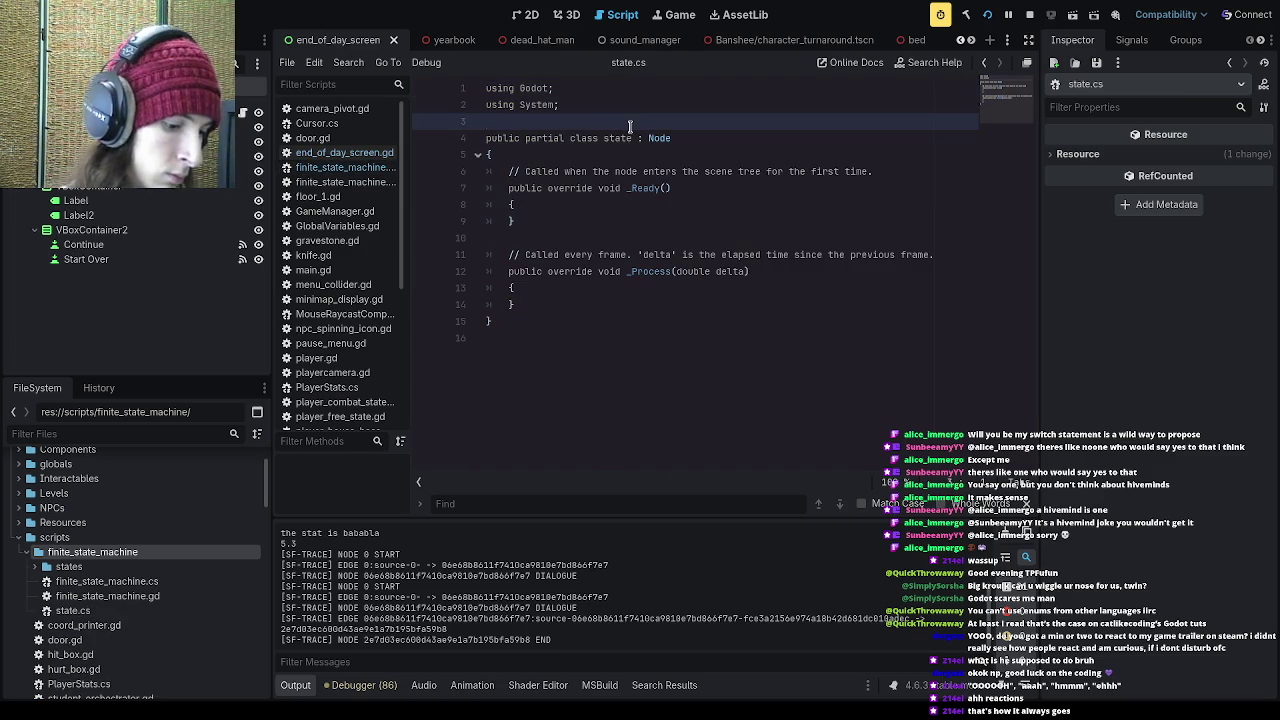
{"action": "key", "text": "Return"}
{"action": "type", "text": "[gl"}
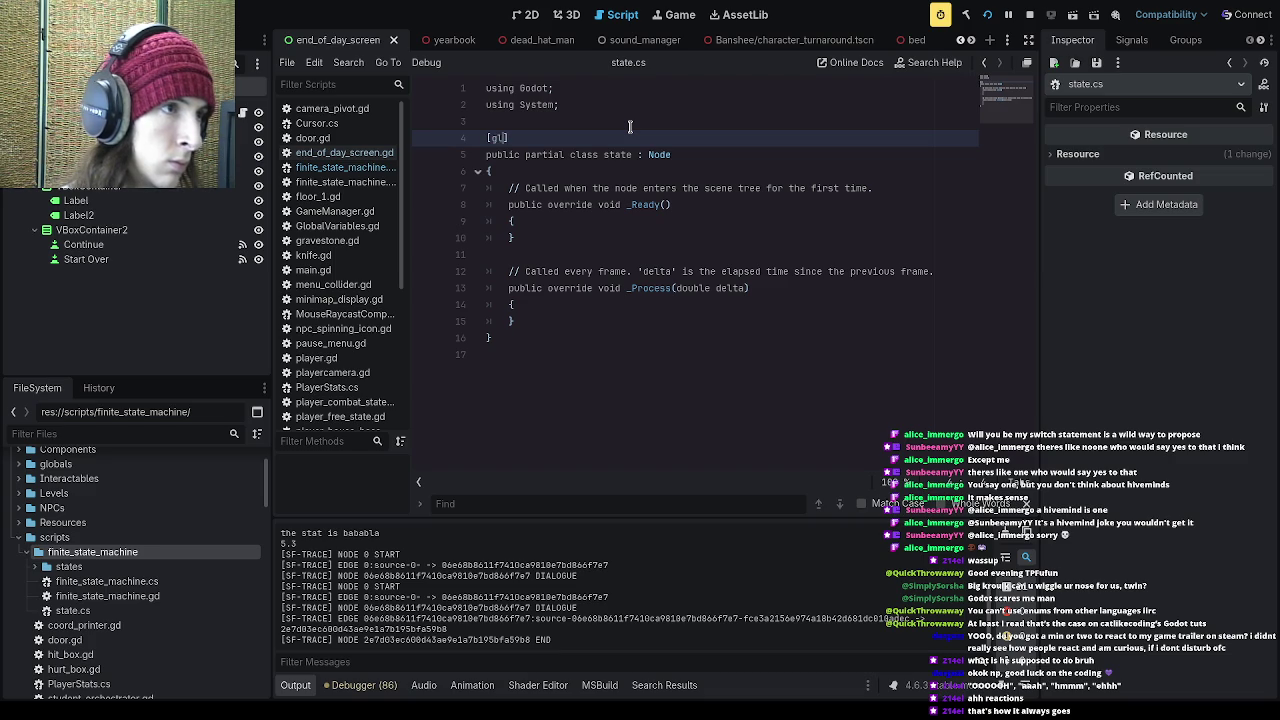
{"action": "key", "text": "BackSpace"}
{"action": "key", "text": "BackSpace"}
{"action": "type", "text": "GlobalClas"}
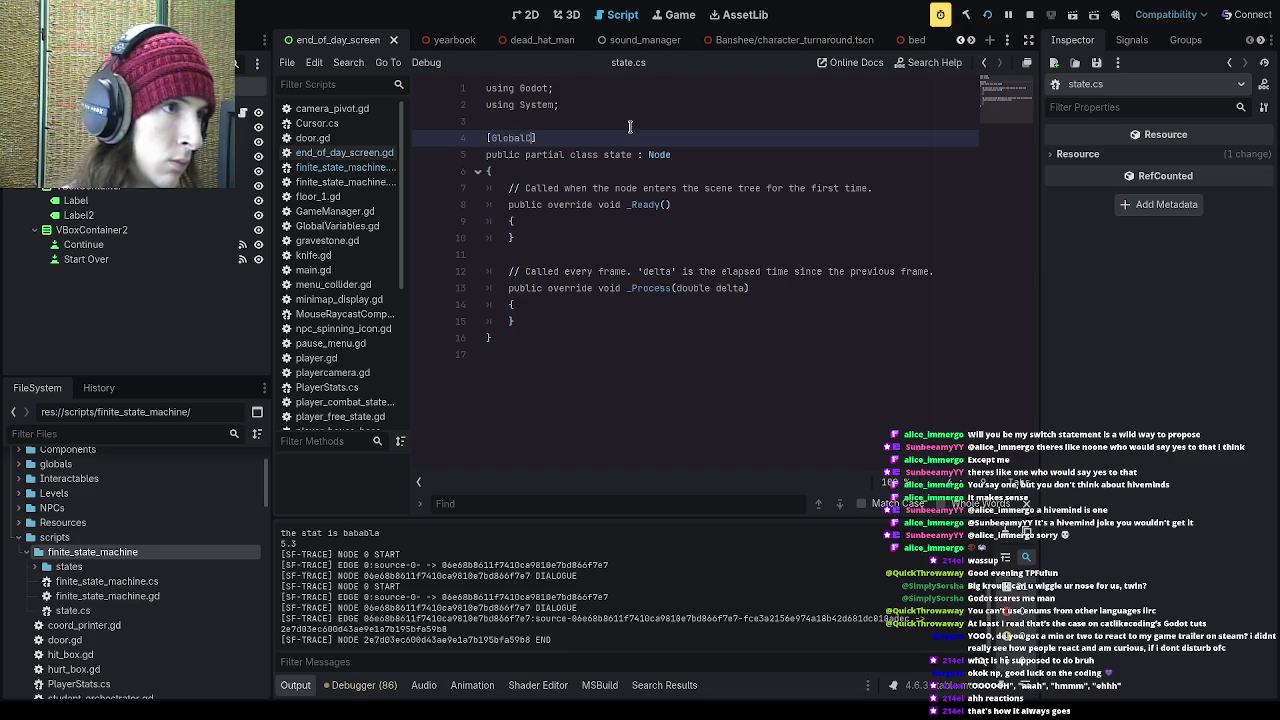
{"action": "type", "text": "s"}
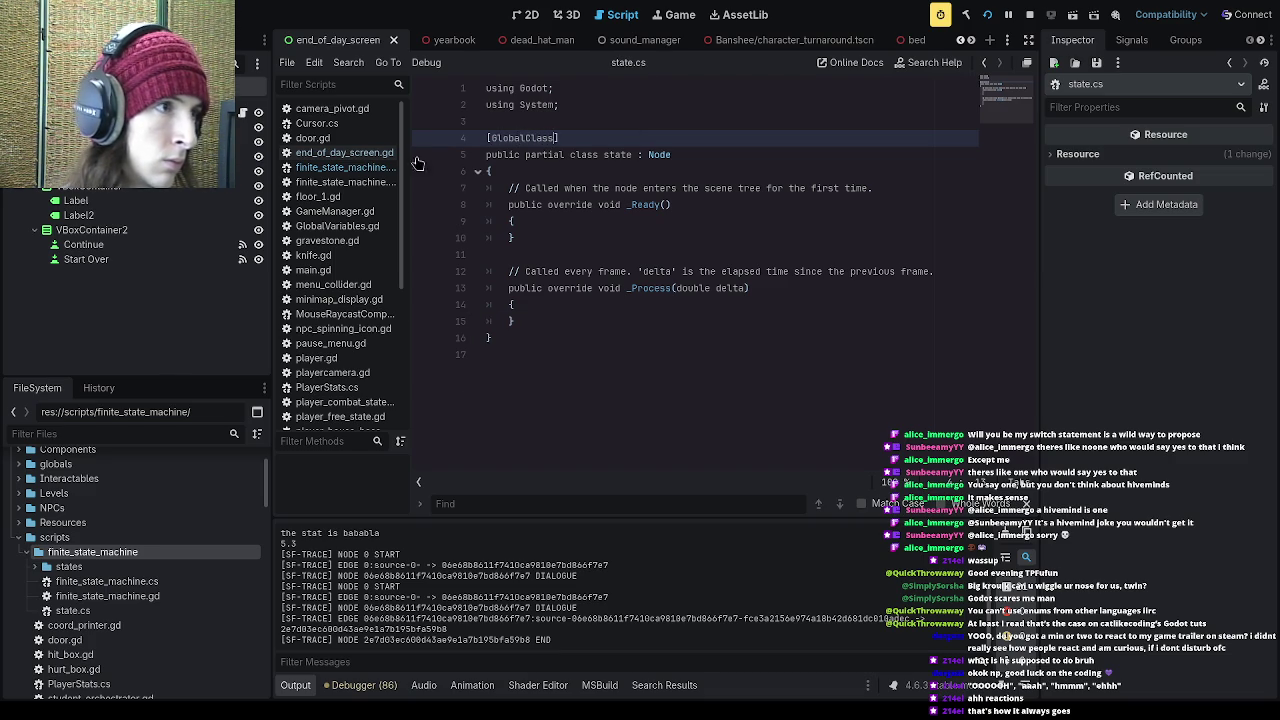
{"action": "scroll", "coordinate": [358, 255], "scroll_direction": "down", "scroll_amount": 5}
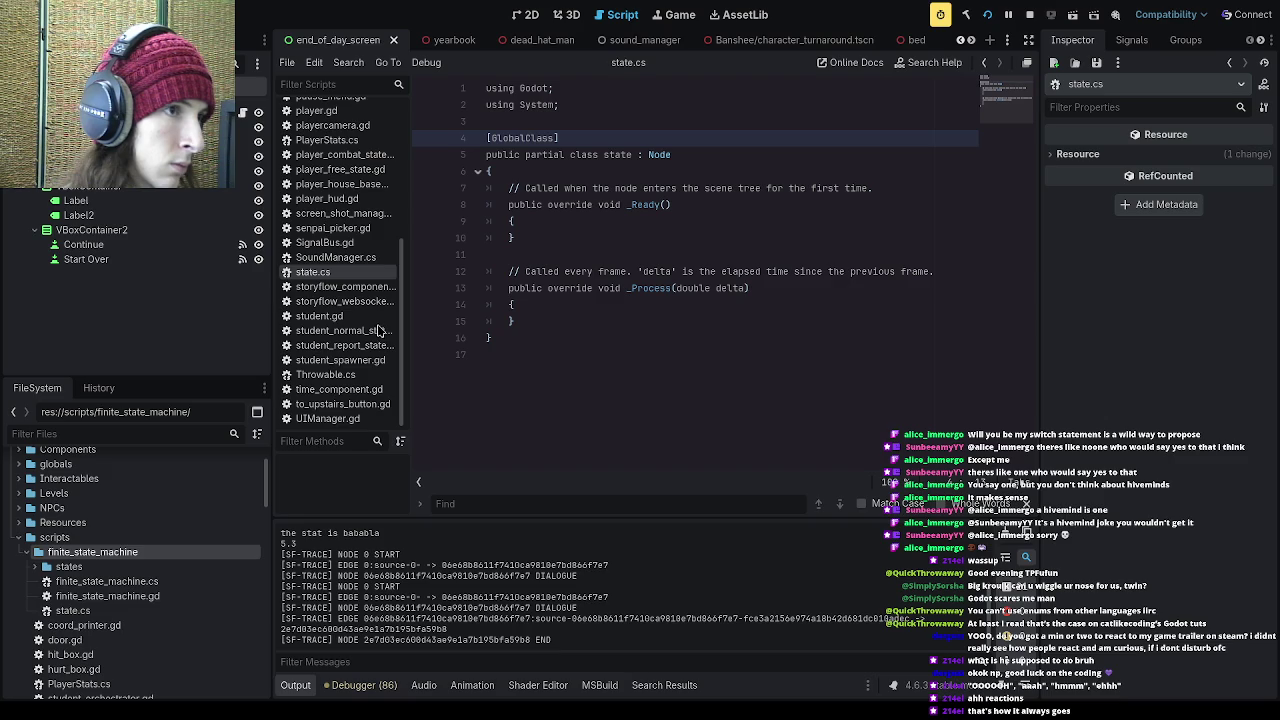
Step: Close state.cs and reopen it from the states folder, placing the caret in the class body
{"action": "key", "text": "ctrl+w"}
{"action": "left_click", "coordinate": [36, 568]}
{"action": "left_click", "coordinate": [36, 568]}
{"action": "double_click", "coordinate": [73, 610]}
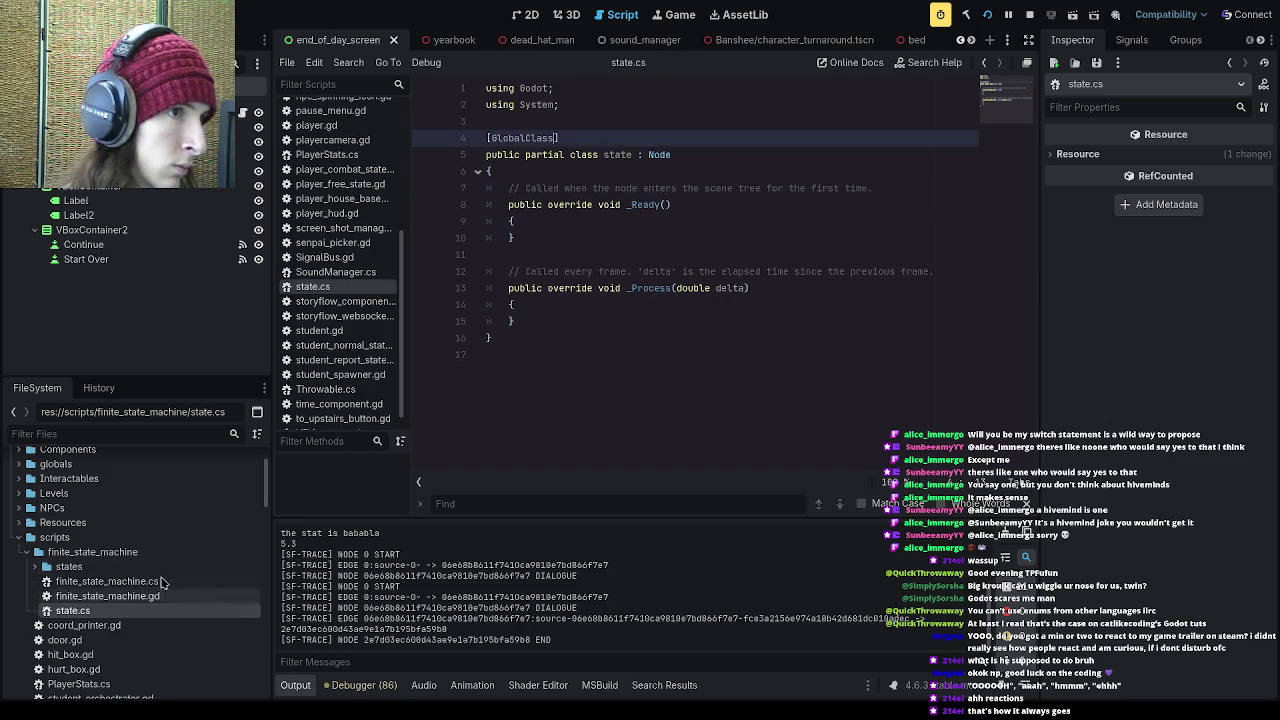
{"action": "left_click", "coordinate": [640, 158]}
{"action": "left_click", "coordinate": [633, 171]}
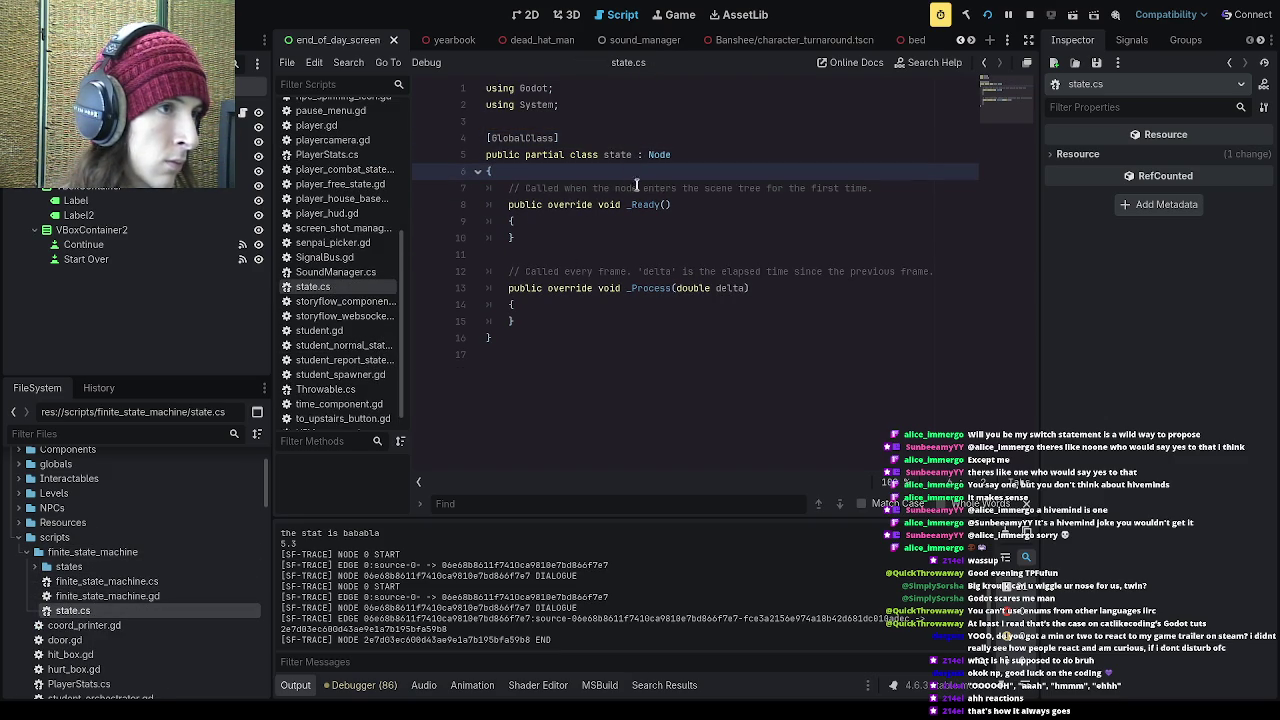
{"action": "left_click", "coordinate": [689, 188]}
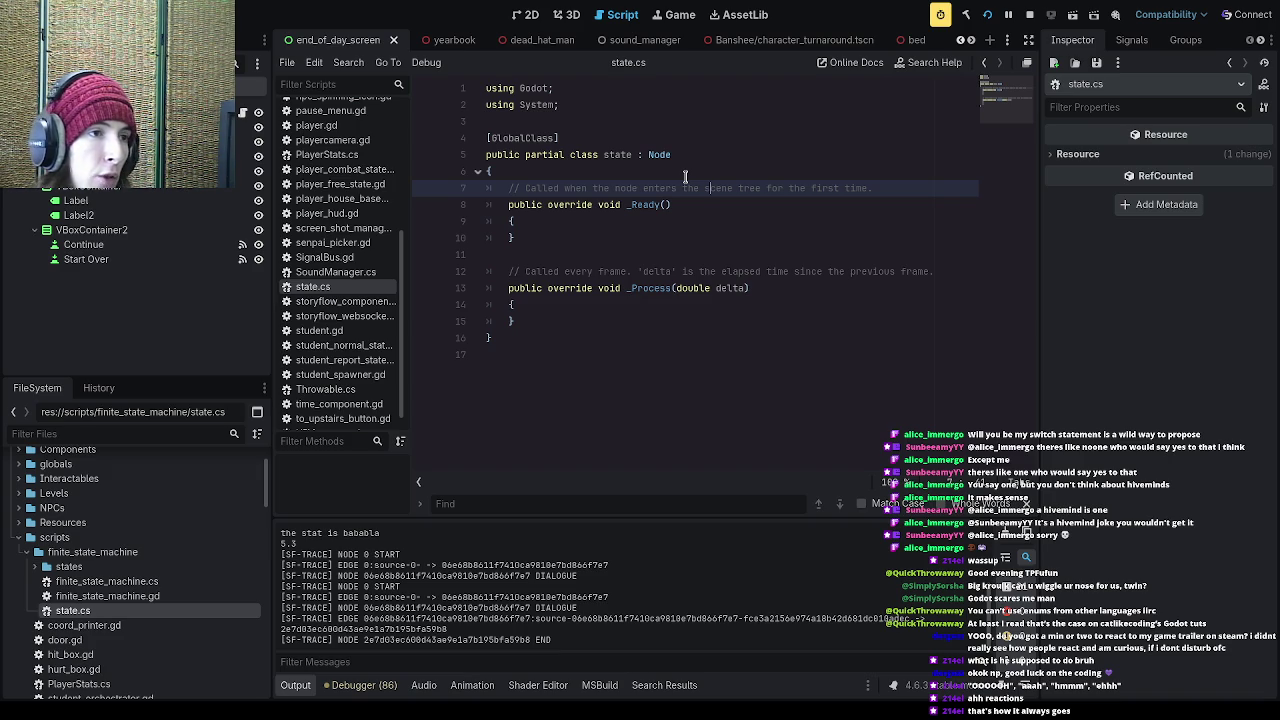
Step: Delete the template _Ready and _Process methods and the leftover comment from state.cs
{"action": "mouse_move", "coordinate": [540, 320]}
{"action": "left_mouse_down"}
{"action": "mouse_move", "coordinate": [515, 320]}
{"action": "mouse_move", "coordinate": [502, 205]}
{"action": "left_mouse_up"}
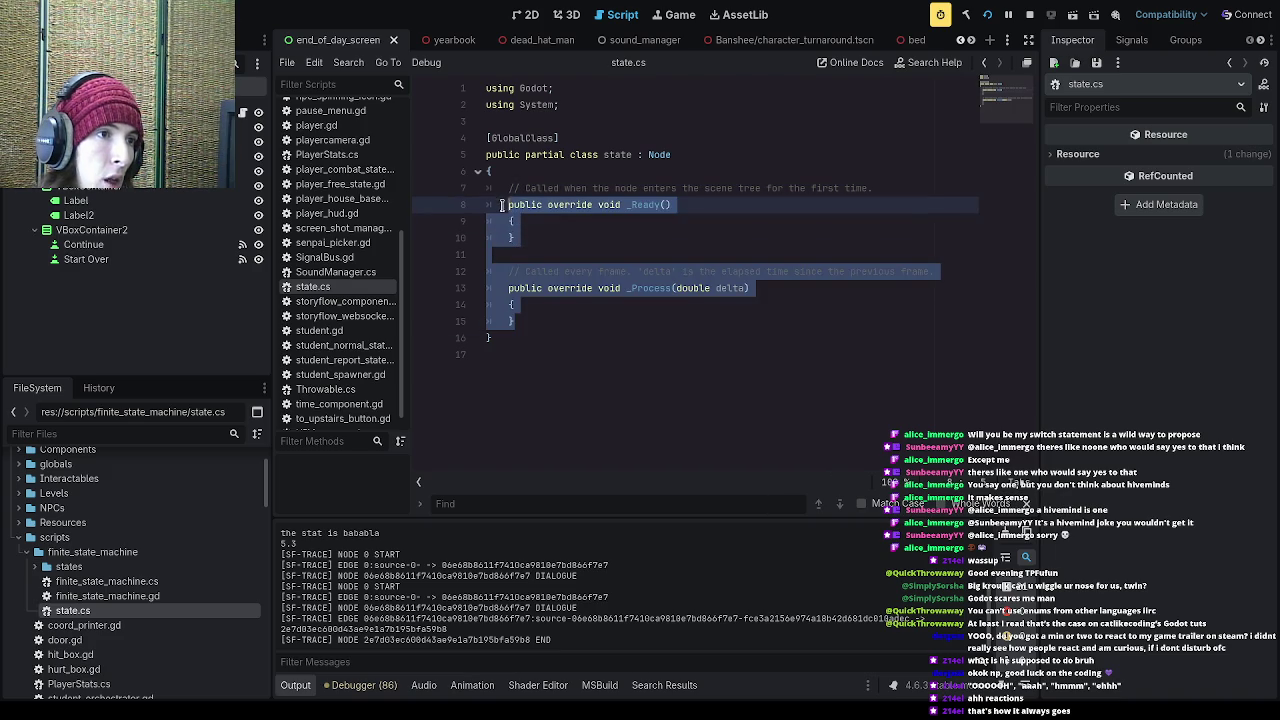
{"action": "key", "text": "BackSpace"}
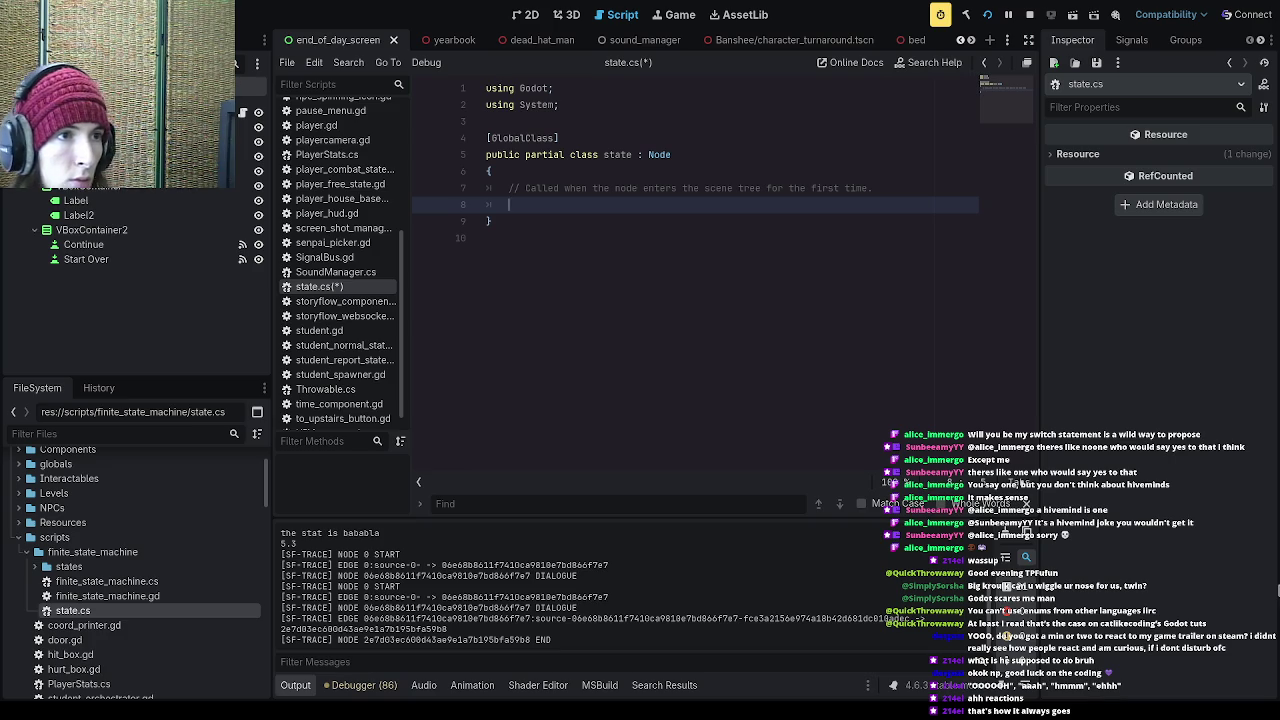
{"action": "left_click_drag", "start_coordinate": [510, 203], "coordinate": [508, 188]}
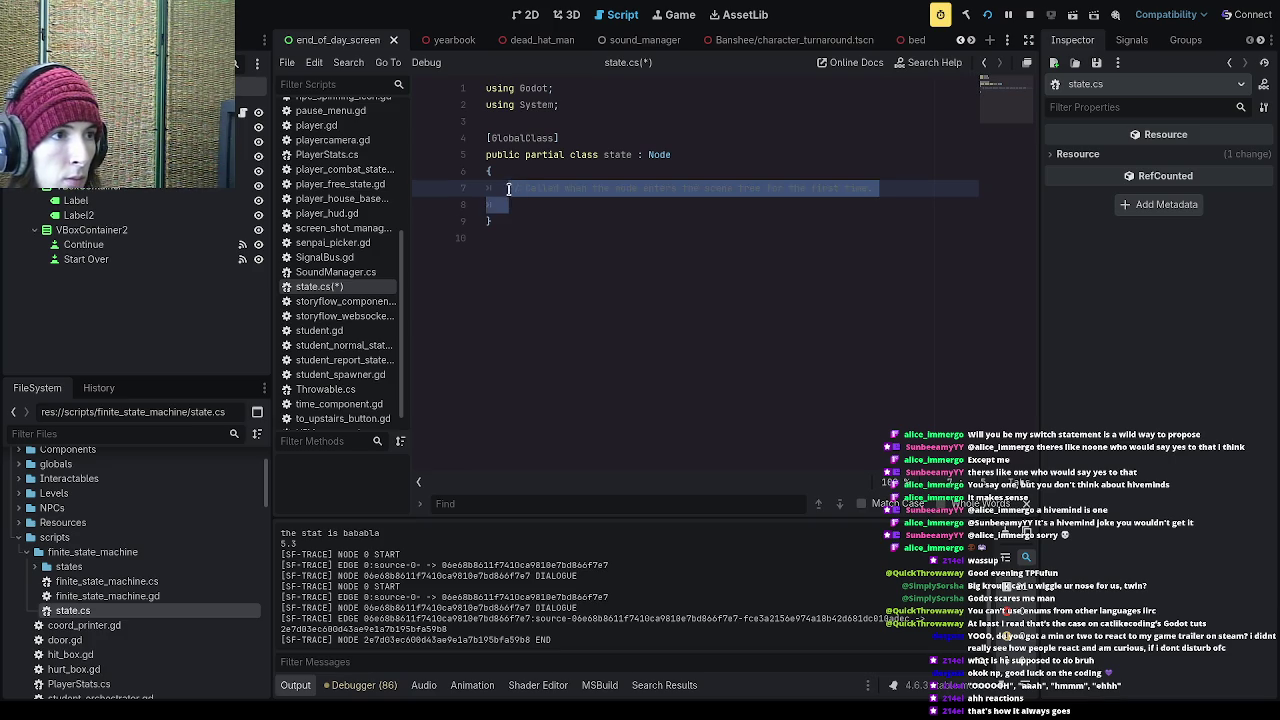
{"action": "key", "text": "BackSpace"}
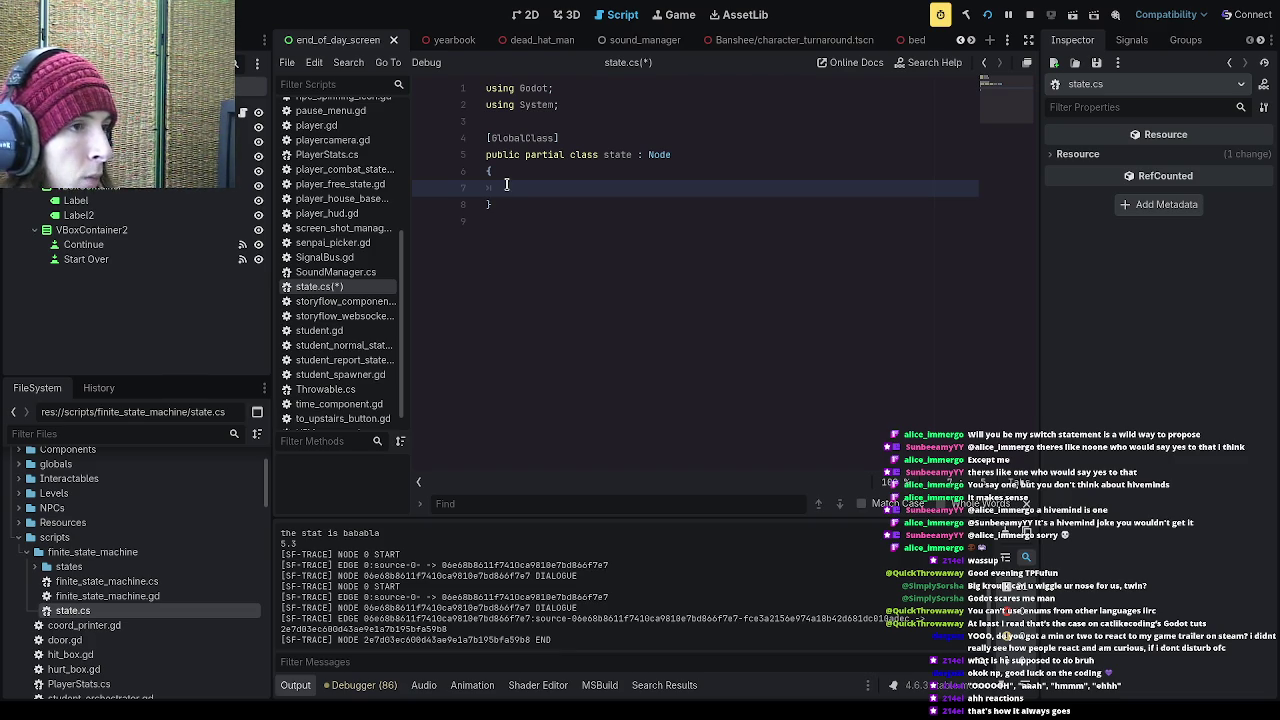
Step: Write the empty stubs void OnEnter(){} and void OnExit(){} inside the state class
{"action": "type", "text": "on"}
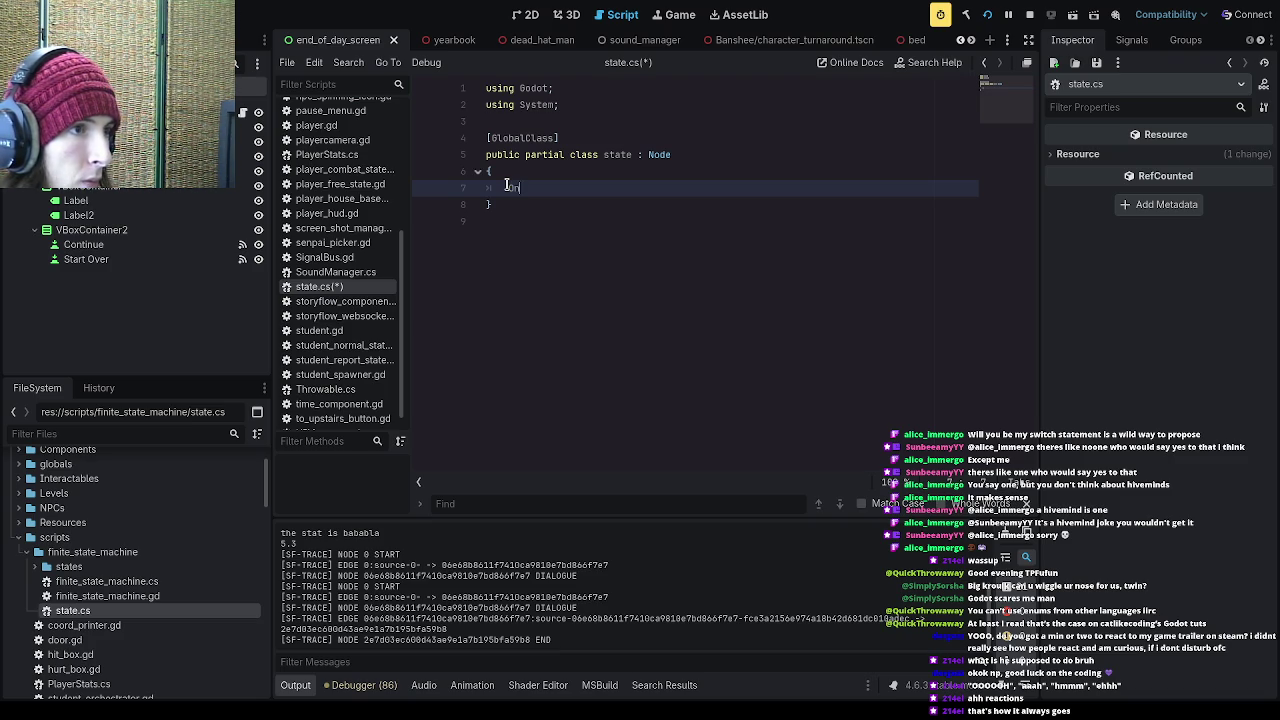
{"action": "type", "text": "Enter"}
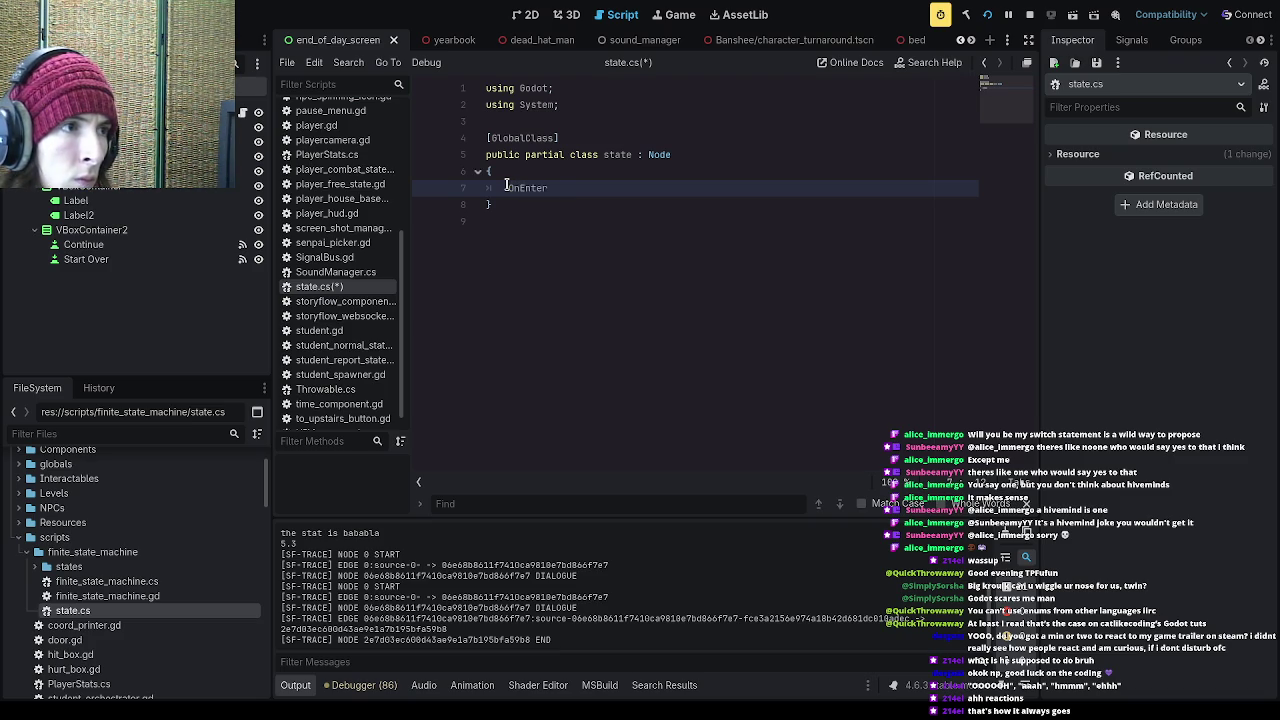
{"action": "type", "text": "(){"}
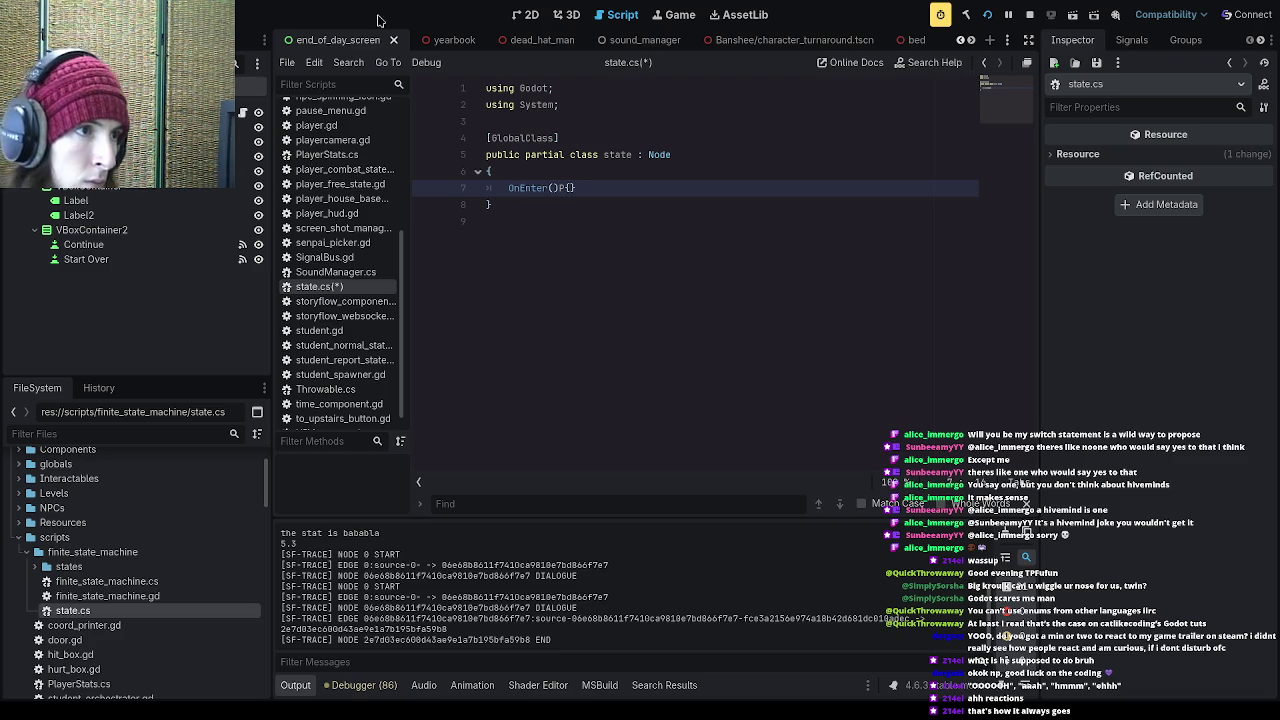
{"action": "left_click", "coordinate": [508, 187]}
{"action": "type", "text": "void"}
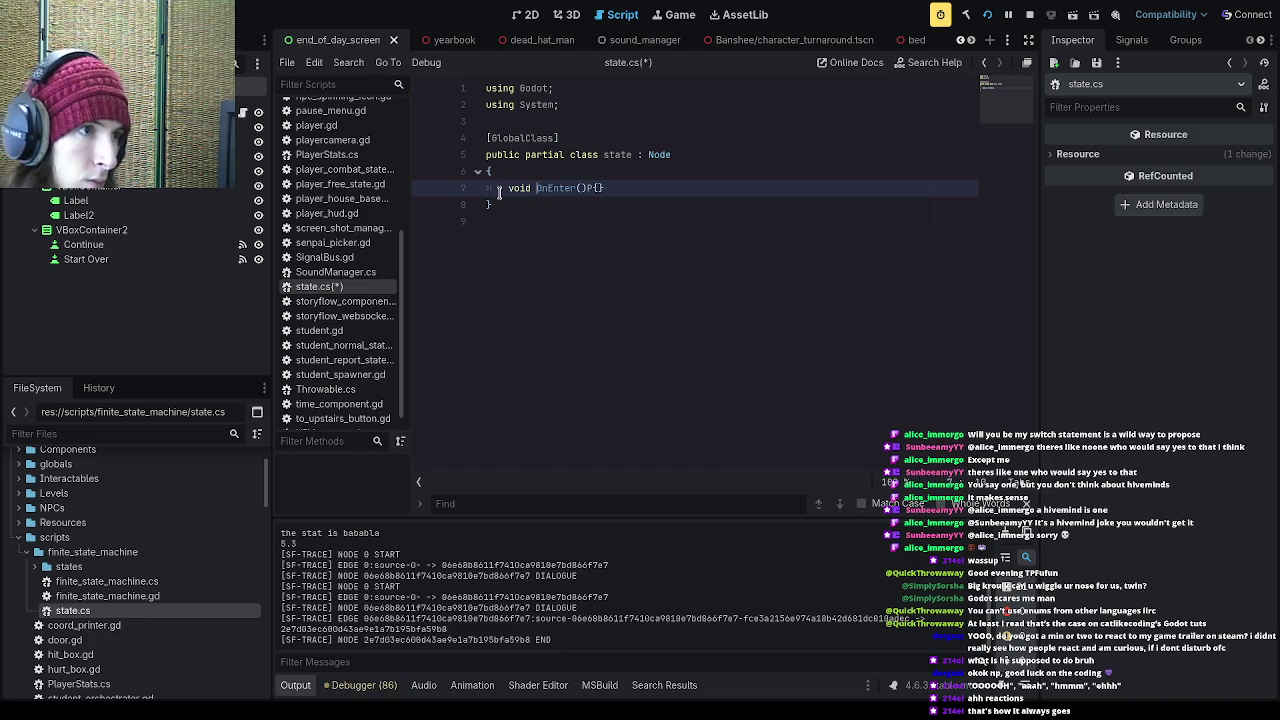
{"action": "left_click", "coordinate": [643, 187]}
{"action": "key", "text": "Return"}
{"action": "type", "text": "void "}
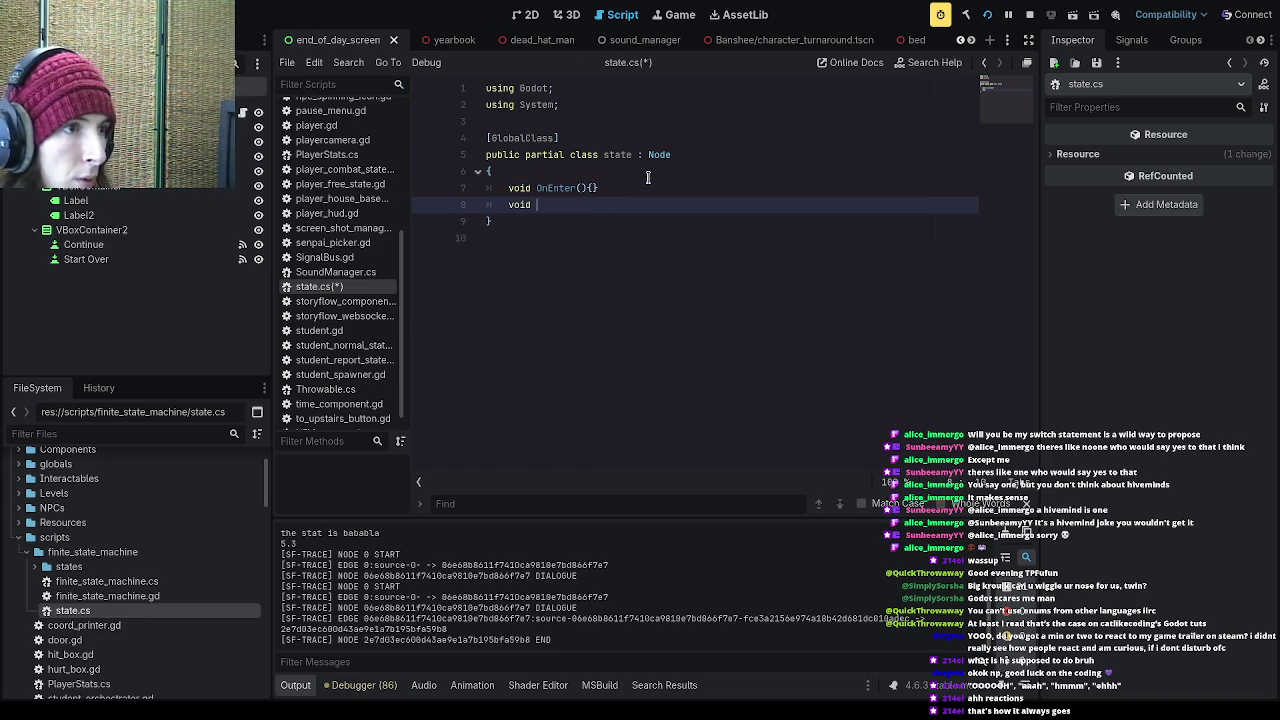
{"action": "type", "text": "OnExit()"}
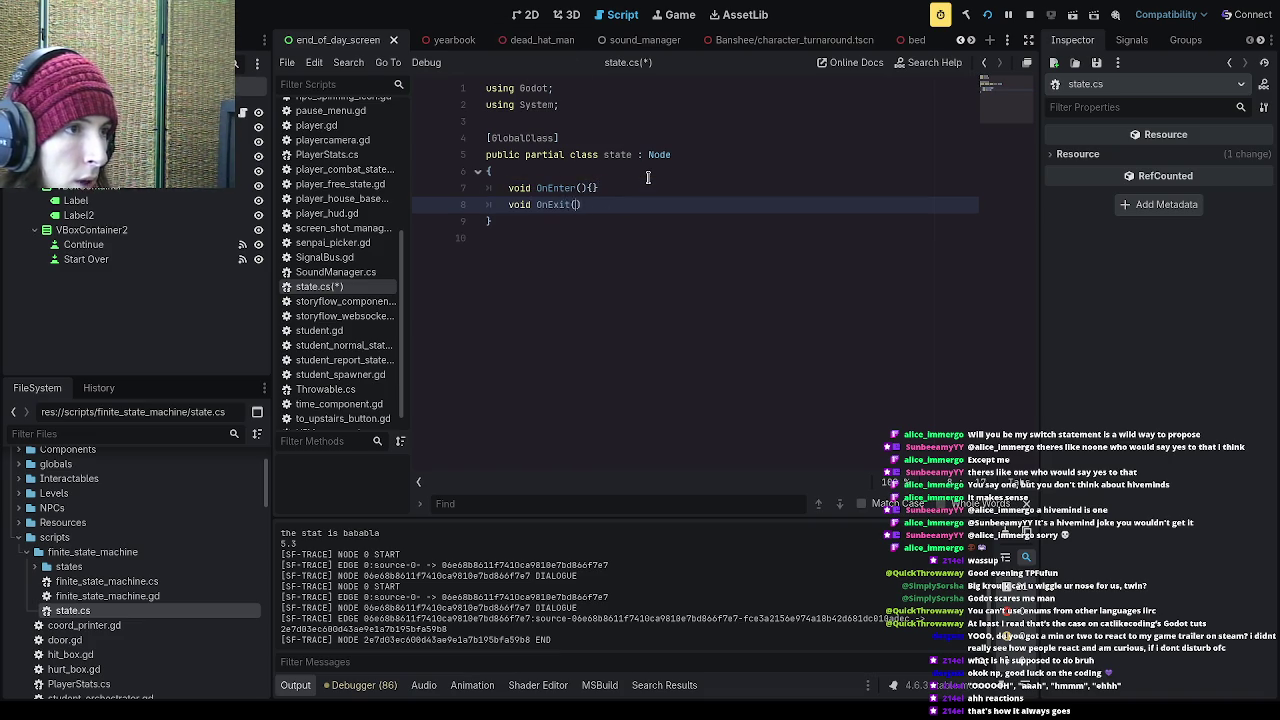
{"action": "type", "text": "{}"}
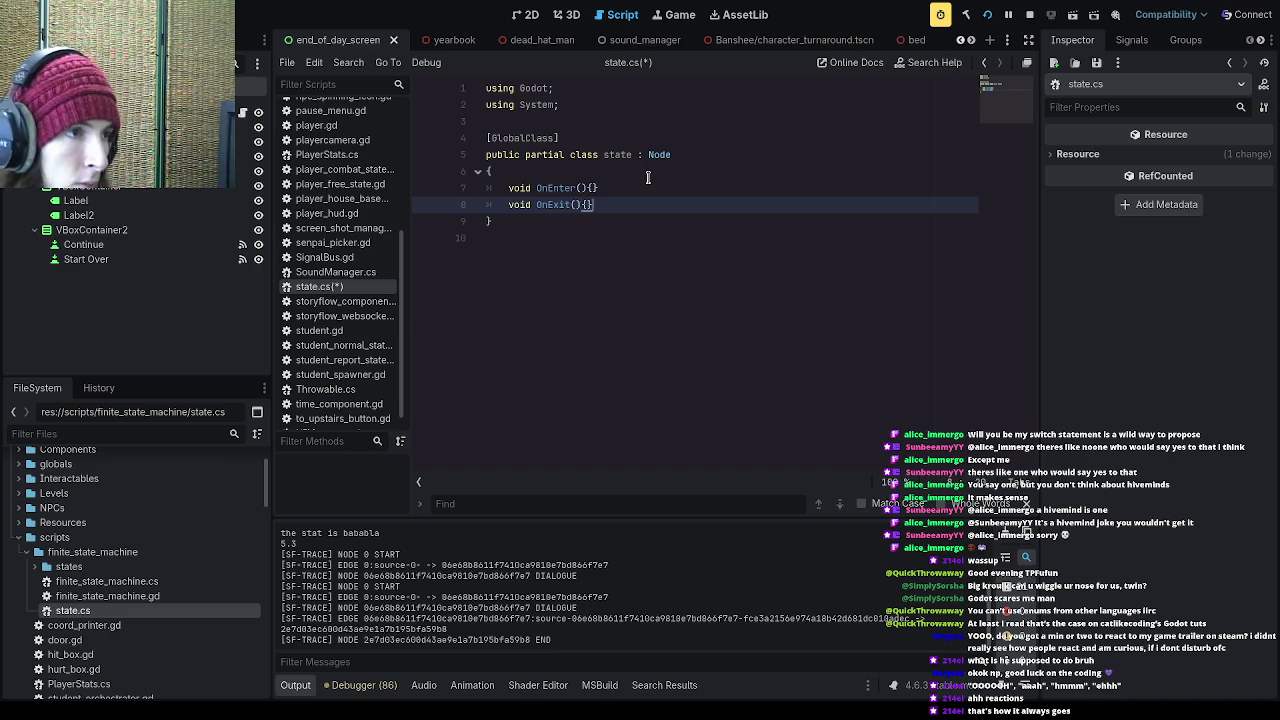
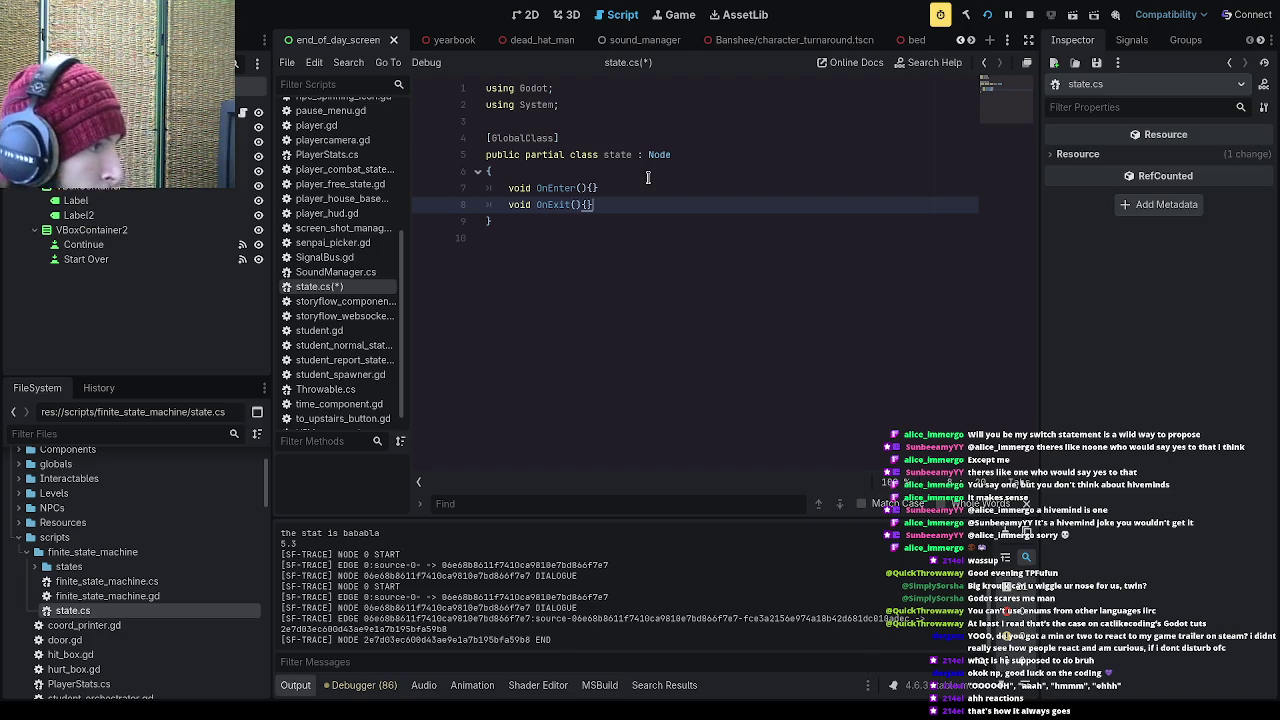
Step: Add an empty void Update(){} method on a new line after OnExit in state.cs
{"action": "left_click_drag", "start_coordinate": [205, 187], "coordinate": [205, 217]}
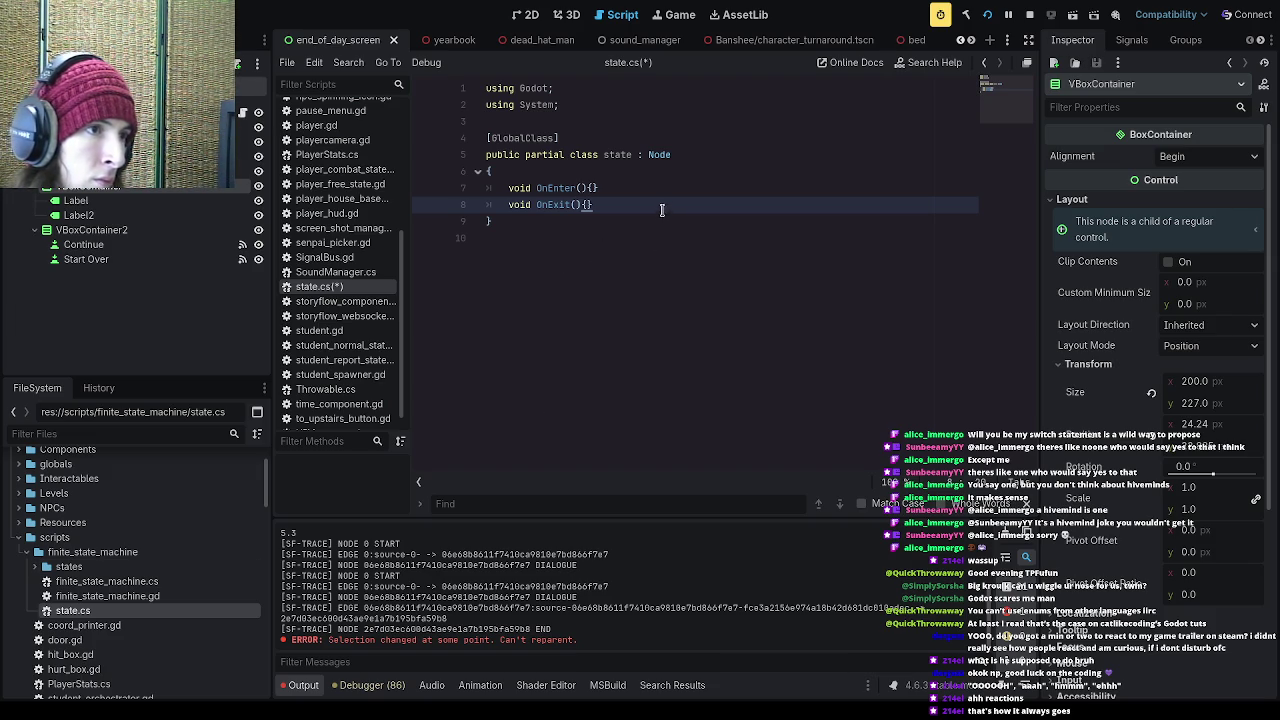
{"action": "key", "text": "Return"}
{"action": "type", "text": "void Update(){}"}
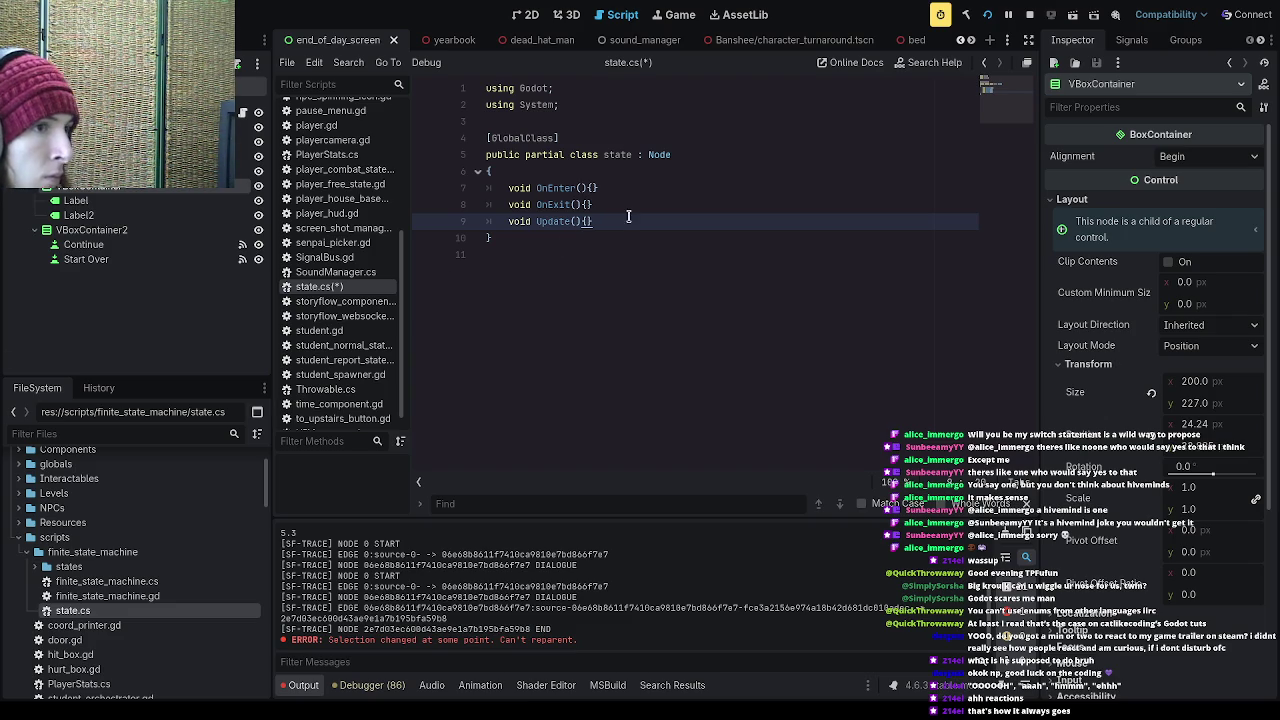
{"action": "key", "text": "Return"}
Step: Add an empty bool HandleMessage(){} method, save state.cs, and select finite_state_machine.cs
{"action": "type", "text": "void"}
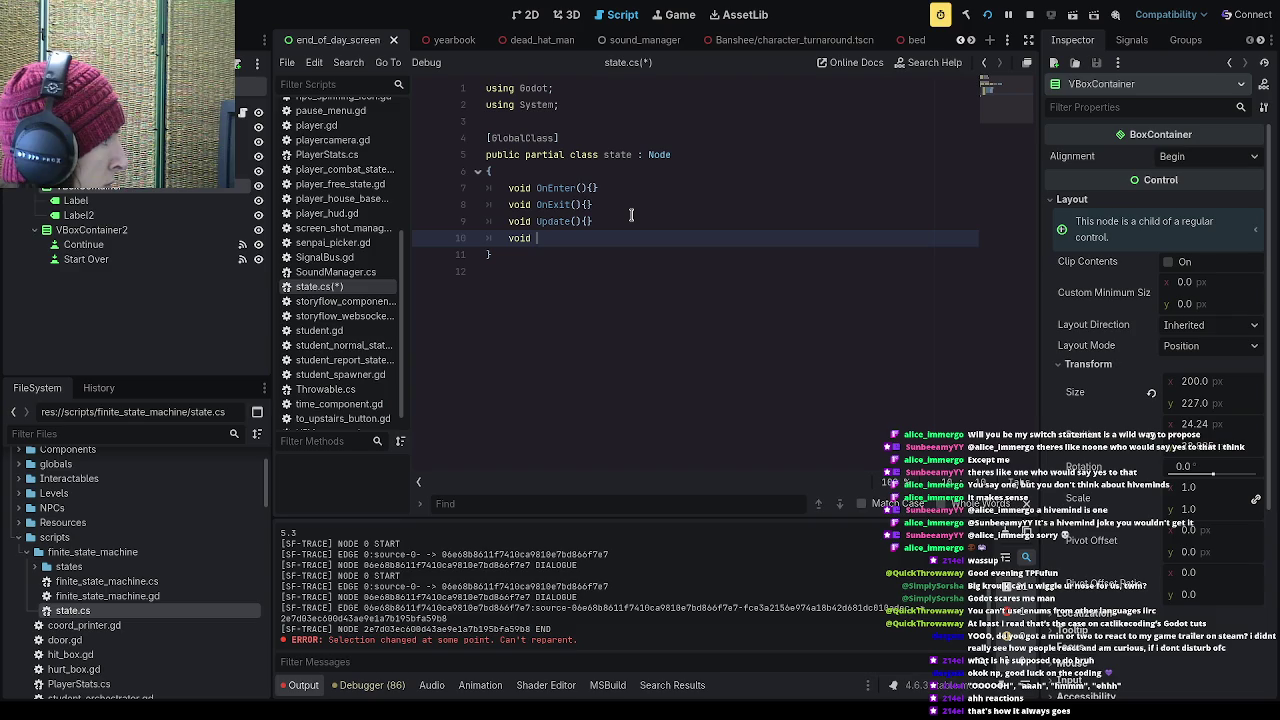
{"action": "key", "text": "BackSpace"}
{"action": "key", "text": "BackSpace"}
{"action": "key", "text": "BackSpace"}
{"action": "type", "text": "bool "}
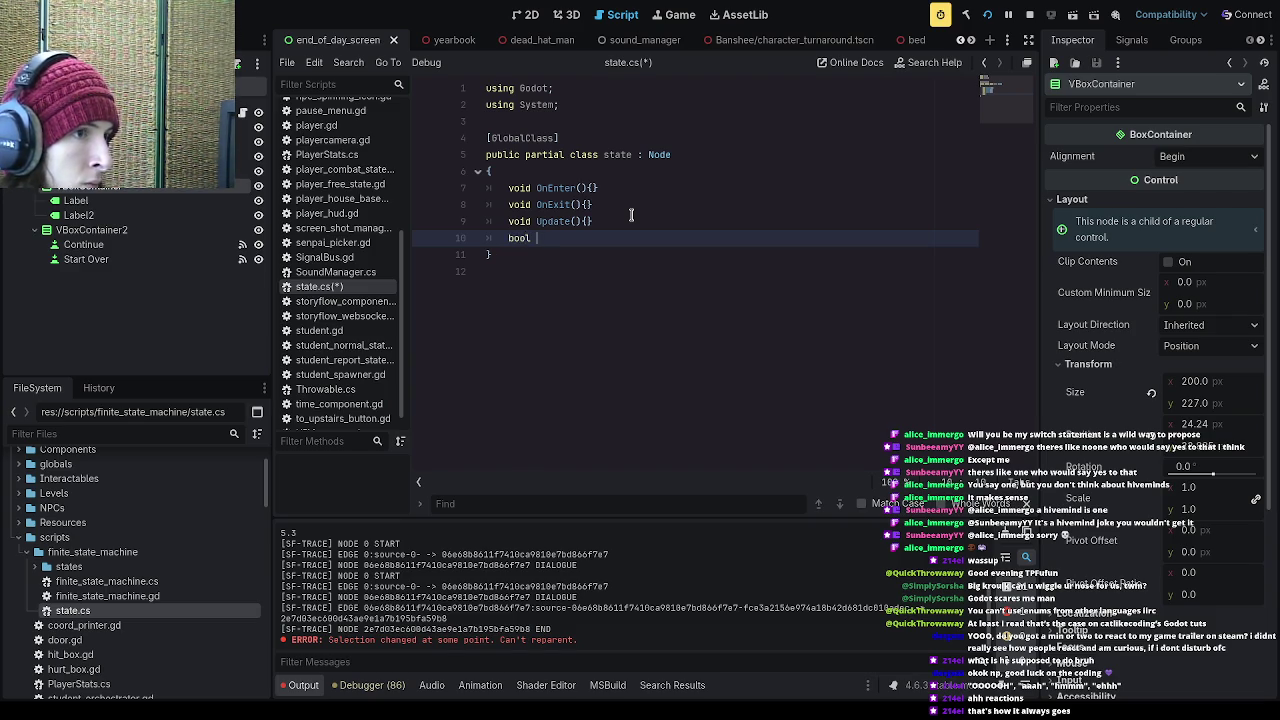
{"action": "type", "text": "HandleMessage(){}"}
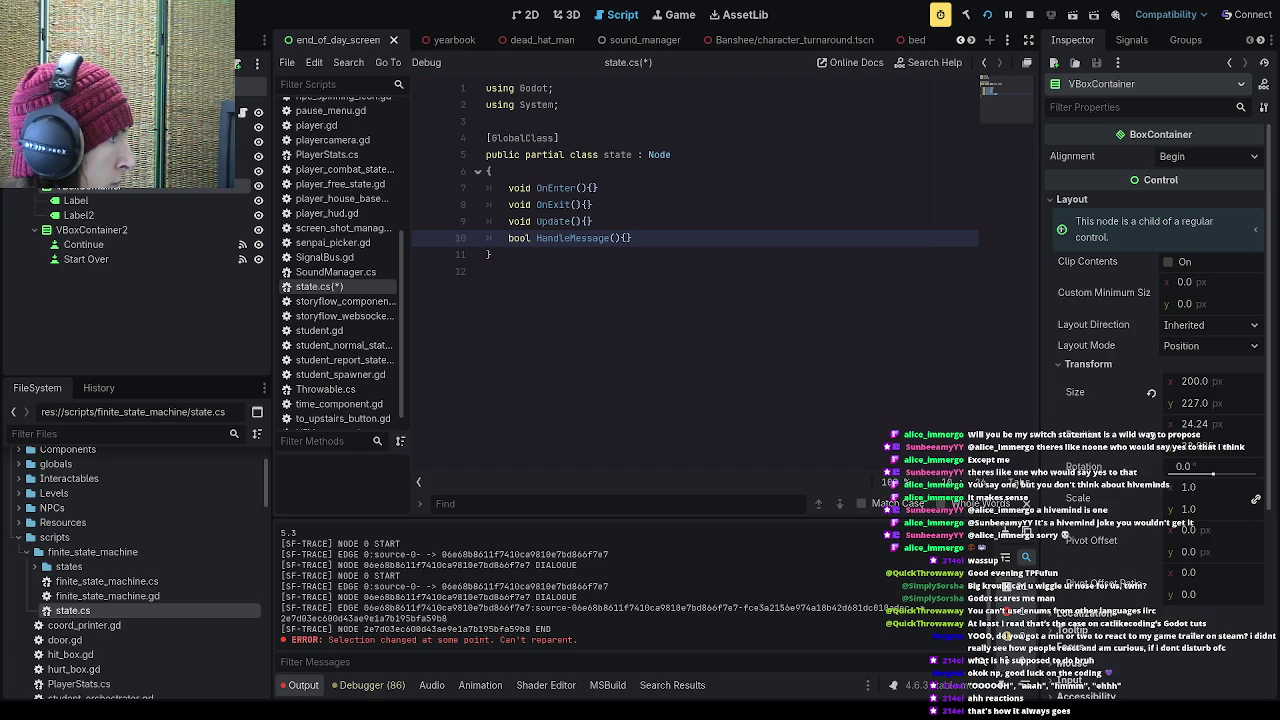
{"action": "left_click", "coordinate": [684, 238]}
{"action": "key", "text": "ctrl+s"}
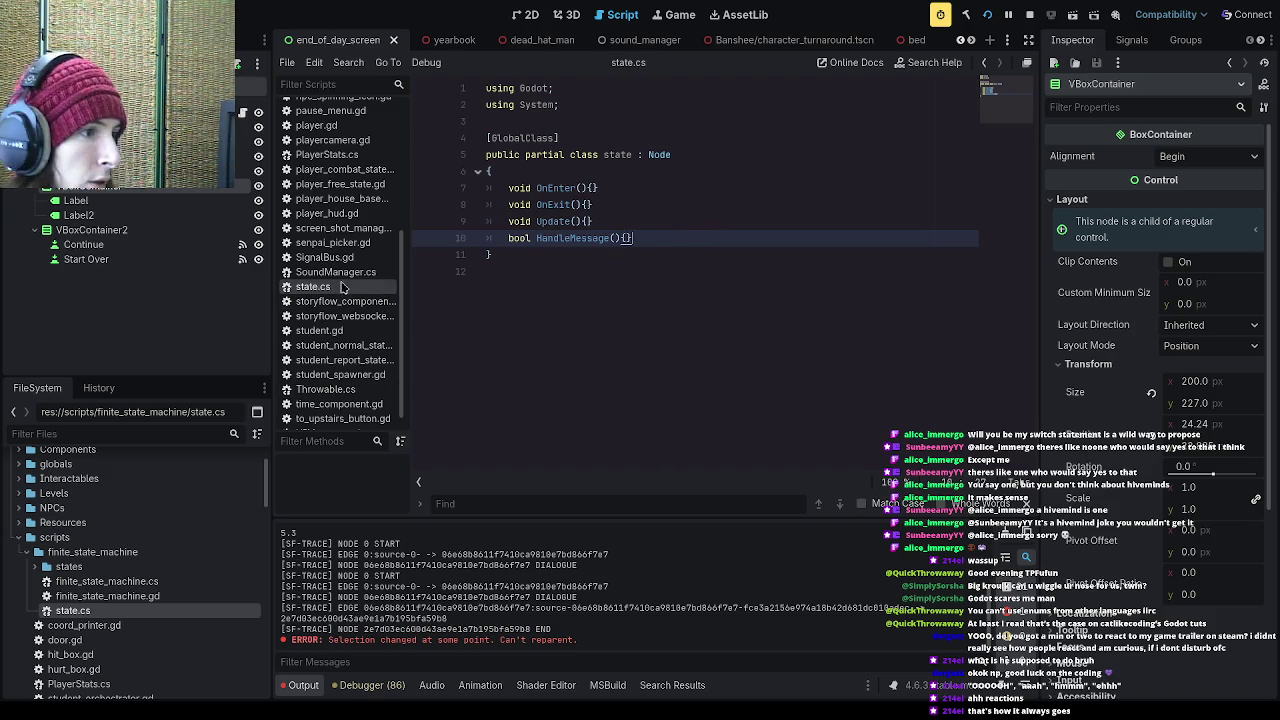
{"action": "scroll", "coordinate": [358, 302], "scroll_direction": "up", "scroll_amount": 1}
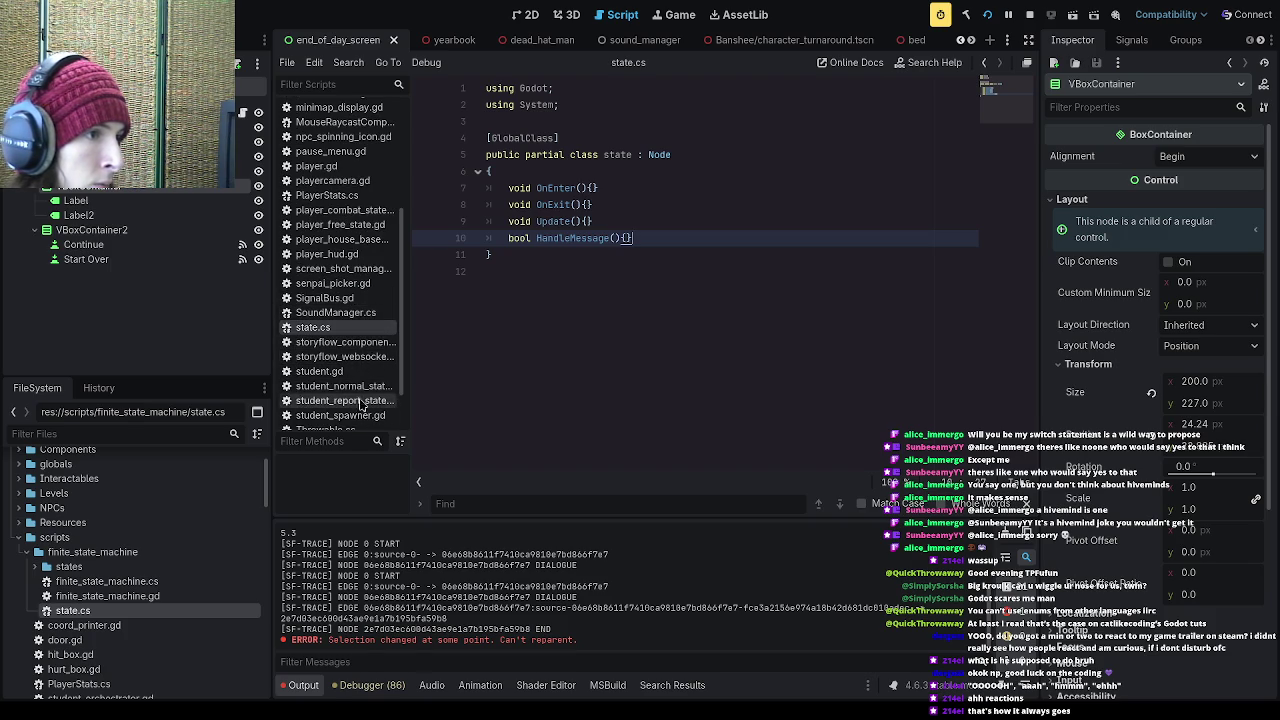
{"action": "left_click", "coordinate": [205, 595]}
Step: Open finite_state_machine.cs and delete the template _Ready and _Process methods
{"action": "double_click", "coordinate": [205, 582]}
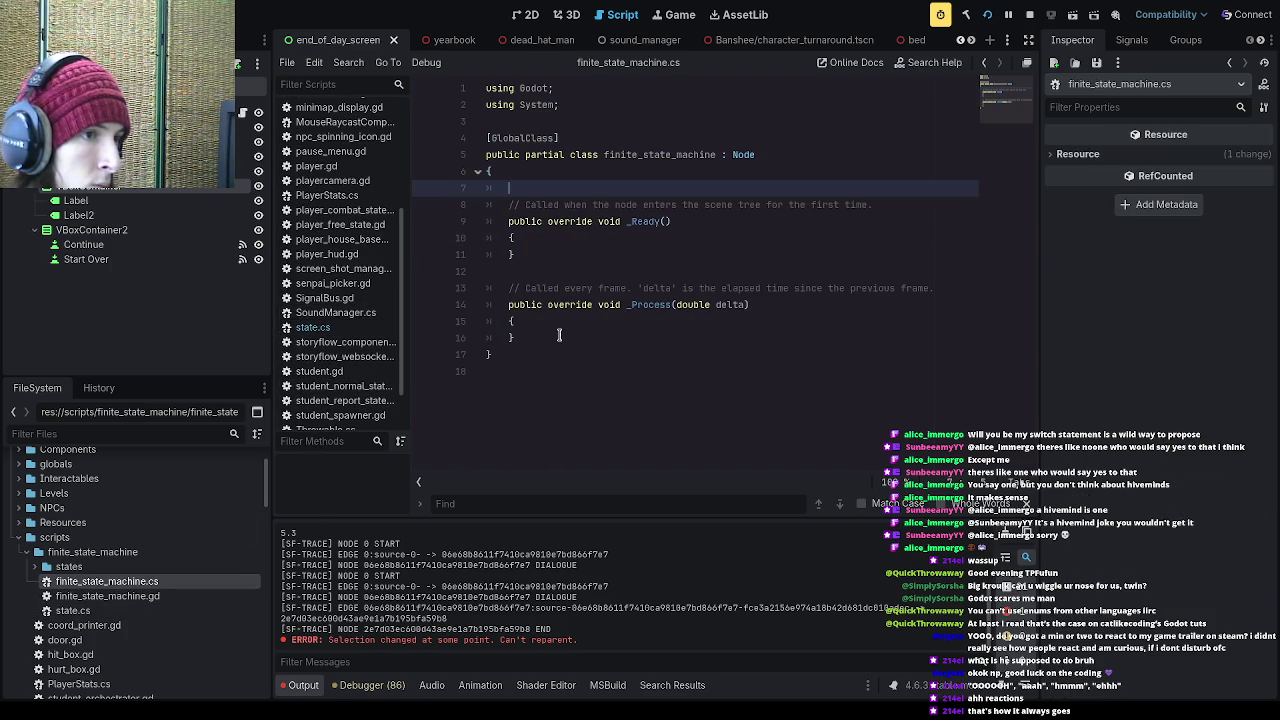
{"action": "left_click", "coordinate": [531, 342]}
{"action": "mouse_move", "coordinate": [531, 342]}
{"action": "left_mouse_down"}
{"action": "mouse_move", "coordinate": [515, 240]}
{"action": "mouse_move", "coordinate": [490, 200]}
{"action": "left_mouse_up"}
{"action": "key", "text": "BackSpace"}
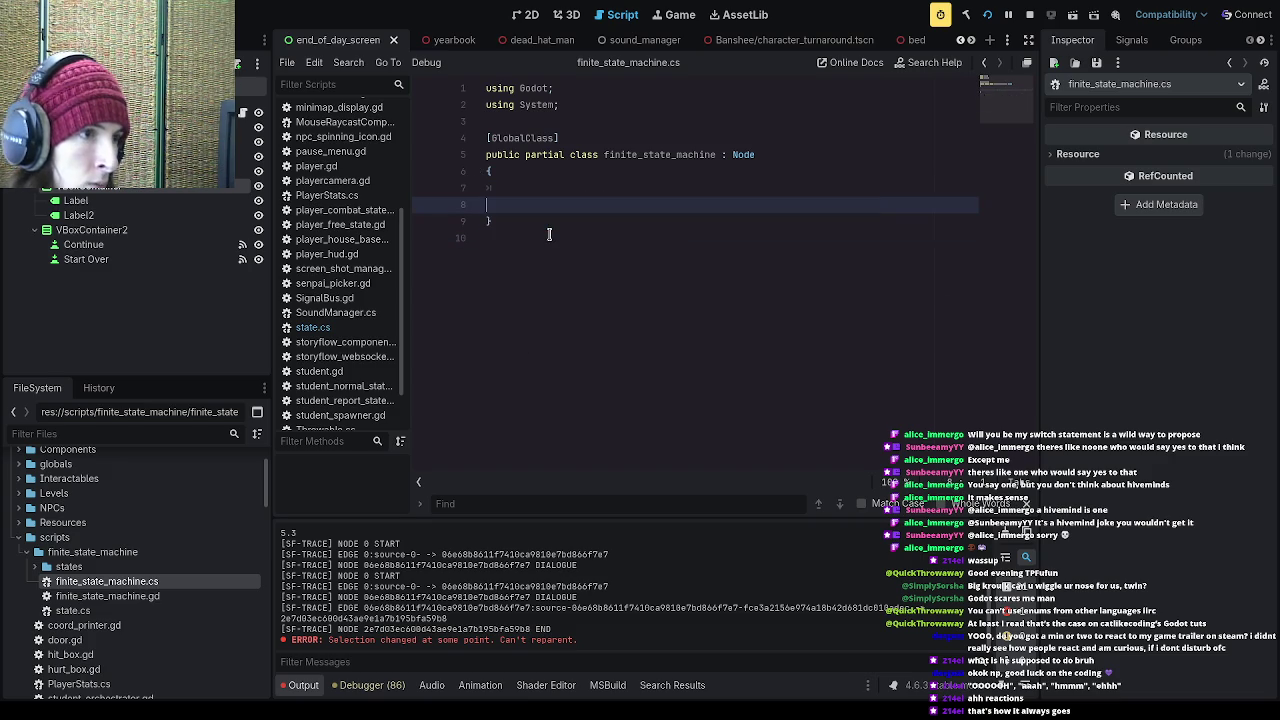
{"action": "key", "text": "BackSpace"}
Step: Add an empty void ChangeState() method and build, which reports 9 problems
{"action": "type", "text": "void"}
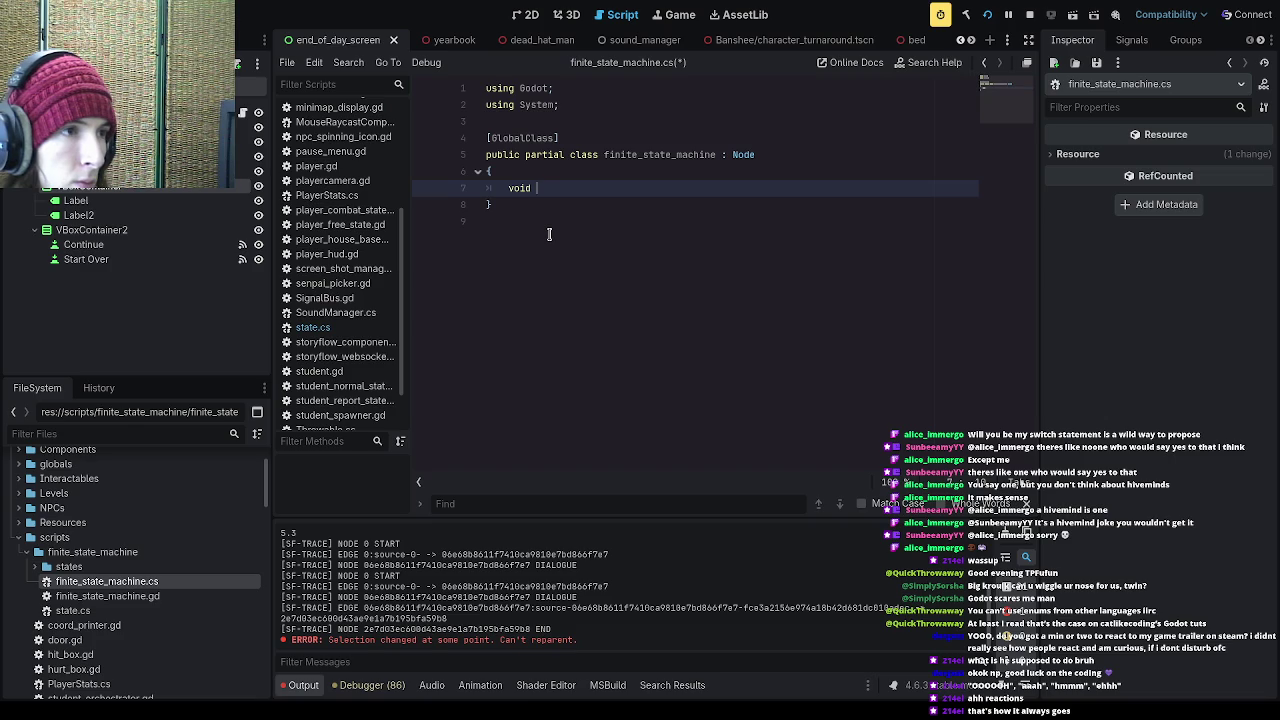
{"action": "type", "text": " ChangeState"}
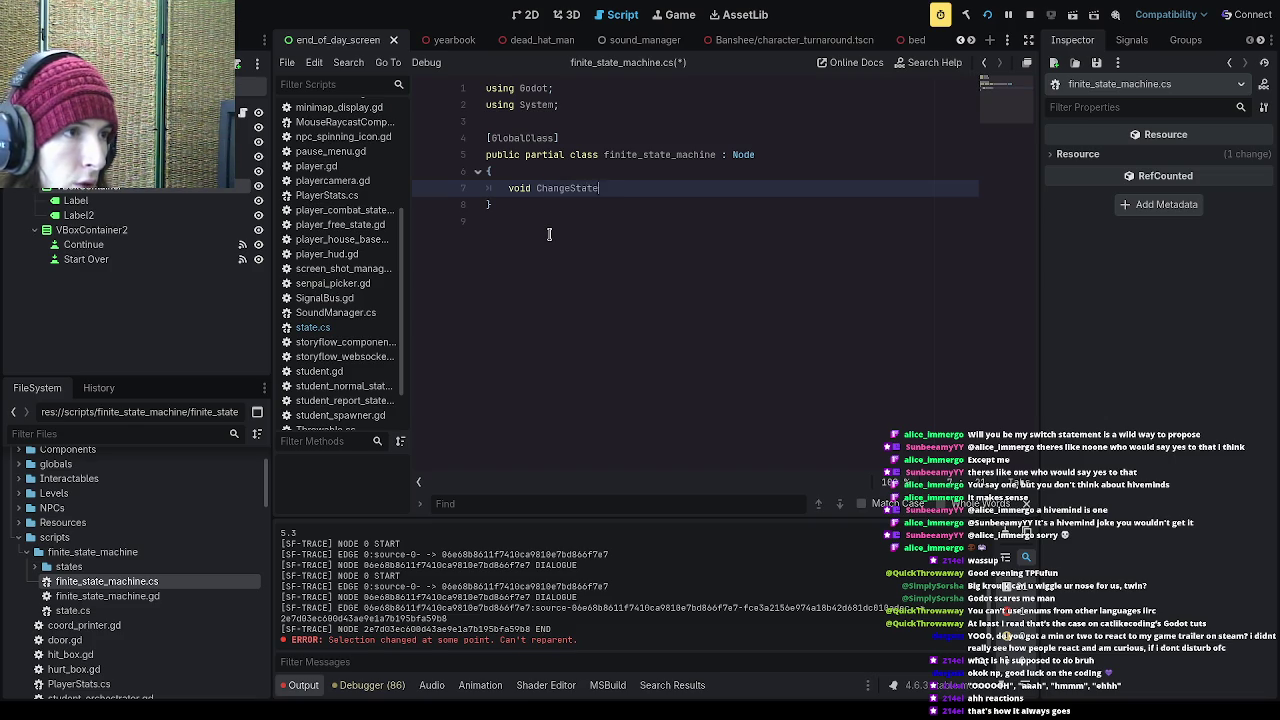
{"action": "type", "text": "(){}"}
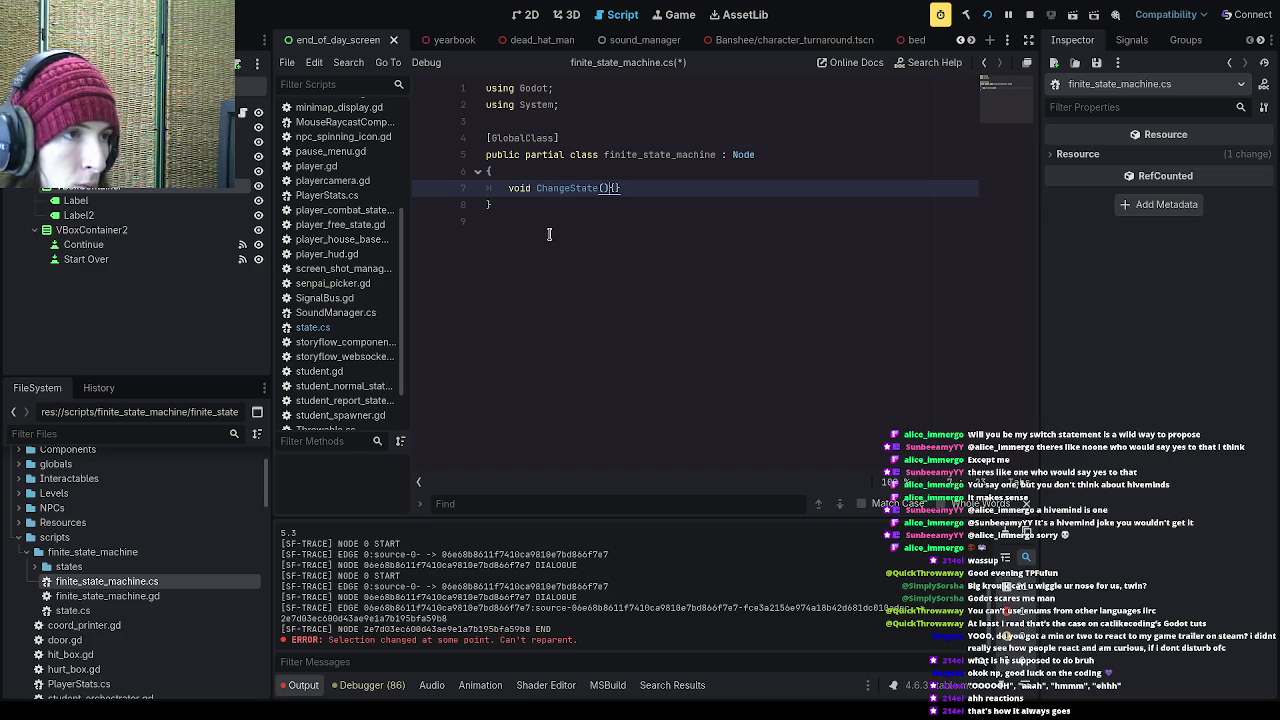
{"action": "type", "text": "state"}
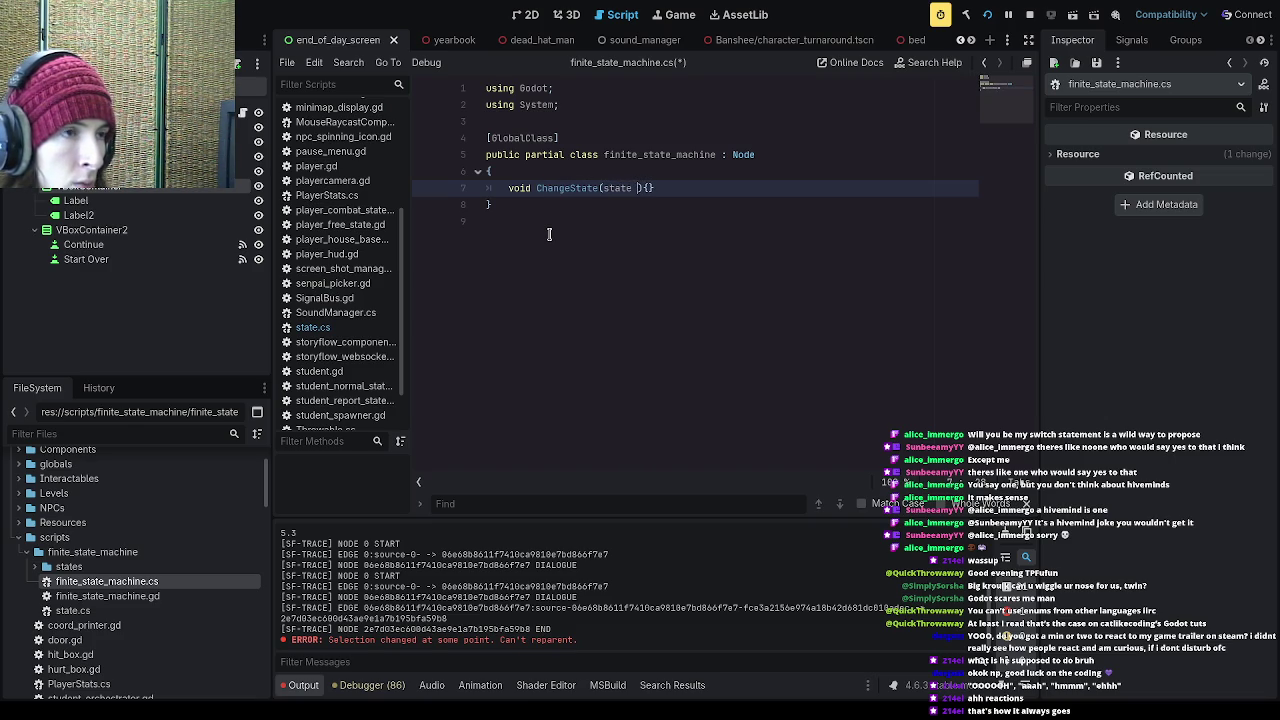
{"action": "key", "text": "BackSpace"}
{"action": "key", "text": "BackSpace"}
{"action": "key", "text": "BackSpace"}
{"action": "key", "text": "BackSpace"}
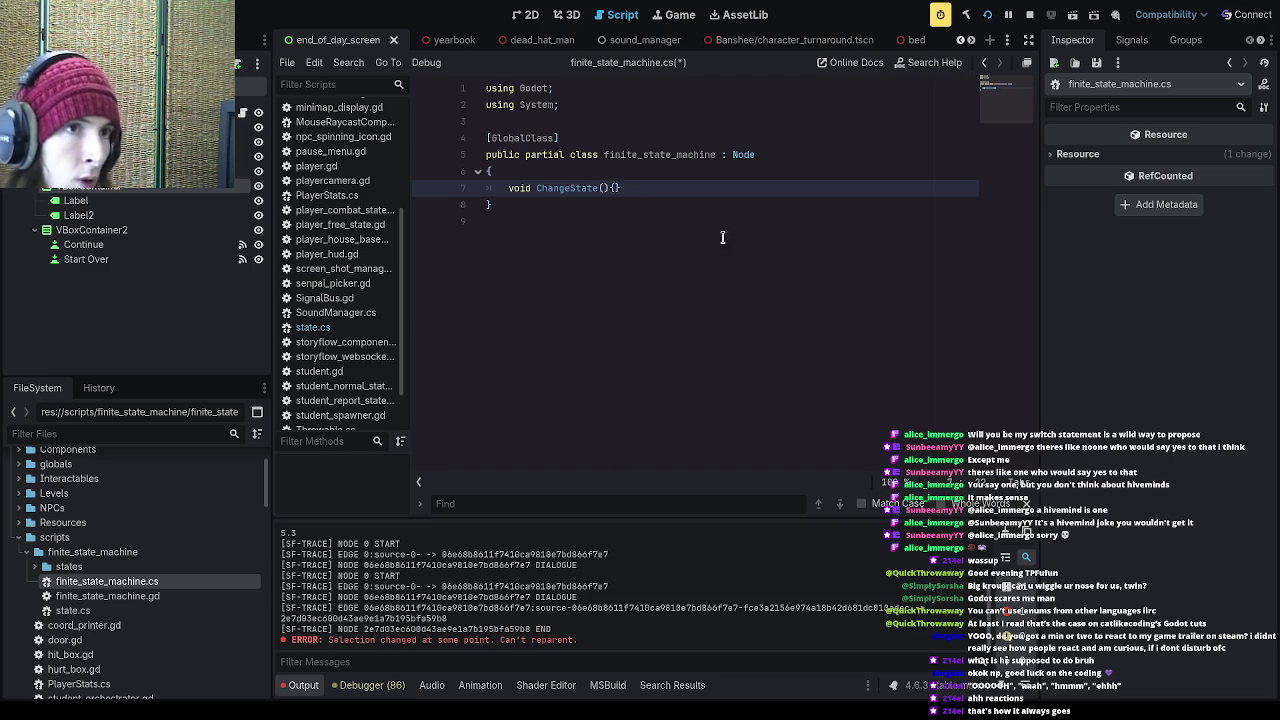
{"action": "left_click", "coordinate": [968, 18]}
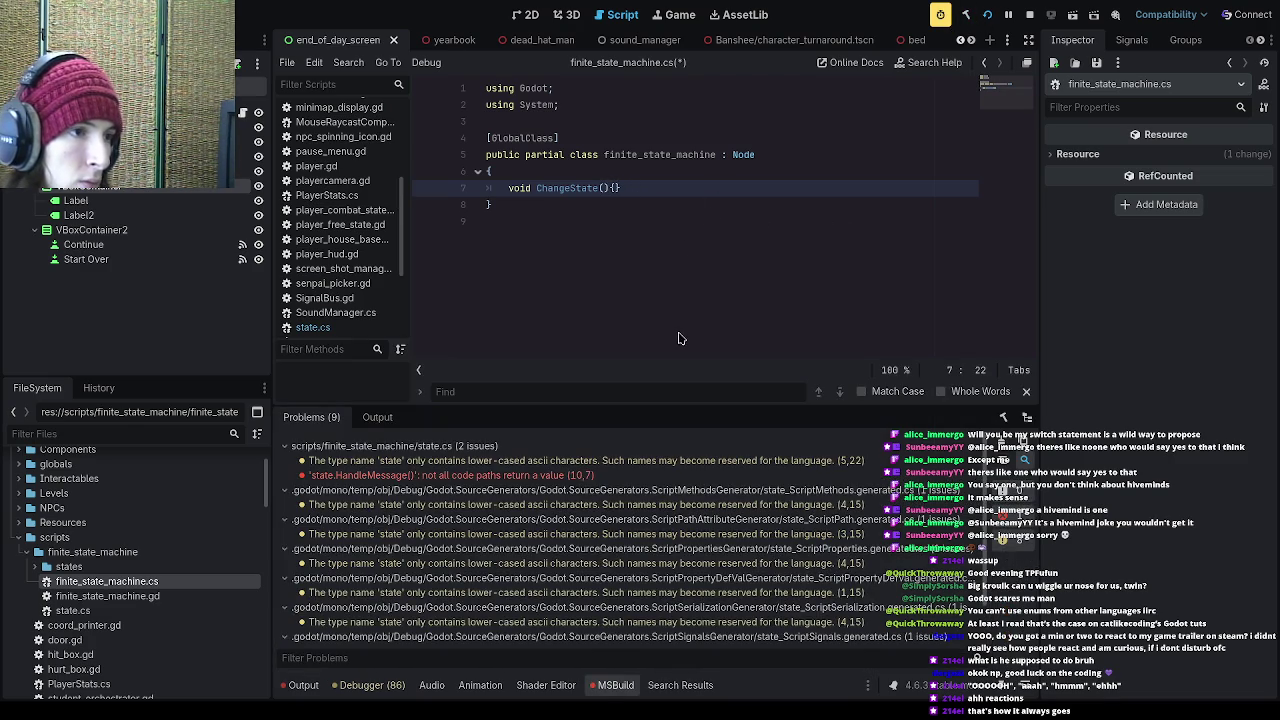
Step: Jump to the reported problem in state.cs and select state.cs in FileSystem
{"action": "left_click", "coordinate": [615, 464]}
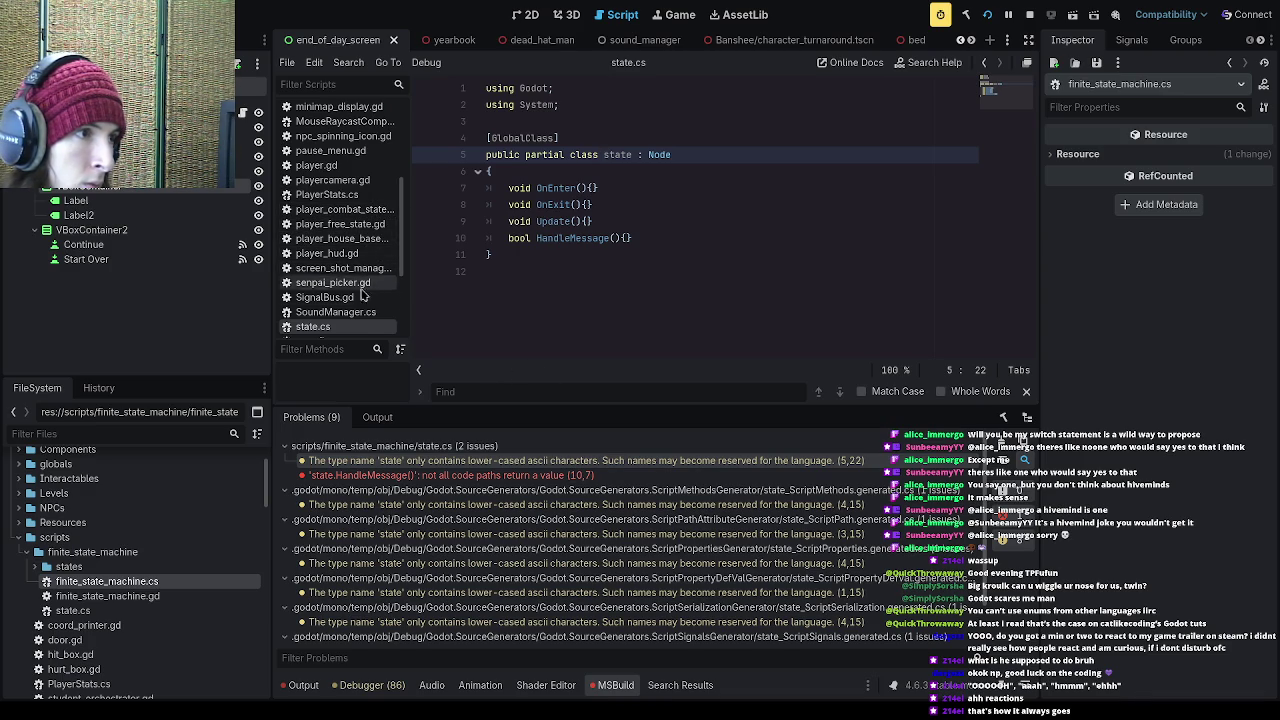
{"action": "scroll", "coordinate": [360, 290], "scroll_direction": "down", "scroll_amount": 1}
{"action": "scroll", "coordinate": [362, 300], "scroll_direction": "up", "scroll_amount": 3}
{"action": "left_click", "coordinate": [100, 610]}
{"action": "scroll", "coordinate": [130, 620], "scroll_direction": "down", "scroll_amount": 2}
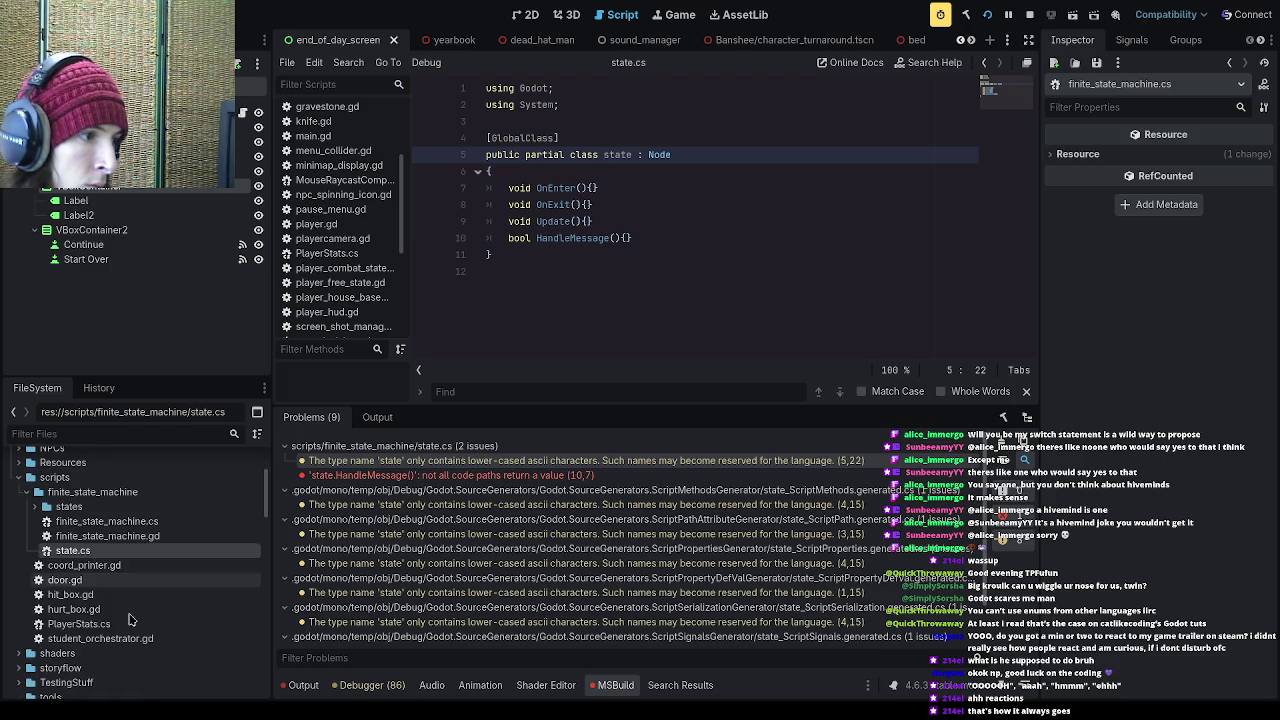
Step: Filter FileSystem for 'state' and open the older state.gd to review its State class
{"action": "left_click", "coordinate": [105, 434]}
{"action": "type", "text": "state"}
{"action": "scroll", "coordinate": [150, 540], "scroll_direction": "up", "scroll_amount": 5}
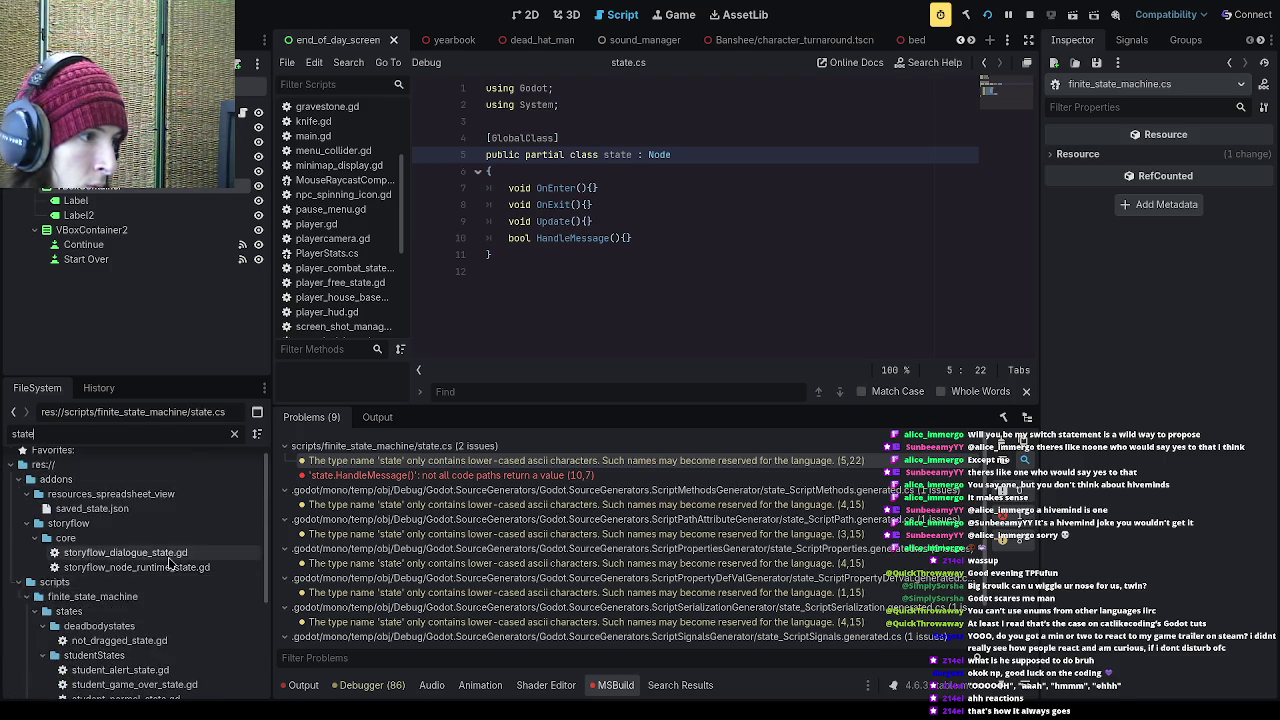
{"action": "scroll", "coordinate": [170, 565], "scroll_direction": "down", "scroll_amount": 6}
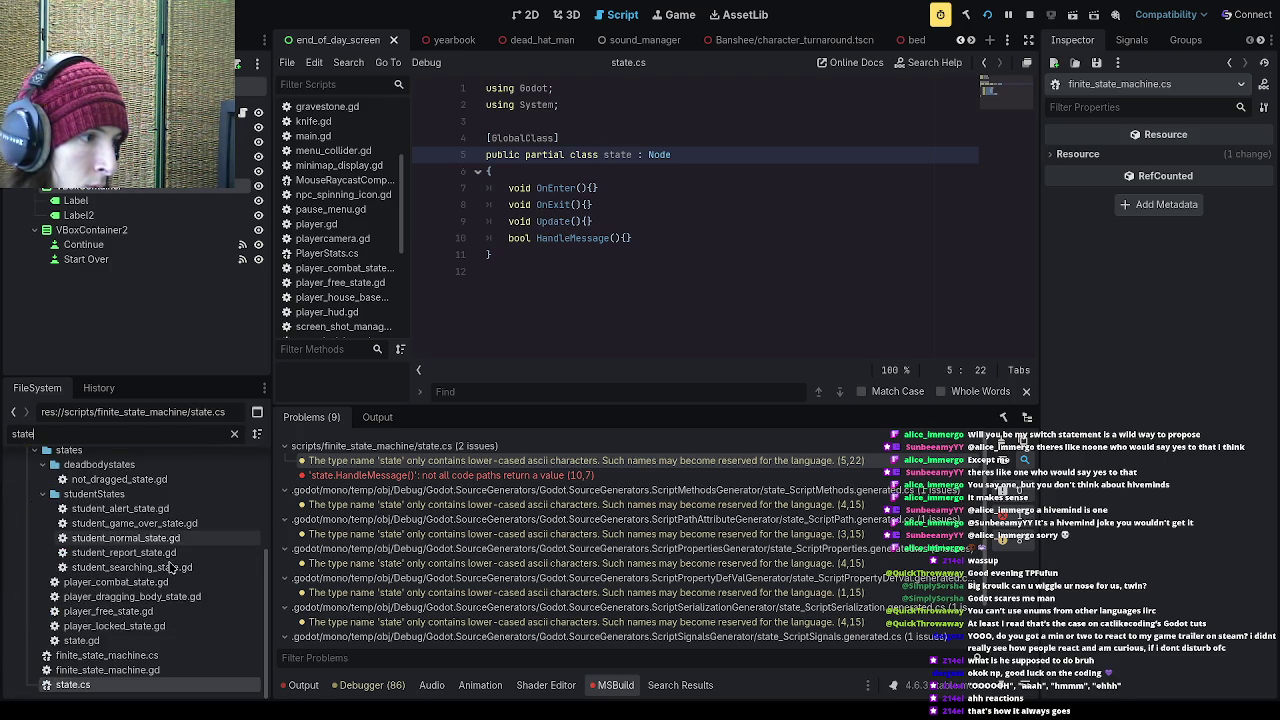
{"action": "left_click", "coordinate": [162, 643]}
{"action": "double_click", "coordinate": [161, 643]}
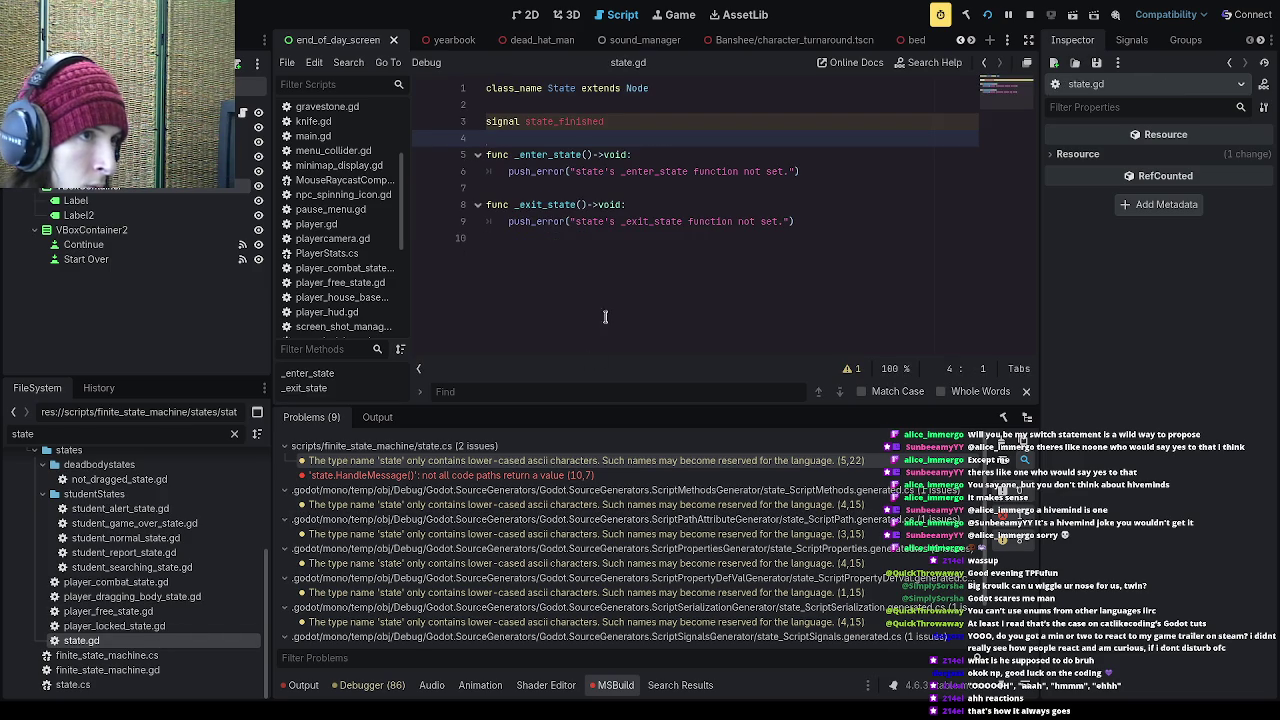
{"action": "left_click", "coordinate": [550, 88]}
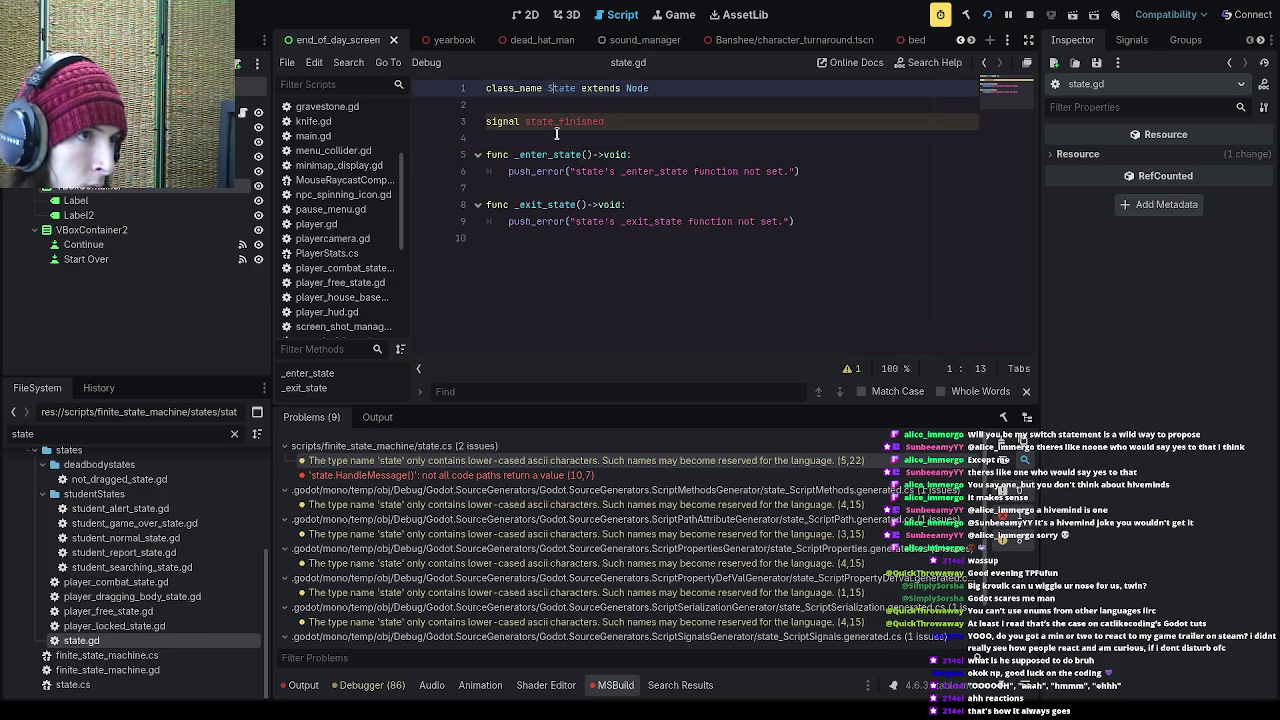
Step: Jump to HandleMessage's missing-return error and open a new line inside its braces
{"action": "double_click", "coordinate": [612, 476]}
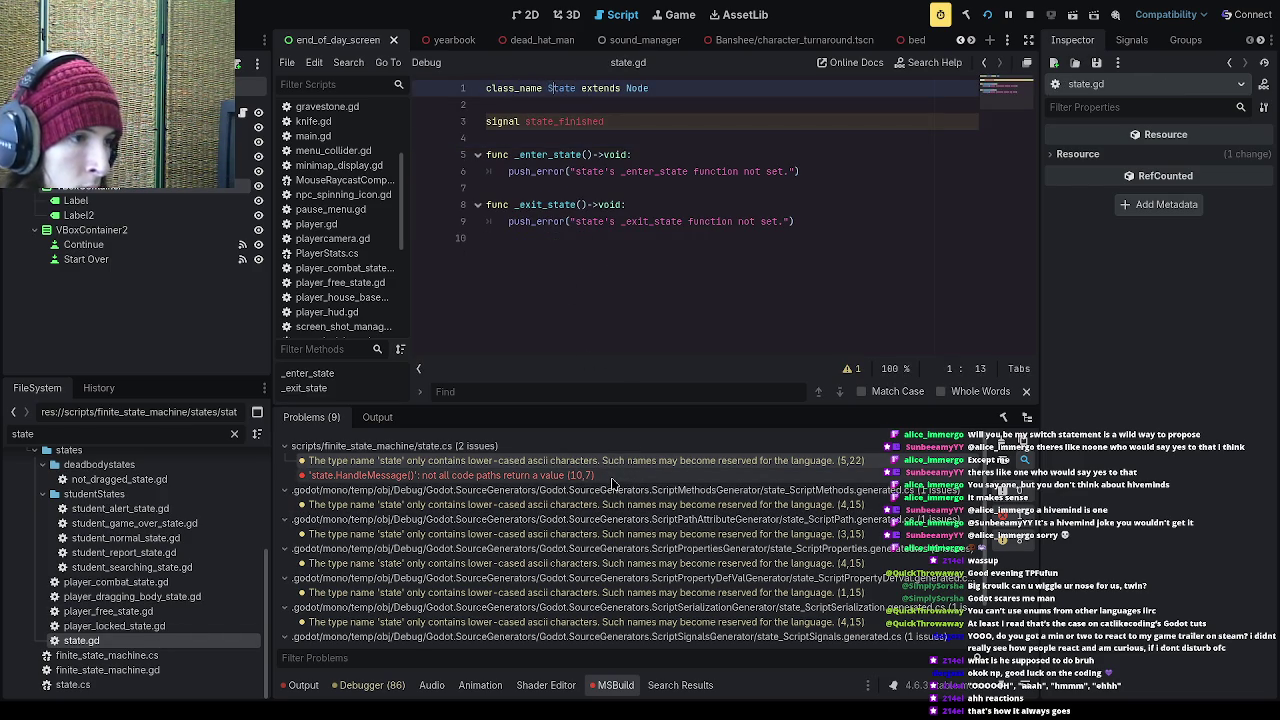
{"action": "left_click", "coordinate": [626, 238]}
{"action": "key", "text": "Return"}
Step: Make HandleMessage return false, save, rebuild, and check the debugger output
{"action": "type", "text": "r"}
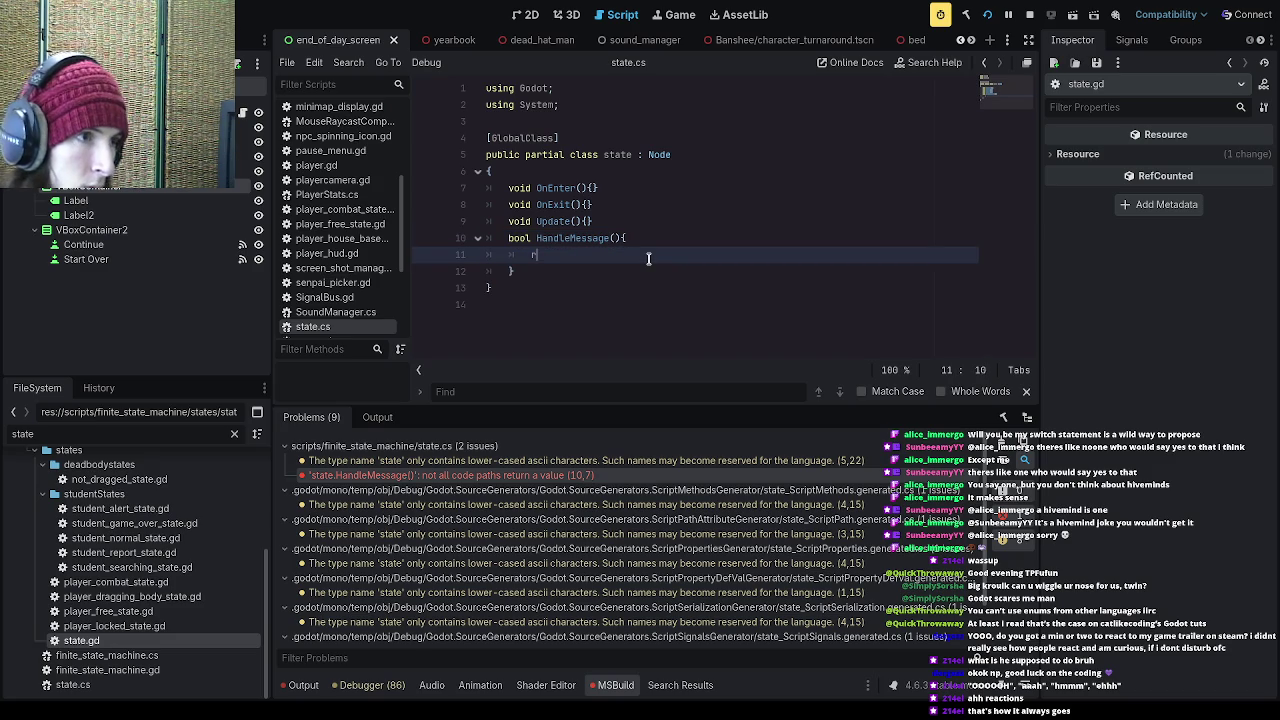
{"action": "type", "text": "eturn false;"}
{"action": "key", "text": "ctrl+s"}
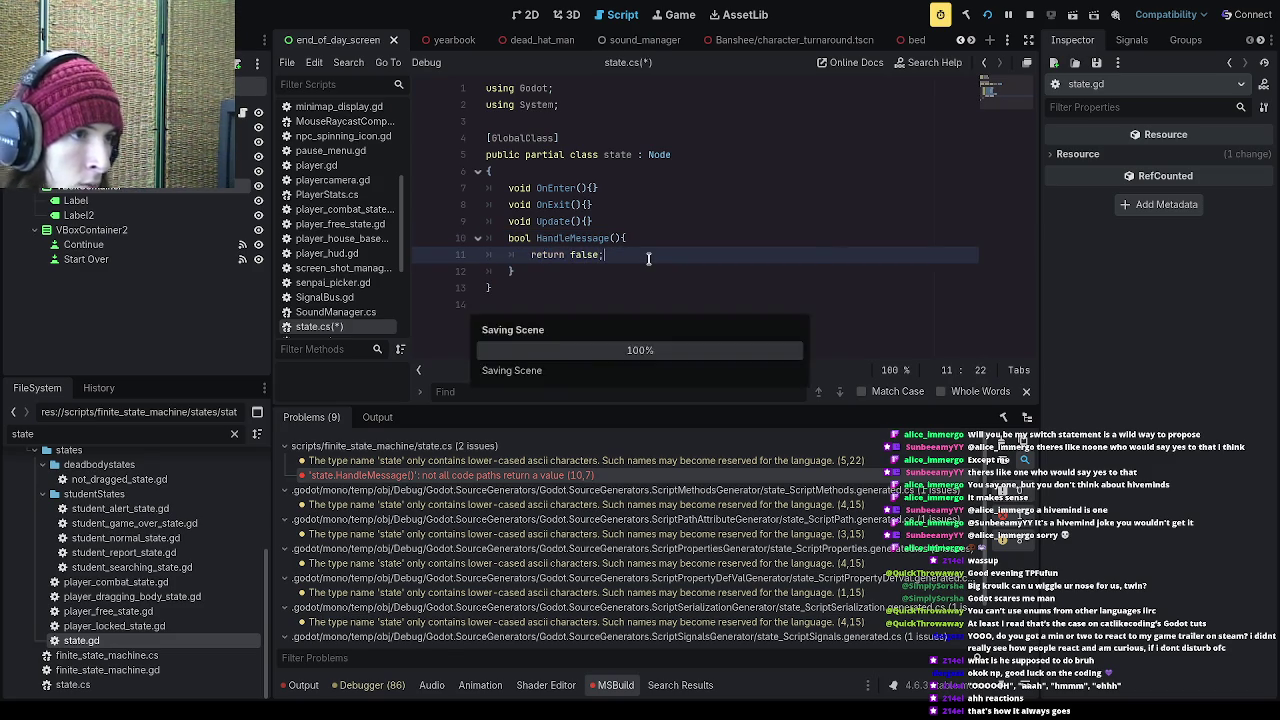
{"action": "left_click", "coordinate": [987, 15]}
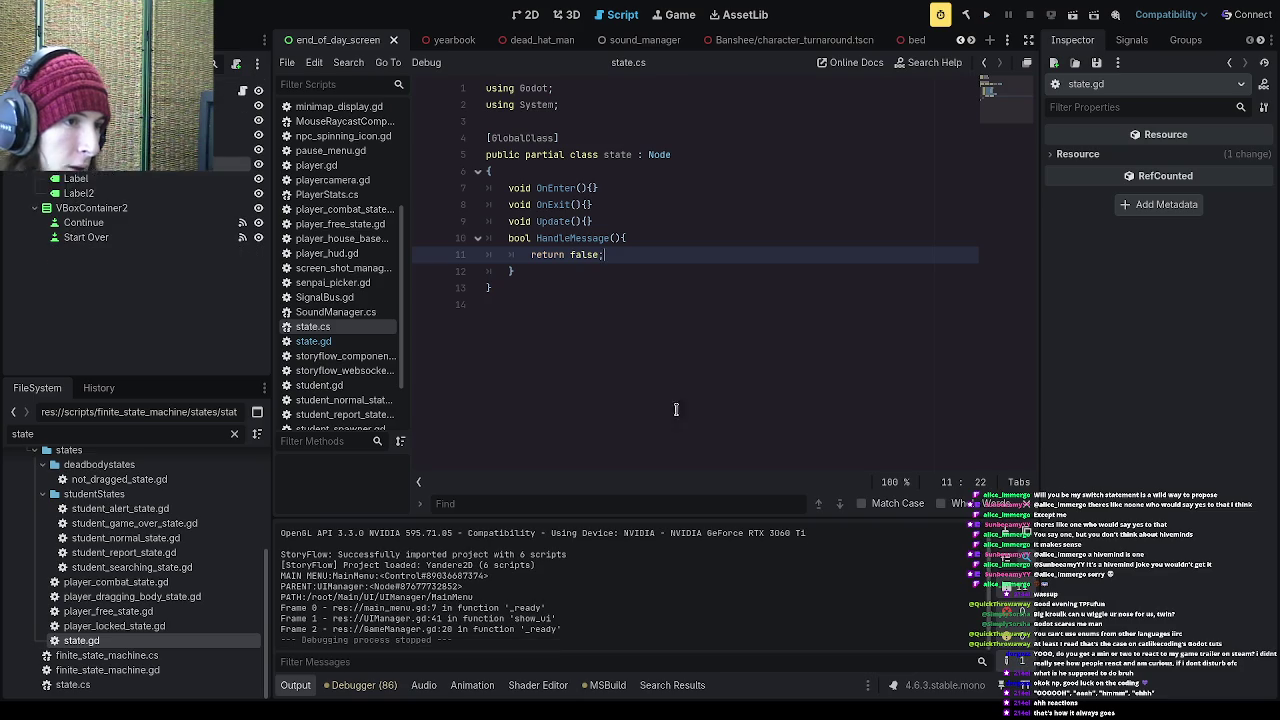
{"action": "left_click", "coordinate": [360, 686]}
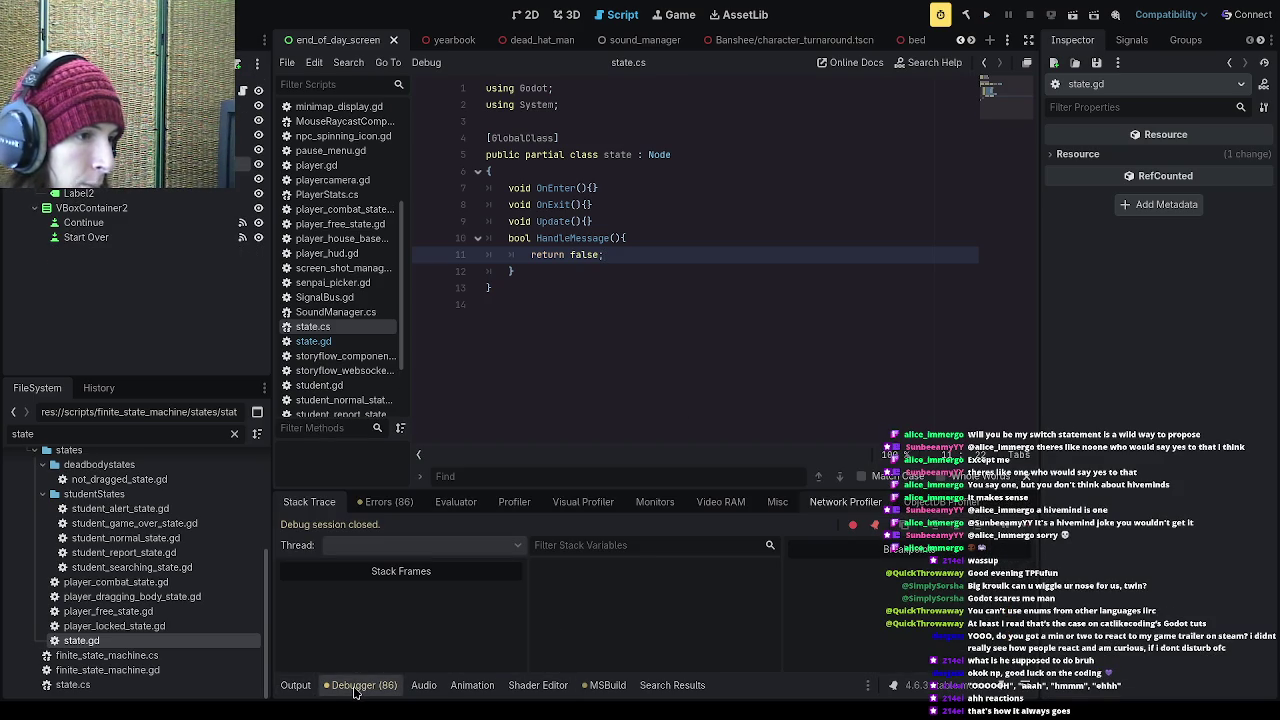
Step: Switch back to finite_state_machine.cs in the script editor
{"action": "left_click", "coordinate": [680, 152]}
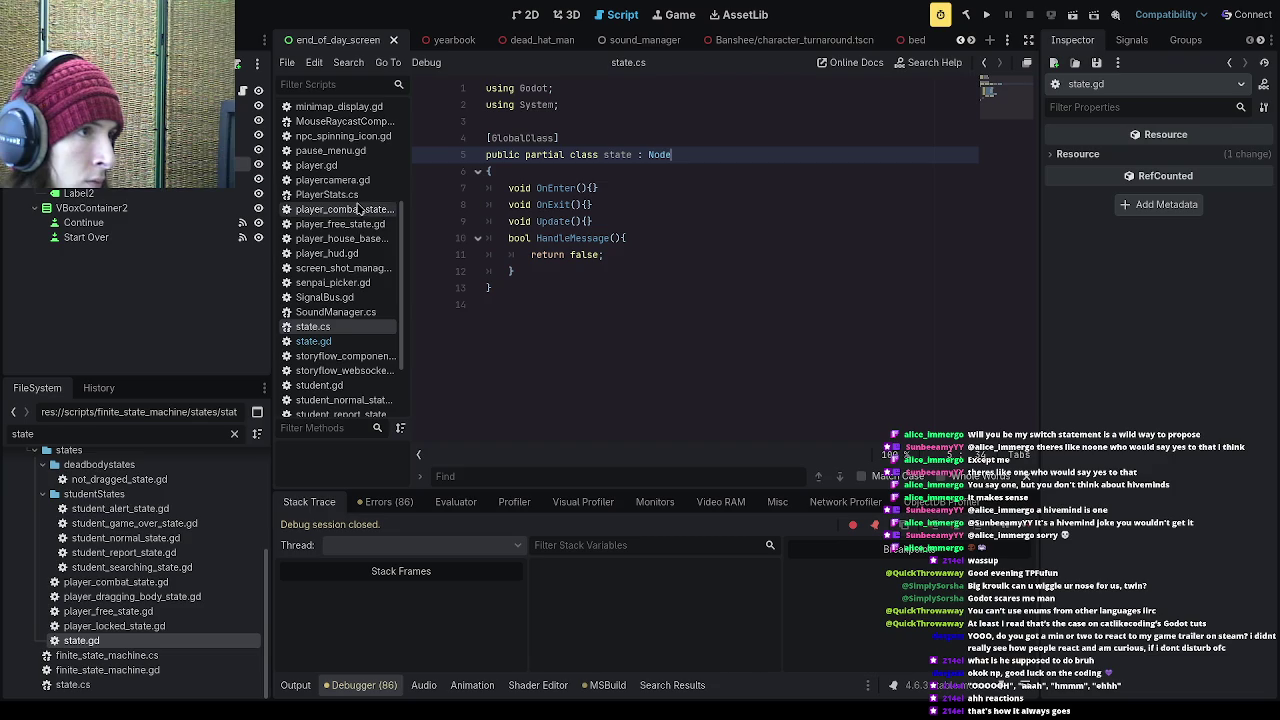
{"action": "scroll", "coordinate": [365, 272], "scroll_direction": "up", "scroll_amount": 5}
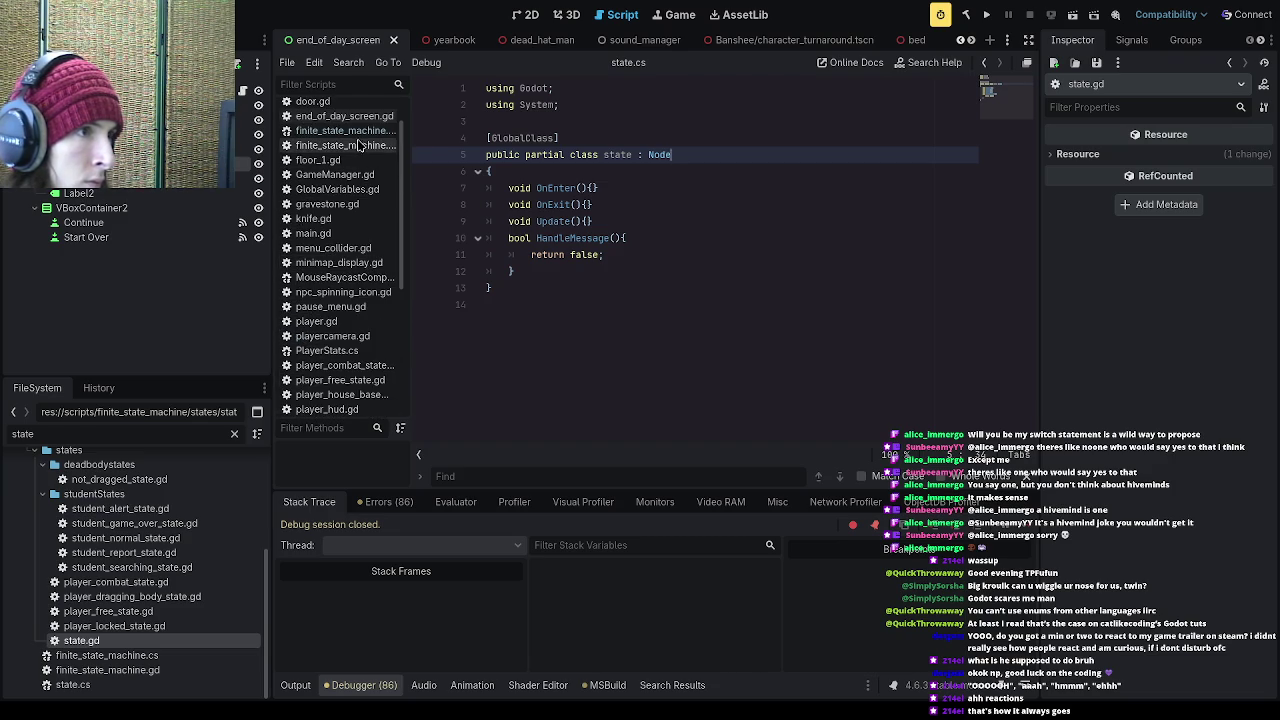
{"action": "left_click", "coordinate": [360, 145]}
{"action": "left_click", "coordinate": [360, 130]}
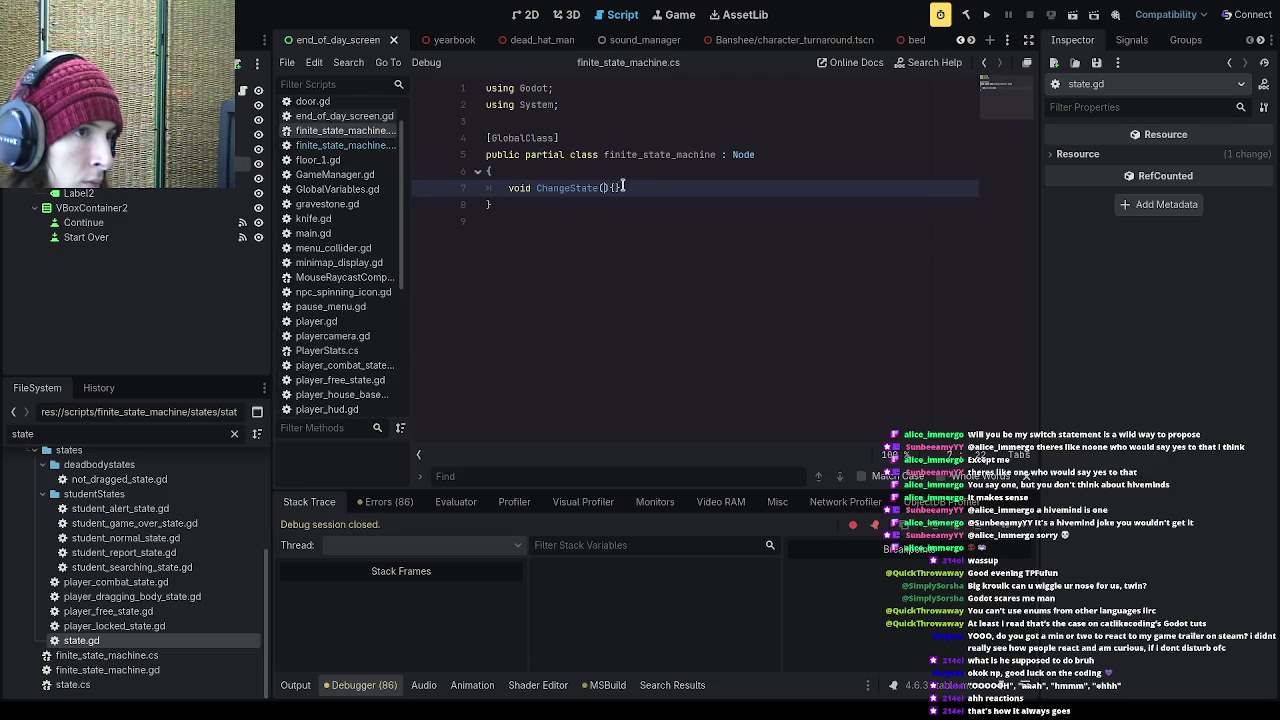
Step: Give ChangeState a 'state DesiredState' parameter and expand its braces onto separate lines
{"action": "type", "text": "state"}
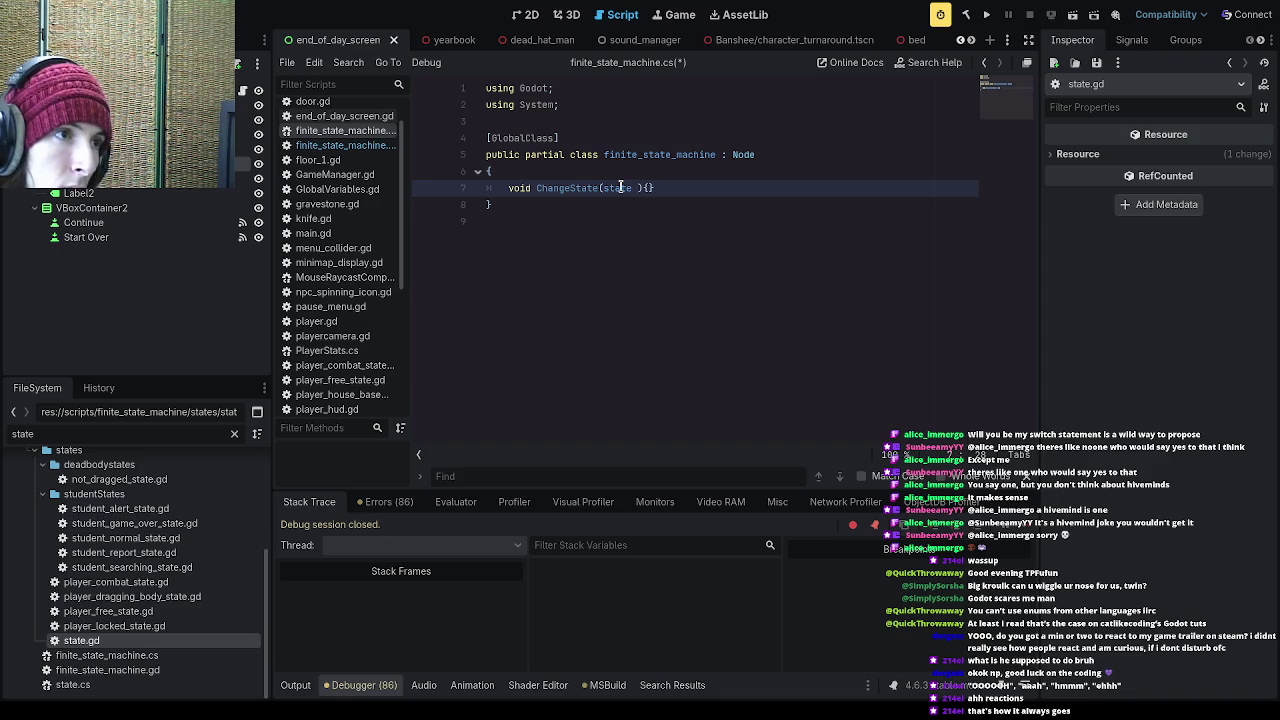
{"action": "type", "text": "DesiredState"}
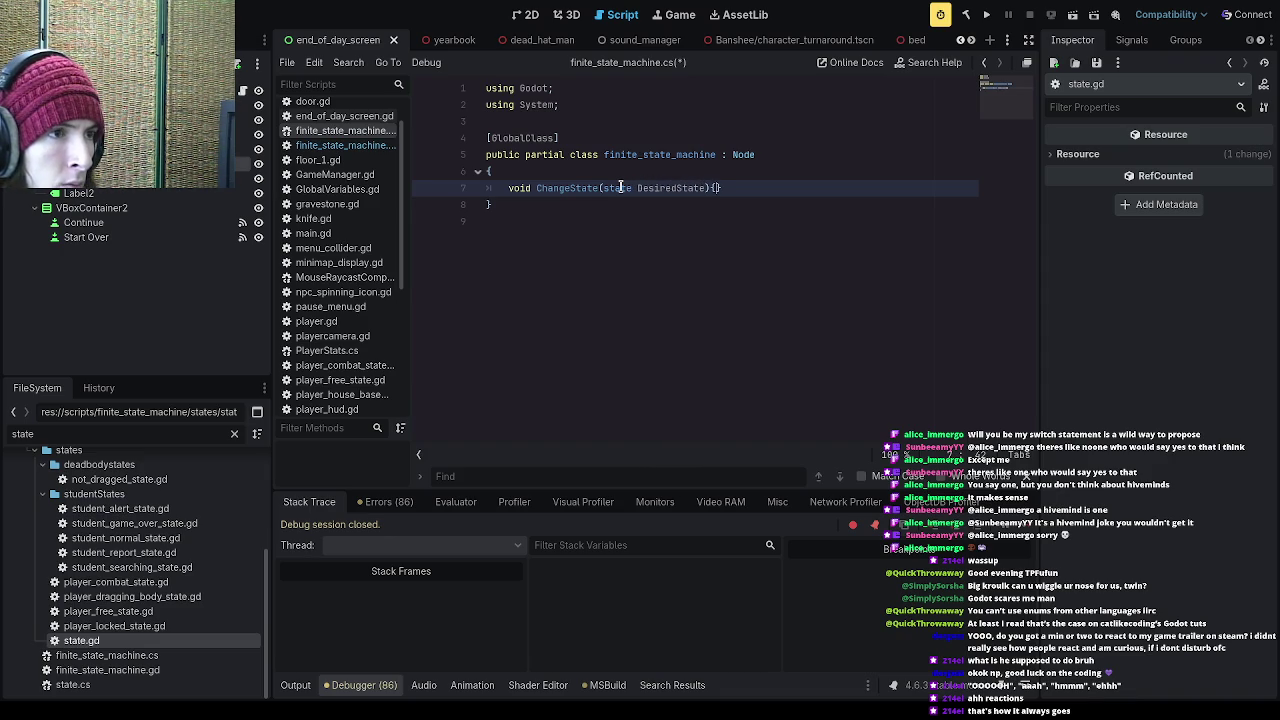
{"action": "key", "text": "Return"}
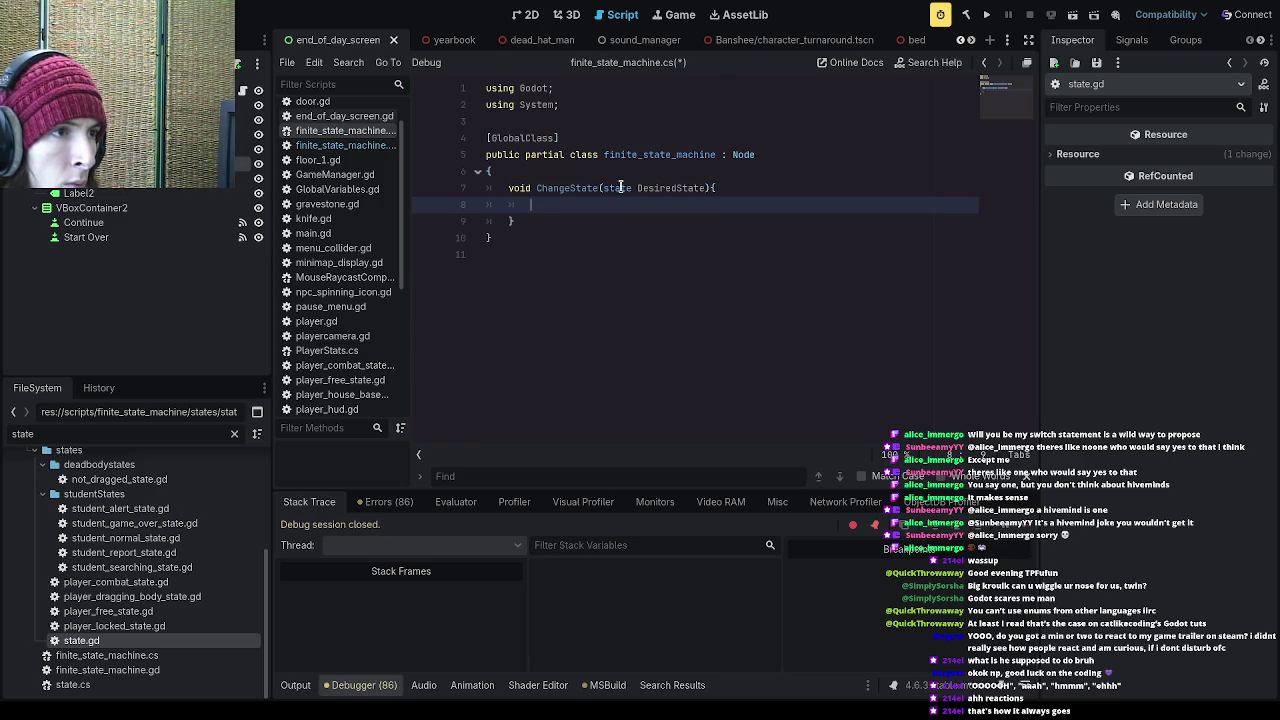
Step: Declare a 'state currentState' field above ChangeState
{"action": "left_click", "coordinate": [646, 174]}
{"action": "key", "text": "Return"}
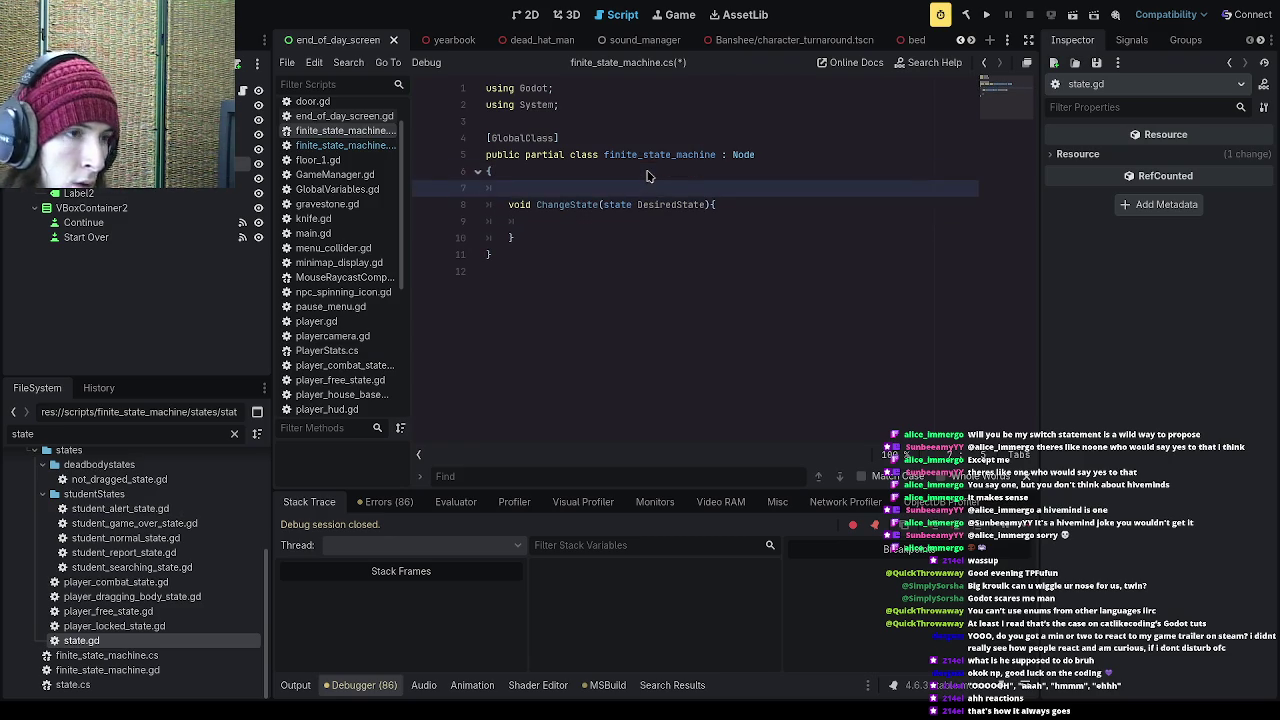
{"action": "type", "text": "state Cur"}
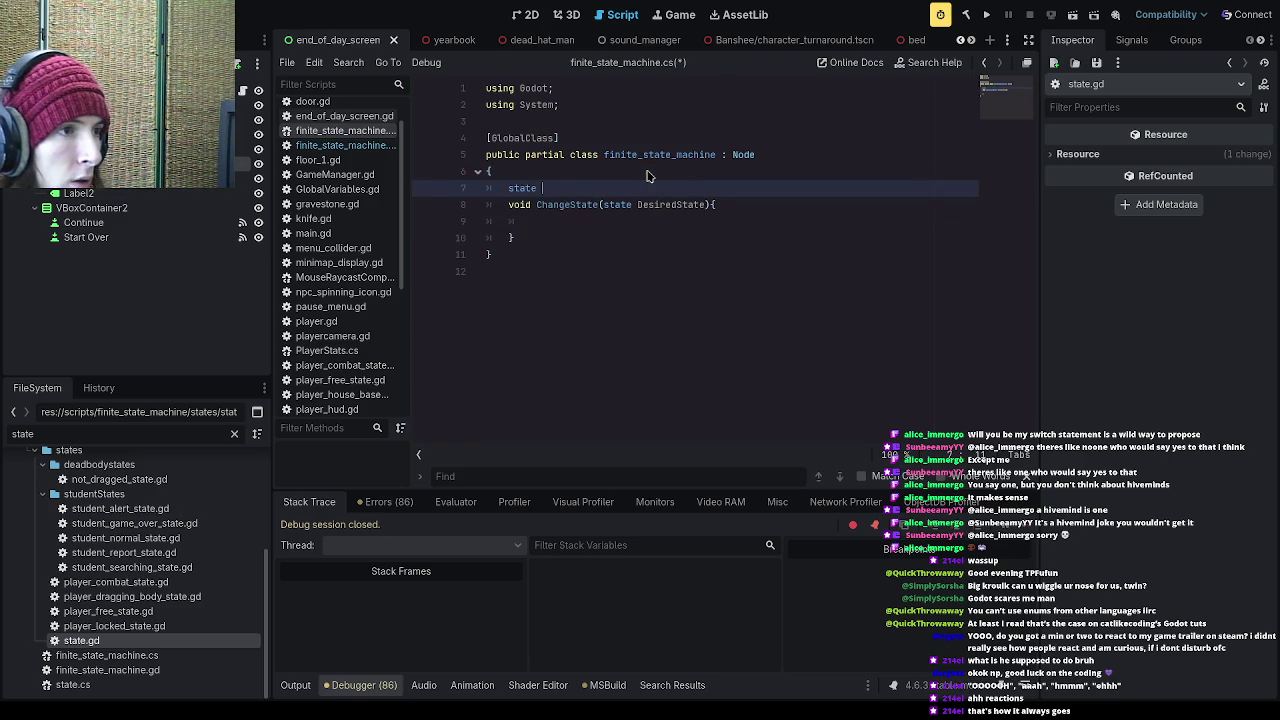
{"action": "key", "text": "BackSpace"}
{"action": "key", "text": "BackSpace"}
{"action": "type", "text": "urrent"}
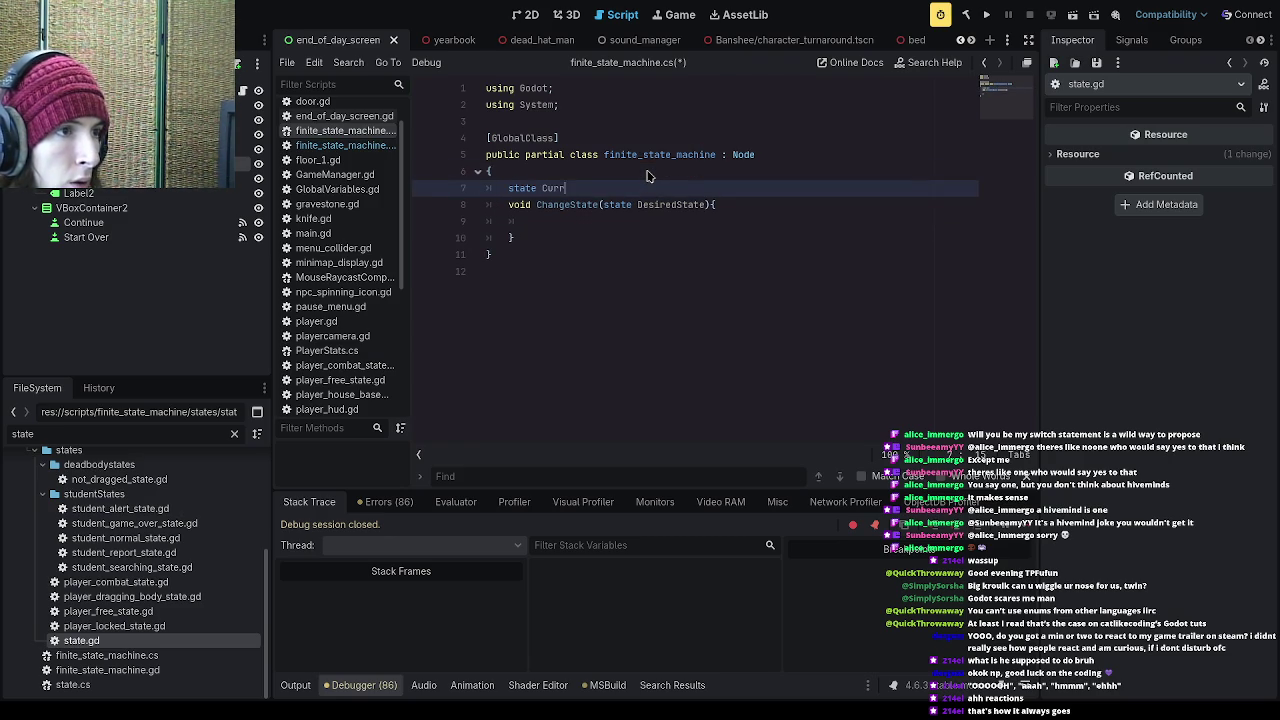
{"action": "key", "text": "BackSpace"}
{"action": "key", "text": "BackSpace"}
{"action": "key", "text": "BackSpace"}
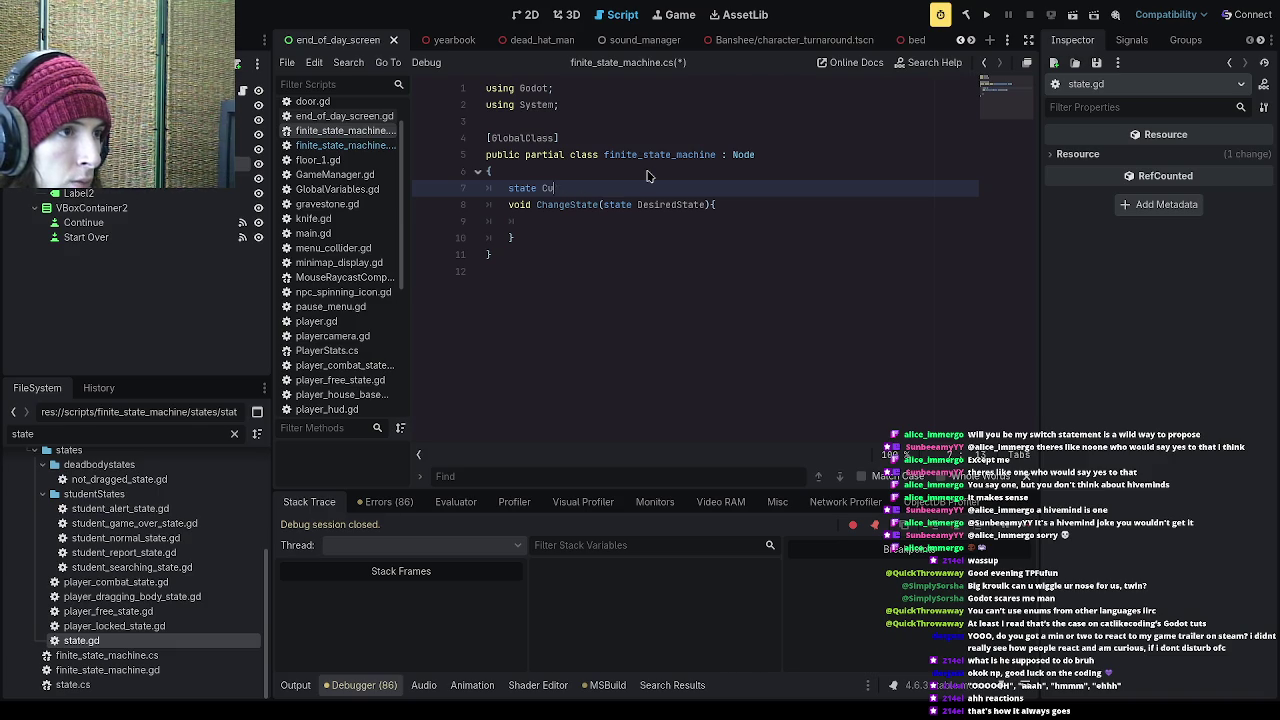
{"action": "type", "text": "currentState;"}
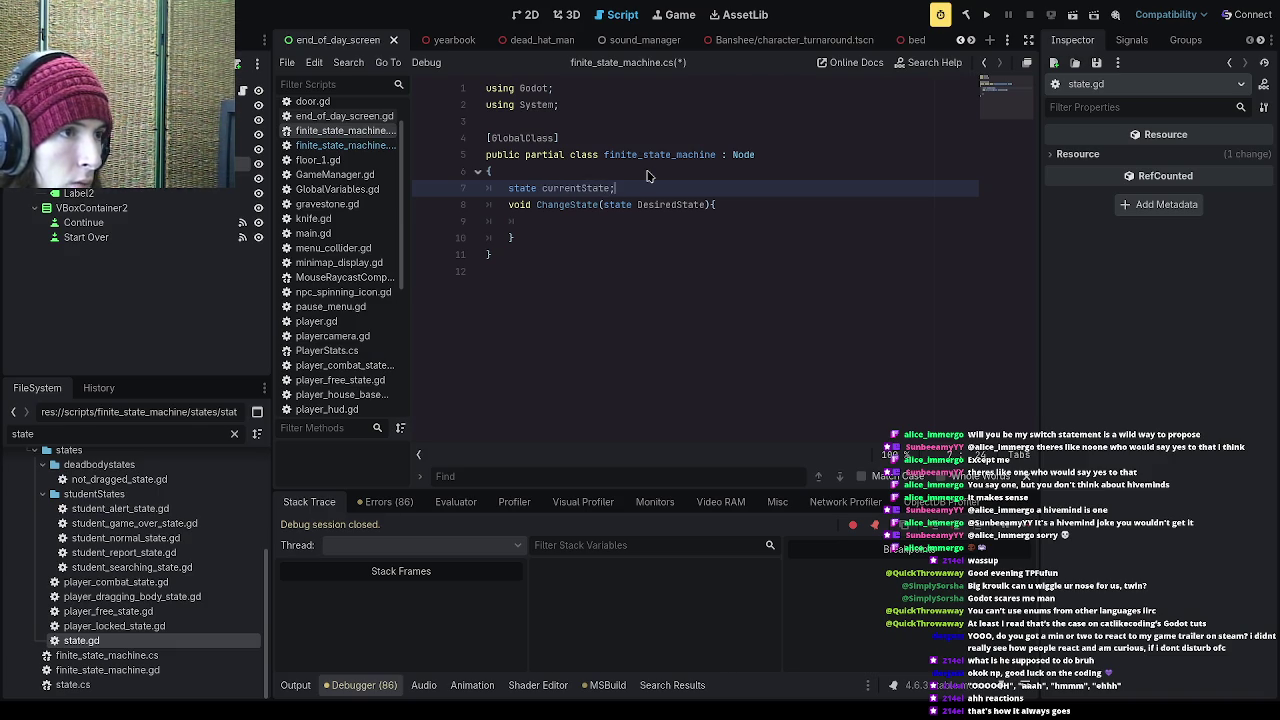
Step: Rename the ChangeState parameter from DesiredState to desiredState
{"action": "left_click", "coordinate": [643, 204]}
{"action": "key", "text": "BackSpace"}
{"action": "type", "text": "d"}
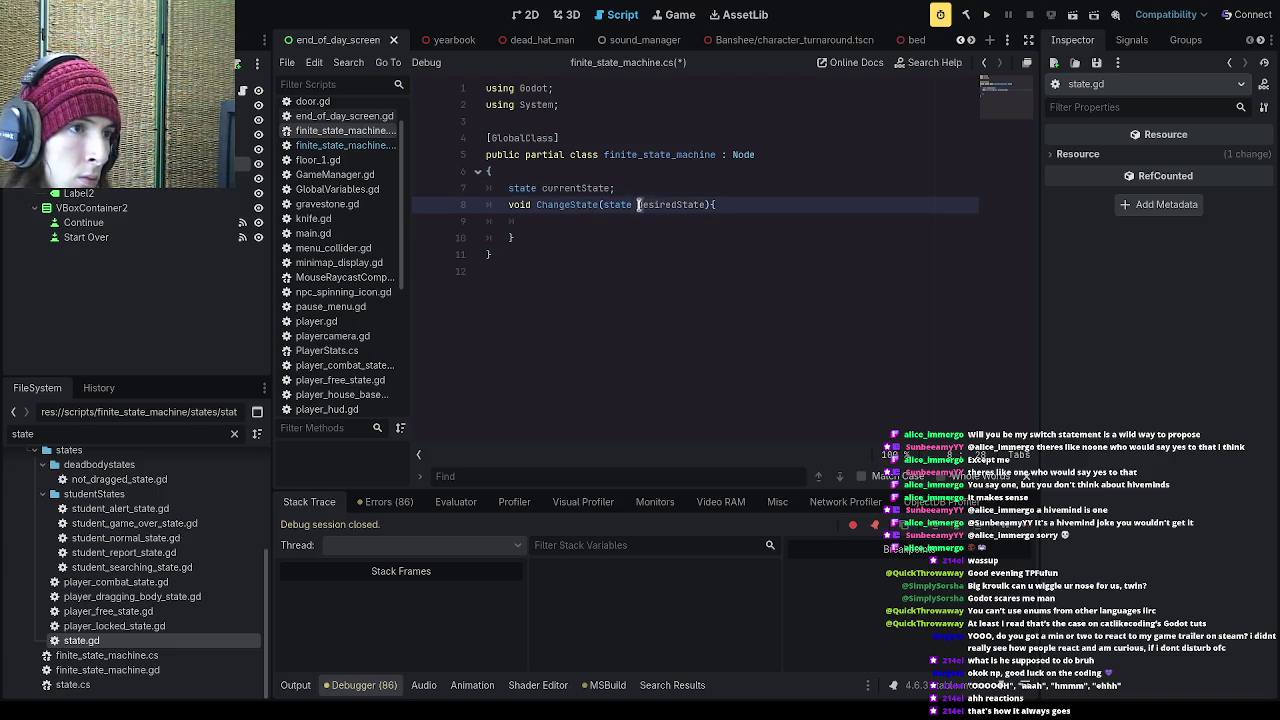
{"action": "left_click", "coordinate": [681, 192]}
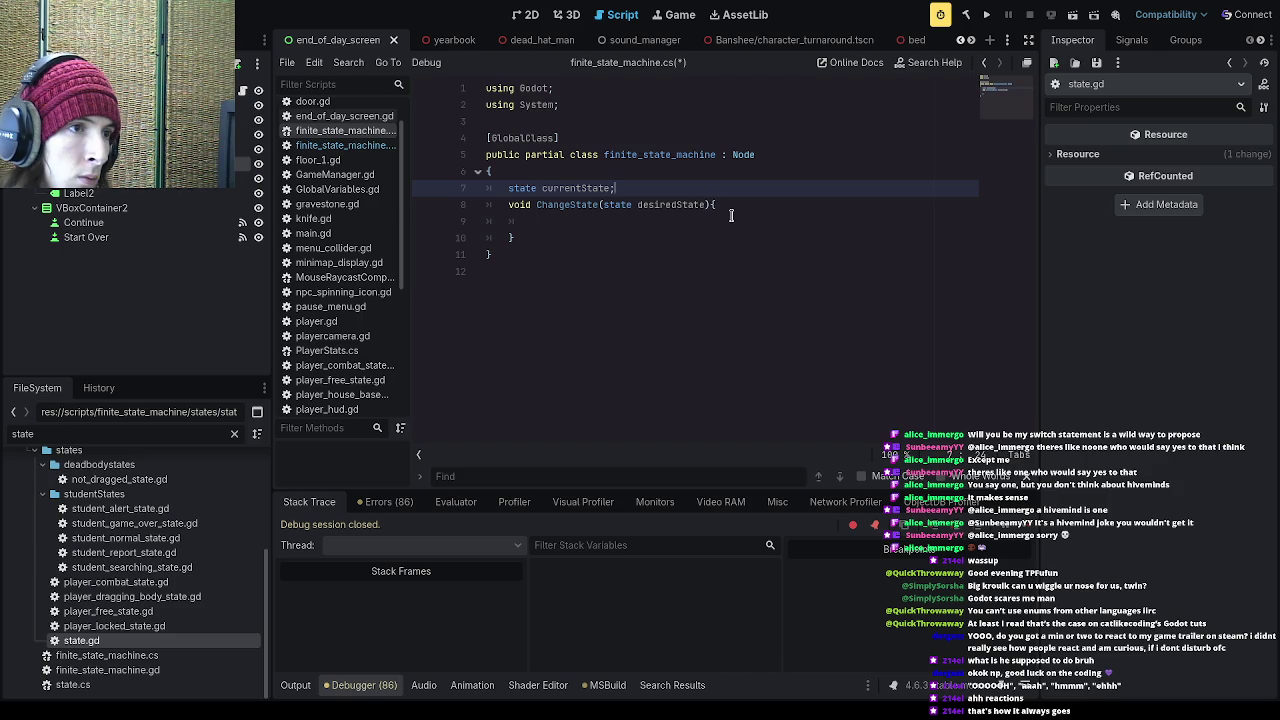
Step: Begin a 'currentState.' call inside ChangeState's body
{"action": "left_click", "coordinate": [731, 215]}
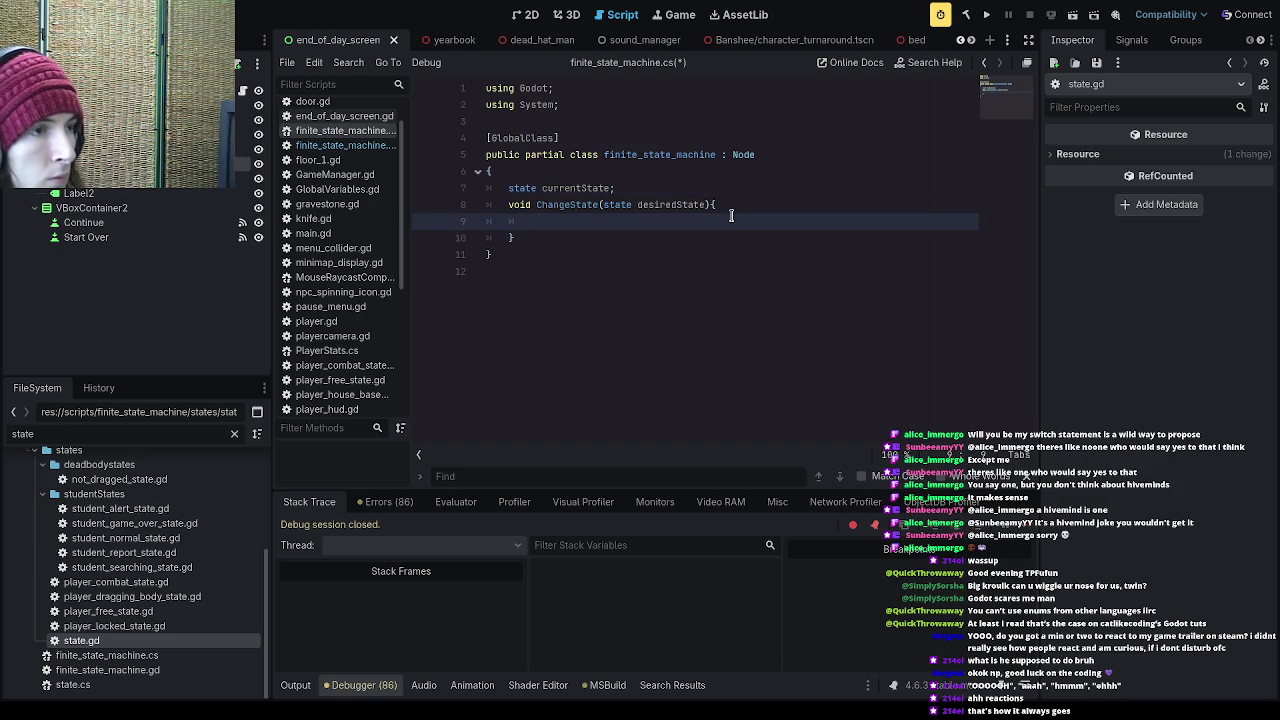
{"action": "type", "text": "currentState"}
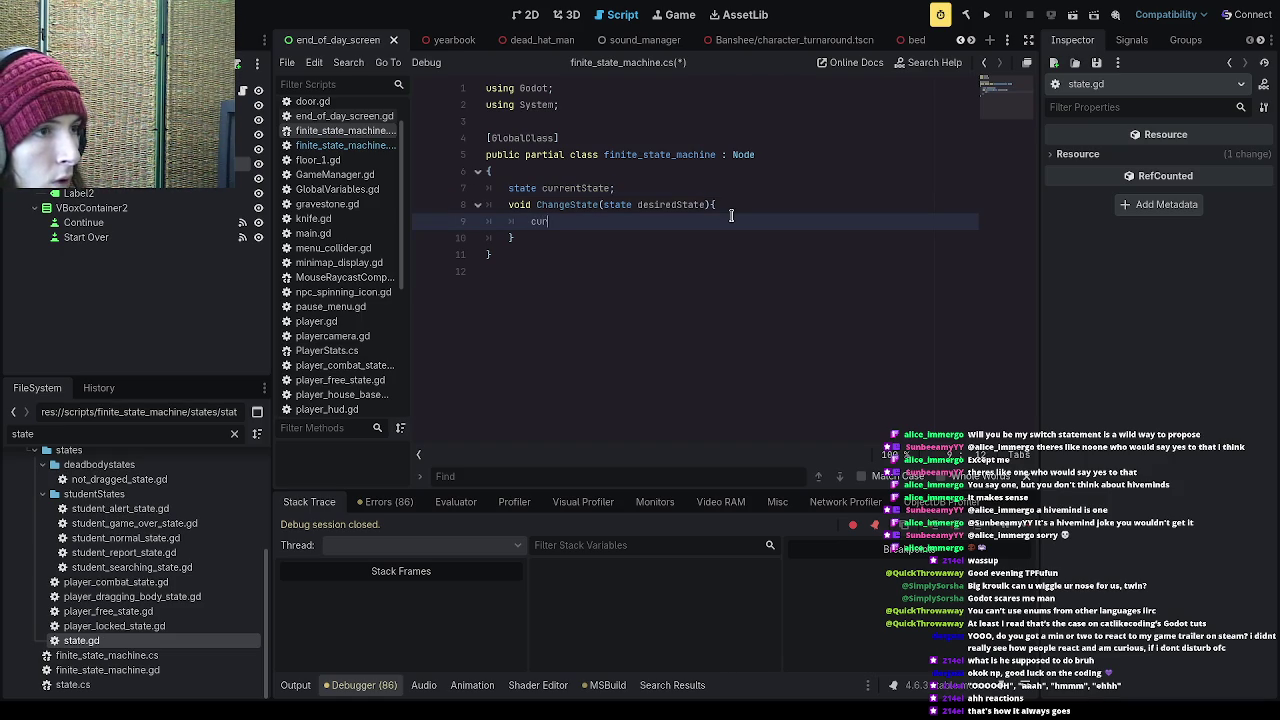
{"action": "key", "text": "BackSpace"}
{"action": "type", "text": "."}
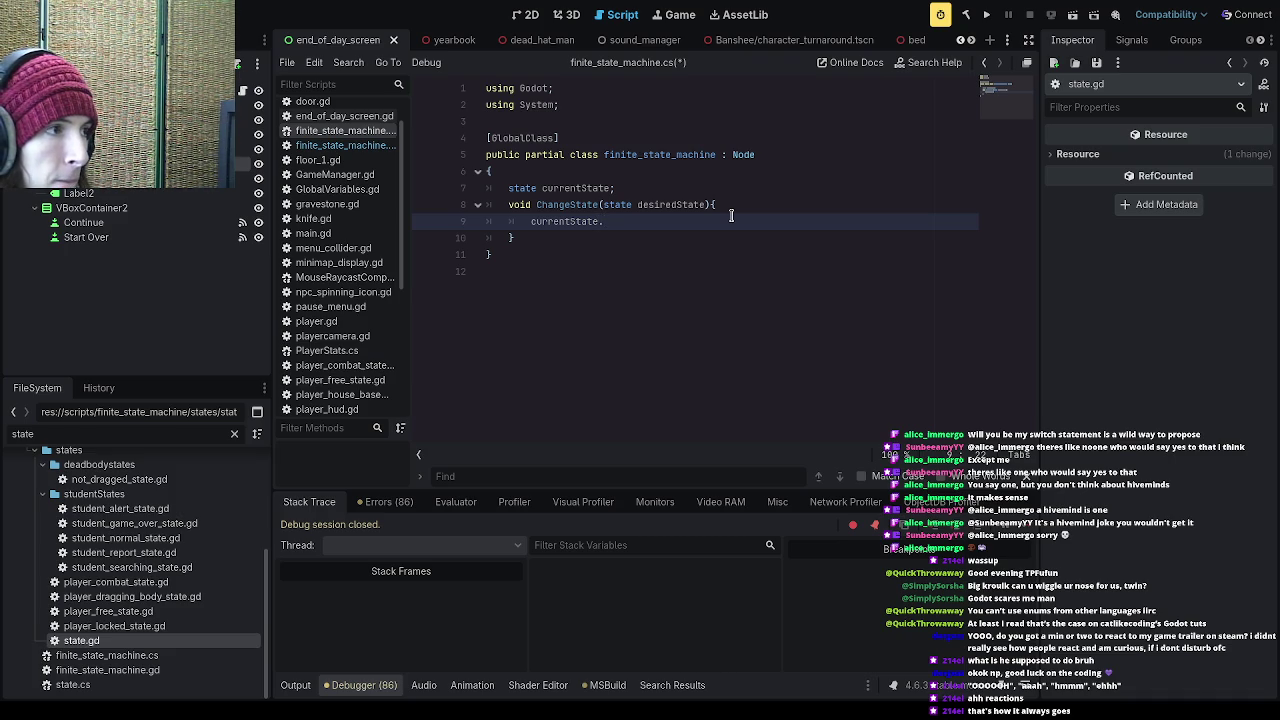
{"action": "type", "text": "E"}
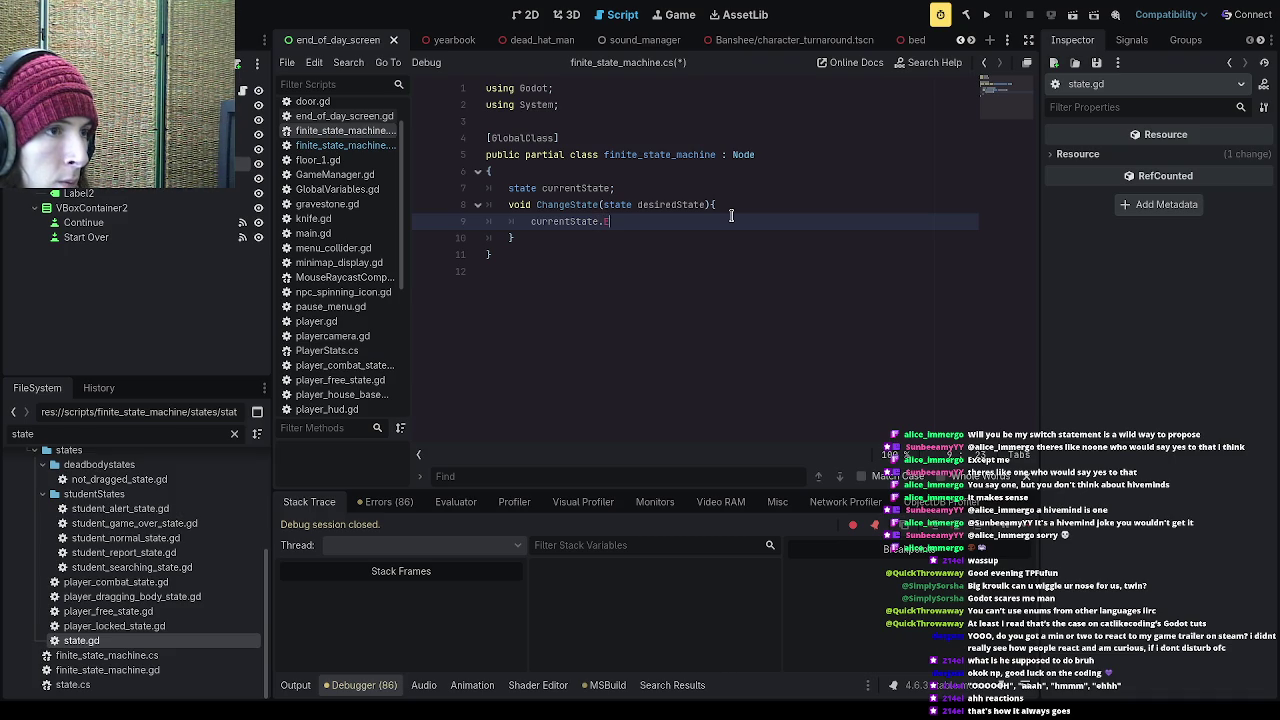
{"action": "key", "text": "BackSpace"}
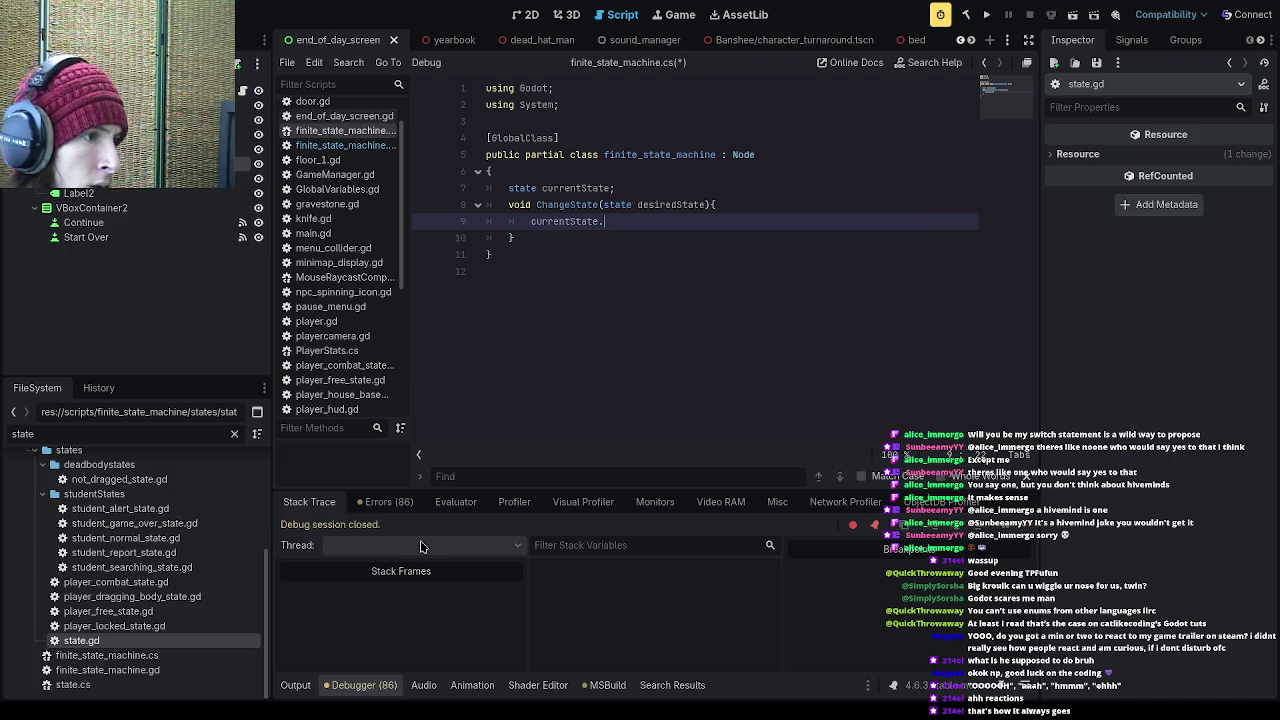
{"action": "scroll", "coordinate": [345, 345], "scroll_direction": "down", "scroll_amount": 5}
Step: Rename OnEnter and OnExit to Enter and Exit in state.cs, save, and build
{"action": "left_click", "coordinate": [340, 327]}
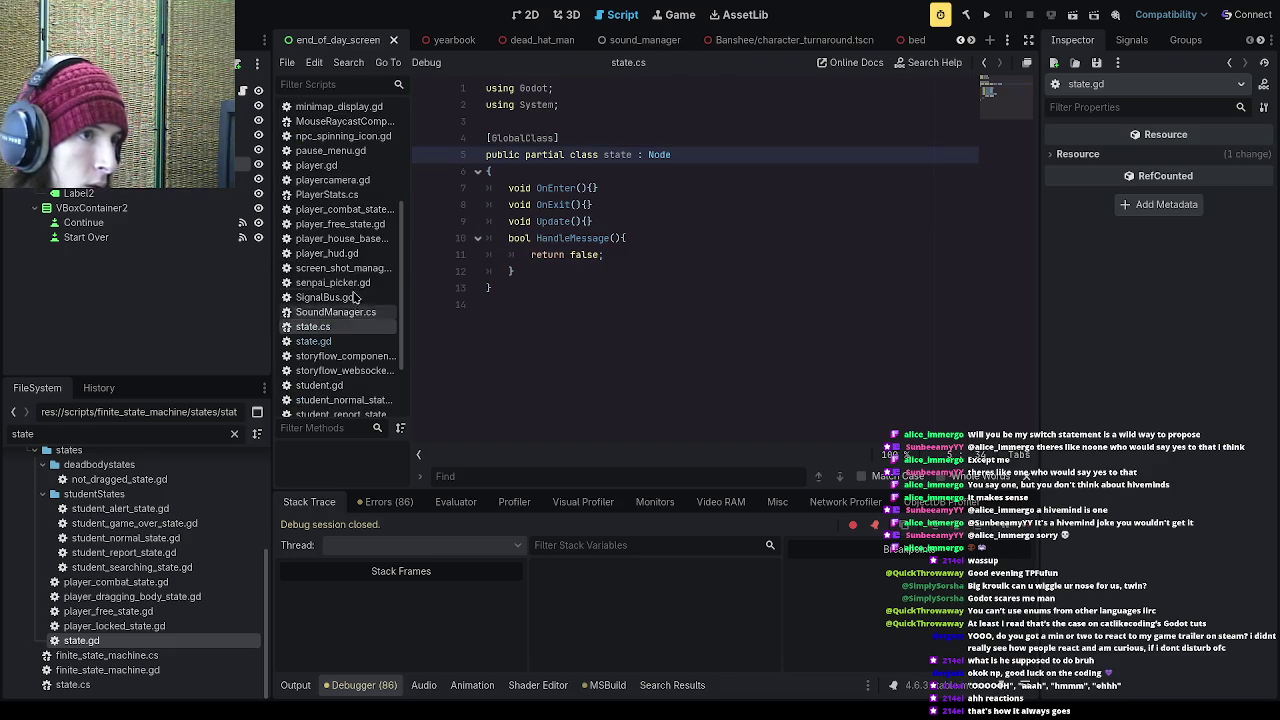
{"action": "scroll", "coordinate": [346, 338], "scroll_direction": "up", "scroll_amount": 5}
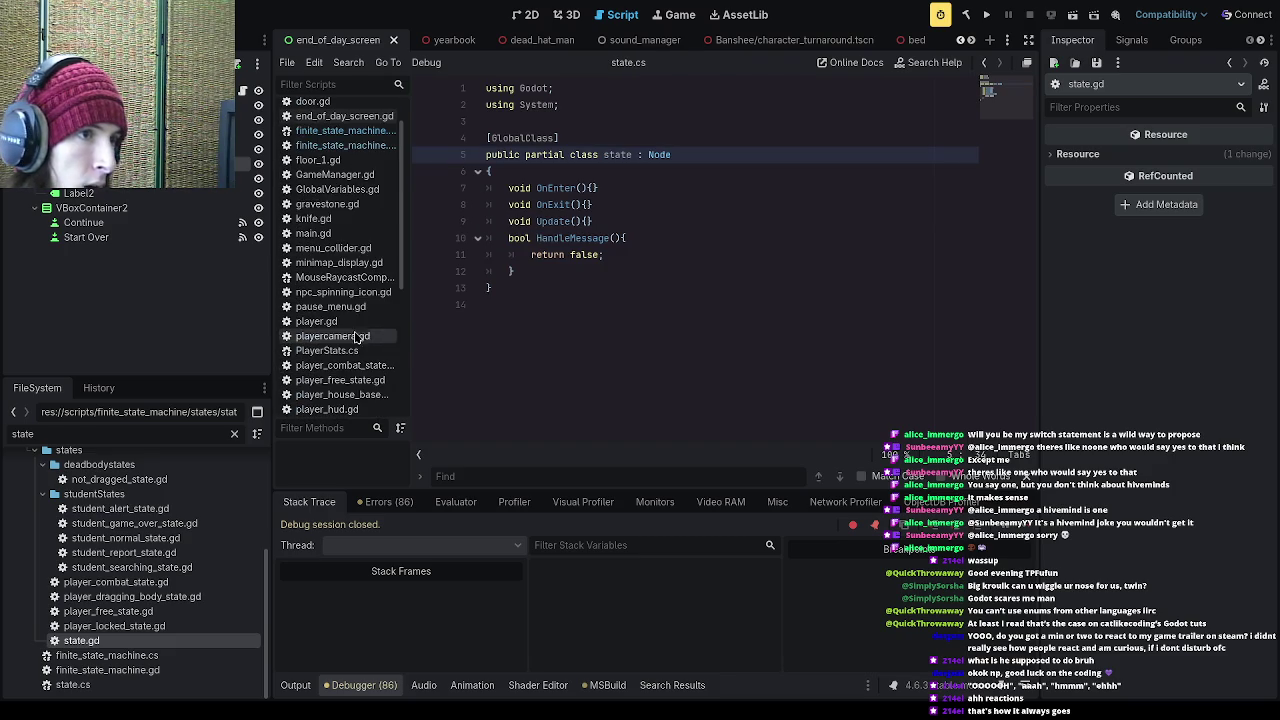
{"action": "left_click", "coordinate": [540, 205]}
{"action": "key", "text": "BackSpace"}
{"action": "left_click", "coordinate": [549, 189]}
{"action": "key", "text": "BackSpace"}
{"action": "key", "text": "BackSpace"}
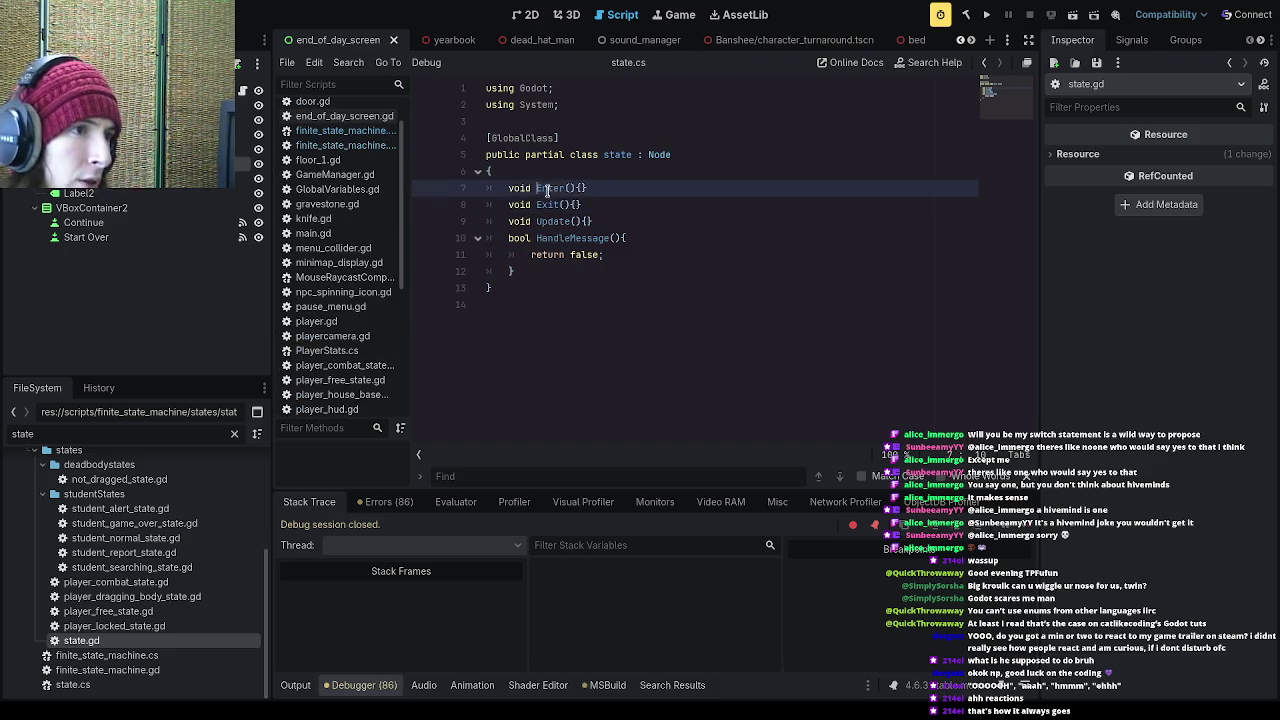
{"action": "key", "text": "ctrl+s"}
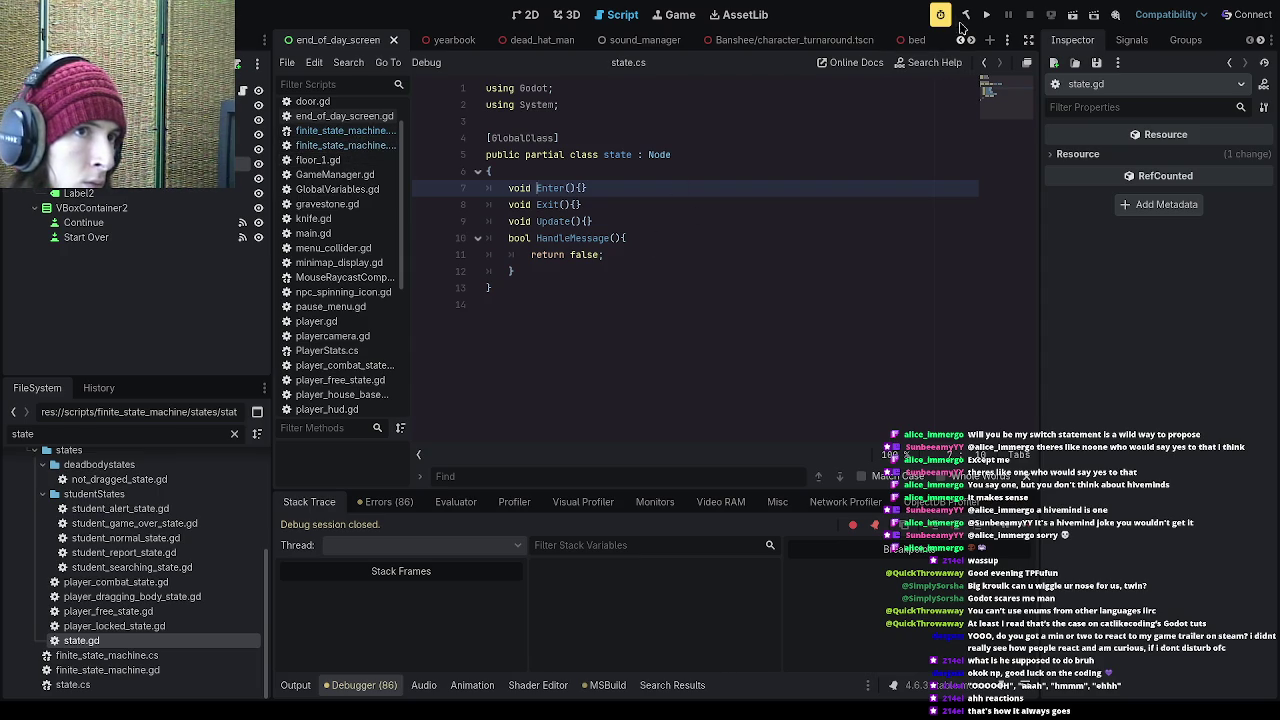
{"action": "left_click", "coordinate": [966, 14]}
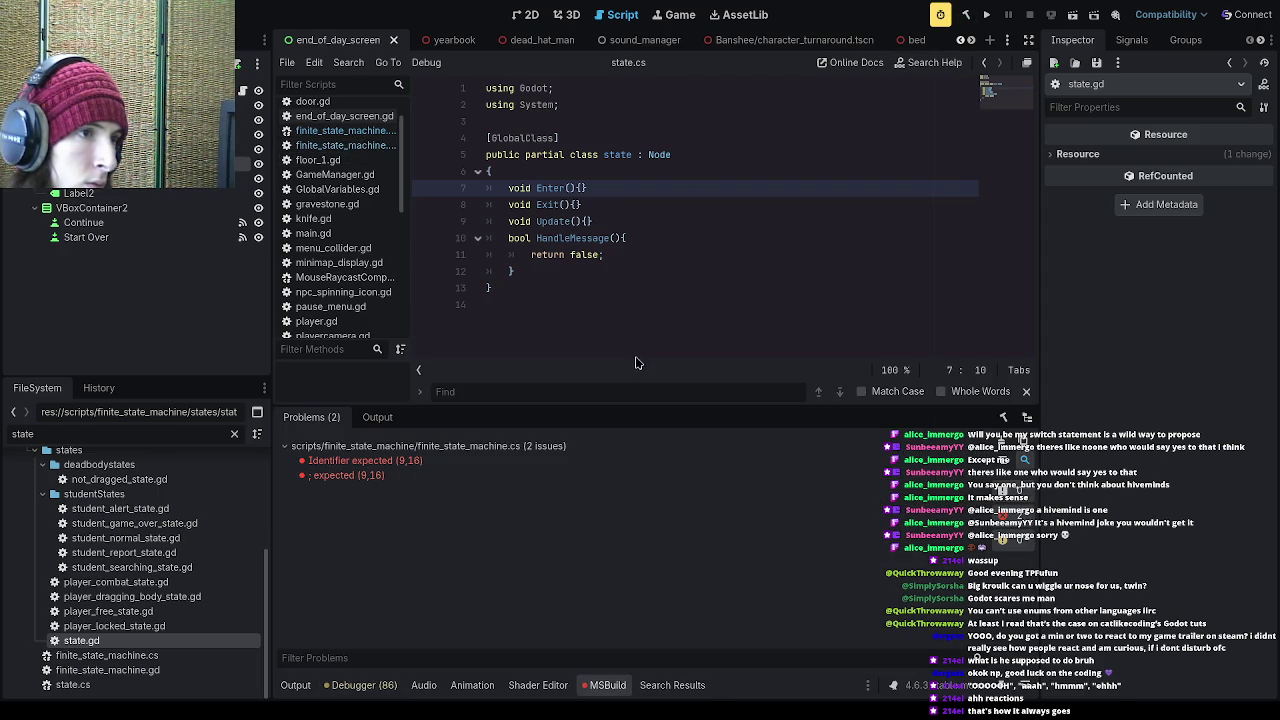
Step: Complete the currentState.Exit(); call in ChangeState
{"action": "left_click", "coordinate": [465, 462]}
{"action": "type", "text": "Exit();"}
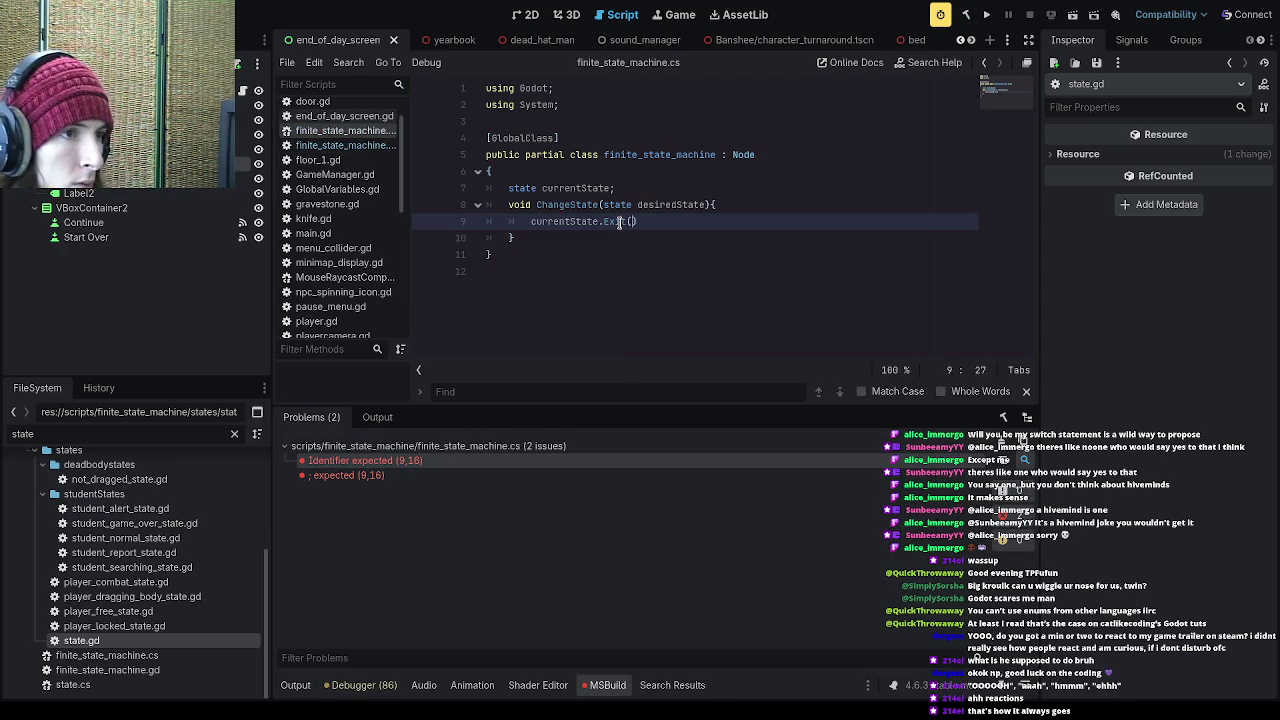
{"action": "key", "text": "Return"}
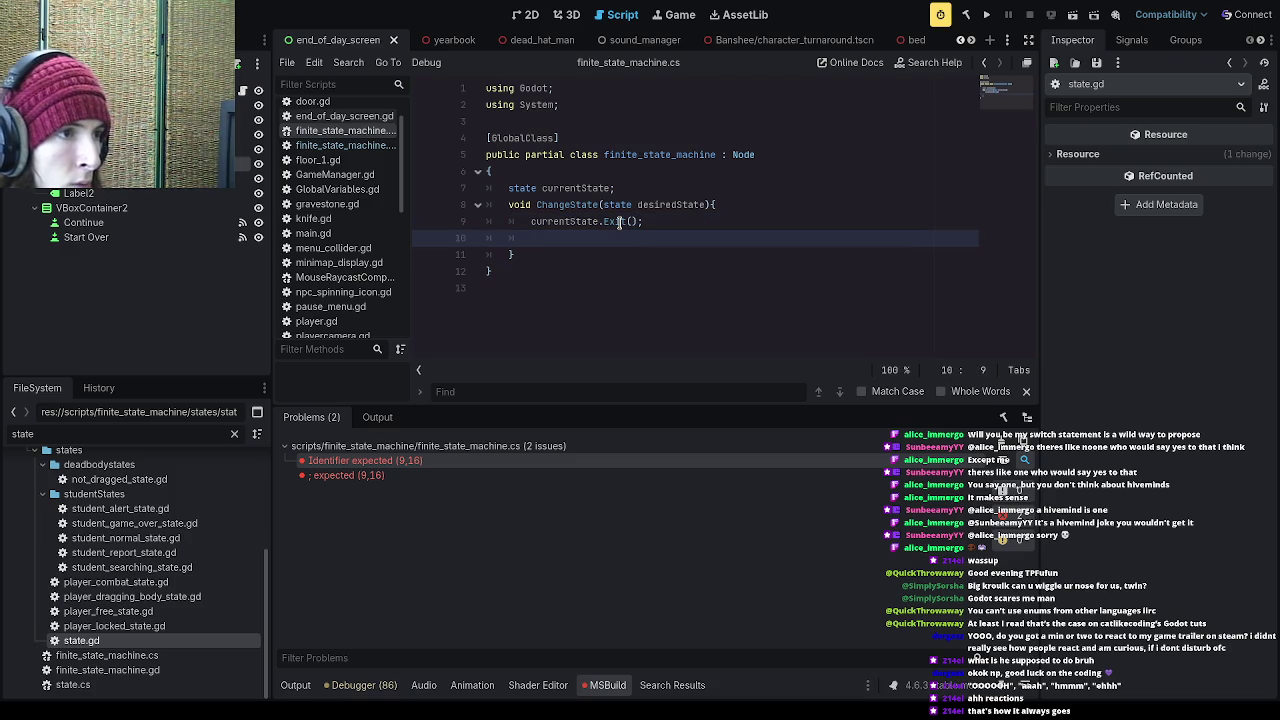
Step: Add the assignment currentState = desiredState; on the next line
{"action": "type", "text": "Cu"}
{"action": "key", "text": "BackSpace"}
{"action": "key", "text": "BackSpace"}
{"action": "type", "text": "current"}
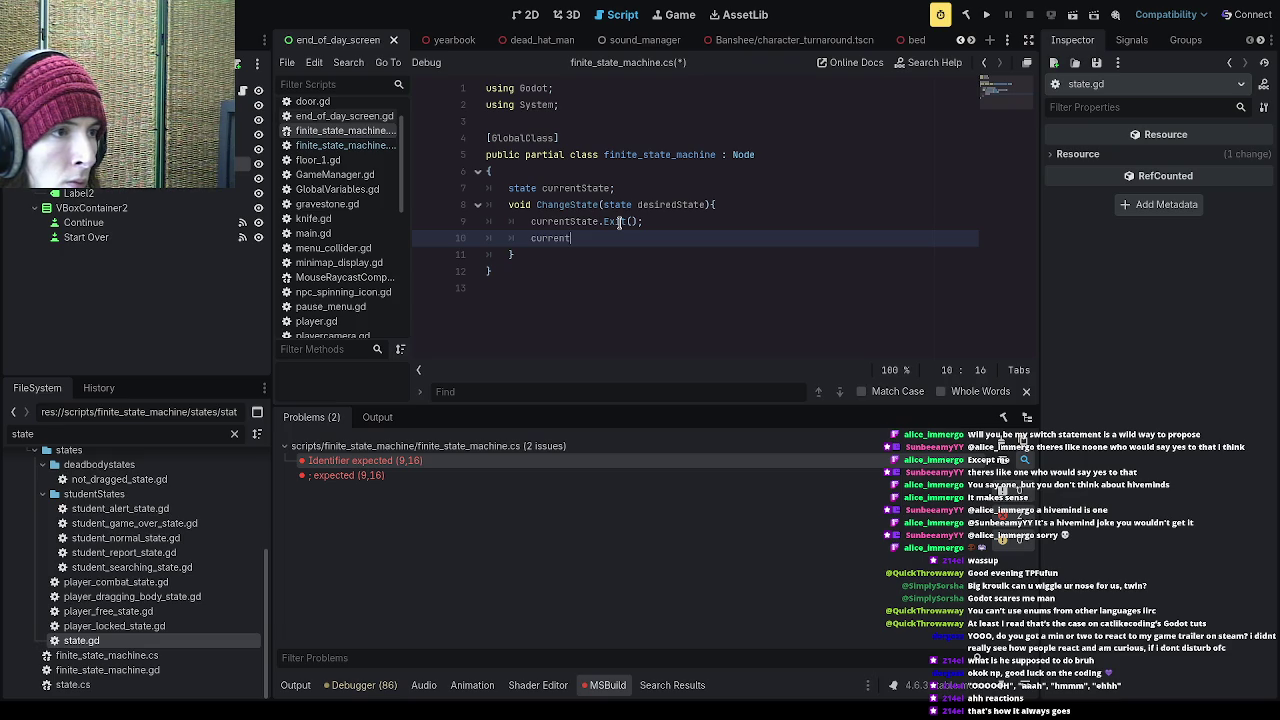
{"action": "key", "text": "BackSpace"}
{"action": "key", "text": "BackSpace"}
{"action": "key", "text": "BackSpace"}
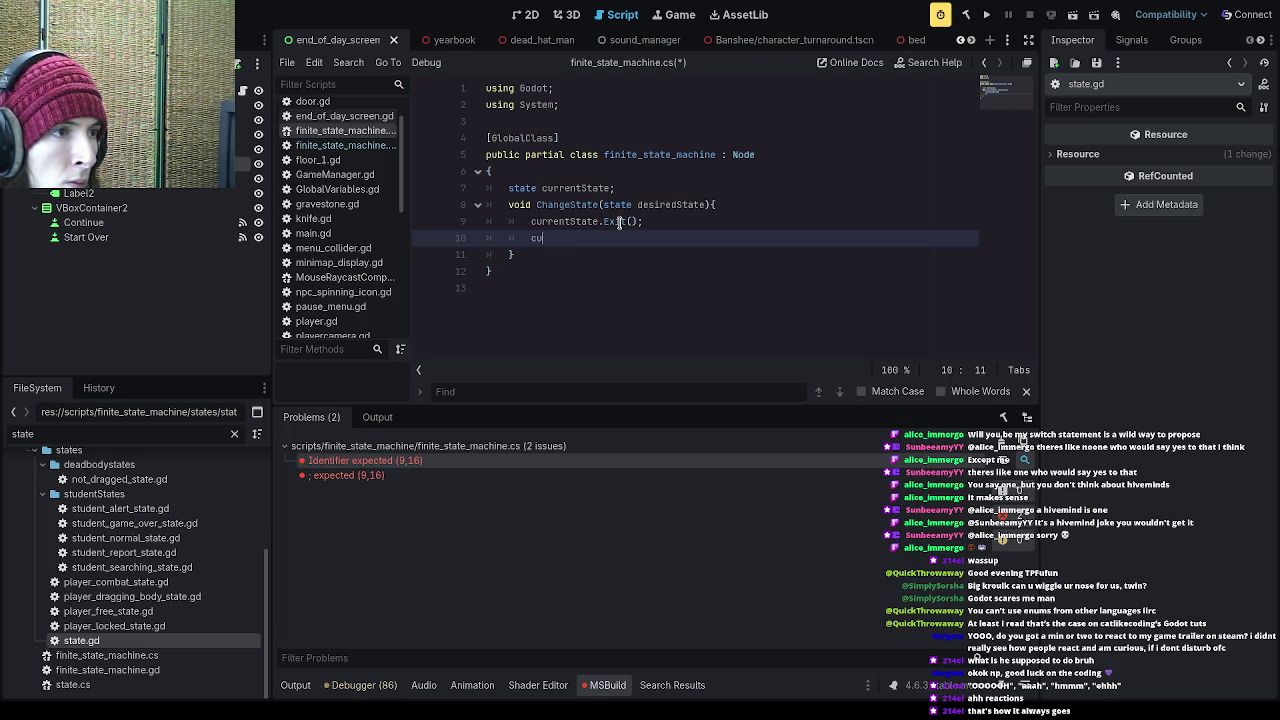
{"action": "type", "text": "currentState"}
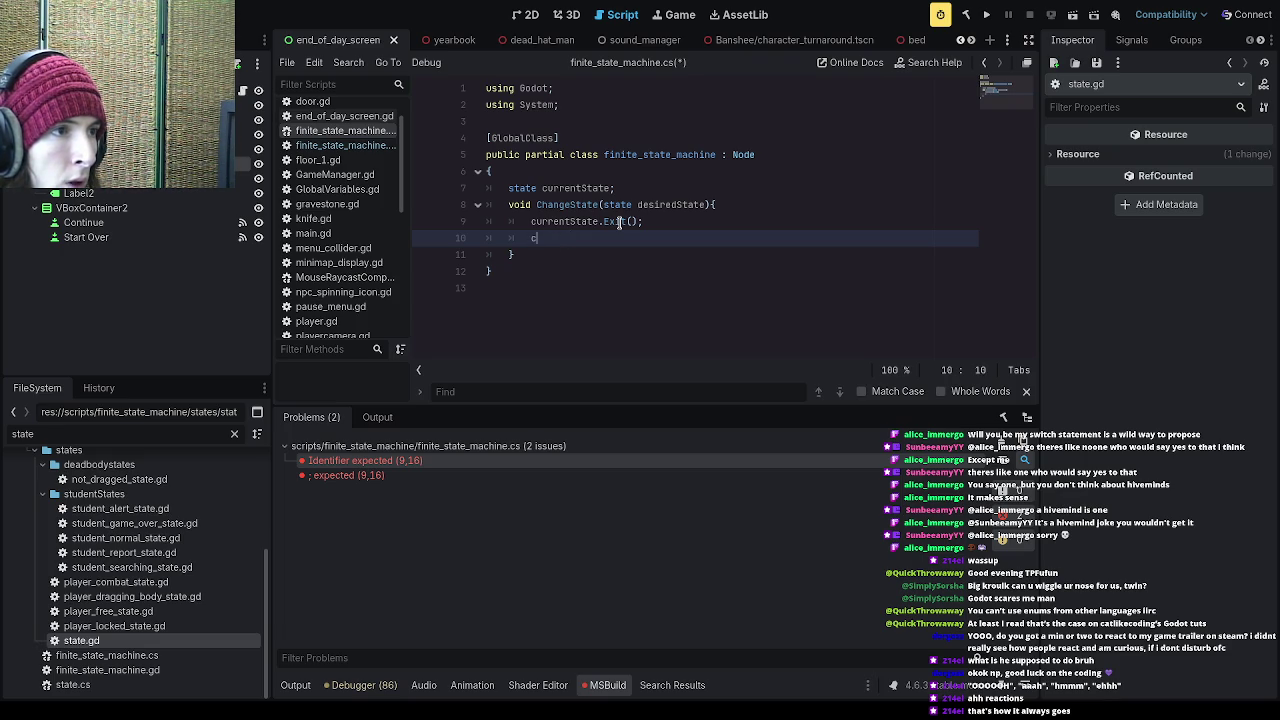
{"action": "key", "text": "BackSpace"}
{"action": "key", "text": "BackSpace"}
{"action": "key", "text": "BackSpace"}
{"action": "type", "text": "State = "}
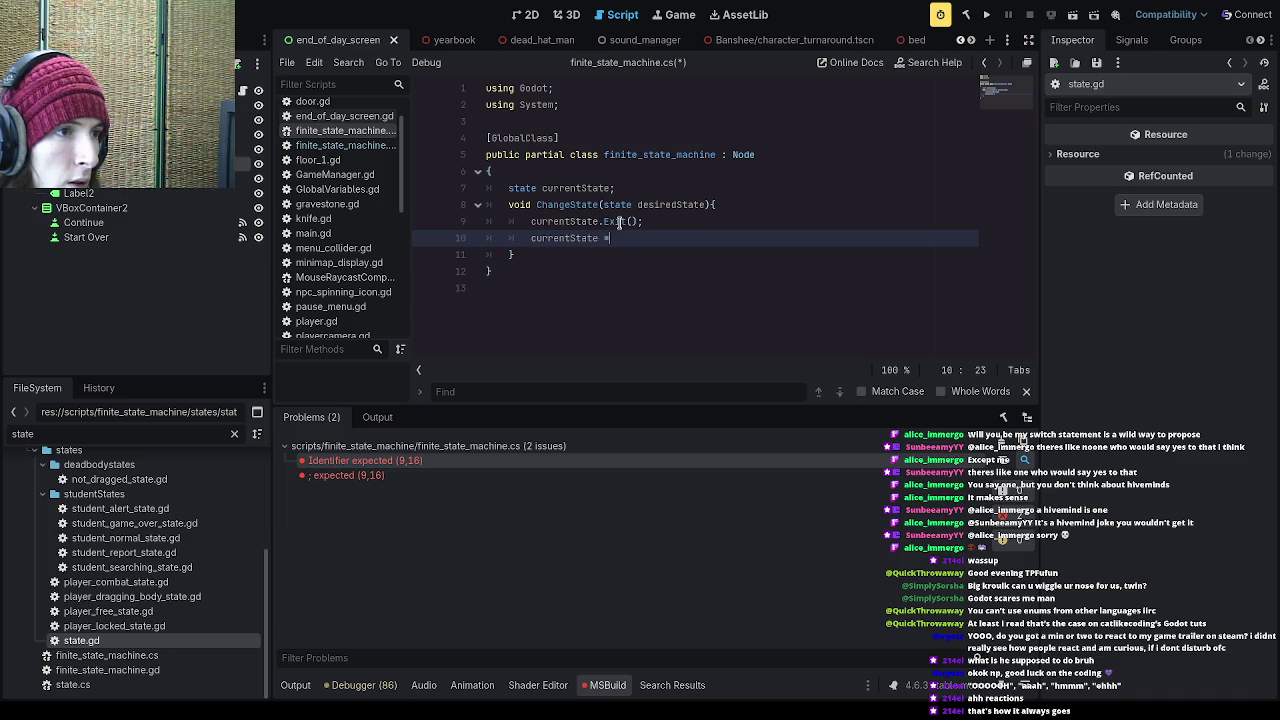
{"action": "type", "text": "desiredS"}
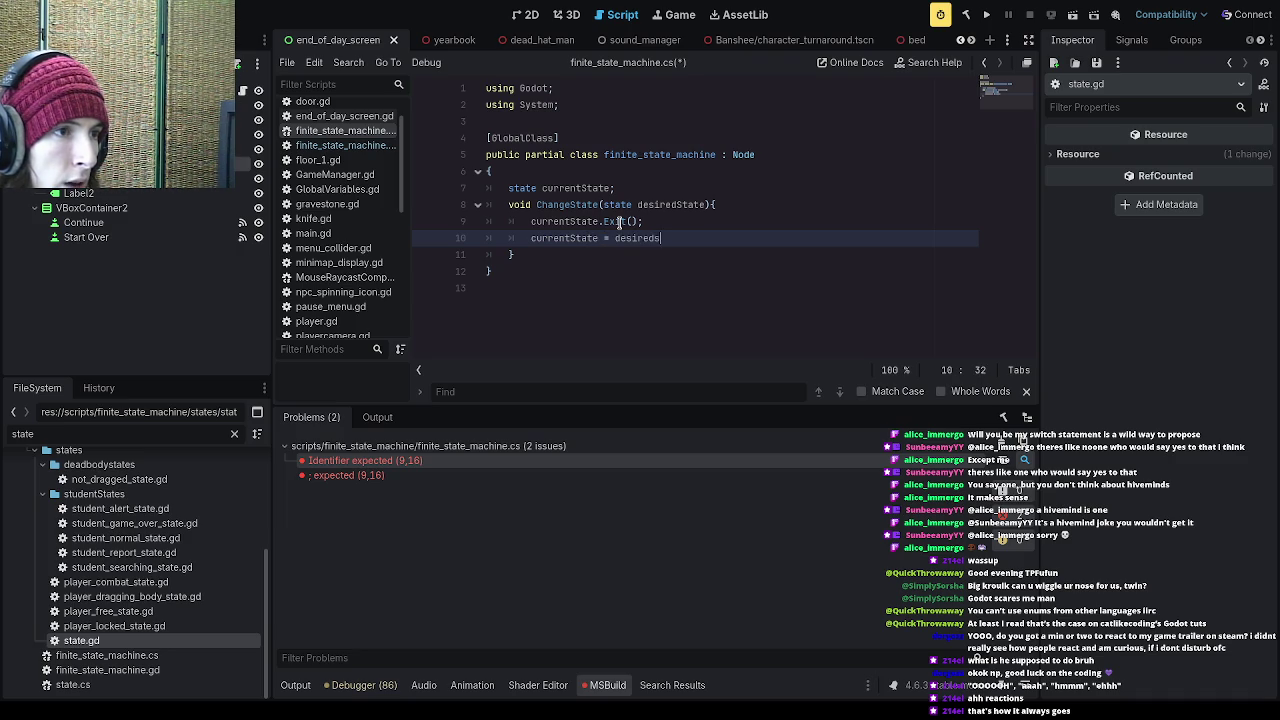
{"action": "type", "text": "tate;"}
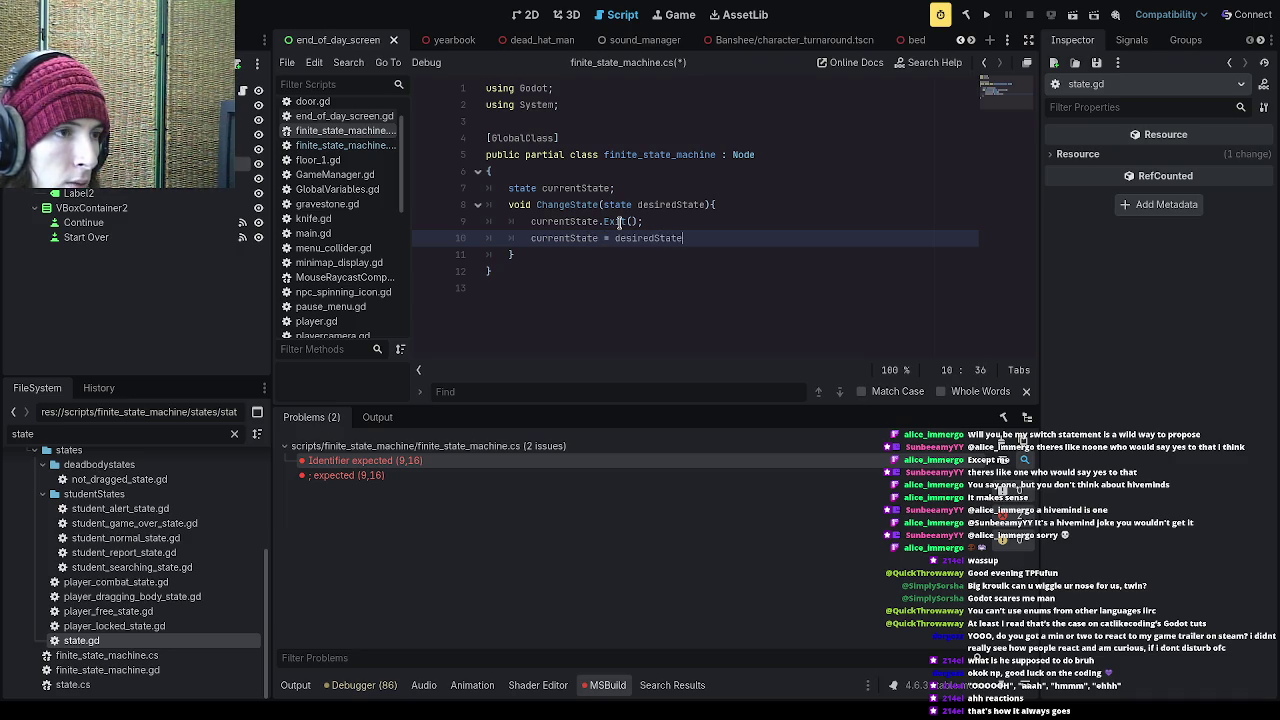
Step: Call currentState.Enter(); and add a blank line after ChangeState
{"action": "key", "text": "Return"}
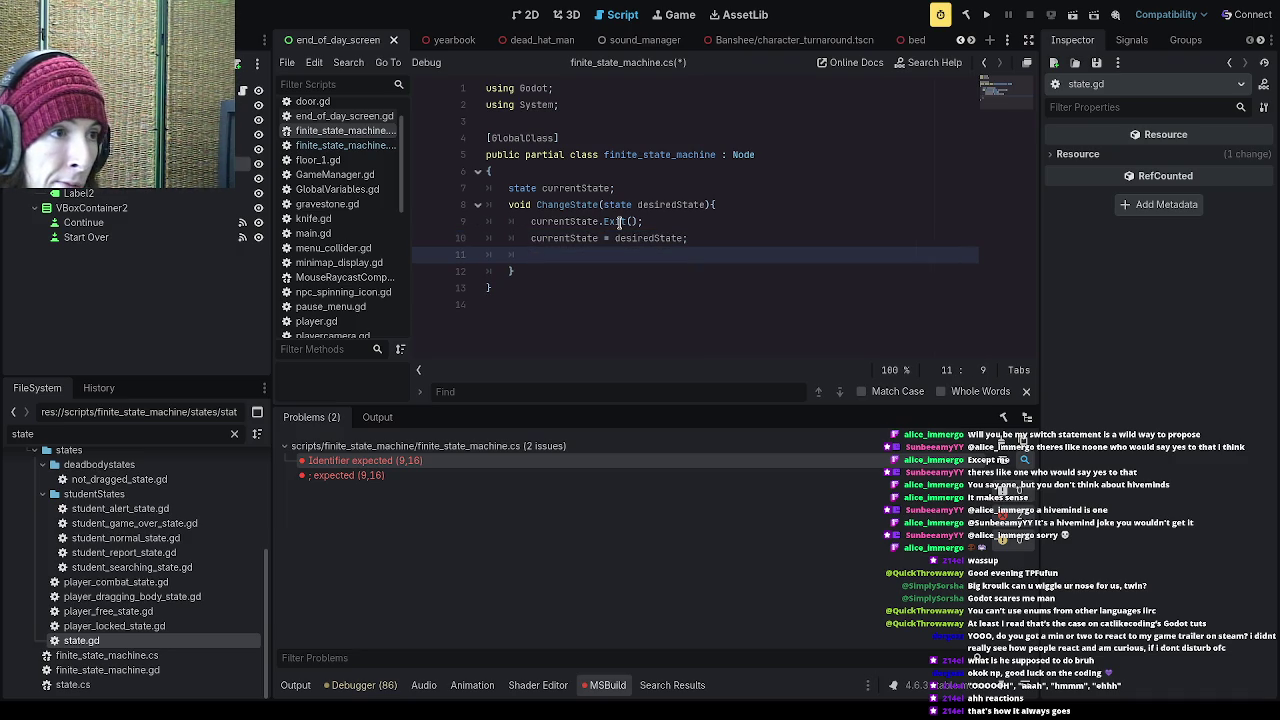
{"action": "type", "text": "currentState.Enter();"}
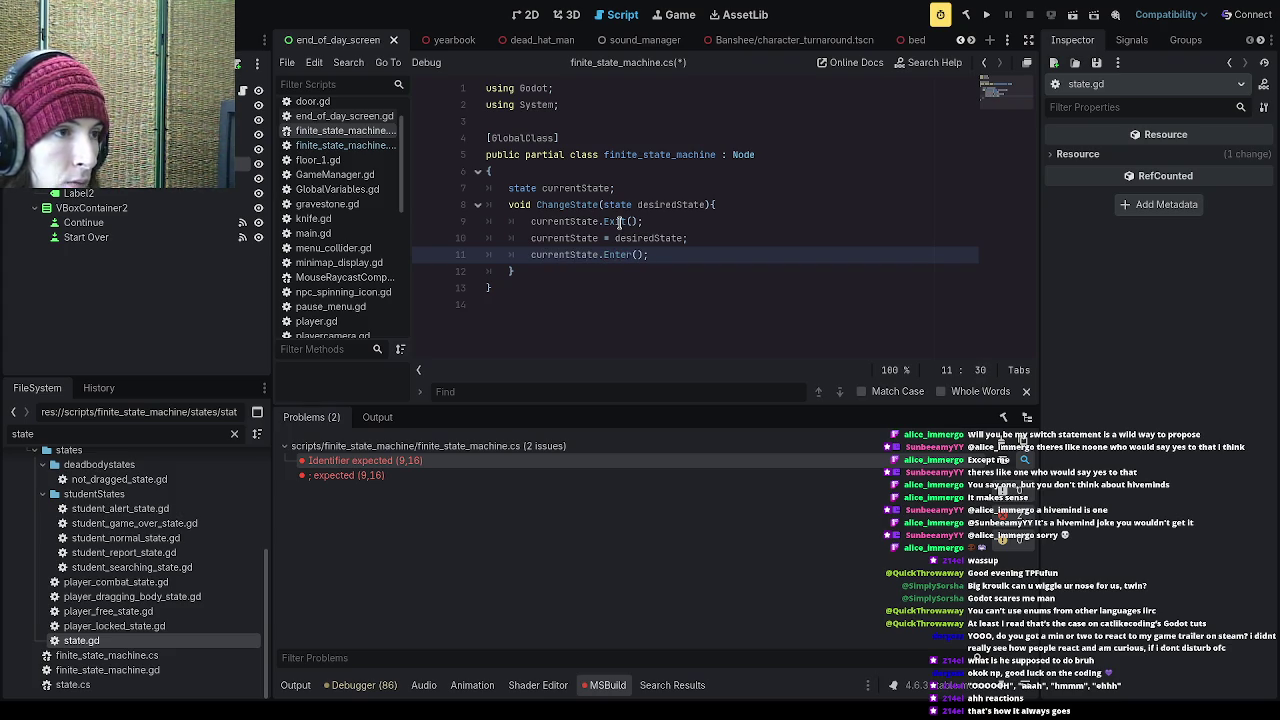
{"action": "key", "text": "Down"}
{"action": "key", "text": "Return"}
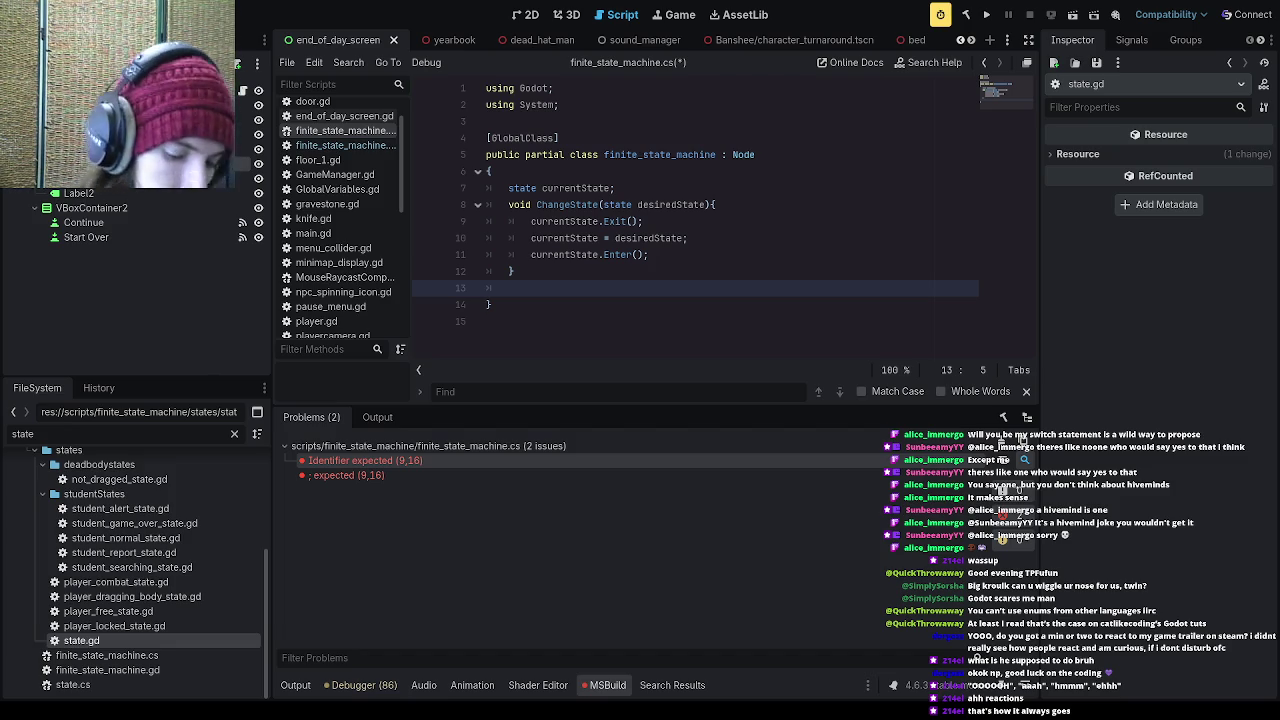
{"action": "left_click", "coordinate": [560, 254]}
{"action": "left_click", "coordinate": [560, 265]}
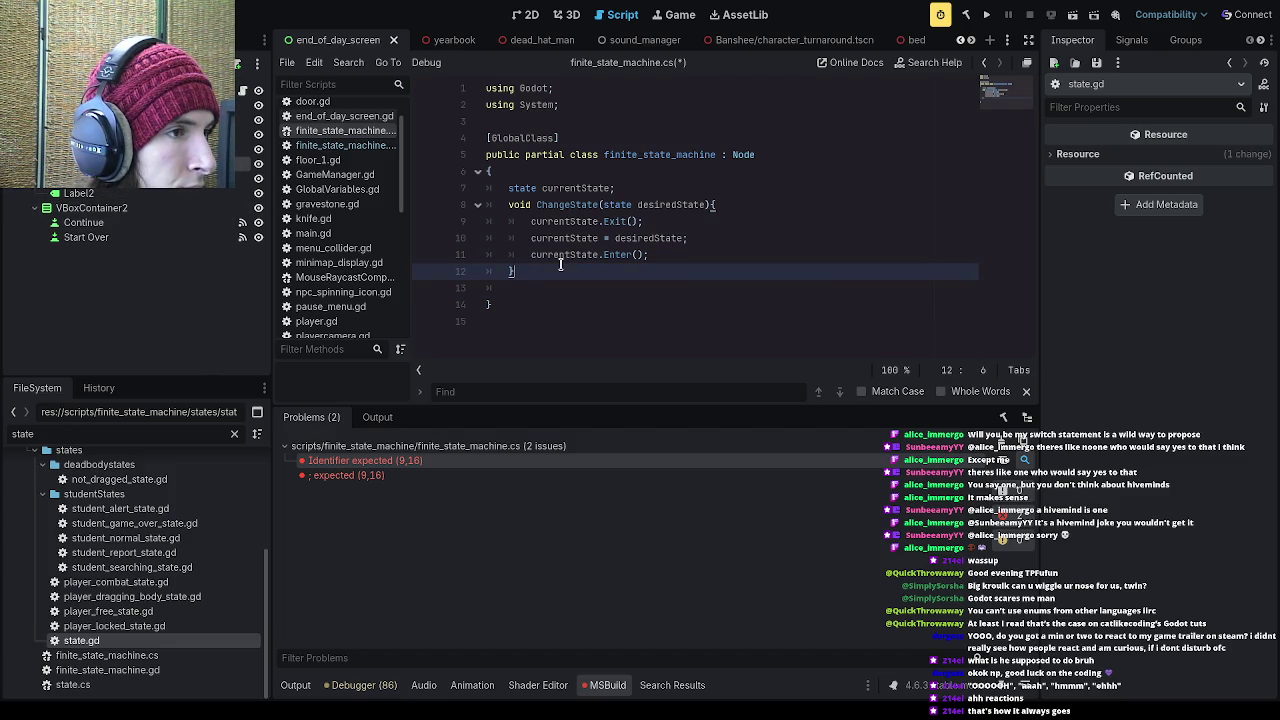
{"action": "left_click_drag", "start_coordinate": [560, 314], "coordinate": [486, 121]}
{"action": "left_click", "coordinate": [549, 204]}
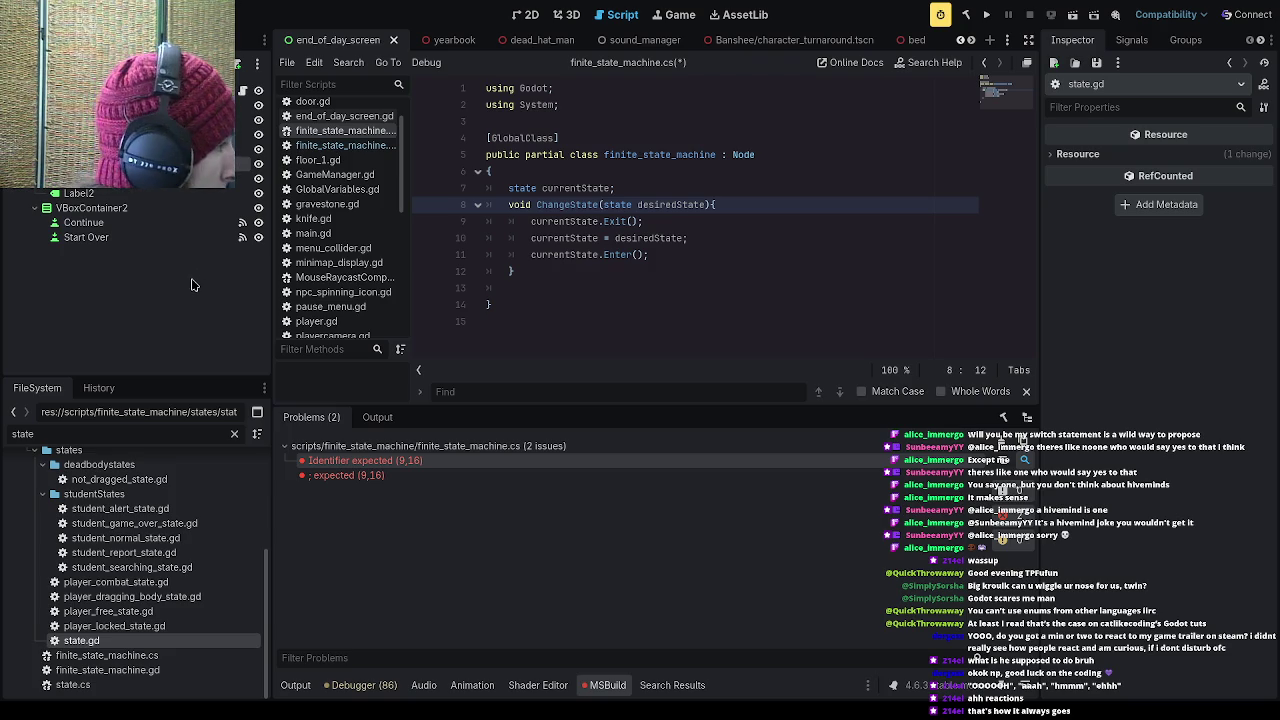